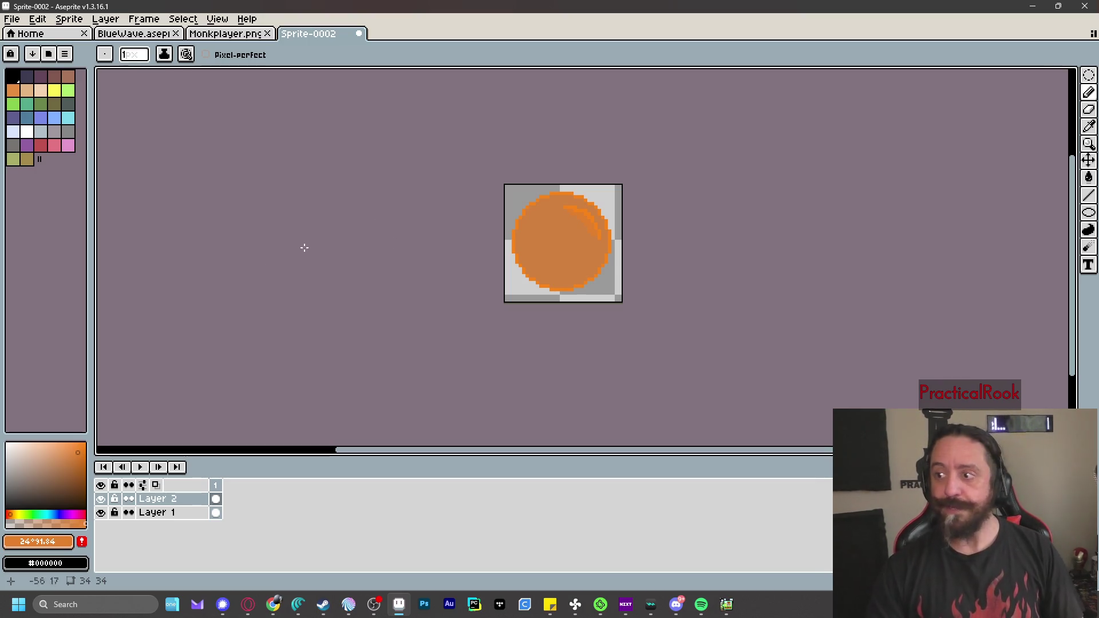
# Set the Export As output to XPOrb.png in the Gothicvania folder
pyautogui.click(12, 19)
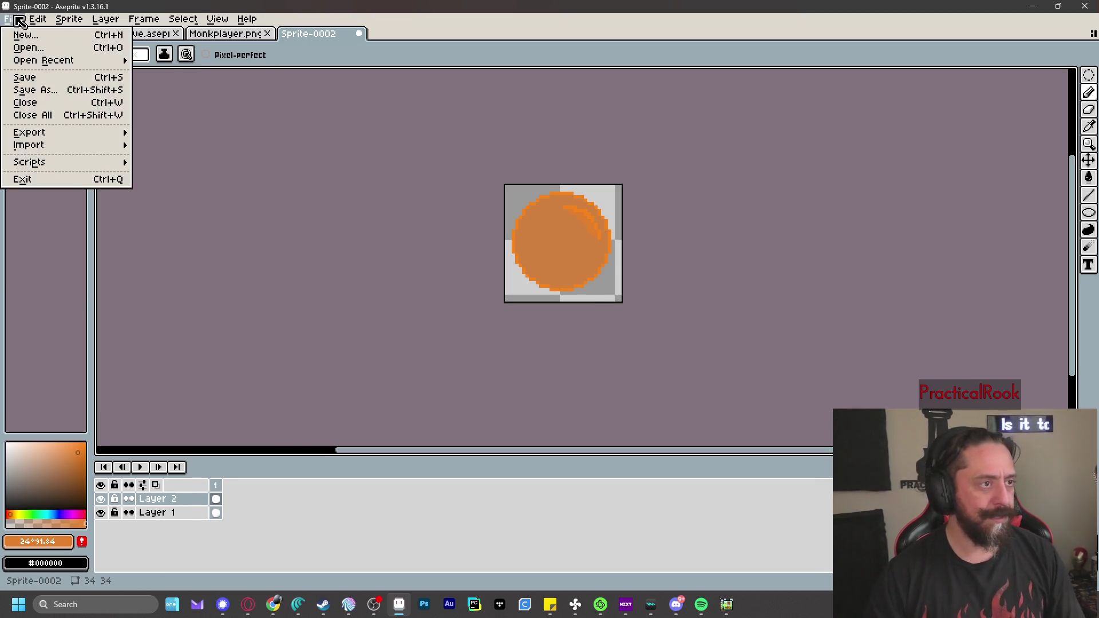
pyautogui.moveTo(49, 139)
pyautogui.click(182, 132)
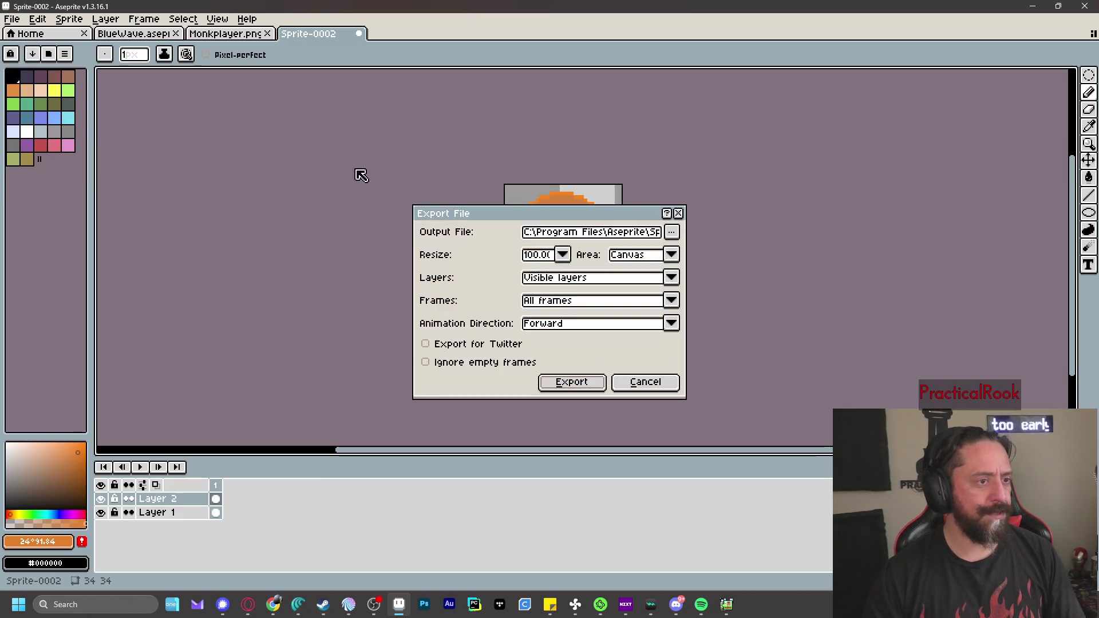
pyautogui.click(680, 237)
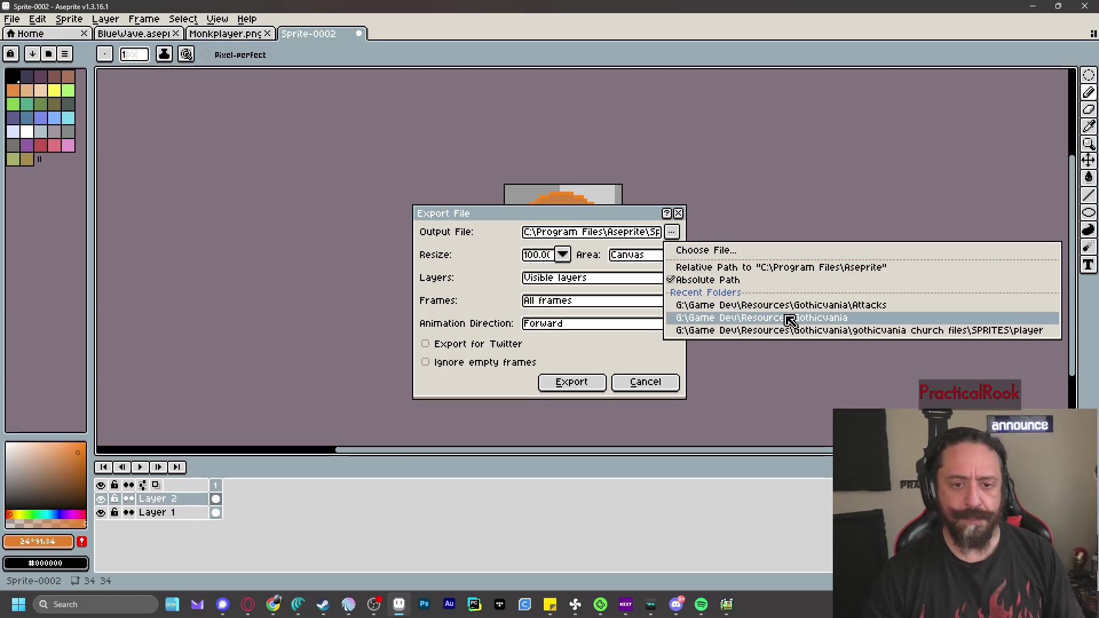
pyautogui.click(783, 318)
pyautogui.click(679, 237)
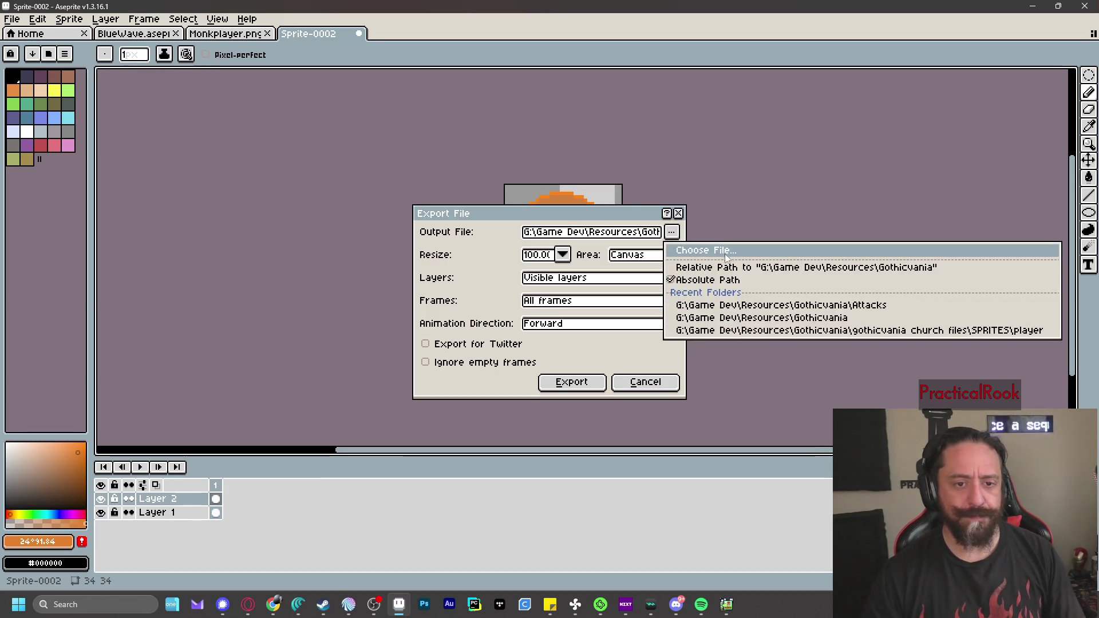
pyautogui.click(710, 250)
pyautogui.rightClick(163, 166)
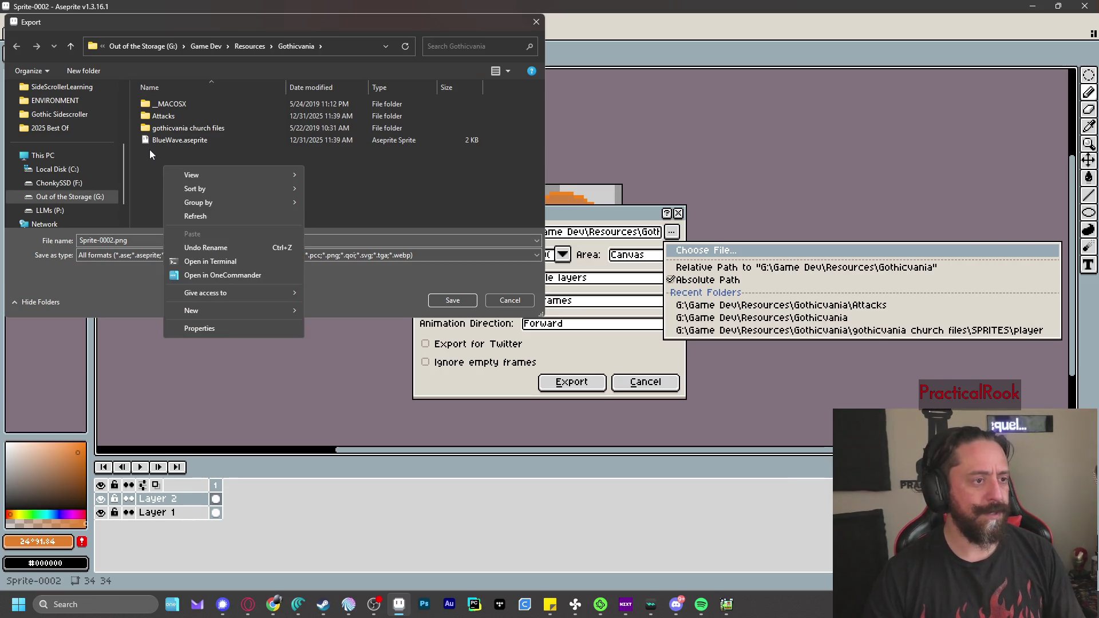
pyautogui.click(150, 150)
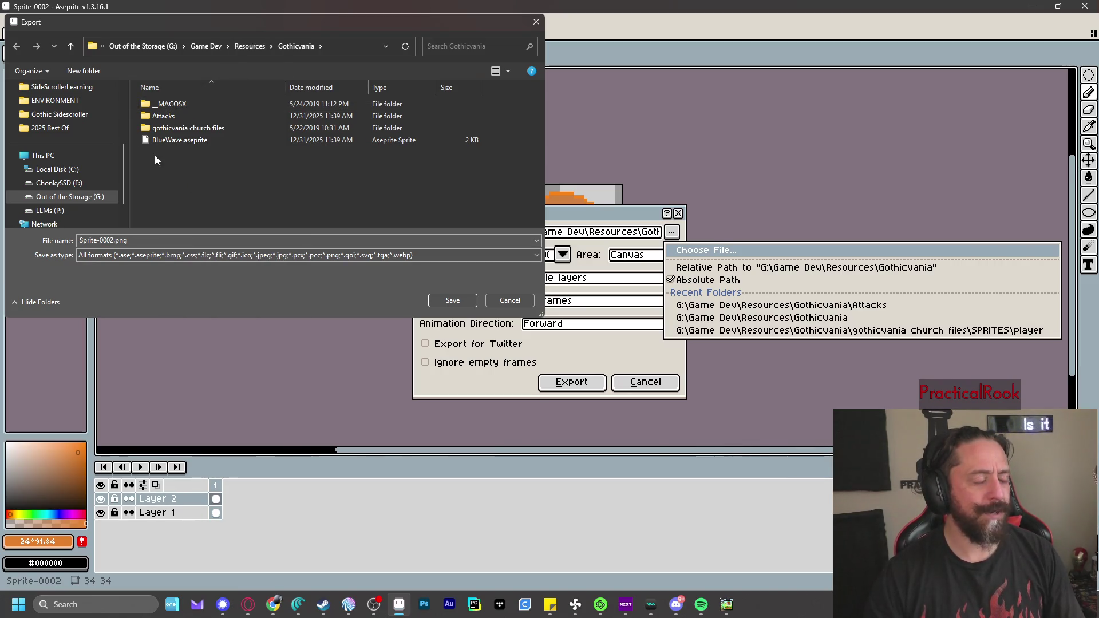
pyautogui.click(158, 240)
pyautogui.press('BackSpace')
pyautogui.press('BackSpace')
pyautogui.press('BackSpace')
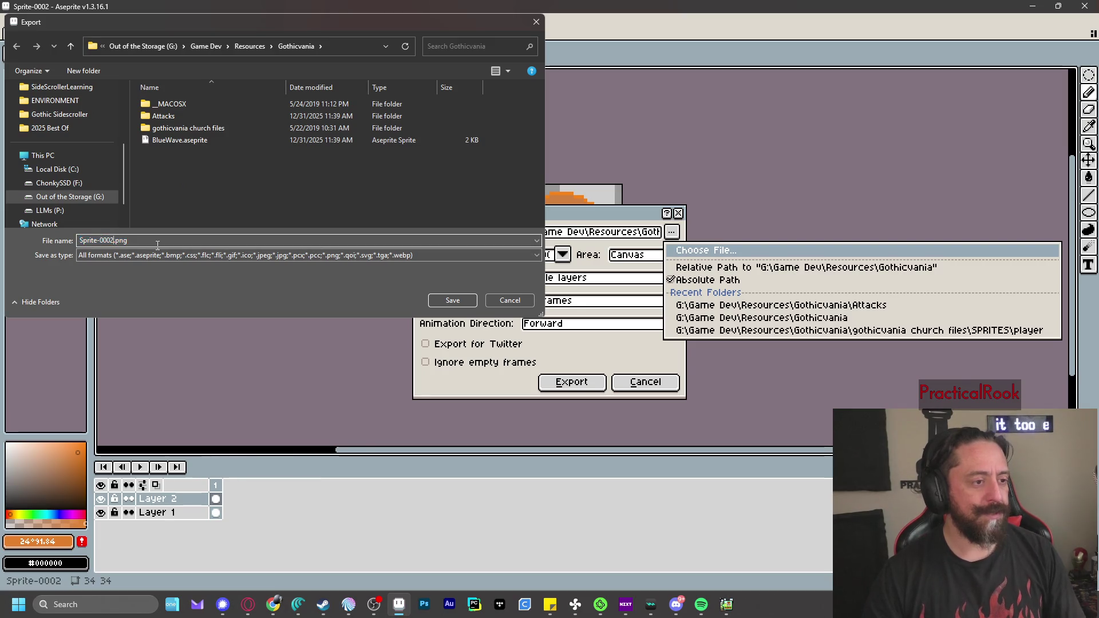
pyautogui.write('XPOrb')
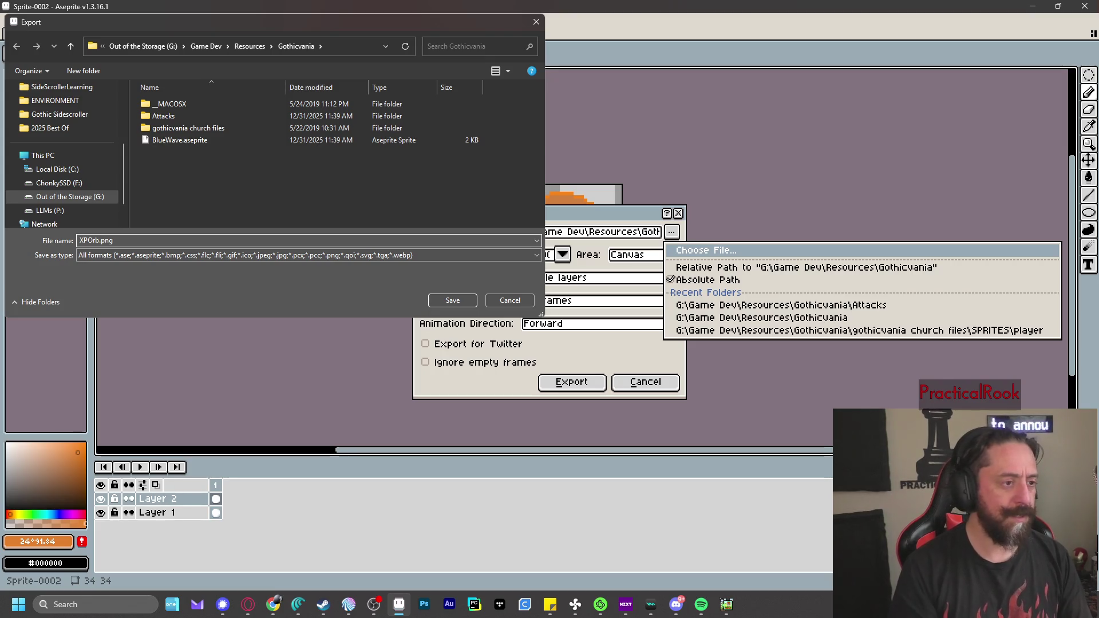
pyautogui.press('Return')
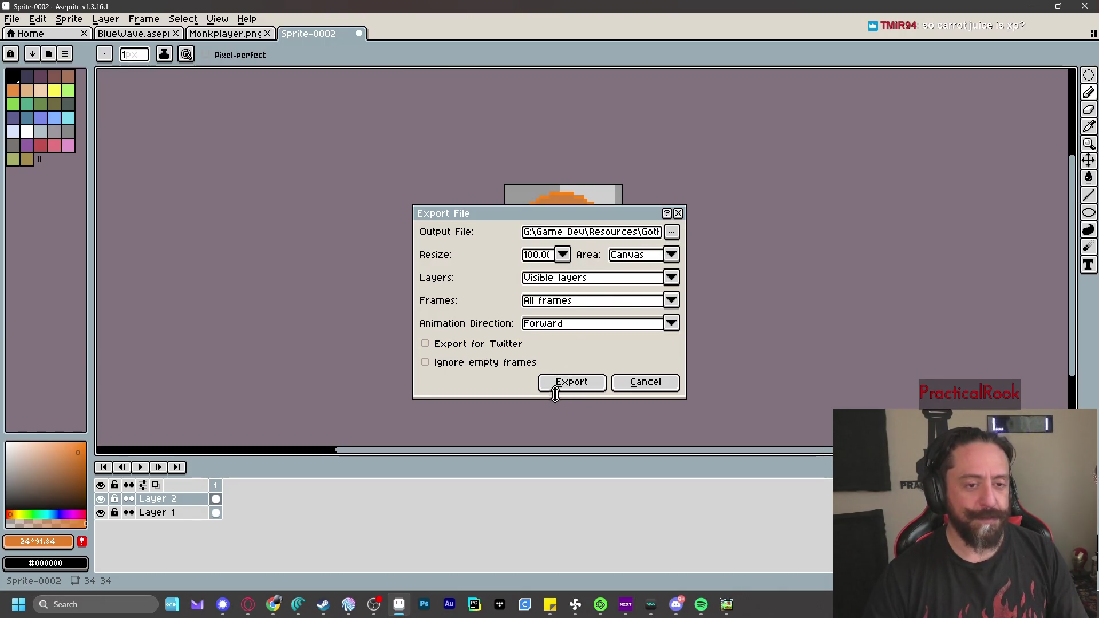
# Export the whole canvas and accept saving it as a PNG without layers
pyautogui.click(673, 256)
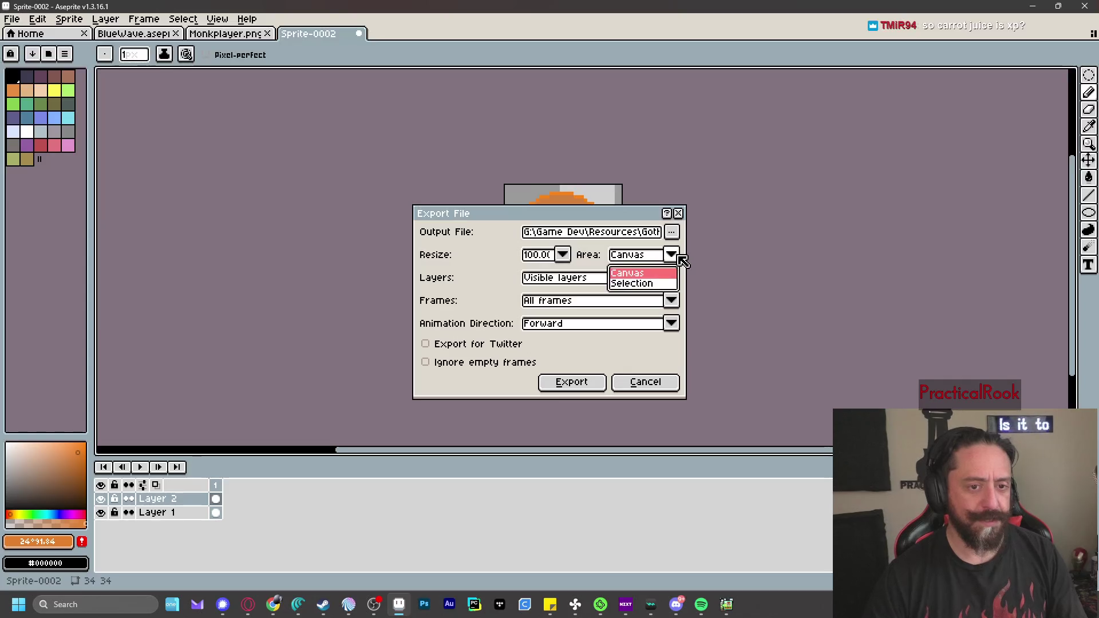
pyautogui.click(674, 256)
pyautogui.click(594, 385)
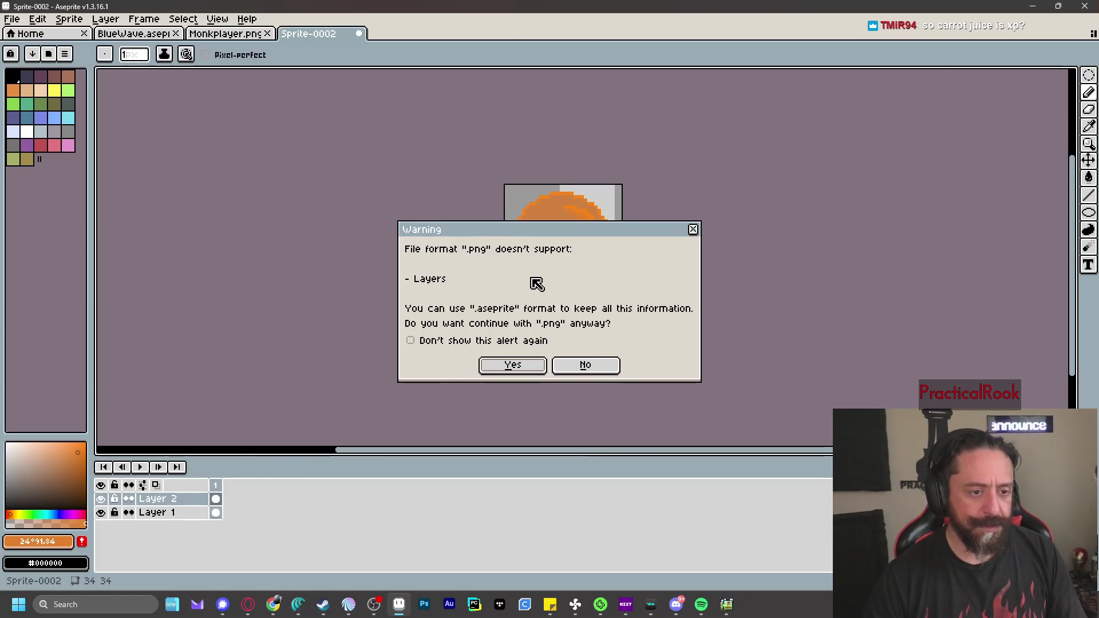
pyautogui.click(522, 368)
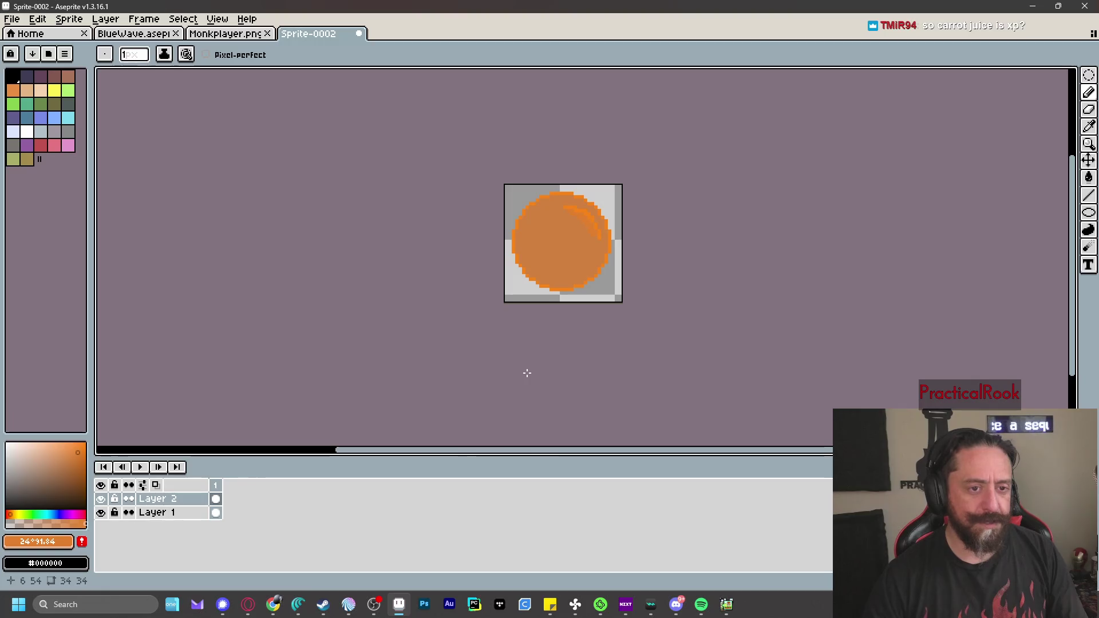
pyautogui.click(171, 605)
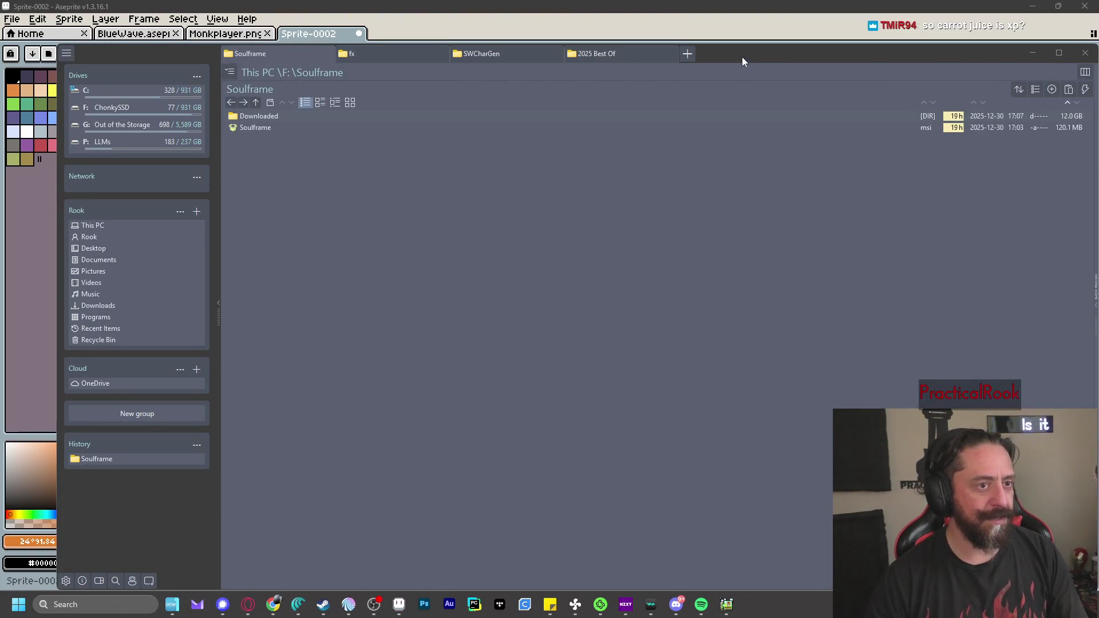
pyautogui.click(1032, 53)
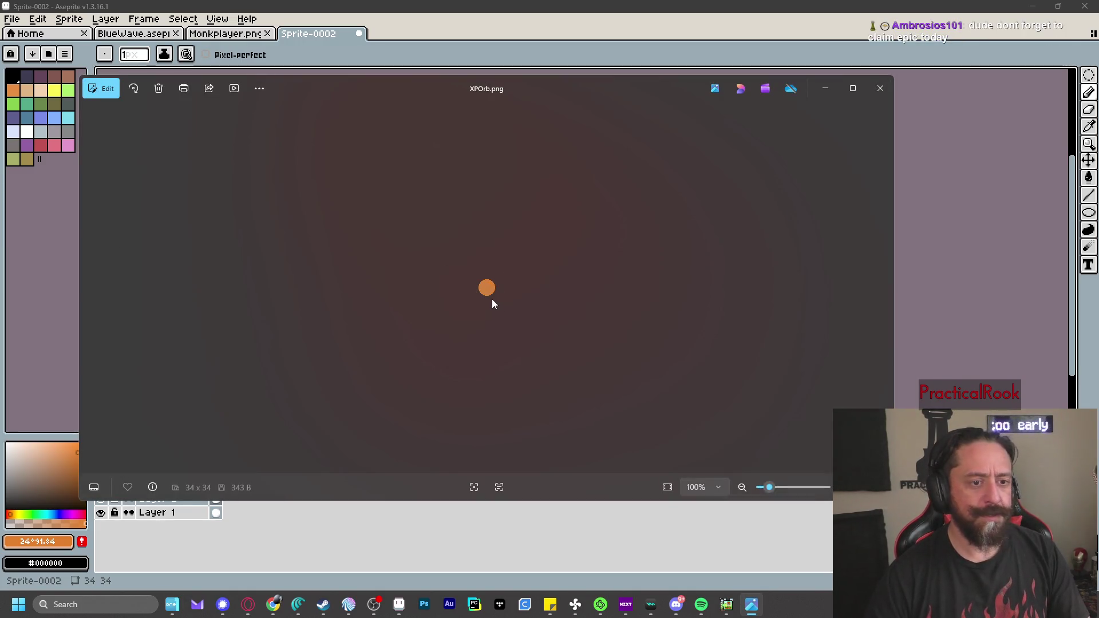
pyautogui.scroll(5, 491, 299)
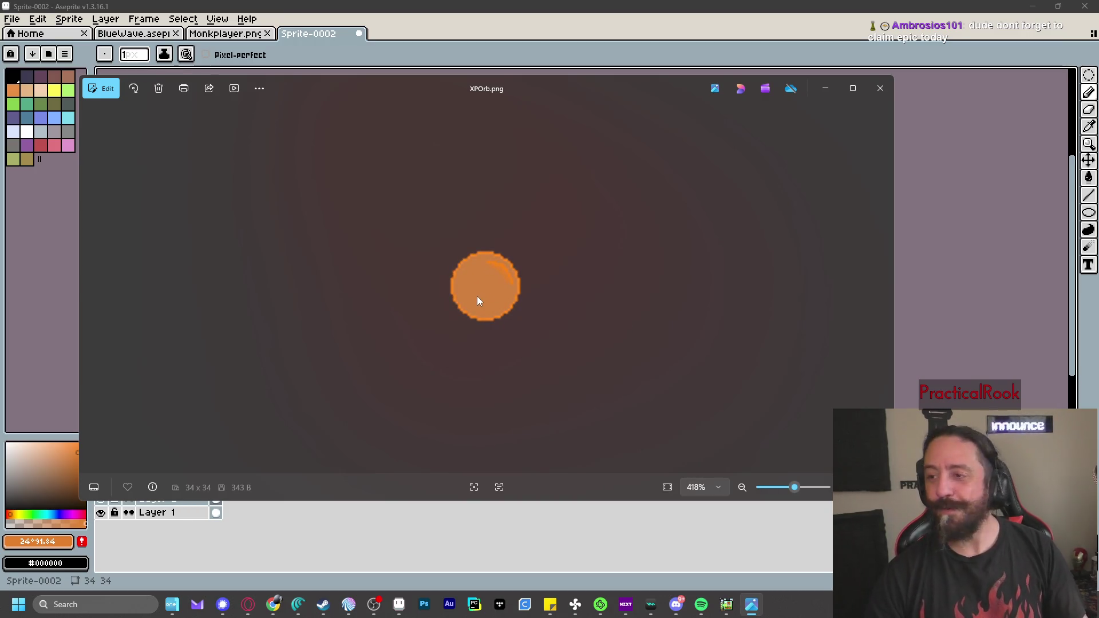
pyautogui.scroll(3, 486, 287)
pyautogui.scroll(-5, 486, 287)
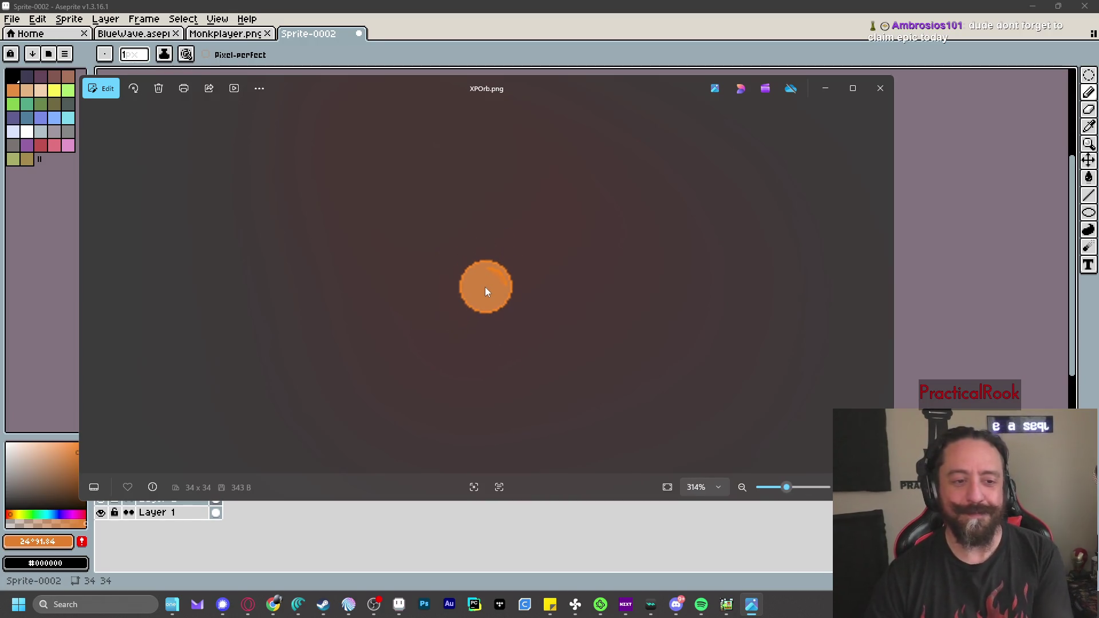
pyautogui.scroll(-2, 486, 286)
pyautogui.click(881, 89)
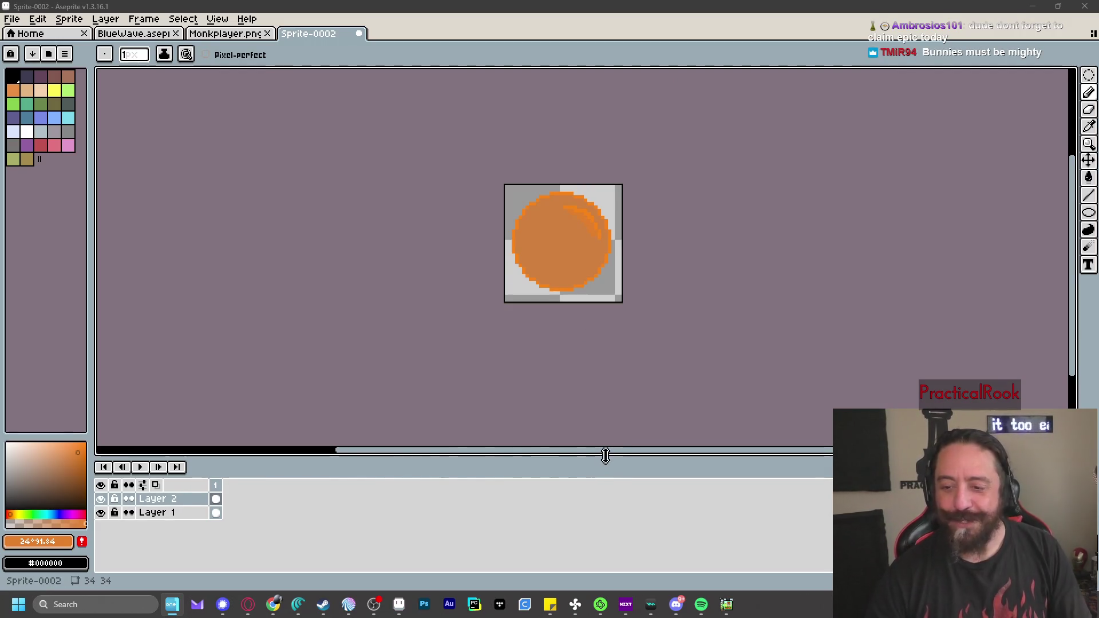
# Add Gothicvania\XPOrb.png to the project's Images resources as XPOrb
pyautogui.click(727, 604)
pyautogui.click(358, 34)
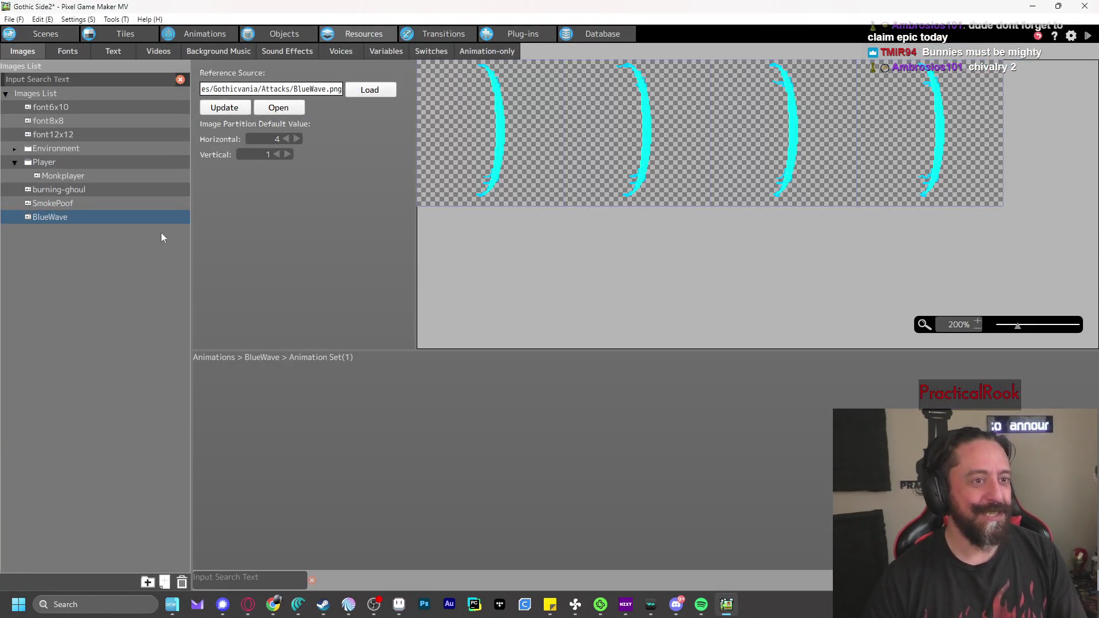
pyautogui.rightClick(50, 241)
pyautogui.click(86, 262)
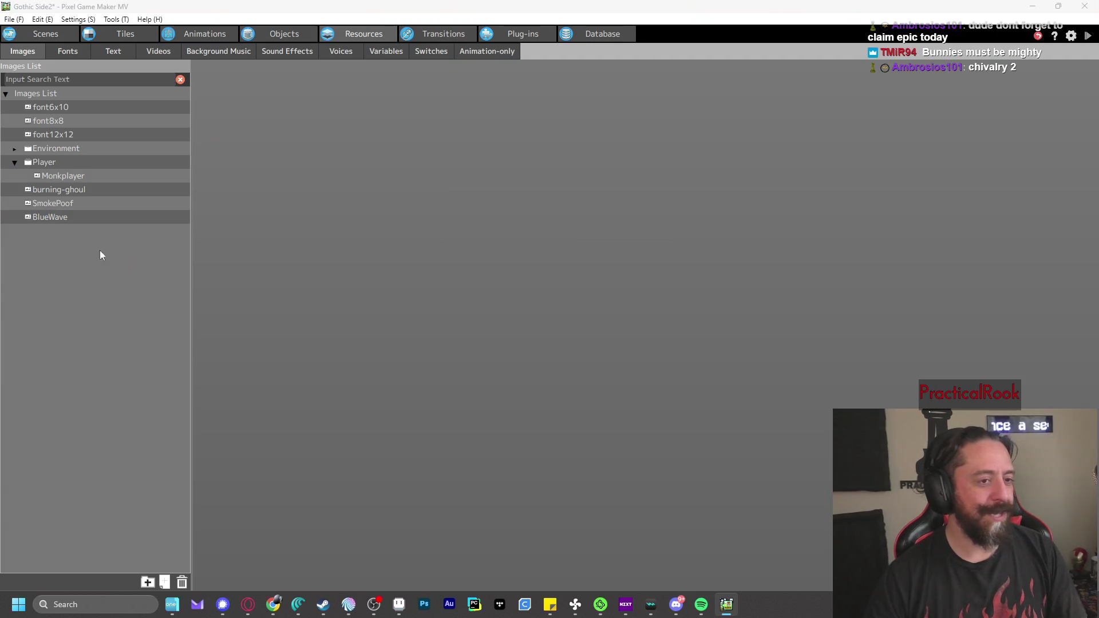
pyautogui.click(529, 81)
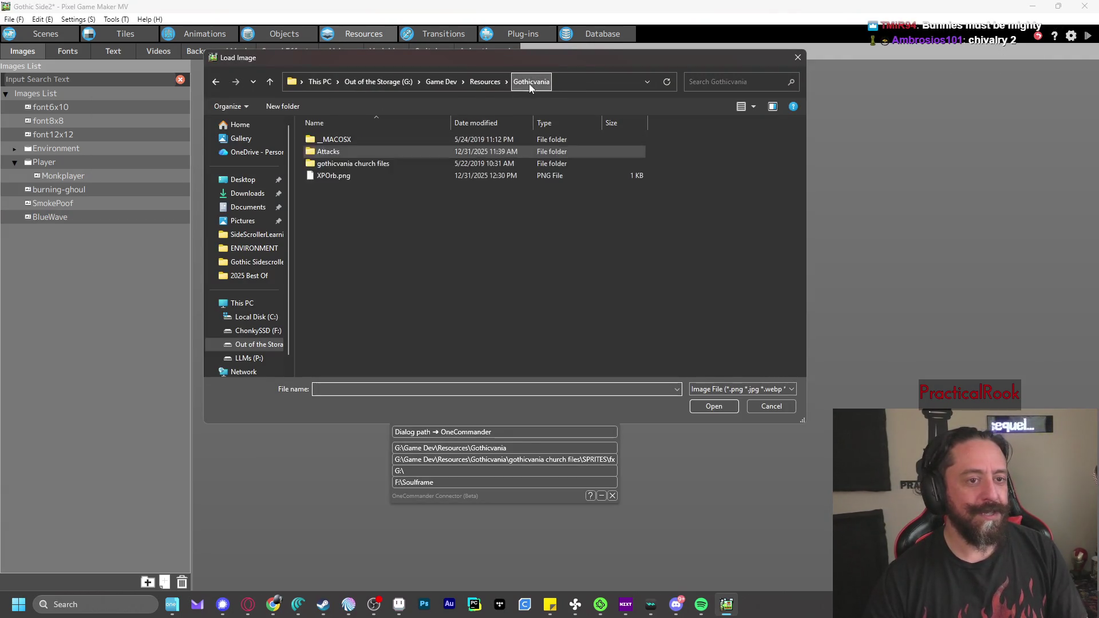
pyautogui.doubleClick(334, 175)
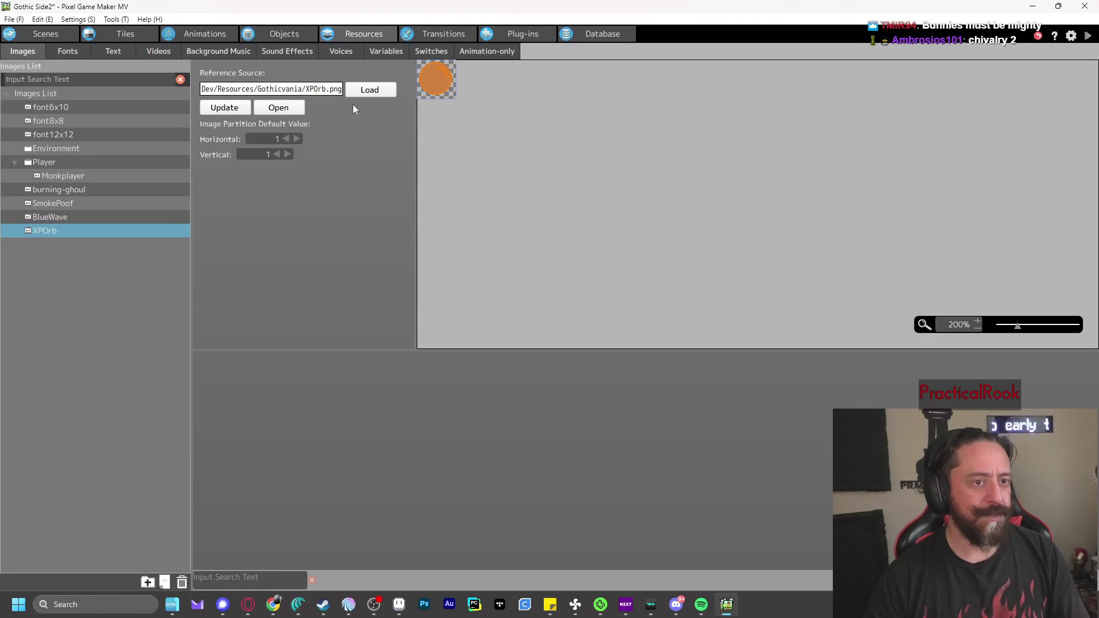
pyautogui.click(274, 33)
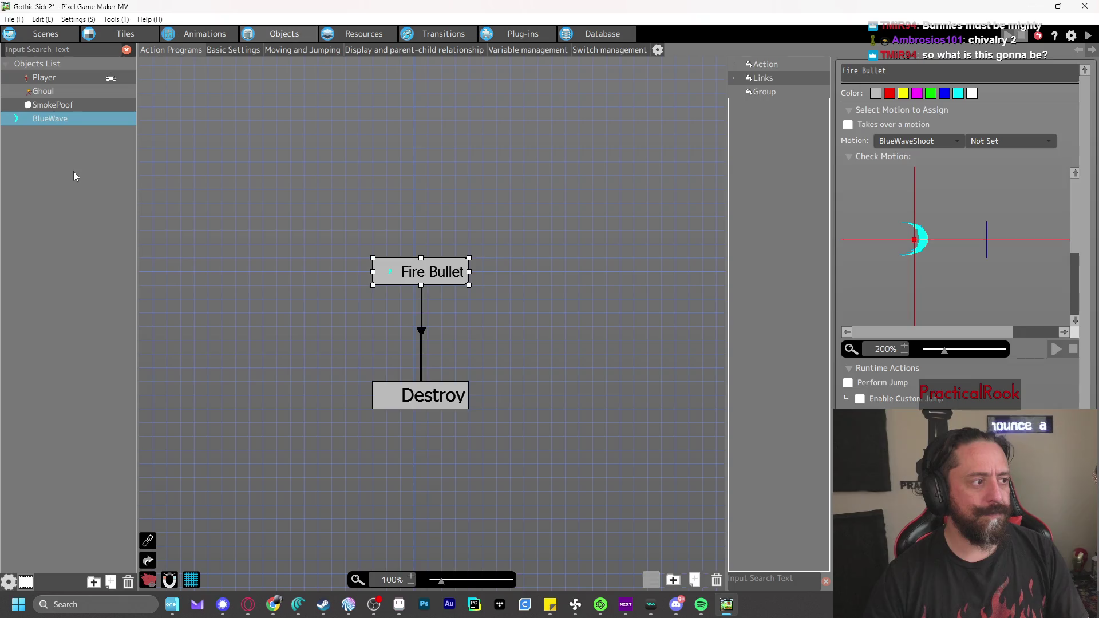
# Add a new object to the Objects list and name it XPOrb
pyautogui.click(73, 171)
pyautogui.click(72, 122)
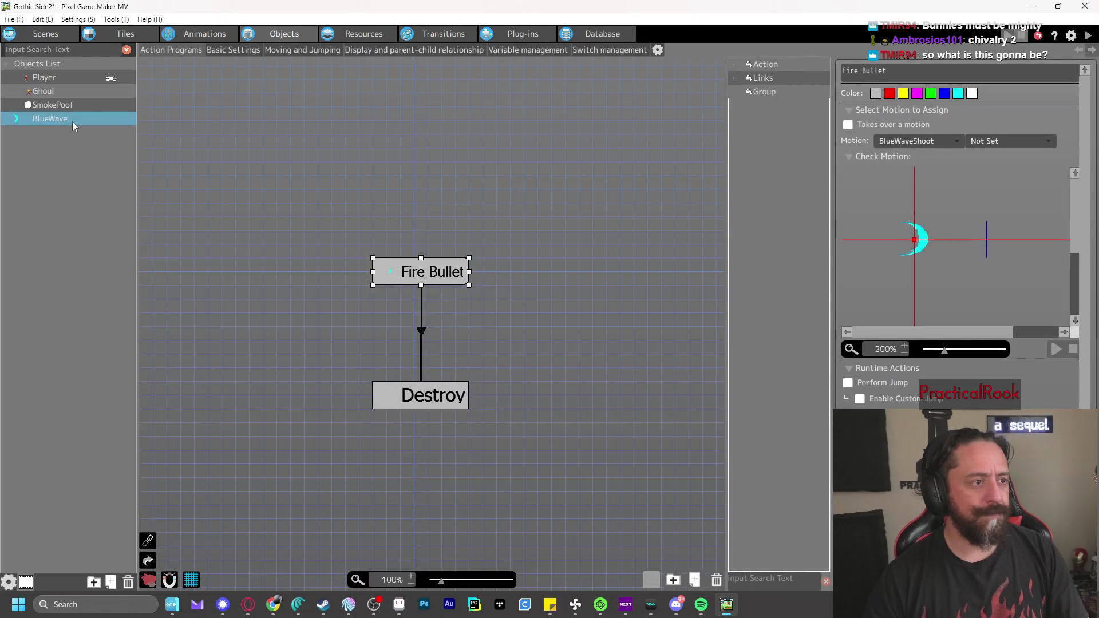
pyautogui.rightClick(60, 154)
pyautogui.click(85, 177)
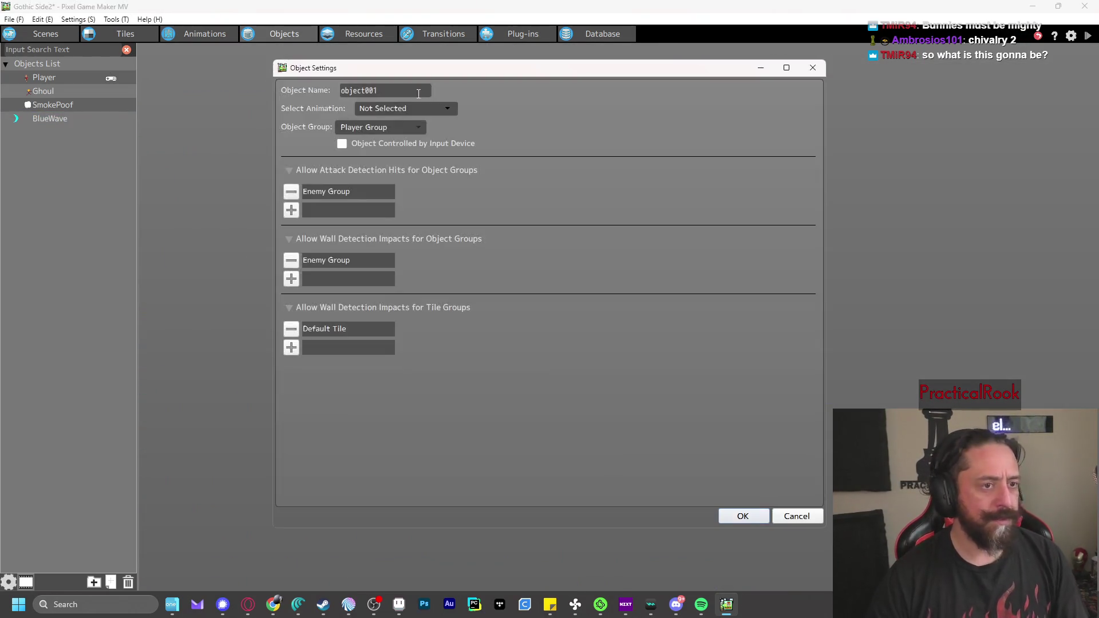
pyautogui.doubleClick(385, 95)
pyautogui.write('XP')
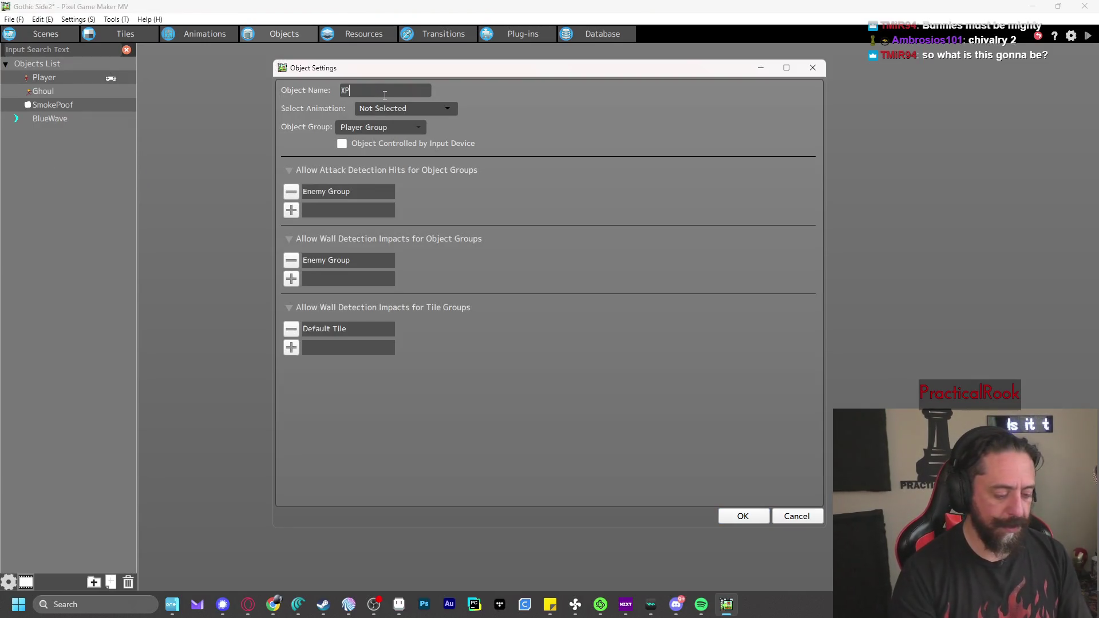
pyautogui.write('Orb')
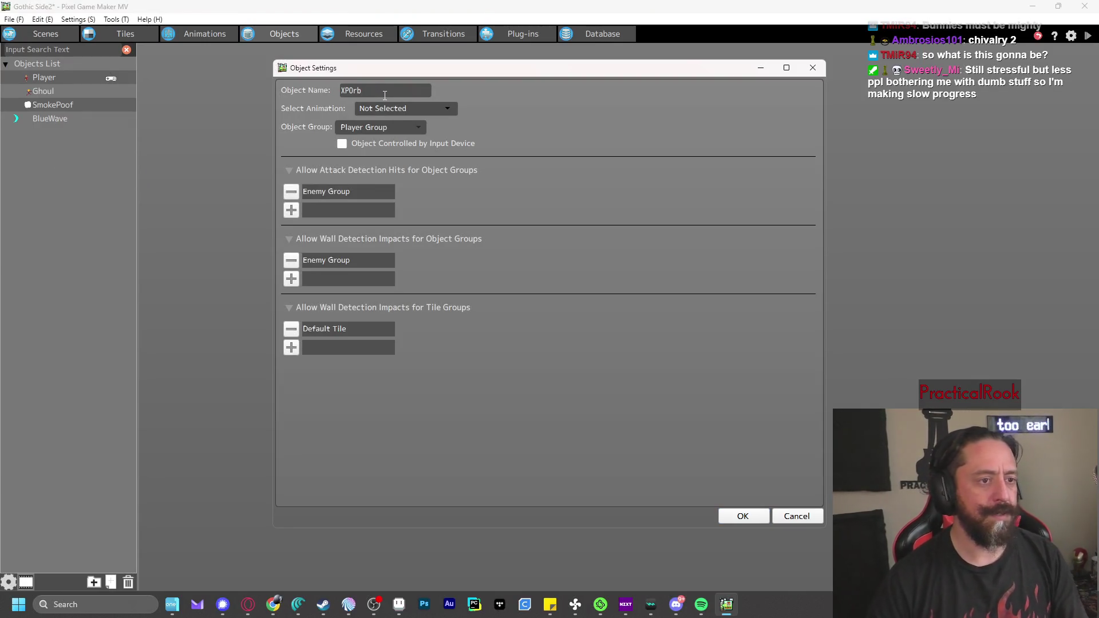
# Check its animation choices, leave none chosen, and cancel the new object
pyautogui.click(402, 111)
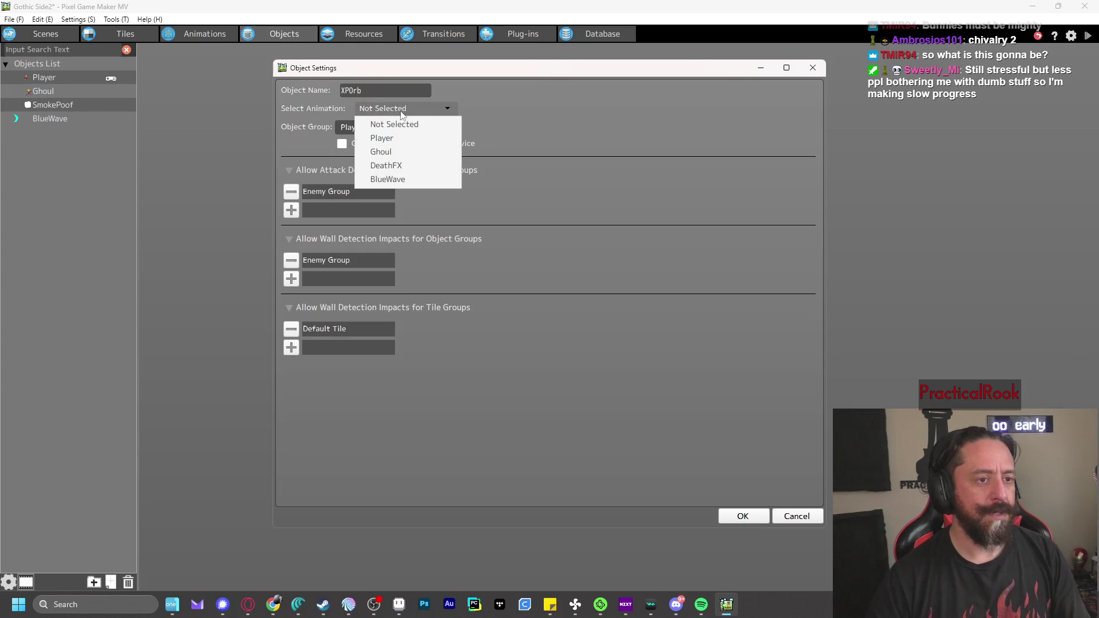
pyautogui.click(519, 90)
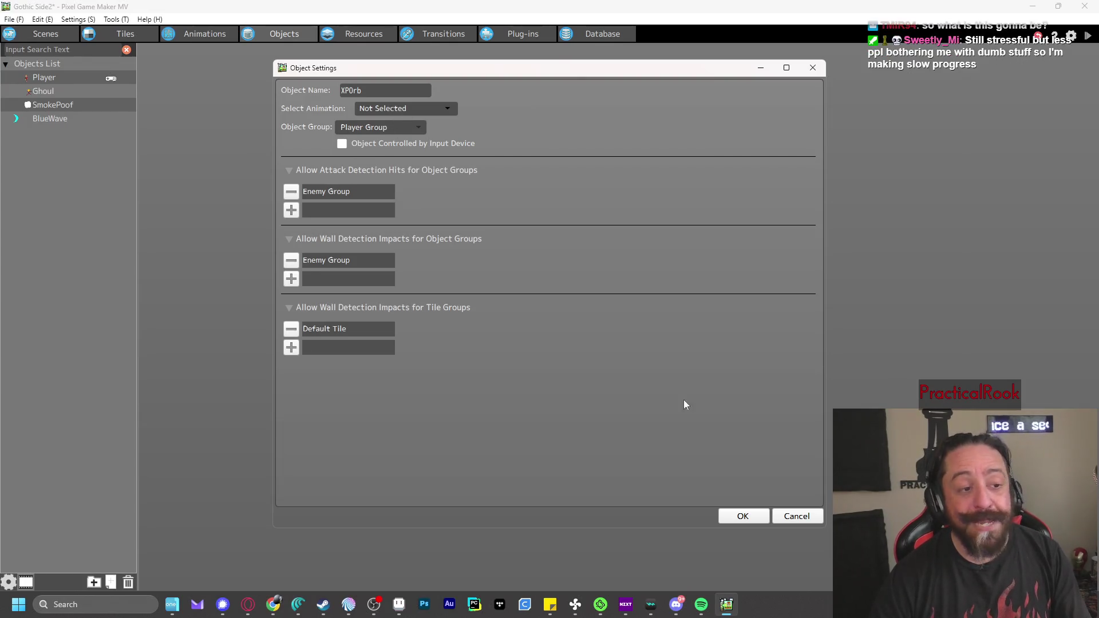
pyautogui.click(797, 517)
pyautogui.click(194, 36)
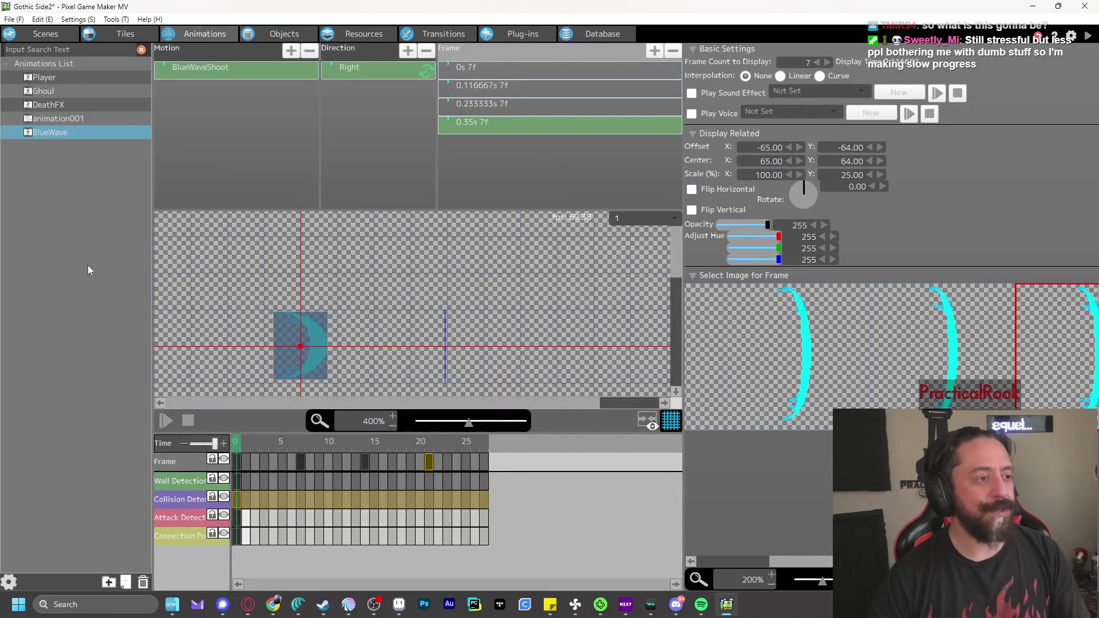
# Create an animation named XPOrb using the registered XPOrb image
pyautogui.rightClick(60, 148)
pyautogui.click(90, 164)
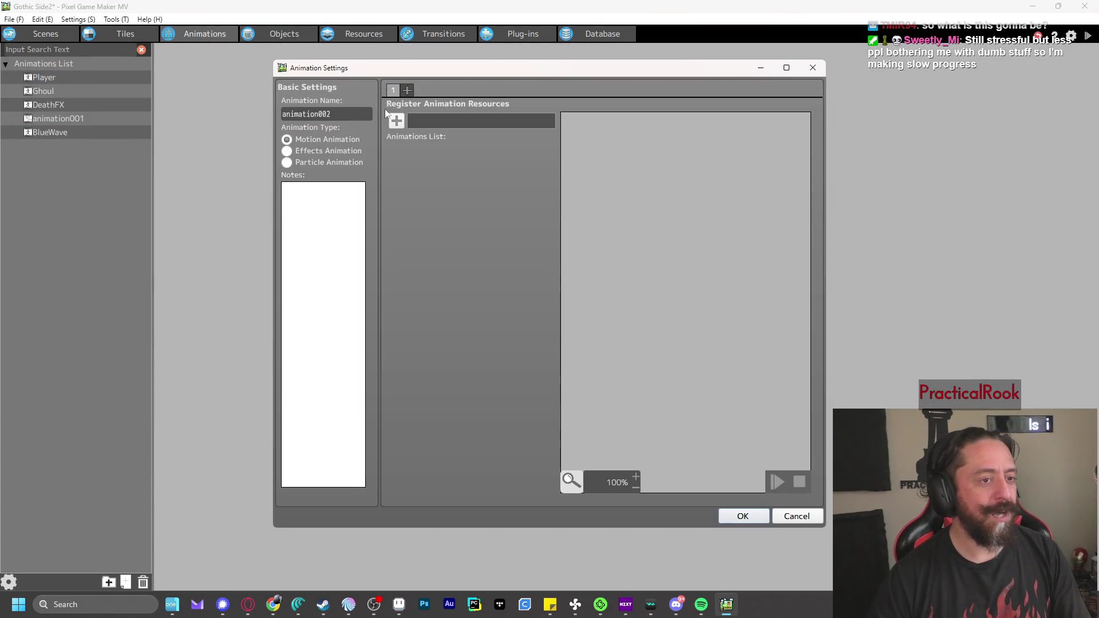
pyautogui.doubleClick(342, 110)
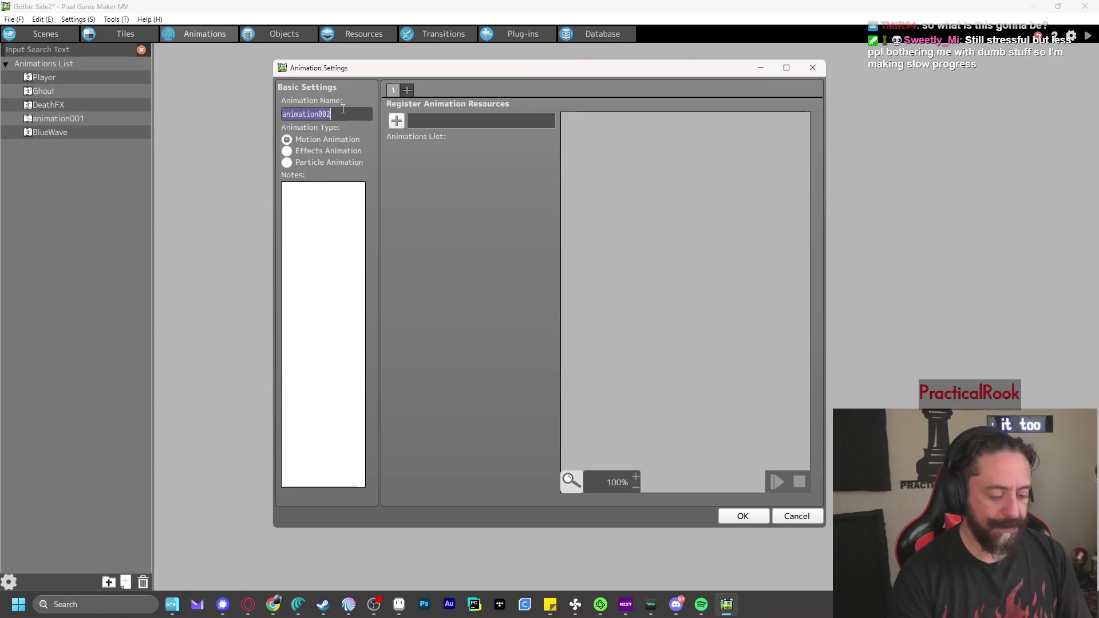
pyautogui.write('XPOrb')
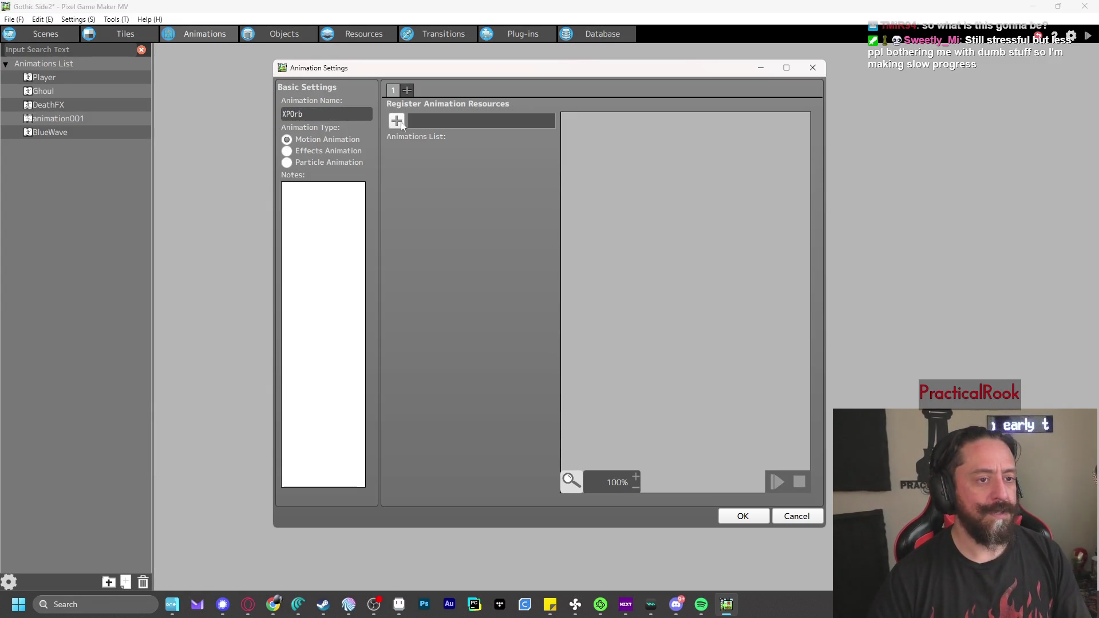
pyautogui.click(397, 121)
pyautogui.click(238, 160)
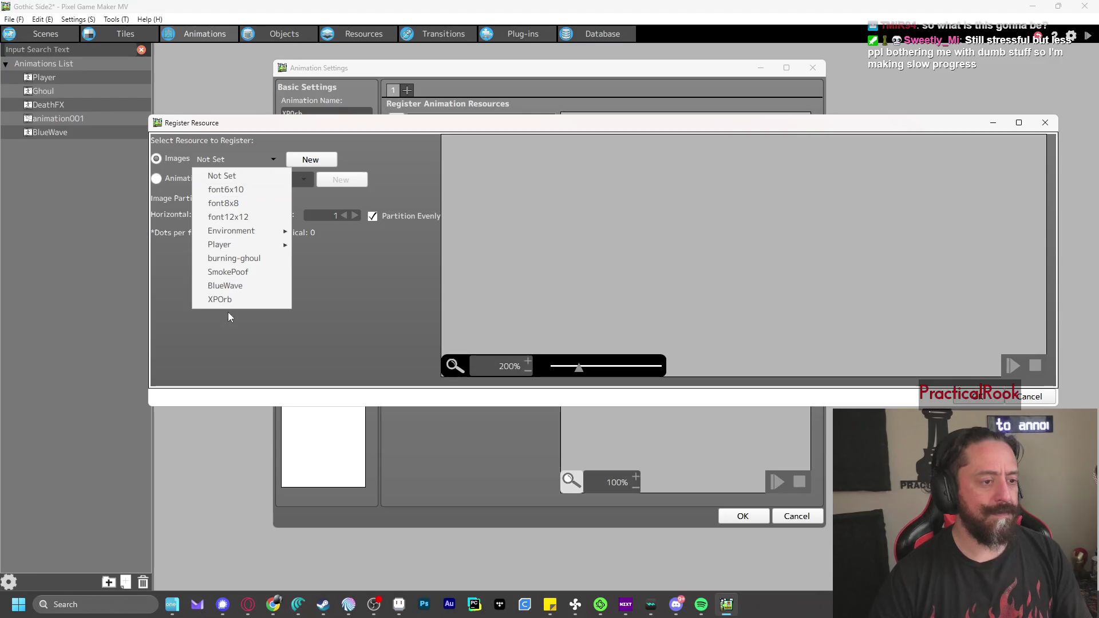
pyautogui.click(234, 296)
pyautogui.click(987, 400)
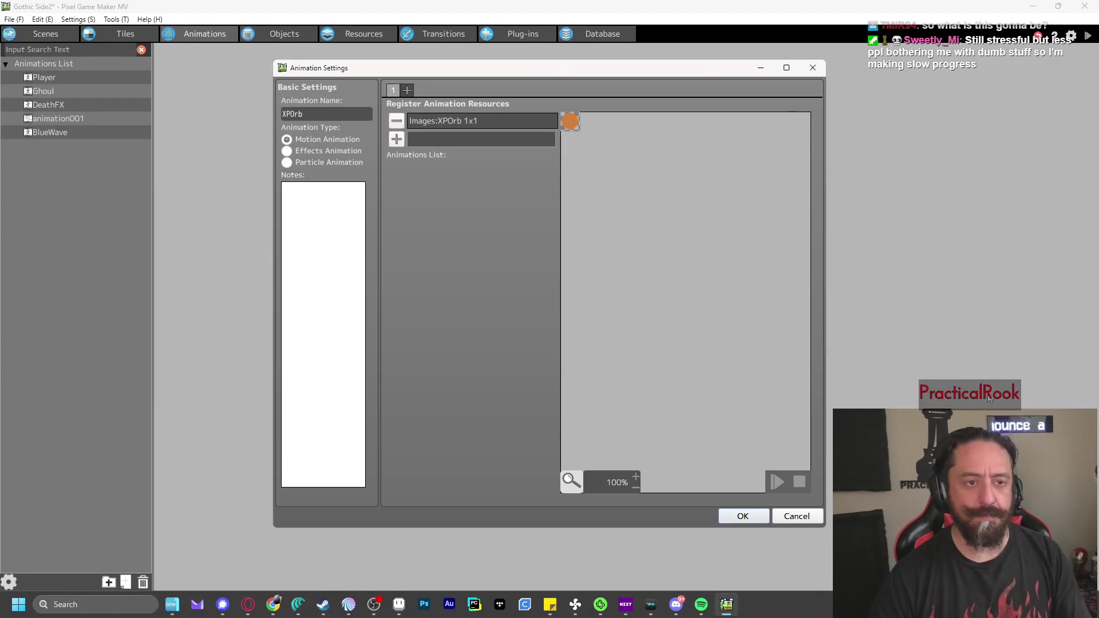
pyautogui.click(736, 518)
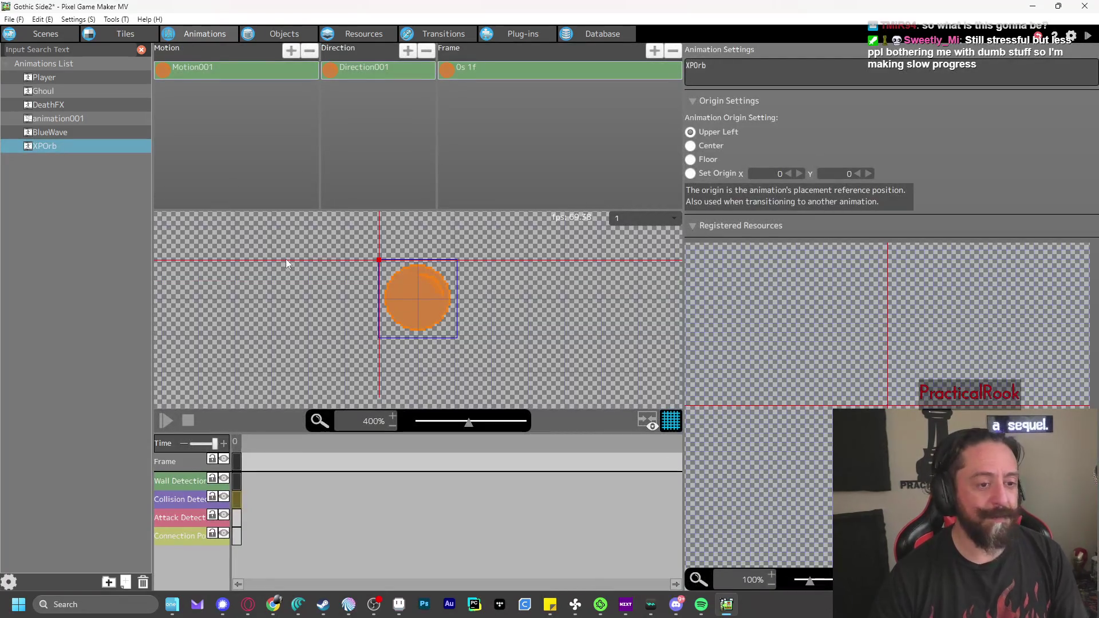
# Rename the animation's Motion001 motion to XPOrb
pyautogui.doubleClick(198, 66)
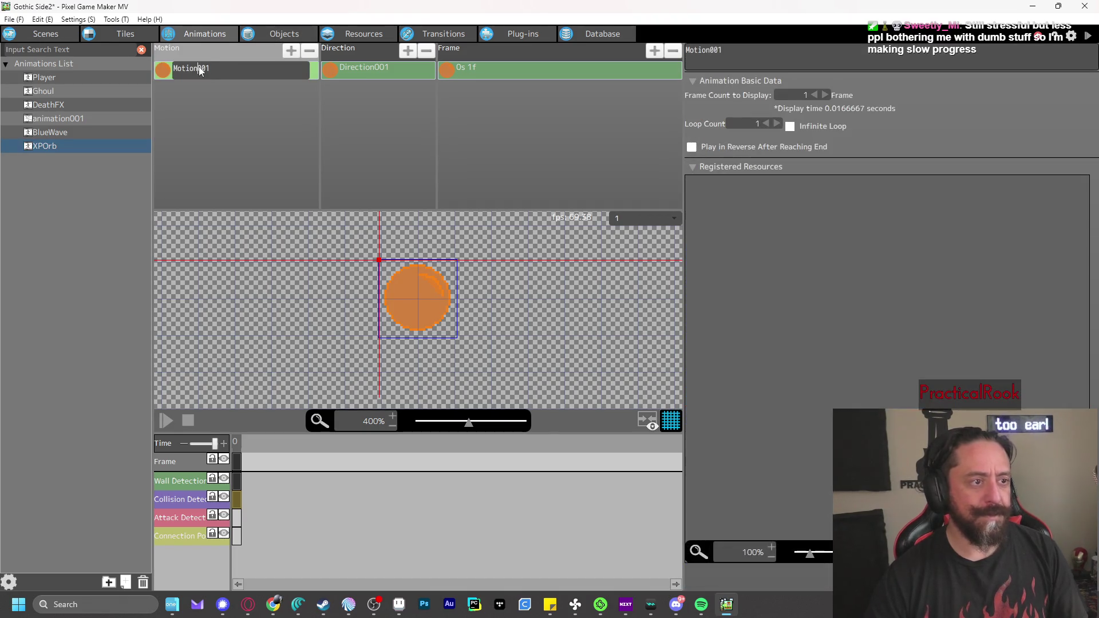
pyautogui.write('XPOrb')
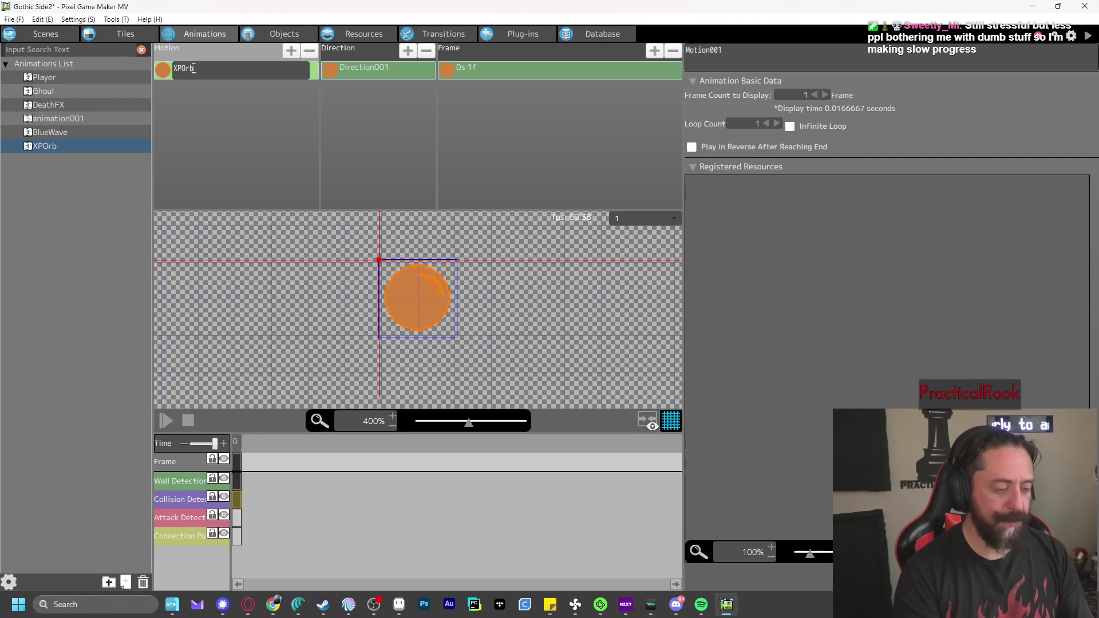
pyautogui.press('Return')
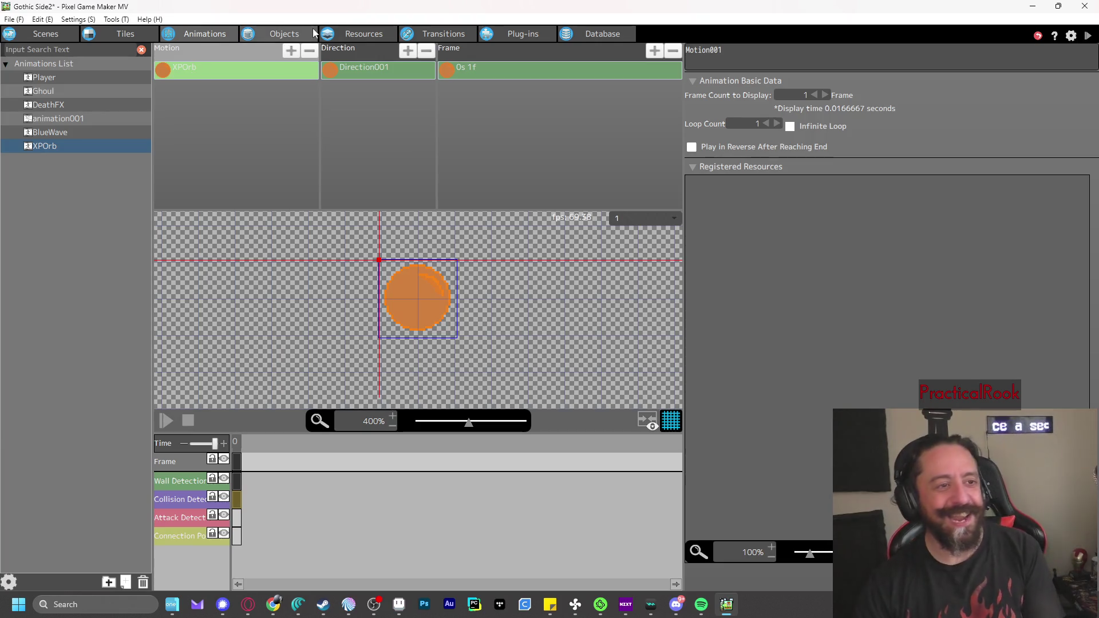
# Add a new object from the Objects list, opening object001's settings
pyautogui.click(276, 35)
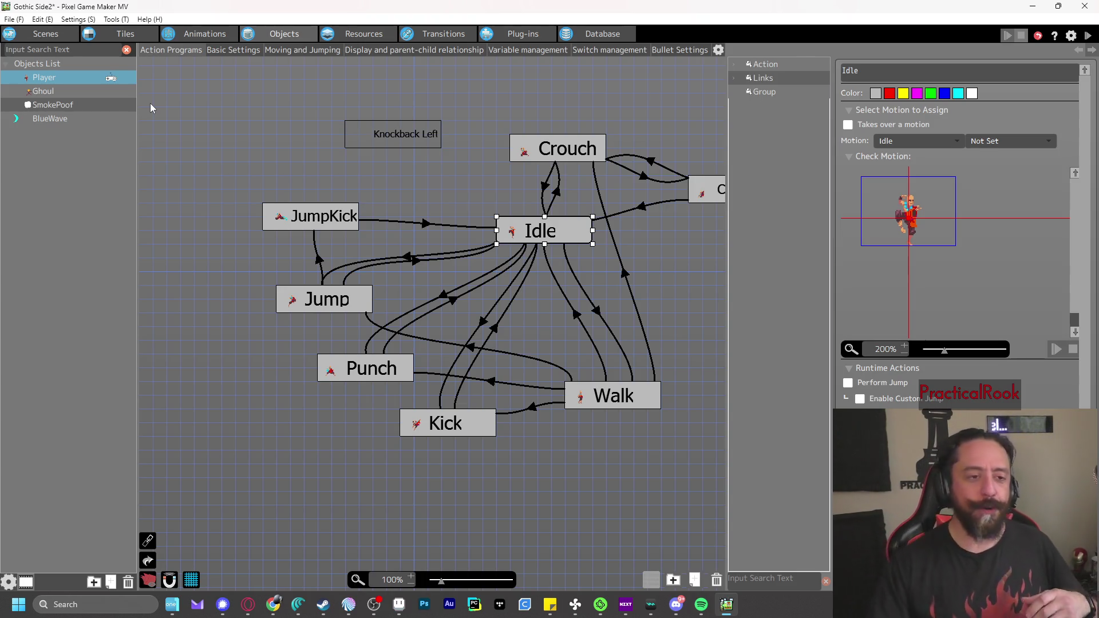
pyautogui.moveTo(419, 193); pyautogui.dragTo(338, 211)
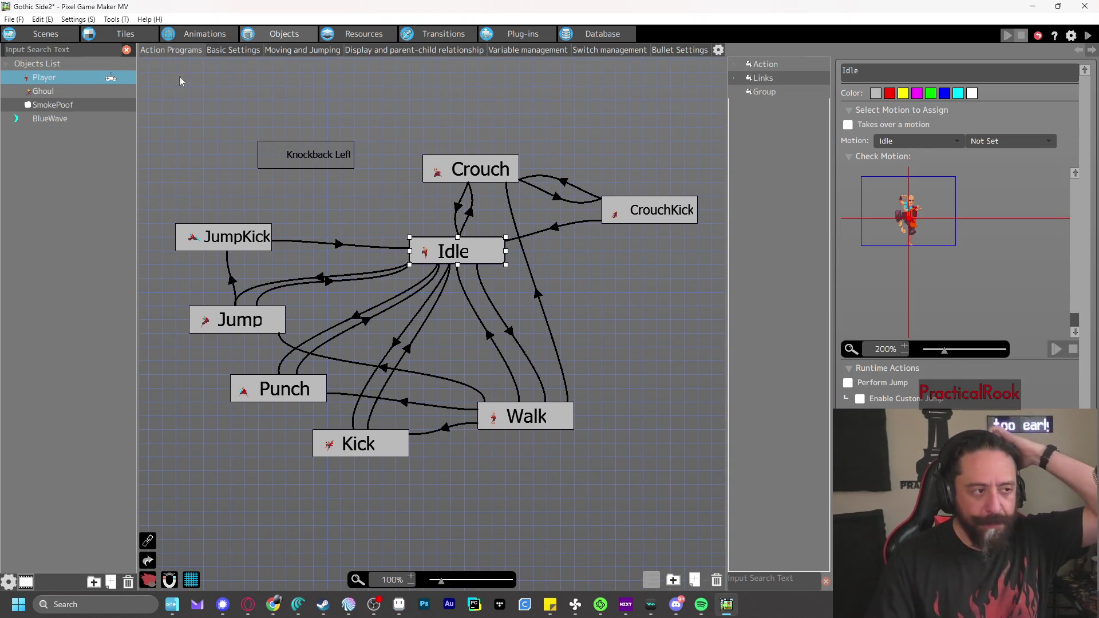
pyautogui.rightClick(80, 176)
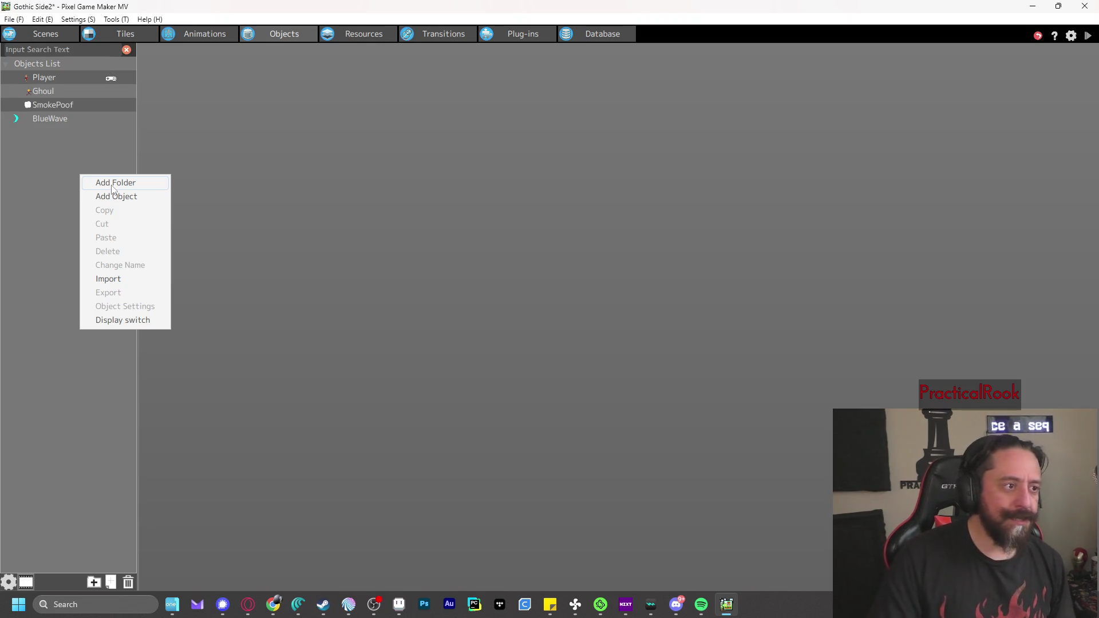
pyautogui.click(135, 198)
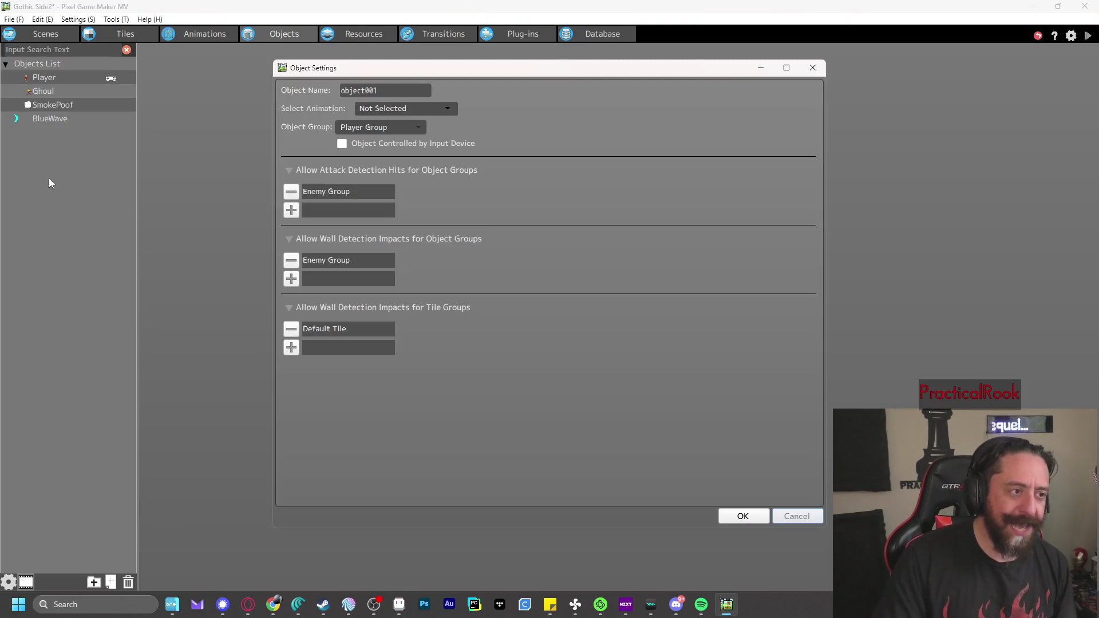
# Name the new object XPOrb and assign it the XPOrb animation
pyautogui.doubleClick(393, 89)
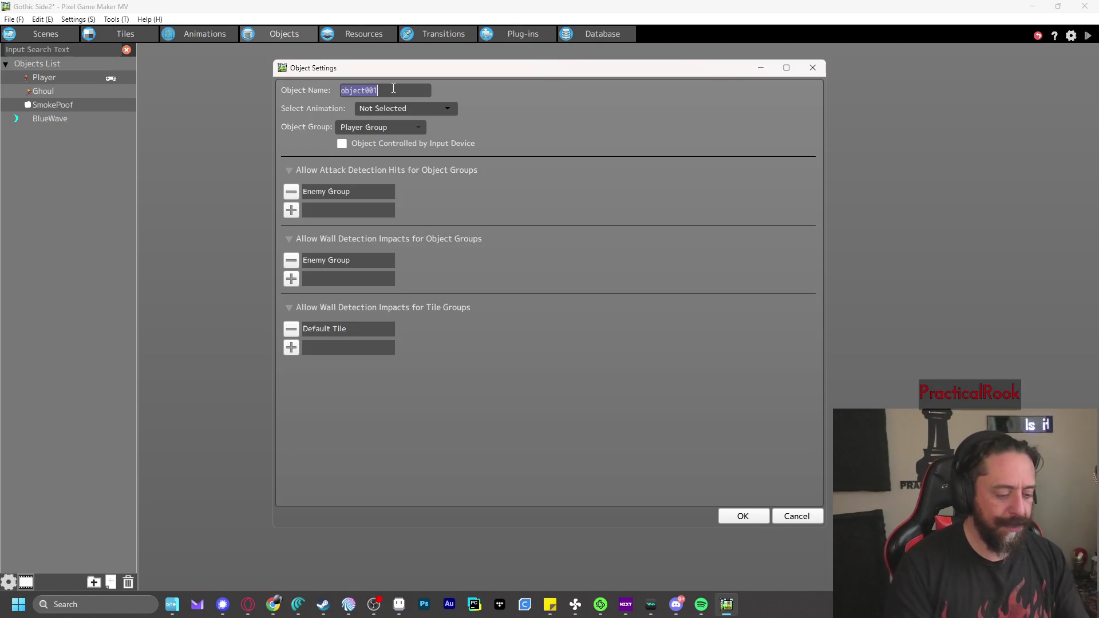
pyautogui.write('XPOrb')
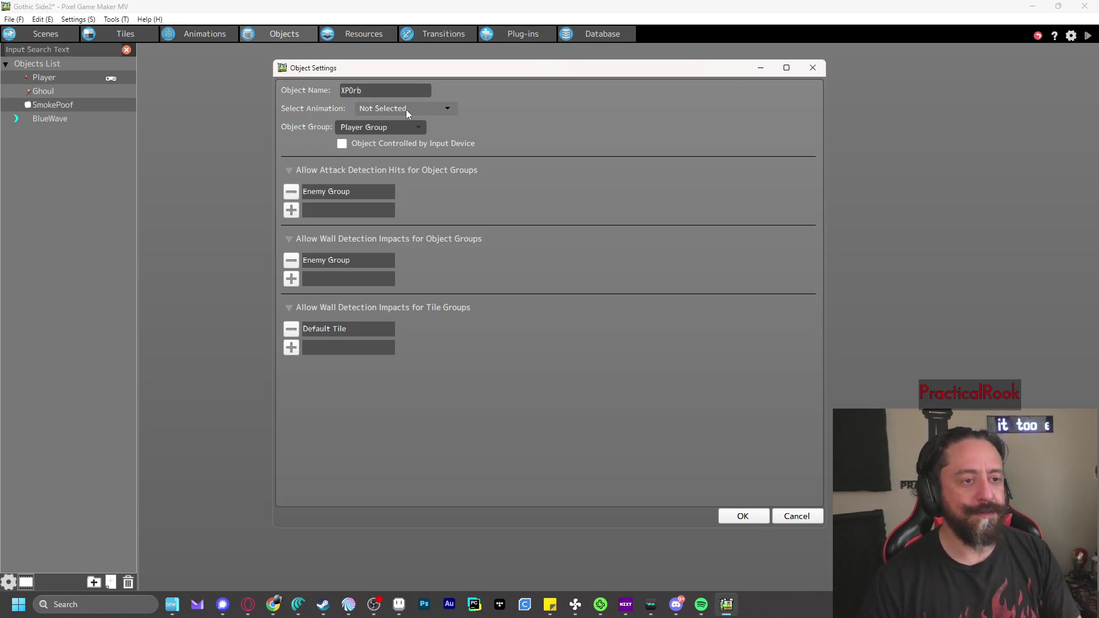
pyautogui.click(407, 109)
pyautogui.click(401, 194)
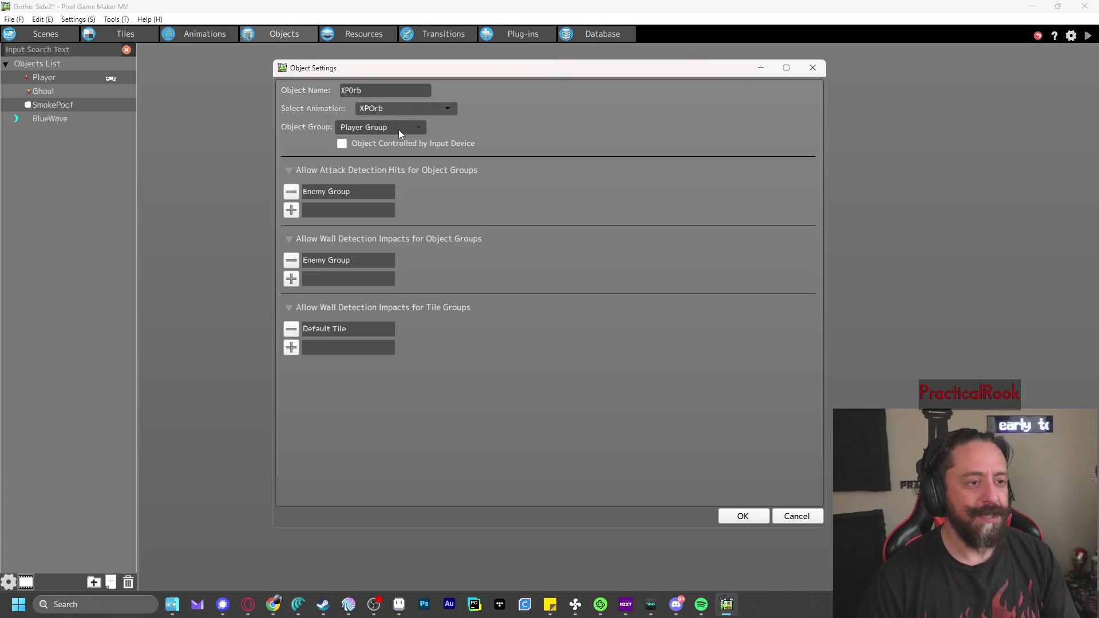
pyautogui.click(743, 516)
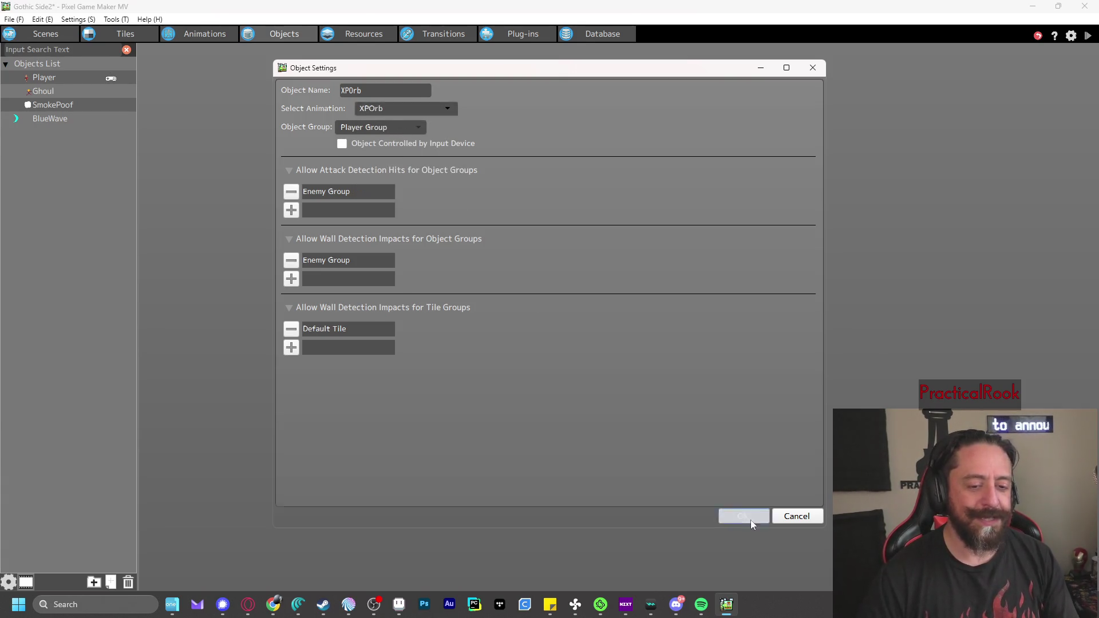
# Rename XPOrb's Actions001 action to Float
pyautogui.moveTo(275, 233); pyautogui.dragTo(369, 247)
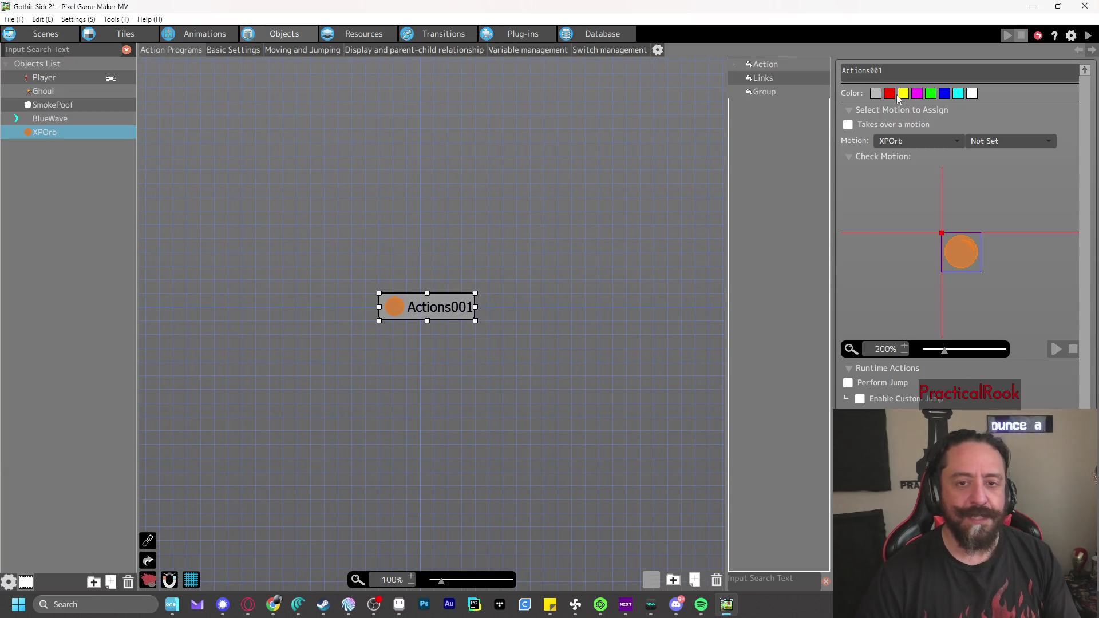
pyautogui.doubleClick(896, 72)
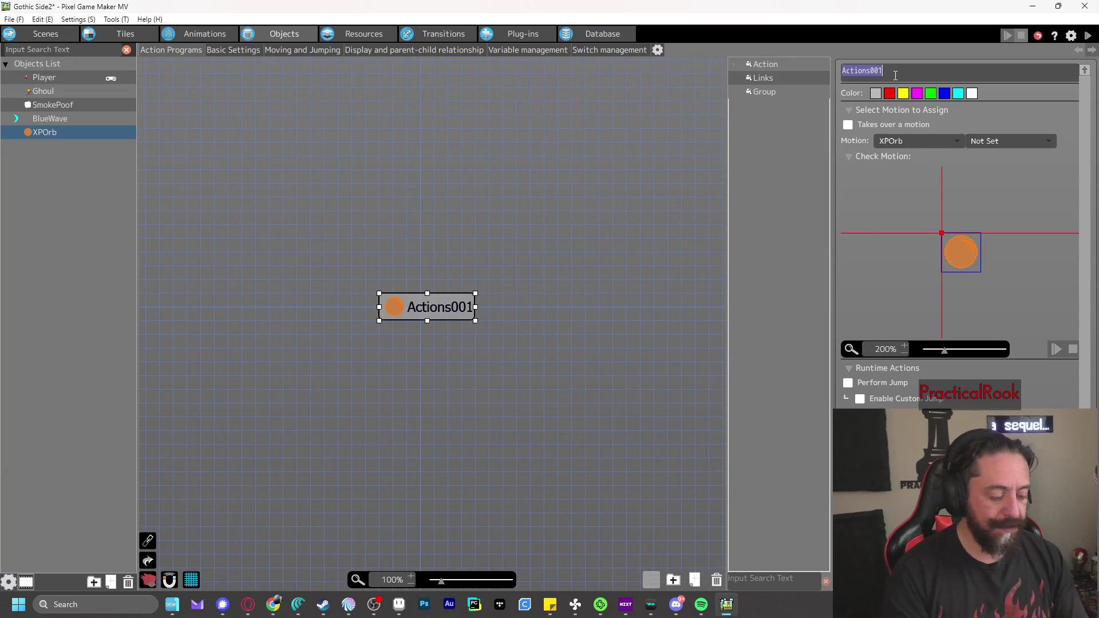
pyautogui.write('Float')
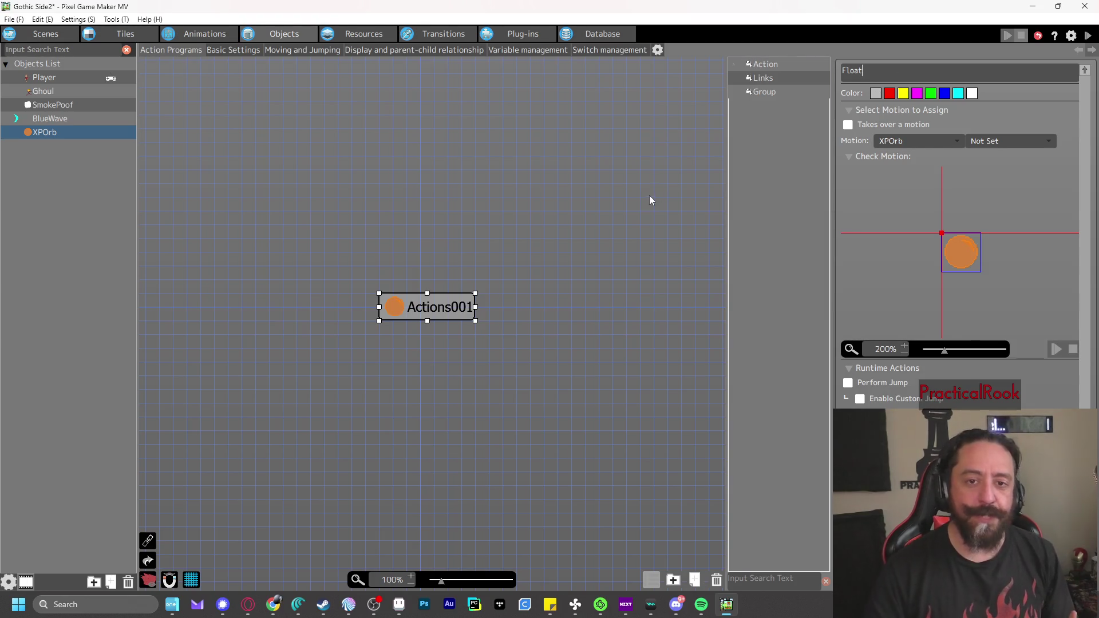
pyautogui.click(647, 193)
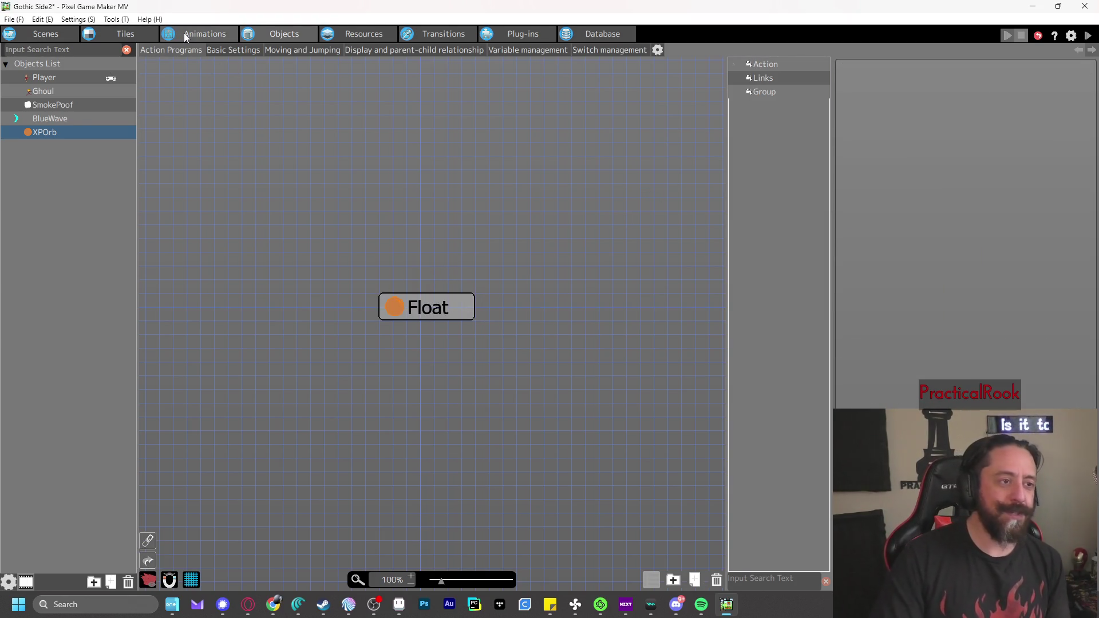
pyautogui.click(183, 33)
pyautogui.click(83, 77)
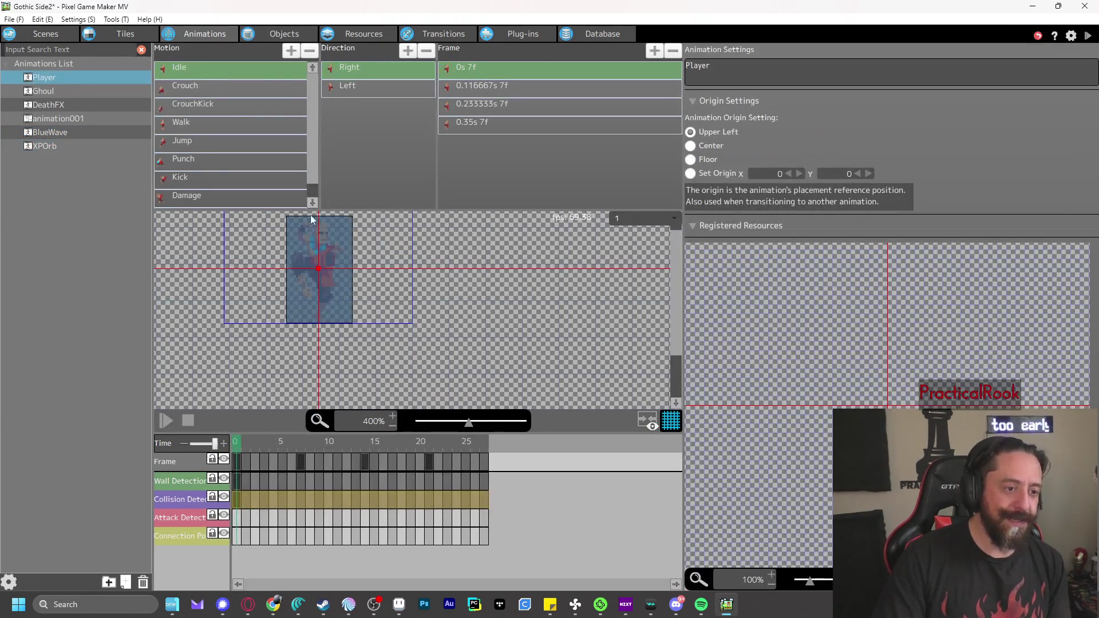
# Review the Player's Crouch, Walk, Punch and Idle motions and the 0.116667s Idle frame
pyautogui.click(199, 87)
pyautogui.click(198, 123)
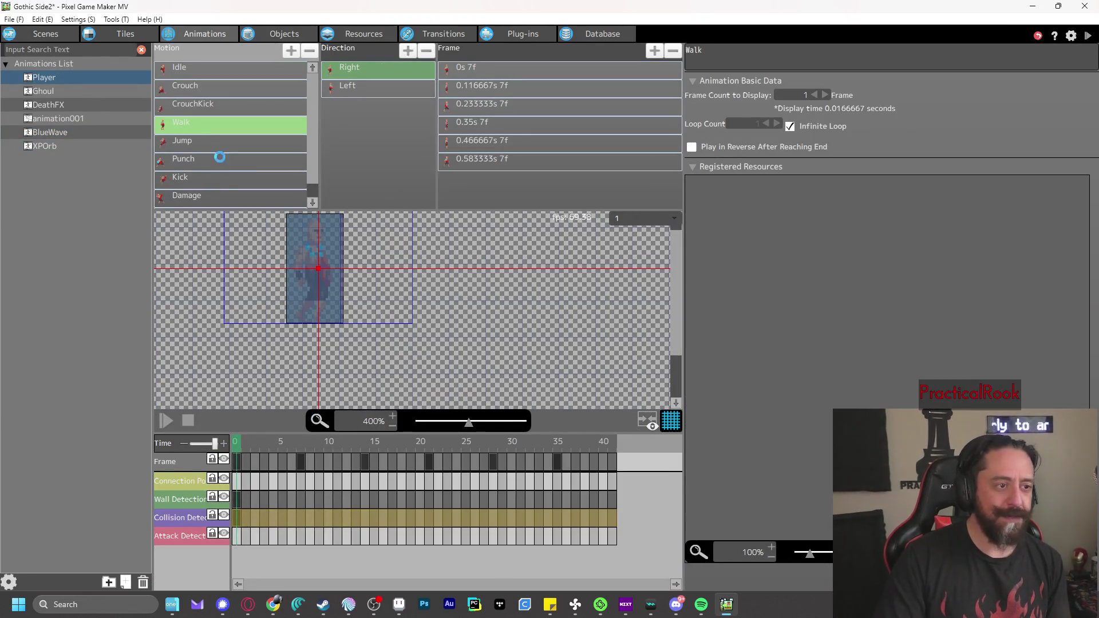
pyautogui.click(228, 163)
pyautogui.click(200, 71)
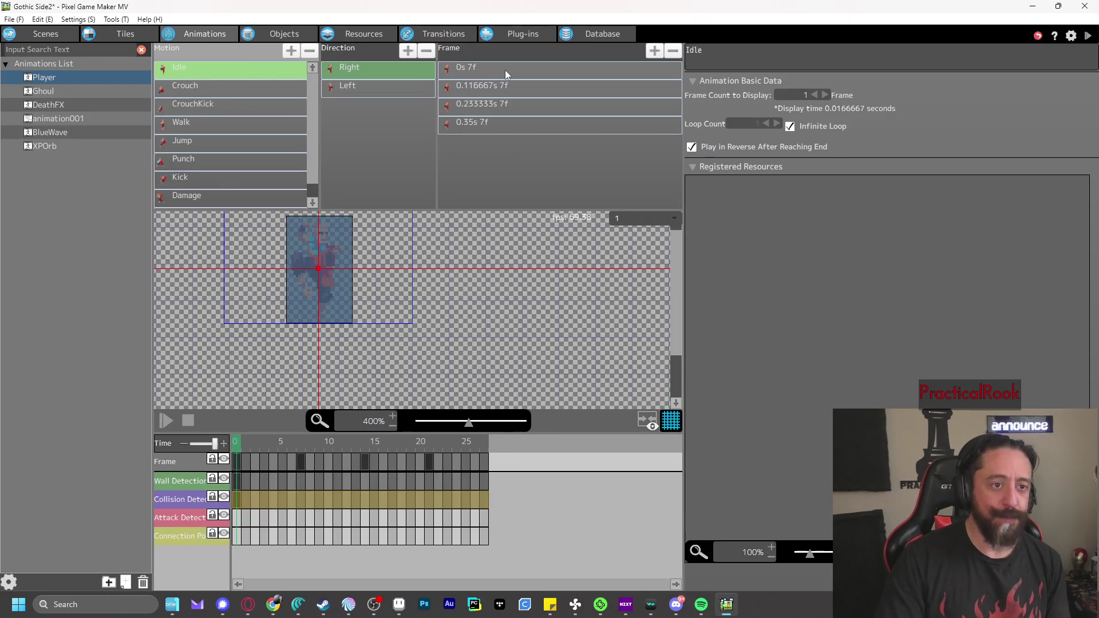
pyautogui.click(505, 70)
pyautogui.click(509, 95)
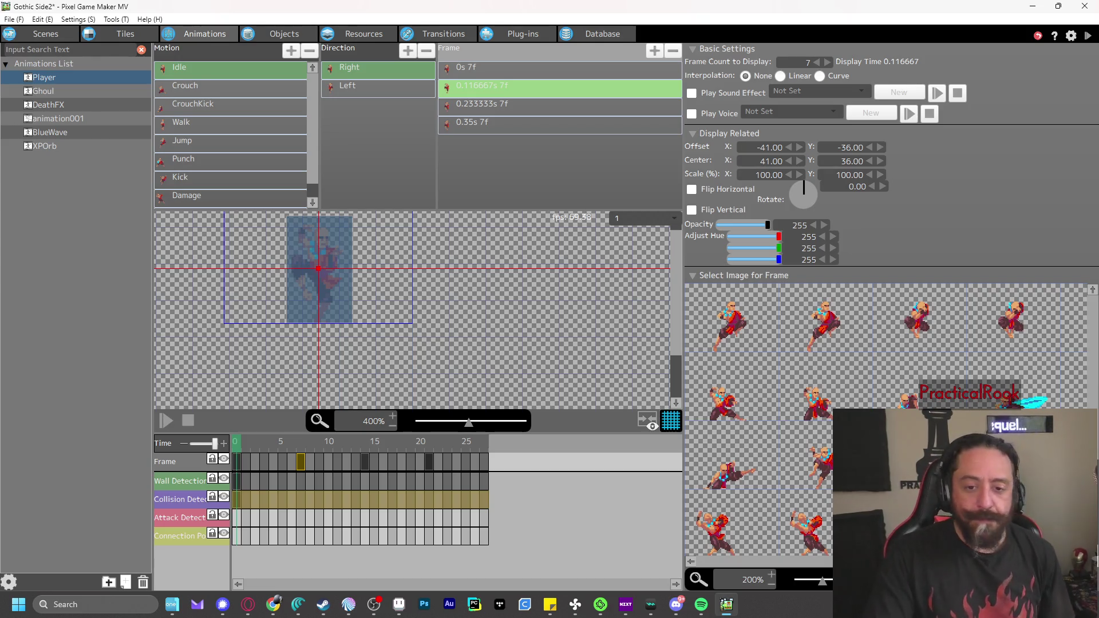
pyautogui.scroll(-1, 965, 400)
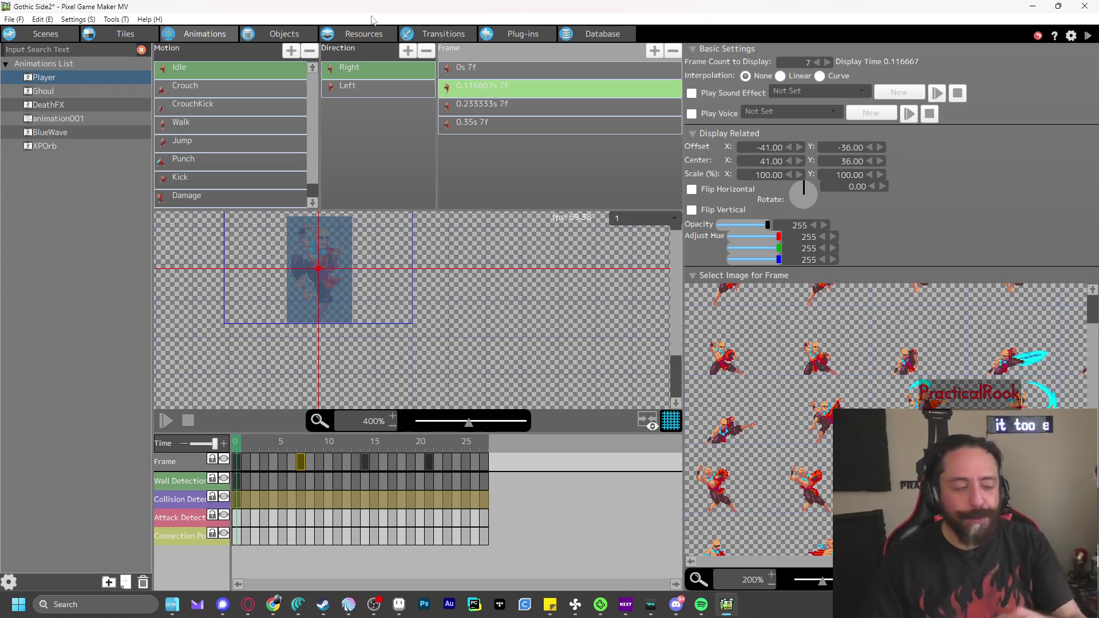
pyautogui.click(278, 35)
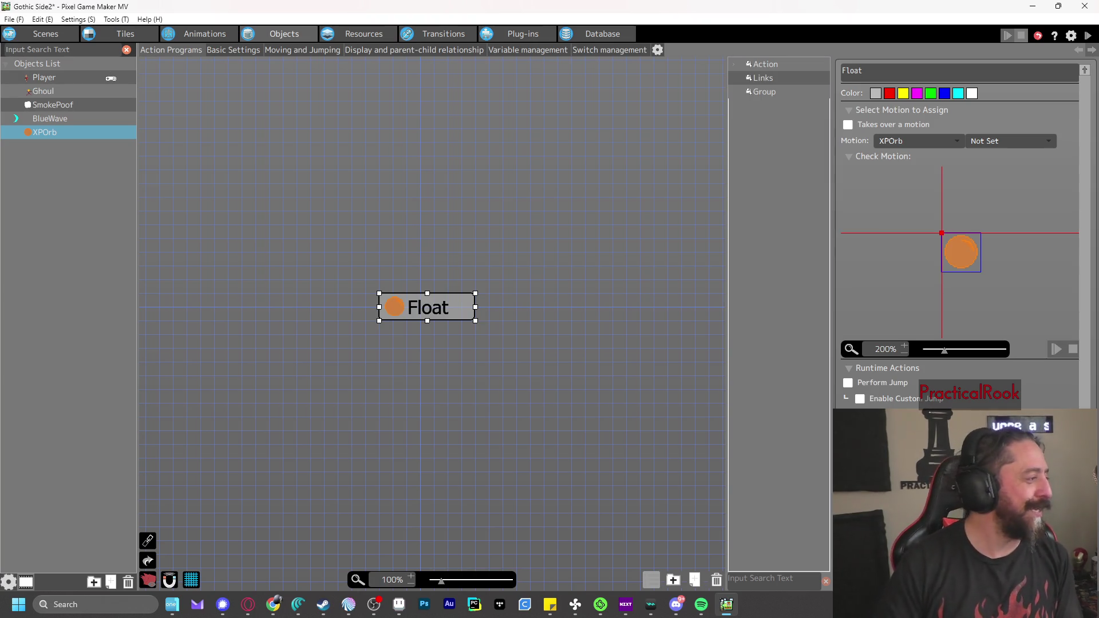
pyautogui.hotkey('alt', 'Tab')
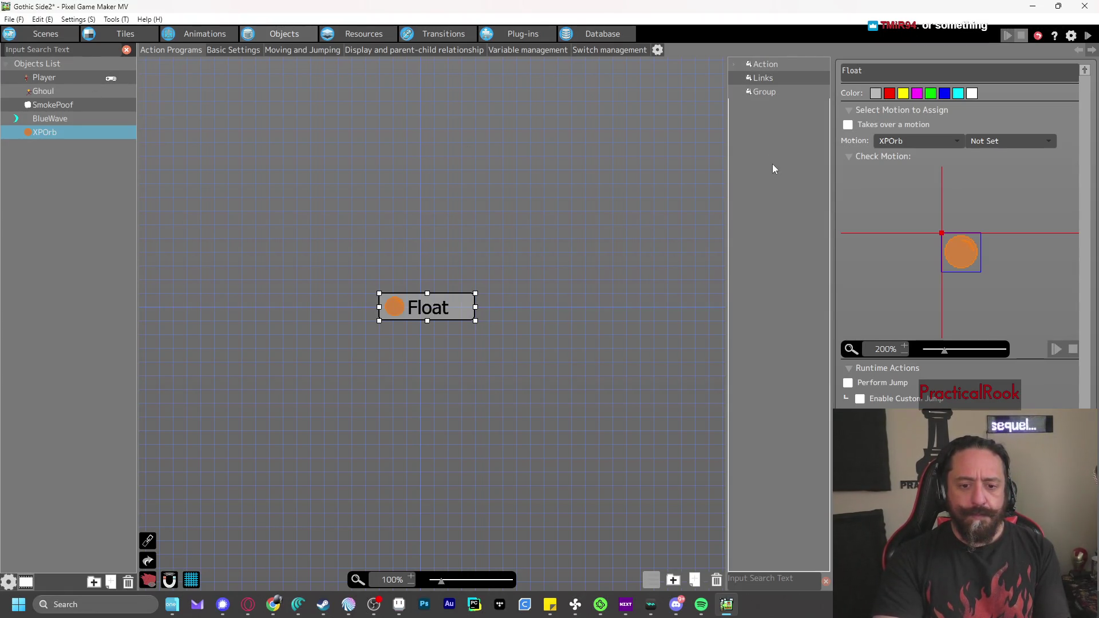
pyautogui.click(202, 34)
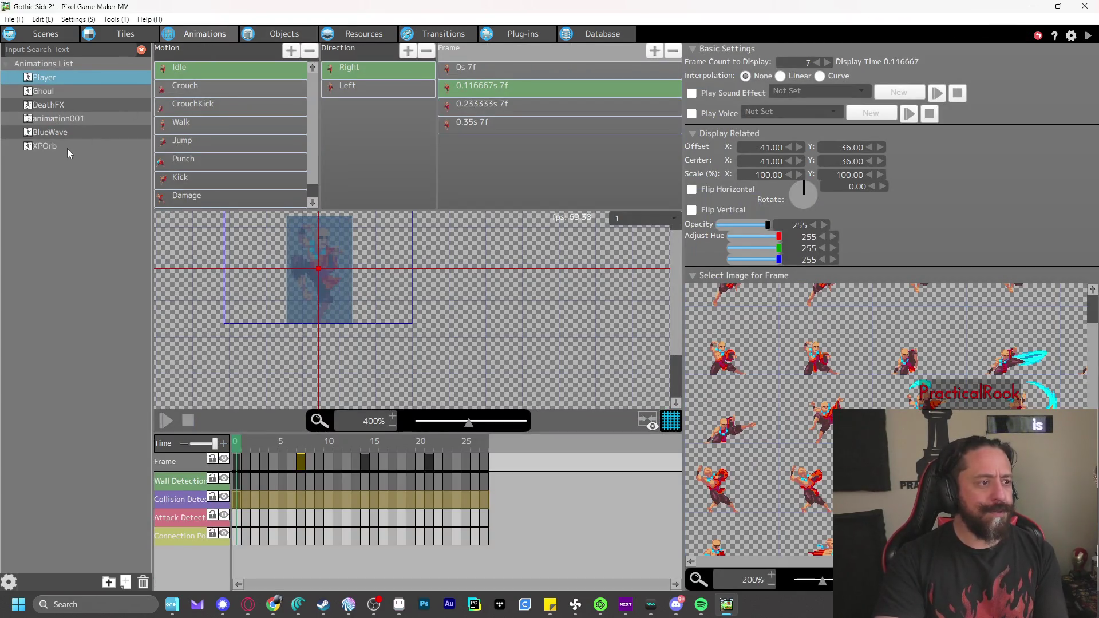
# Check the XPOrb animation, then return to XPOrb's Float action playing the XPOrb motion
pyautogui.click(67, 148)
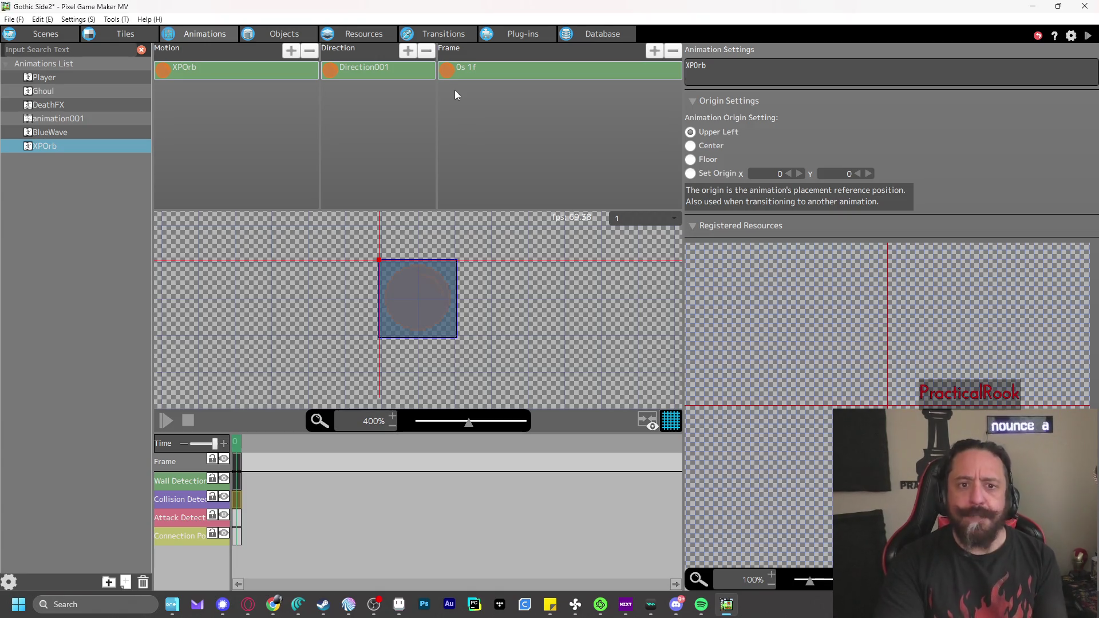
pyautogui.click(258, 33)
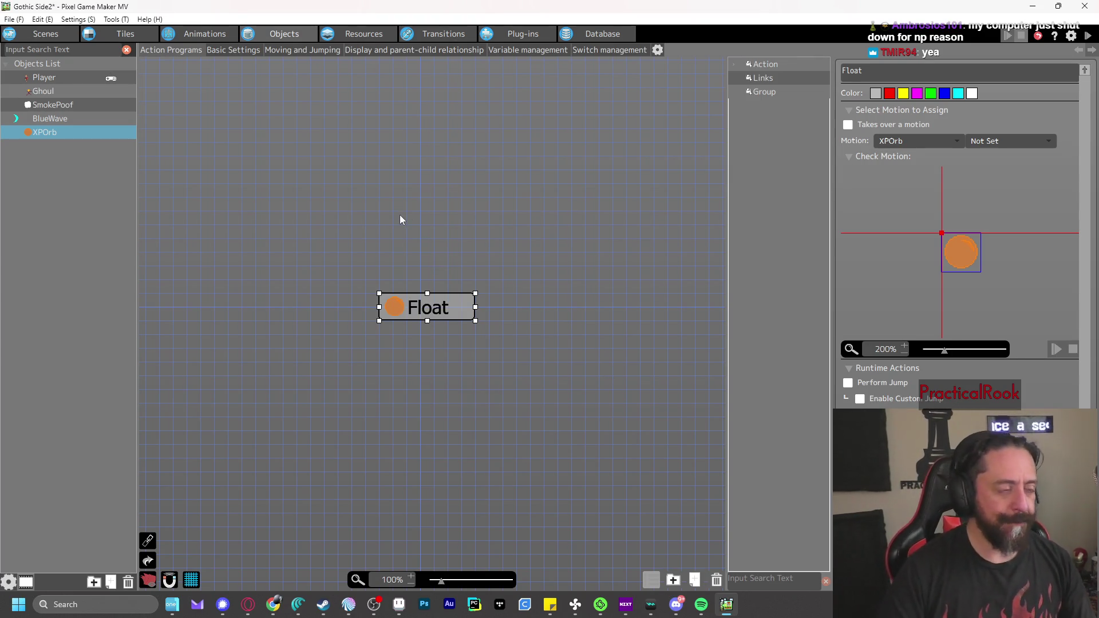
# Select the Ghoul's Destroy action and scroll its settings to Runtime Actions
pyautogui.click(66, 91)
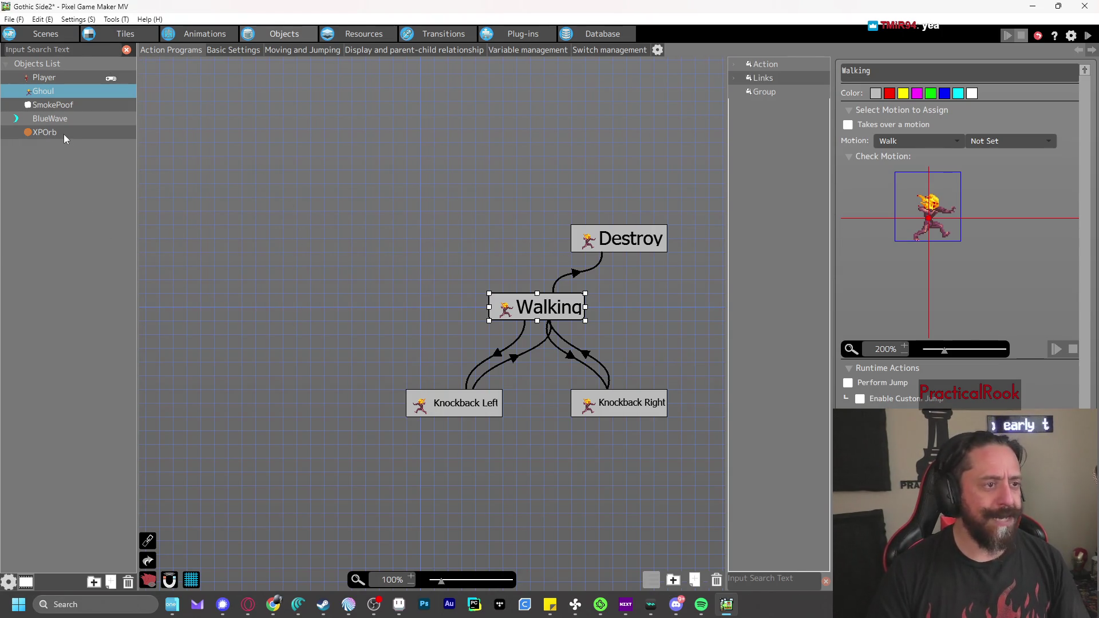
pyautogui.moveTo(669, 283); pyautogui.dragTo(582, 277)
pyautogui.click(538, 232)
pyautogui.scroll(-3, 1019, 401)
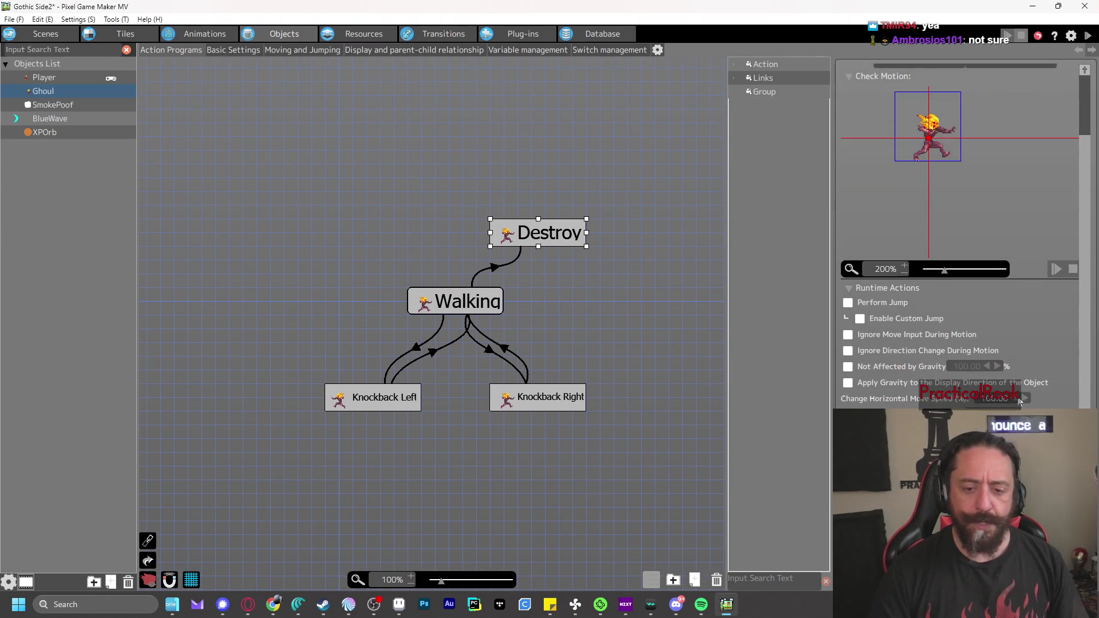
pyautogui.scroll(-2, 961, 229)
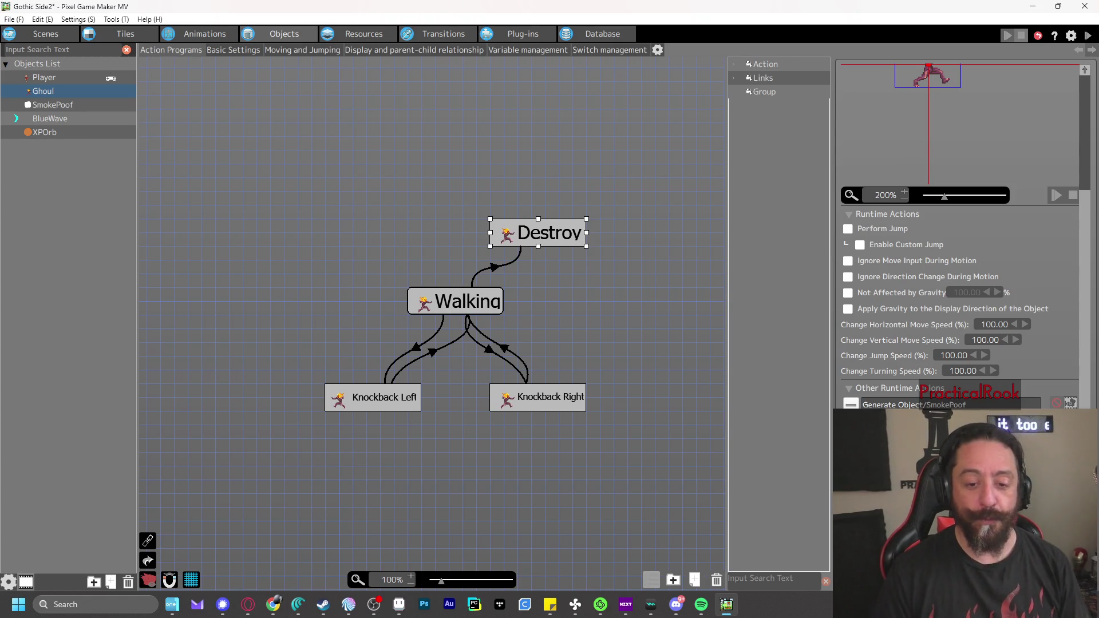
# In Destroy's Other Runtime Actions, enable Generate Object with XPOrb selected
pyautogui.doubleClick(859, 447)
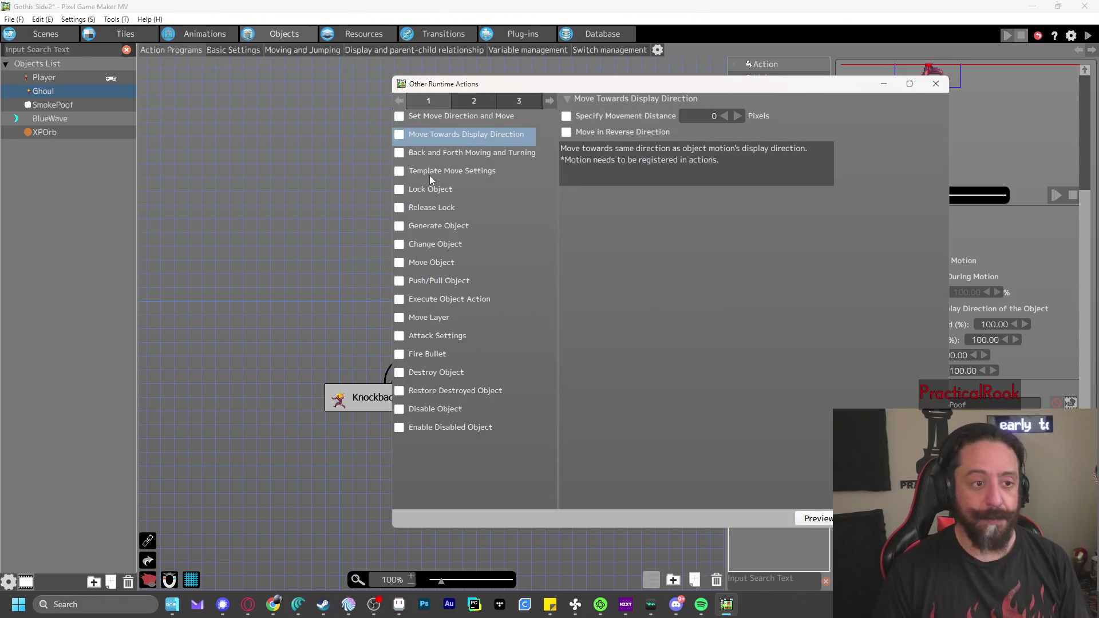
pyautogui.click(400, 226)
pyautogui.click(688, 120)
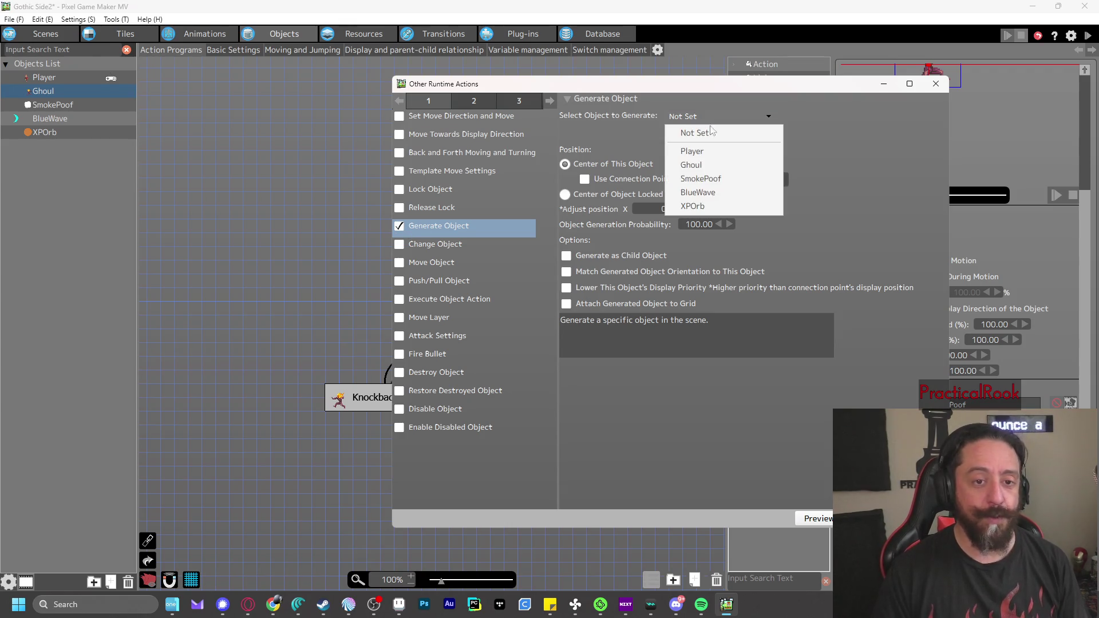
pyautogui.click(709, 208)
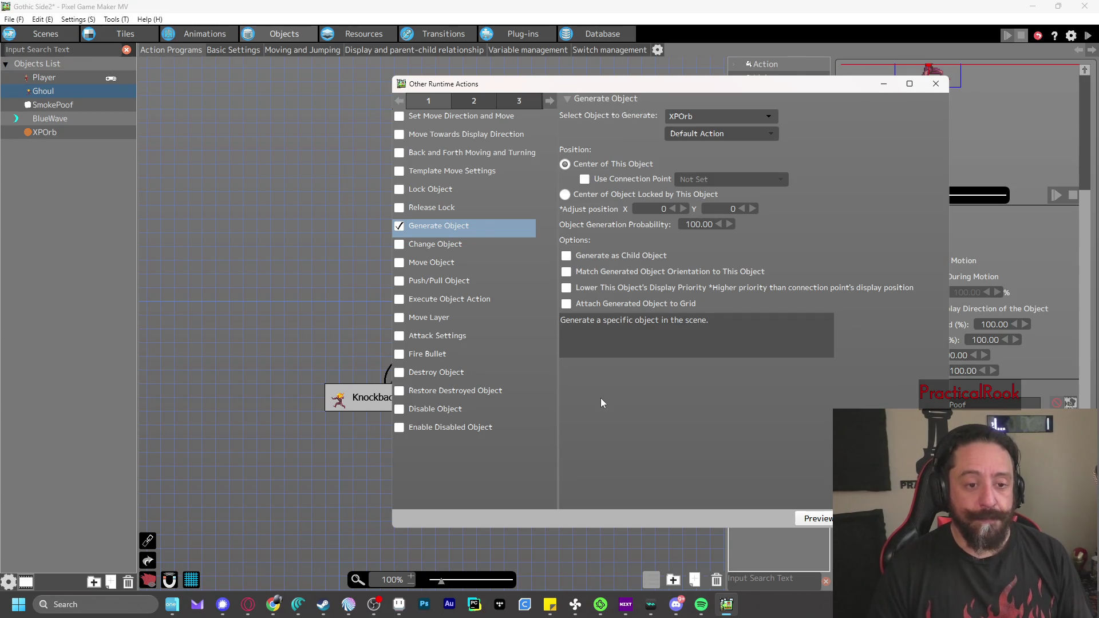
pyautogui.press('Return')
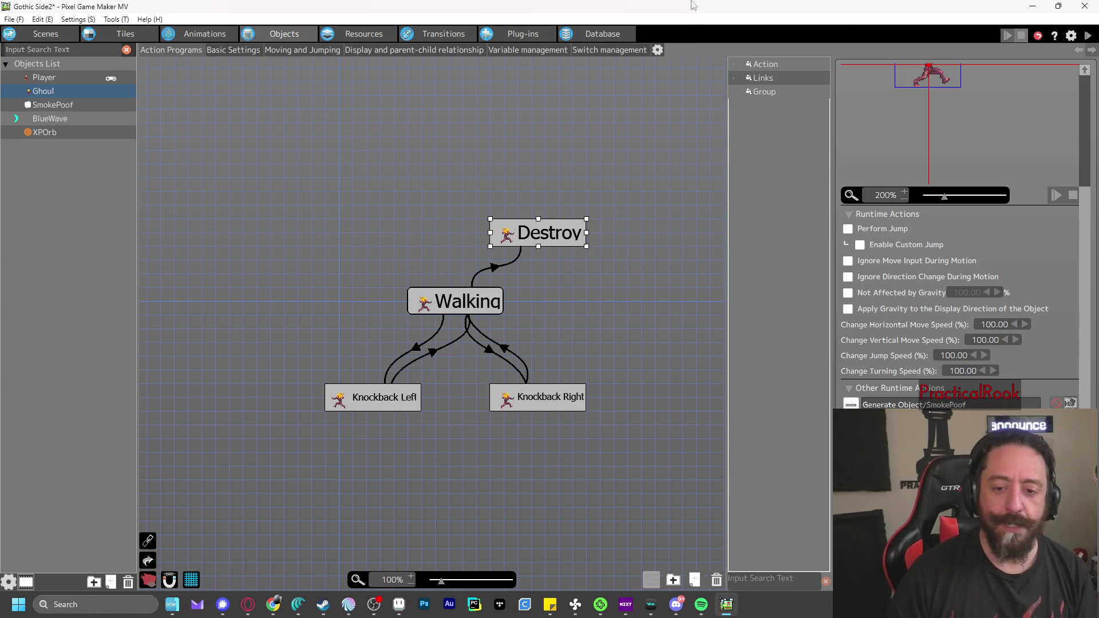
pyautogui.click(1089, 36)
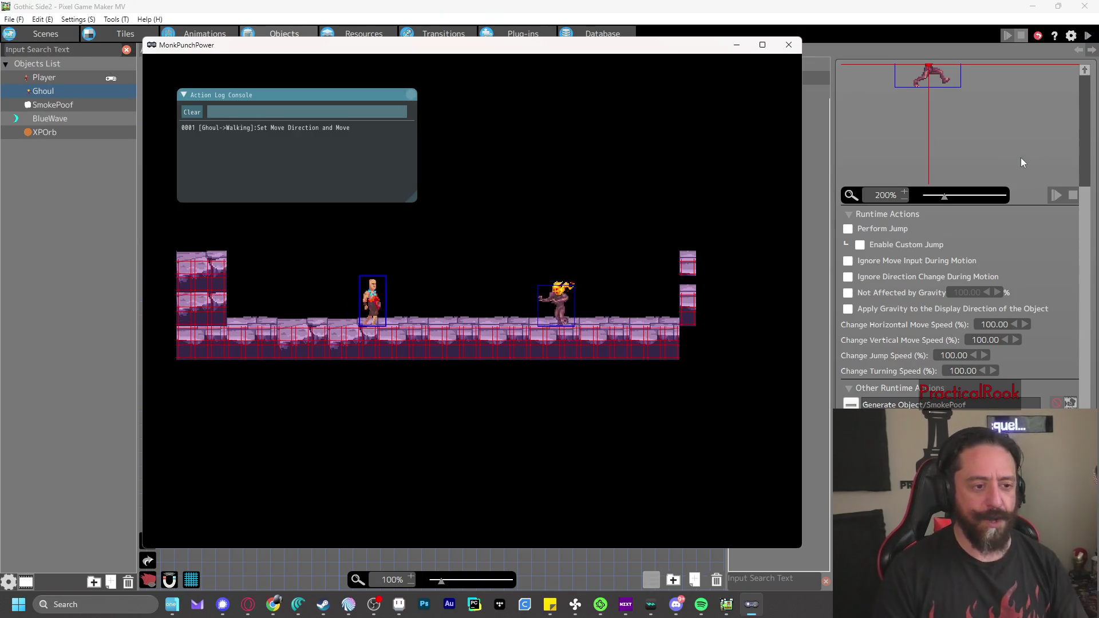
pyautogui.press('Right')
pyautogui.press('z')
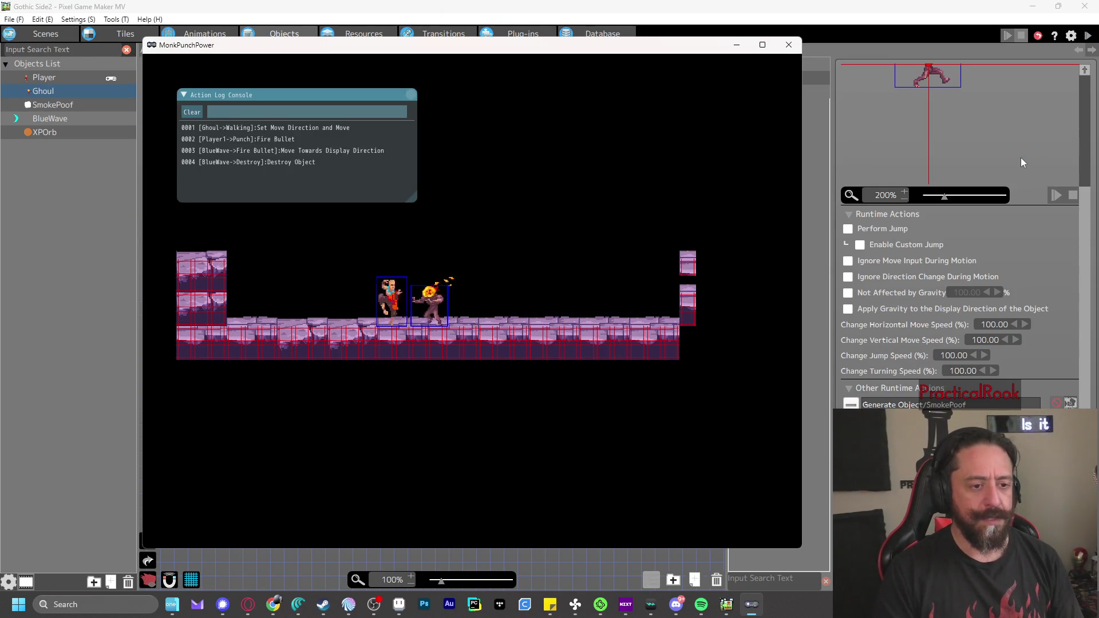
pyautogui.press('z')
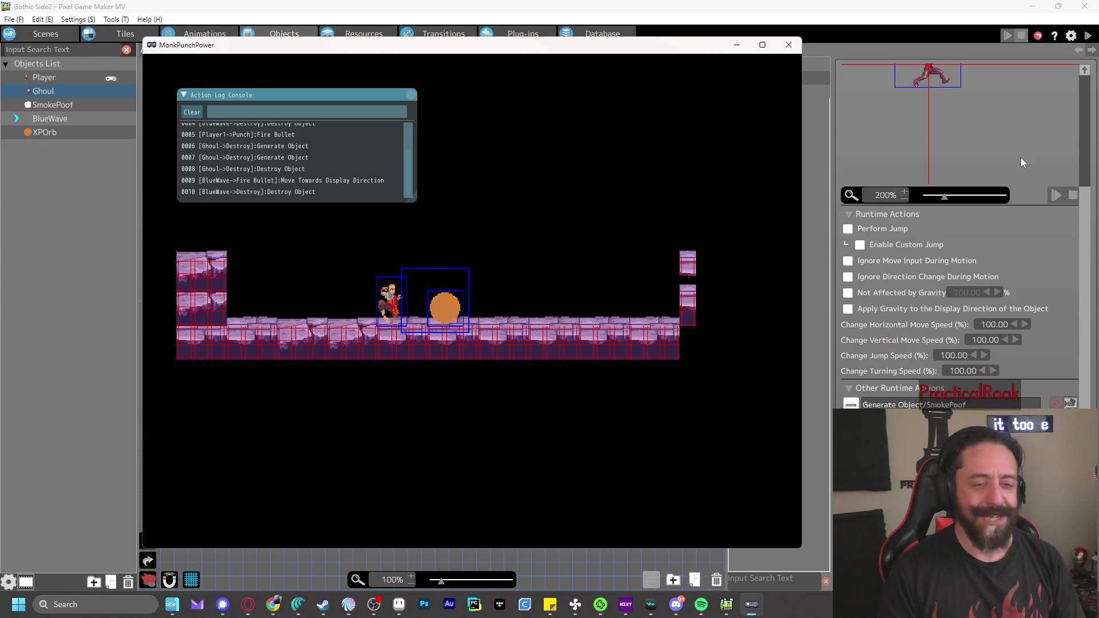
pyautogui.press('Right')
pyautogui.press('Left')
pyautogui.press('Right')
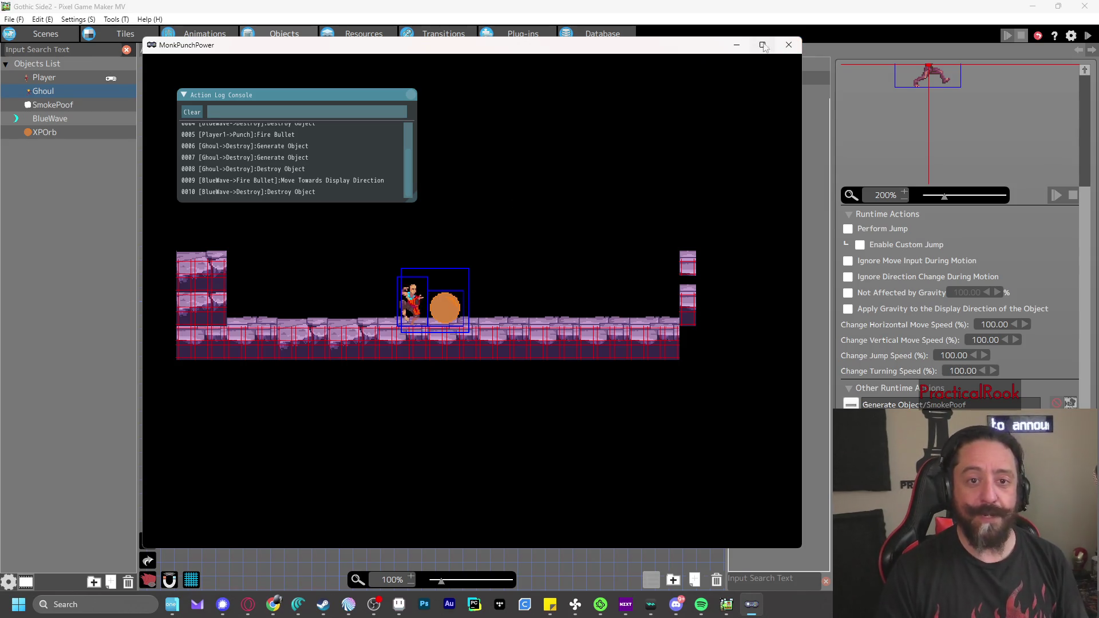
pyautogui.click(789, 45)
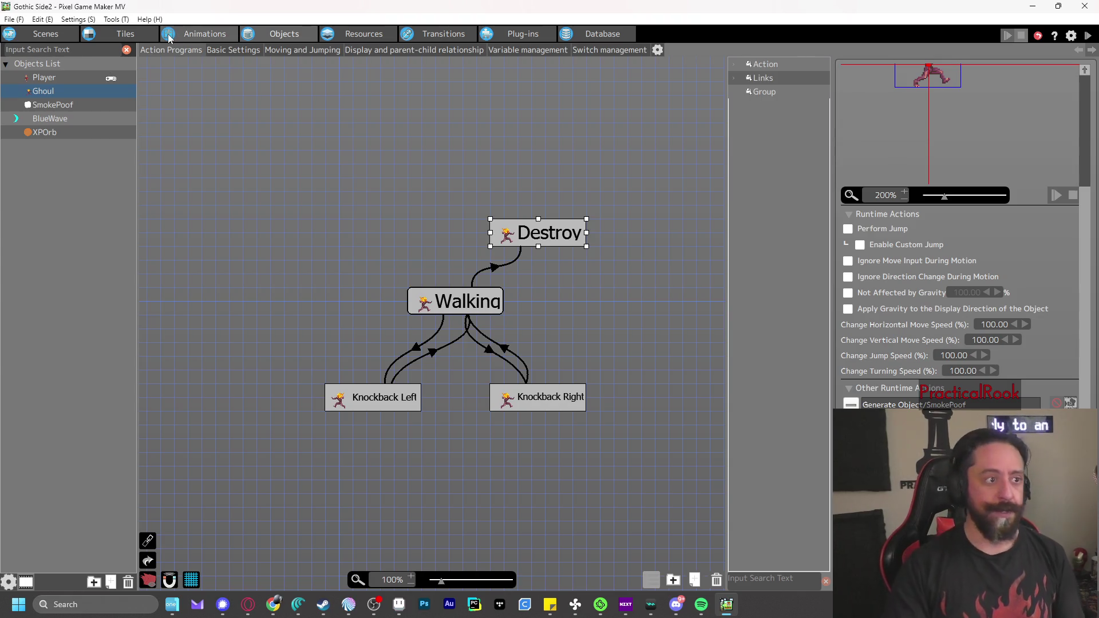
# Set the XPOrb animation frame's Scale X and Scale Y to 20
pyautogui.click(188, 34)
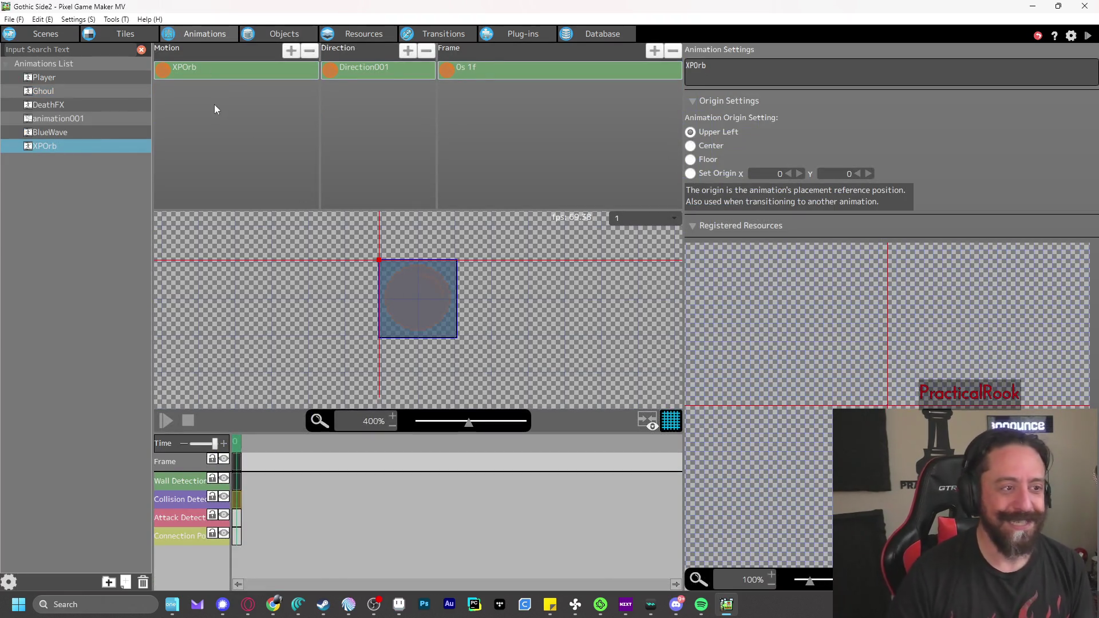
pyautogui.click(481, 74)
pyautogui.doubleClick(841, 176)
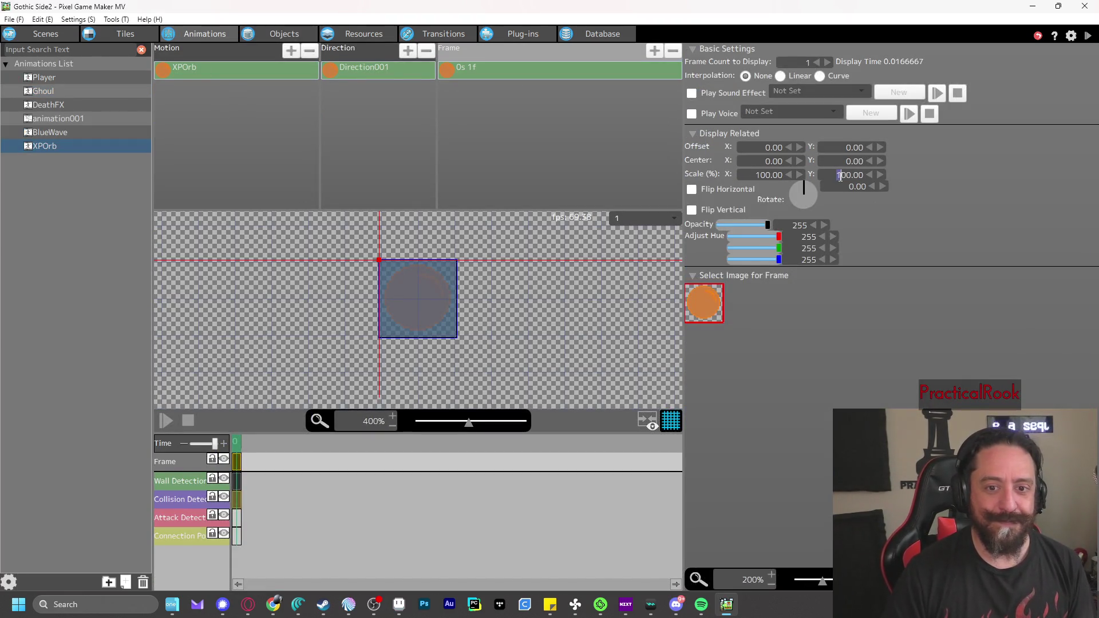
pyautogui.write('20')
pyautogui.press('Return')
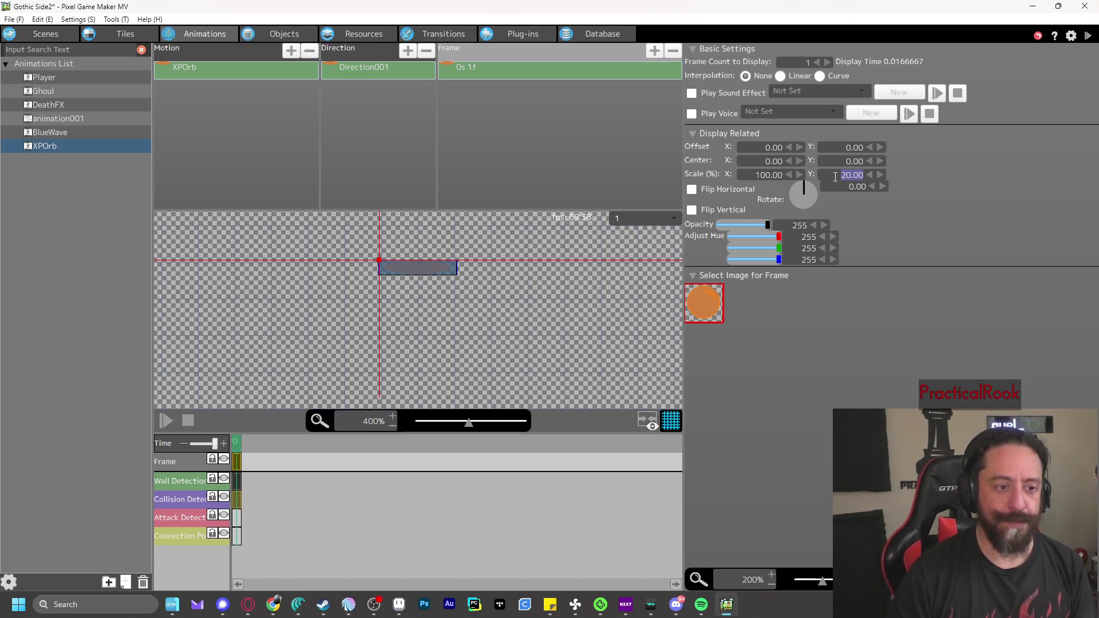
pyautogui.doubleClick(761, 181)
pyautogui.write('20')
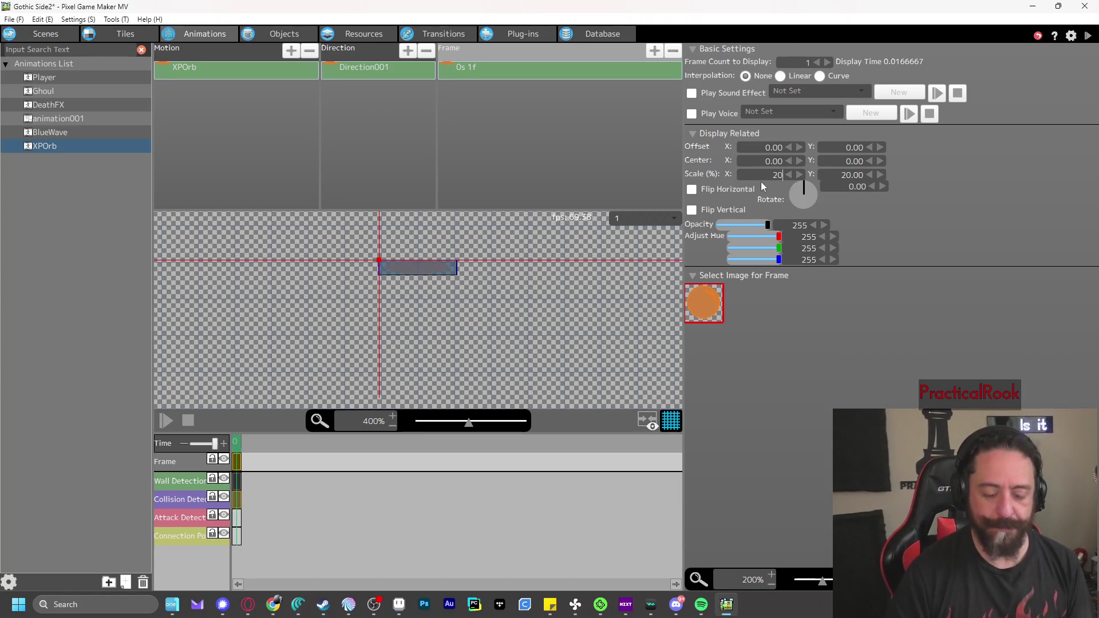
pyautogui.press('Return')
pyautogui.click(973, 229)
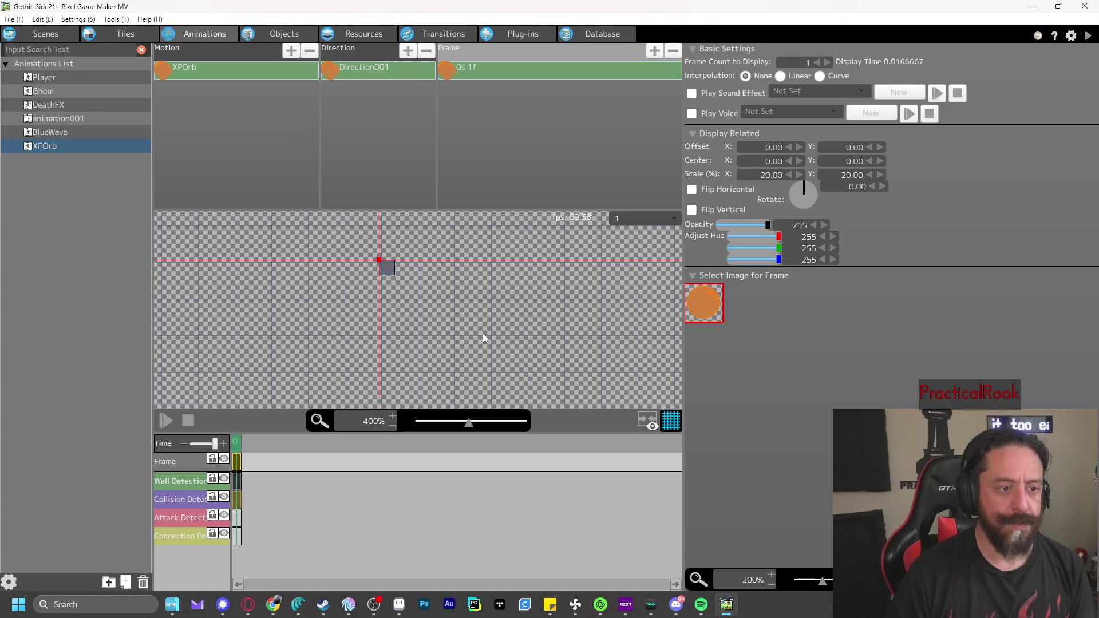
# Test play, walk left and punch the Ghoul to see the smaller orb drop, then quit
pyautogui.click(1087, 35)
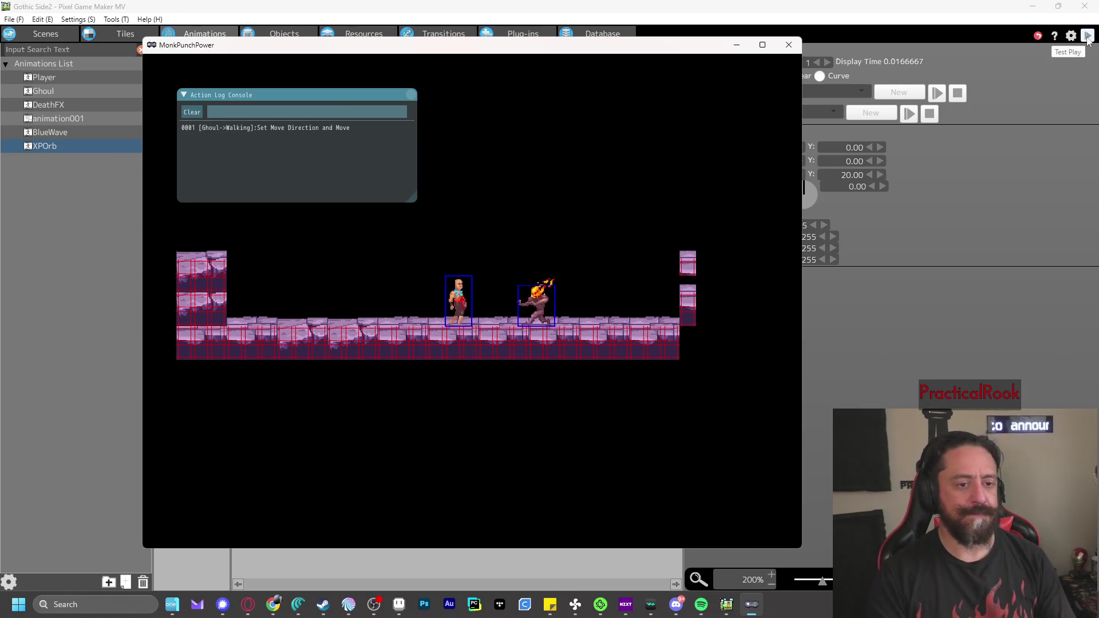
pyautogui.press('Left')
pyautogui.press('z')
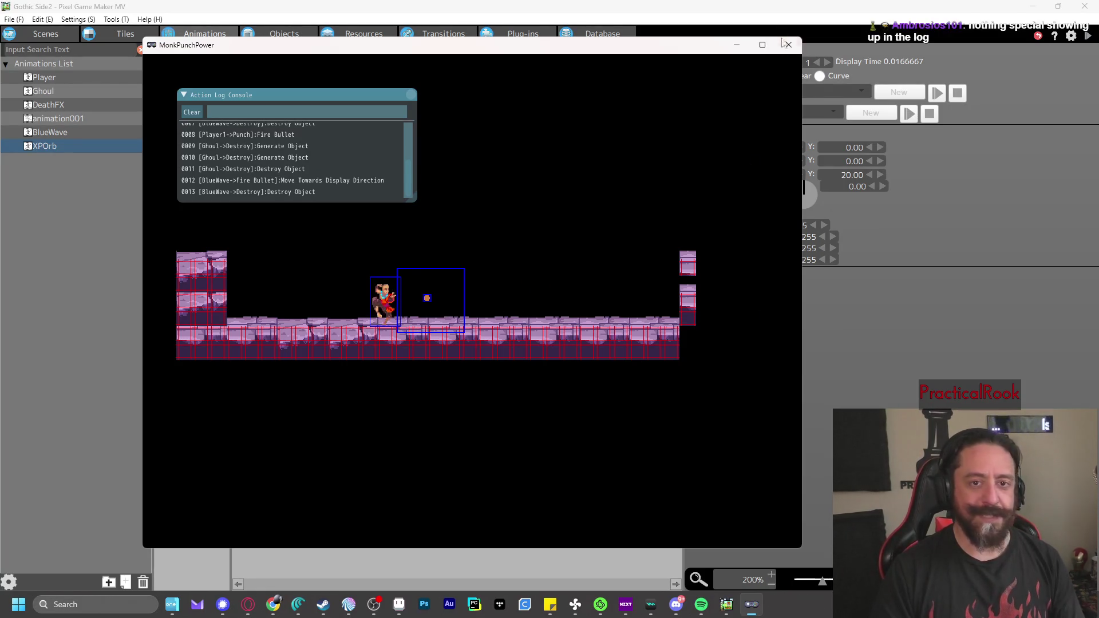
pyautogui.click(789, 45)
# Change the XPOrb frame's Scale X and Scale Y to 30
pyautogui.doubleClick(767, 174)
pyautogui.write('30')
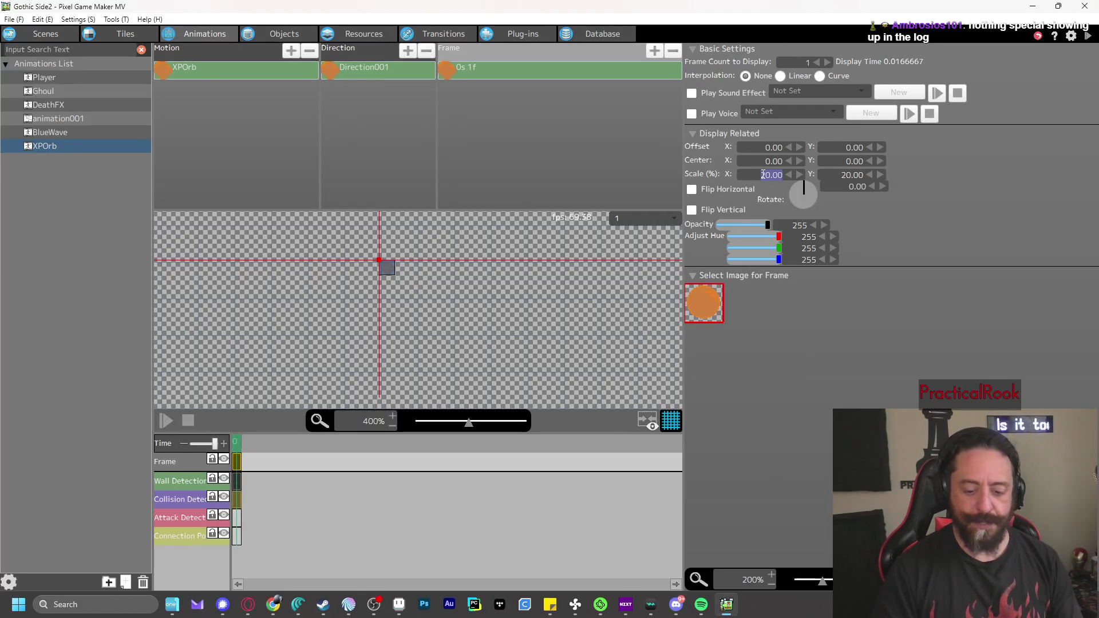
pyautogui.press('Tab')
pyautogui.write('30')
pyautogui.press('Return')
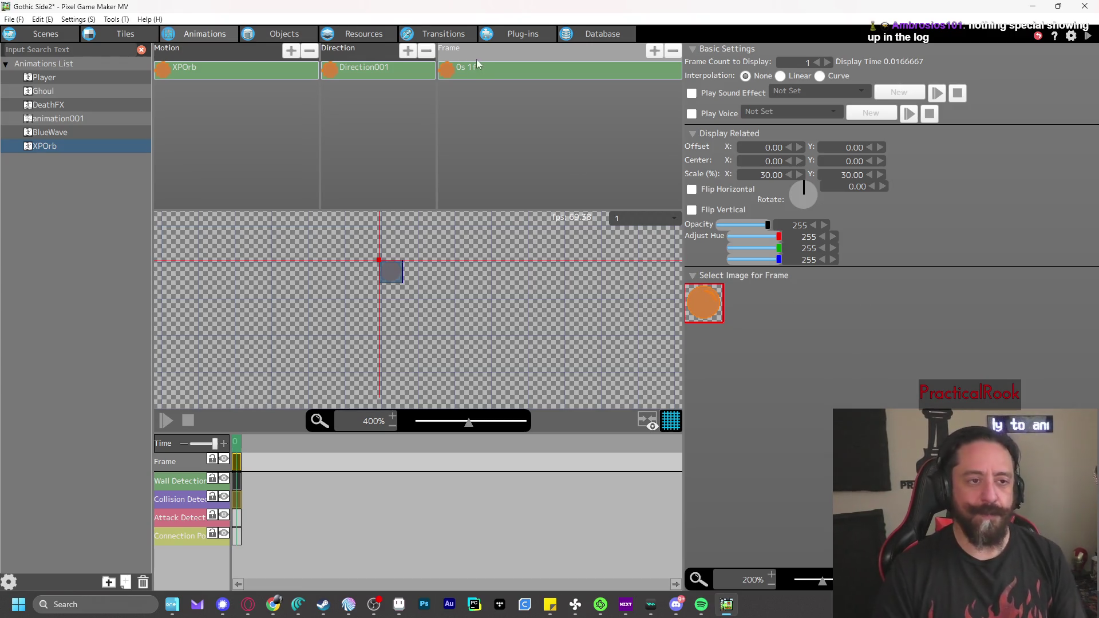
# Test play, punch the Ghoul and walk toward the dropped orb
pyautogui.click(1087, 35)
pyautogui.press('Right')
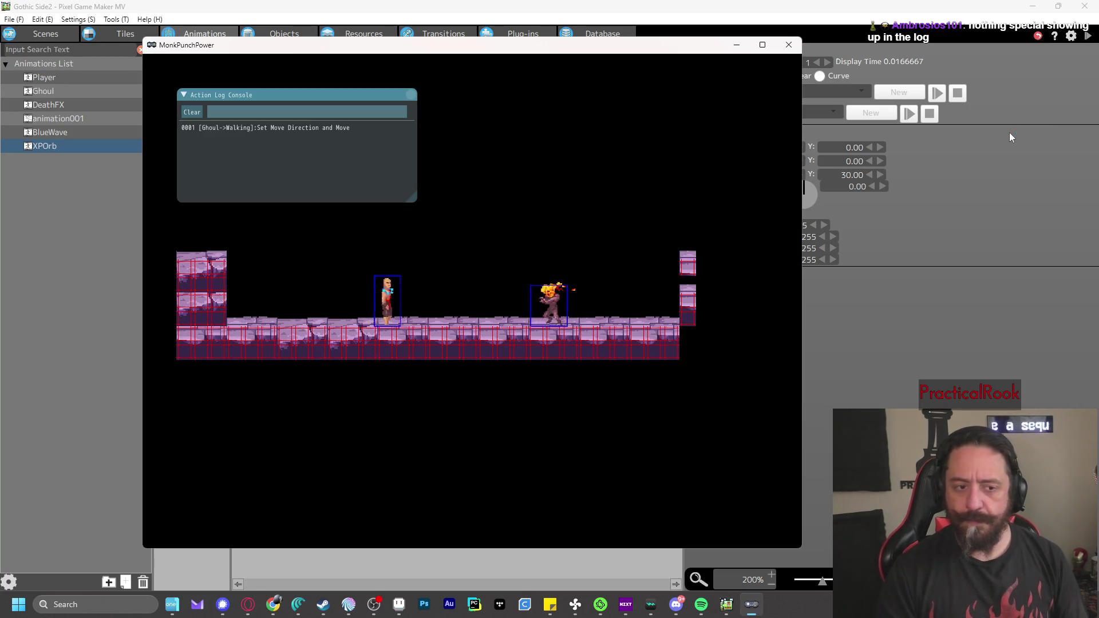
pyautogui.press('z')
pyautogui.press('z')
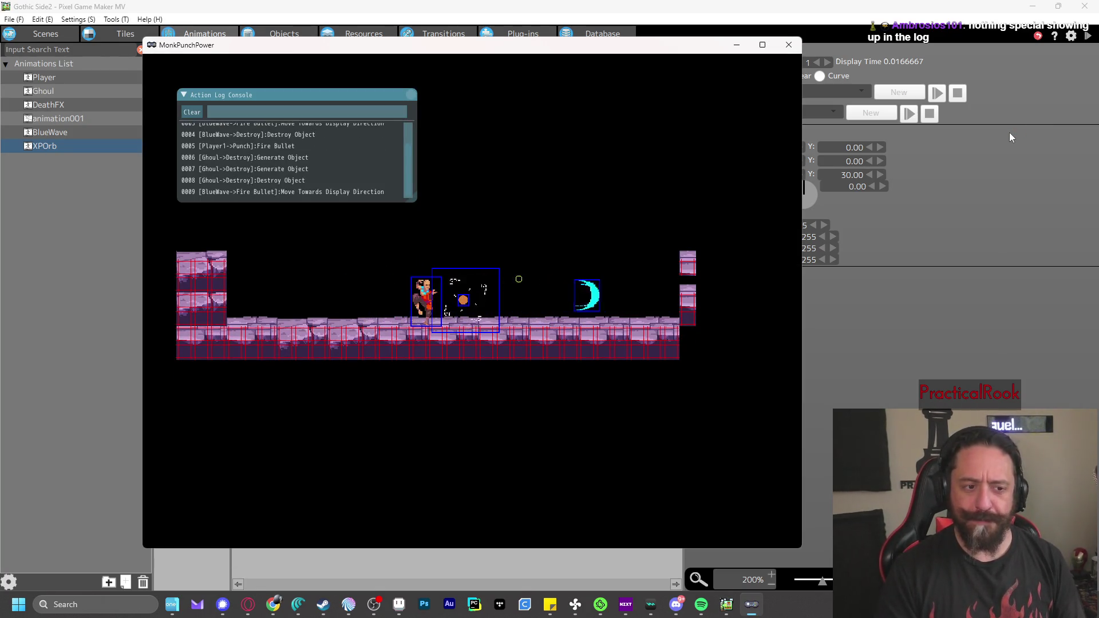
pyautogui.press('Left')
pyautogui.press('Right')
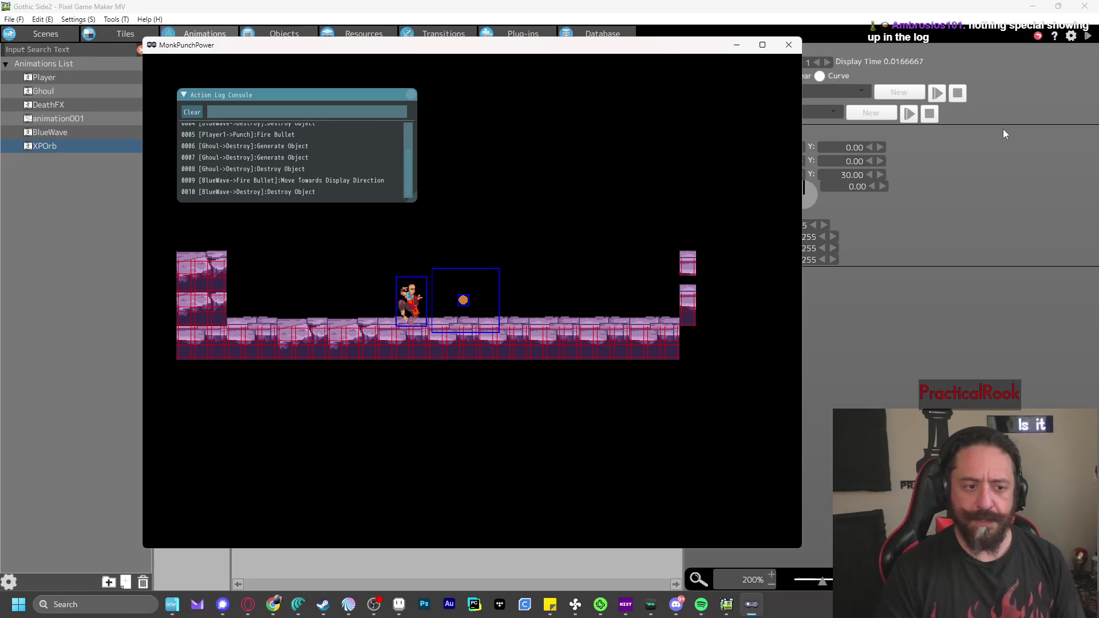
# In XPOrb's action program, turn on destroying the object in the Destroy action's runtime actions
pyautogui.click(786, 46)
pyautogui.click(242, 35)
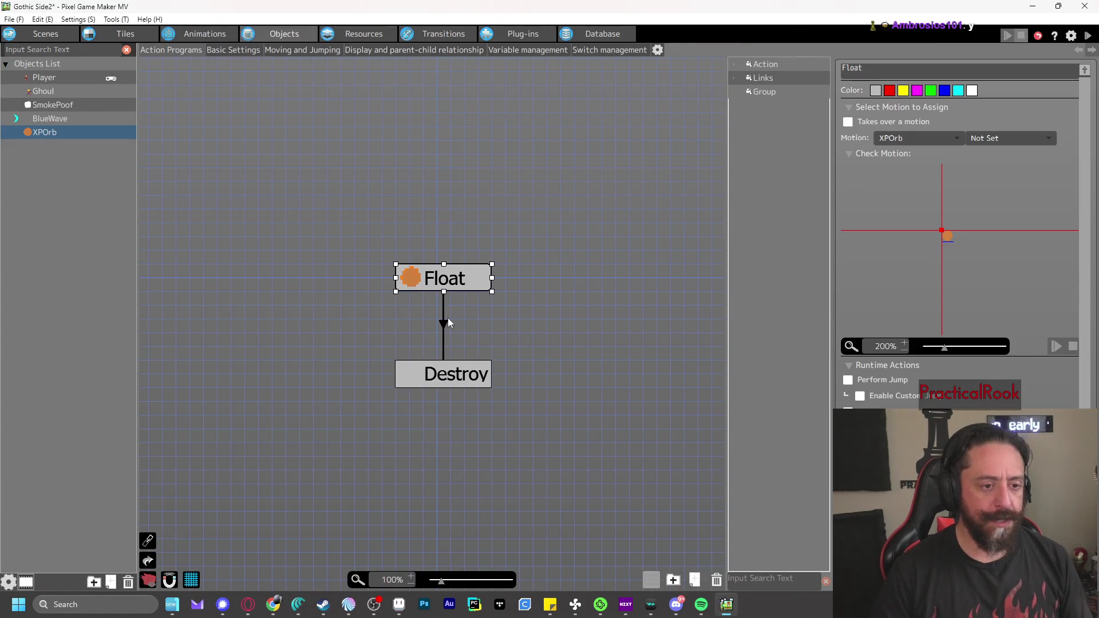
pyautogui.click(444, 335)
pyautogui.click(462, 375)
pyautogui.scroll(-3, 959, 257)
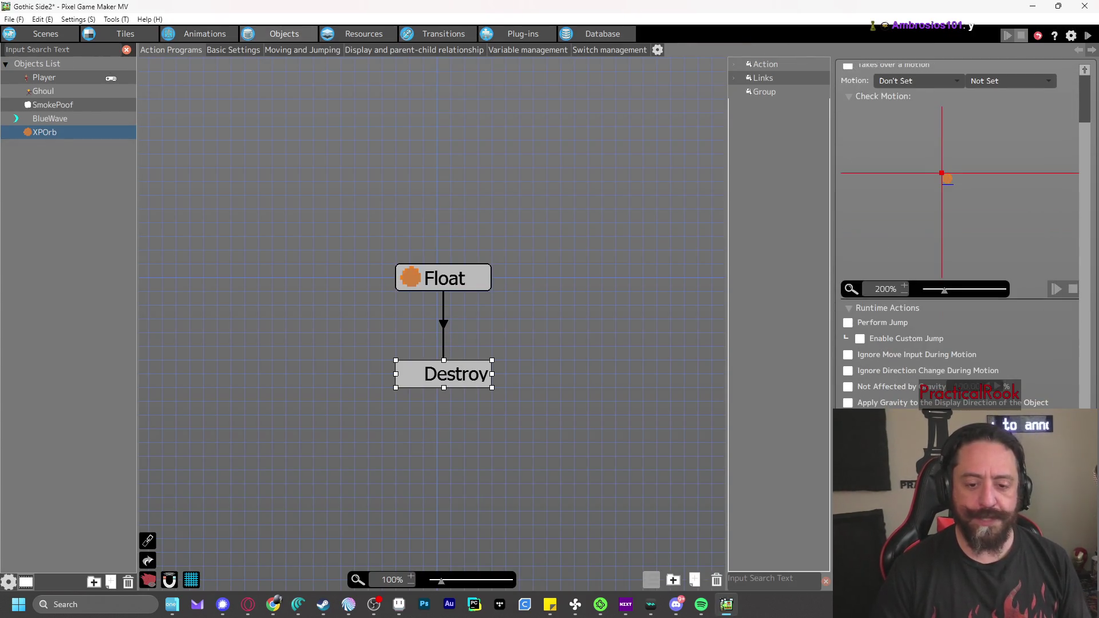
pyautogui.click(962, 424)
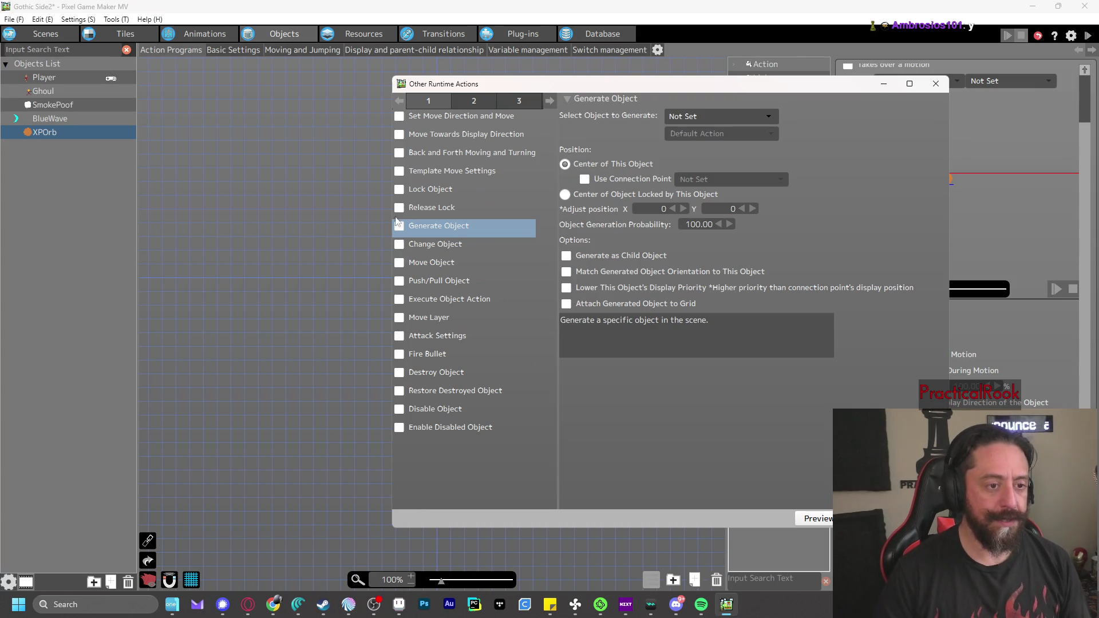
pyautogui.click(399, 374)
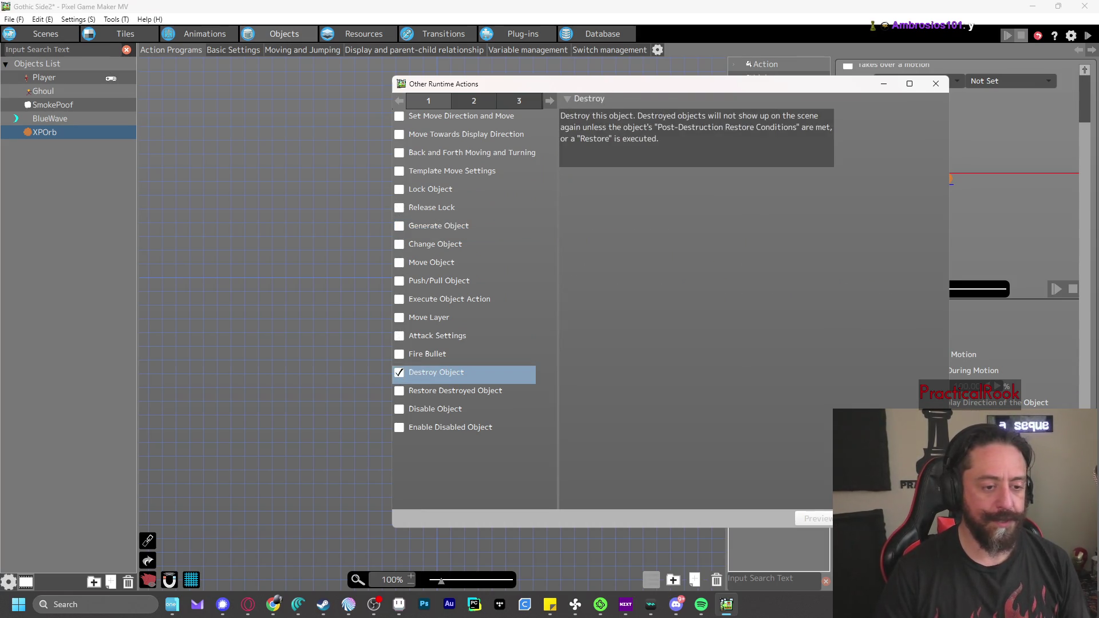
pyautogui.click(853, 518)
# Review XPOrb's basic settings, return to its action graph, and save and test play
pyautogui.click(217, 51)
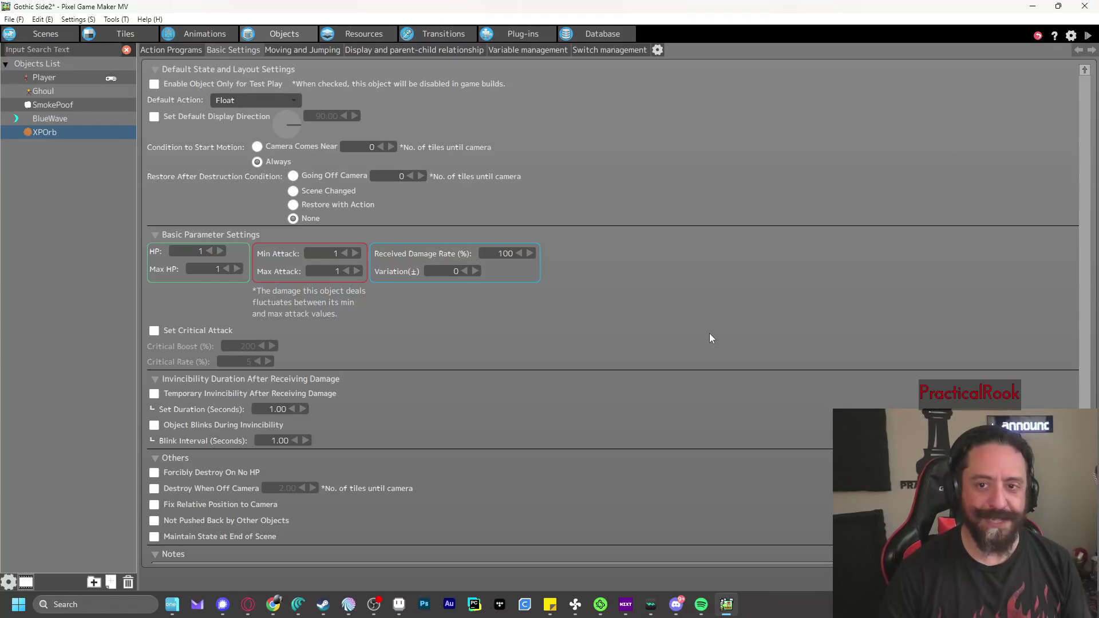
pyautogui.scroll(-3, 841, 298)
pyautogui.scroll(3, 841, 297)
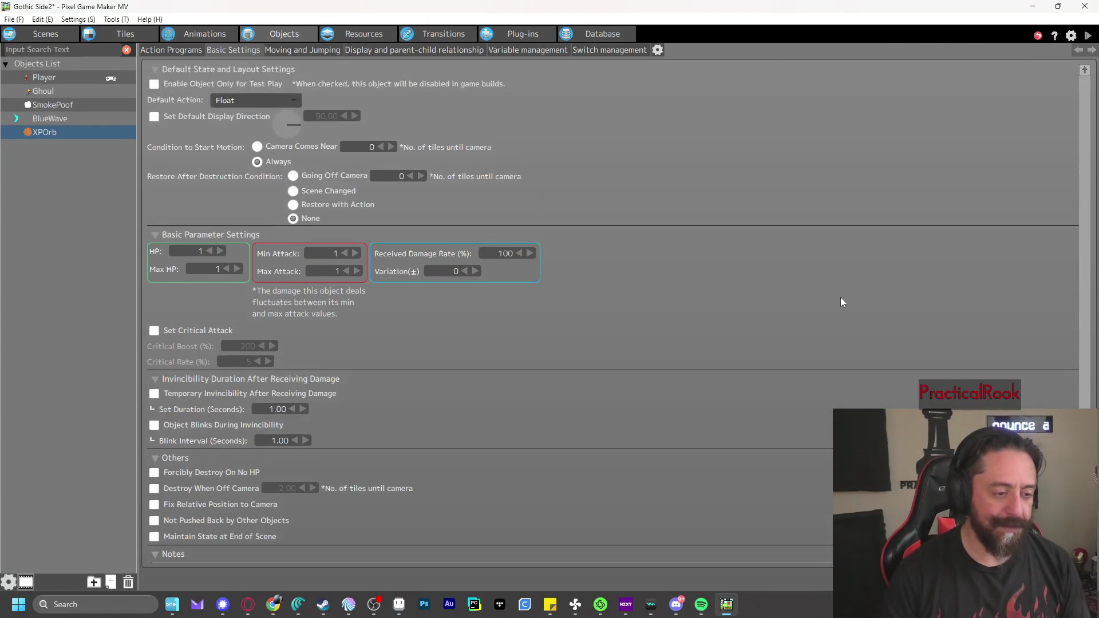
pyautogui.click(182, 52)
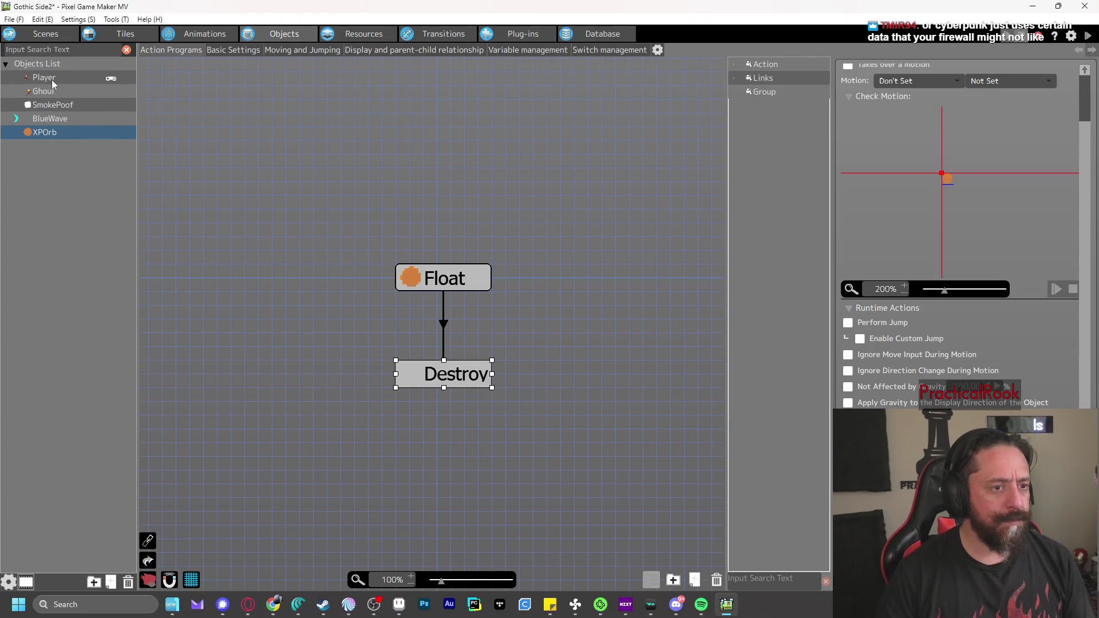
pyautogui.click(1087, 35)
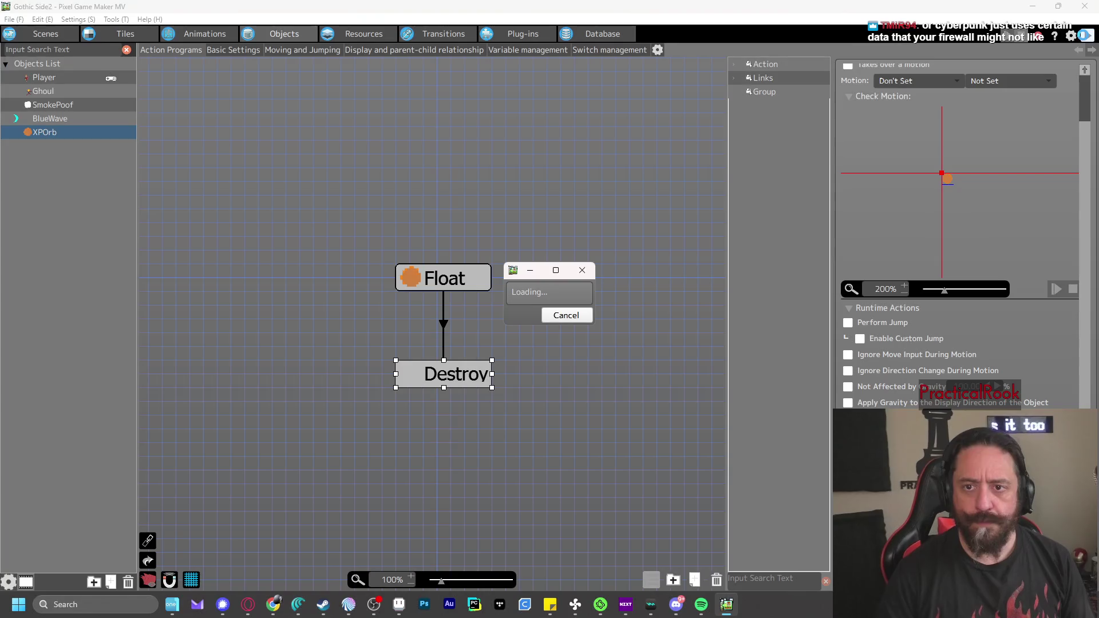
pyautogui.press('z')
pyautogui.press('z')
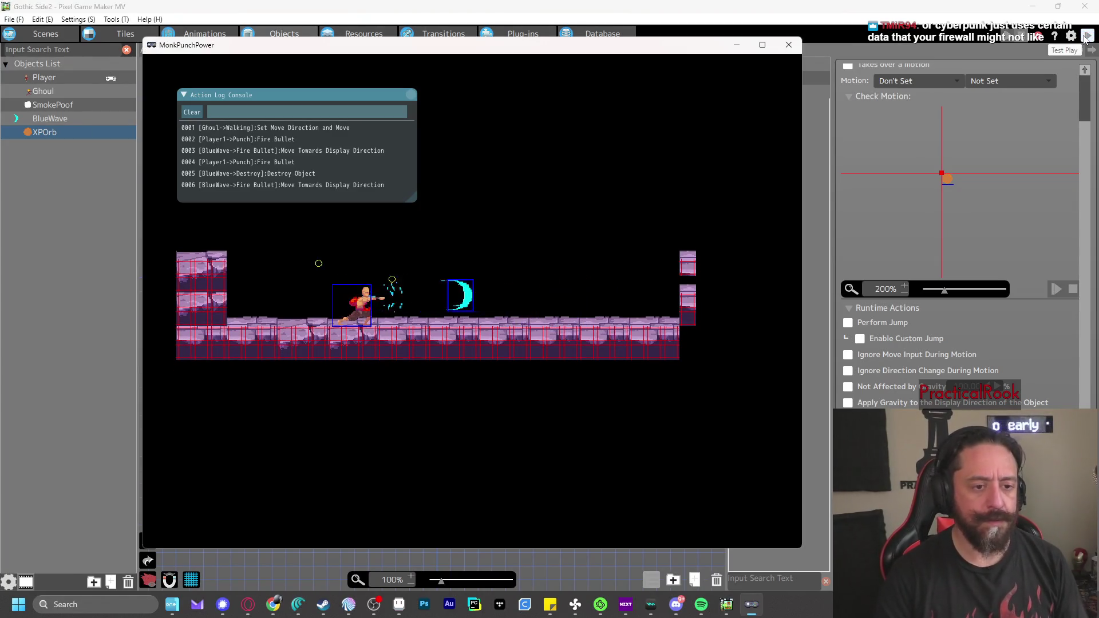
pyautogui.press('z')
pyautogui.press('z')
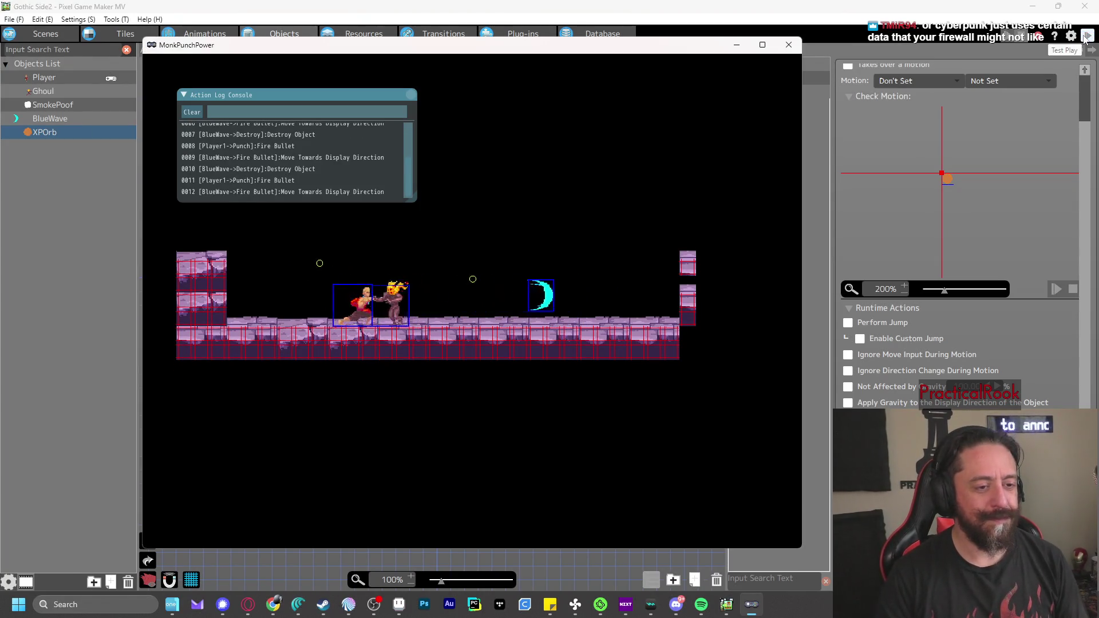
pyautogui.press('z')
pyautogui.press('Left')
pyautogui.press('z')
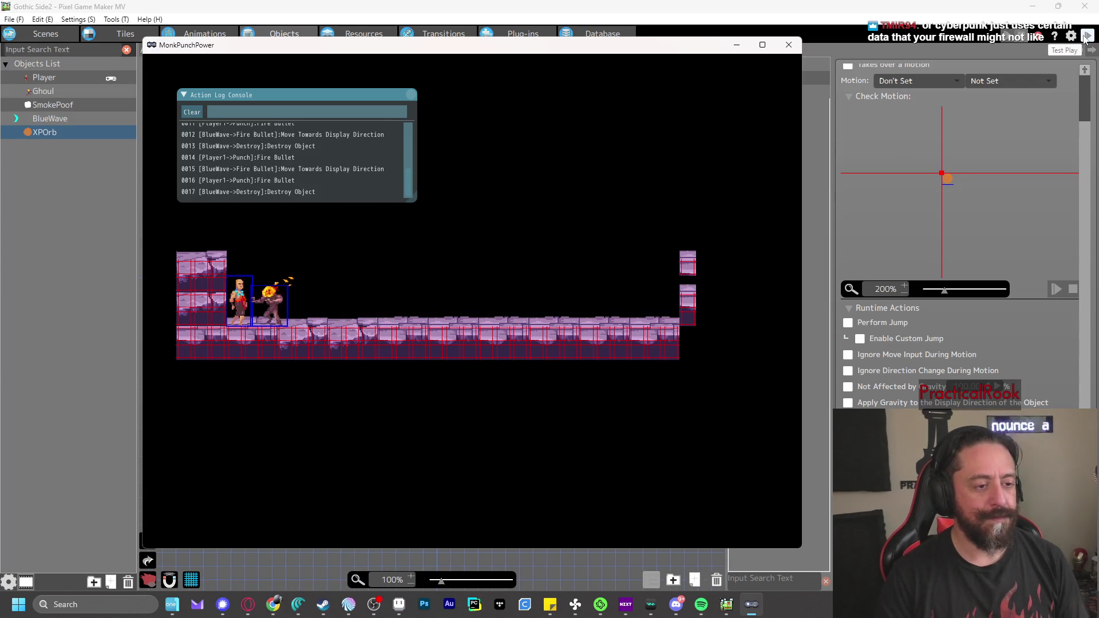
pyautogui.press('z')
pyautogui.press('Right')
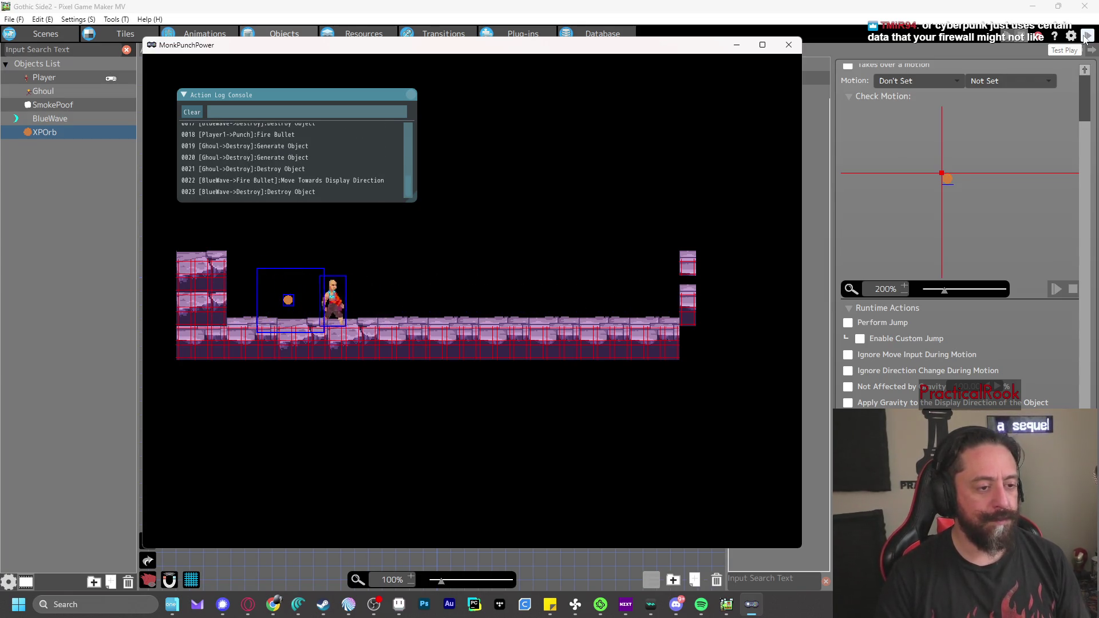
pyautogui.press('Left')
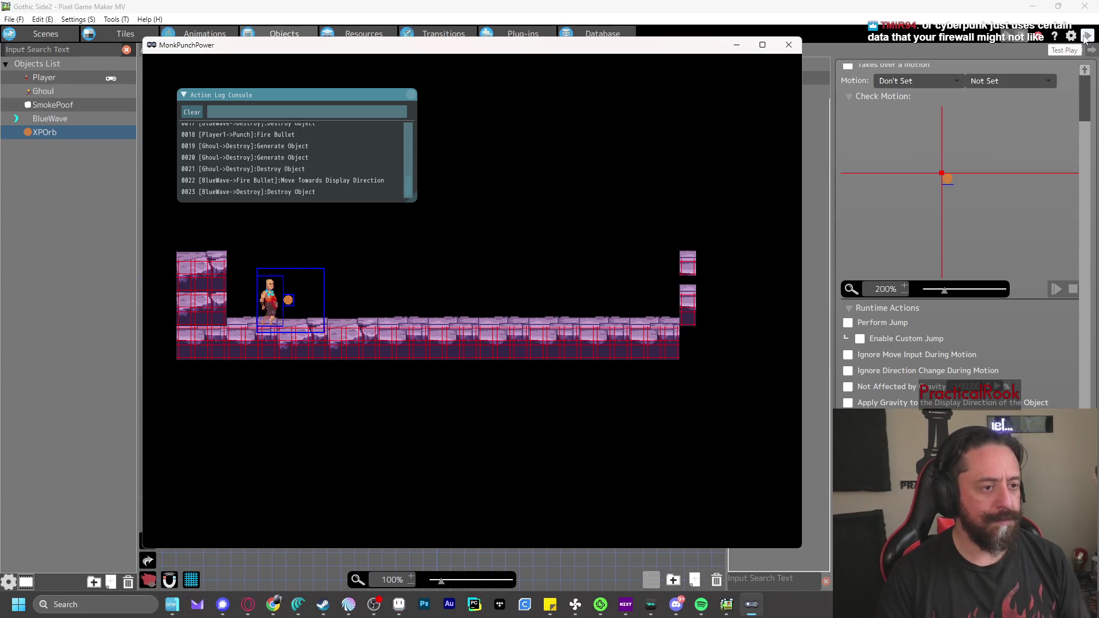
pyautogui.press('Right')
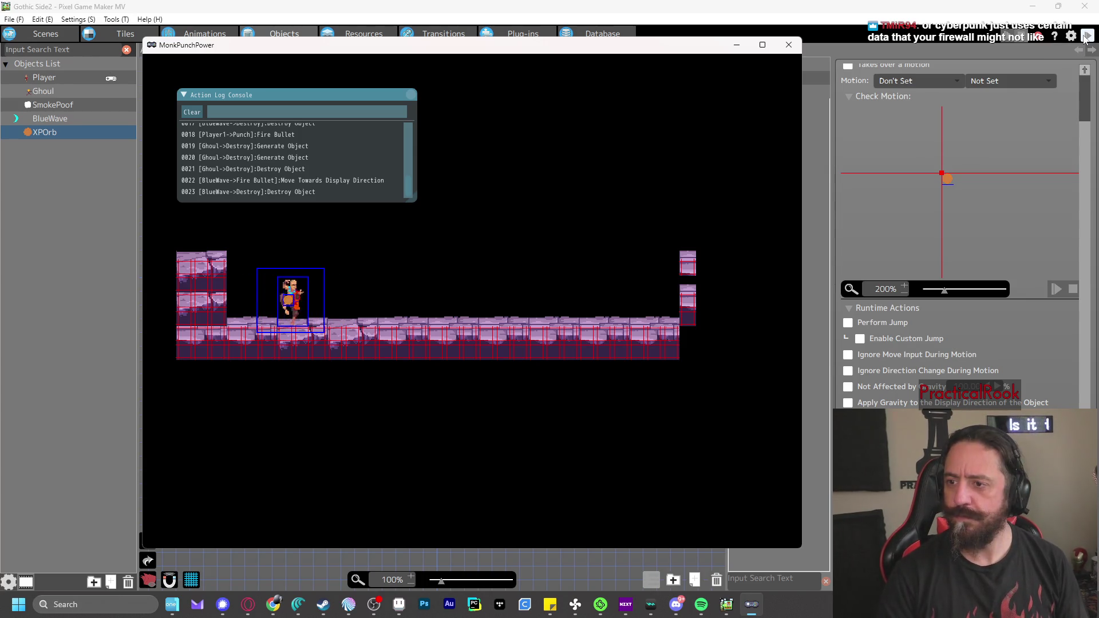
pyautogui.press('Left')
pyautogui.press('Right')
pyautogui.press('Left')
pyautogui.press('Right')
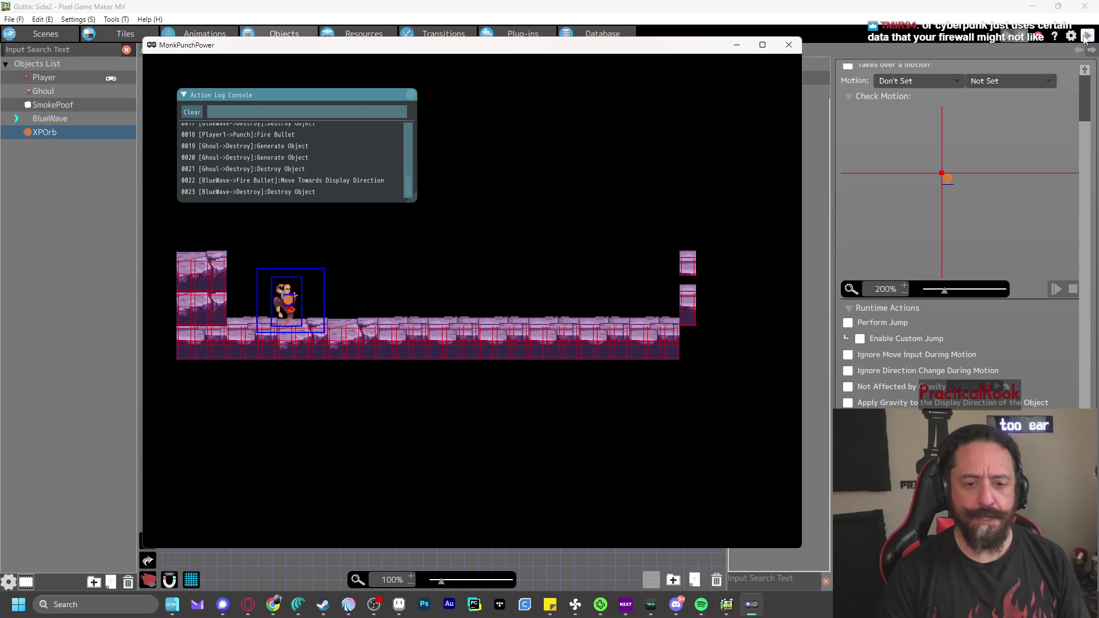
pyautogui.click(789, 45)
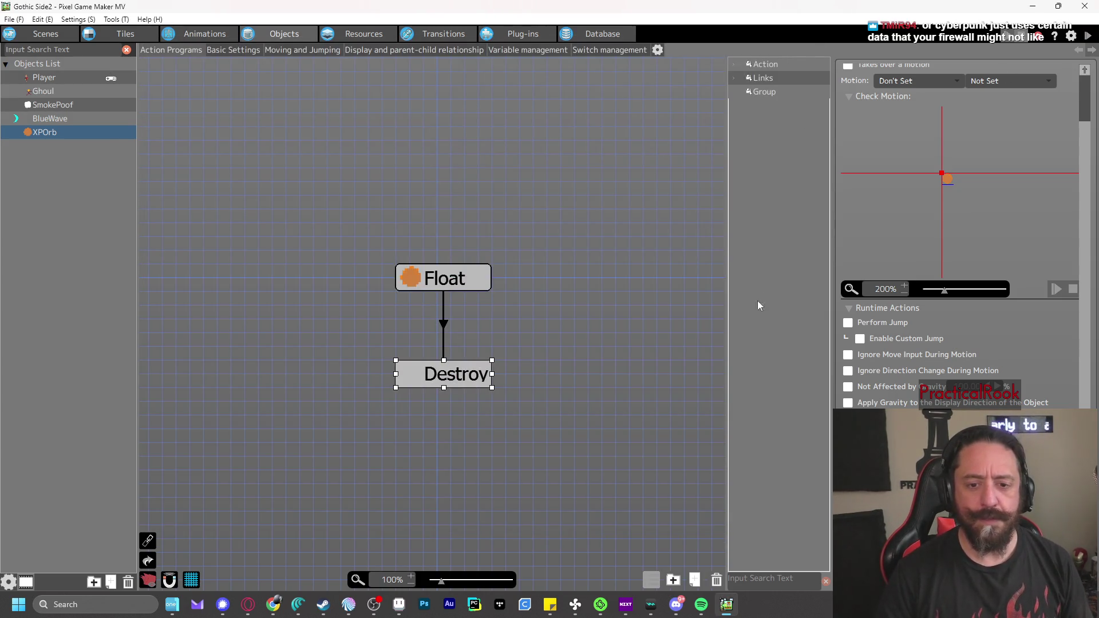
# Try the XPOrb motion on the Destroy action, then set it back to Don't Set
pyautogui.scroll(1, 1035, 368)
pyautogui.scroll(1, 1036, 362)
pyautogui.click(910, 141)
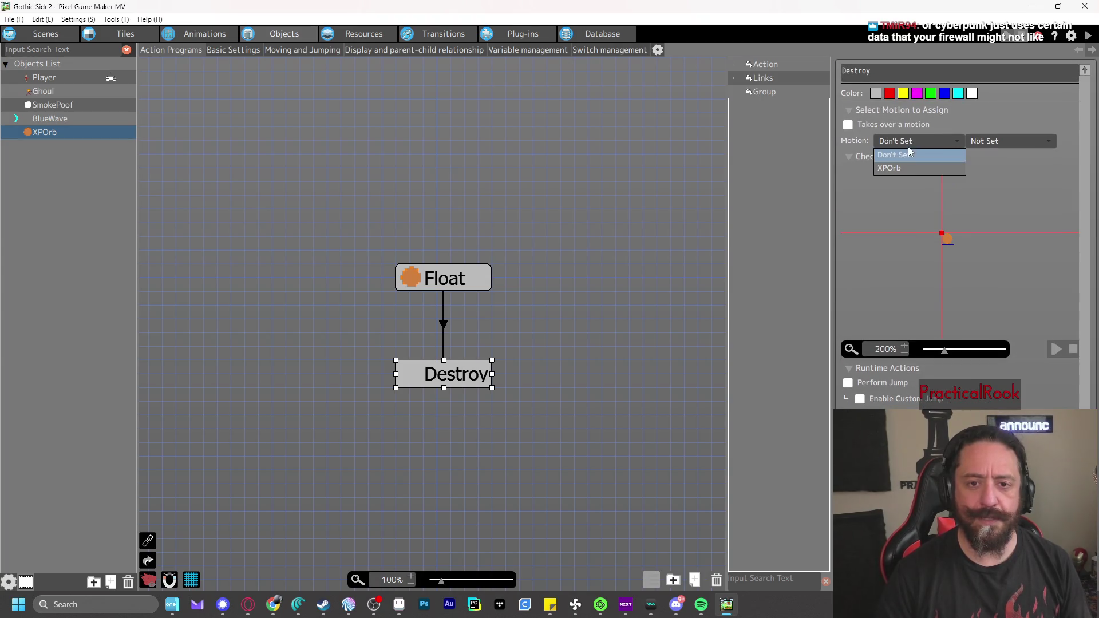
pyautogui.click(907, 168)
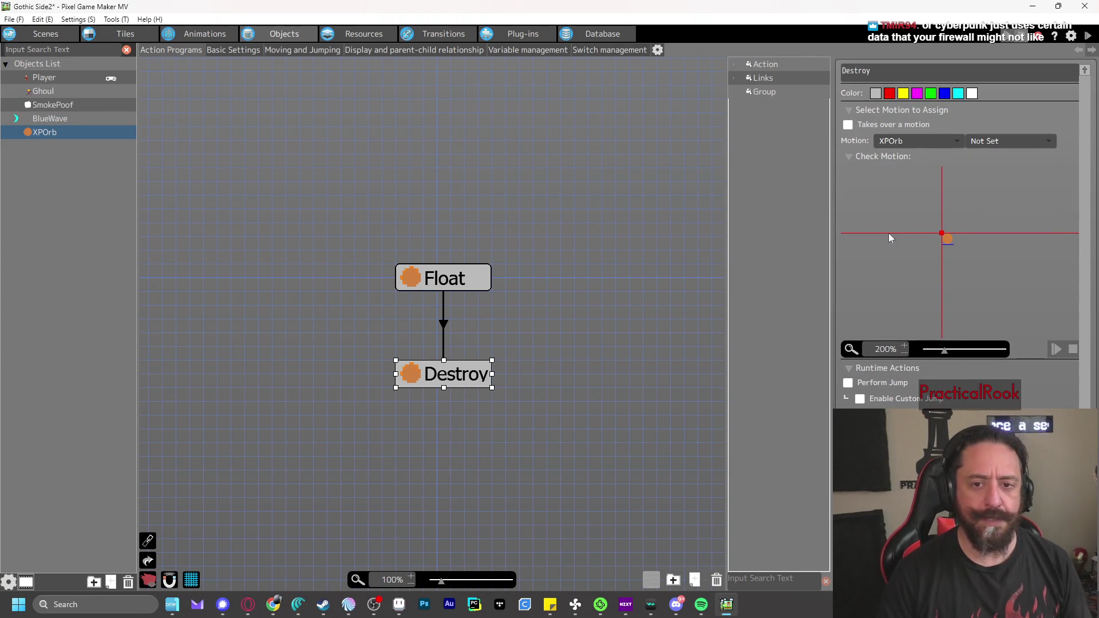
pyautogui.click(916, 140)
pyautogui.click(902, 155)
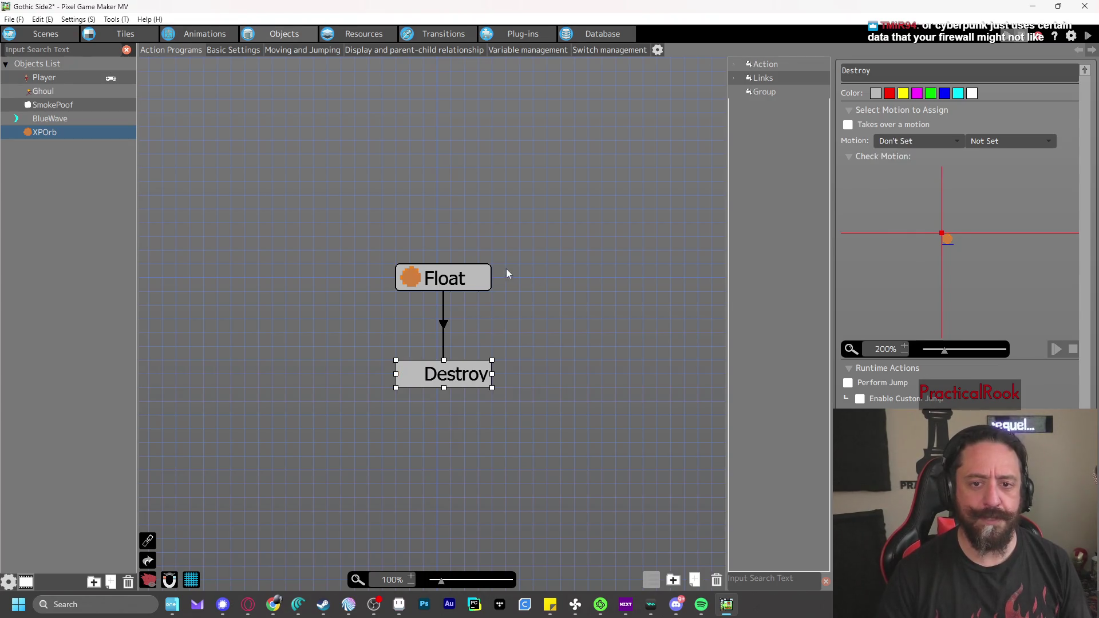
# Inspect the Float action and its link to Destroy, then go to the Player's action program
pyautogui.click(433, 292)
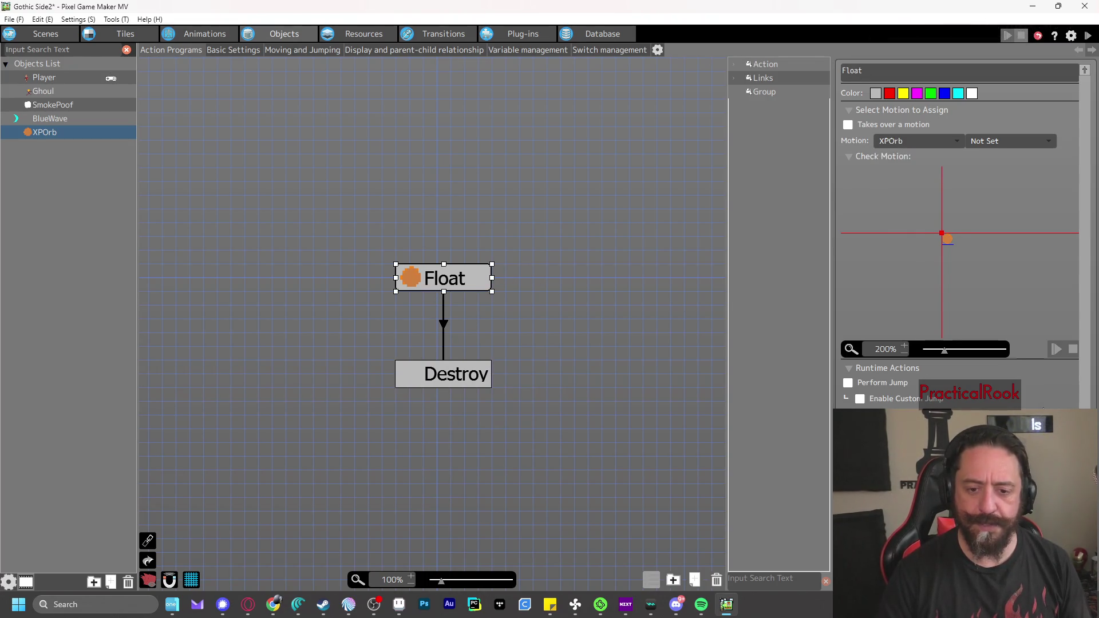
pyautogui.scroll(-3, 1060, 385)
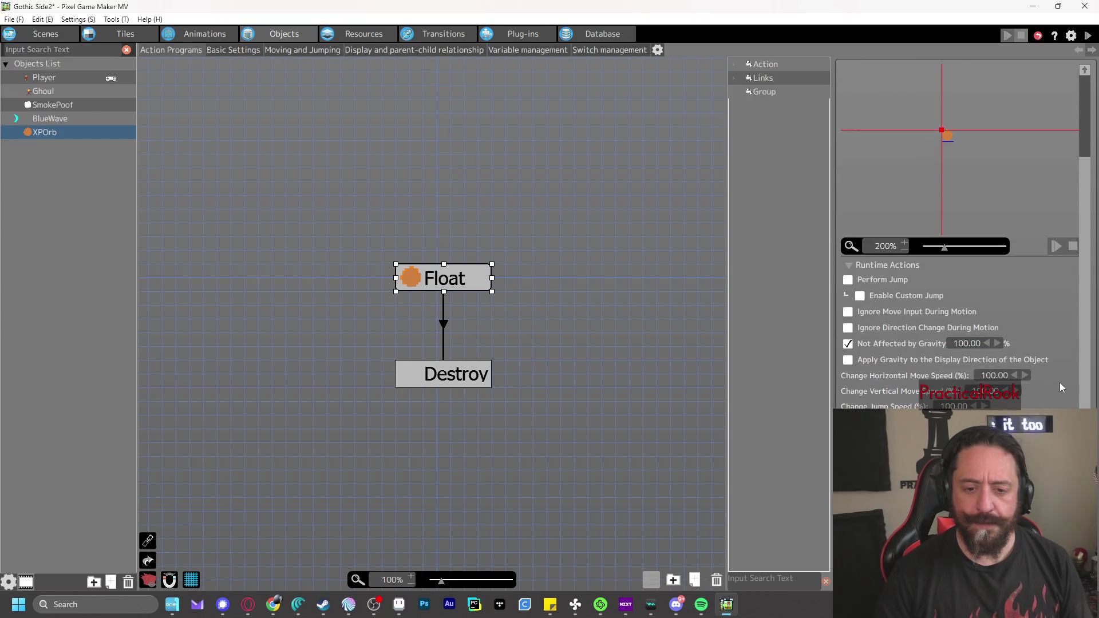
pyautogui.click(444, 324)
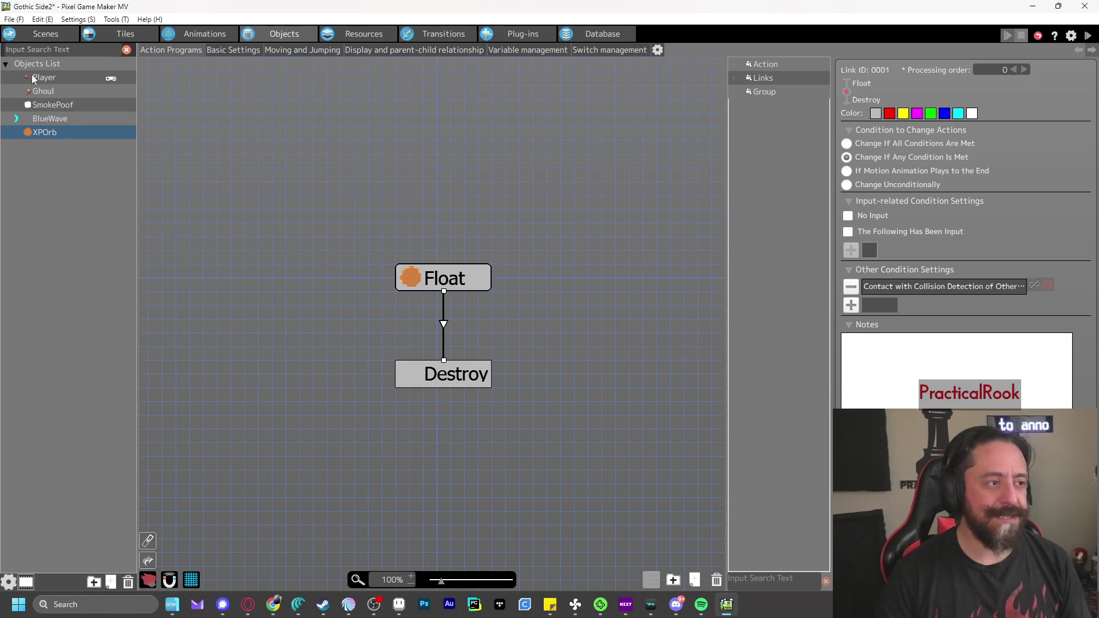
pyautogui.click(54, 79)
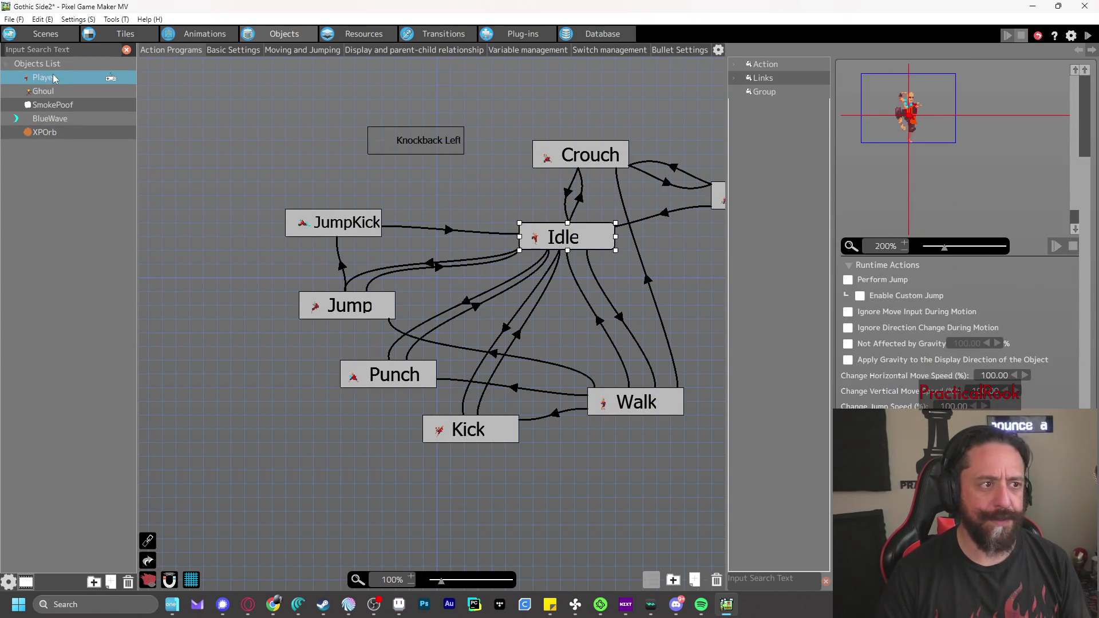
# Look over Scene 1's placed objects and tileset, then go to the XPOrb animation
pyautogui.click(31, 32)
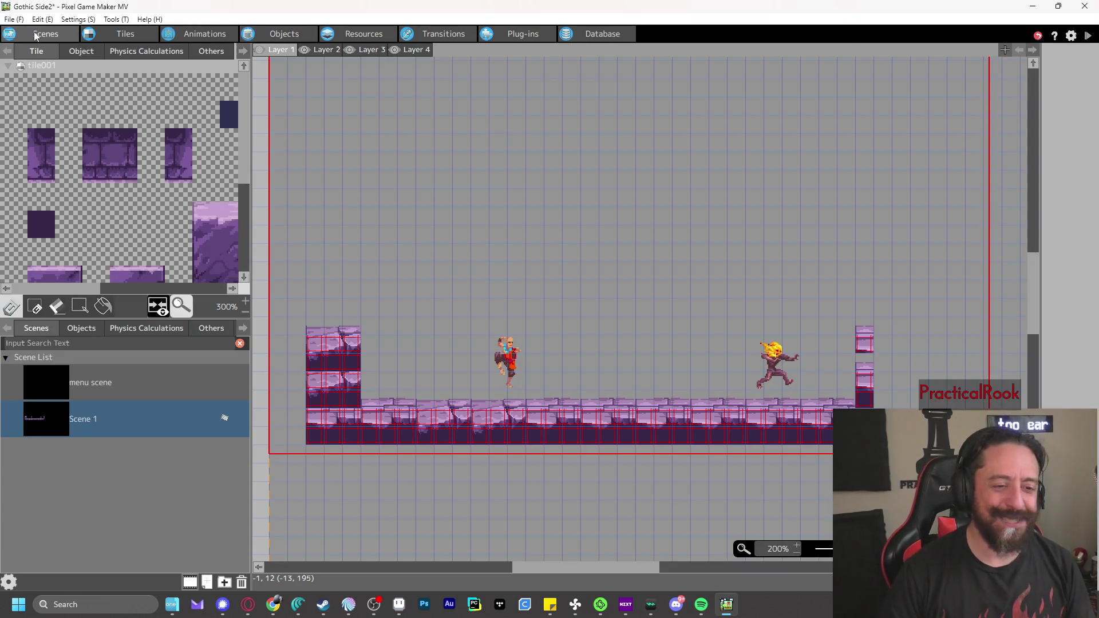
pyautogui.click(91, 331)
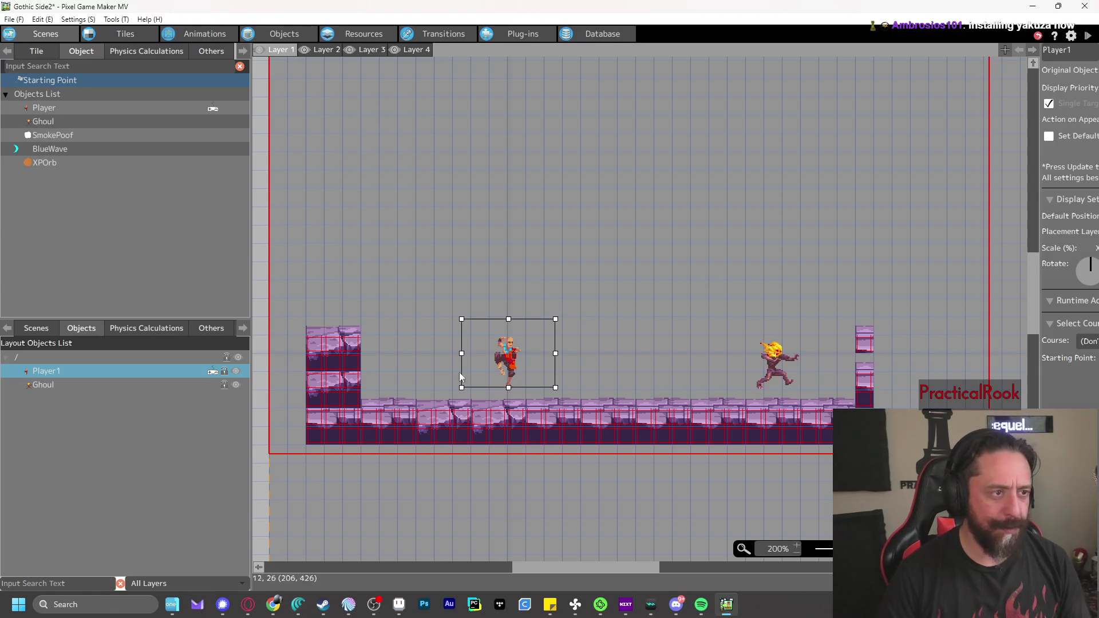
pyautogui.click(34, 53)
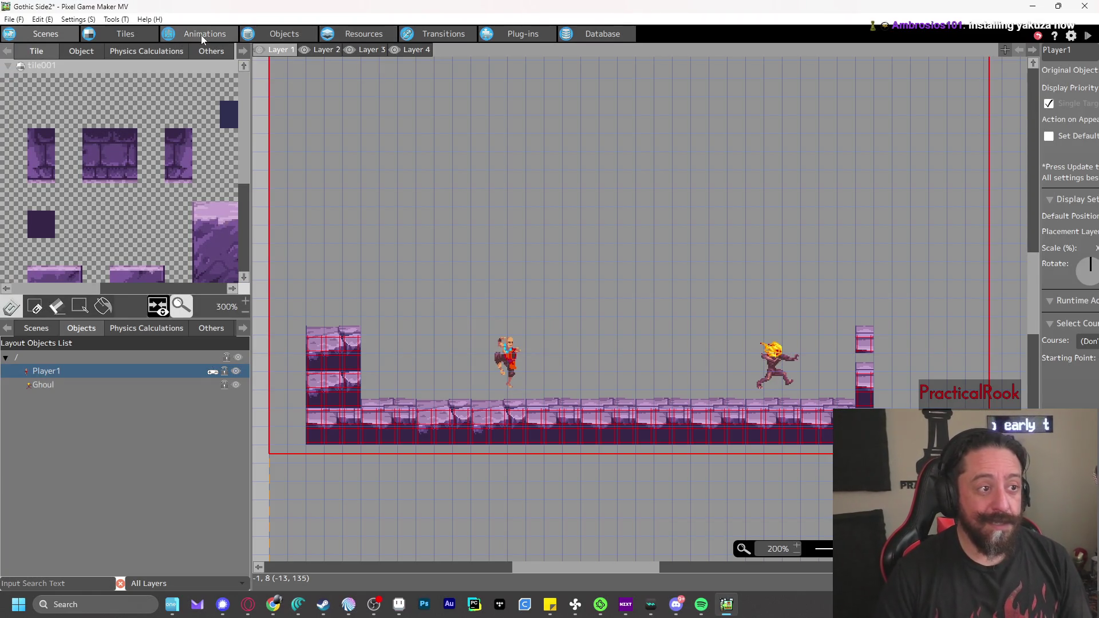
pyautogui.click(178, 36)
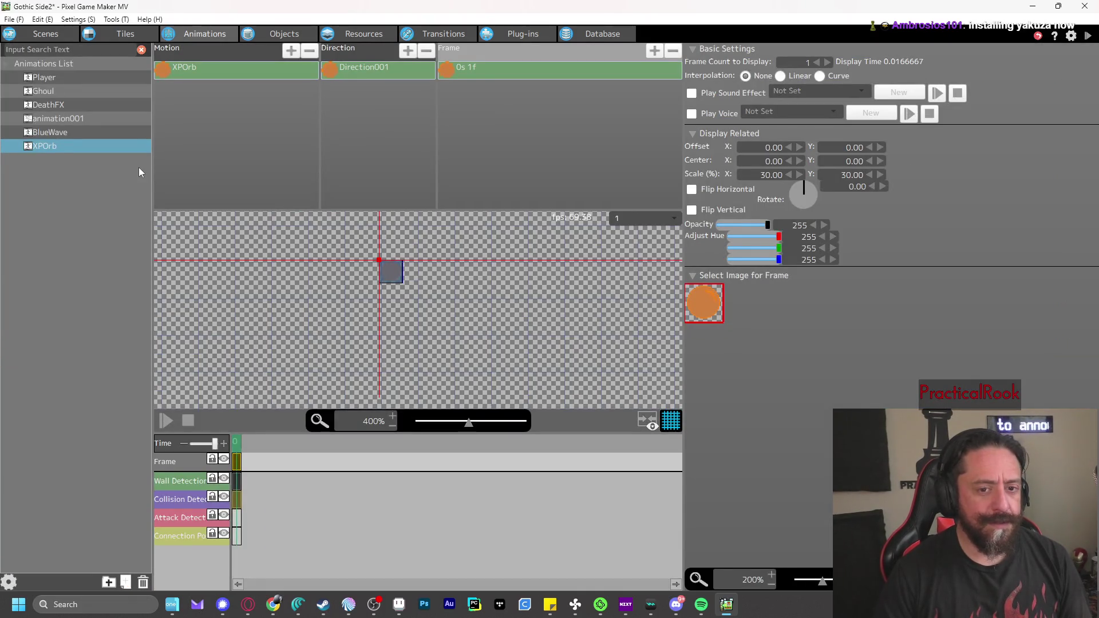
# Set the orb frame's Offset X and Offset Y to -4.50
pyautogui.click(238, 453)
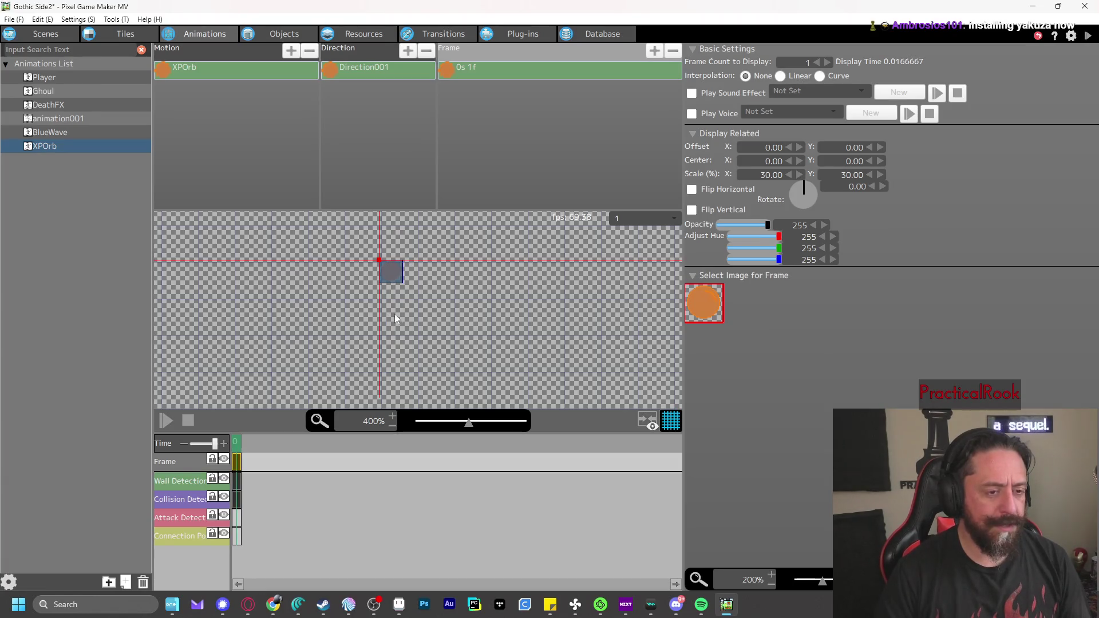
pyautogui.scroll(3, 422, 299)
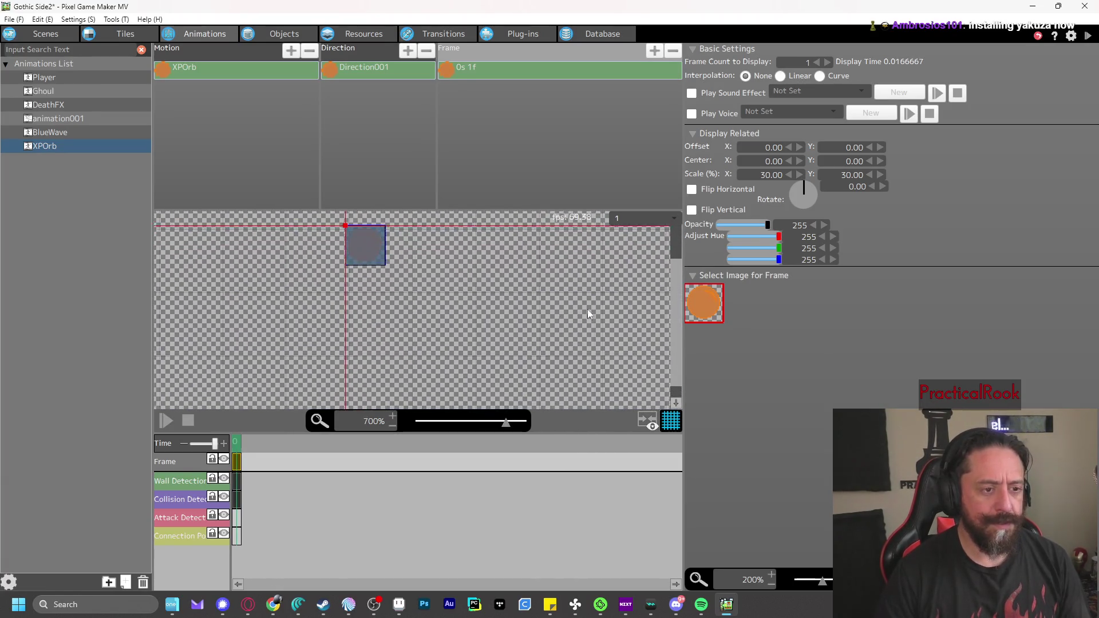
pyautogui.scroll(1, 673, 291)
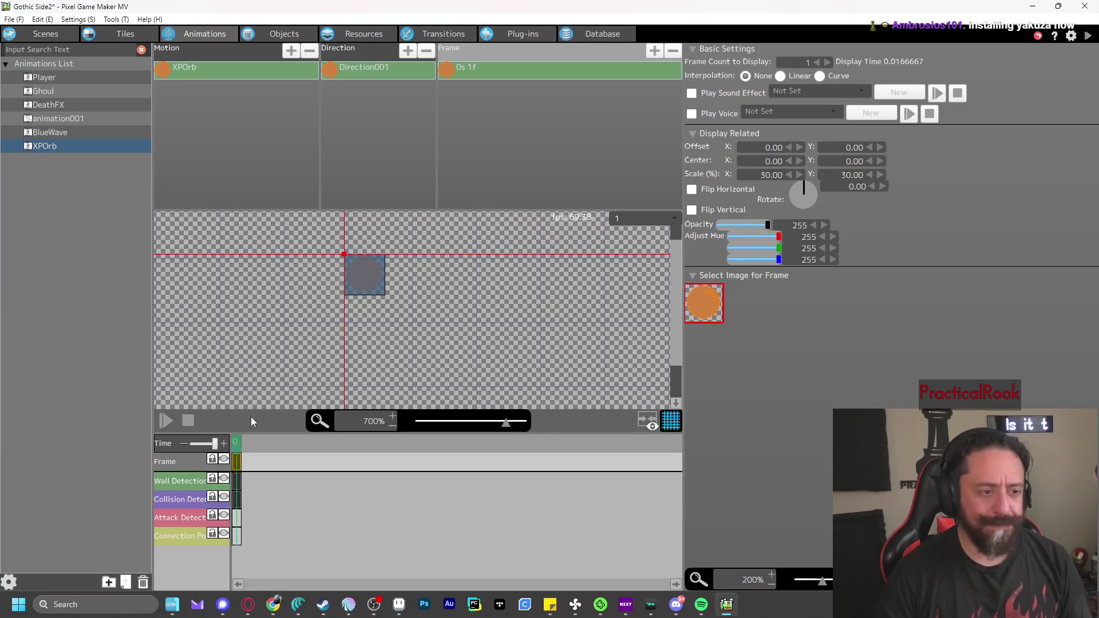
pyautogui.click(522, 73)
pyautogui.doubleClick(763, 149)
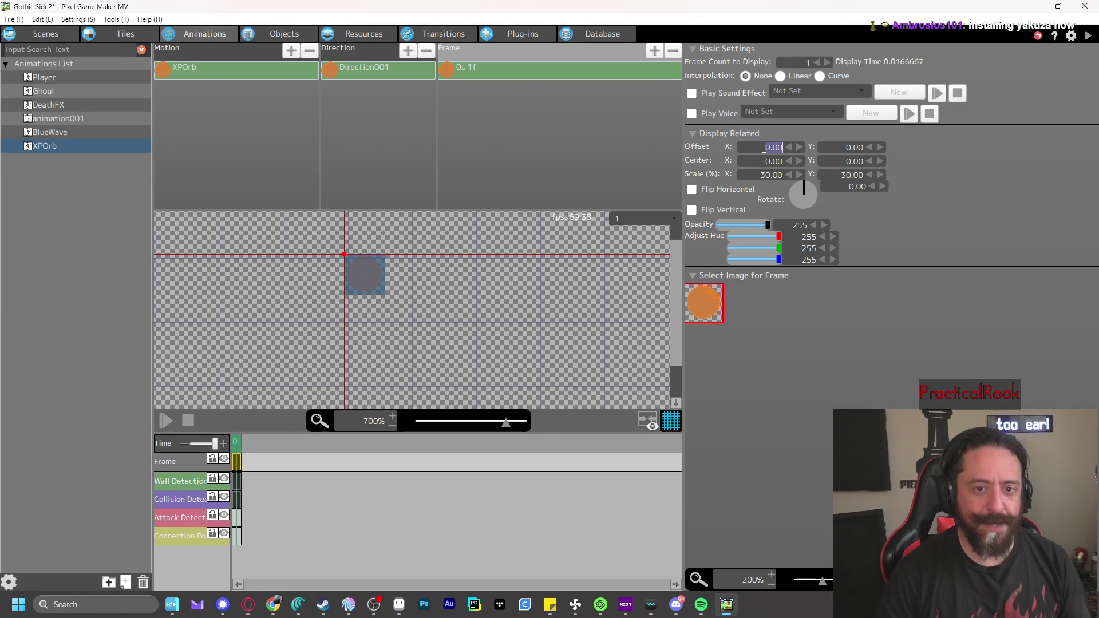
pyautogui.write('15')
pyautogui.press('Tab')
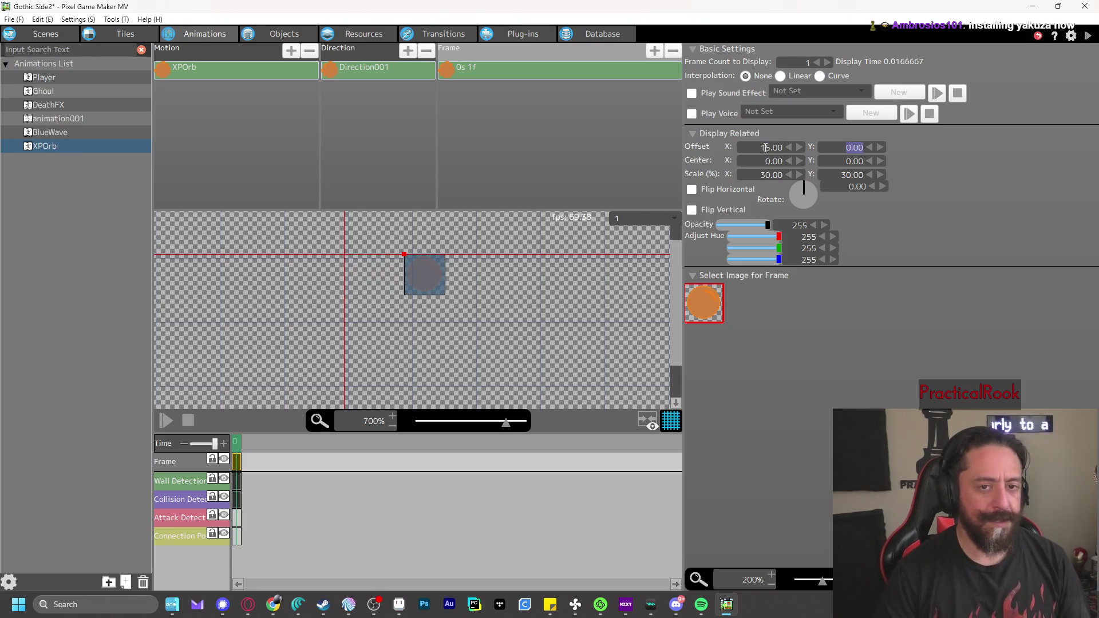
pyautogui.doubleClick(765, 148)
pyautogui.write('5')
pyautogui.press('Tab')
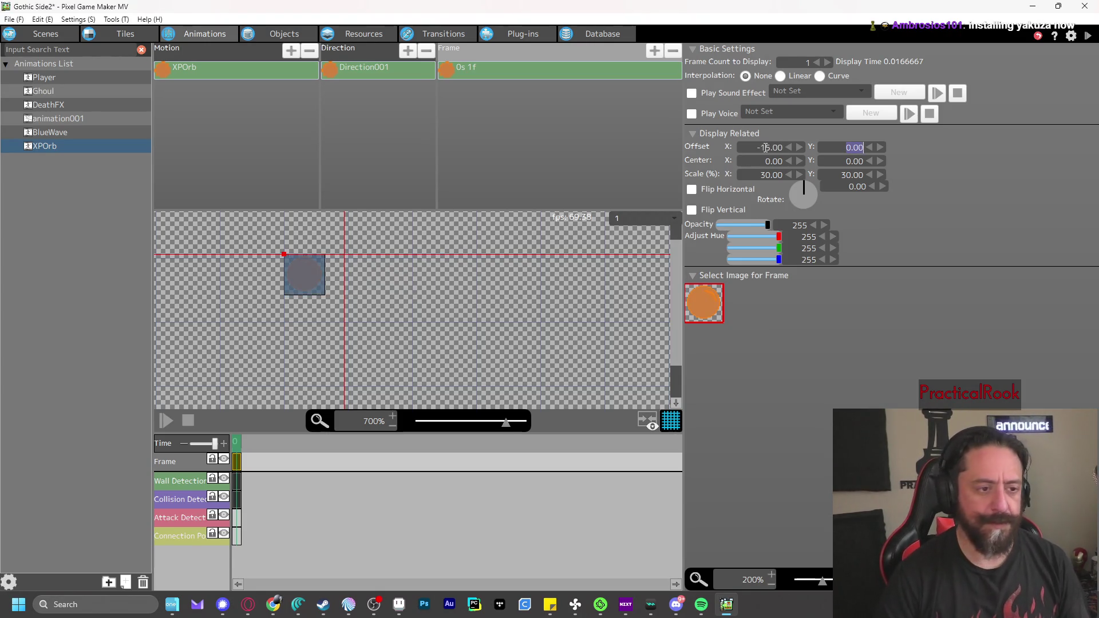
pyautogui.doubleClick(766, 148)
pyautogui.write('-7')
pyautogui.press('Return')
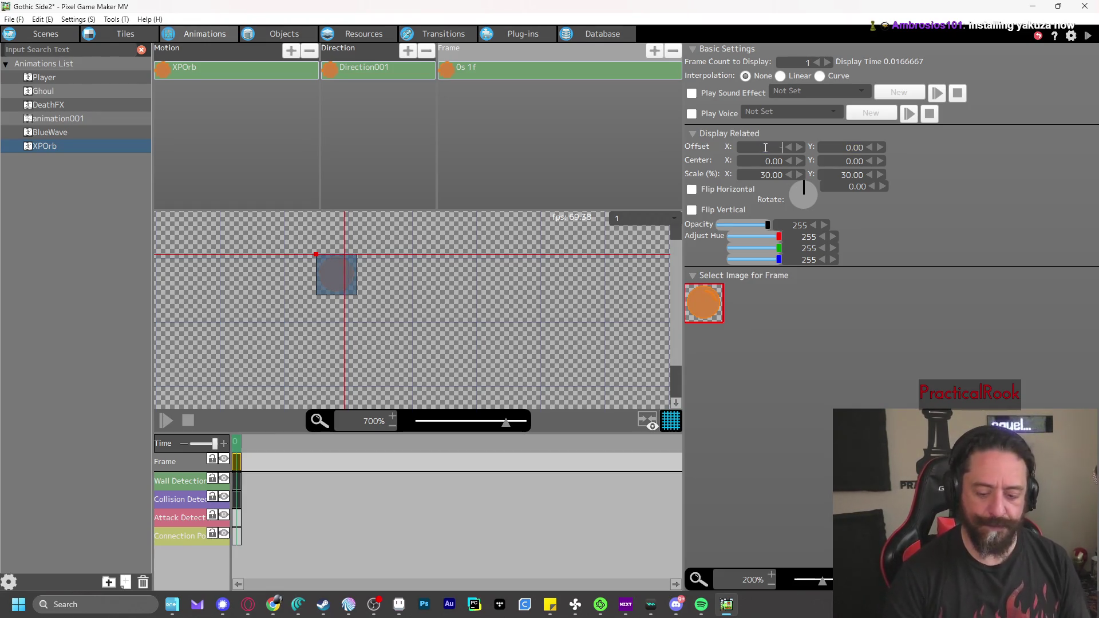
pyautogui.write('6.5')
pyautogui.press('Return')
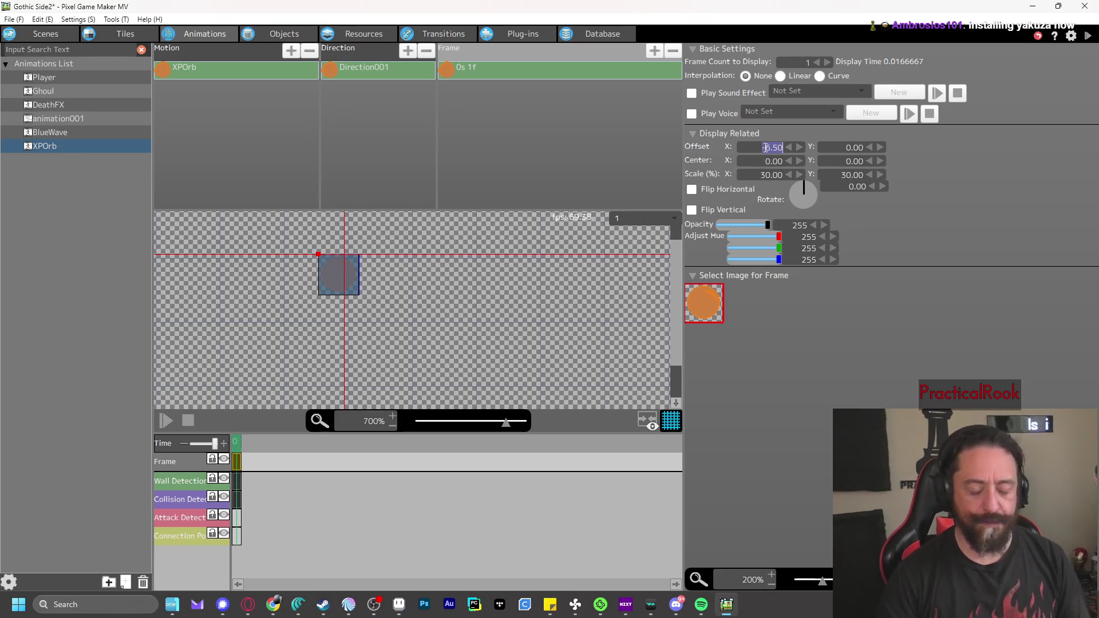
pyautogui.press('Return')
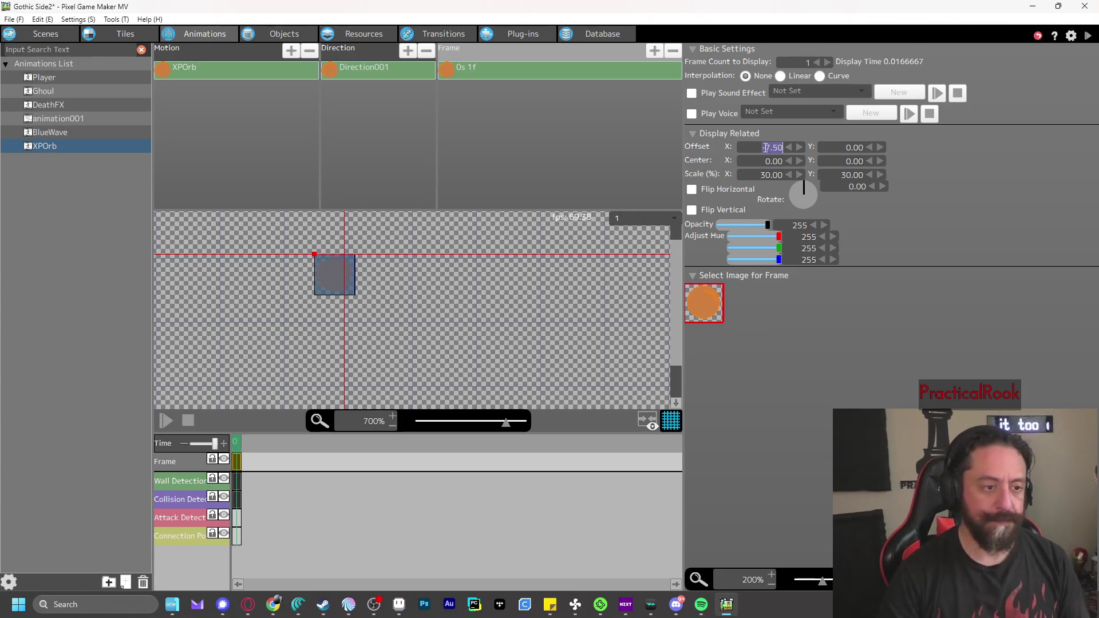
pyautogui.write('.5')
pyautogui.press('Return')
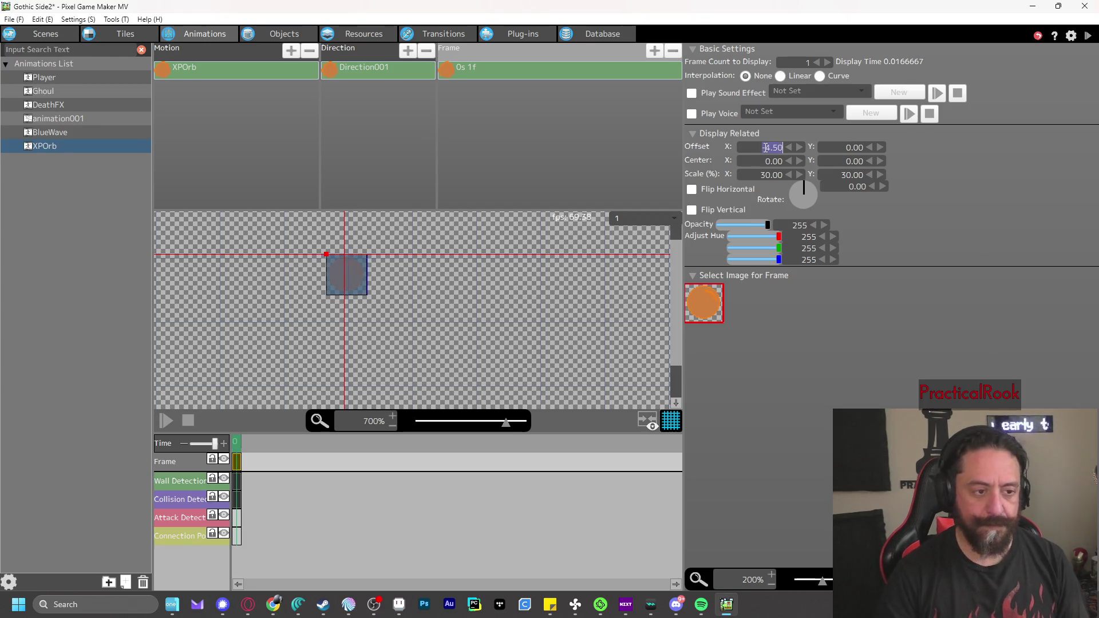
pyautogui.click(833, 147)
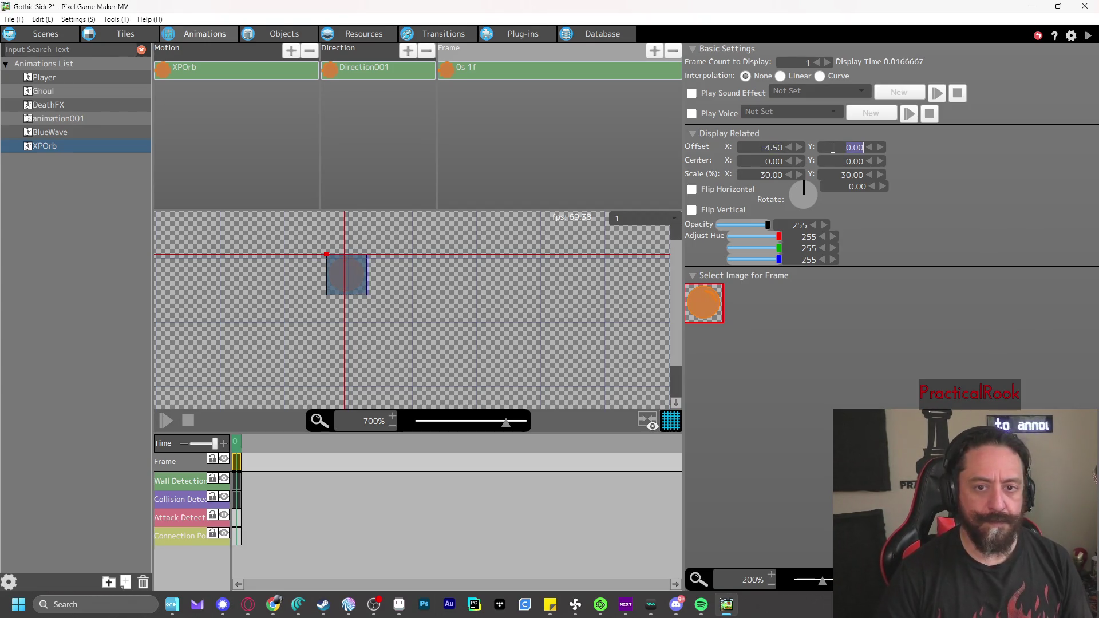
pyautogui.write('-4.5')
pyautogui.press('Return')
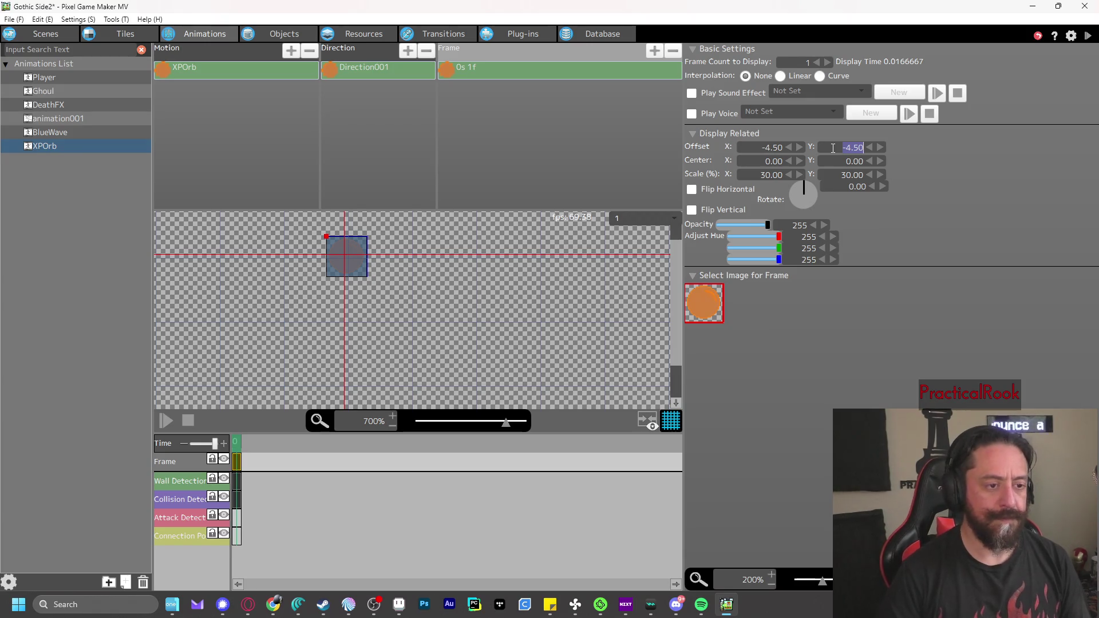
# Try a Center X and Center Y of -4.50 on the orb frame
pyautogui.click(766, 161)
pyautogui.write('-4.5')
pyautogui.press('Tab')
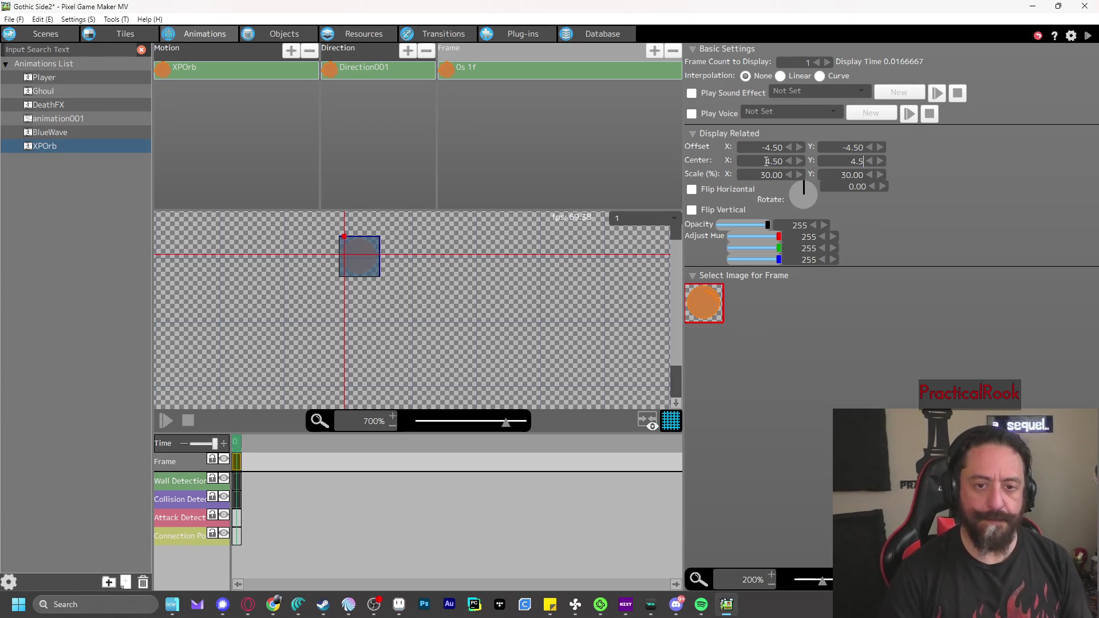
pyautogui.press('Tab')
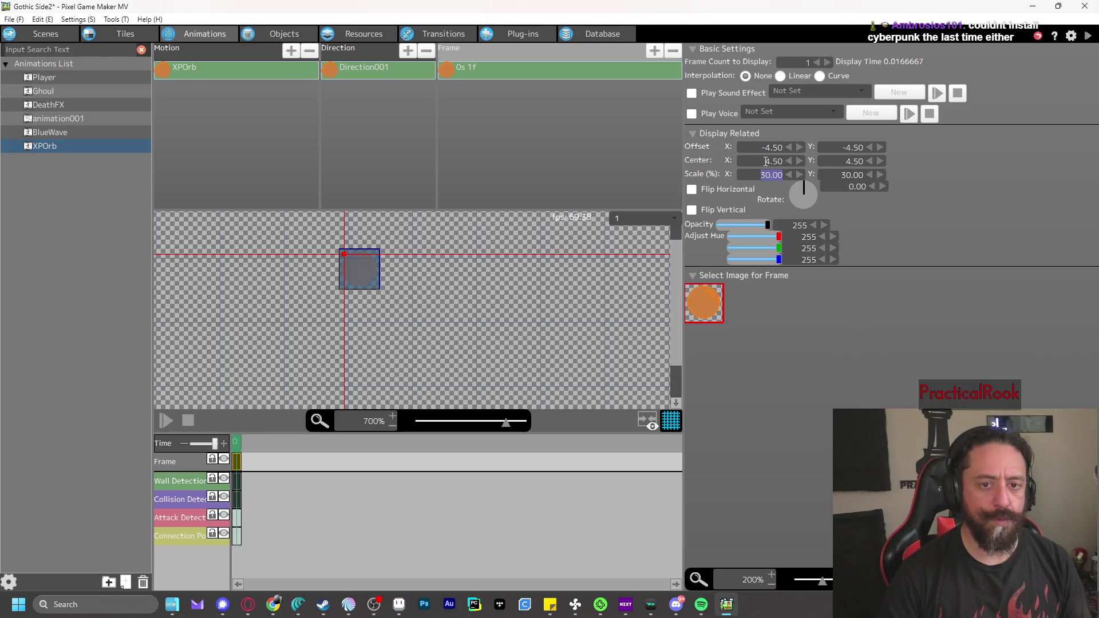
pyautogui.click(766, 162)
pyautogui.write('4.5')
pyautogui.press('Tab')
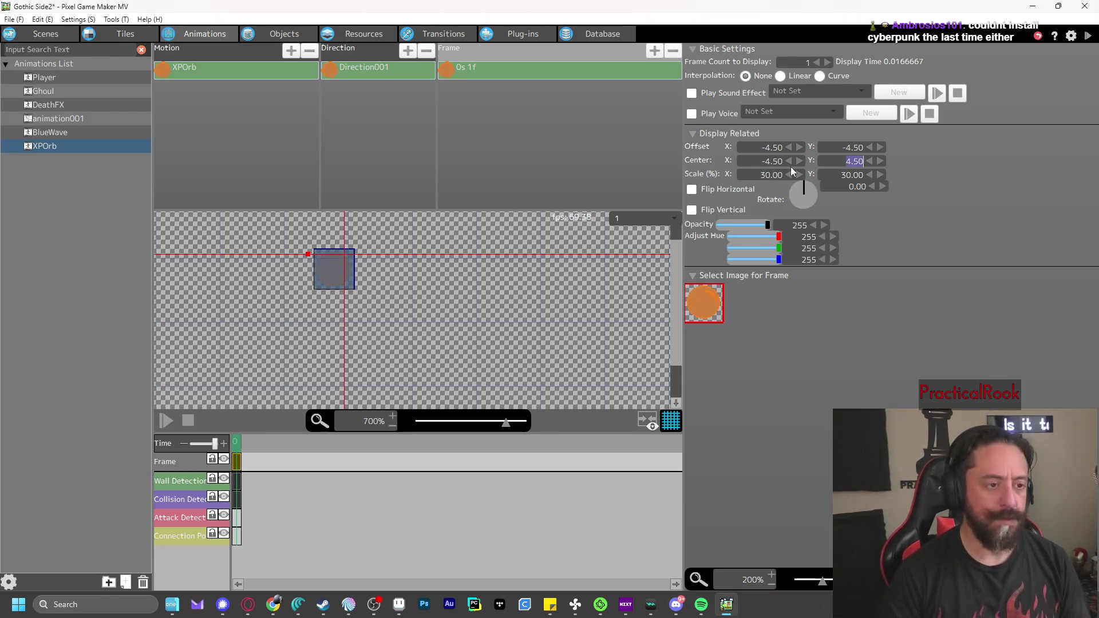
pyautogui.write('-4.5')
pyautogui.press('Return')
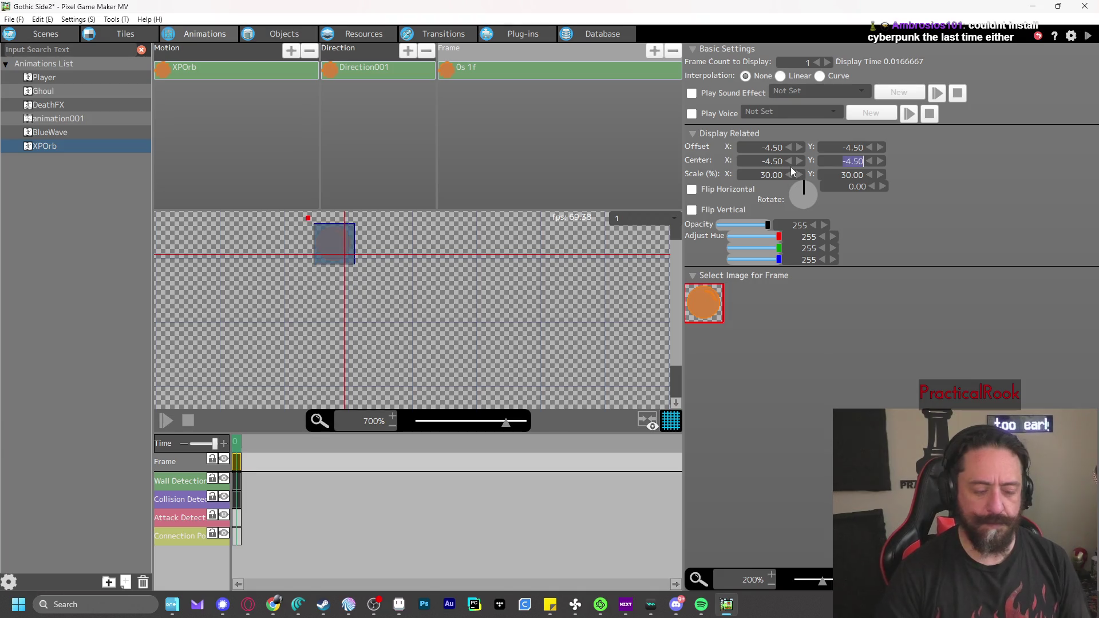
# Reset the frame's Center X and Y to 0.00 and move to the Objects editor
pyautogui.click(779, 163)
pyautogui.write('0')
pyautogui.press('Tab')
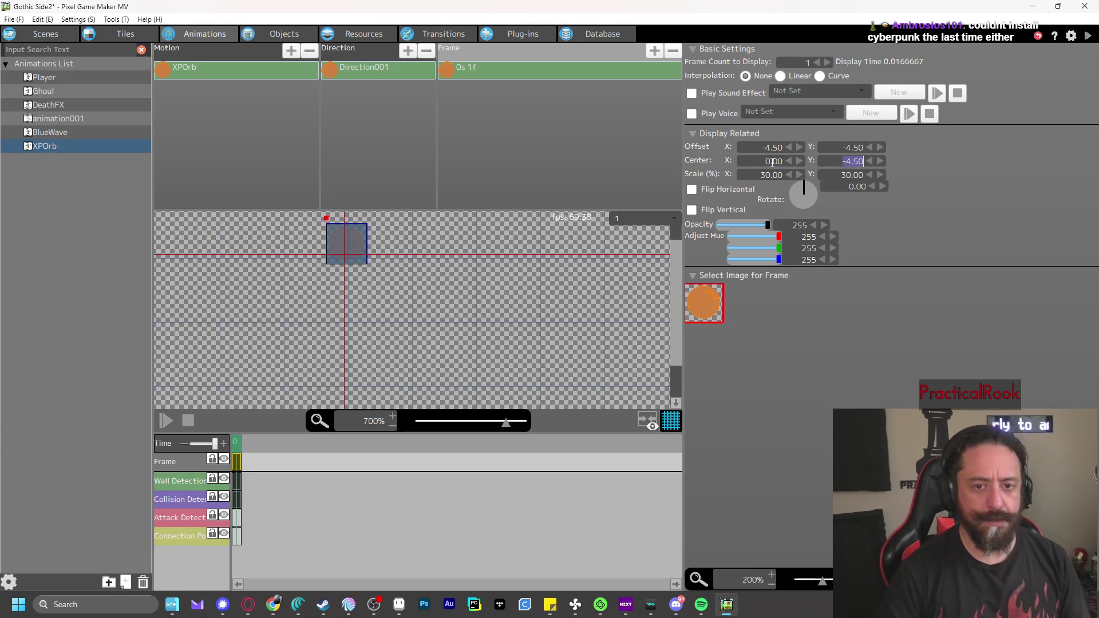
pyautogui.write('0')
pyautogui.press('Tab')
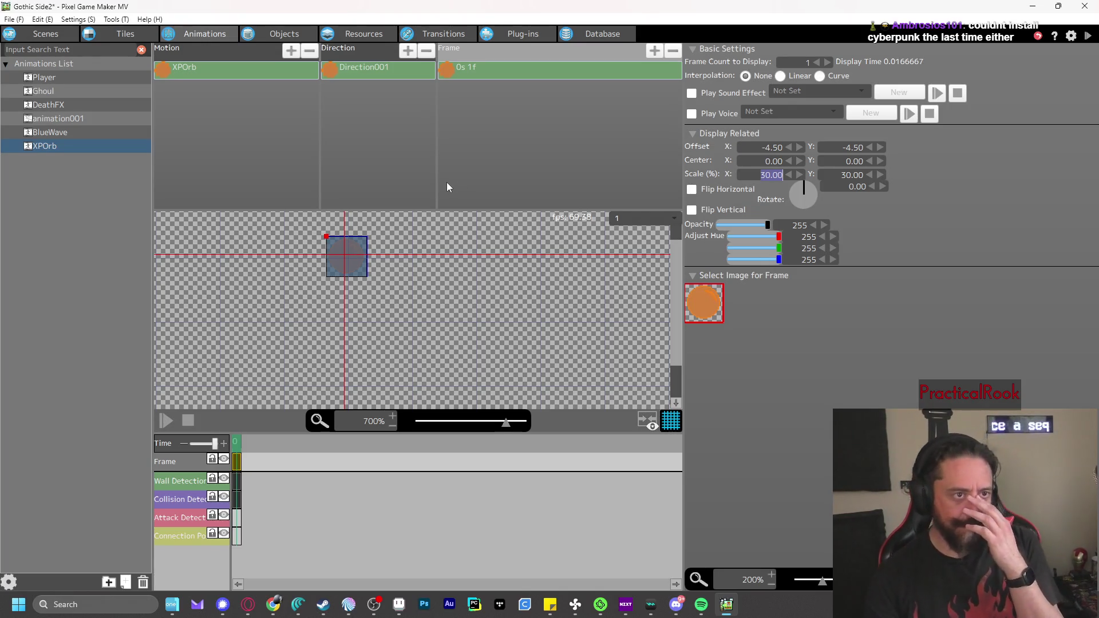
pyautogui.click(267, 35)
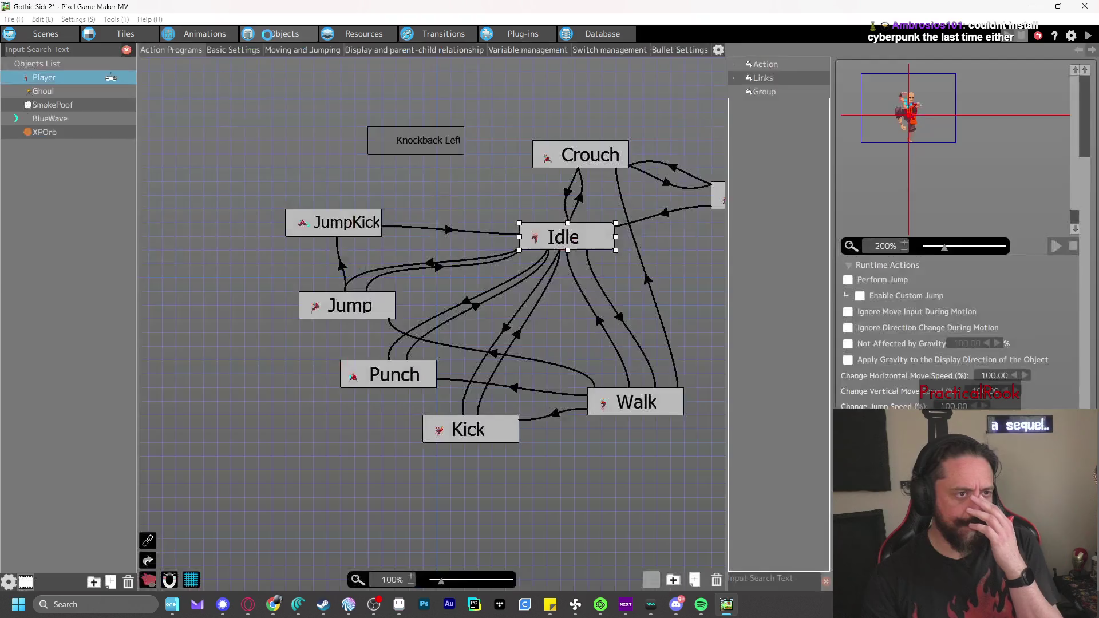
# Check that the Ghoul's Destroy action generates SmokePoof and XPOrb
pyautogui.click(61, 135)
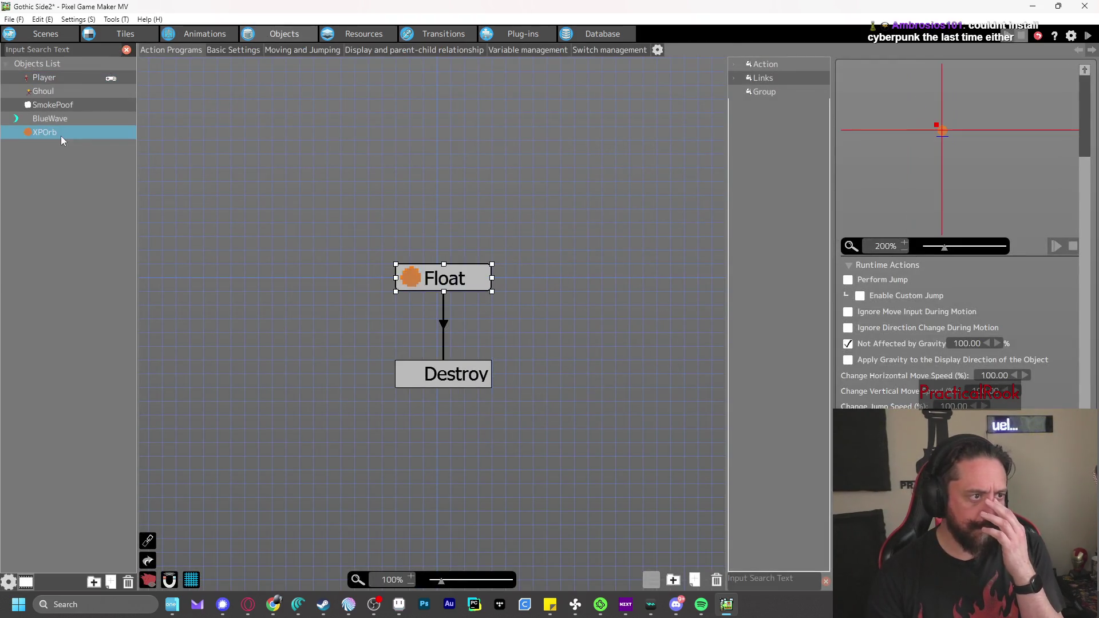
pyautogui.click(54, 93)
pyautogui.click(544, 223)
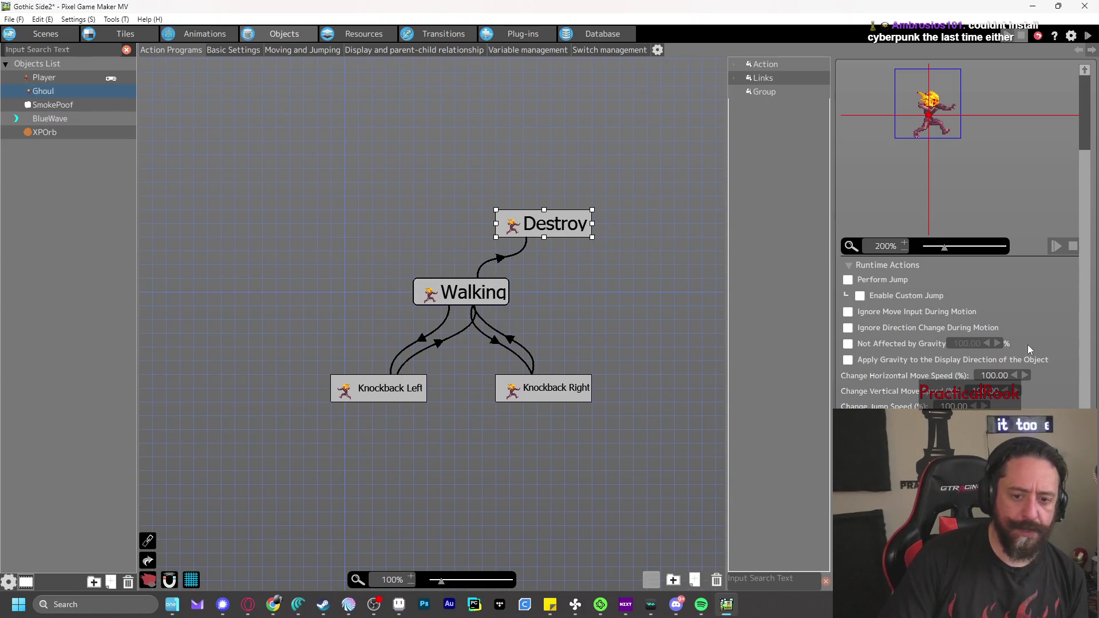
pyautogui.scroll(-2, 960, 321)
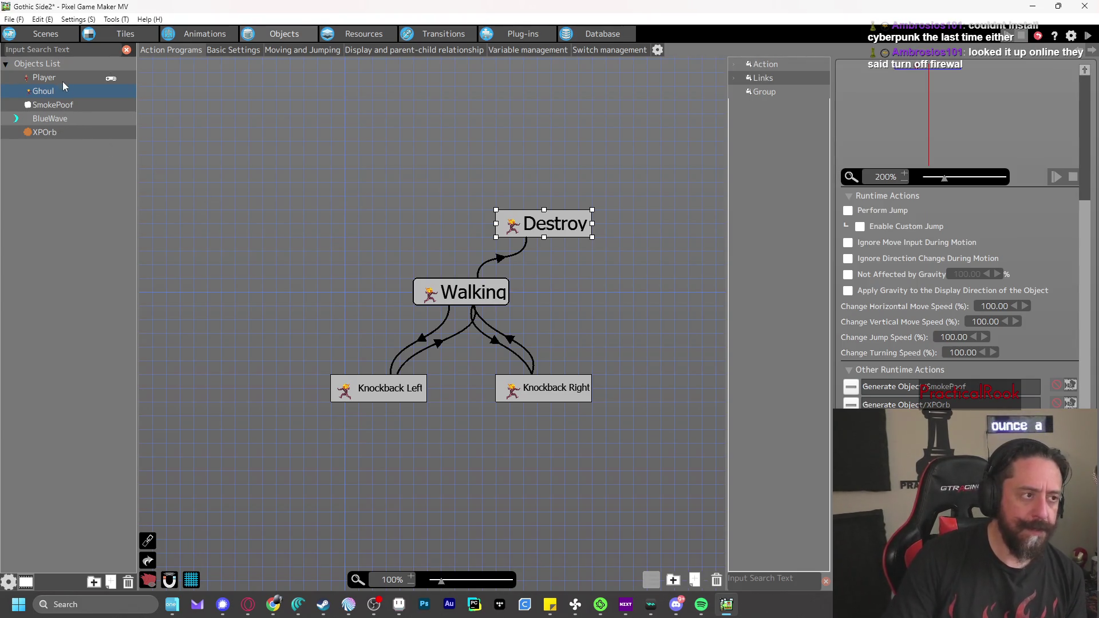
# Return to XPOrb's graph and open the Float action's other runtime actions
pyautogui.click(53, 132)
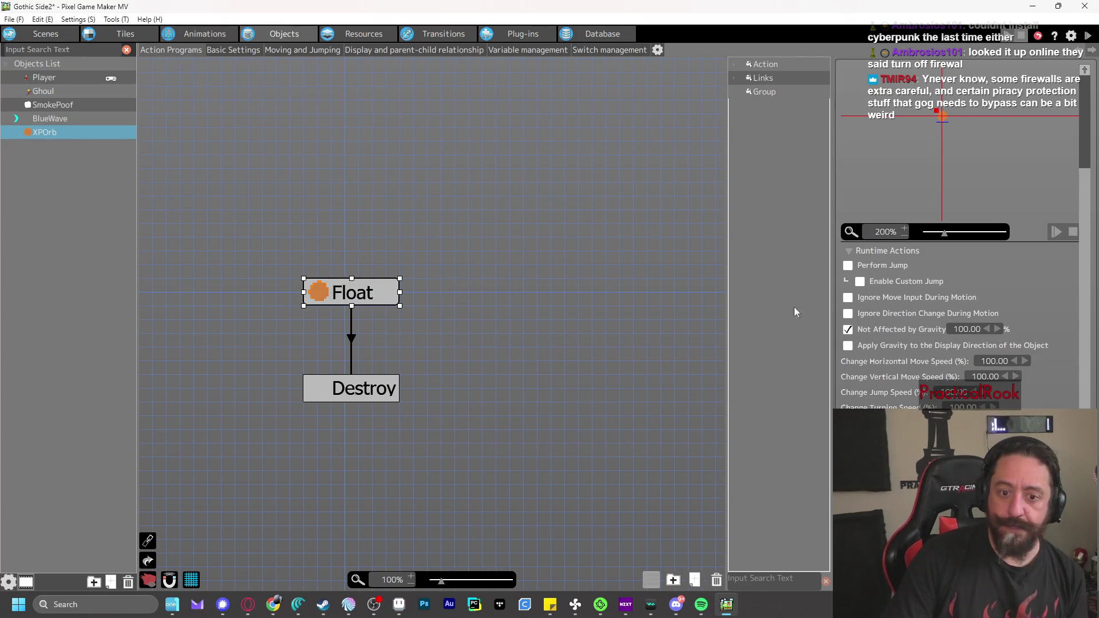
pyautogui.scroll(2, 928, 334)
pyautogui.scroll(1, 998, 347)
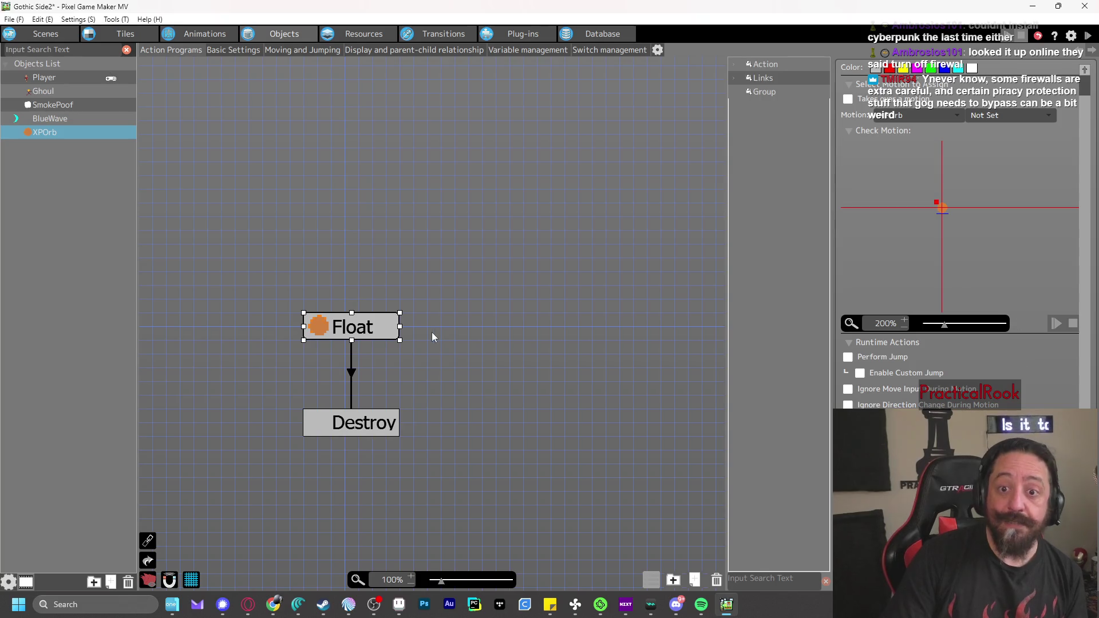
pyautogui.scroll(-2, 962, 258)
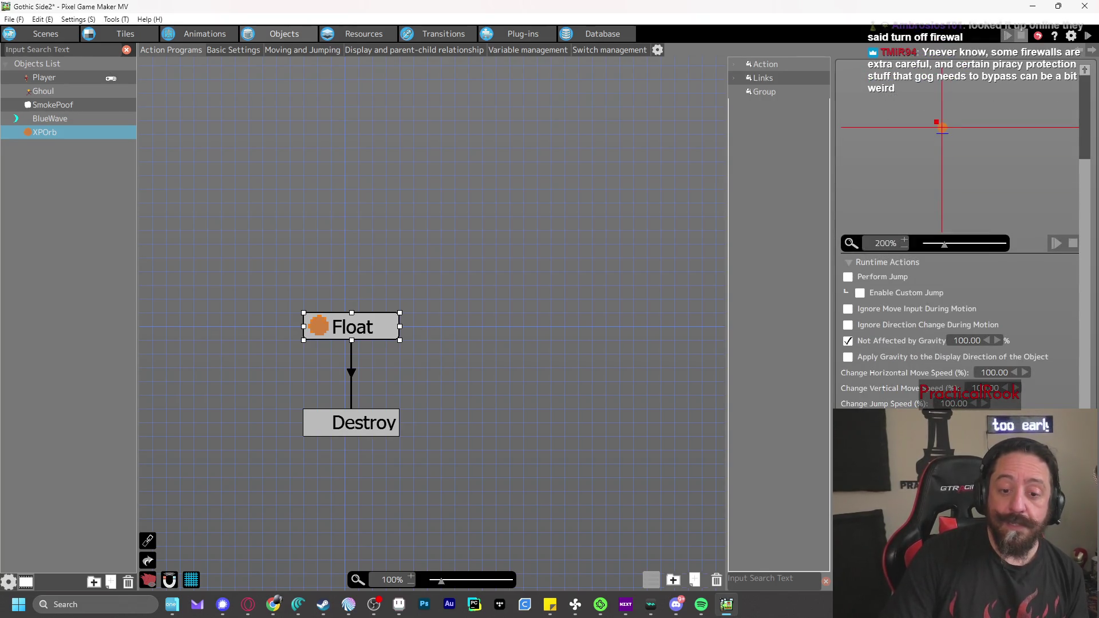
pyautogui.doubleClick(351, 422)
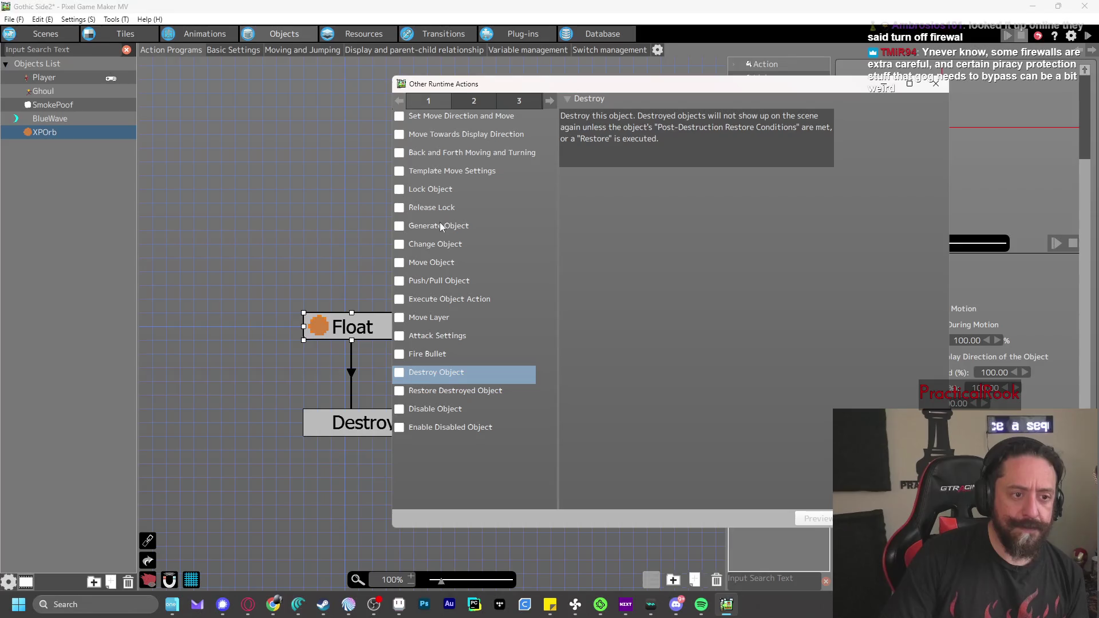
pyautogui.click(439, 245)
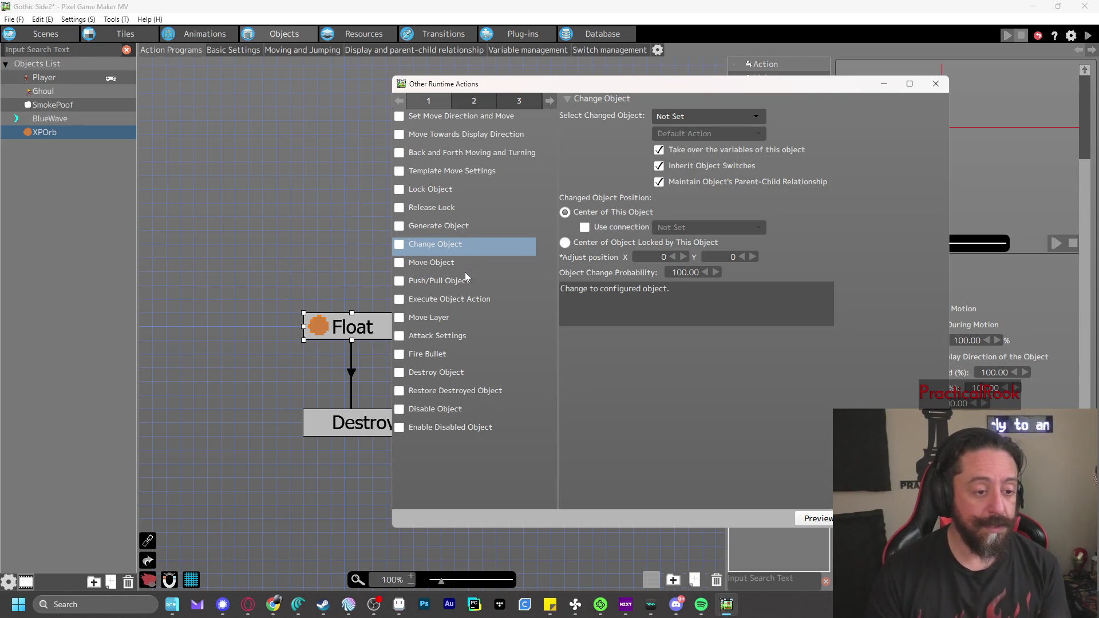
pyautogui.click(458, 343)
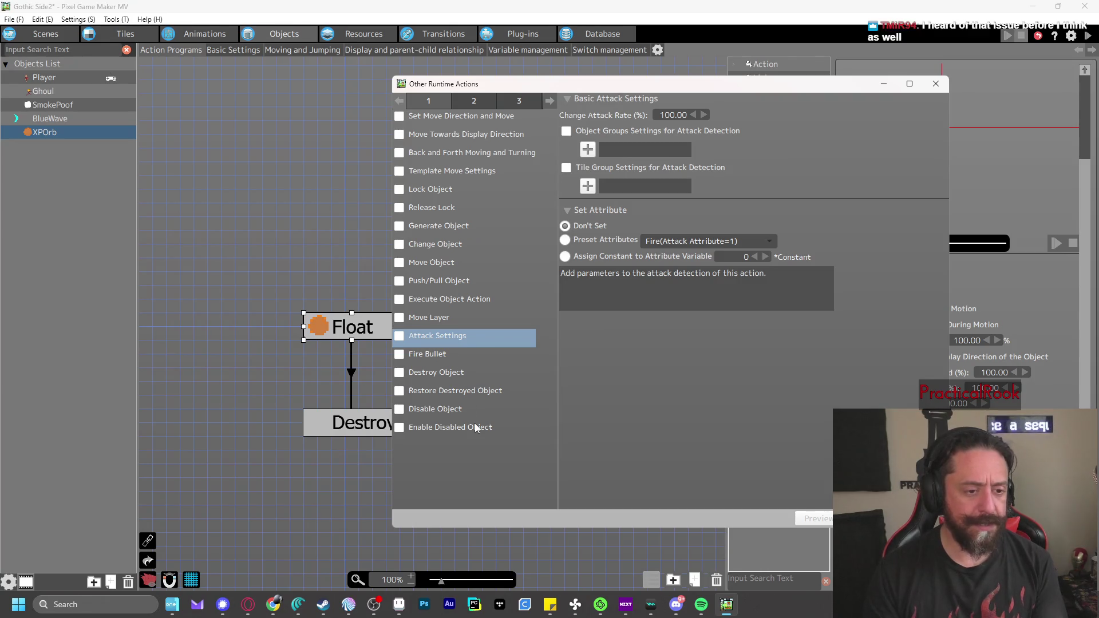
pyautogui.click(482, 102)
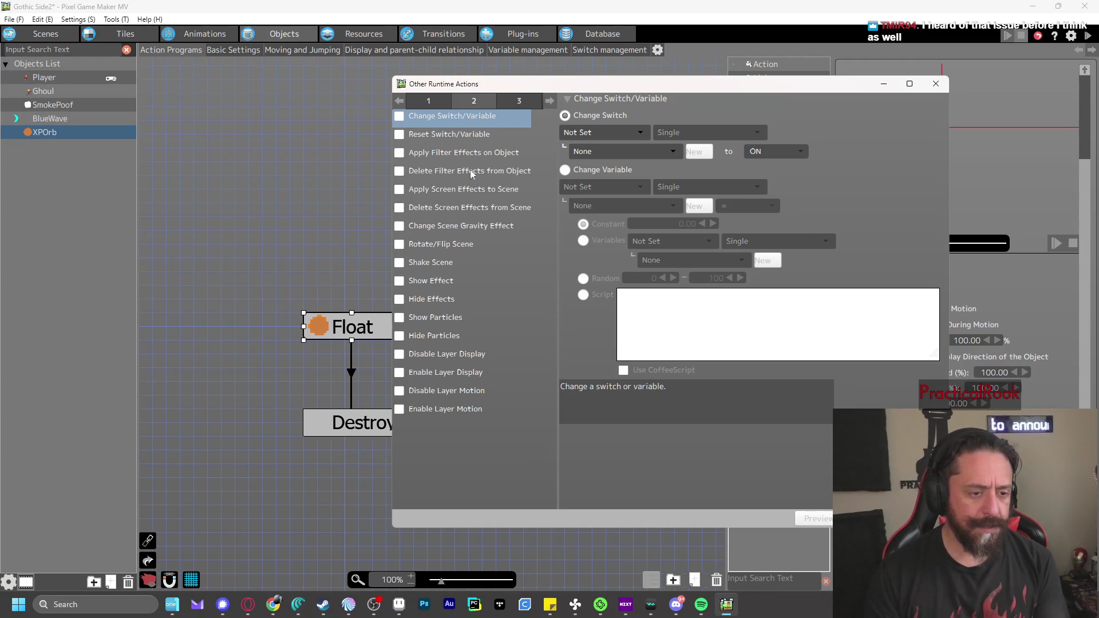
pyautogui.click(509, 101)
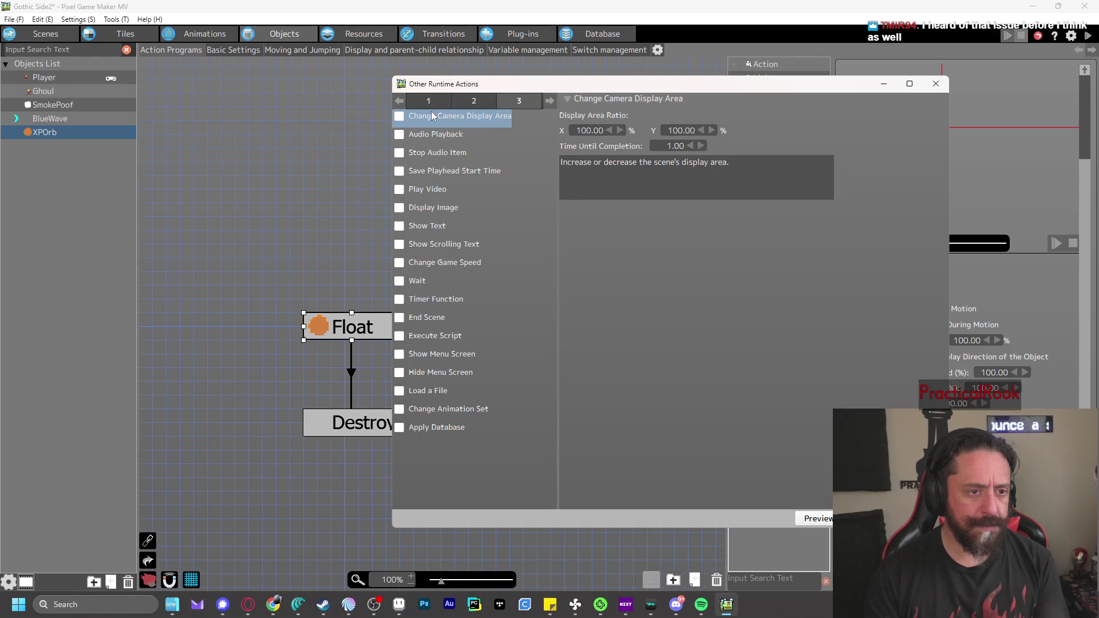
pyautogui.click(474, 102)
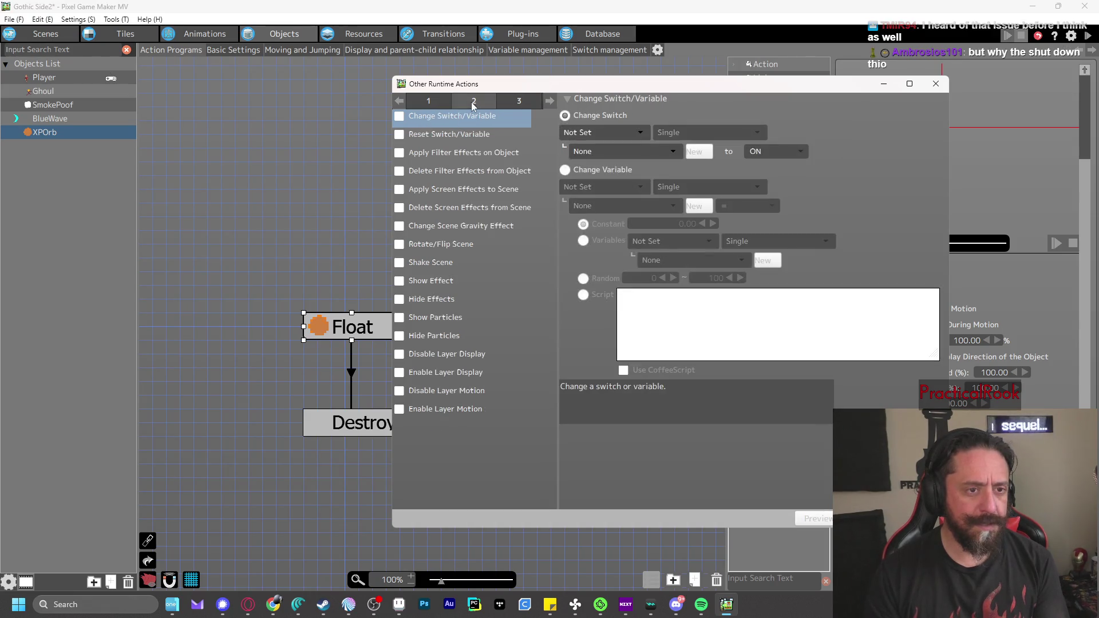
pyautogui.click(603, 187)
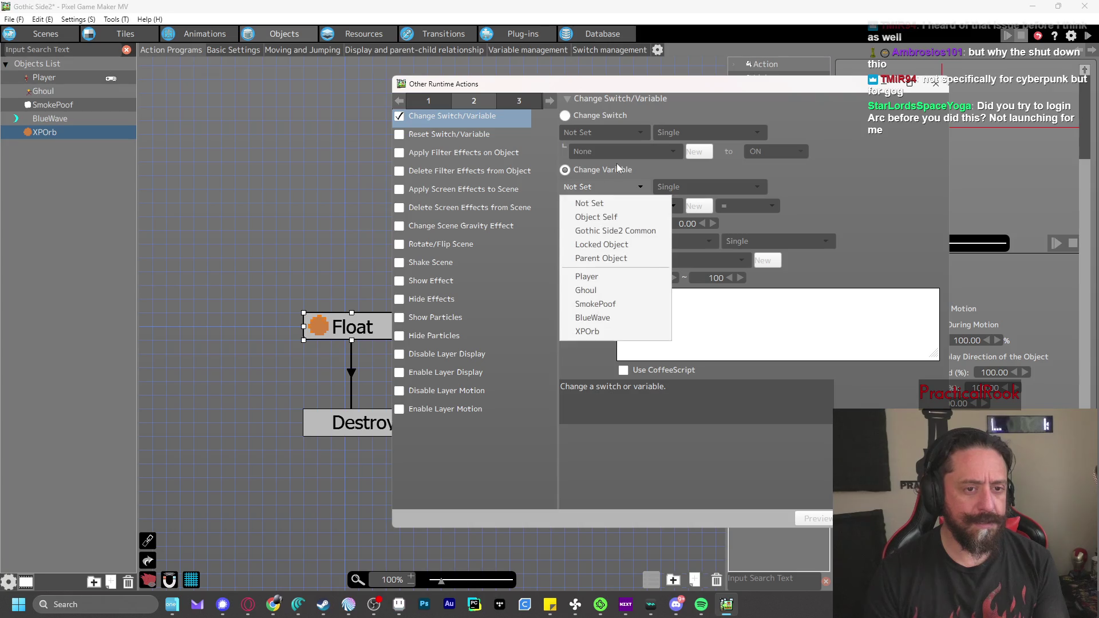
pyautogui.click(616, 164)
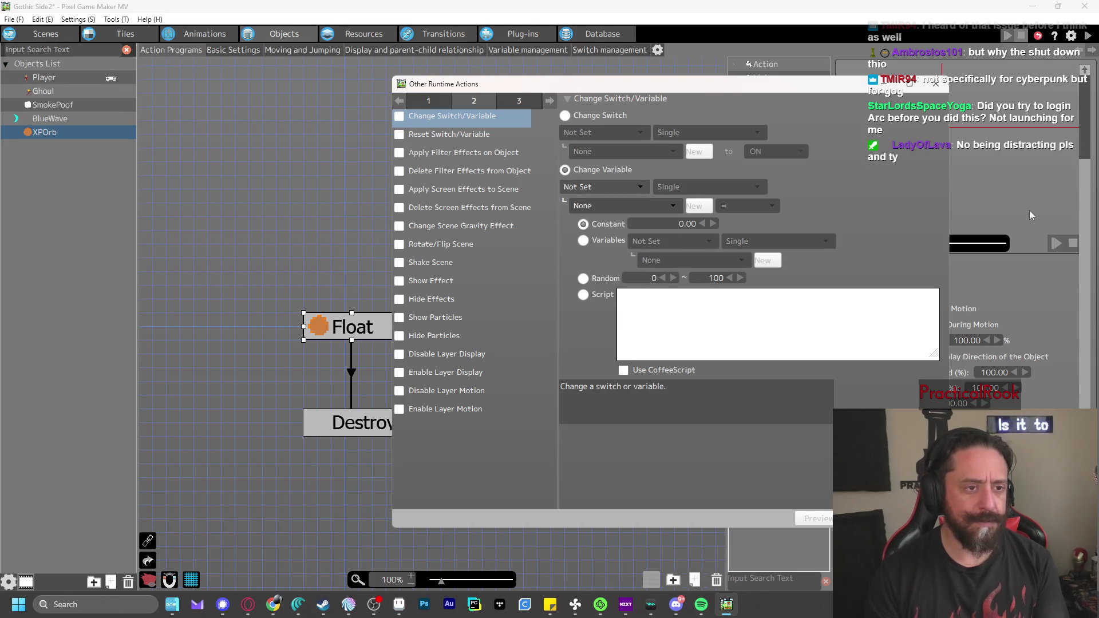
pyautogui.press('Escape')
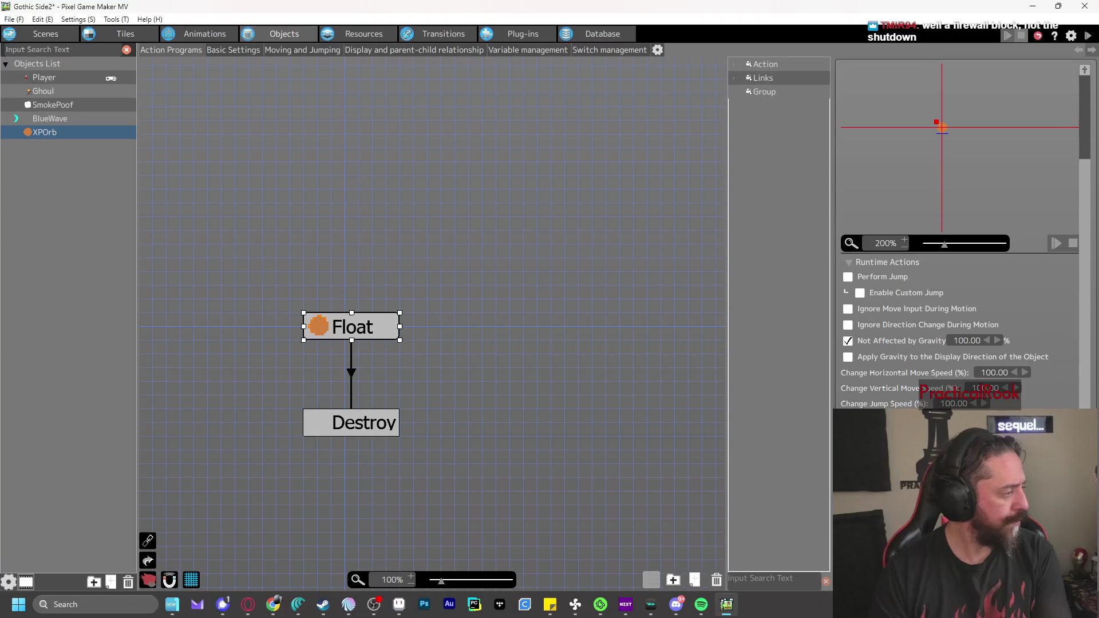
pyautogui.hotkey('alt', 'Tab')
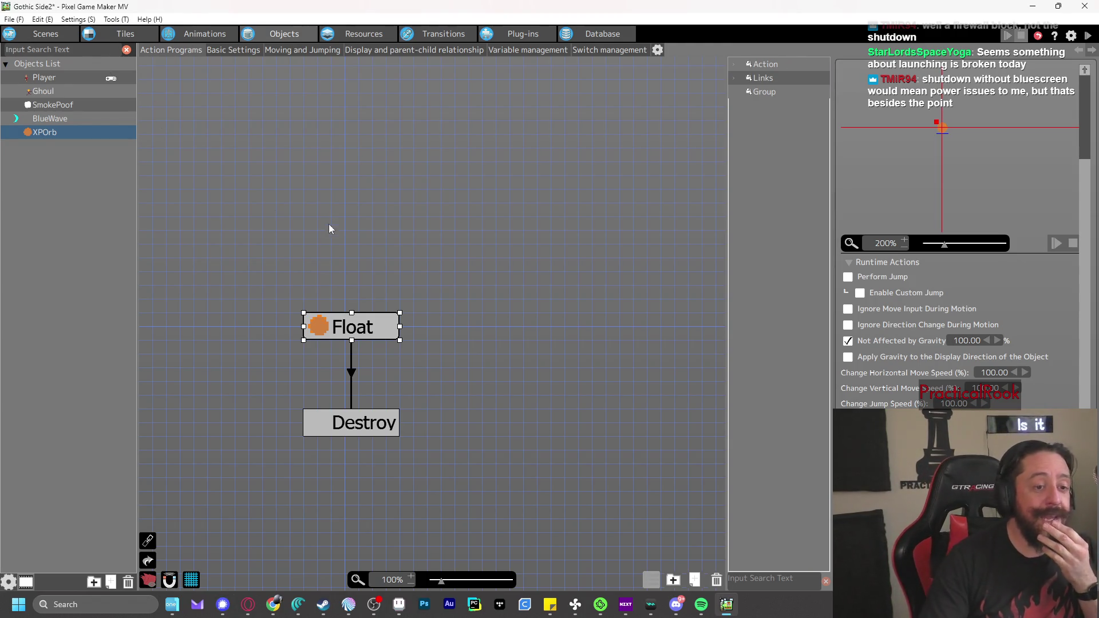
pyautogui.moveTo(328, 226); pyautogui.dragTo(389, 194)
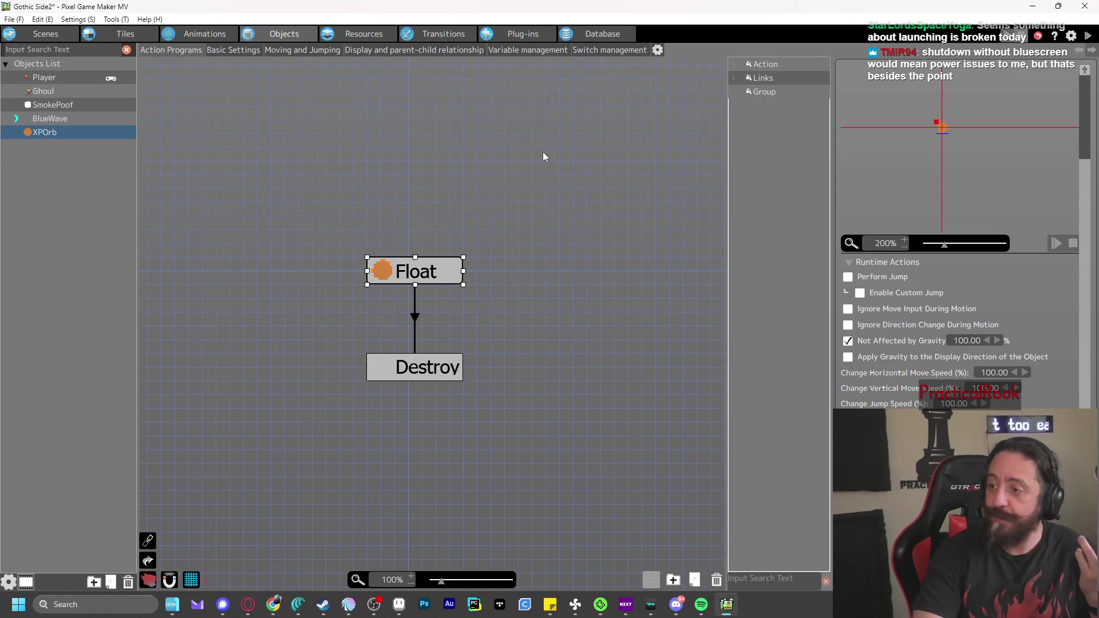
pyautogui.click(1088, 36)
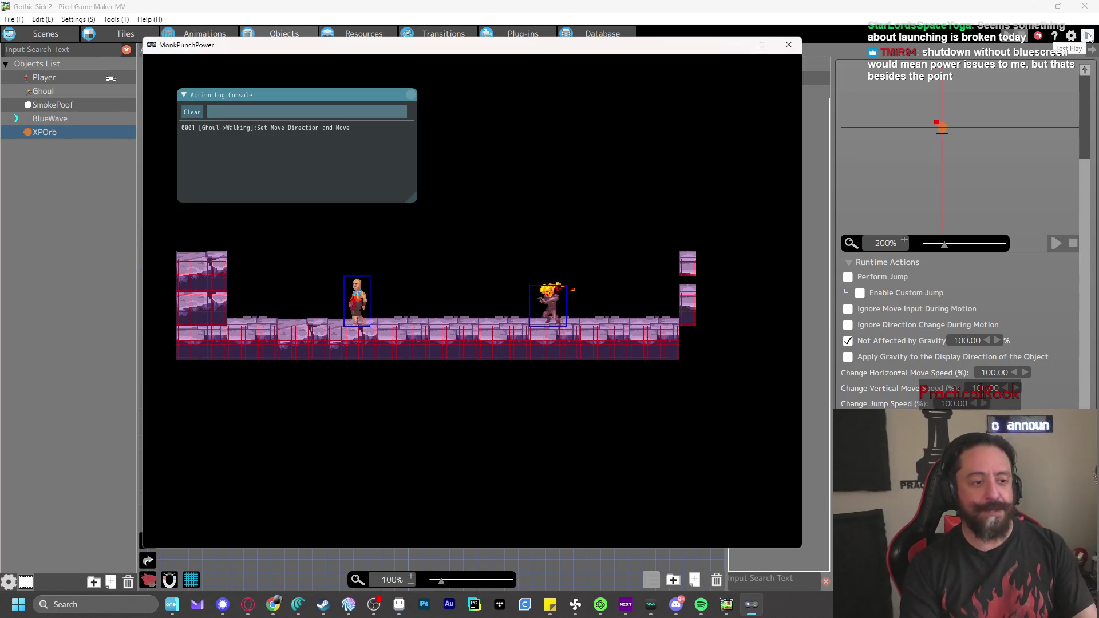
# Play the test game, walking and jumping the monk while punching BlueWaves at the Ghoul, then quit
pyautogui.press('z')
pyautogui.press('z')
pyautogui.press('Right')
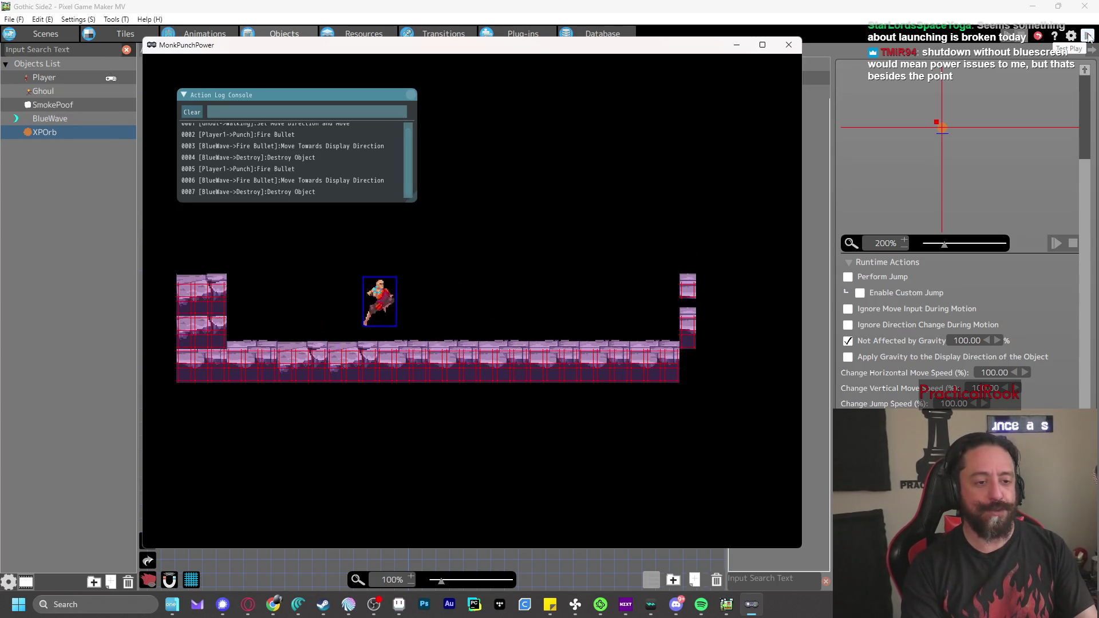
pyautogui.press('Left')
pyautogui.press('z')
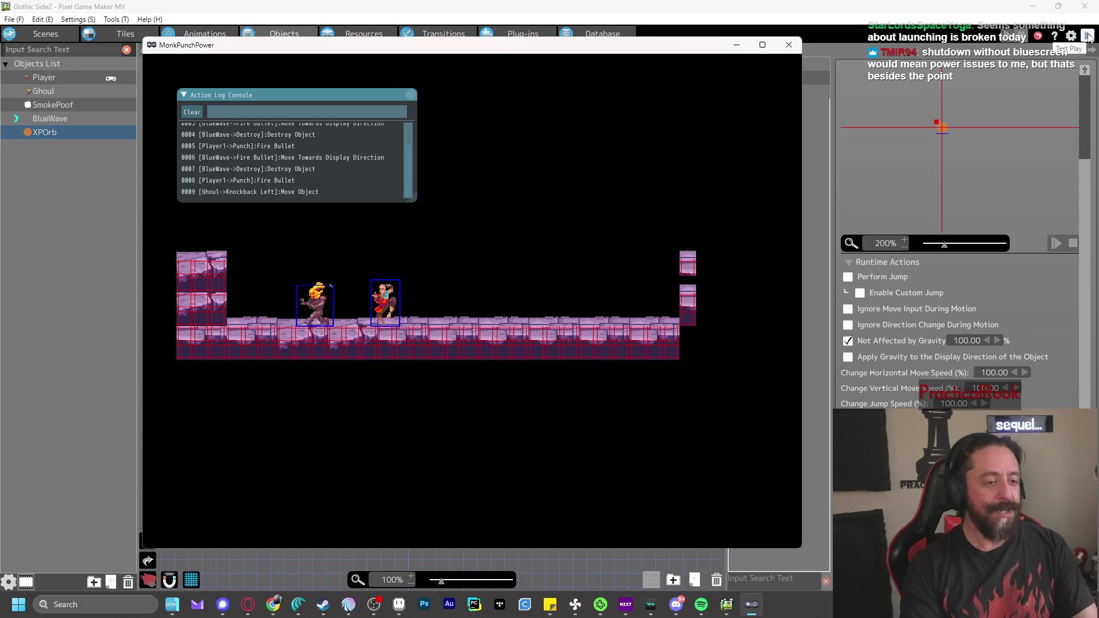
pyautogui.press('z')
pyautogui.press('z')
pyautogui.press('z')
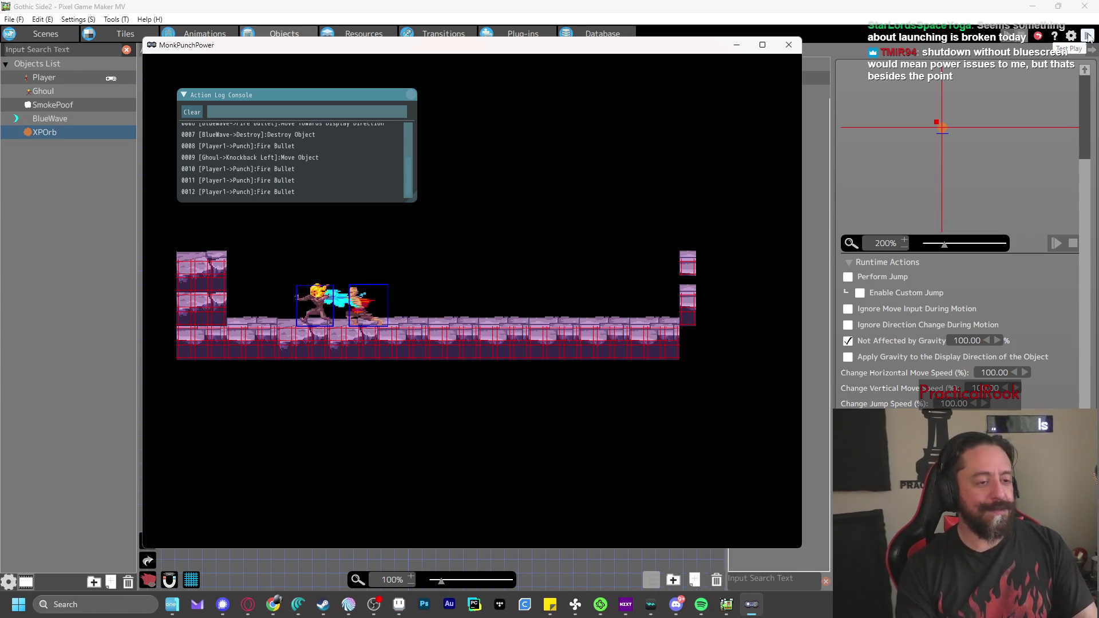
pyautogui.press('z')
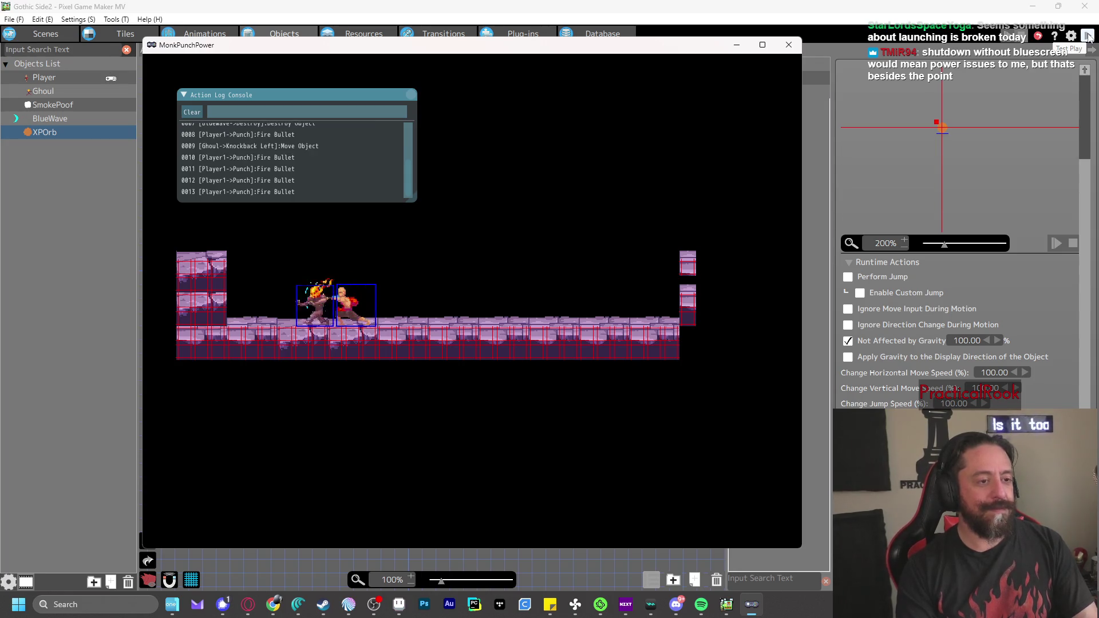
pyautogui.press('Right')
pyautogui.press('z')
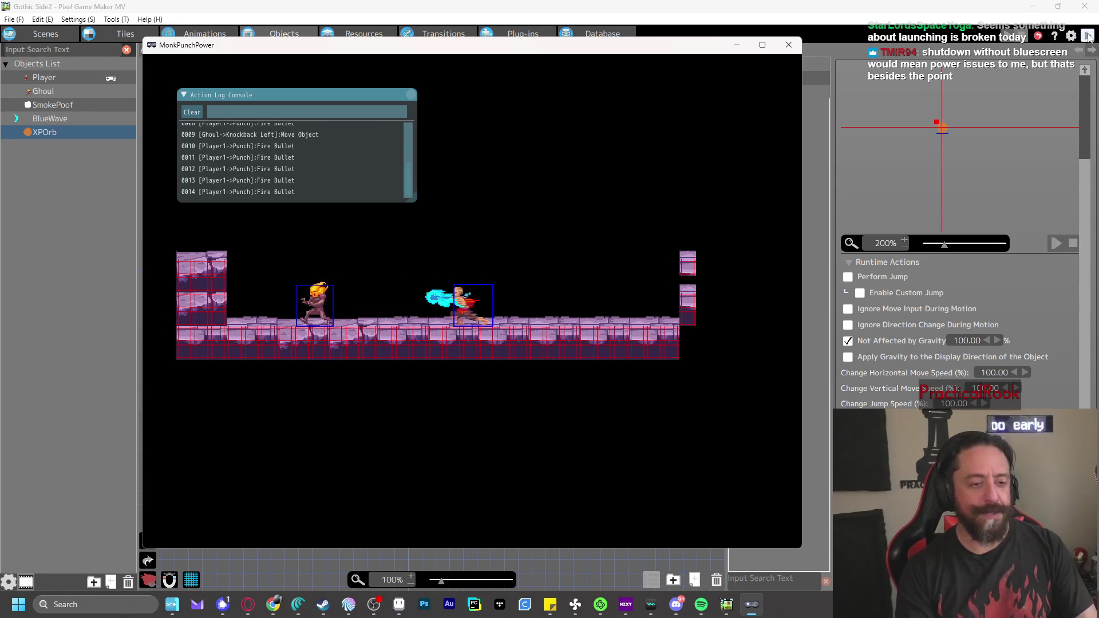
pyautogui.press('x')
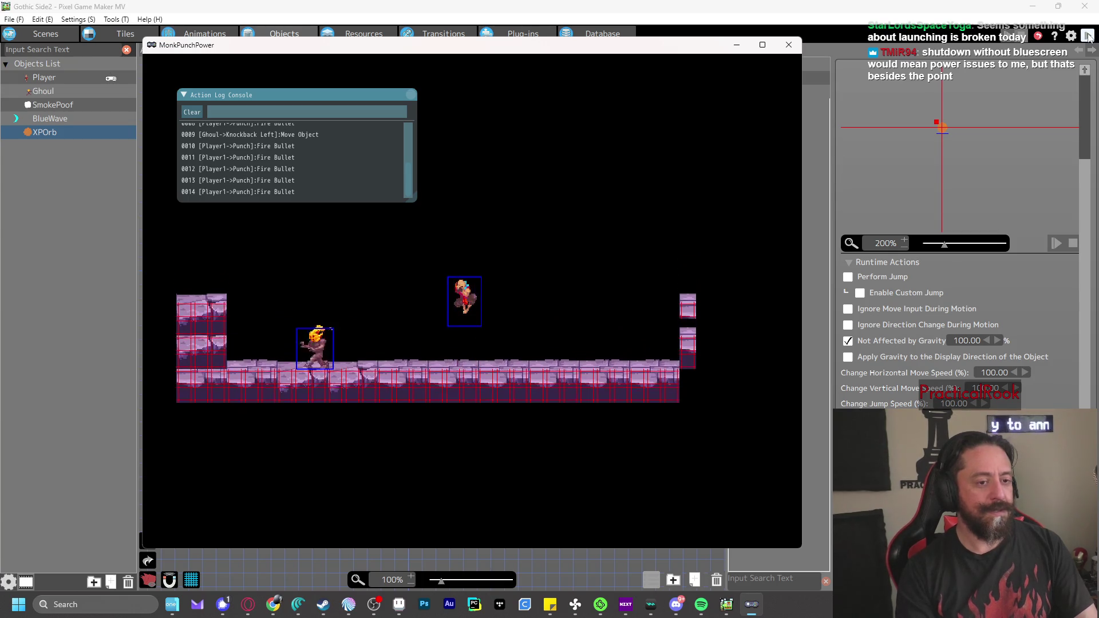
pyautogui.press('z')
pyautogui.press('z')
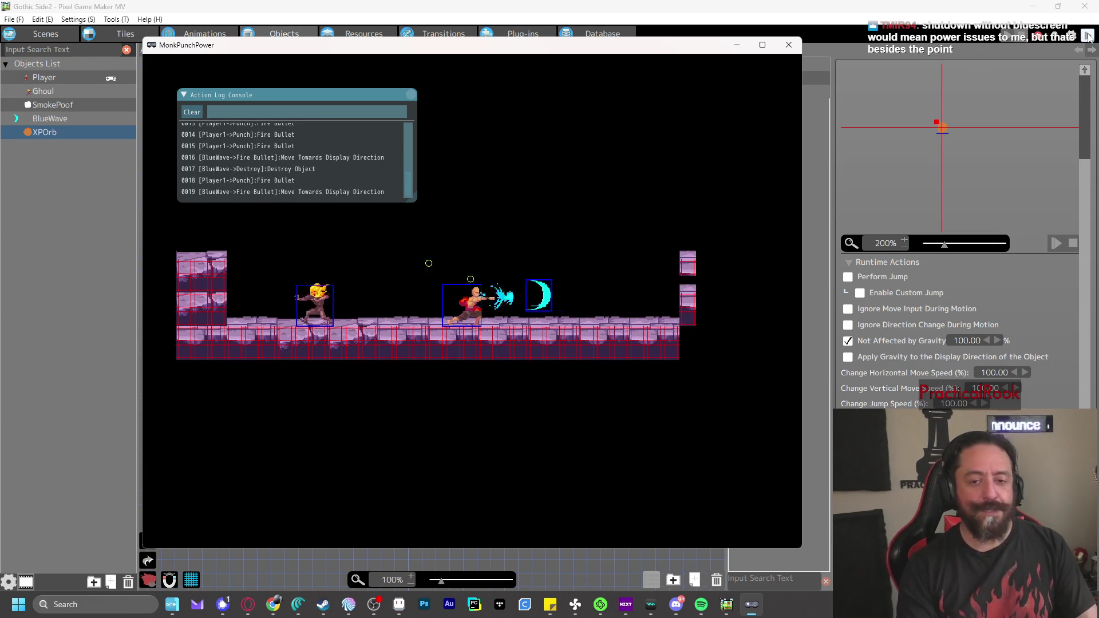
pyautogui.press('Left')
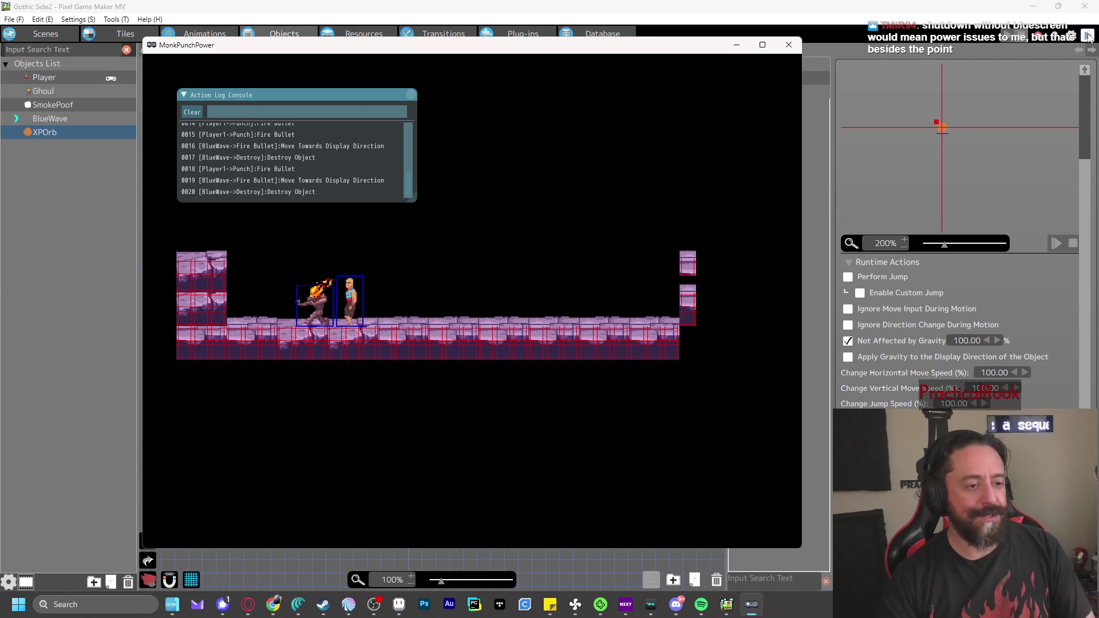
pyautogui.press('z')
pyautogui.click(784, 47)
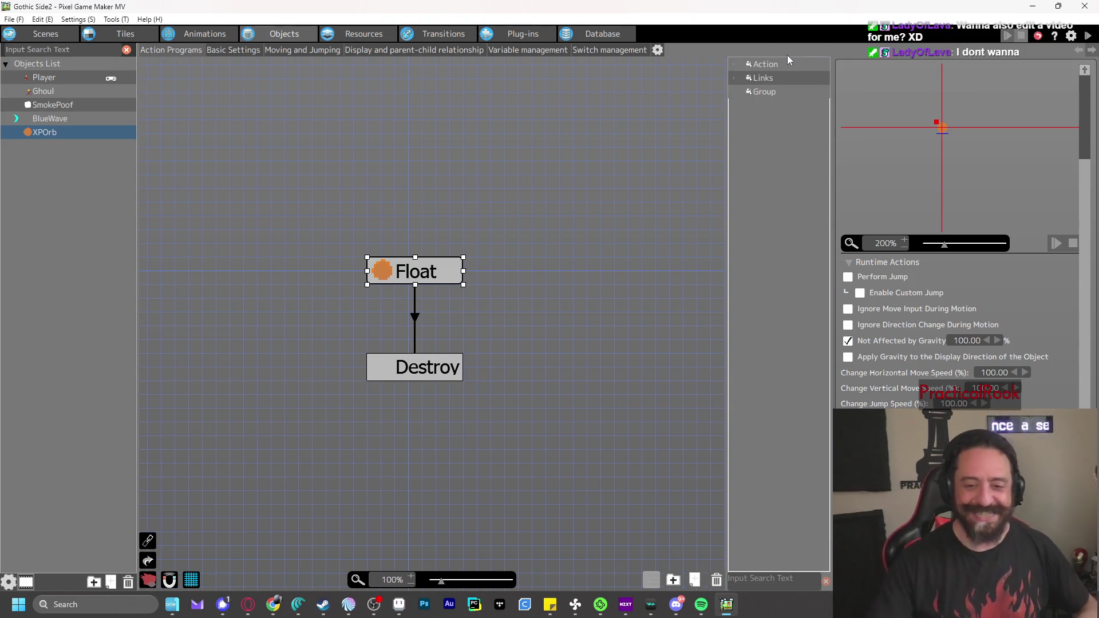
pyautogui.click(415, 318)
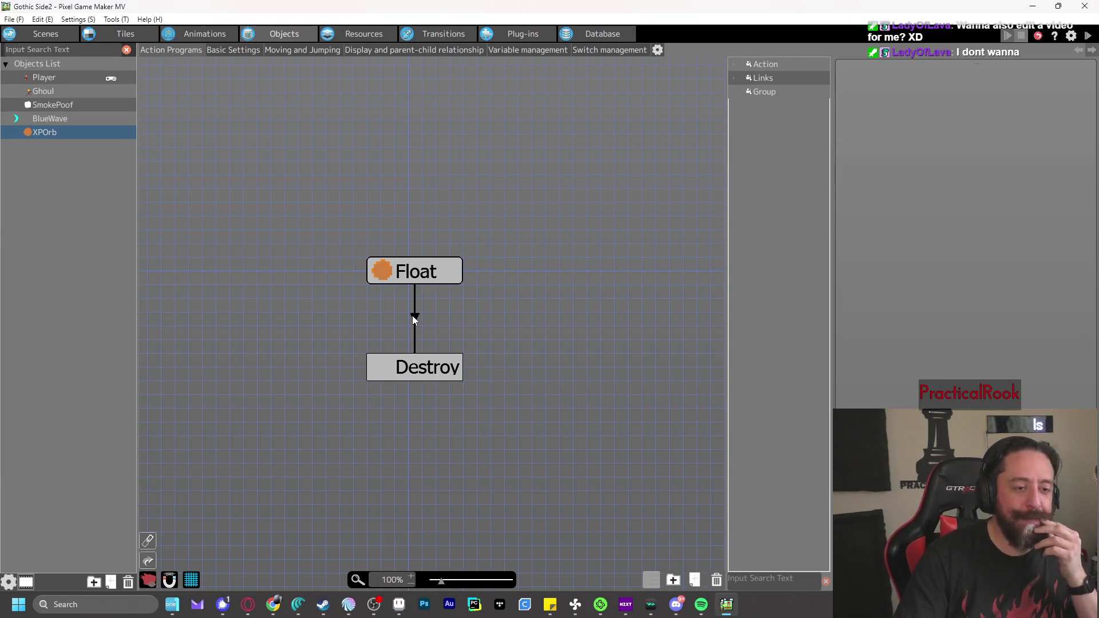
pyautogui.click(415, 319)
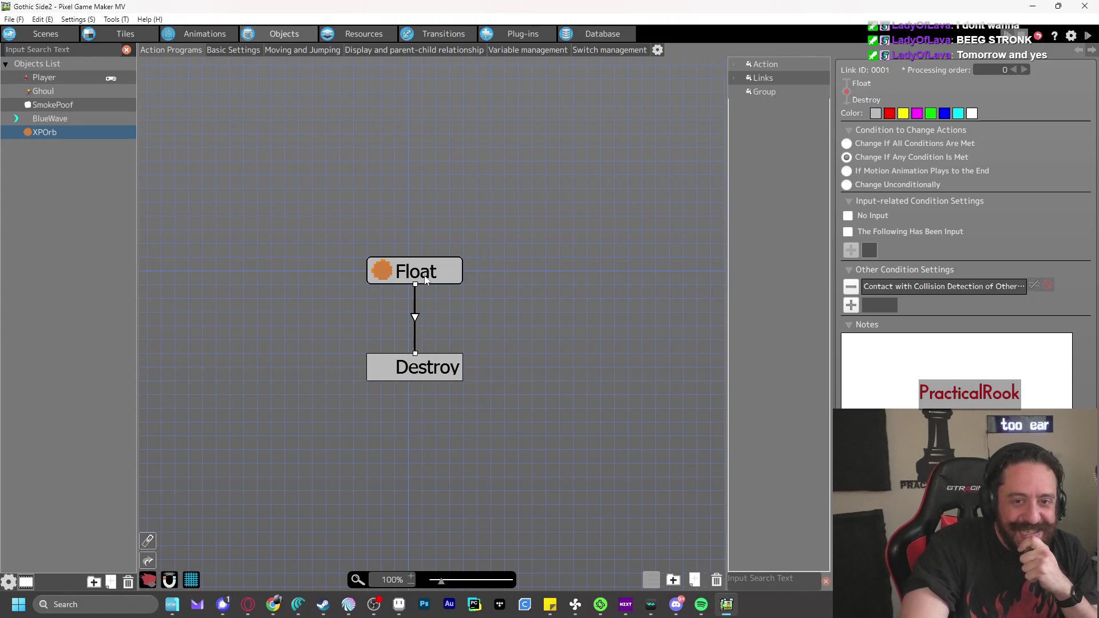
pyautogui.click(395, 274)
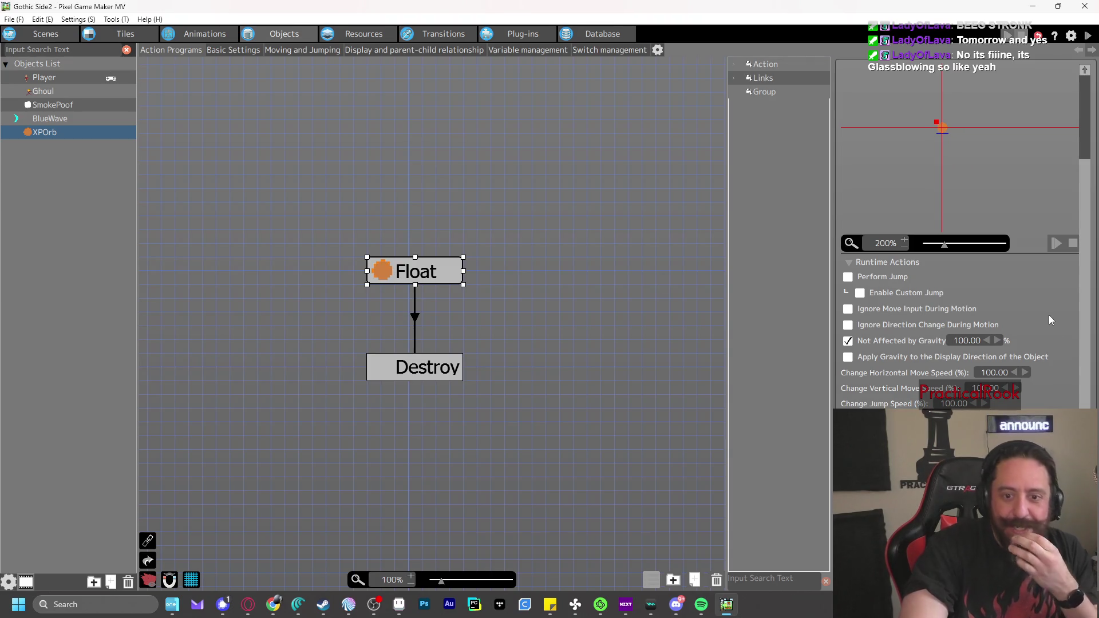
pyautogui.scroll(4, 1072, 337)
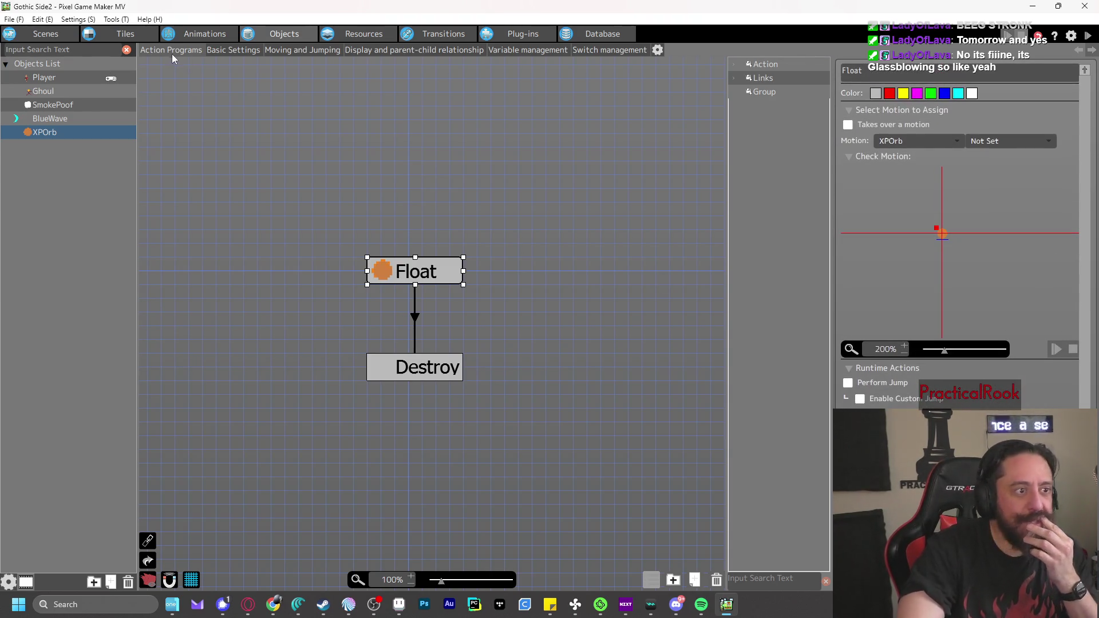
pyautogui.click(220, 50)
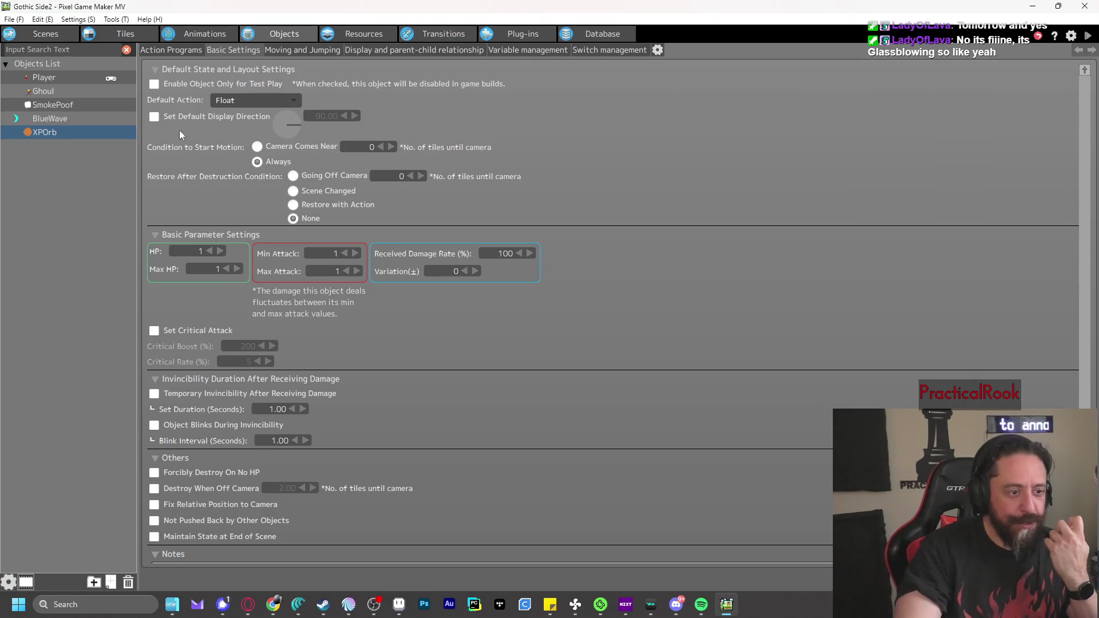
# Compare BlueWave with XPOrb and uncheck BlueWave's Set Critical Attack
pyautogui.scroll(-1, 715, 209)
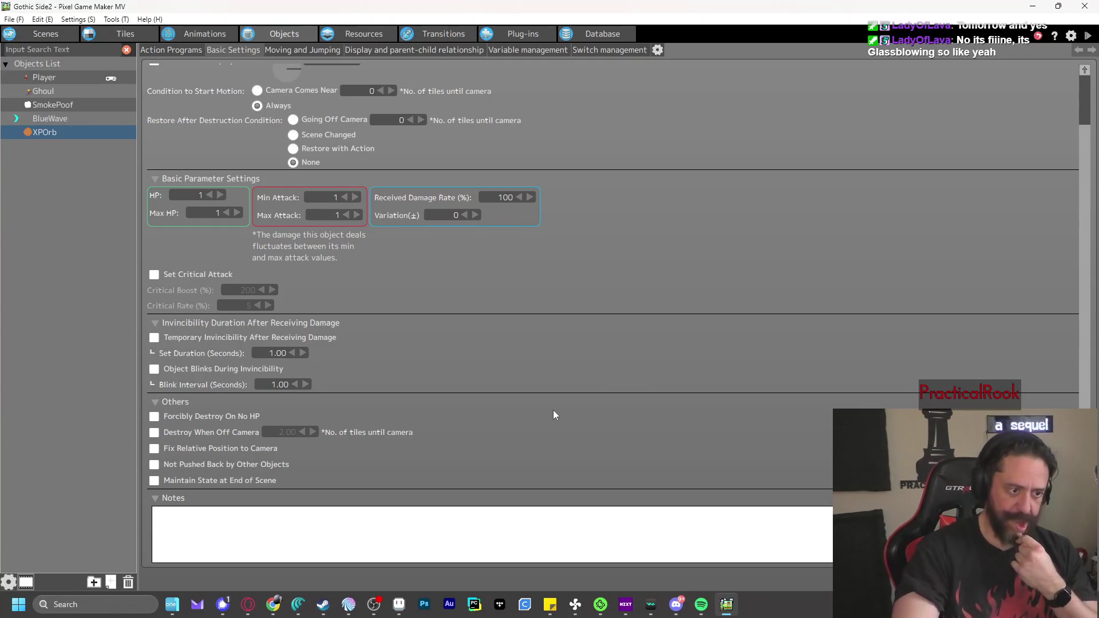
pyautogui.click(62, 122)
pyautogui.click(64, 135)
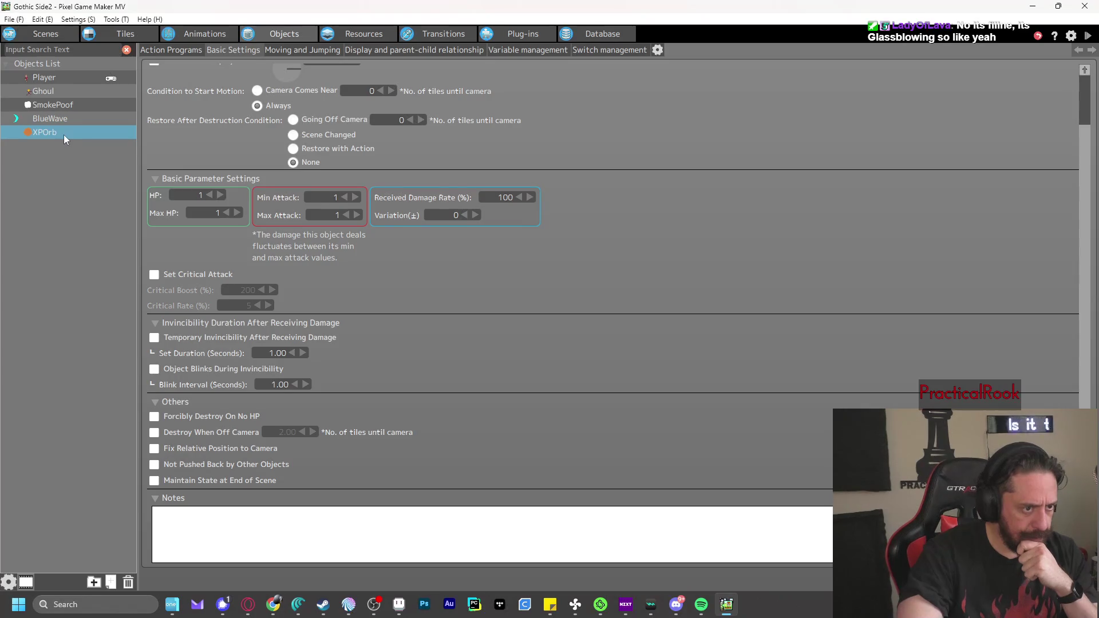
pyautogui.click(68, 119)
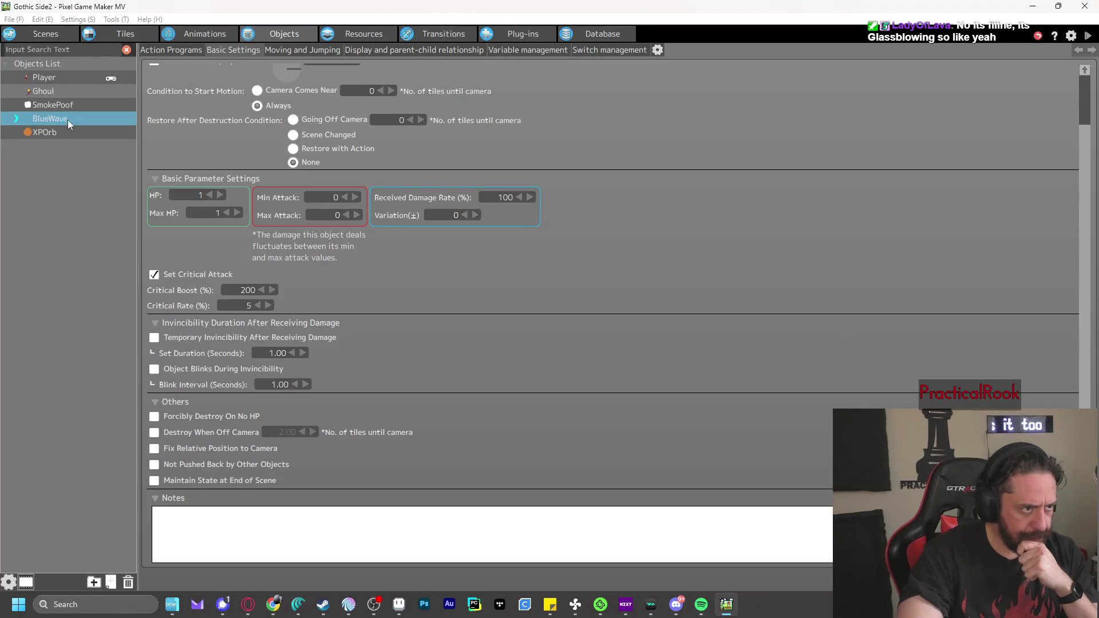
pyautogui.click(154, 275)
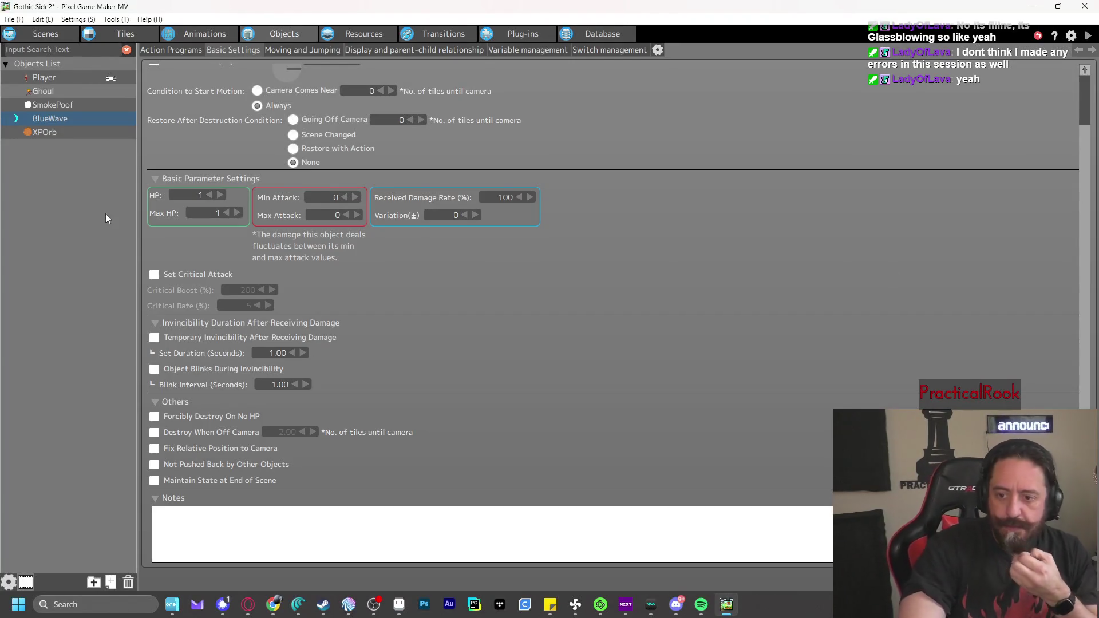
pyautogui.click(50, 134)
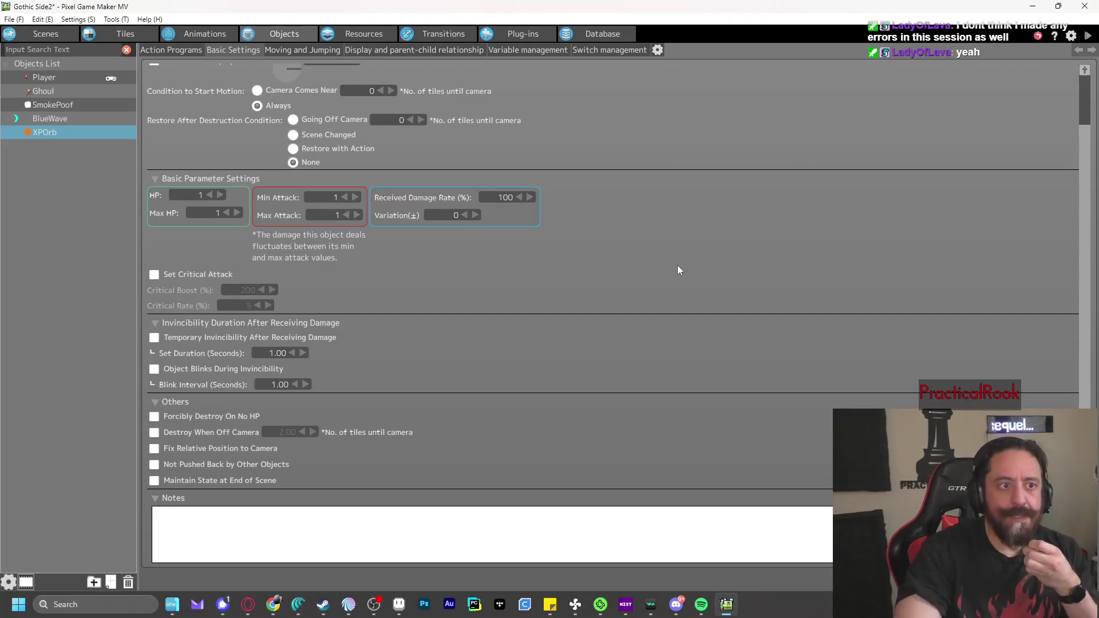
# Review the Player's and Ghoul's basic settings, then show the Ghoul's action program
pyautogui.scroll(2, 678, 270)
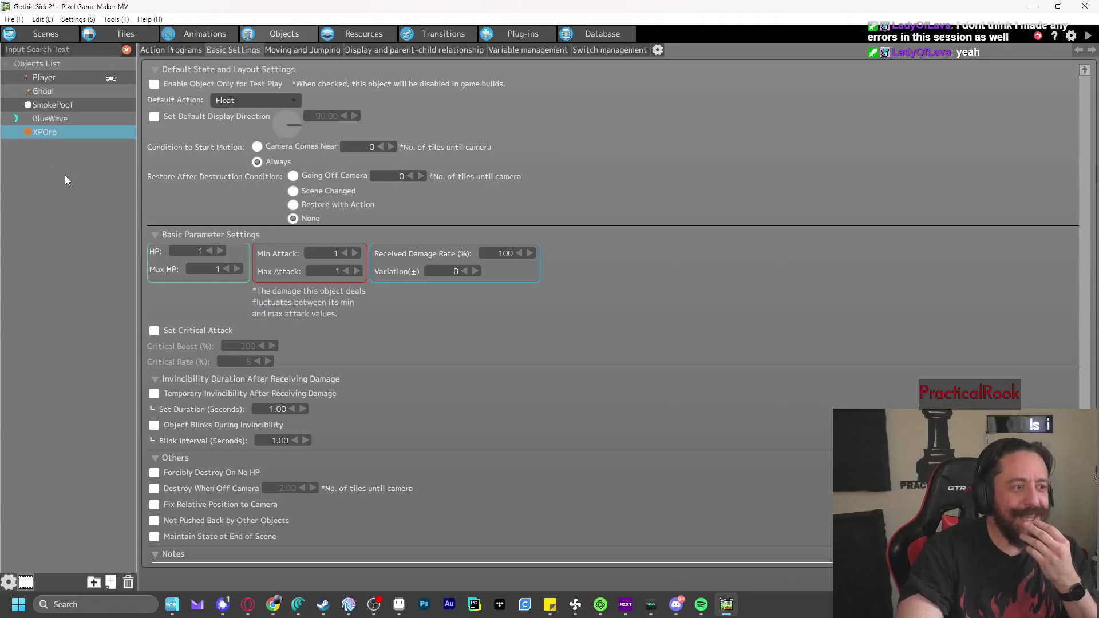
pyautogui.click(66, 80)
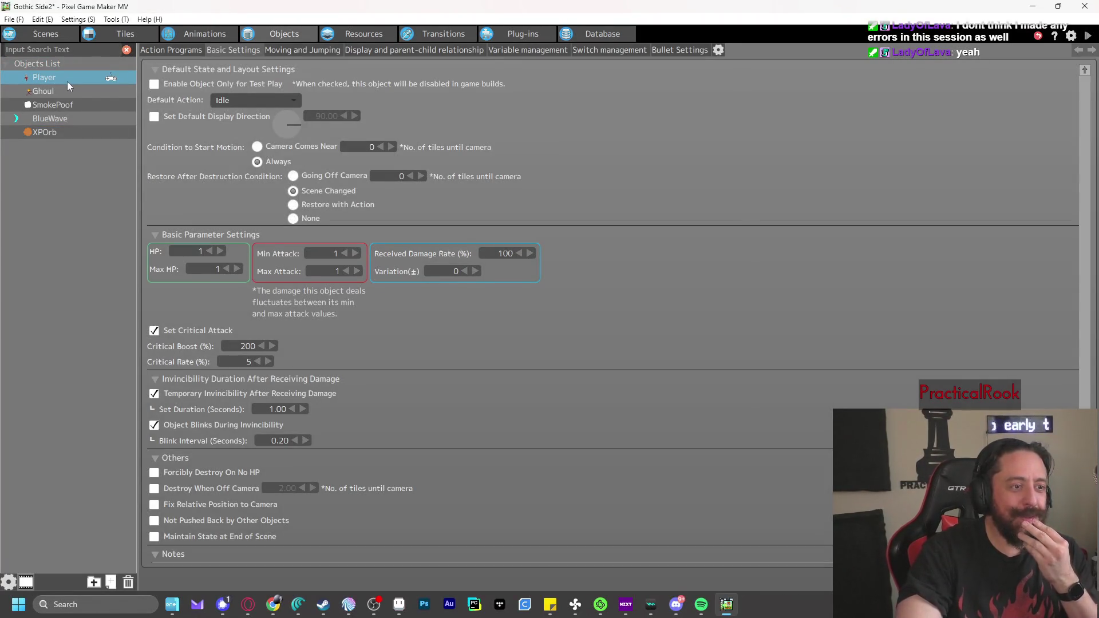
pyautogui.click(58, 91)
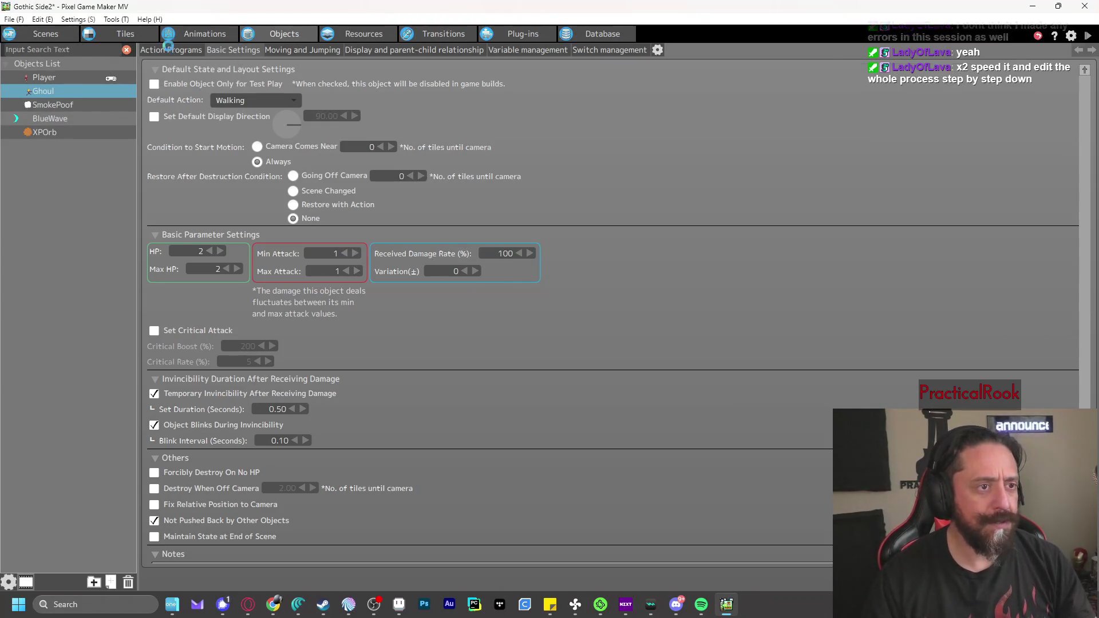
pyautogui.click(171, 50)
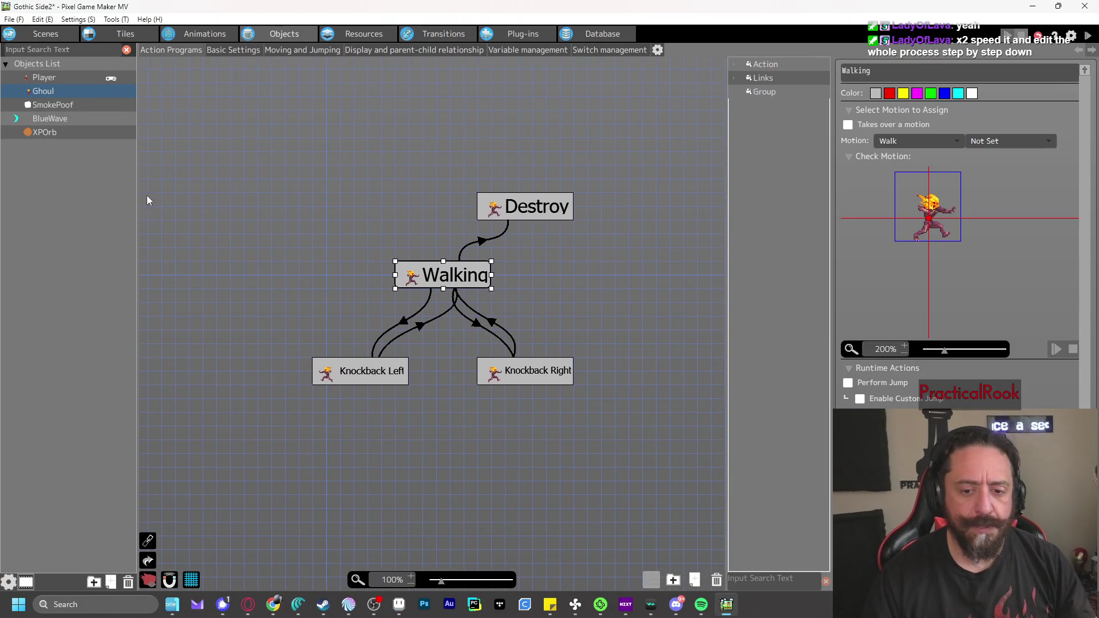
# Select XPOrb in the Objects list and go to its animation frame editor
pyautogui.click(86, 132)
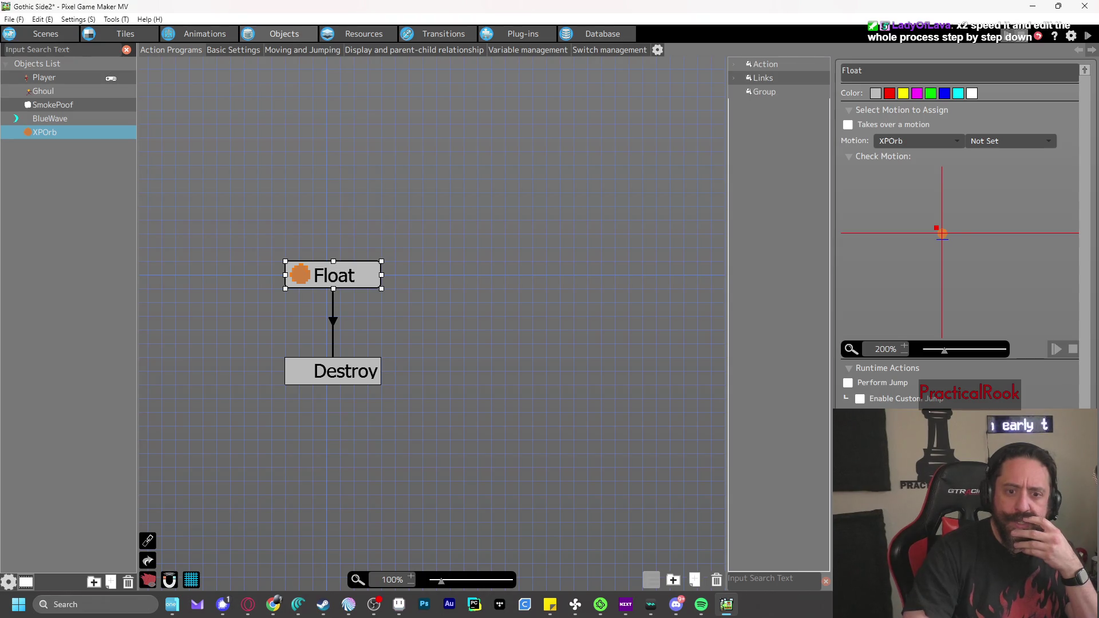
pyautogui.click(204, 34)
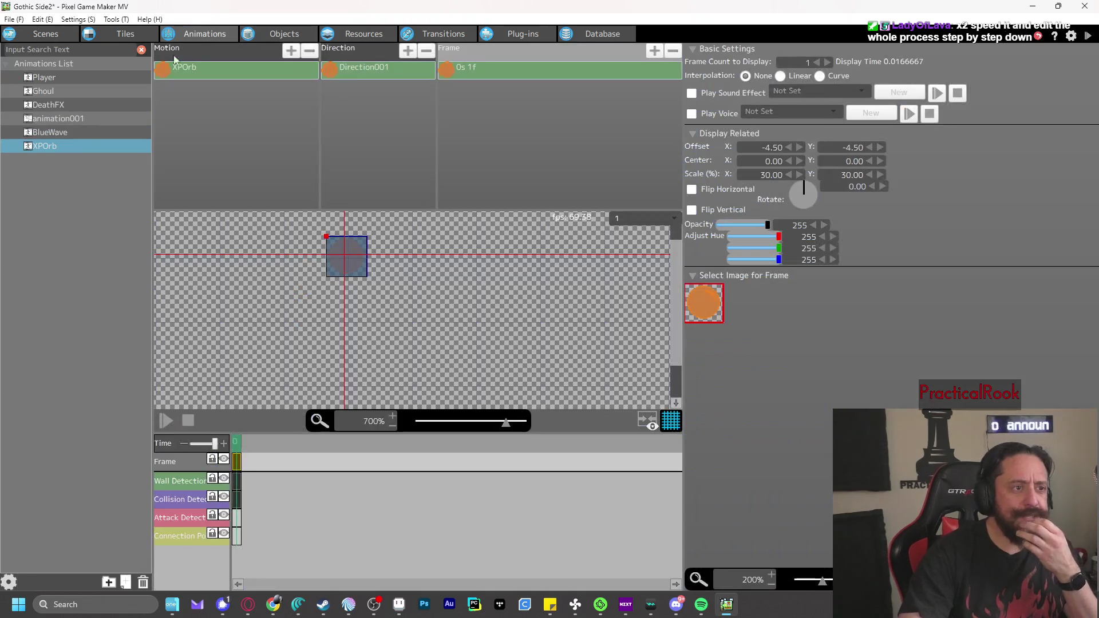
# Make XPOrb's Collision Detection frame an empty keyframe and launch a test play
pyautogui.click(238, 500)
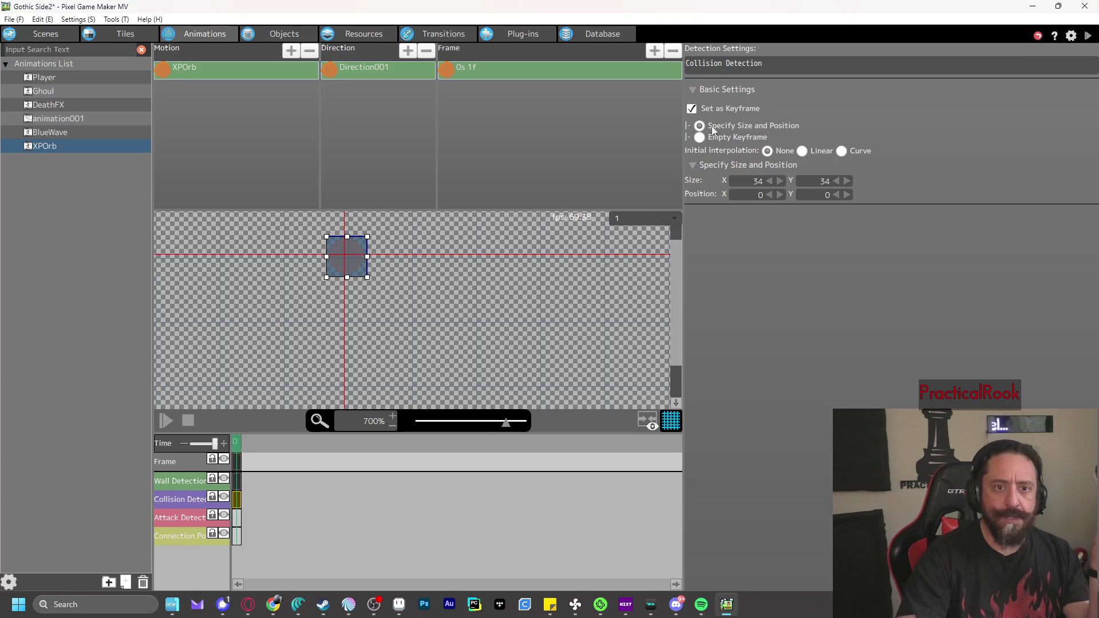
pyautogui.click(692, 108)
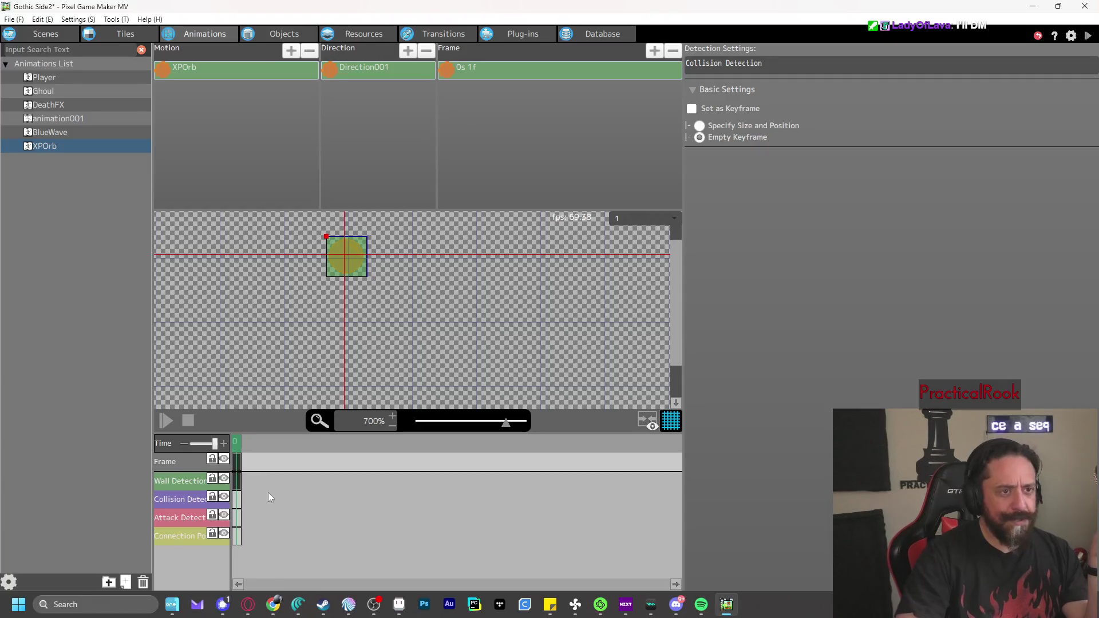
pyautogui.click(1087, 36)
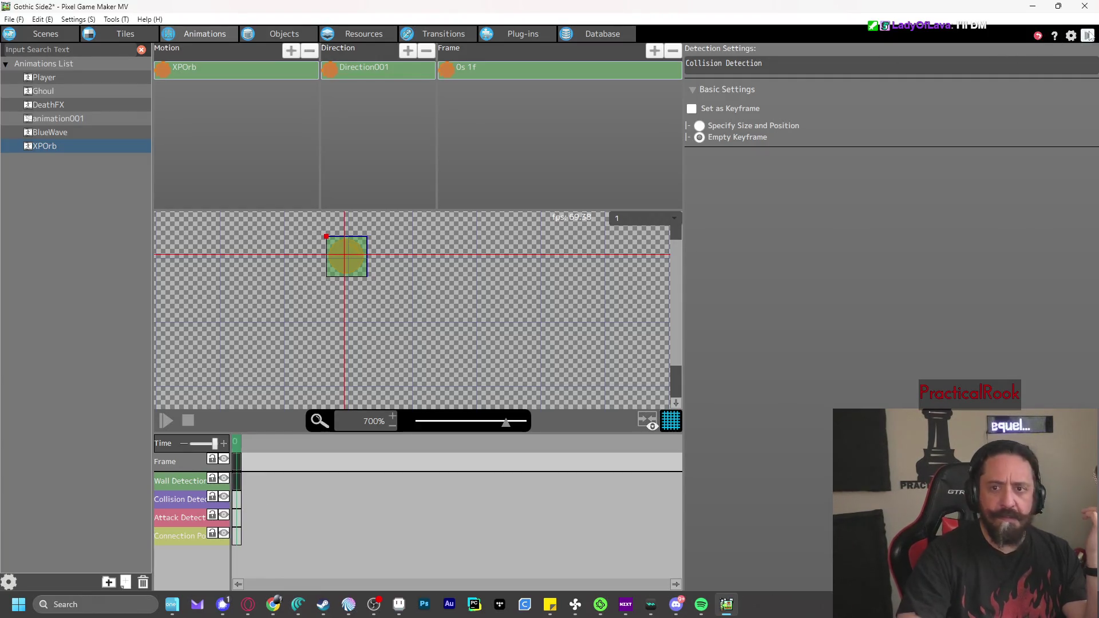
# Punch blue waves at the Ghoul while moving left and right, then close the test play
pyautogui.press('z')
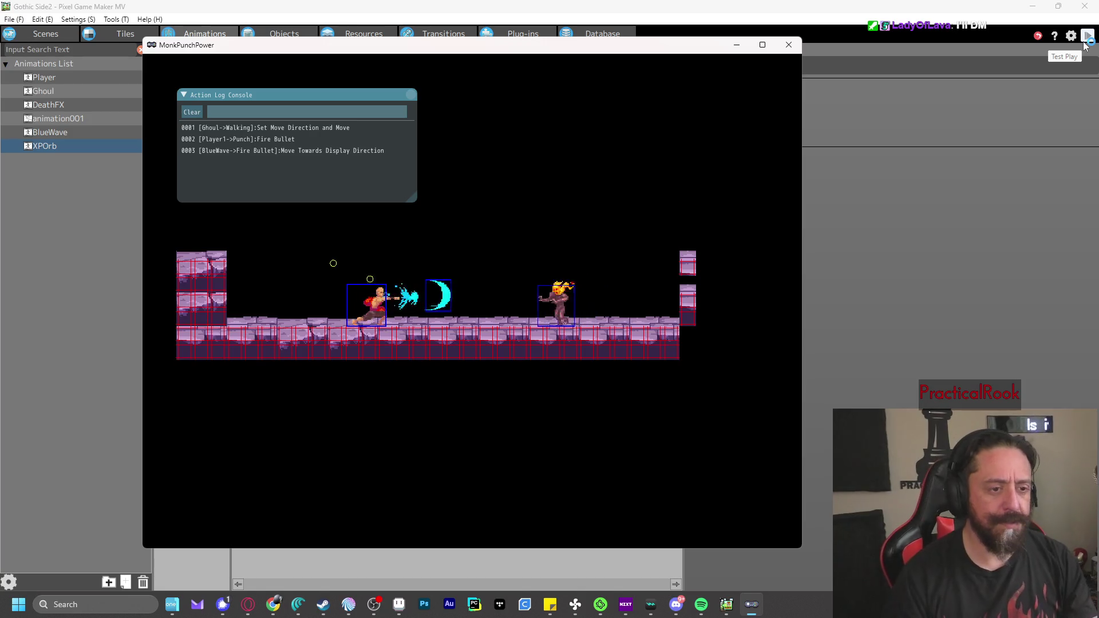
pyautogui.press('z')
pyautogui.press('Right')
pyautogui.press('z')
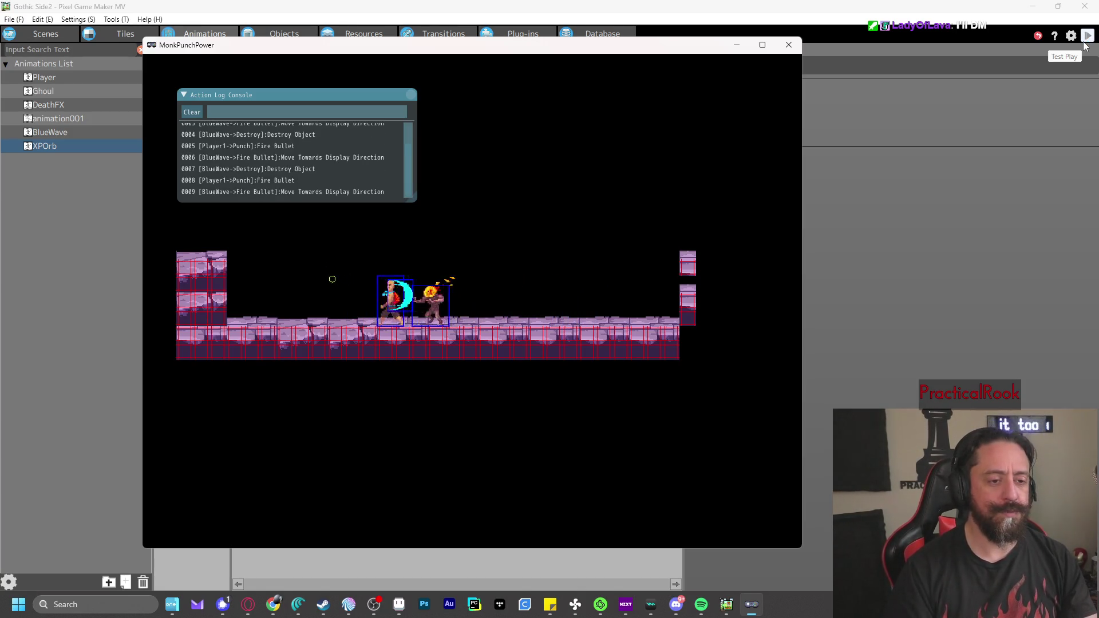
pyautogui.press('Left')
pyautogui.press('z')
pyautogui.press('z')
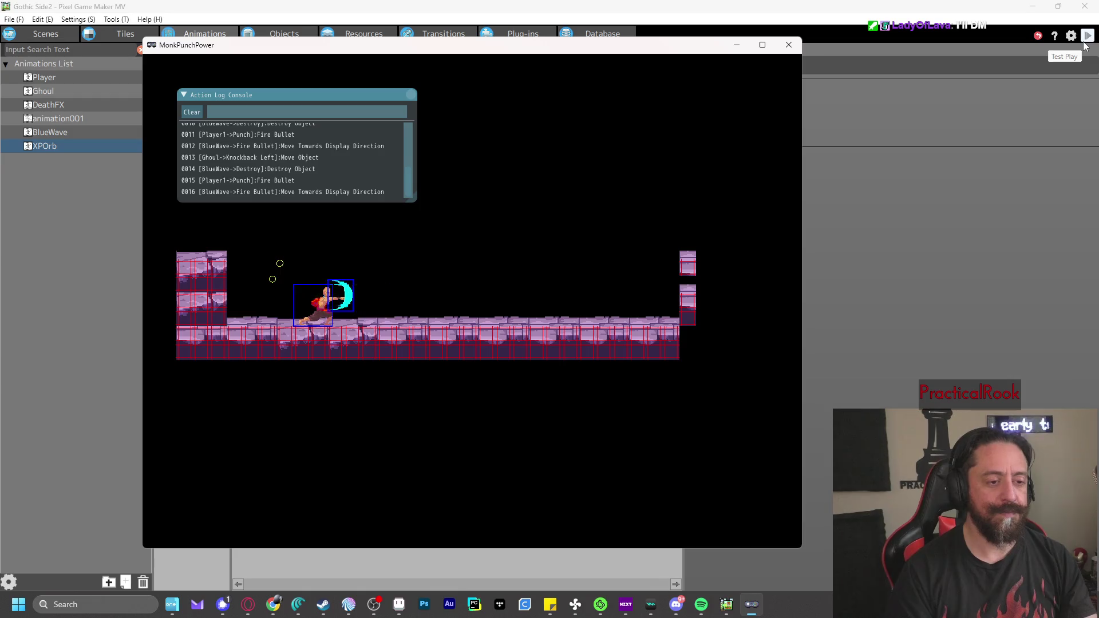
pyautogui.press('Right')
pyautogui.press('z')
pyautogui.press('z')
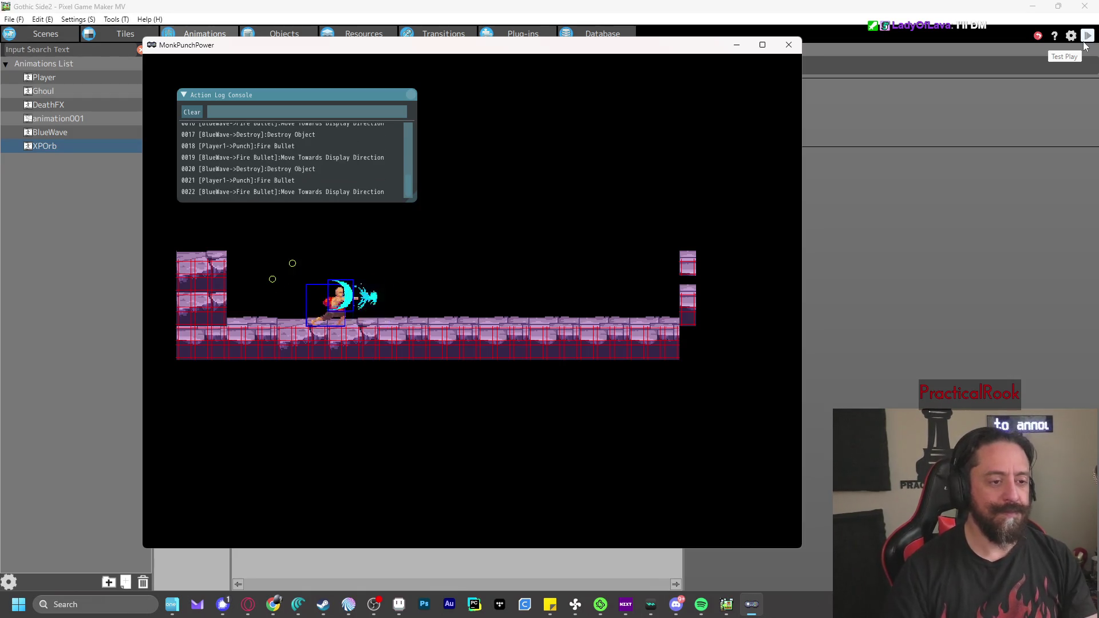
pyautogui.click(790, 45)
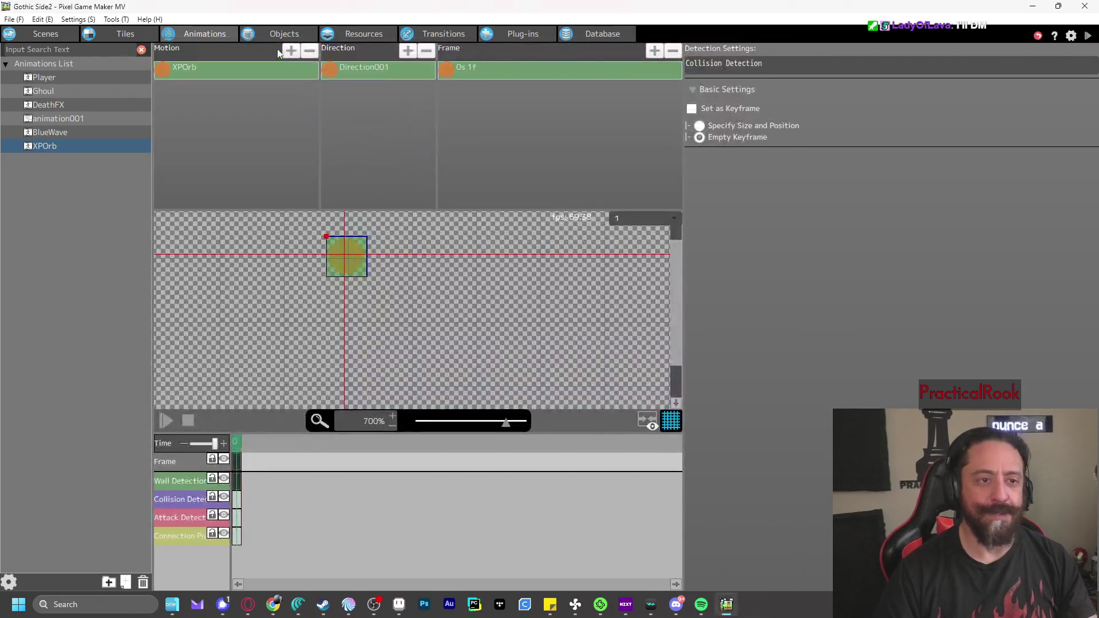
# Give BlueWave a Min and Max Attack of 2 in Basic Settings, then save and test-play
pyautogui.click(304, 33)
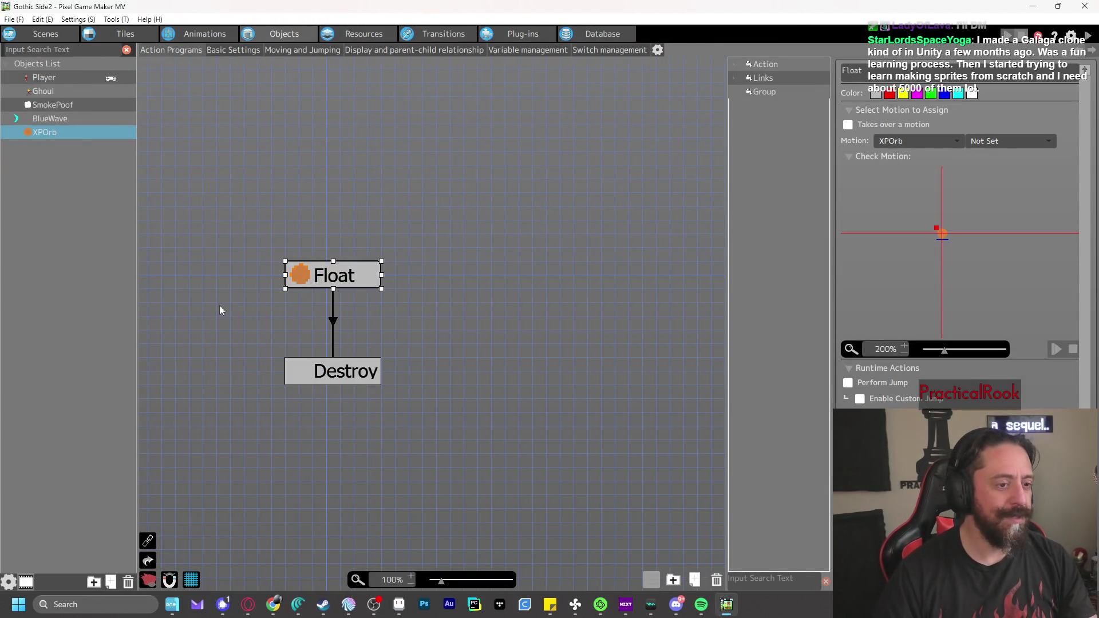
pyautogui.click(71, 77)
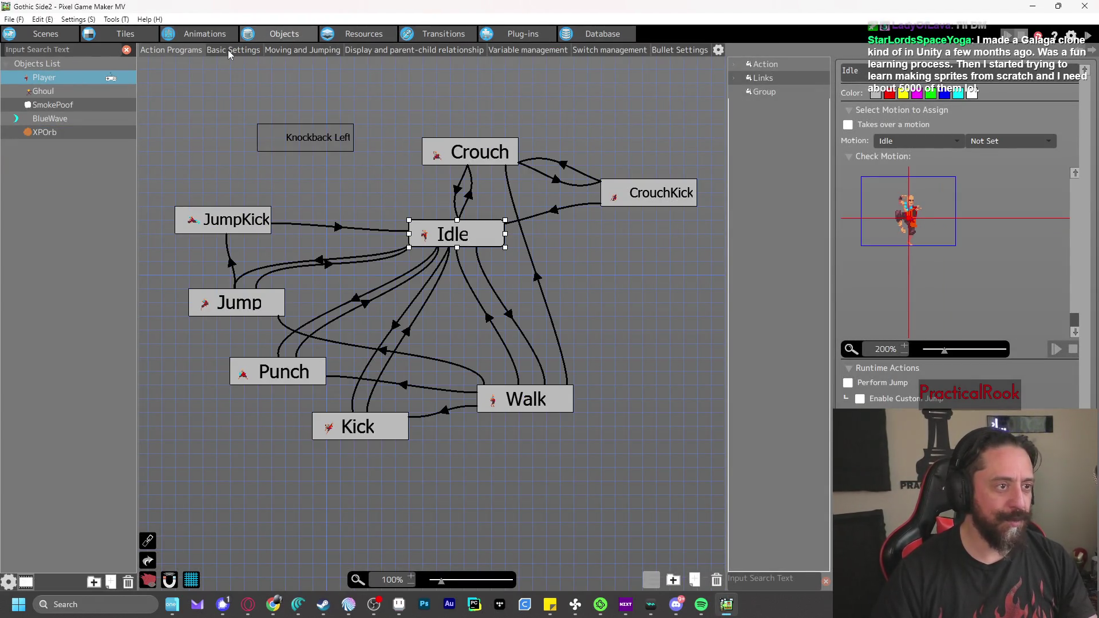
pyautogui.click(228, 50)
pyautogui.click(46, 93)
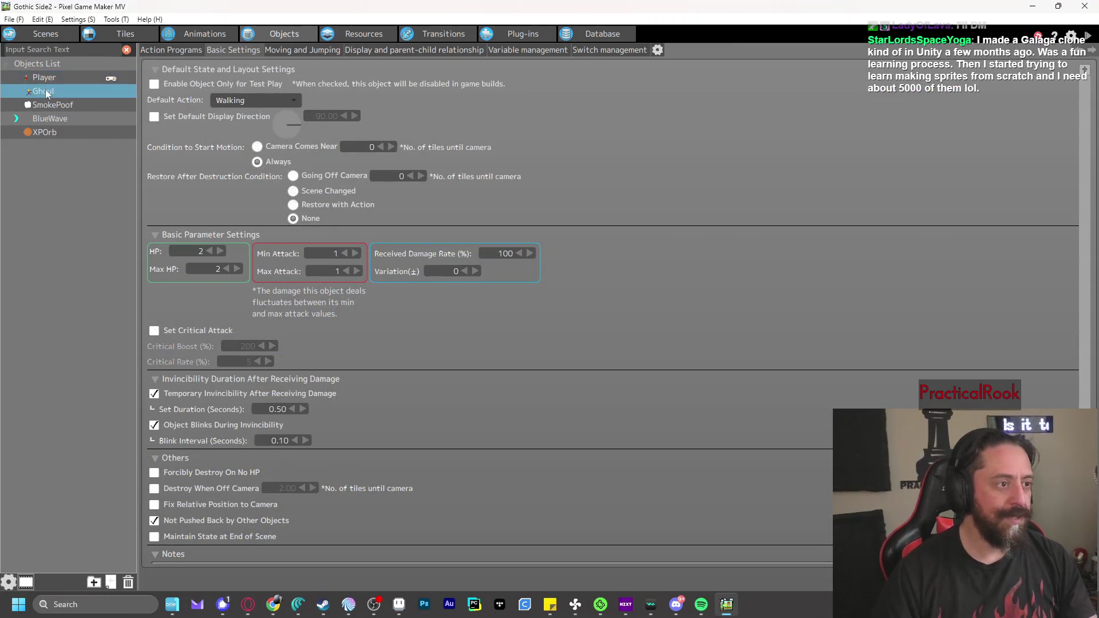
pyautogui.click(47, 118)
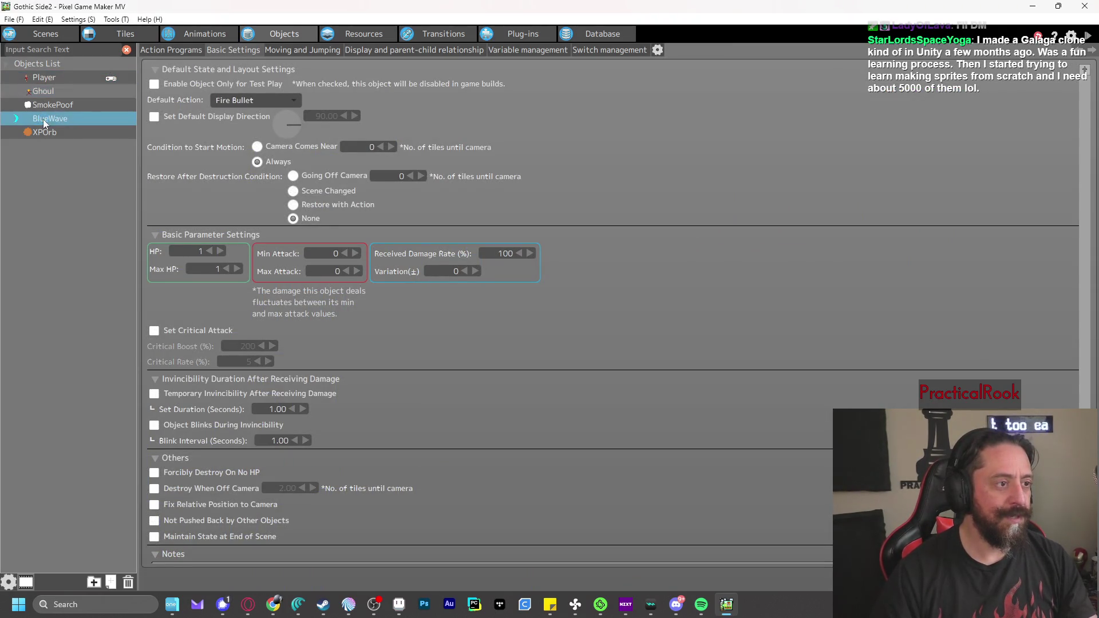
pyautogui.click(356, 253)
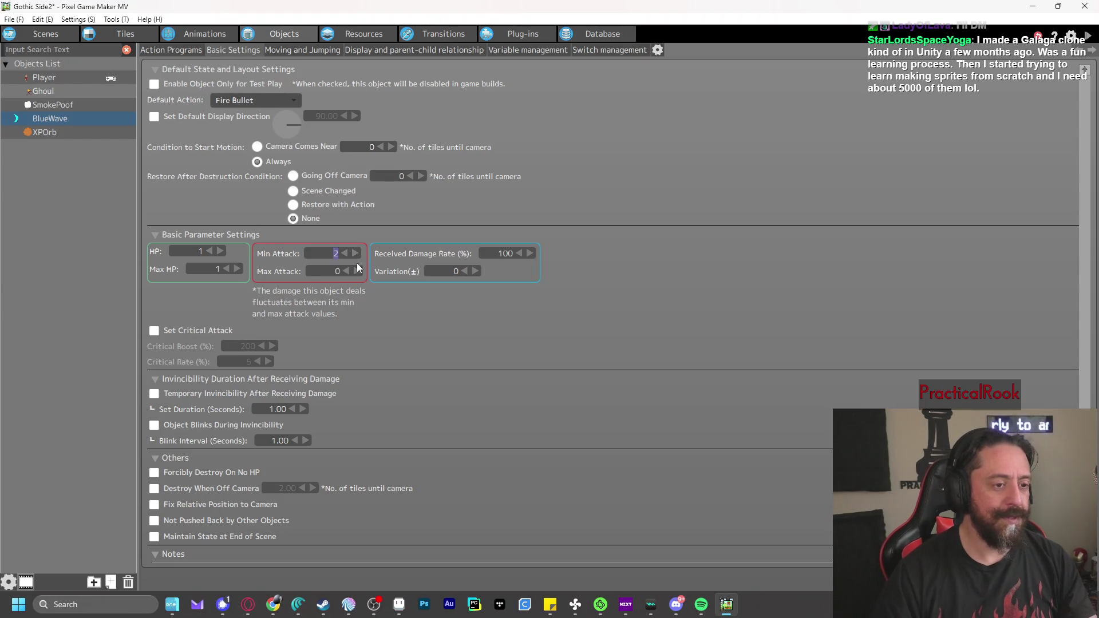
pyautogui.press('Return')
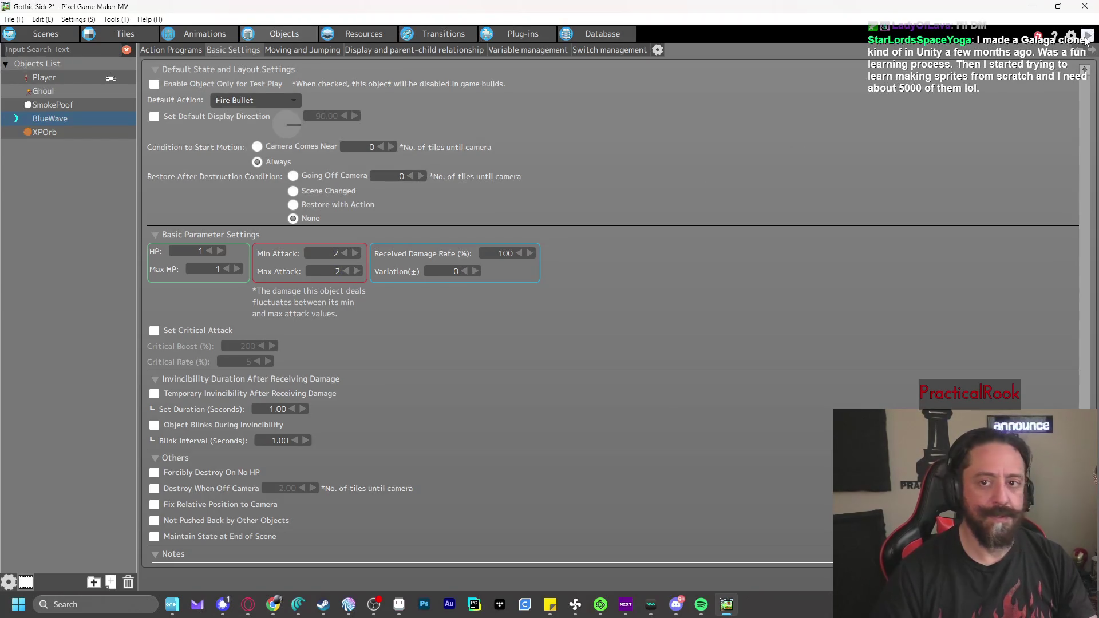
pyautogui.click(1086, 38)
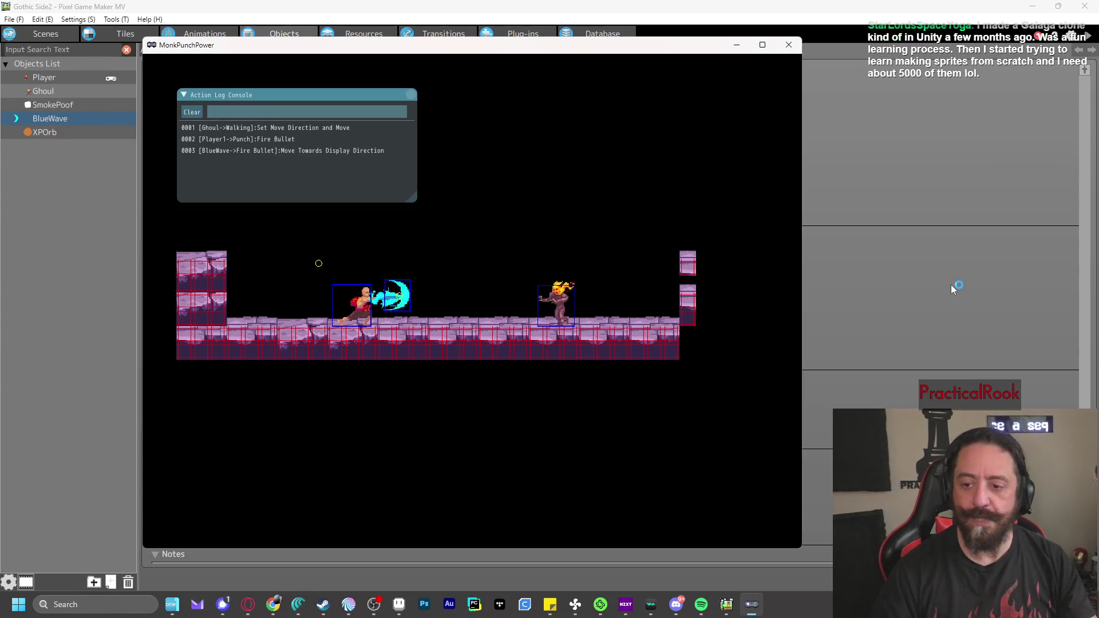
# Punch the Ghoul with blue waves until it drops an orange XPOrb, then close the game
pyautogui.press('z')
pyautogui.press('Right')
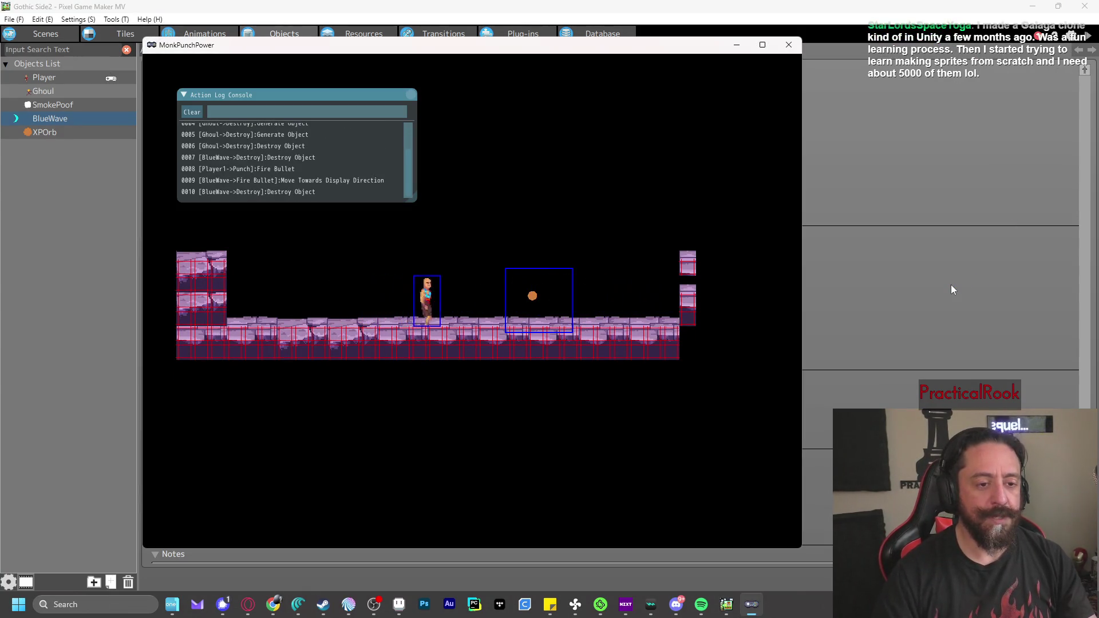
pyautogui.press('Right')
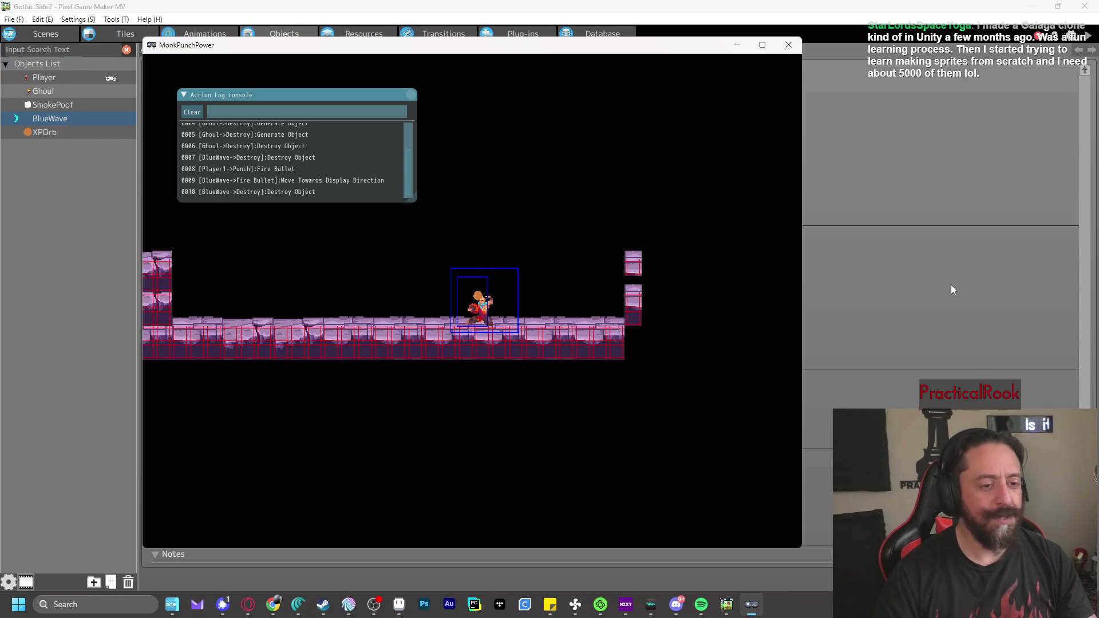
pyautogui.press('z')
pyautogui.press('x')
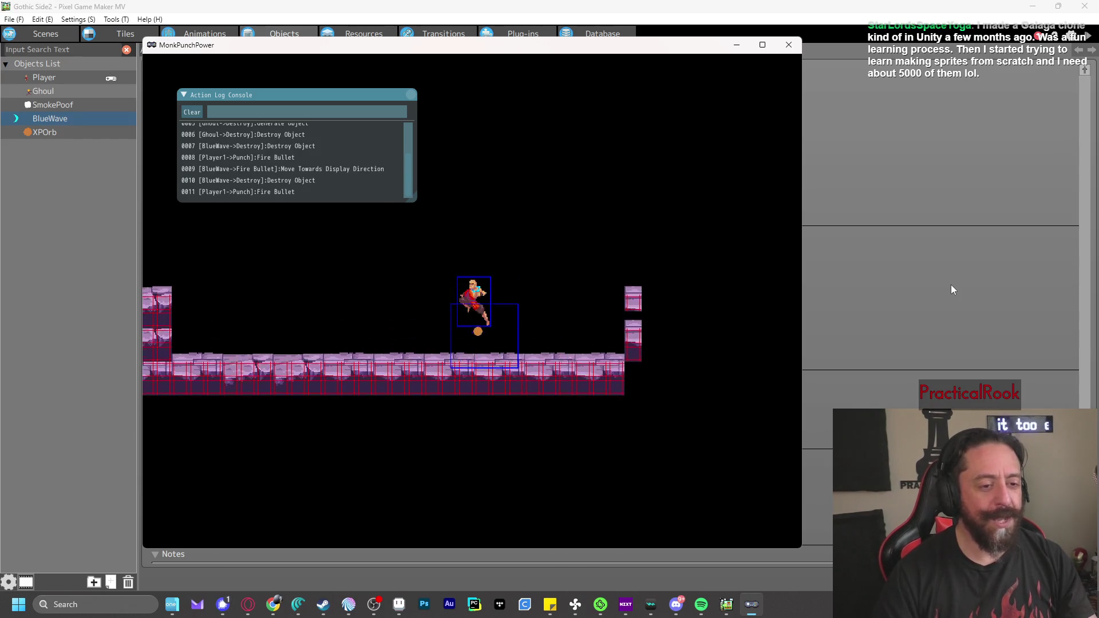
pyautogui.press('Left')
pyautogui.press('z')
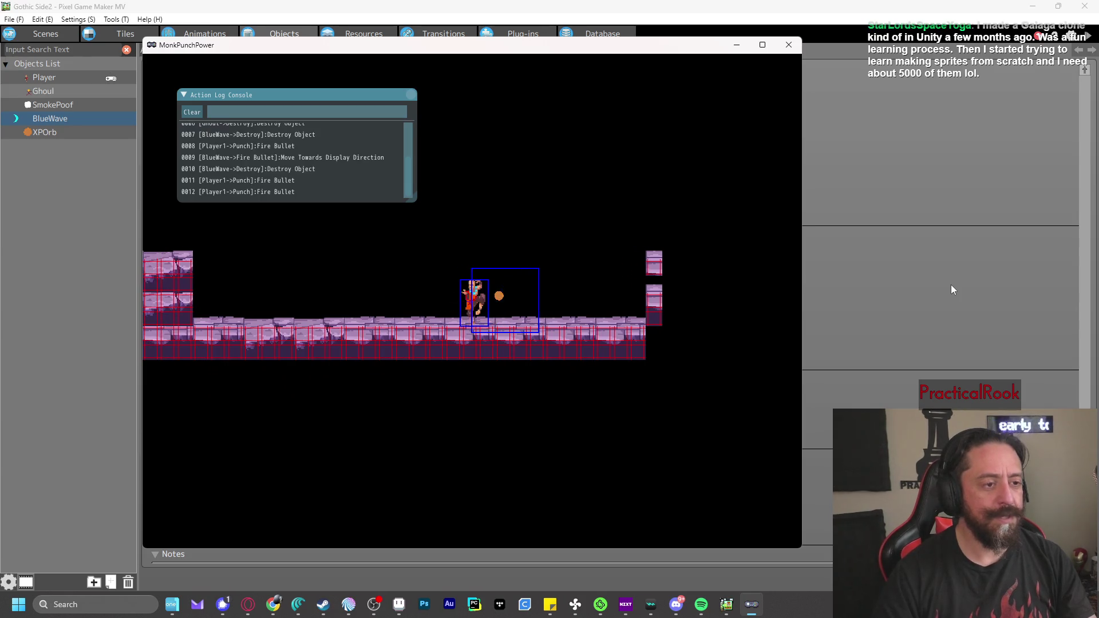
pyautogui.click(786, 45)
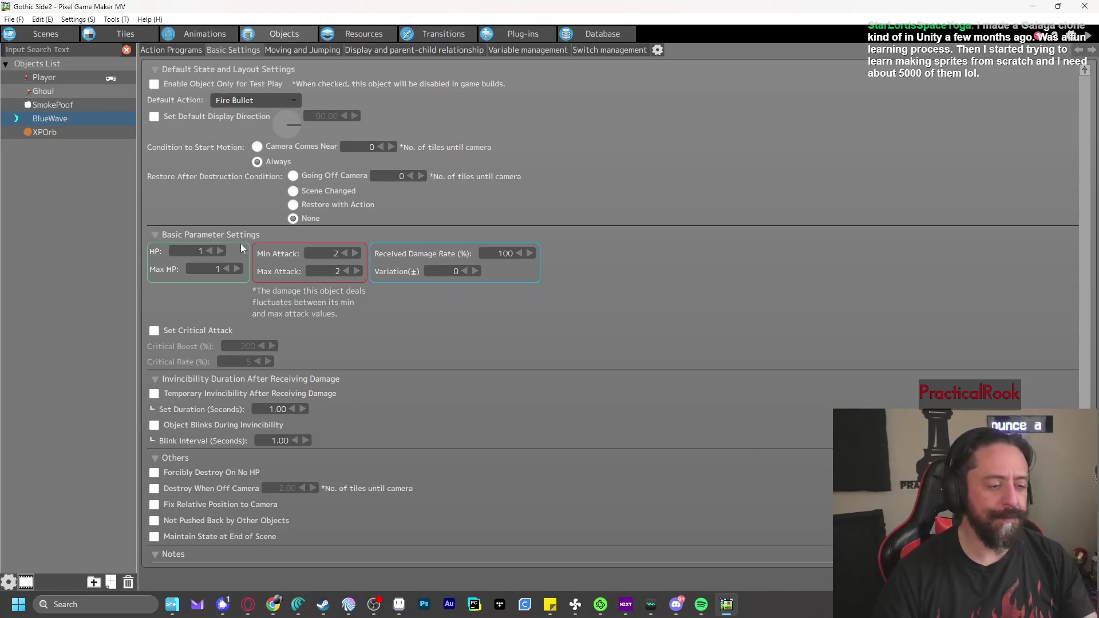
# Open XPOrb's action program and select the link from Float to Destroy
pyautogui.click(74, 133)
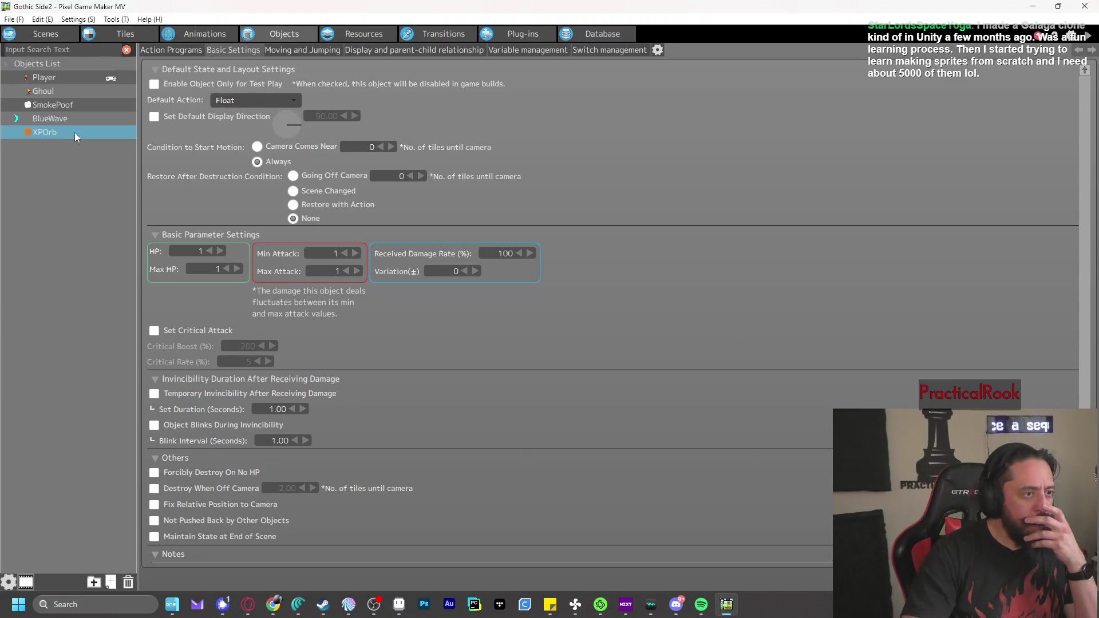
pyautogui.click(169, 52)
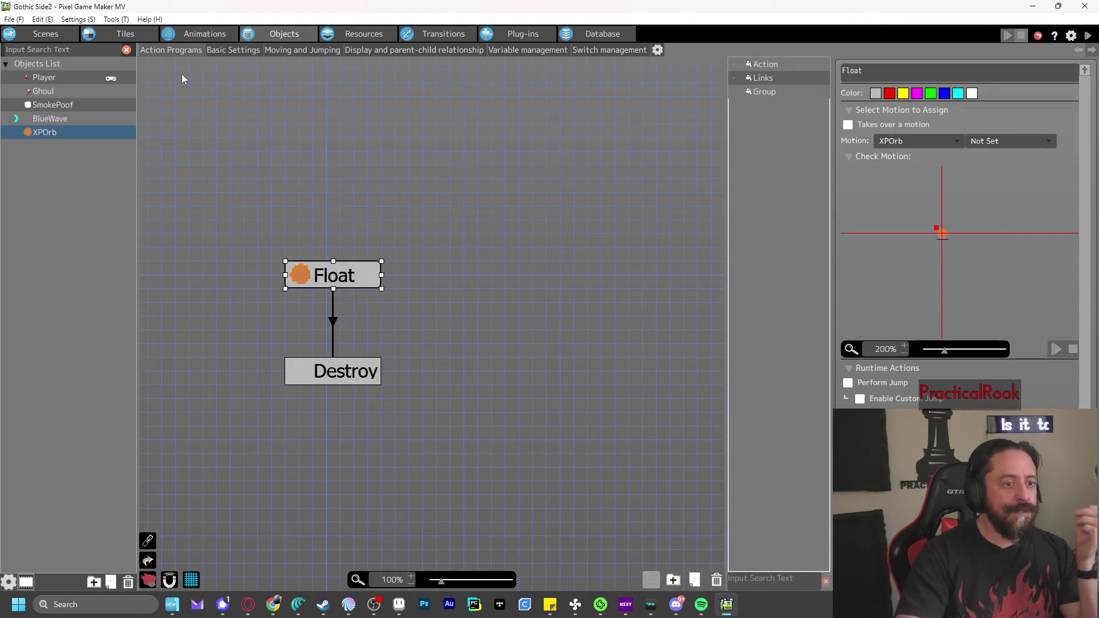
pyautogui.hotkey('alt', 'Tab')
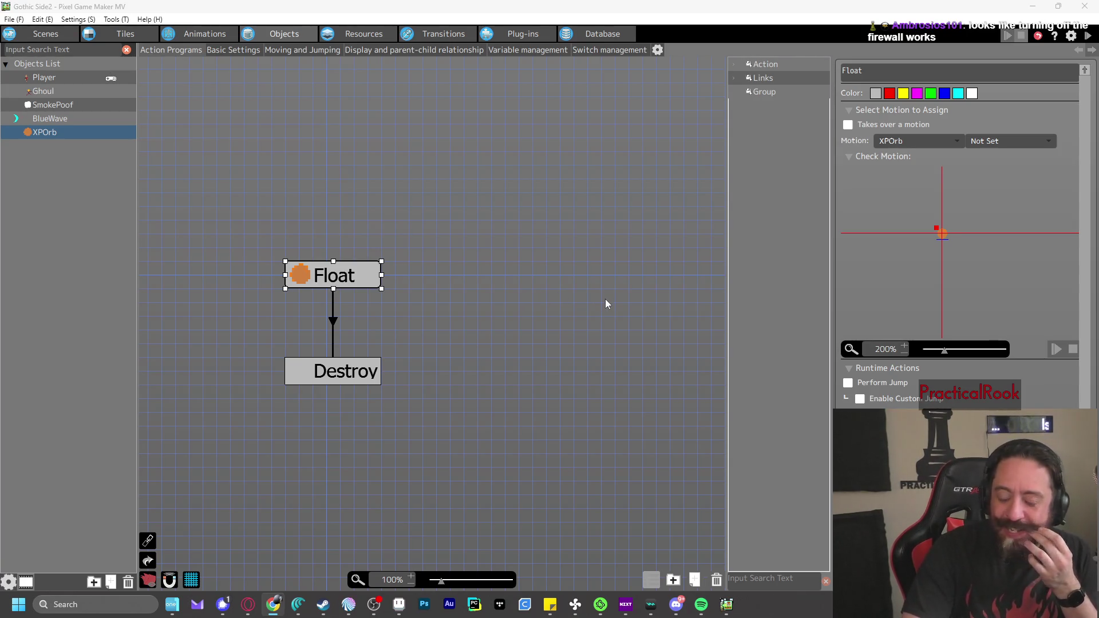
pyautogui.hscroll(-3, 573, 279)
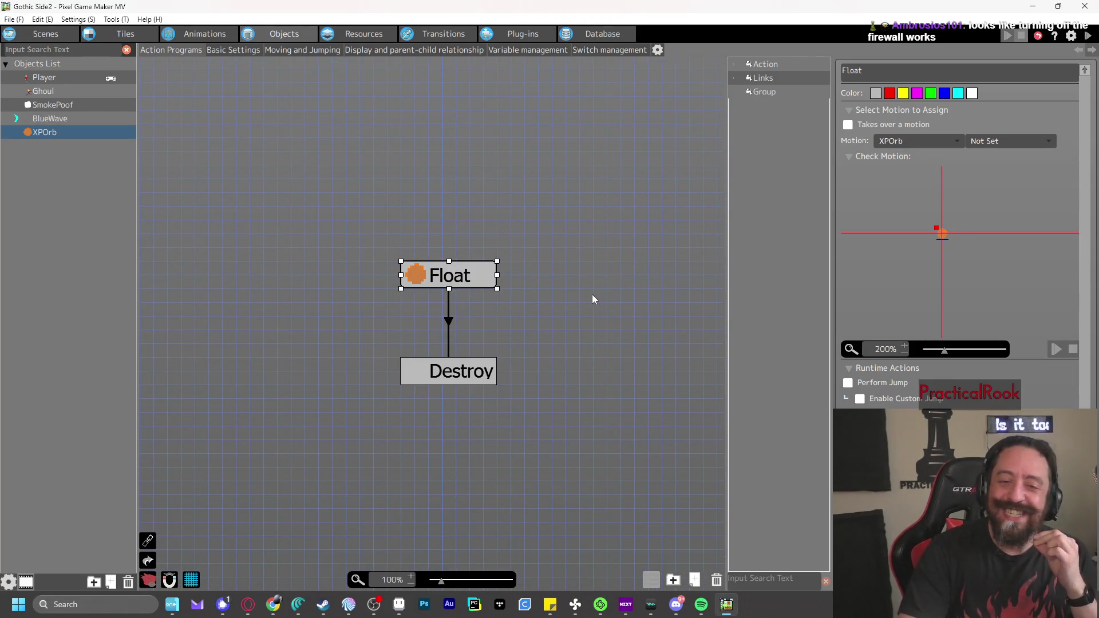
pyautogui.scroll(-2, 593, 299)
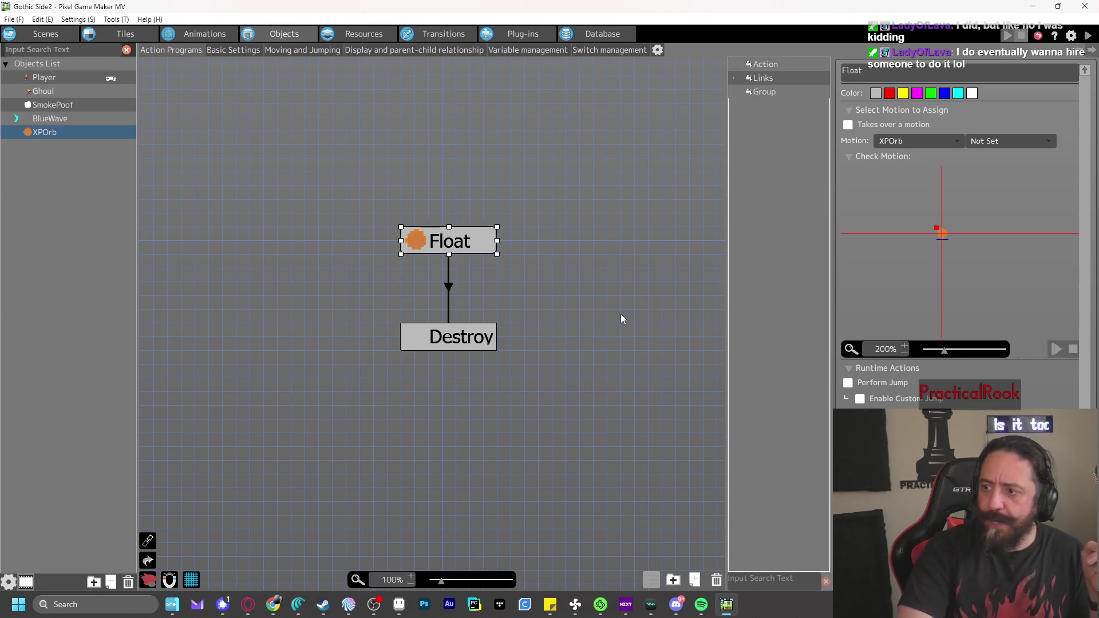
pyautogui.click(449, 290)
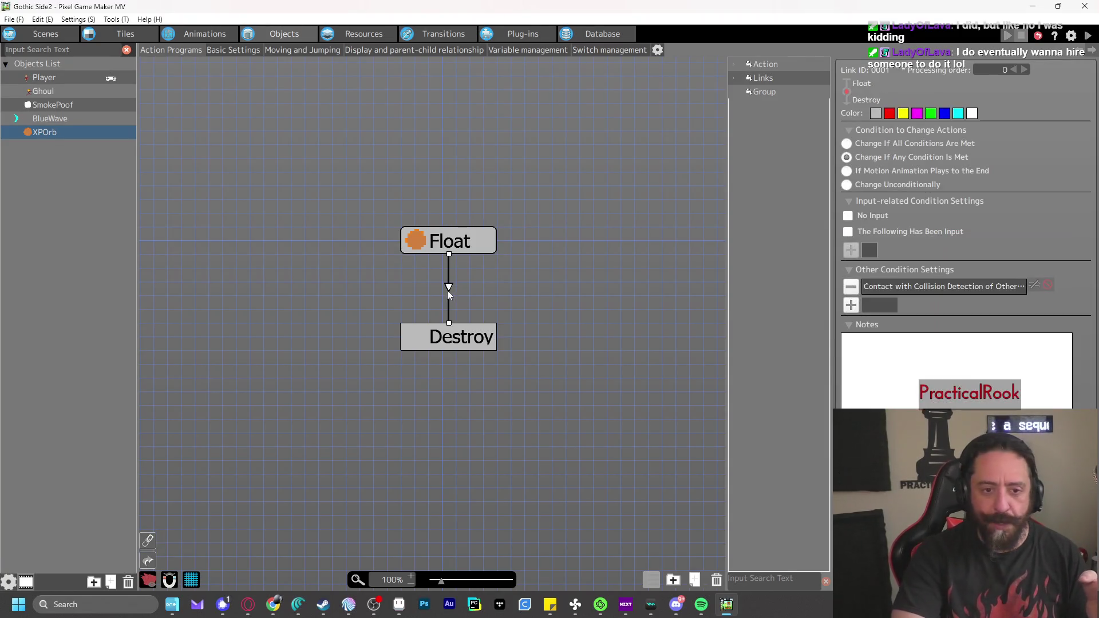
# Review XPOrb's Float action, Destroy action and the link conditions between them
pyautogui.click(457, 244)
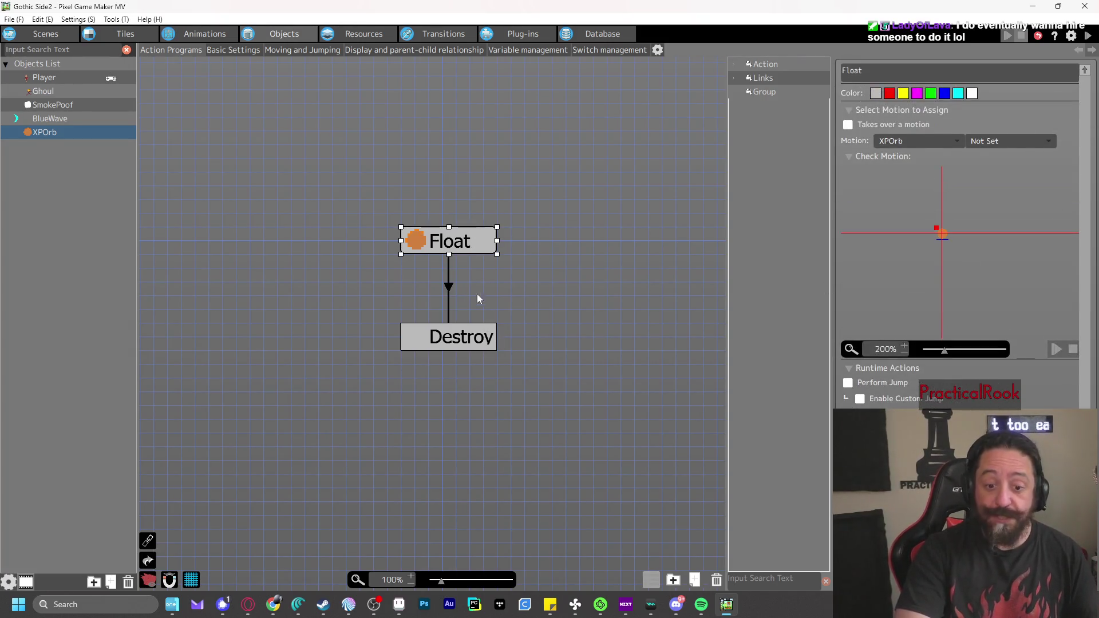
pyautogui.click(450, 287)
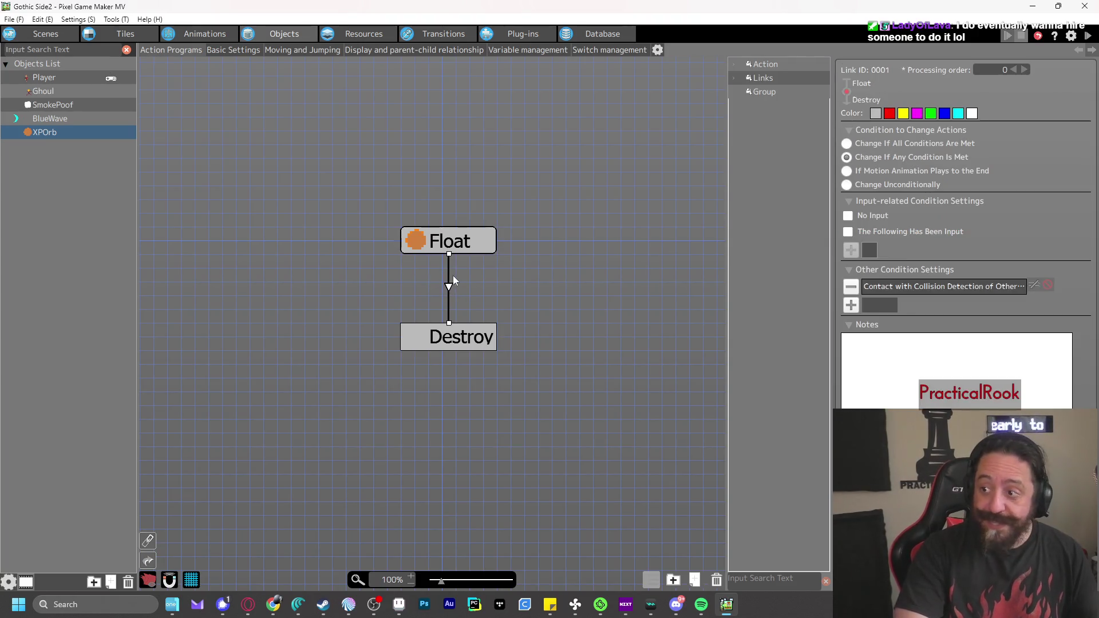
pyautogui.click(457, 342)
pyautogui.scroll(-3, 960, 257)
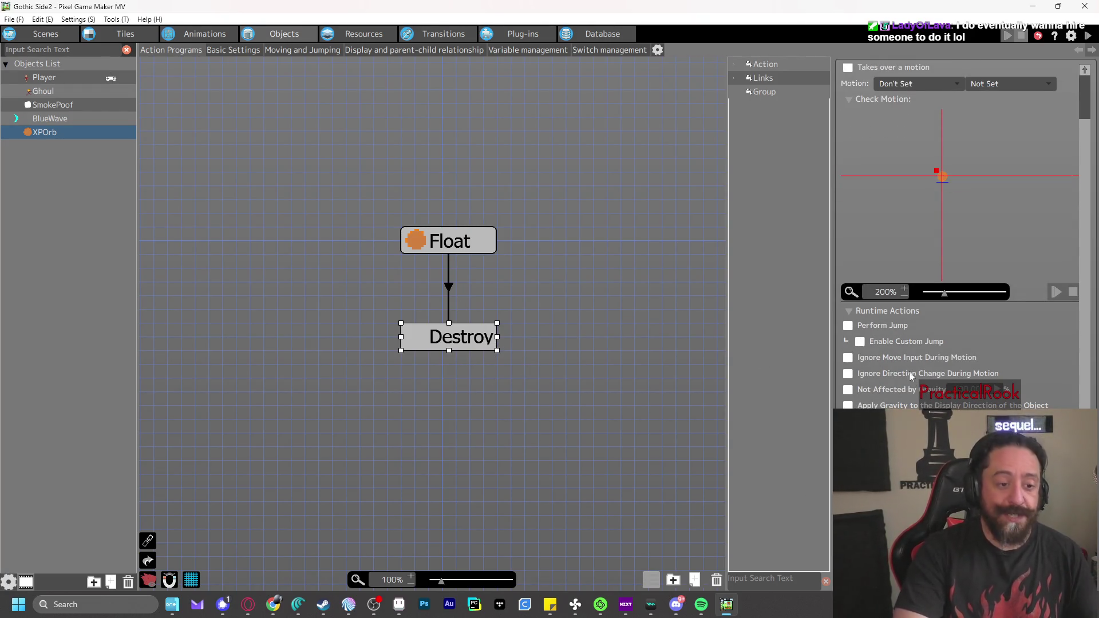
pyautogui.scroll(-3, 959, 258)
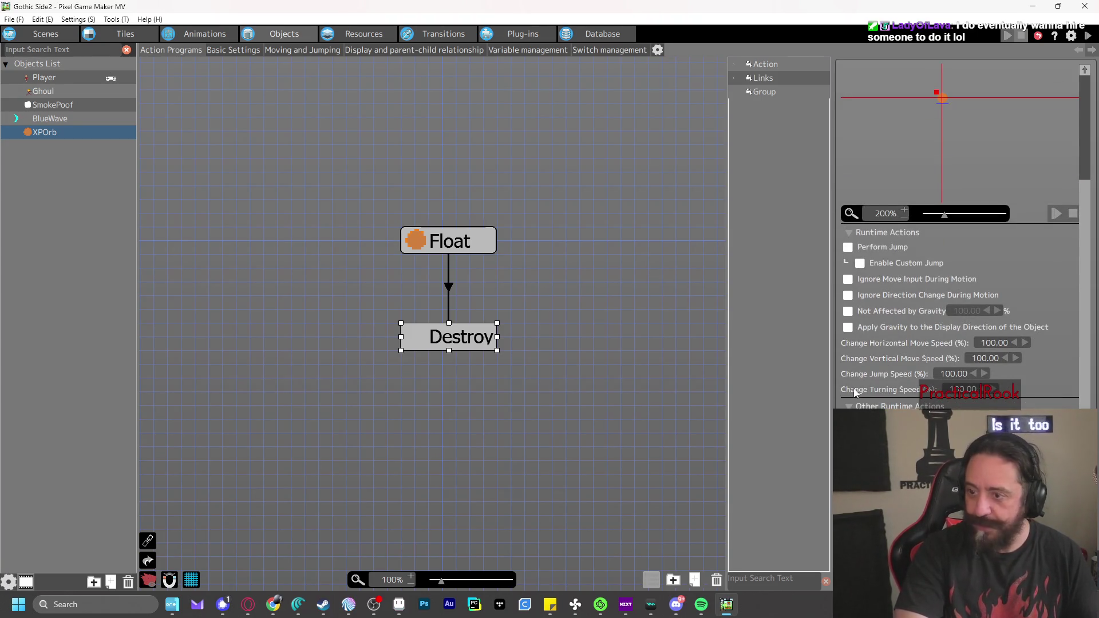
pyautogui.scroll(2, 853, 389)
pyautogui.click(450, 286)
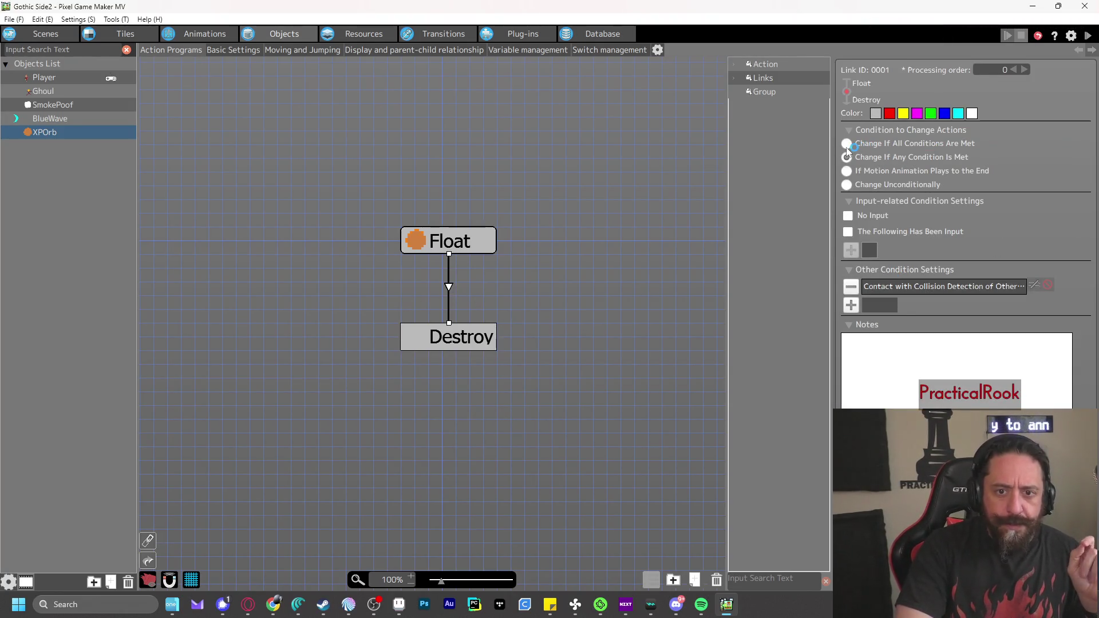
# Set the link's contact condition to the Player Group object group, then save and test-play
pyautogui.doubleClick(903, 291)
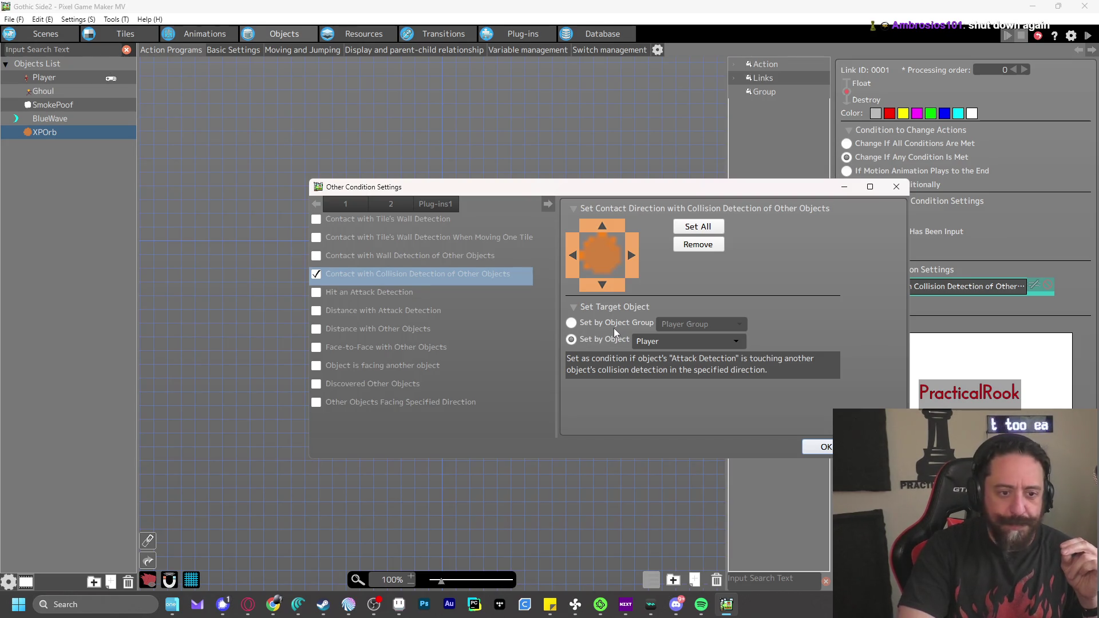
pyautogui.click(572, 323)
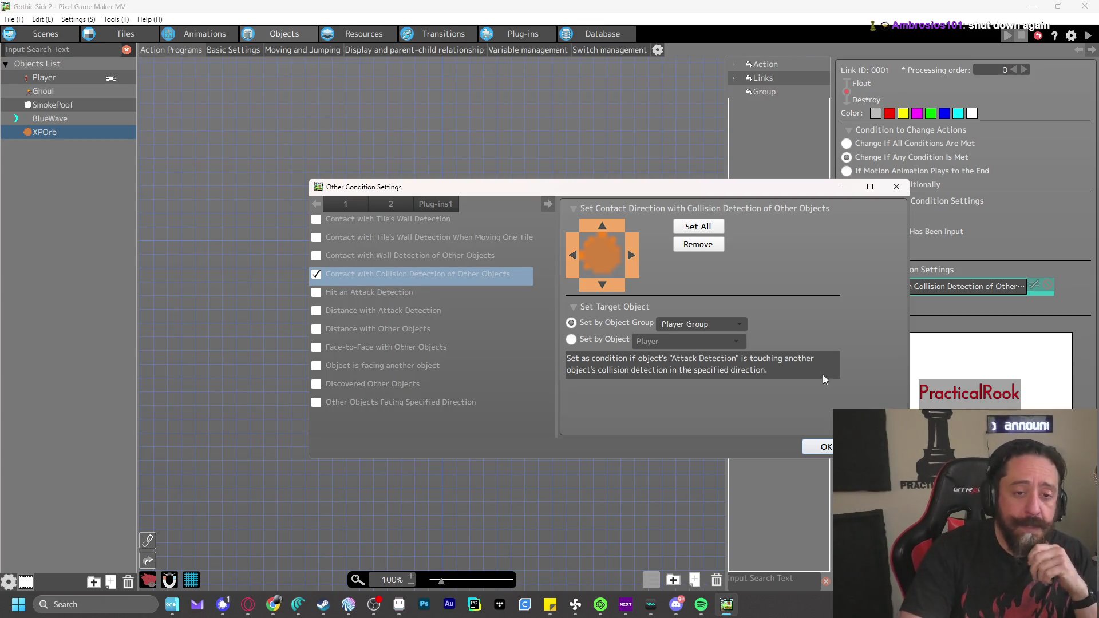
pyautogui.click(824, 447)
pyautogui.click(1088, 36)
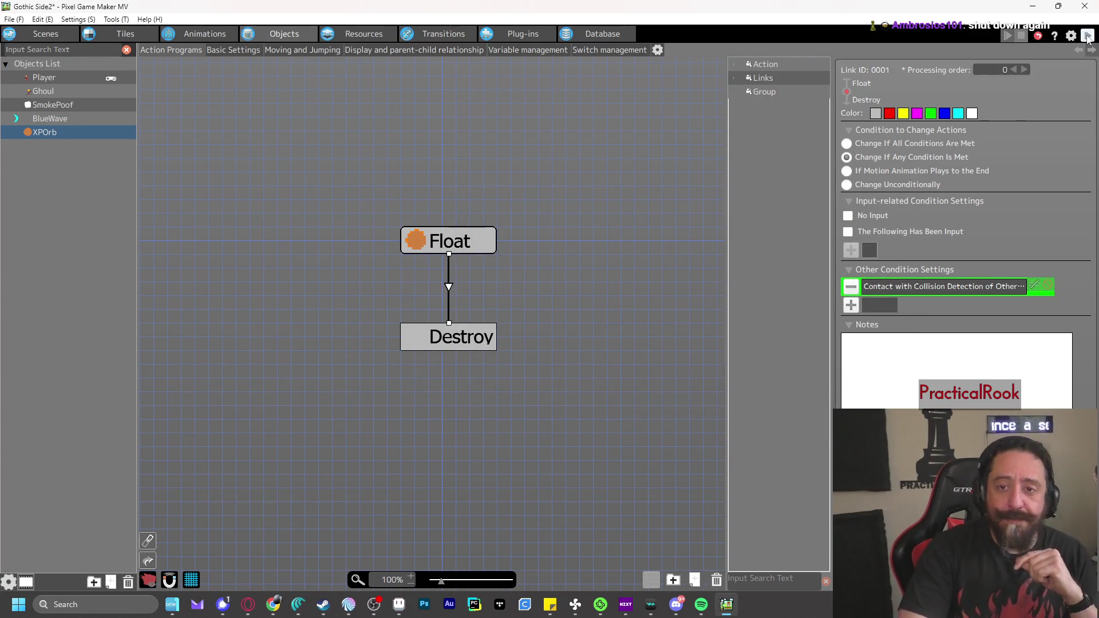
# Destroy the Ghoul with blue waves, walk onto its dropped XPOrb, then close the test play
pyautogui.press('z')
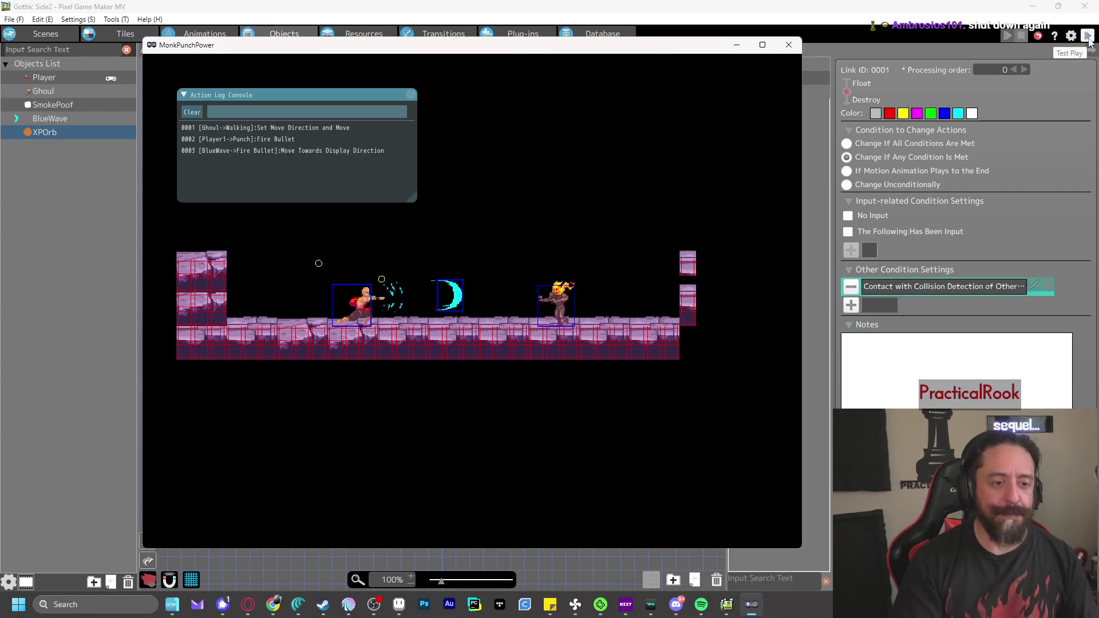
pyautogui.press('z')
pyautogui.press('Right')
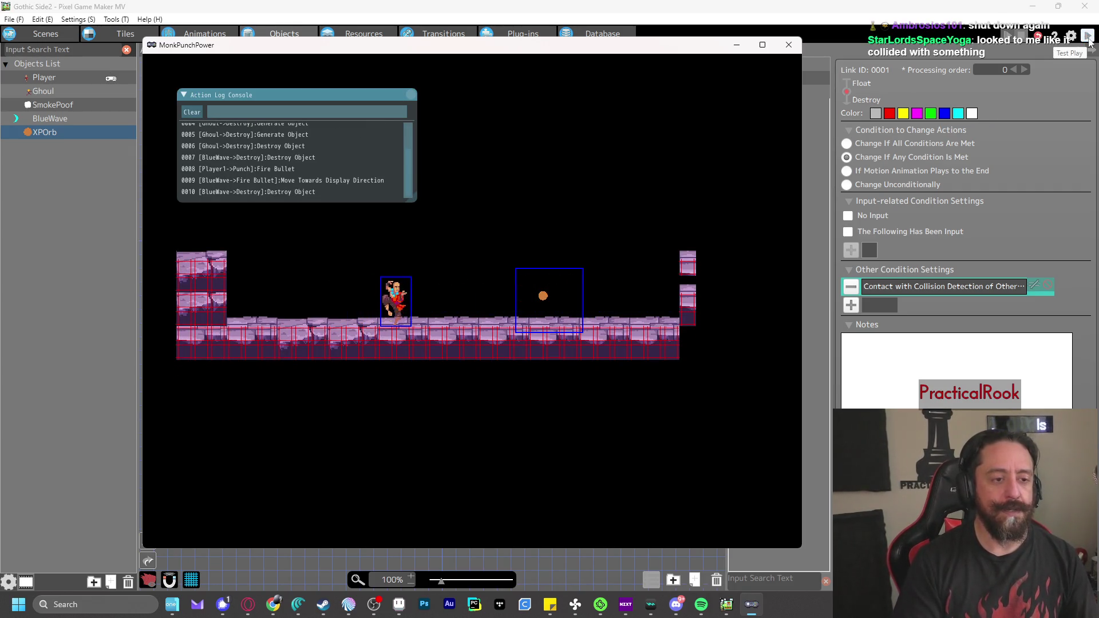
pyautogui.press('Right')
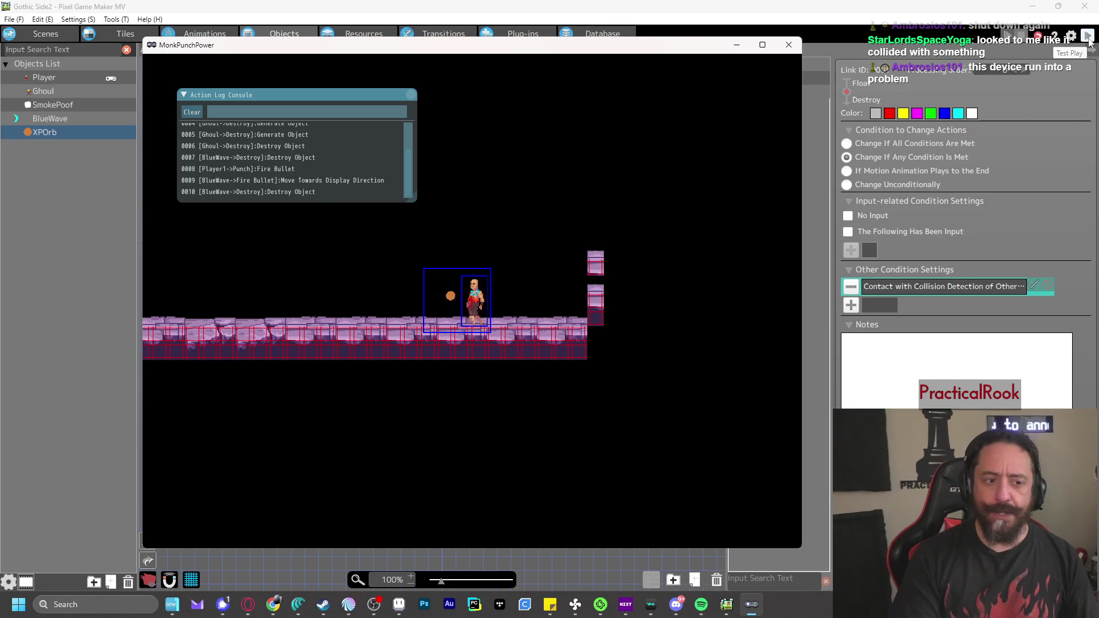
pyautogui.press('Right')
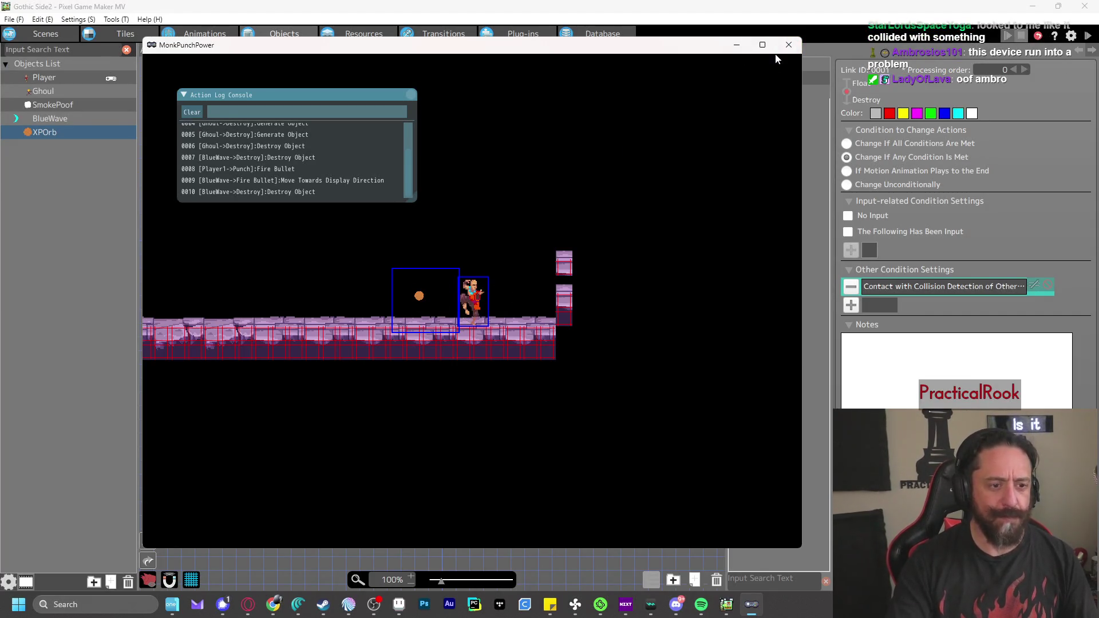
pyautogui.click(790, 43)
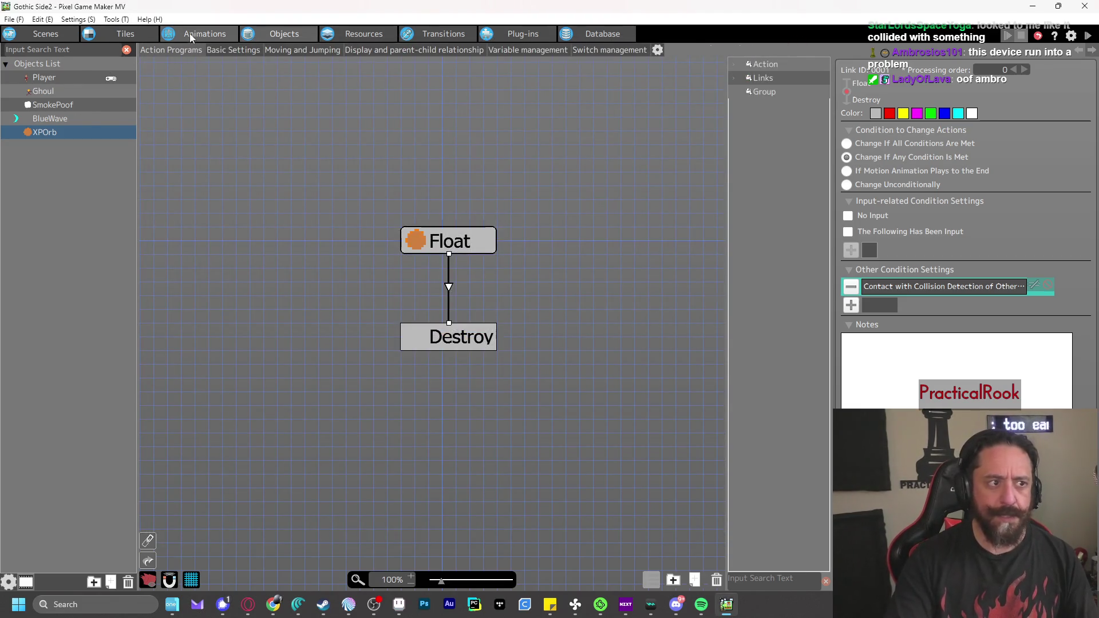
pyautogui.click(191, 33)
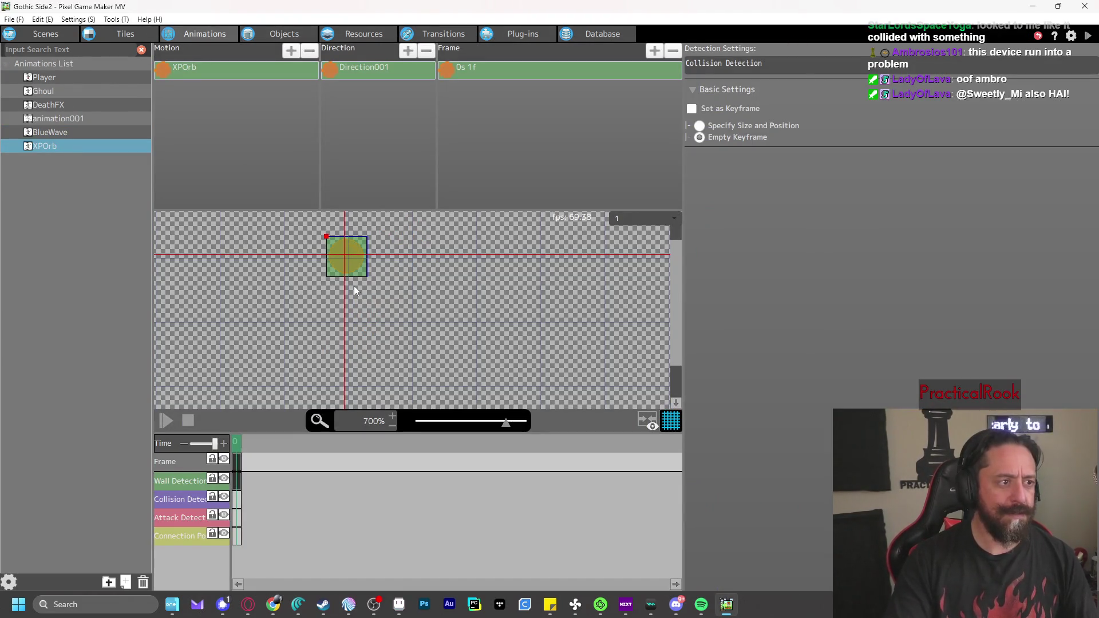
pyautogui.click(482, 66)
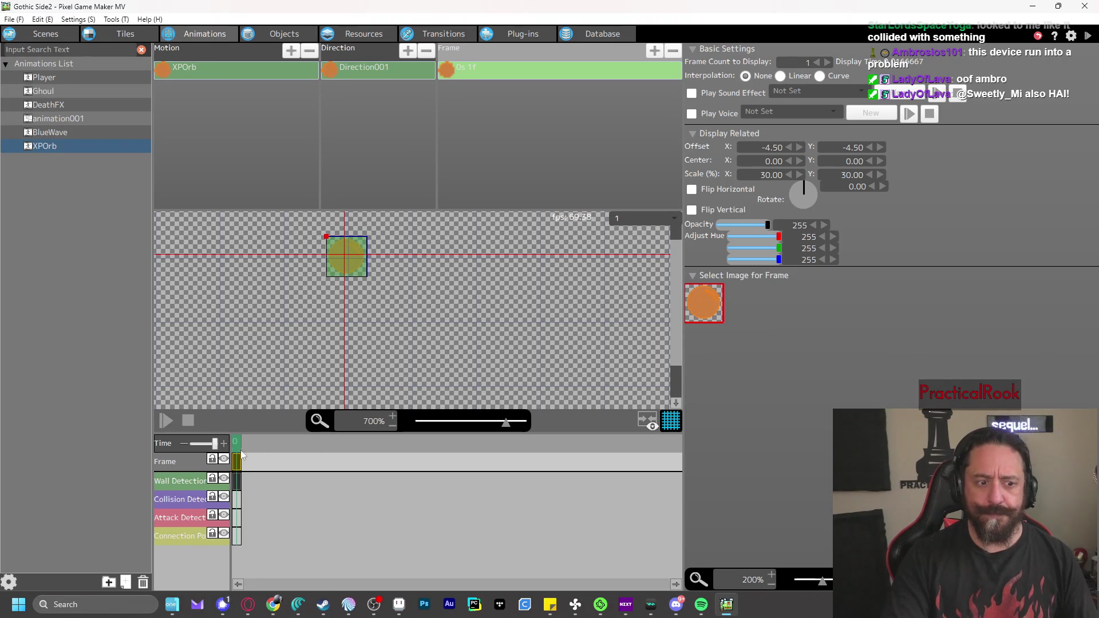
pyautogui.click(240, 501)
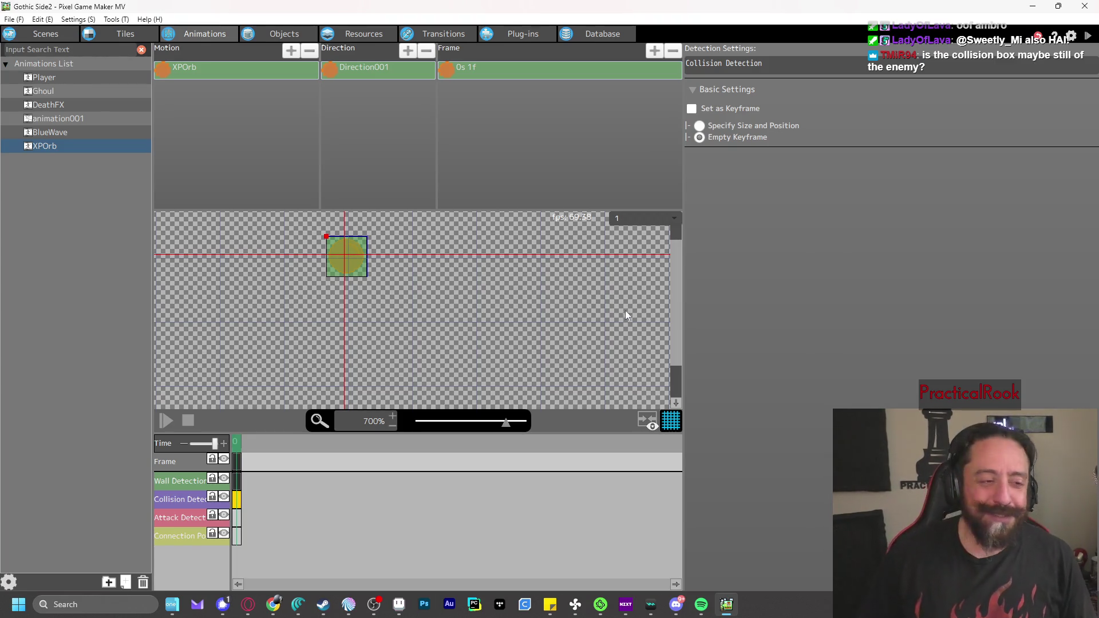
pyautogui.moveTo(445, 313)
pyautogui.mouseDown()
pyautogui.moveTo(514, 339)
pyautogui.moveTo(492, 345)
pyautogui.mouseUp()
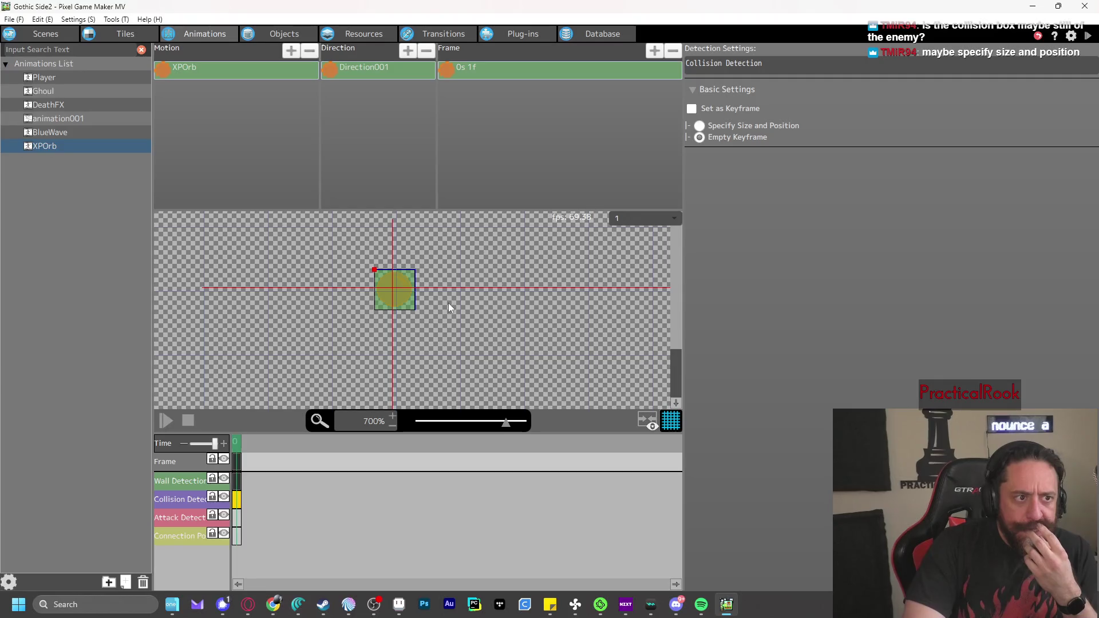
pyautogui.click(291, 36)
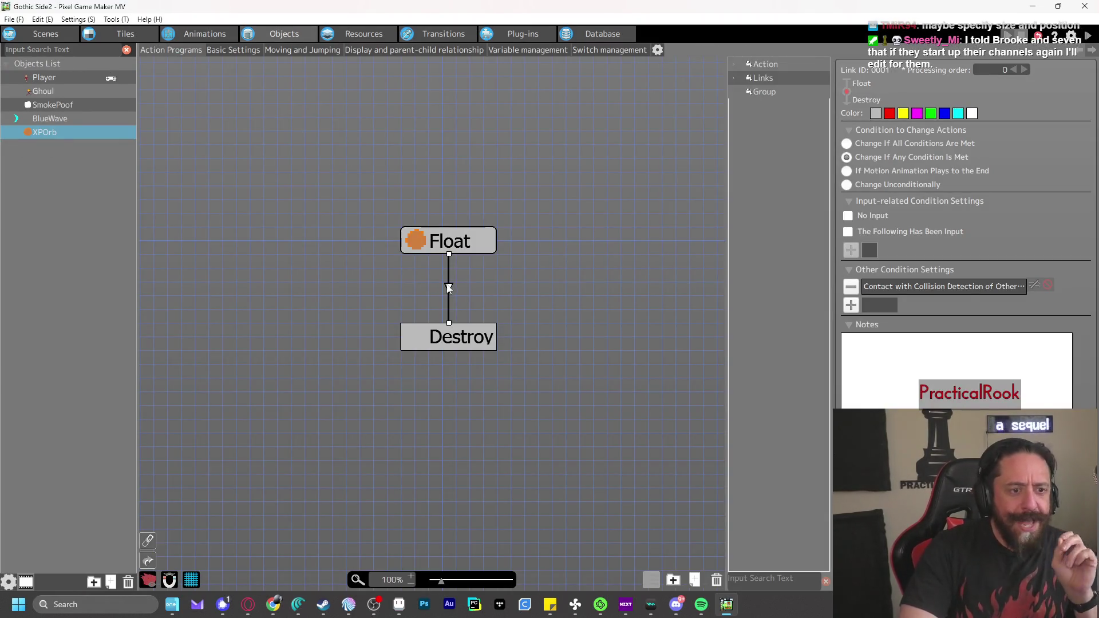
# Place a second Ghoul in the level from the Scenes object list
pyautogui.click(476, 289)
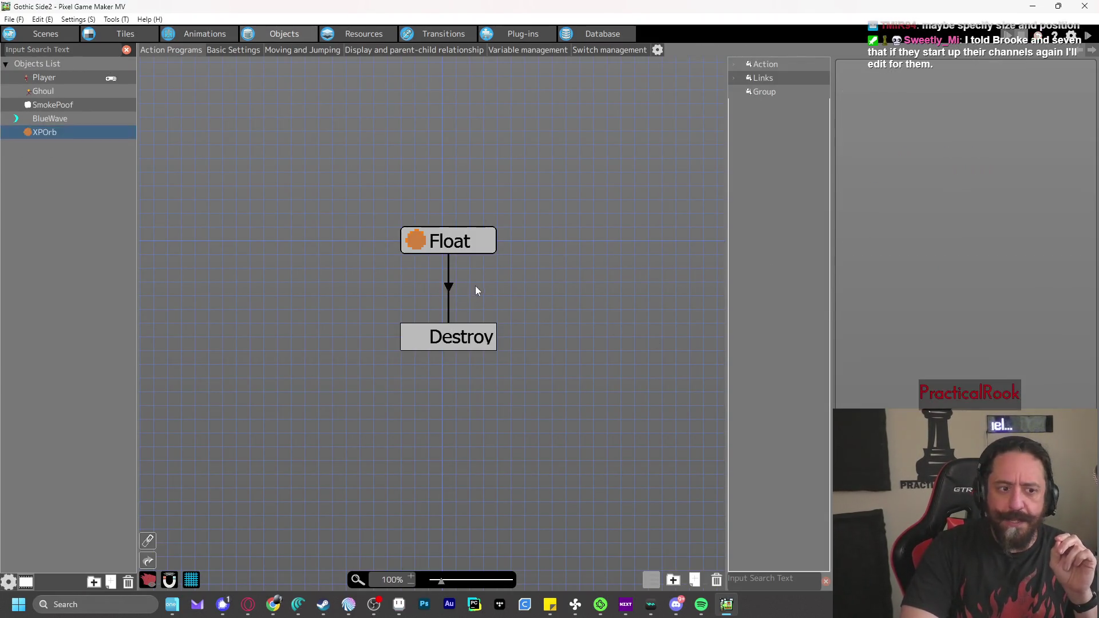
pyautogui.click(449, 287)
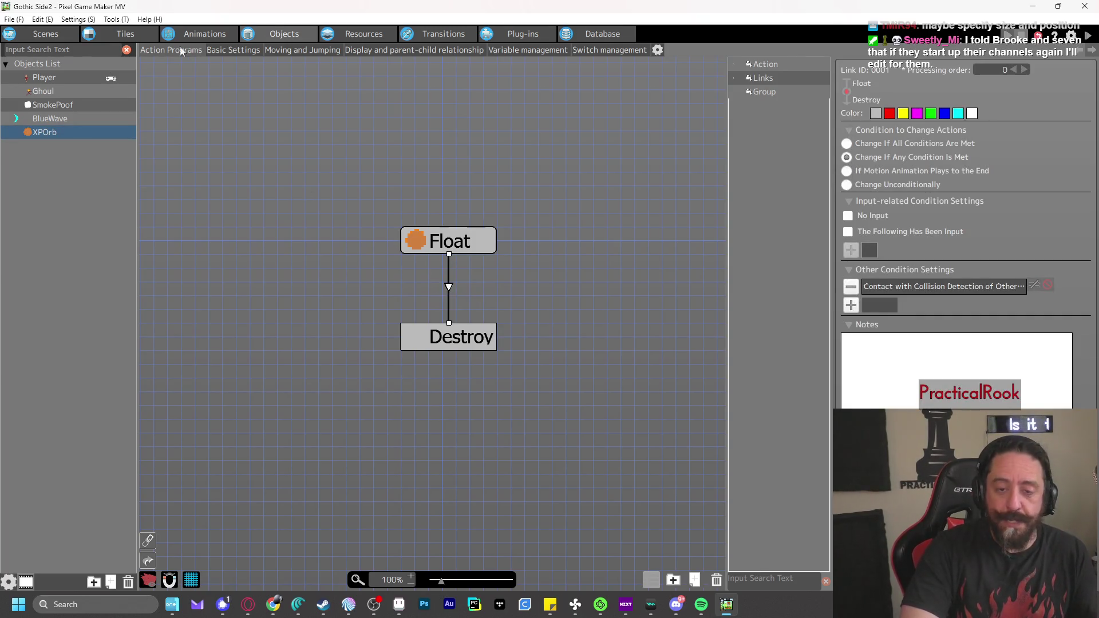
pyautogui.click(46, 33)
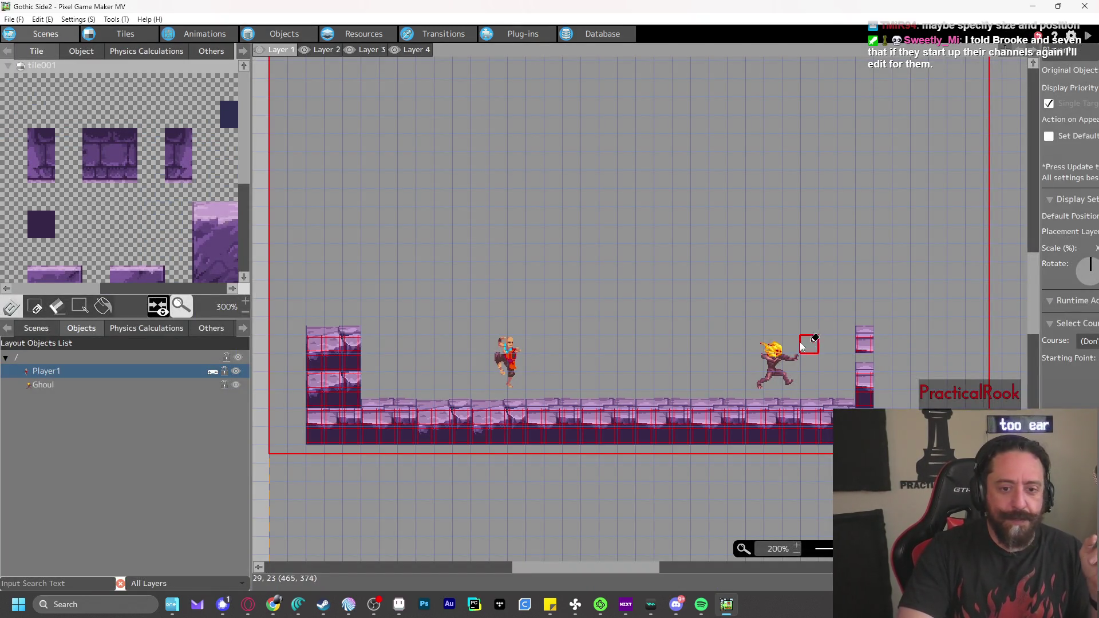
pyautogui.click(78, 50)
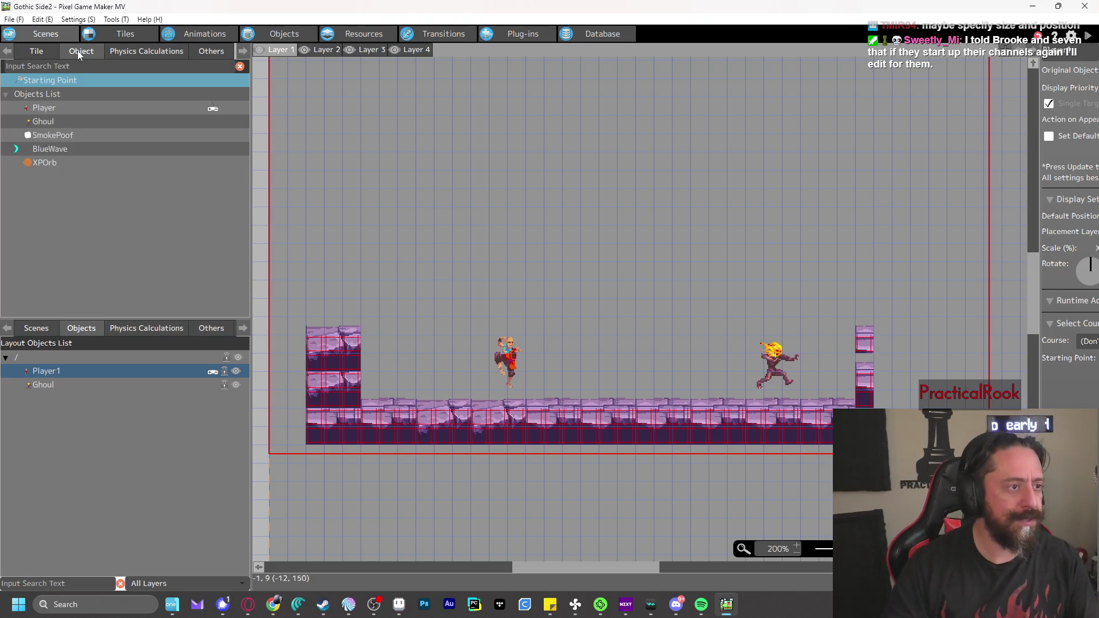
pyautogui.click(52, 121)
pyautogui.click(828, 374)
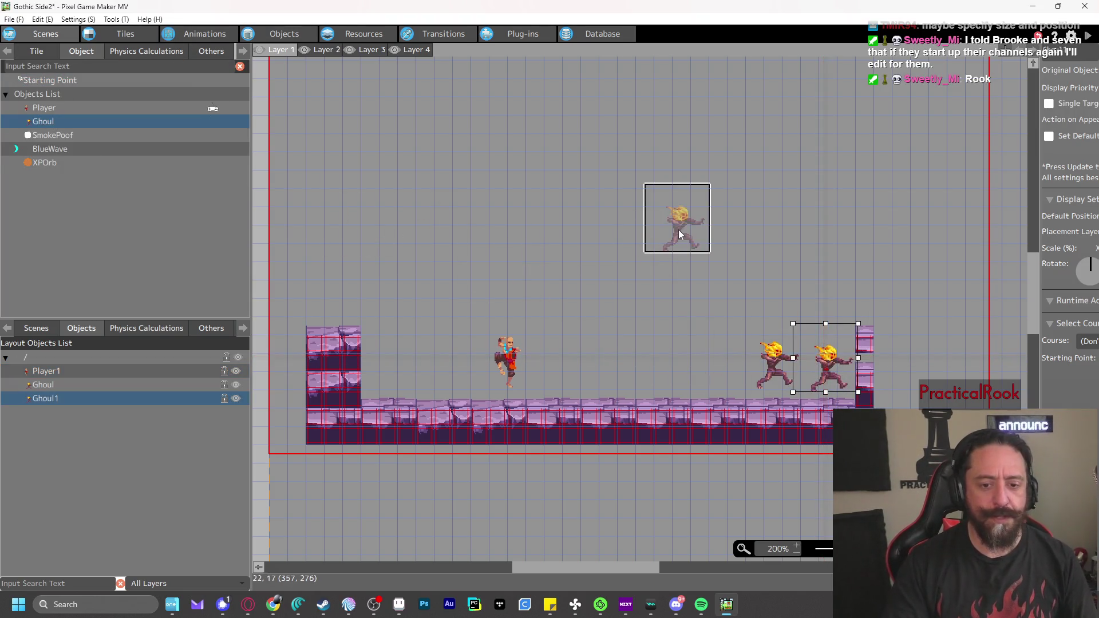
# Test-play the two-Ghoul level, then return to the Objects and Animations editors
pyautogui.click(1088, 37)
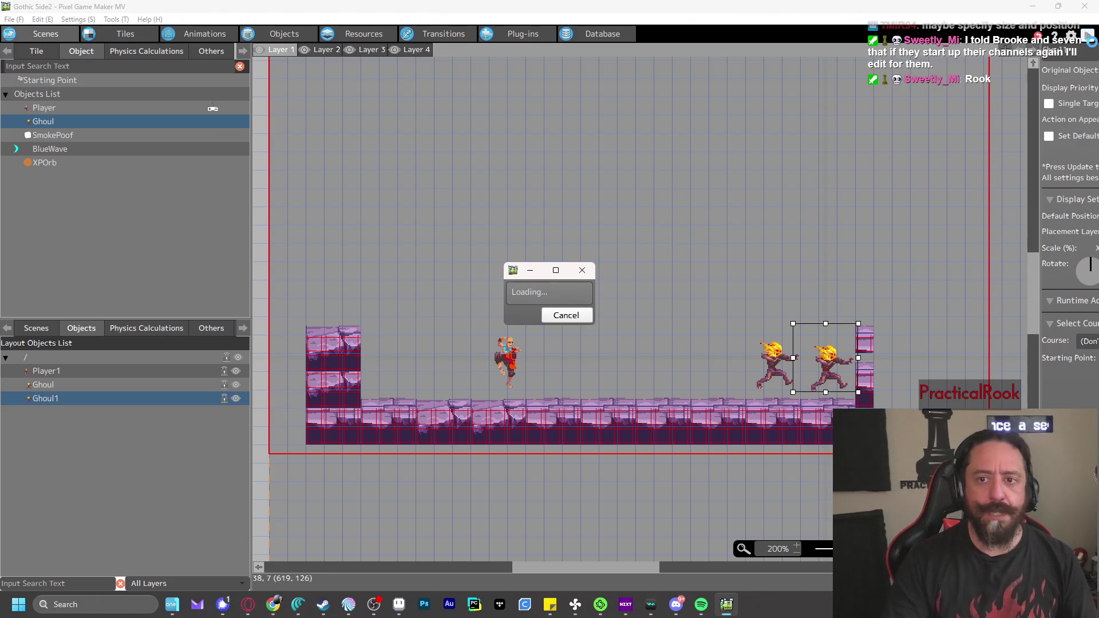
pyautogui.press('z')
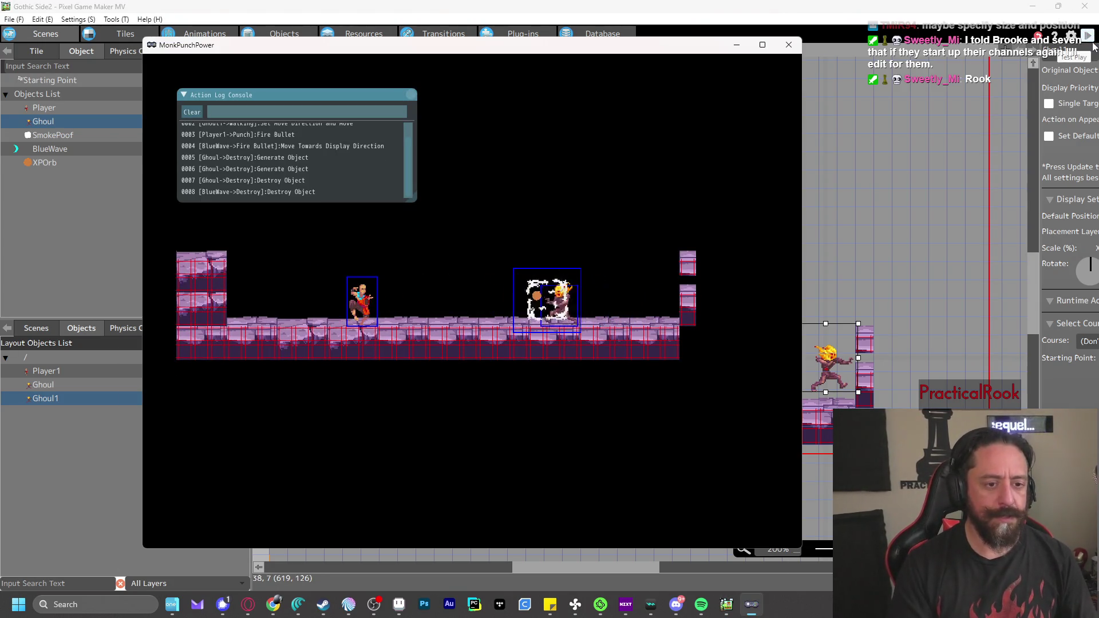
pyautogui.press('Right')
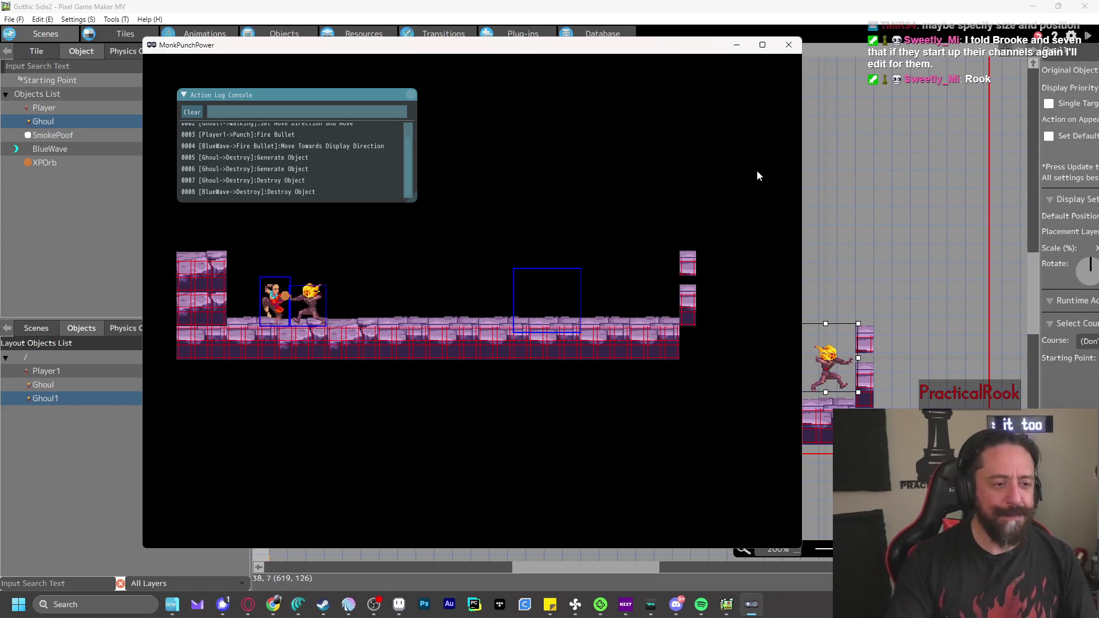
pyautogui.click(799, 45)
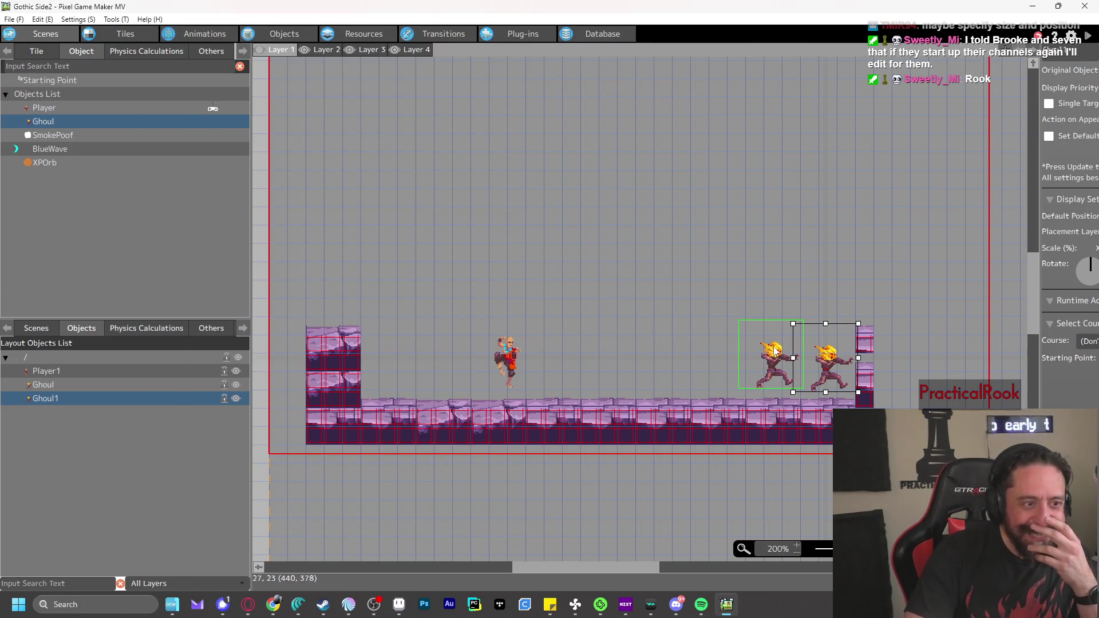
pyautogui.click(280, 36)
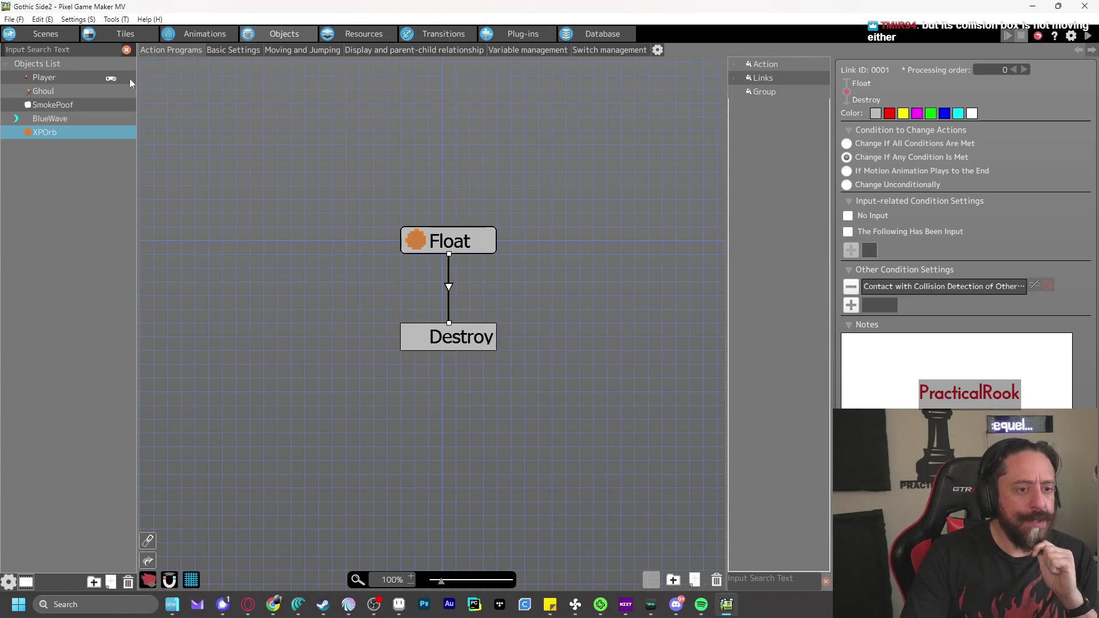
pyautogui.click(183, 32)
# Set the XPOrb animation's origin to Center and select frame 0s 1f
pyautogui.click(47, 188)
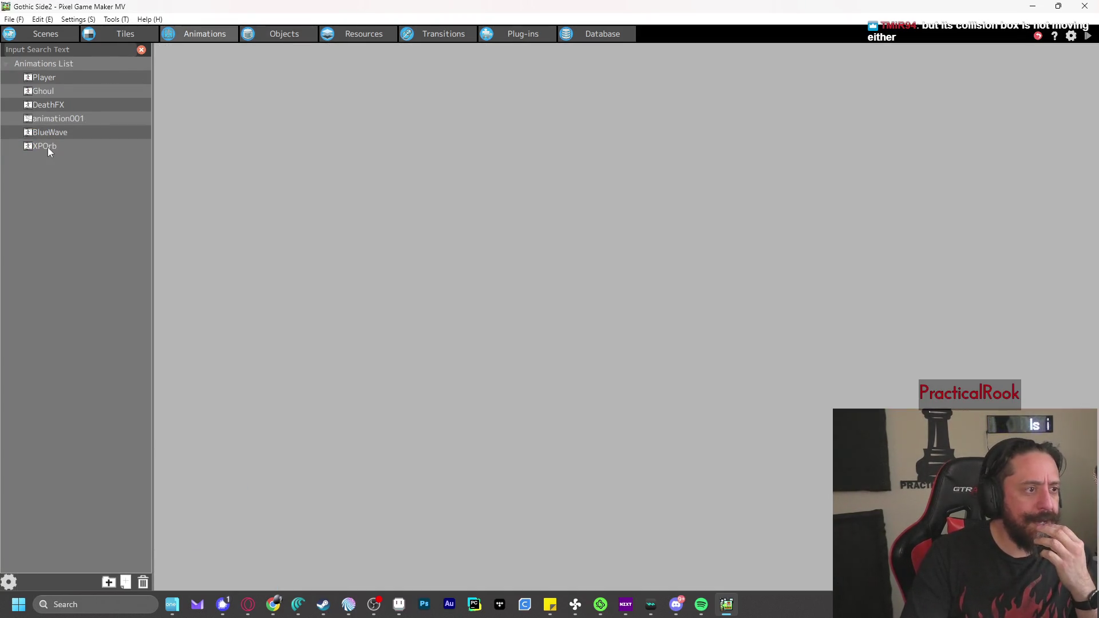
pyautogui.click(47, 146)
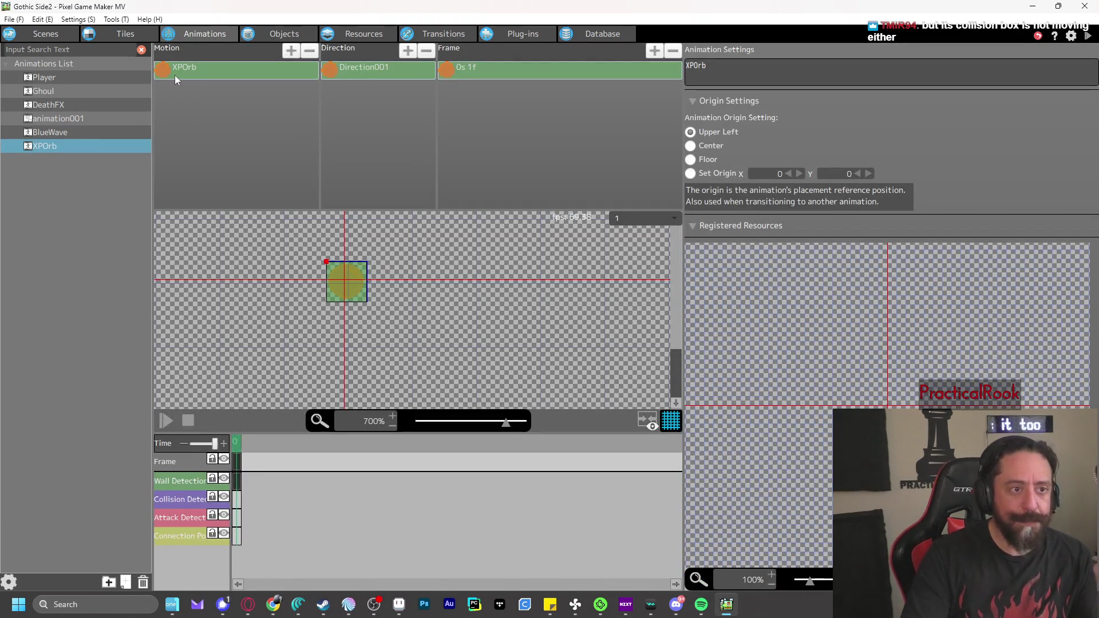
pyautogui.click(704, 148)
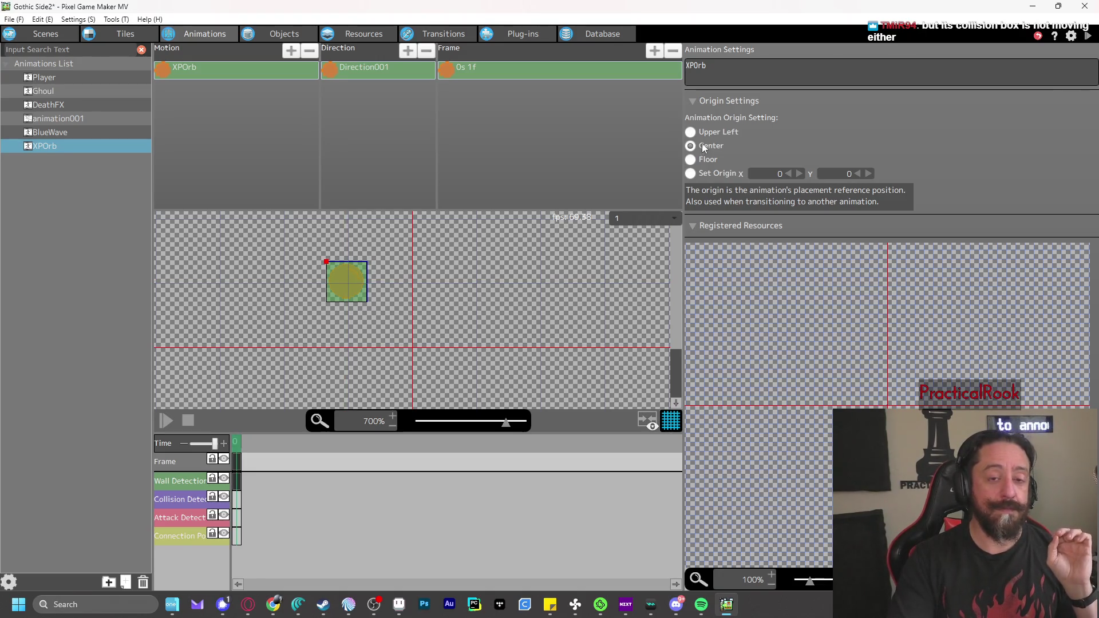
pyautogui.click(695, 135)
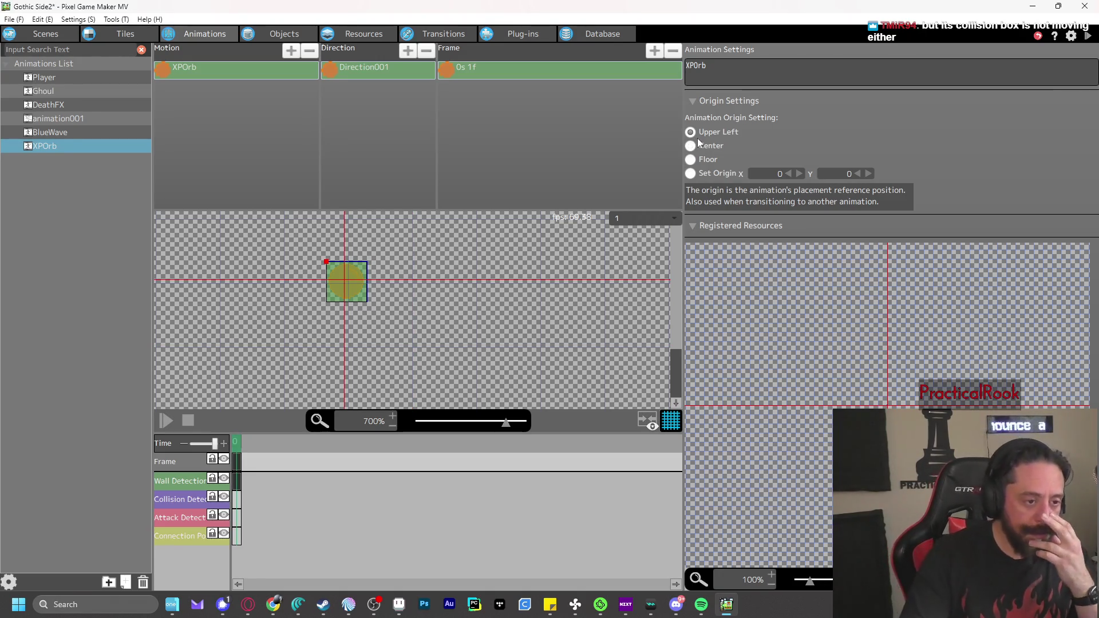
pyautogui.click(715, 146)
pyautogui.click(441, 74)
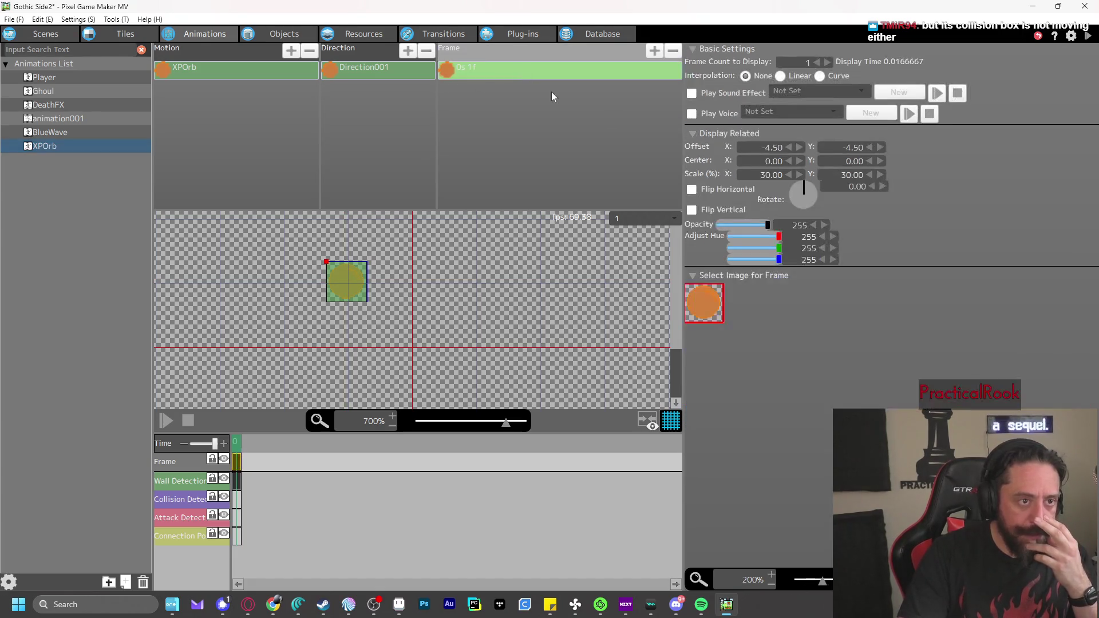
# Set the frame's Offset X and Offset Y to 0
pyautogui.click(759, 148)
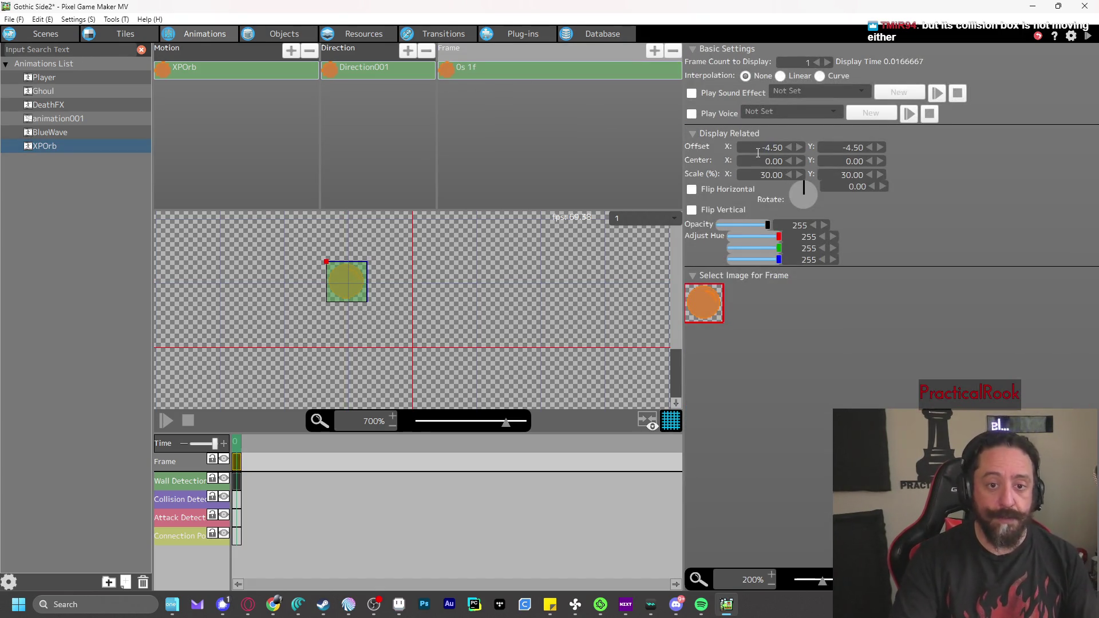
pyautogui.click(761, 150)
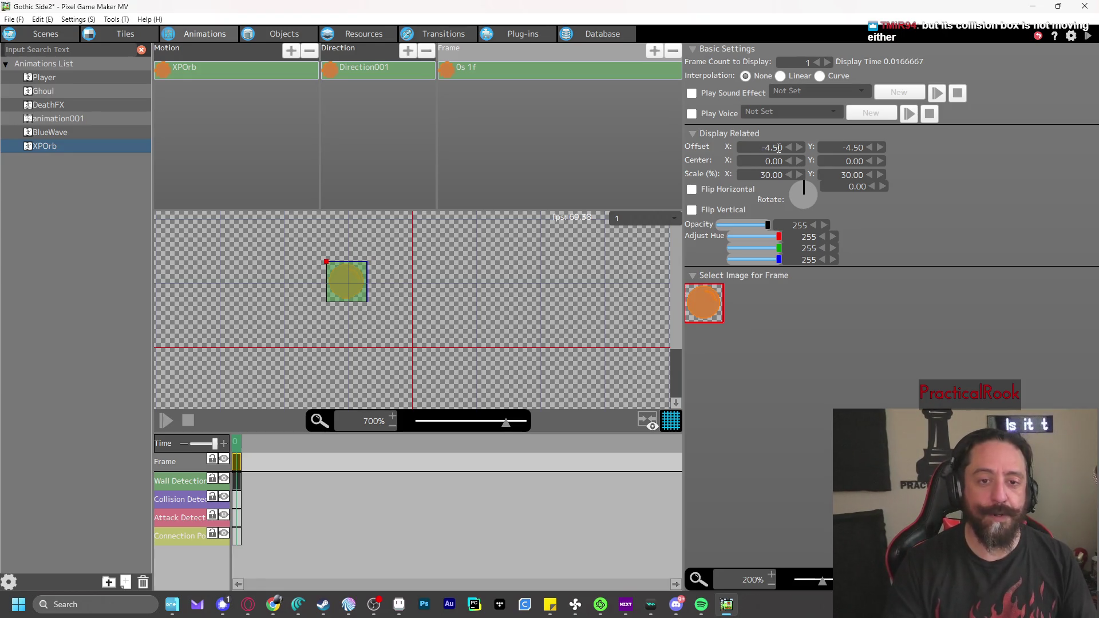
pyautogui.hotkey('ctrl', 'a')
pyautogui.write('0')
pyautogui.press('Tab')
pyautogui.write('0')
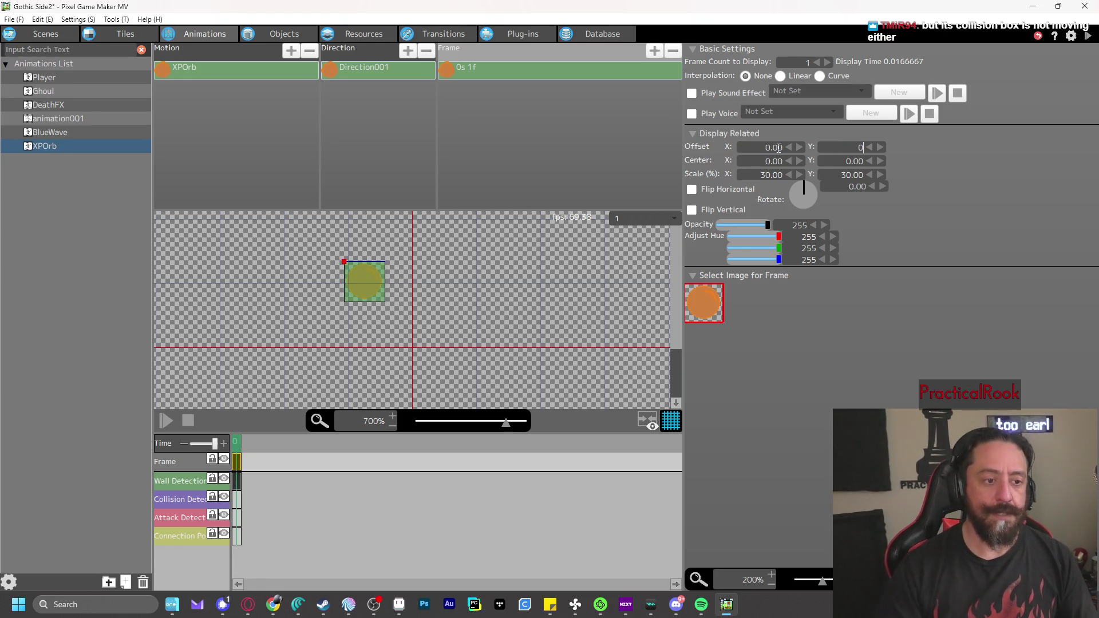
pyautogui.press('Tab')
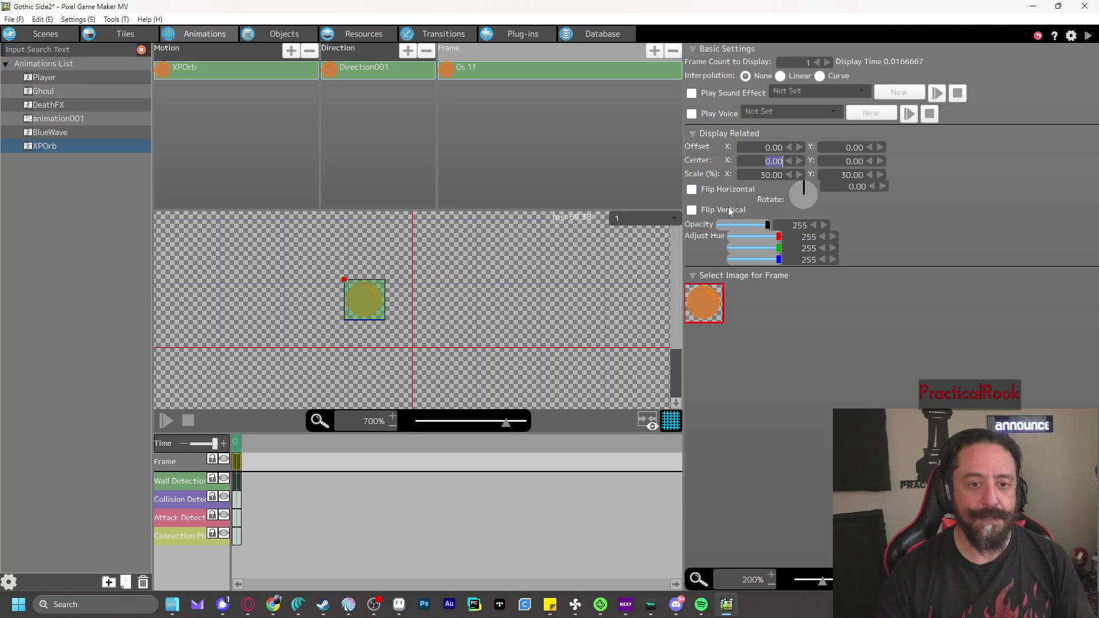
# Set the frame's Center X and Center Y to 17, then save and test-play
pyautogui.moveTo(800, 163); pyautogui.dragTo(800, 162)
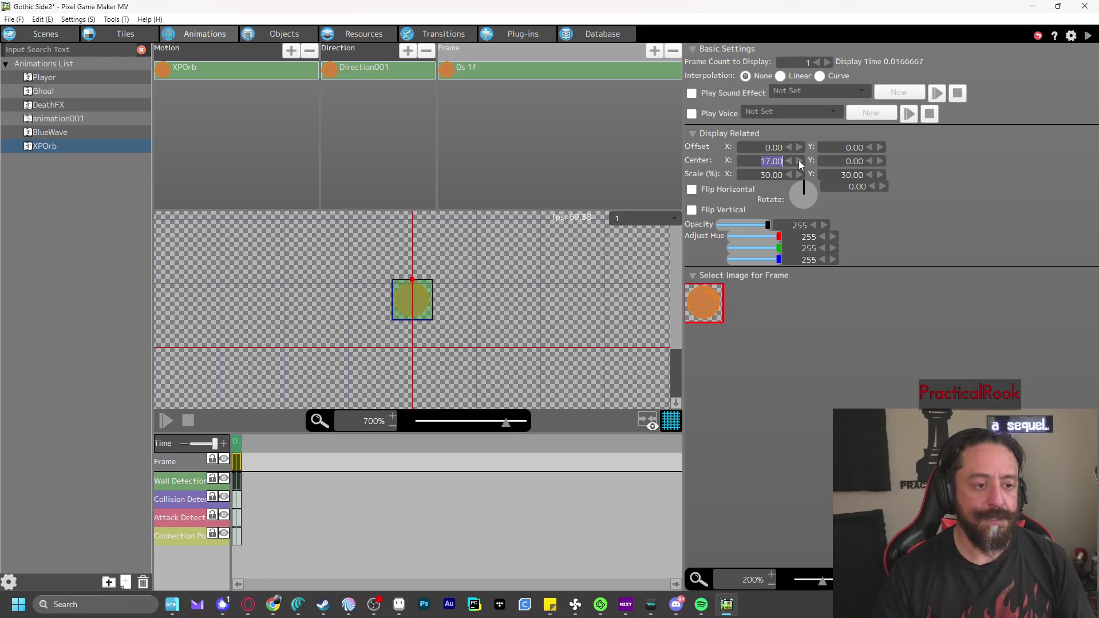
pyautogui.click(869, 161)
pyautogui.click(870, 162)
pyautogui.moveTo(880, 162); pyautogui.dragTo(880, 162)
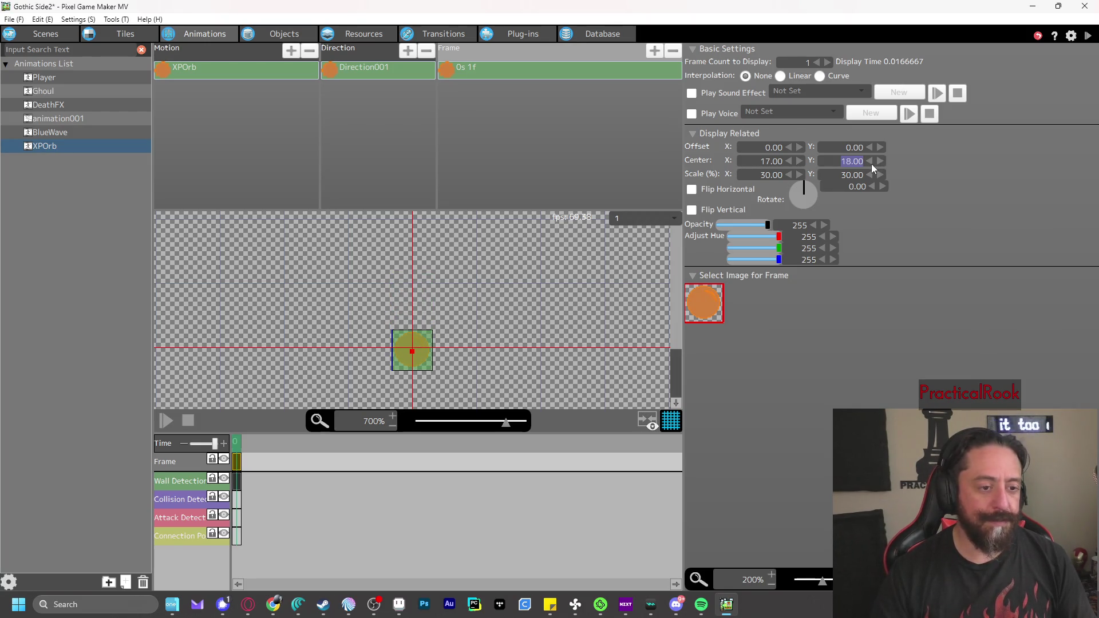
pyautogui.click(870, 162)
pyautogui.click(1088, 35)
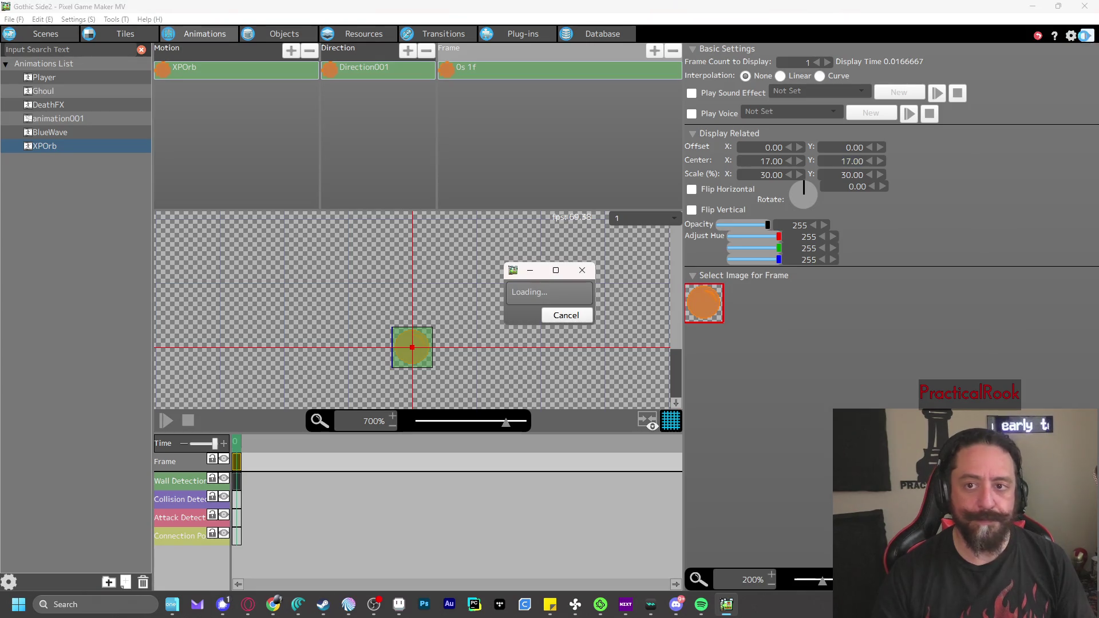
pyautogui.press('z')
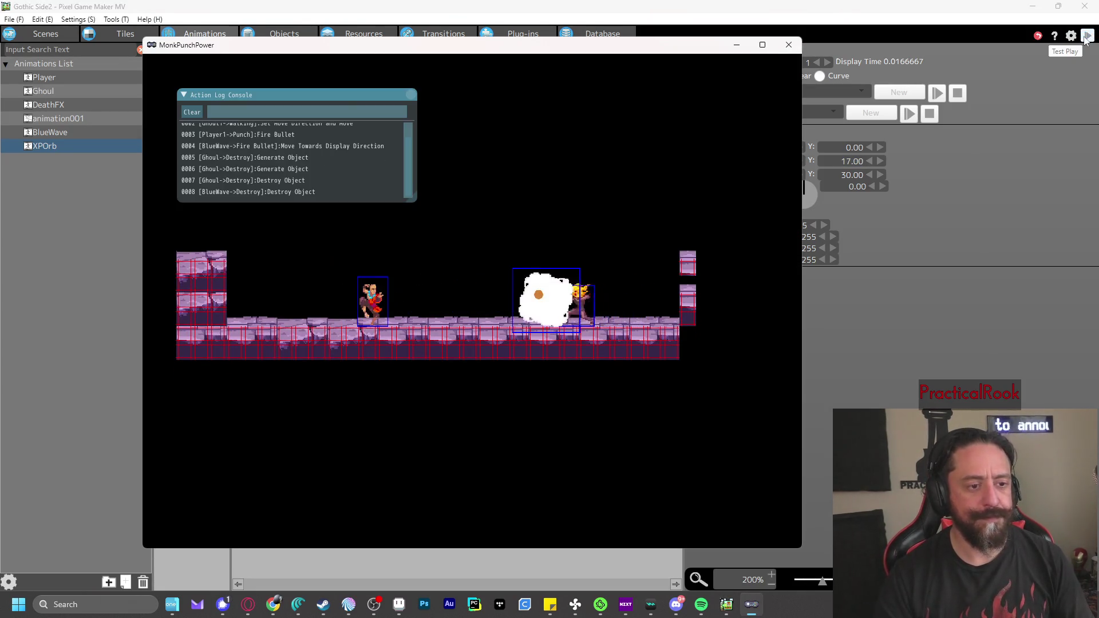
# Collect the dropped orbs, close the test play, and check XPOrb's Float action before returning to Scenes
pyautogui.press('z')
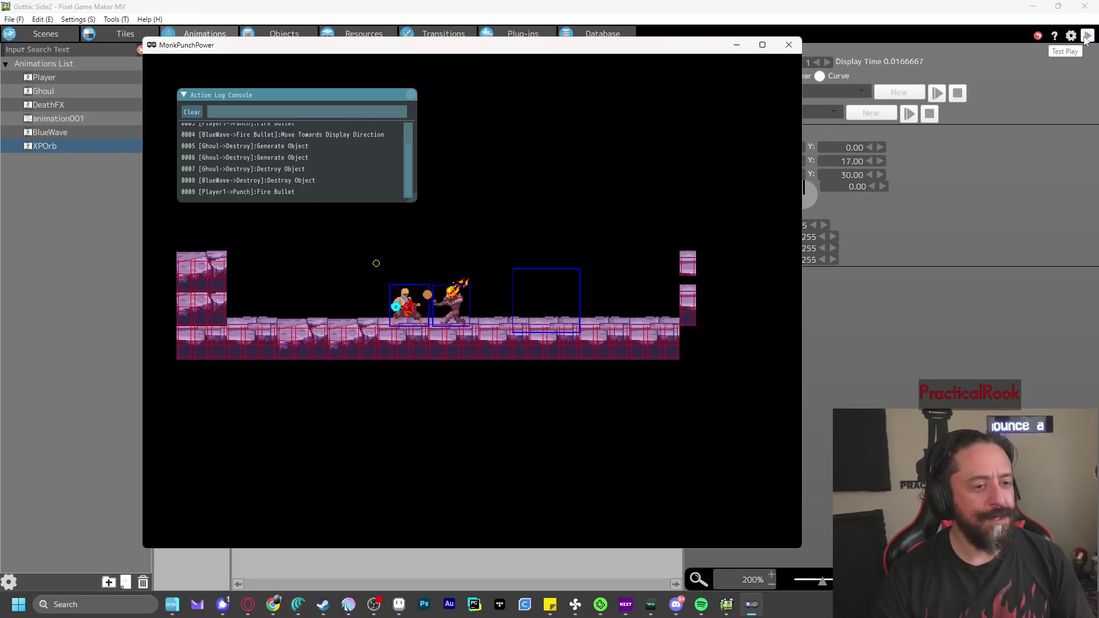
pyautogui.press('Right')
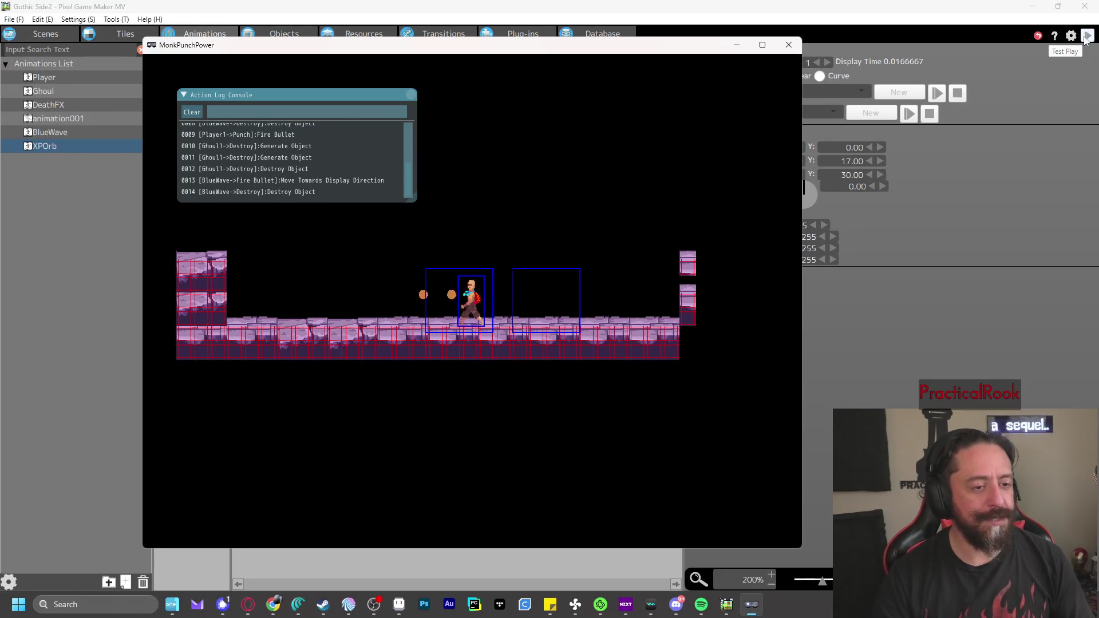
pyautogui.click(789, 45)
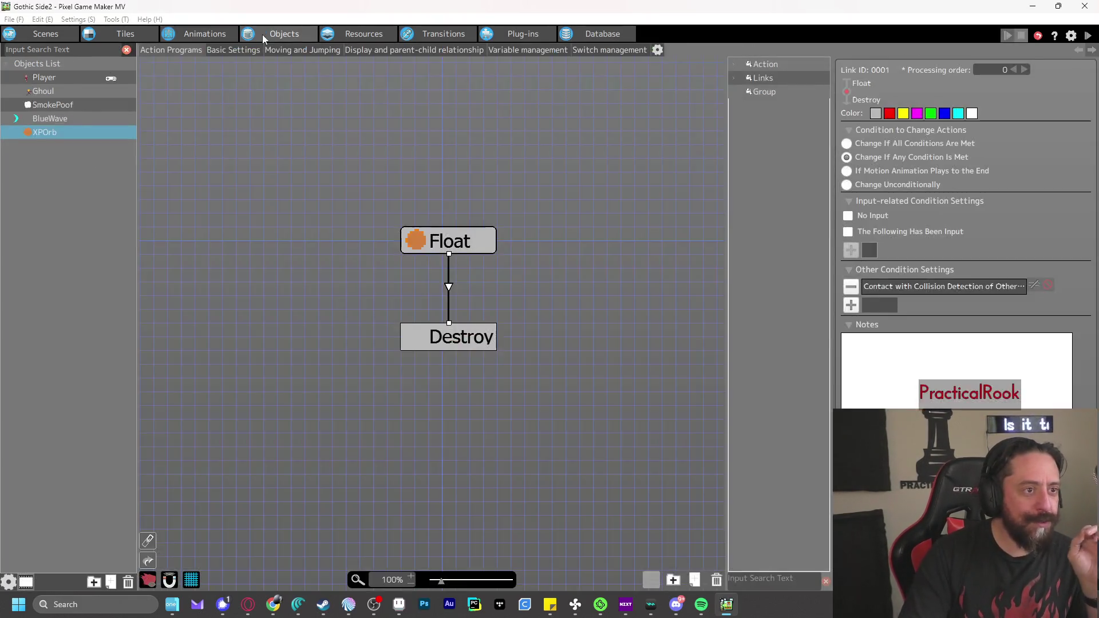
pyautogui.click(281, 34)
pyautogui.click(449, 241)
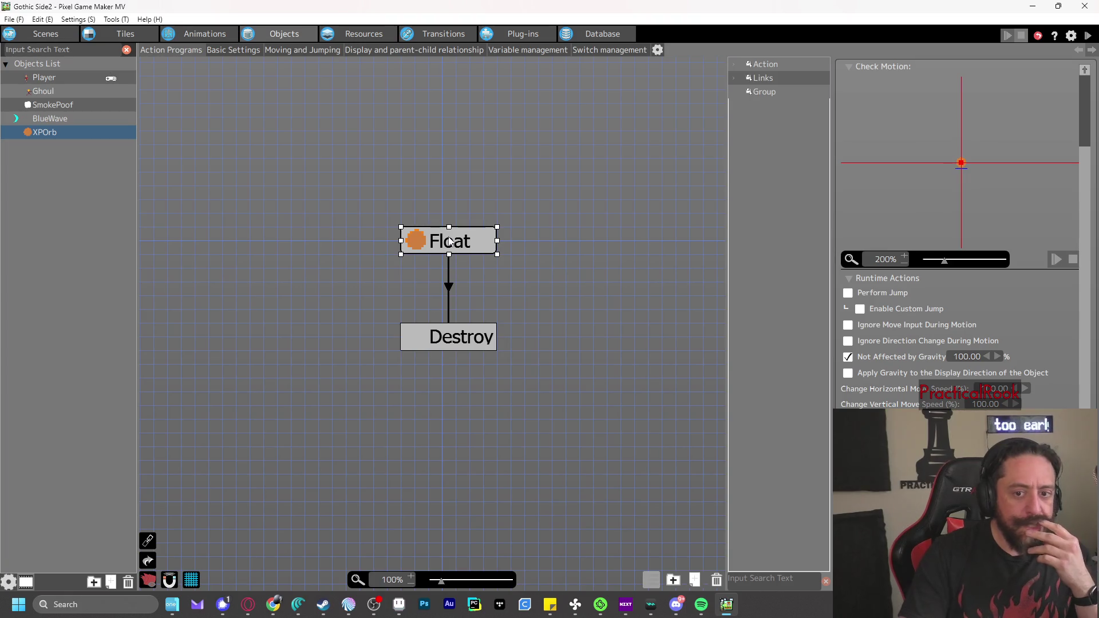
pyautogui.click(46, 34)
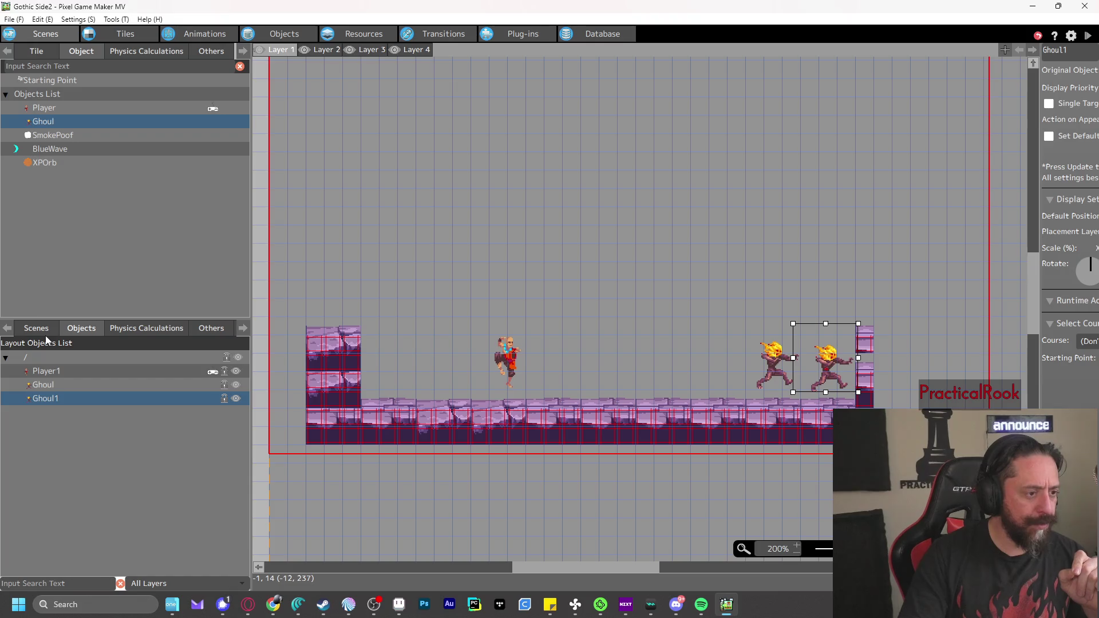
# Widen the properties panel so Ghoul1's placement settings are fully visible
pyautogui.click(73, 52)
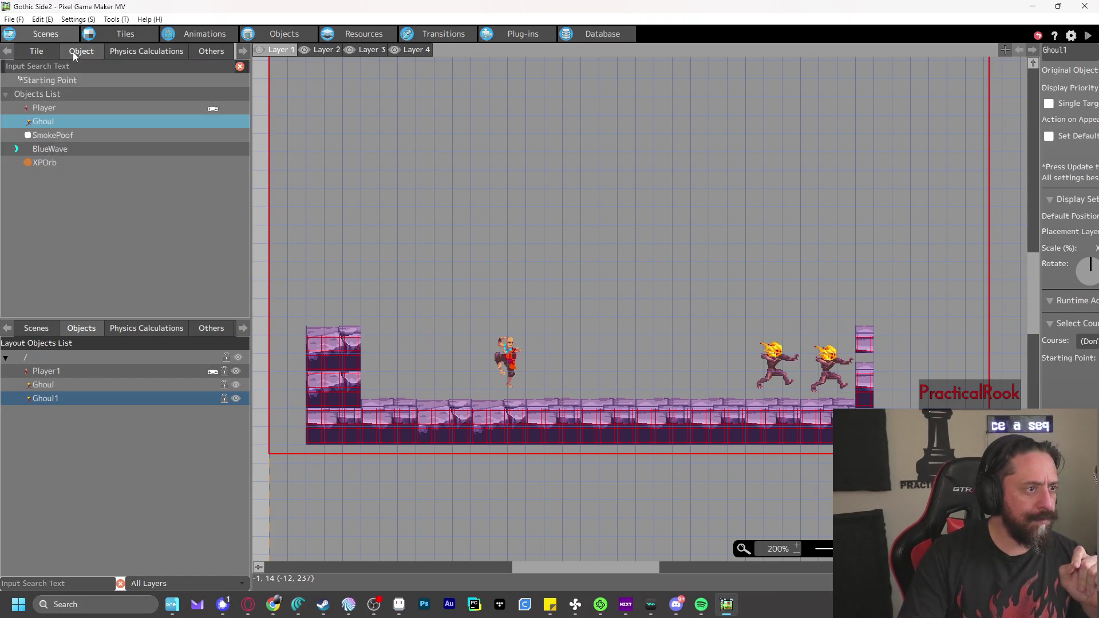
pyautogui.click(34, 330)
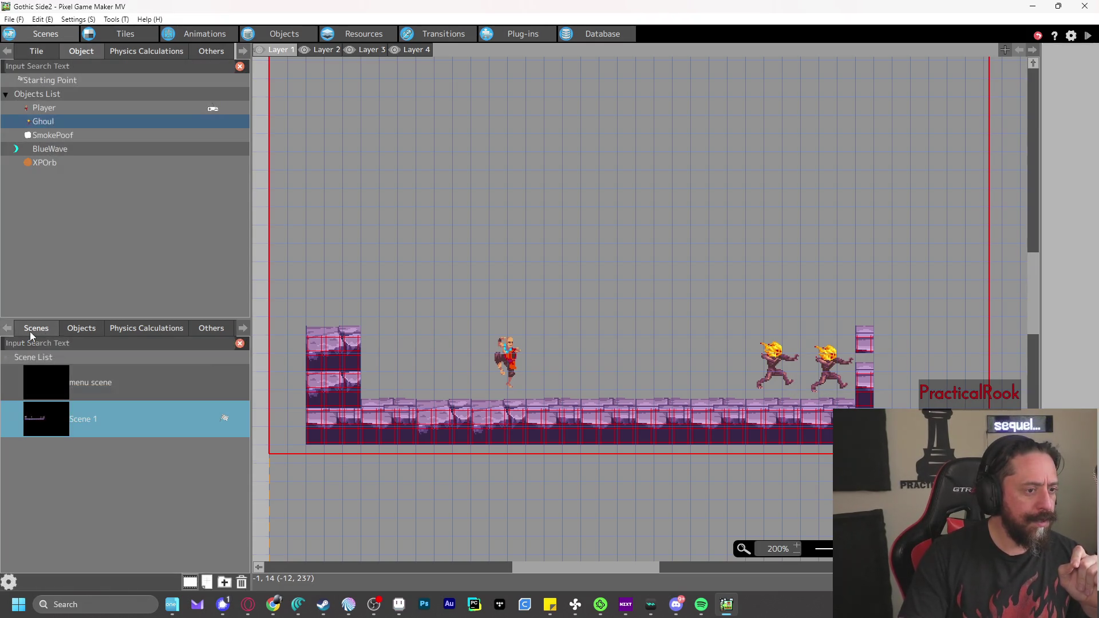
pyautogui.click(87, 329)
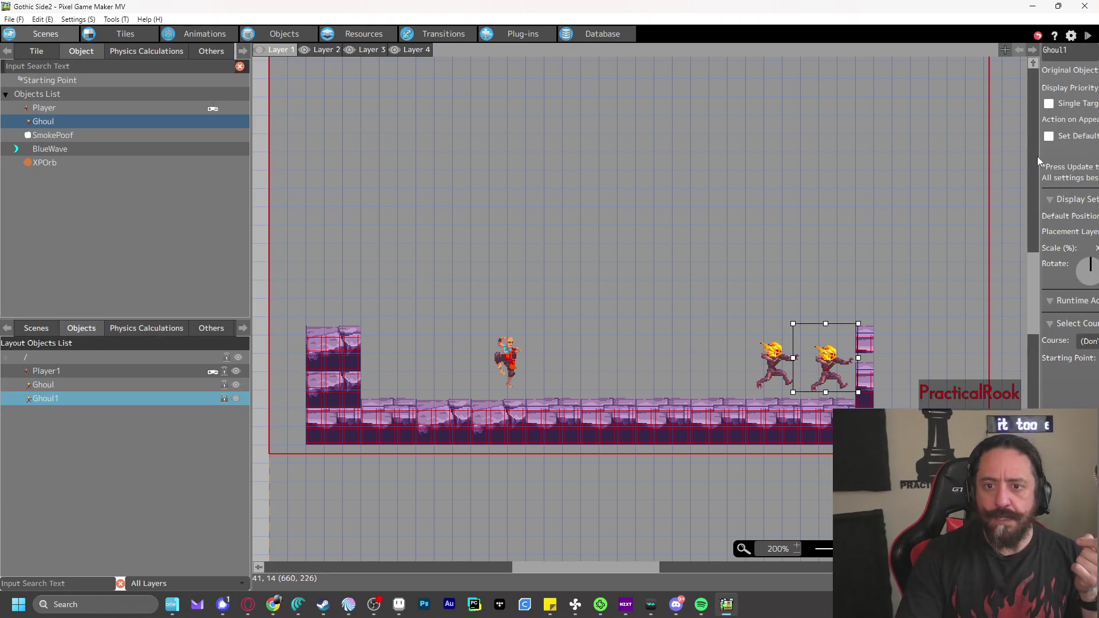
pyautogui.moveTo(1037, 156)
pyautogui.mouseDown()
pyautogui.moveTo(887, 165)
pyautogui.moveTo(901, 165)
pyautogui.mouseUp()
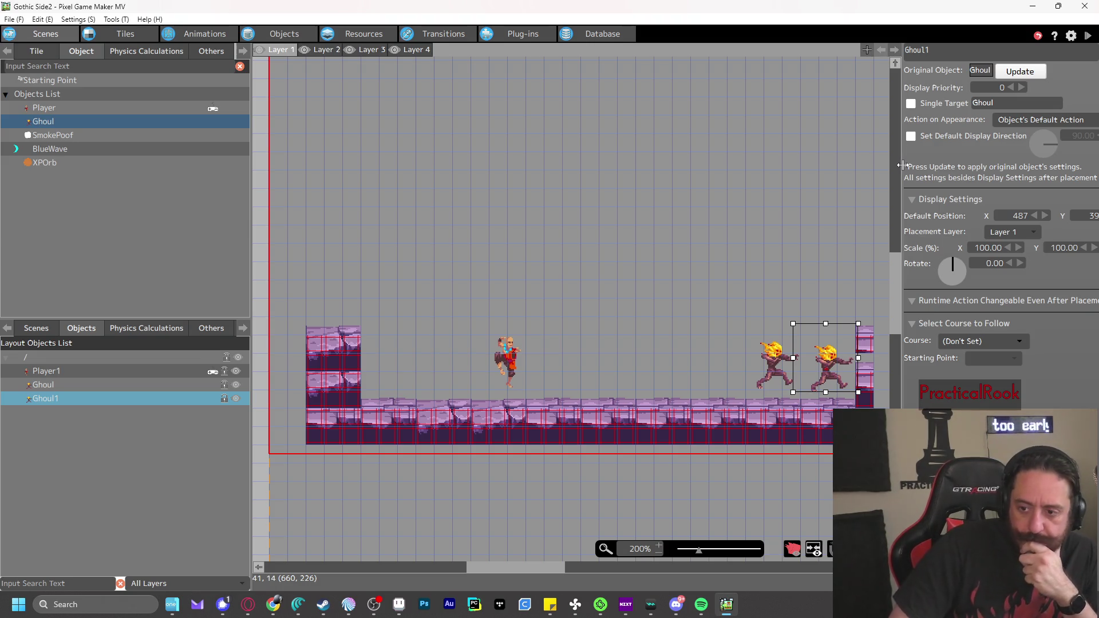
# Test-play twice, punching blue waves at the ghouls while moving left and right
pyautogui.click(1090, 40)
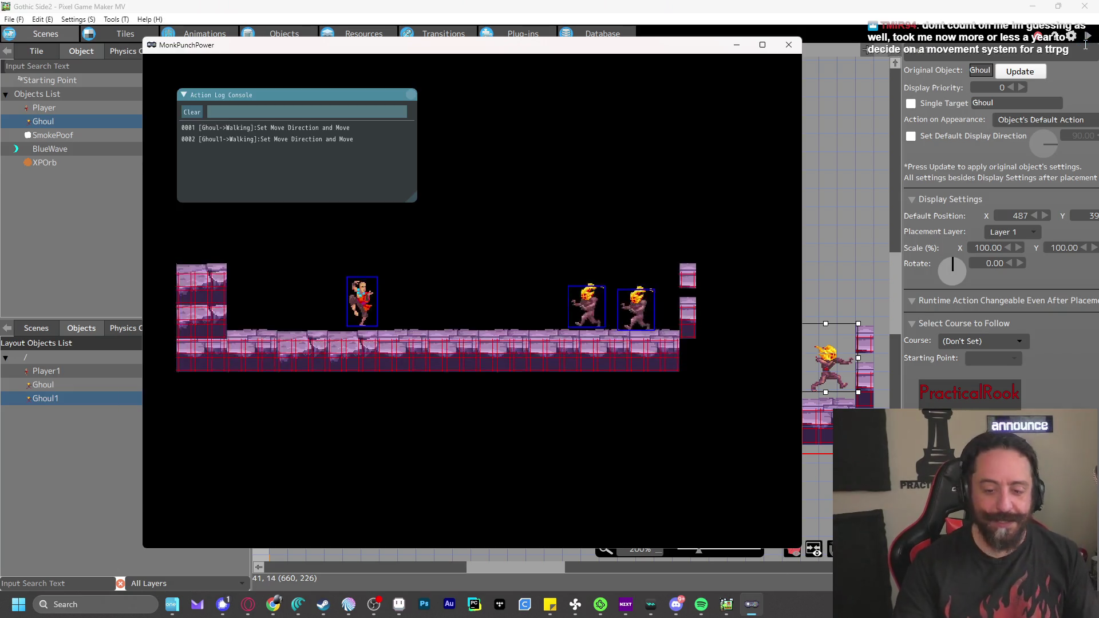
pyautogui.press('z')
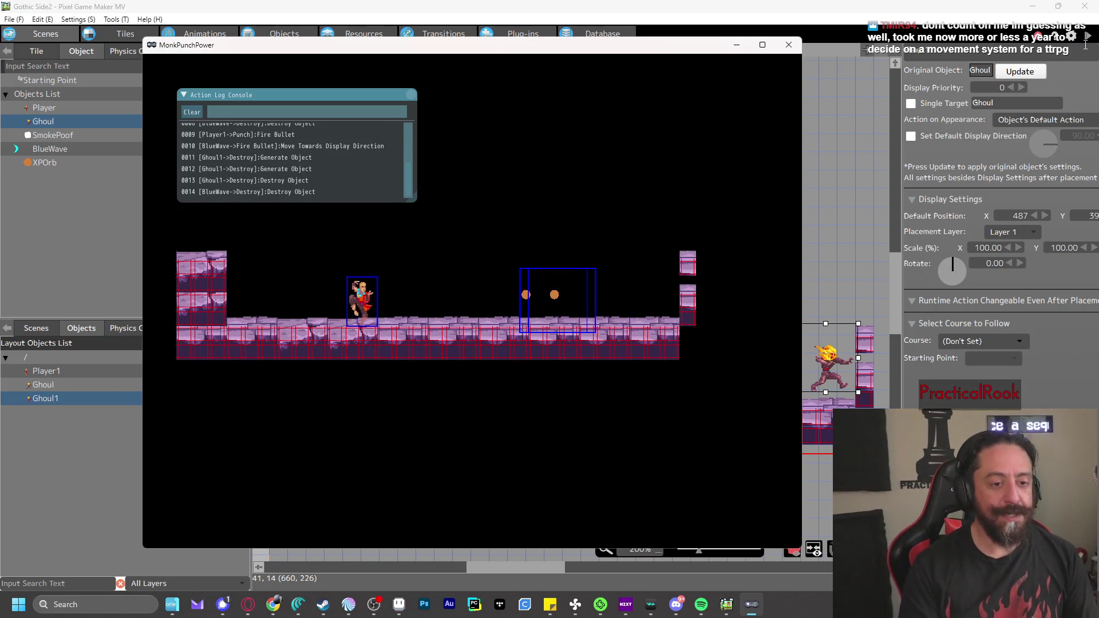
pyautogui.click(788, 45)
pyautogui.click(1088, 36)
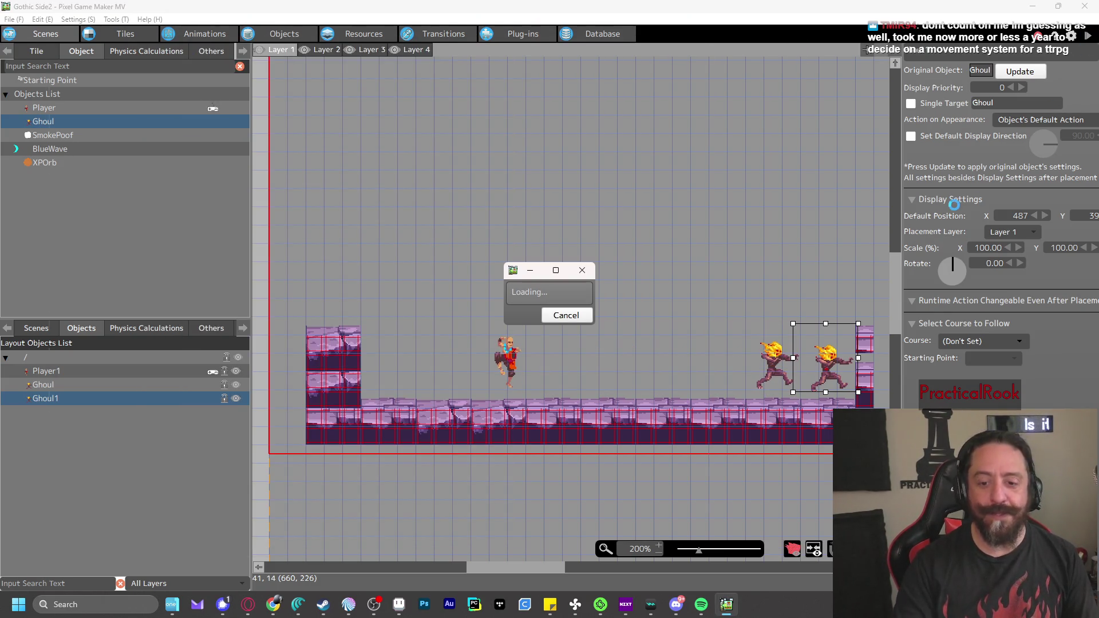
pyautogui.press('z')
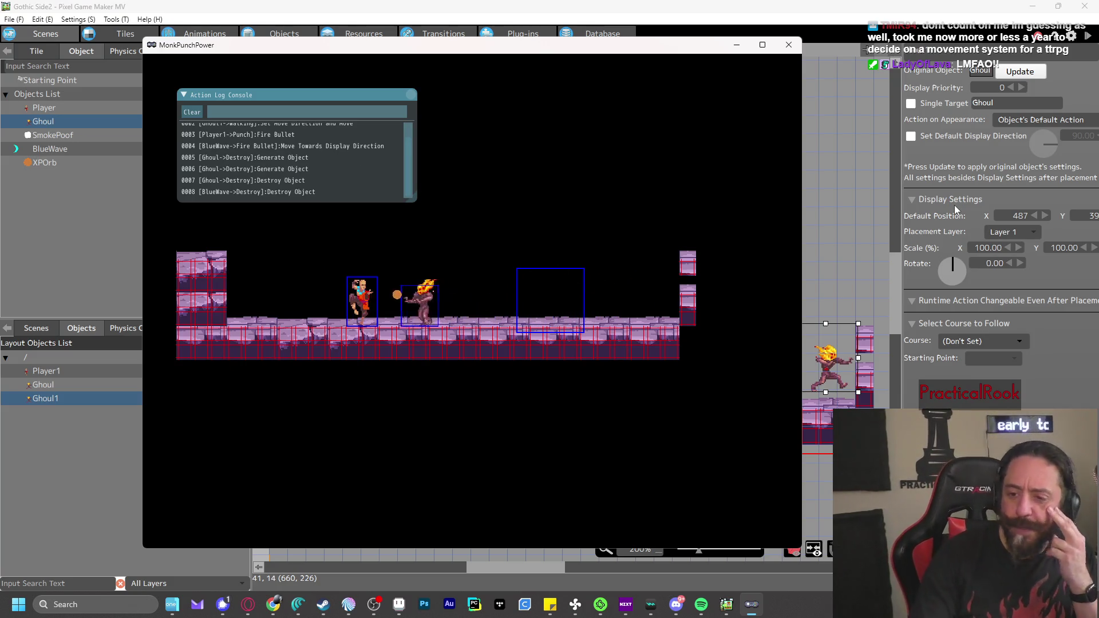
pyautogui.press('Left')
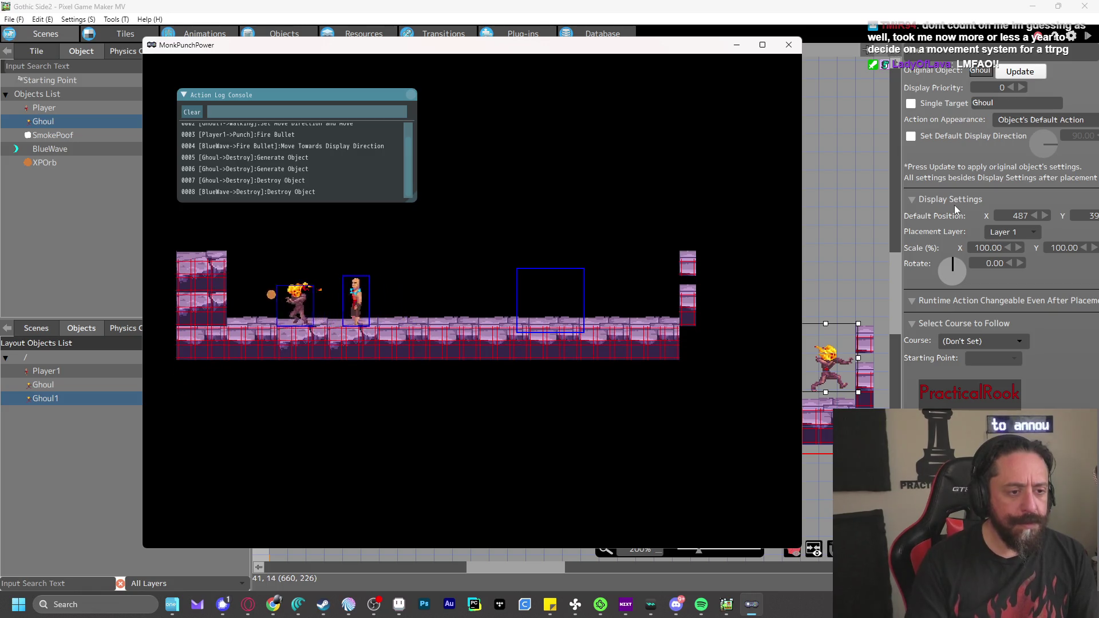
pyautogui.press('z')
pyautogui.press('z')
pyautogui.press('z')
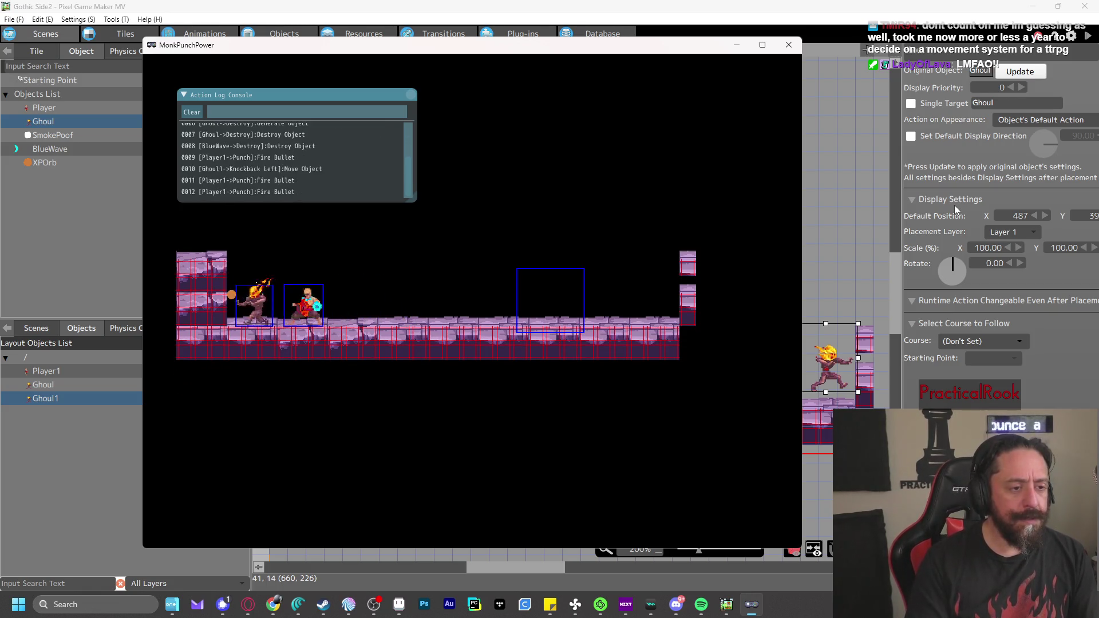
pyautogui.press('z')
pyautogui.press('z')
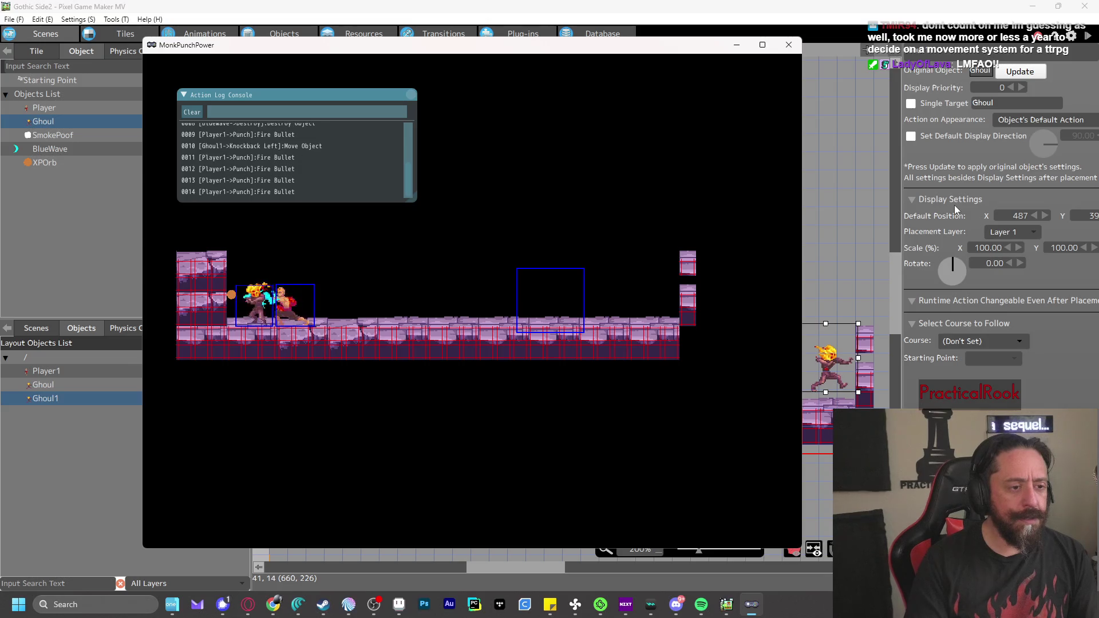
pyautogui.press('Right')
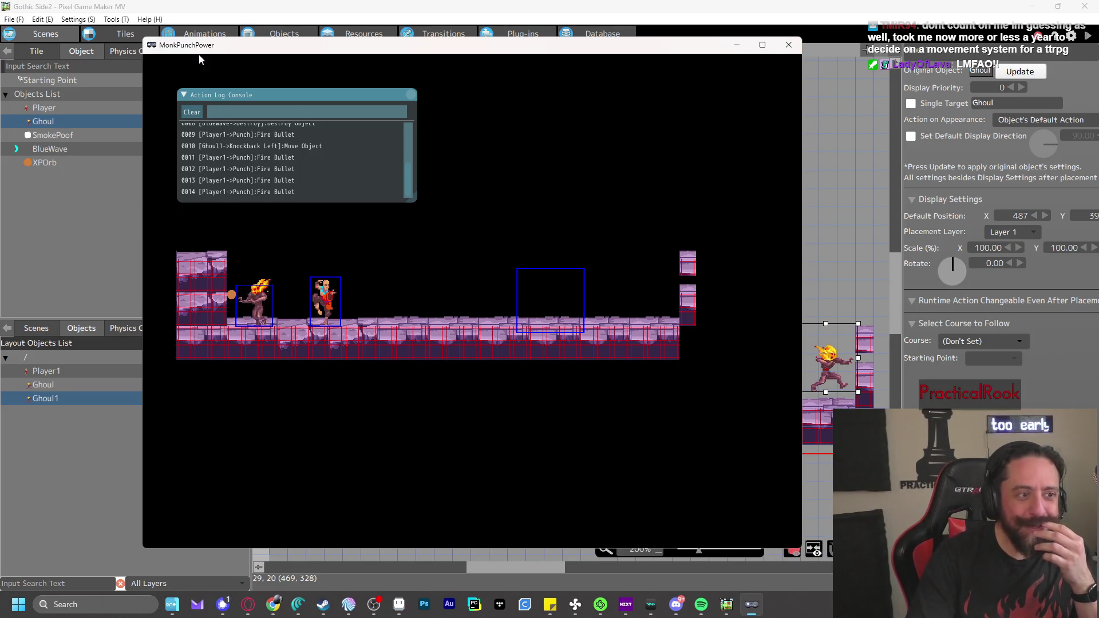
# Enable Debugging > Show Attack Detection and toggle wall detection, then close and relaunch the test play
pyautogui.click(218, 60)
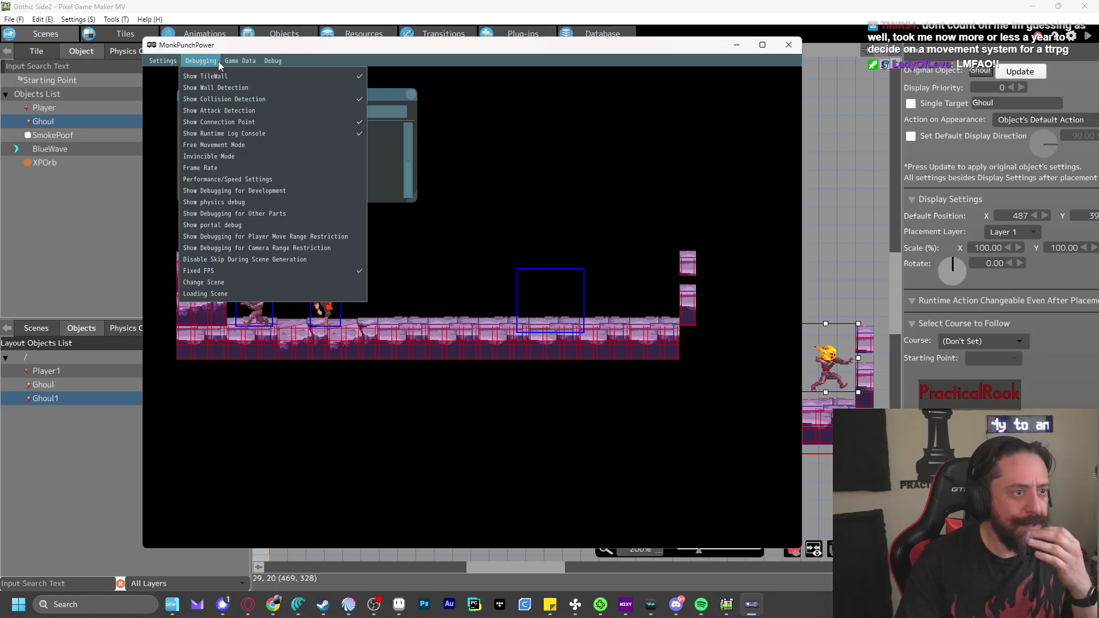
pyautogui.click(219, 61)
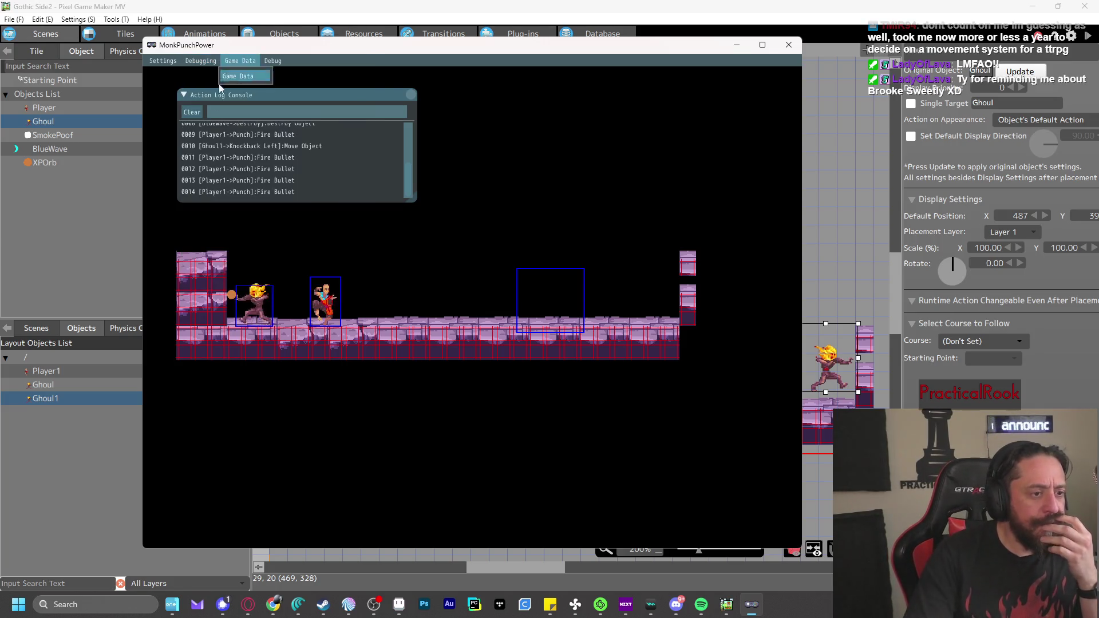
pyautogui.click(201, 61)
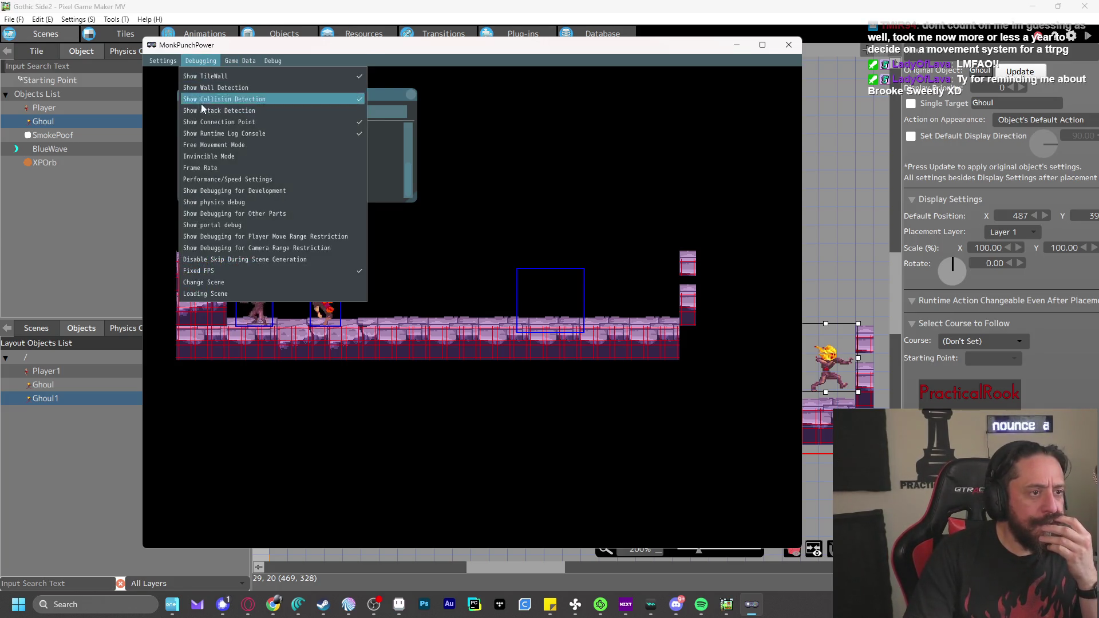
pyautogui.click(254, 108)
pyautogui.click(207, 60)
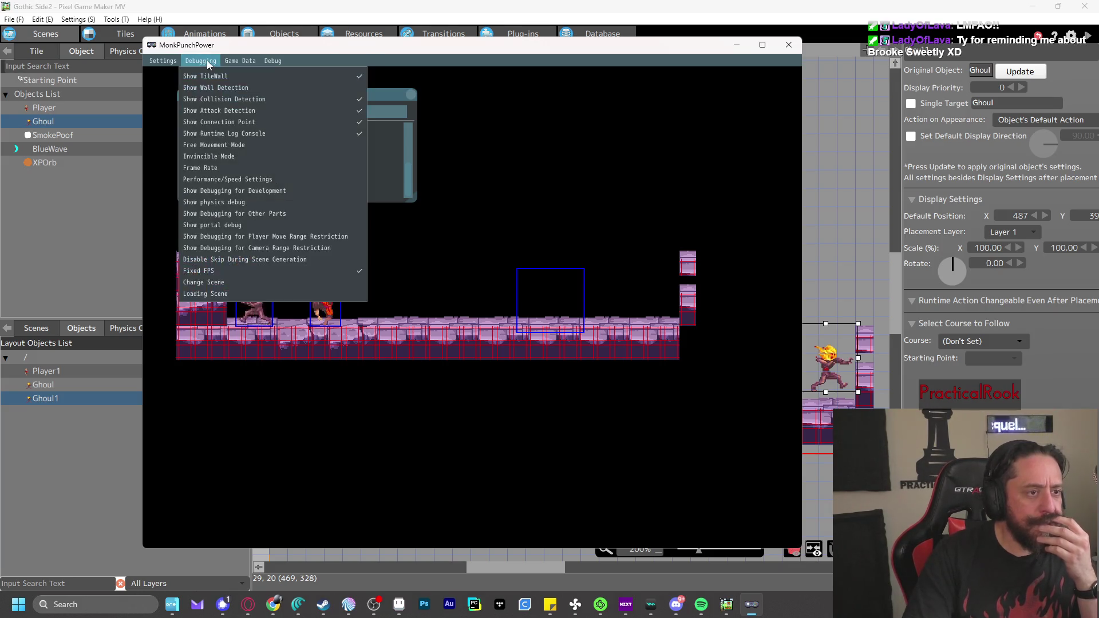
pyautogui.click(214, 91)
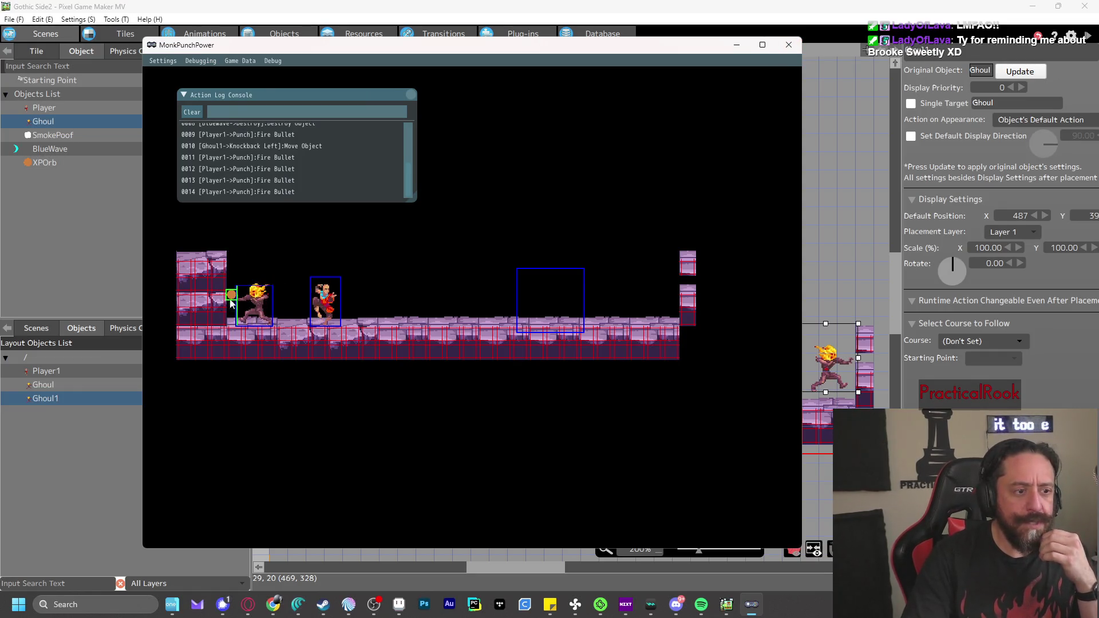
pyautogui.click(787, 47)
pyautogui.click(1087, 36)
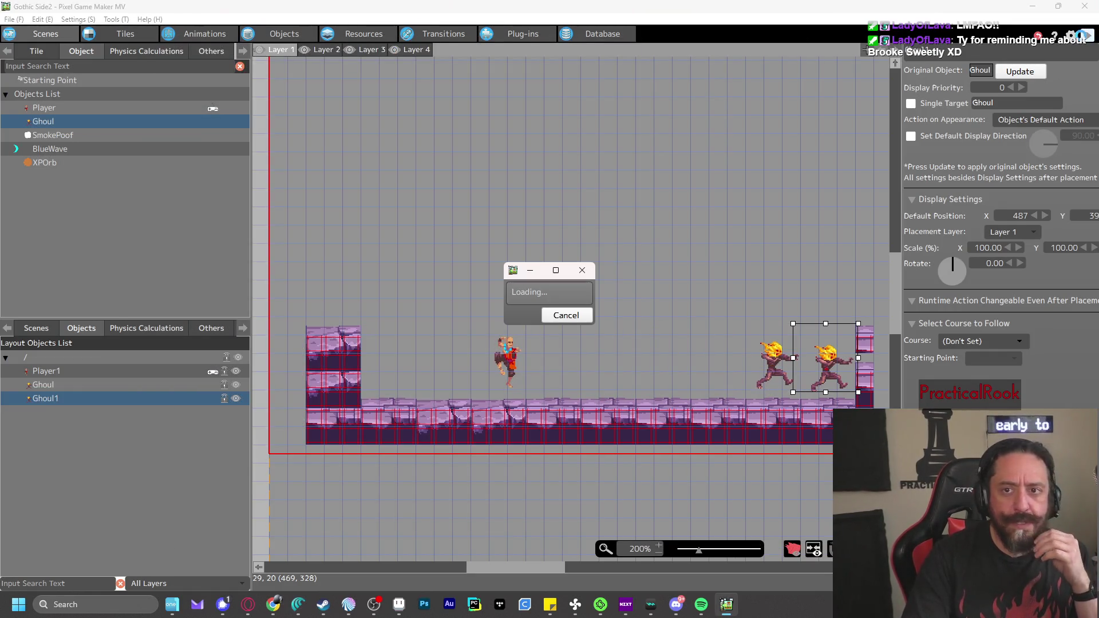
pyautogui.press('z')
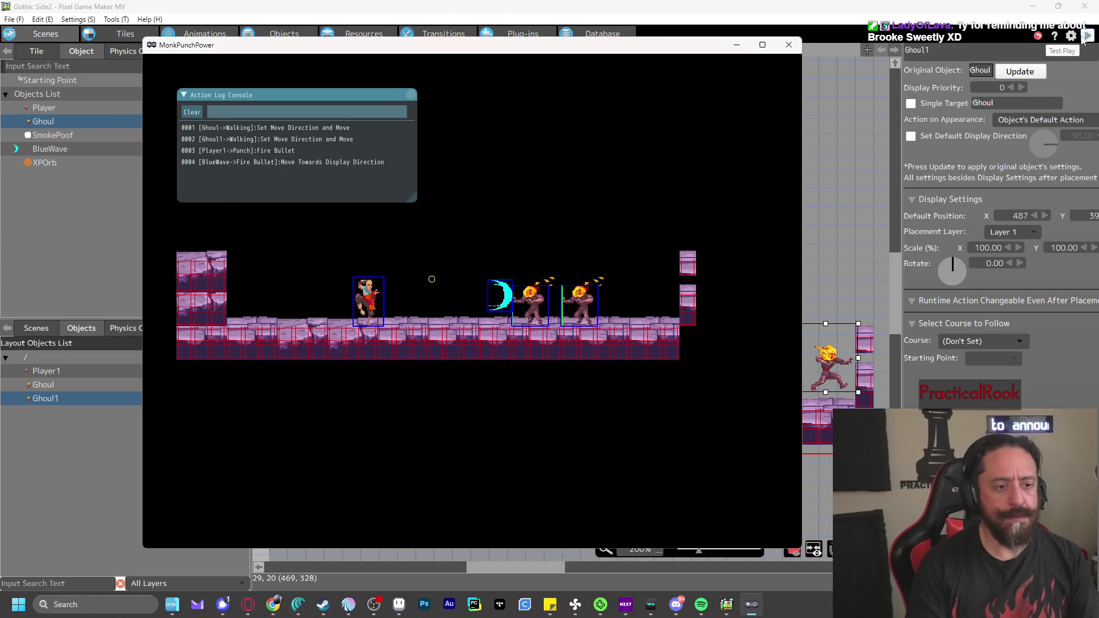
pyautogui.press('z')
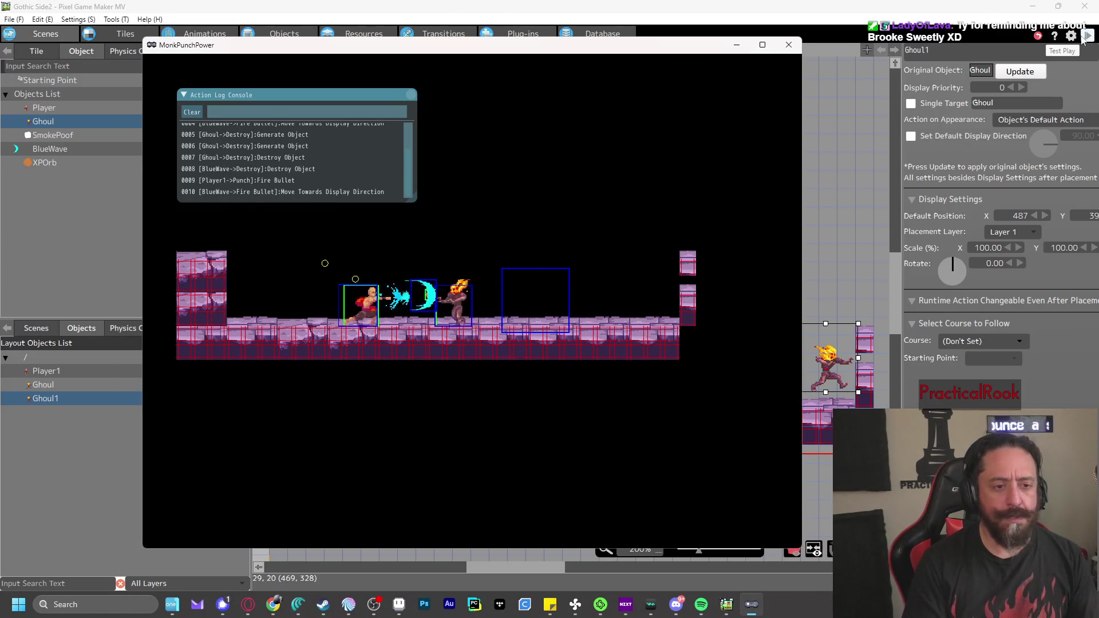
pyautogui.press('Right')
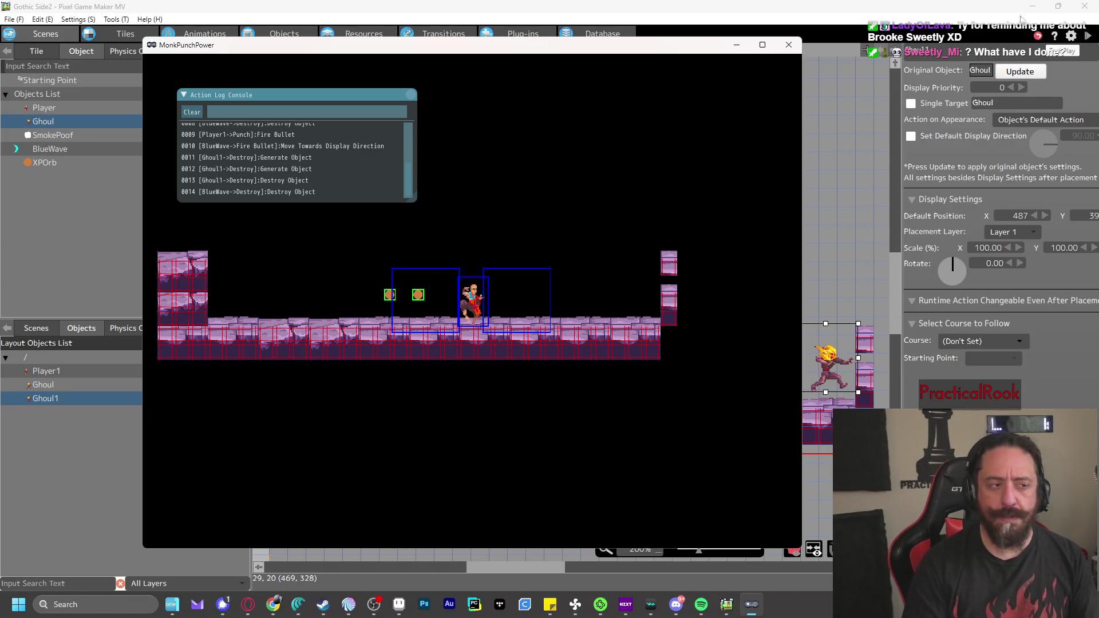
pyautogui.click(789, 45)
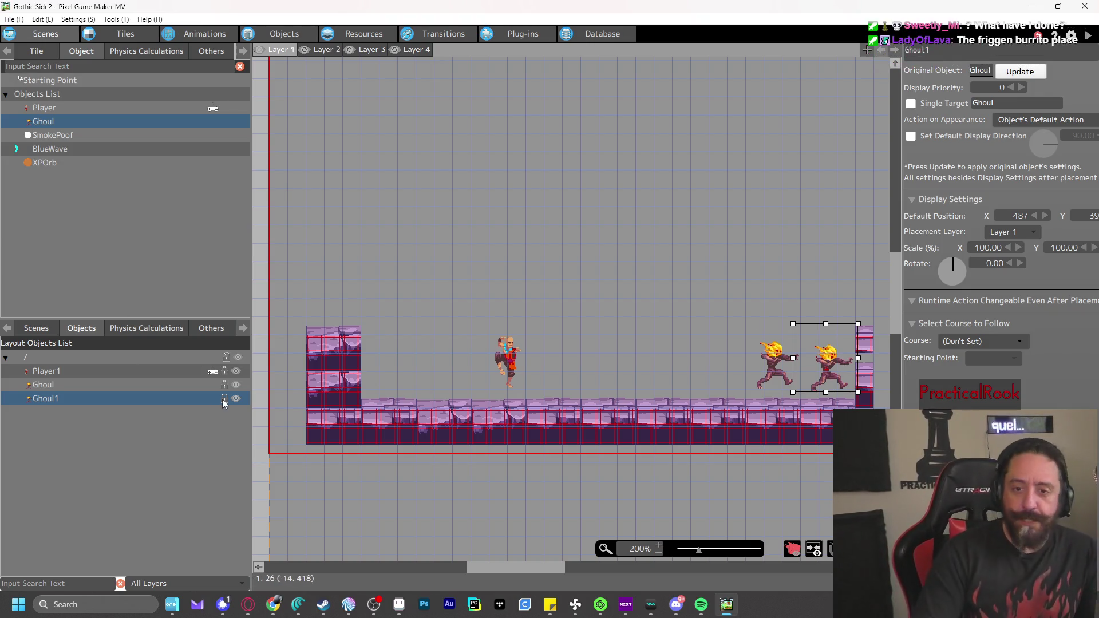
pyautogui.click(122, 376)
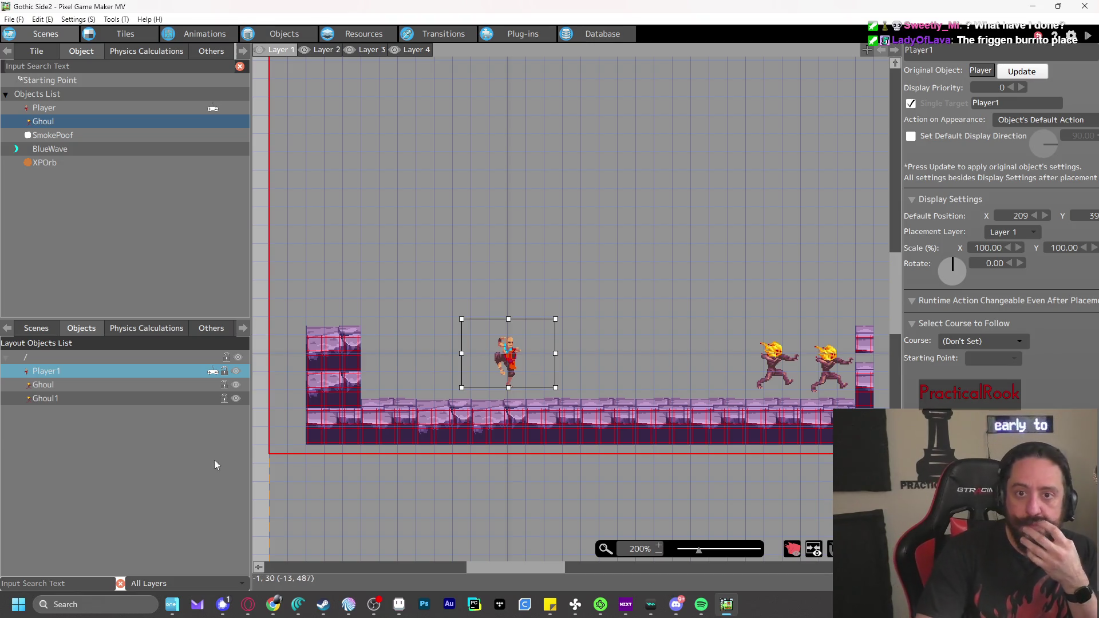
# Check the placed Ghoul objects, then show XPOrb's Float→Destroy action program in the Objects editor
pyautogui.click(98, 384)
pyautogui.click(106, 397)
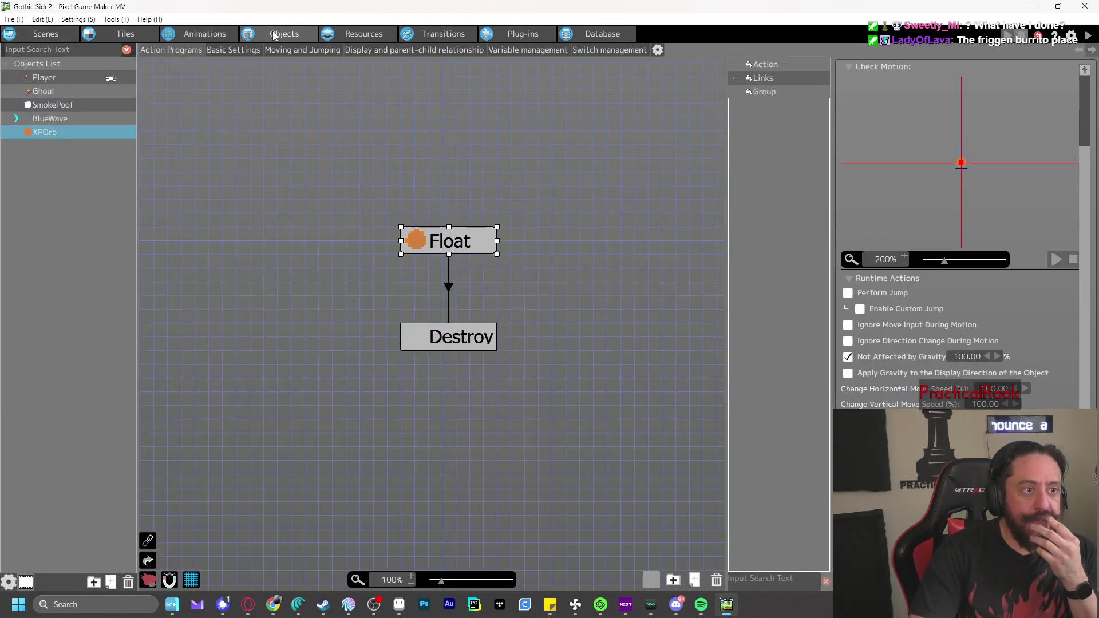
pyautogui.click(280, 34)
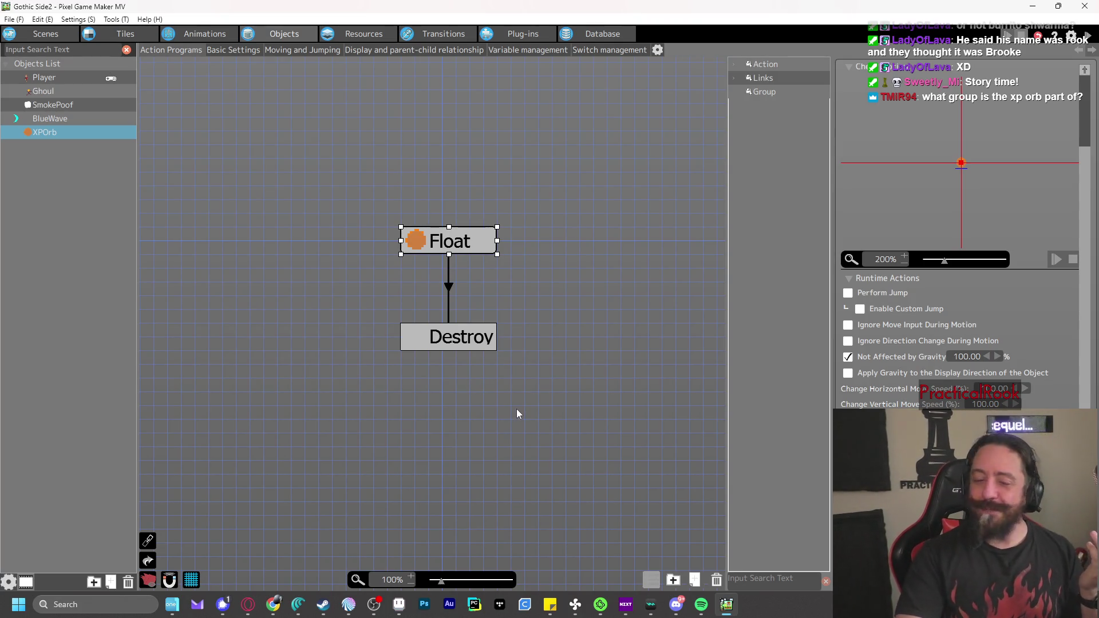
pyautogui.click(775, 420)
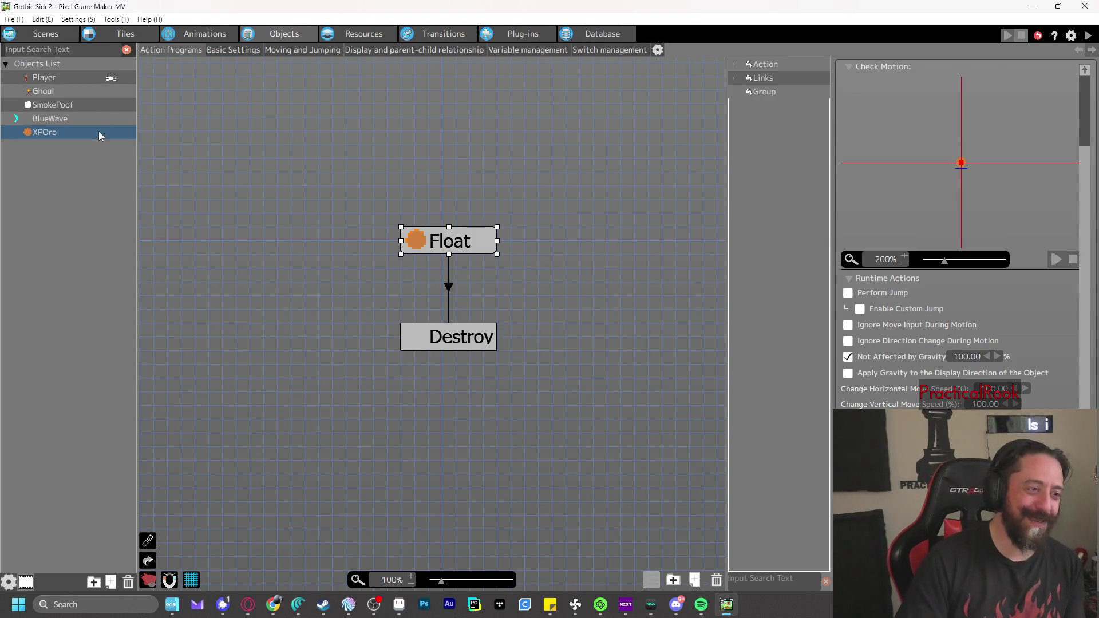
# Review XPOrb's Basic Settings and extra settings list, then check its action program's groups
pyautogui.click(225, 51)
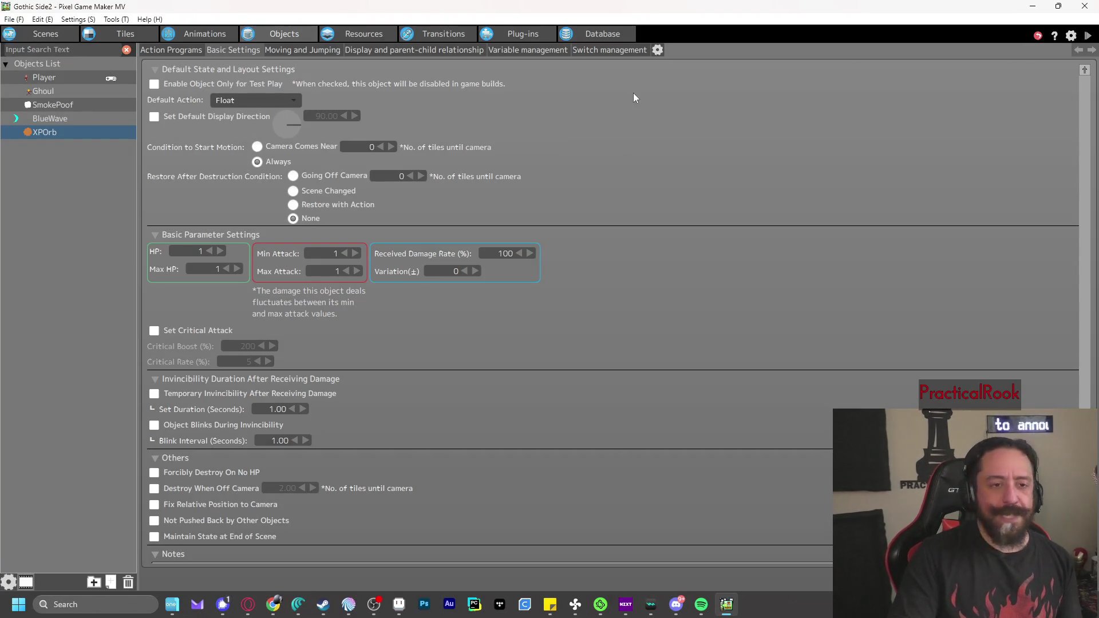
pyautogui.click(658, 50)
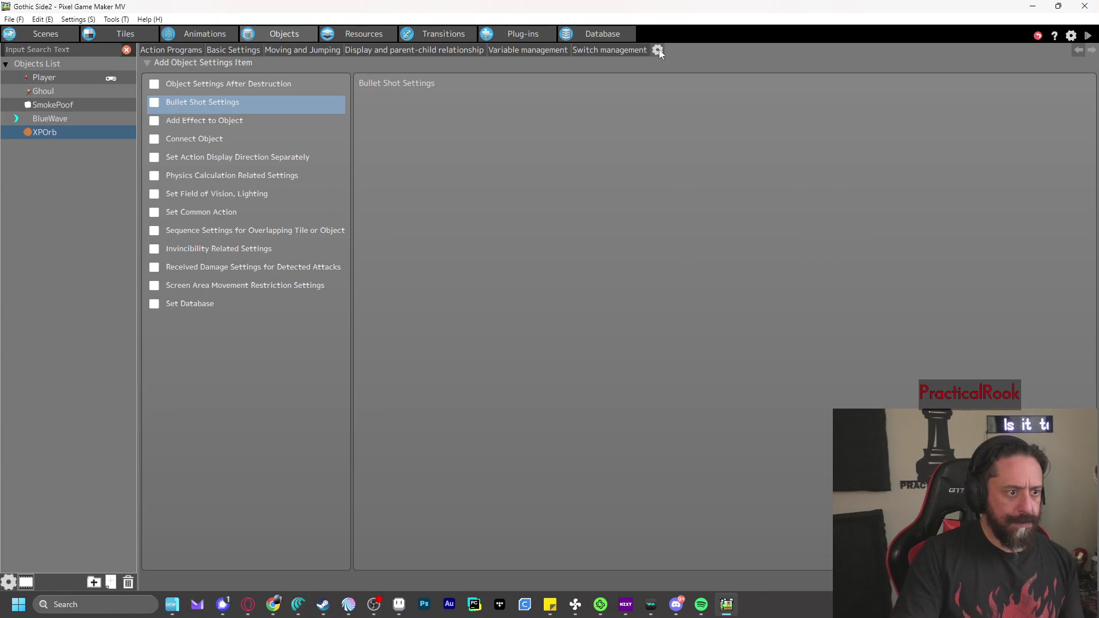
pyautogui.click(181, 50)
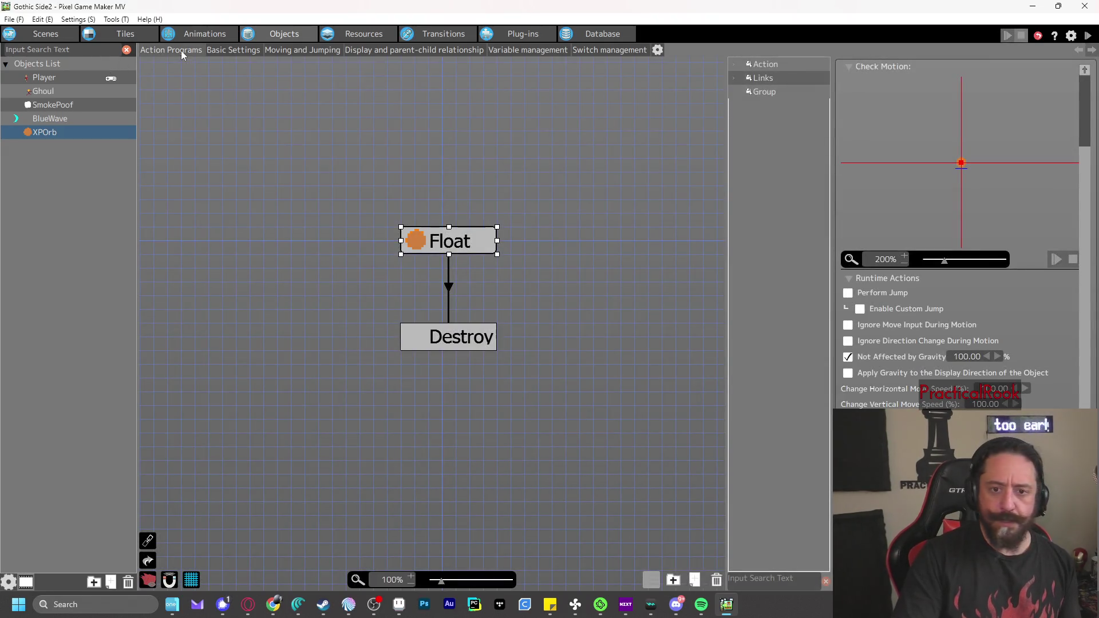
pyautogui.scroll(3, 1016, 280)
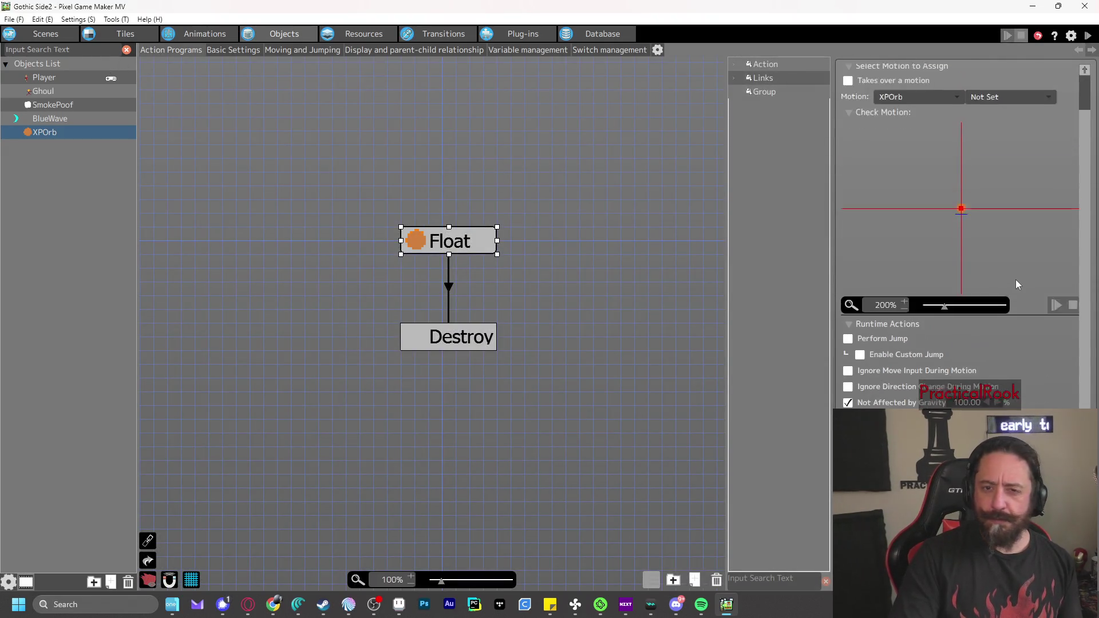
pyautogui.click(777, 89)
pyautogui.click(740, 104)
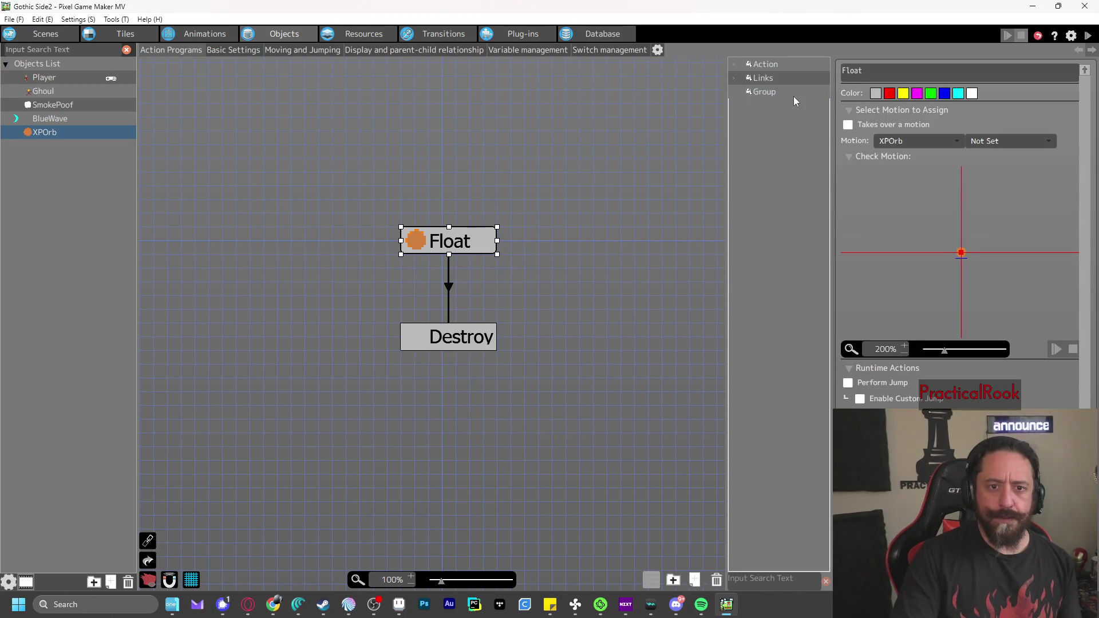
pyautogui.click(778, 93)
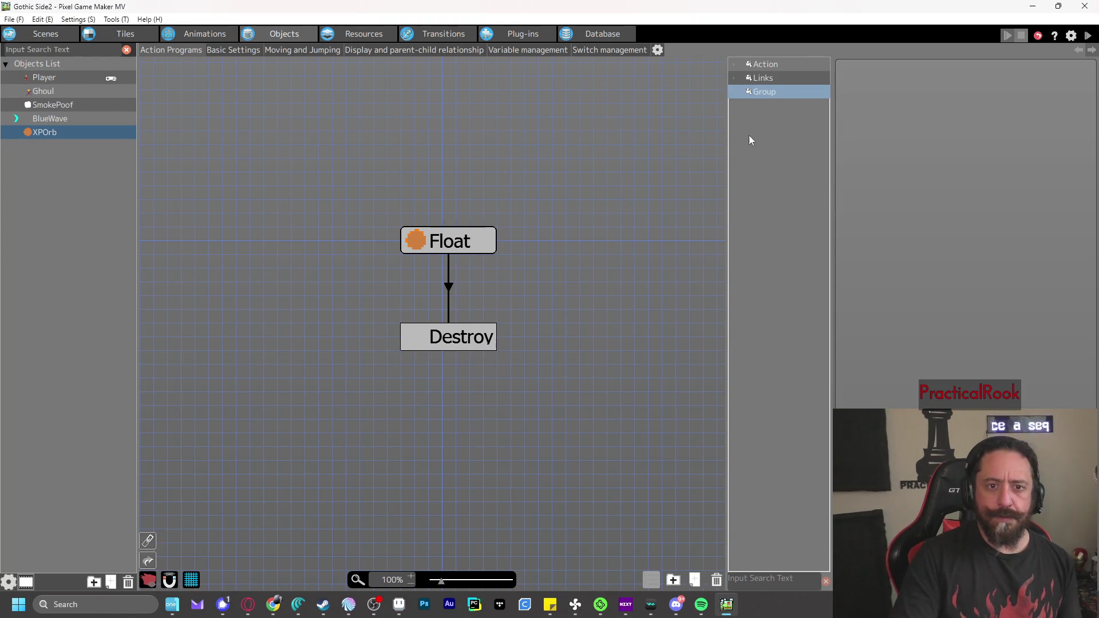
# Inspect XPOrb's Float action and its actions and links, then bring up the Player object's action program
pyautogui.rightClick(479, 236)
pyautogui.click(562, 197)
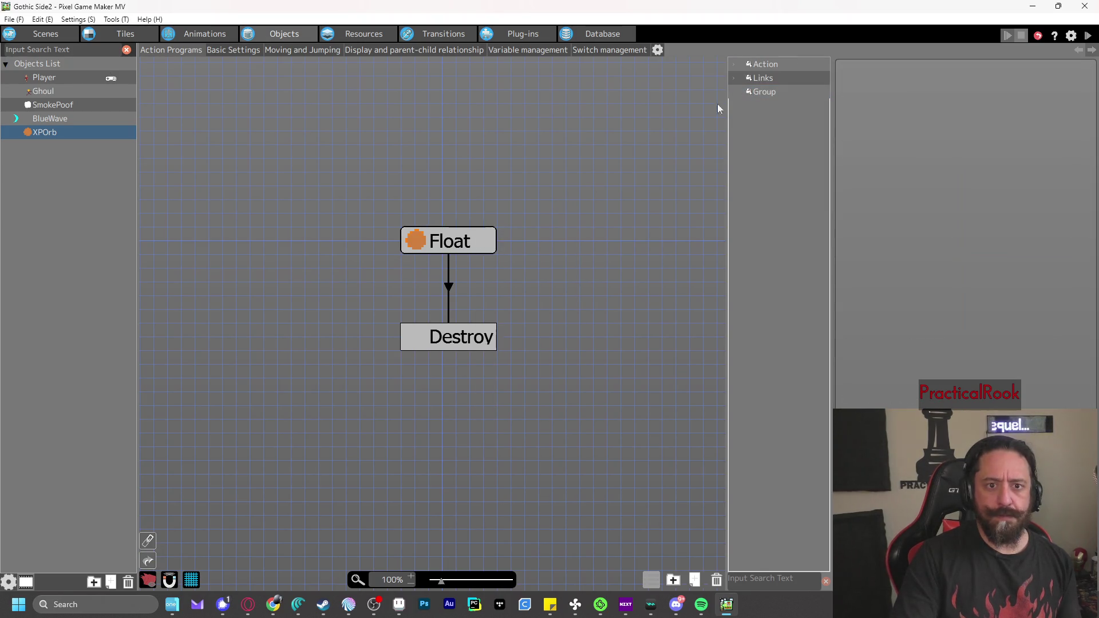
pyautogui.click(762, 63)
pyautogui.click(734, 77)
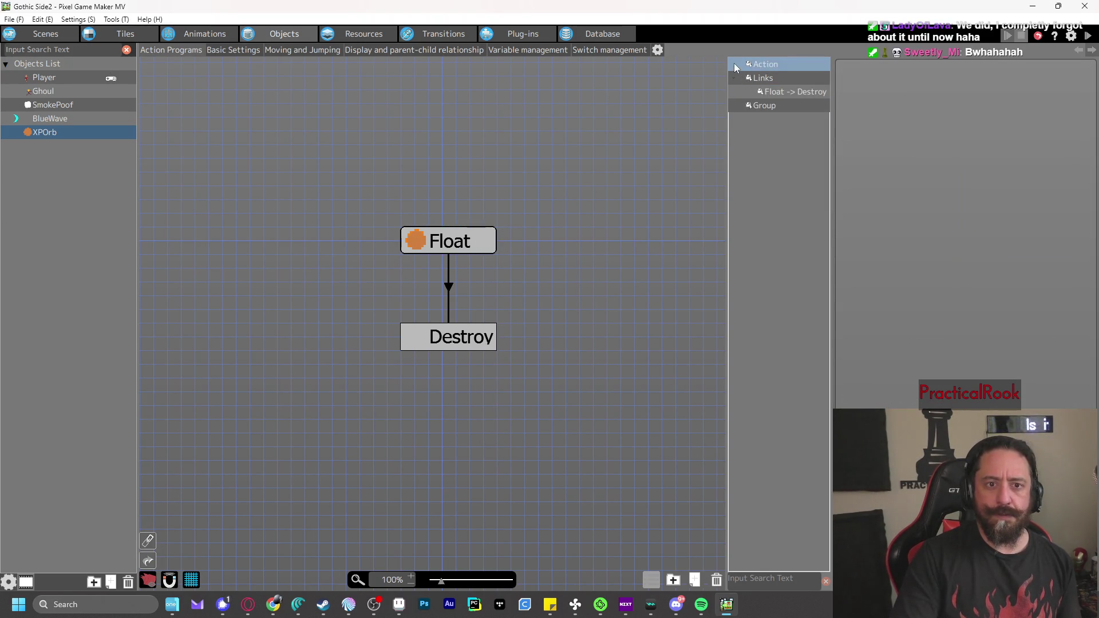
pyautogui.click(734, 64)
pyautogui.click(475, 250)
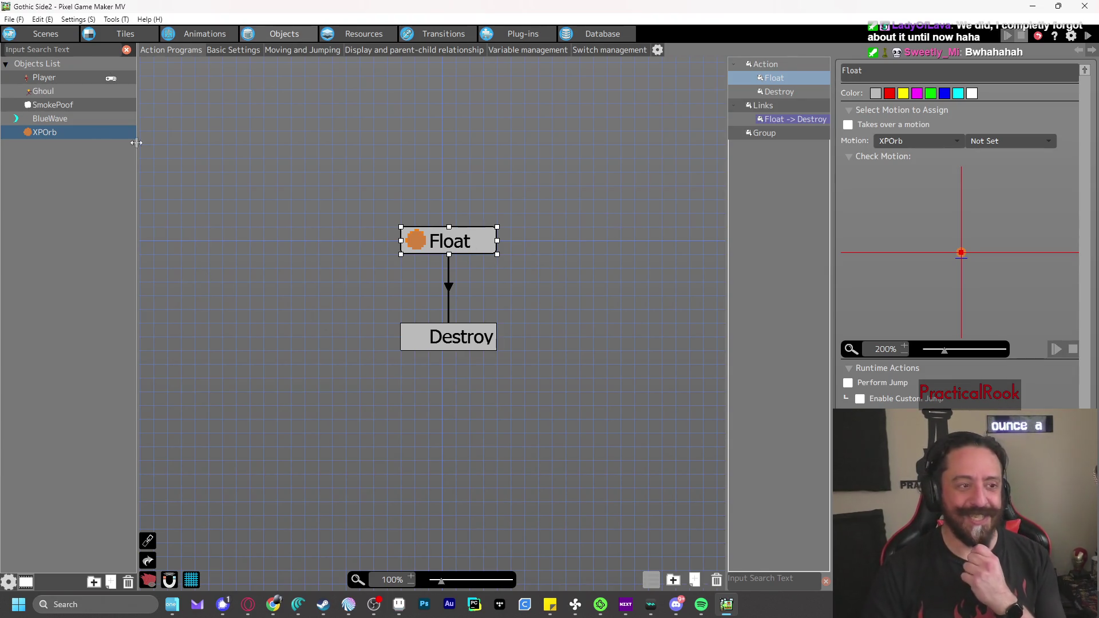
pyautogui.click(74, 79)
pyautogui.click(776, 92)
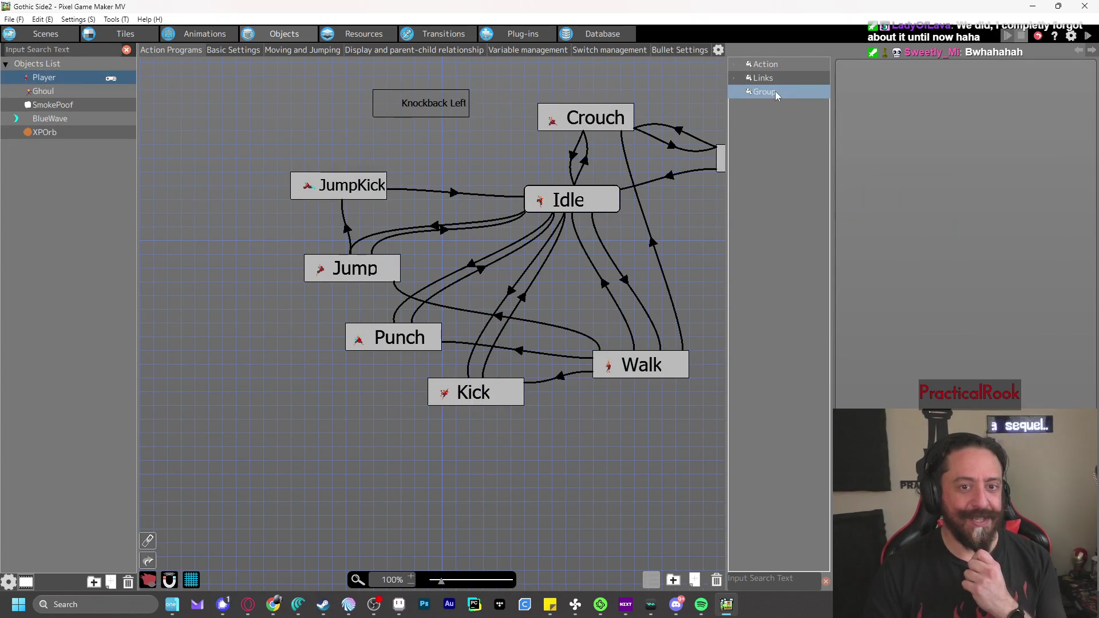
# Compare the Player object's links and Basic Settings with XPOrb's
pyautogui.click(772, 83)
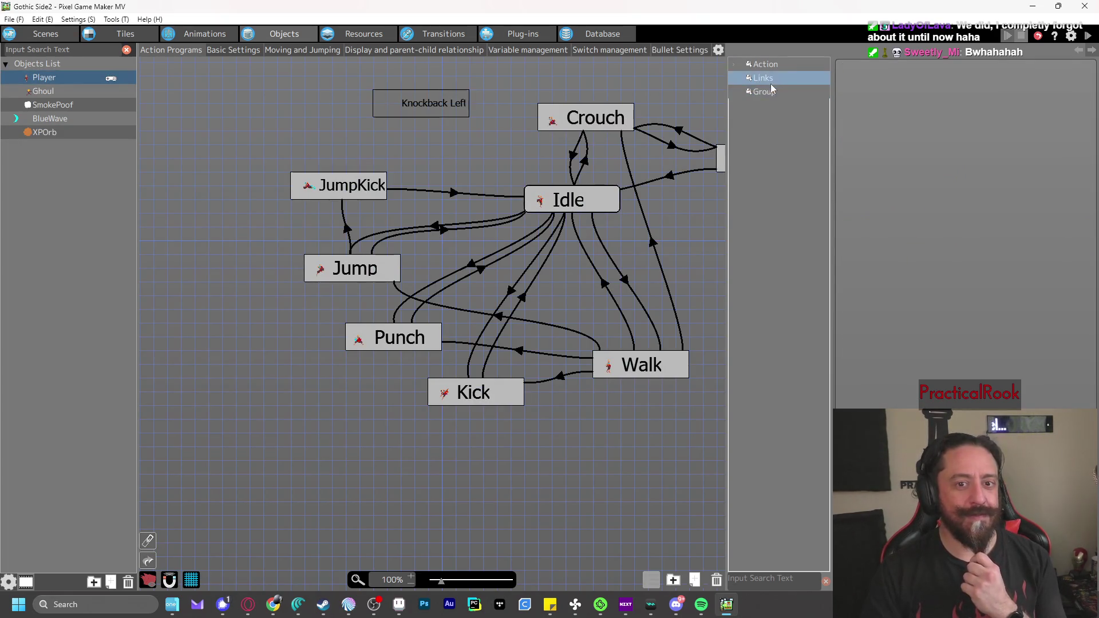
pyautogui.click(239, 49)
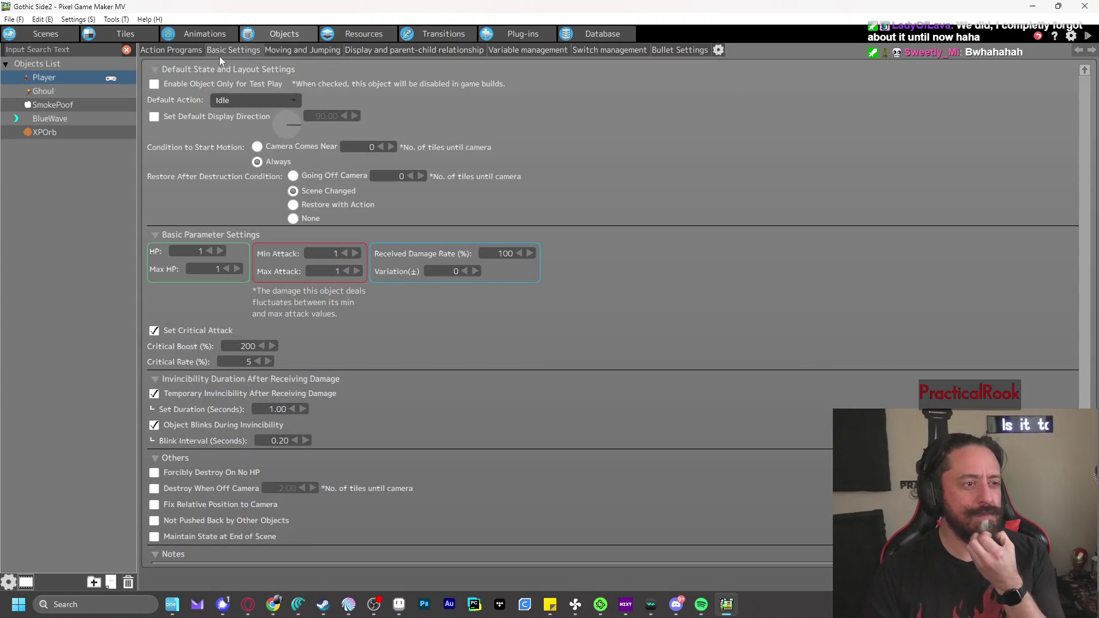
pyautogui.click(68, 132)
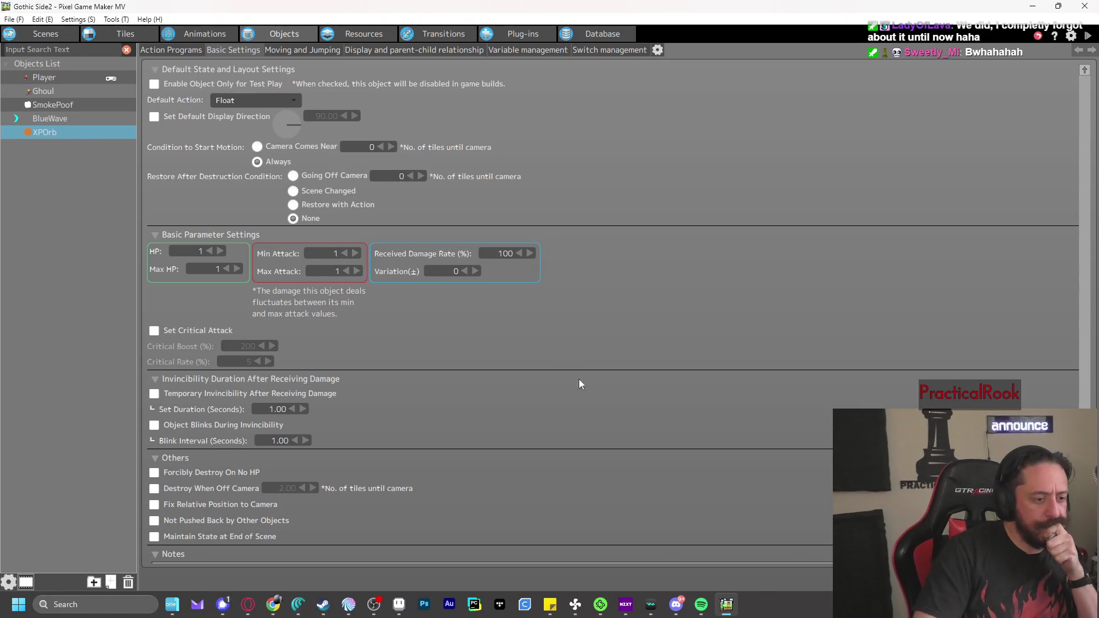
# Return to XPOrb's action program and view its small orange orb image resource
pyautogui.click(188, 53)
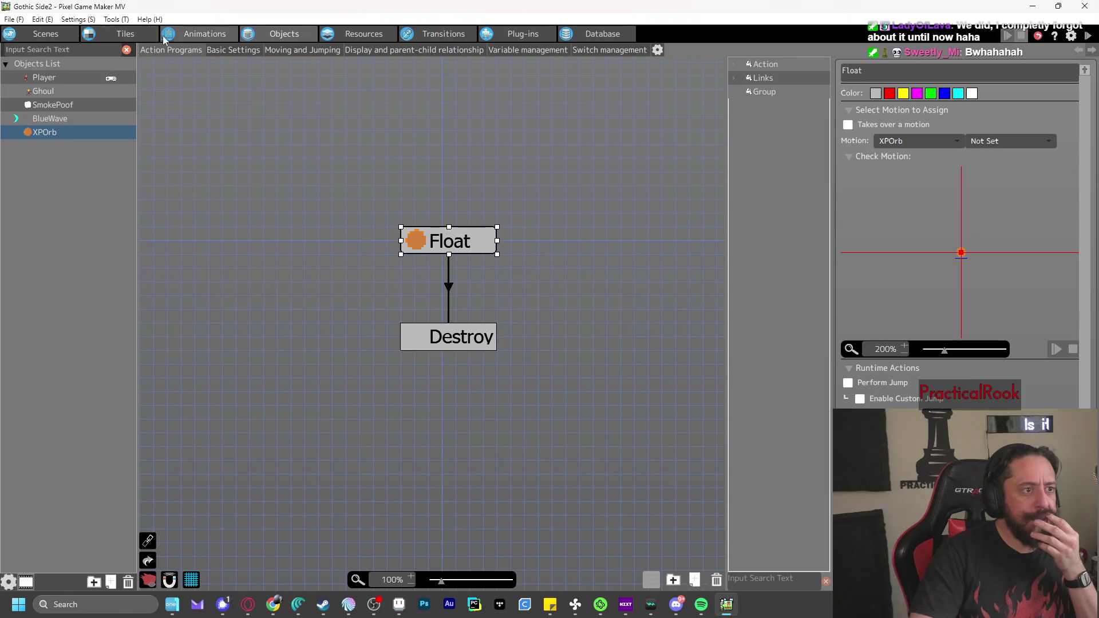
pyautogui.click(364, 36)
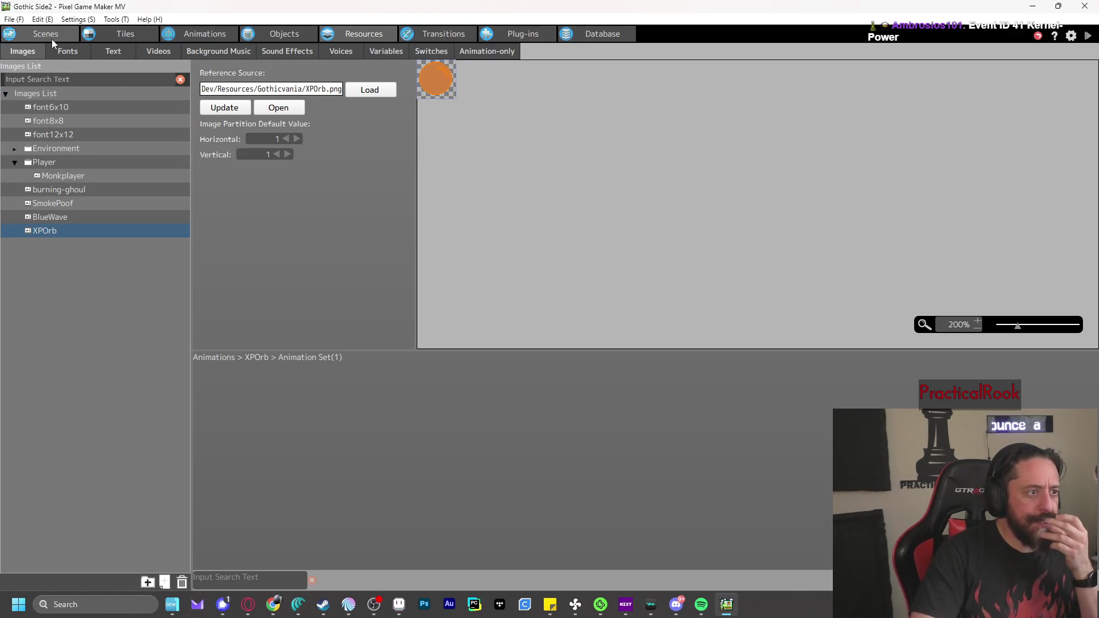
pyautogui.click(189, 36)
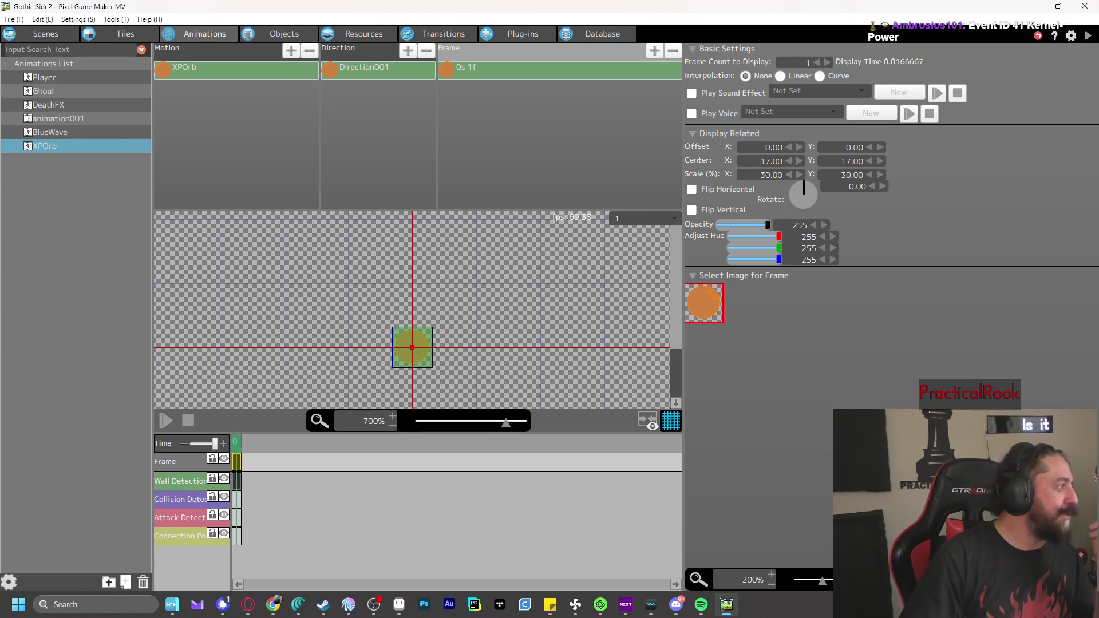
# Switch briefly to the web browser, then come back to the Objects editor
pyautogui.hotkey('alt', 'Tab')
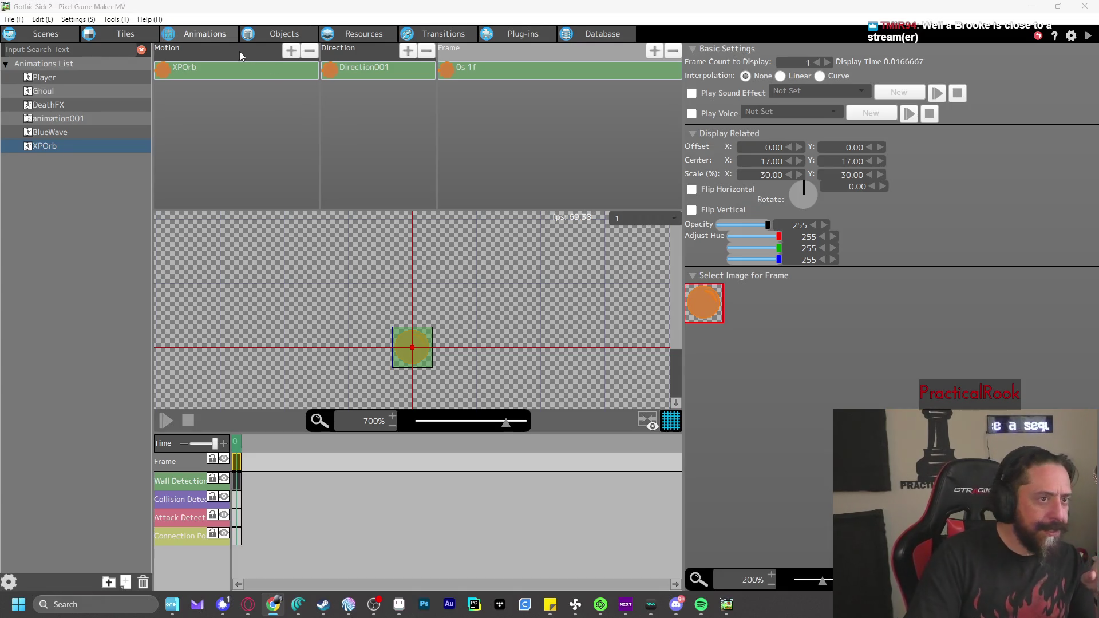
pyautogui.click(280, 33)
# In XPOrb's Object Settings, switch the object group to Enemy Group, confirm, then revert to Player Group
pyautogui.rightClick(62, 135)
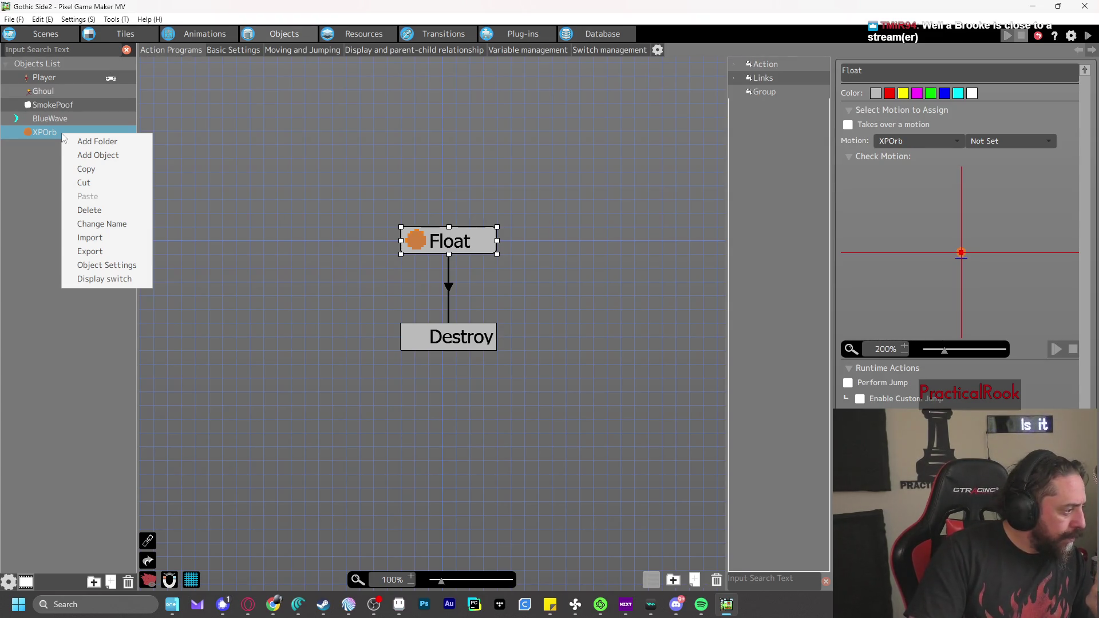
pyautogui.click(126, 265)
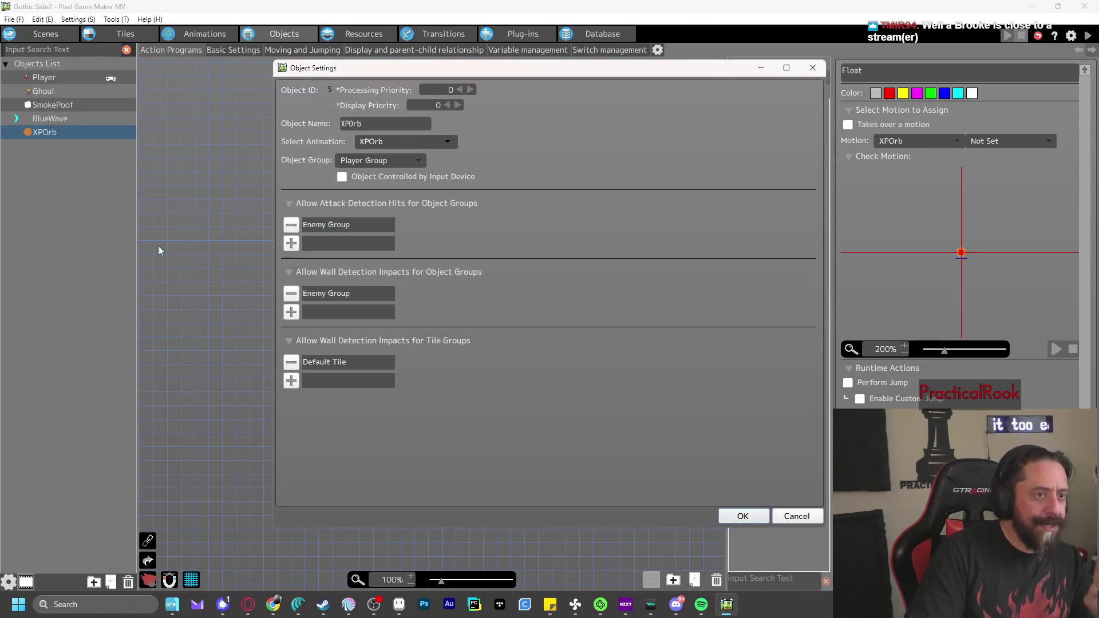
pyautogui.click(399, 162)
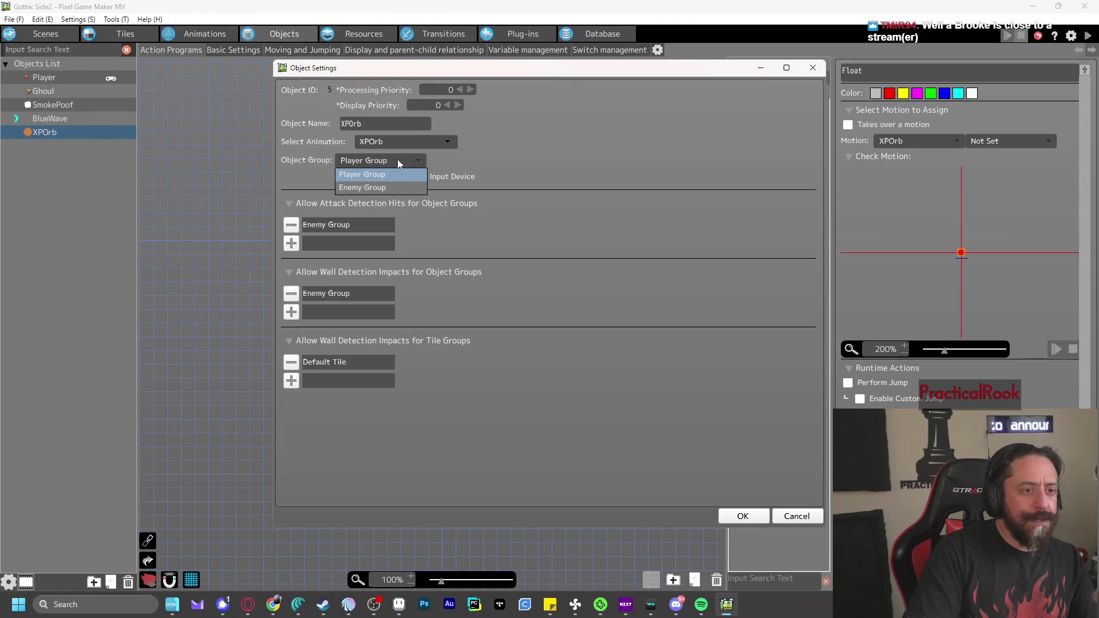
pyautogui.click(380, 189)
pyautogui.click(538, 337)
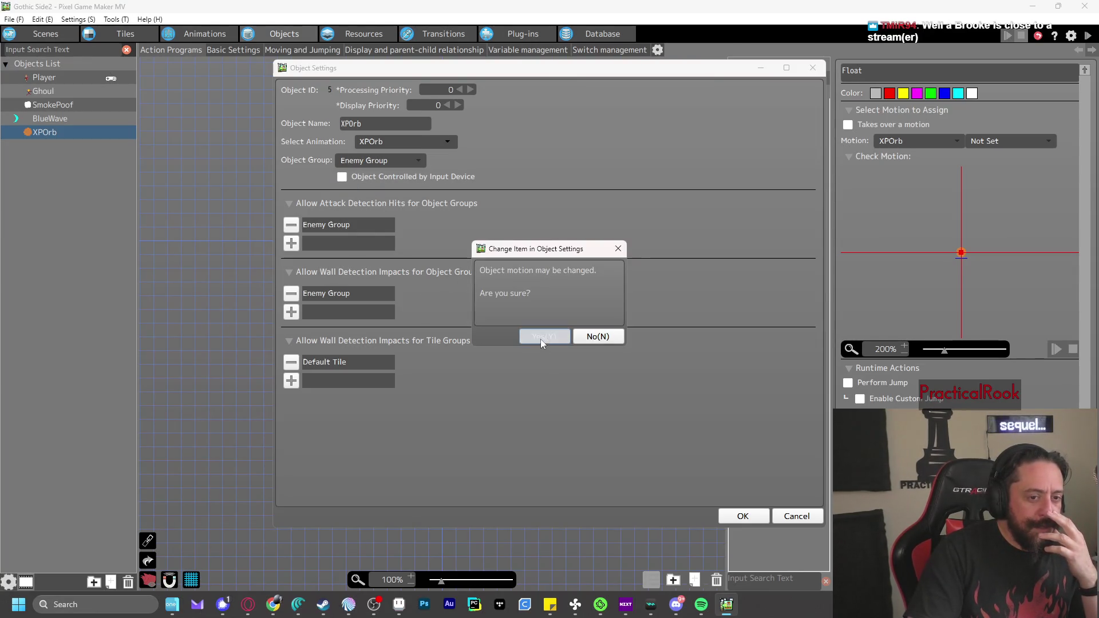
pyautogui.click(394, 162)
pyautogui.click(394, 178)
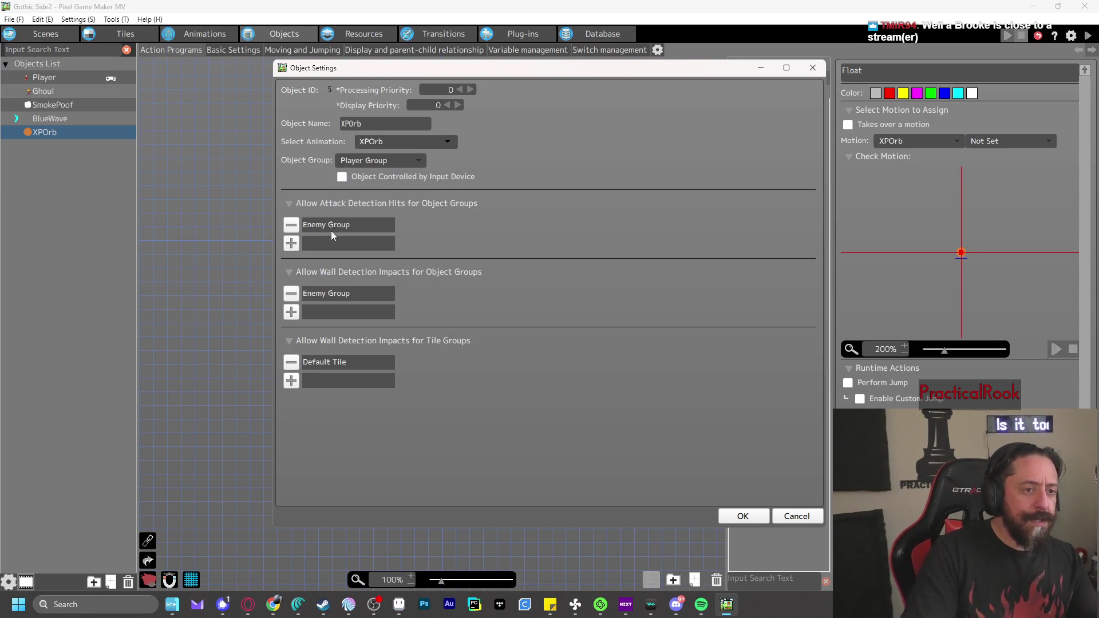
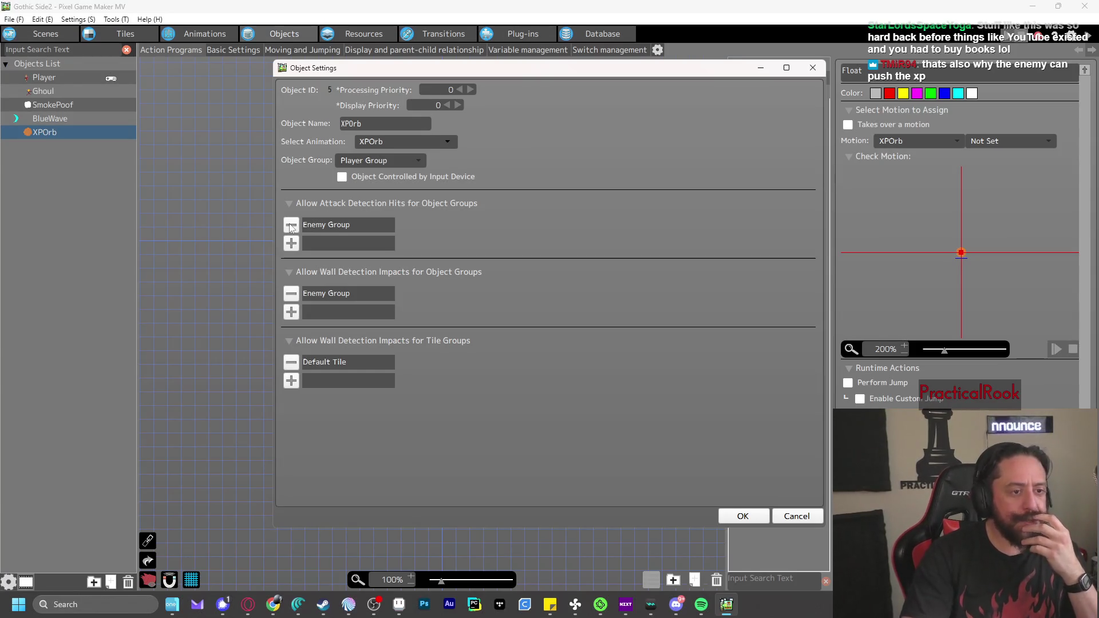
# Drop Enemy Group and Default Tile from XPOrb's collisions and add Player Group for wall impacts
pyautogui.click(291, 226)
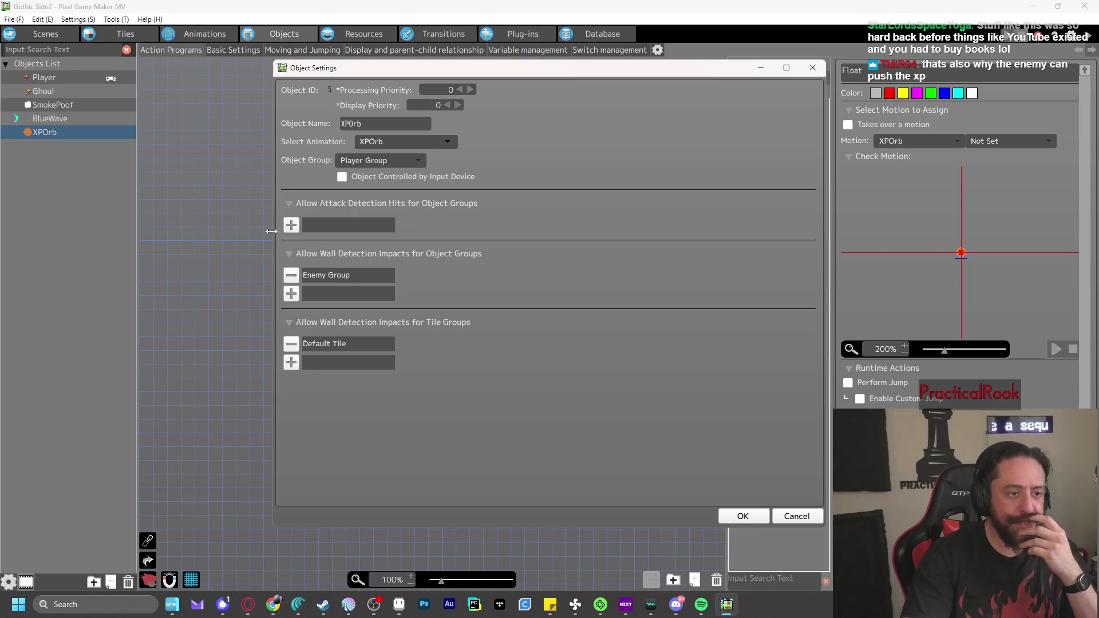
pyautogui.click(292, 277)
pyautogui.click(293, 278)
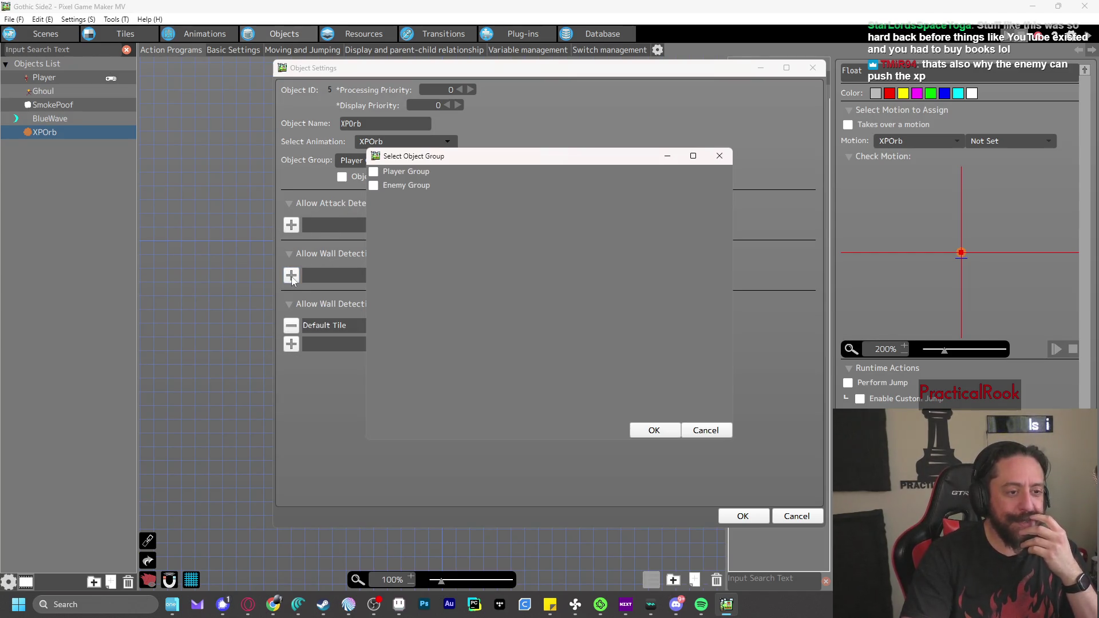
pyautogui.click(401, 172)
pyautogui.click(654, 430)
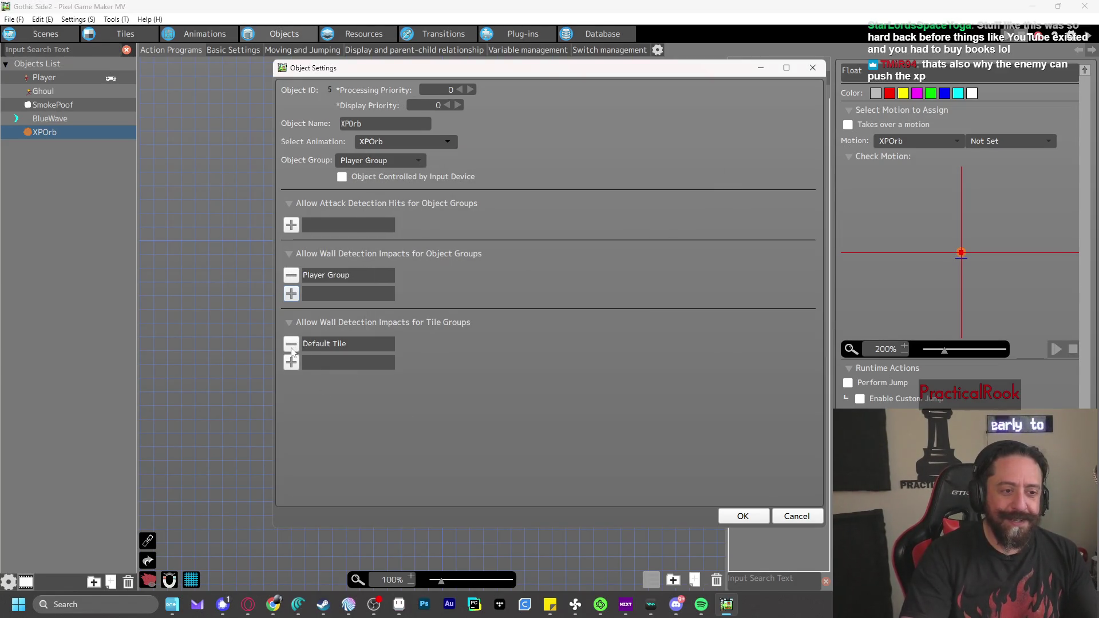
pyautogui.click(292, 344)
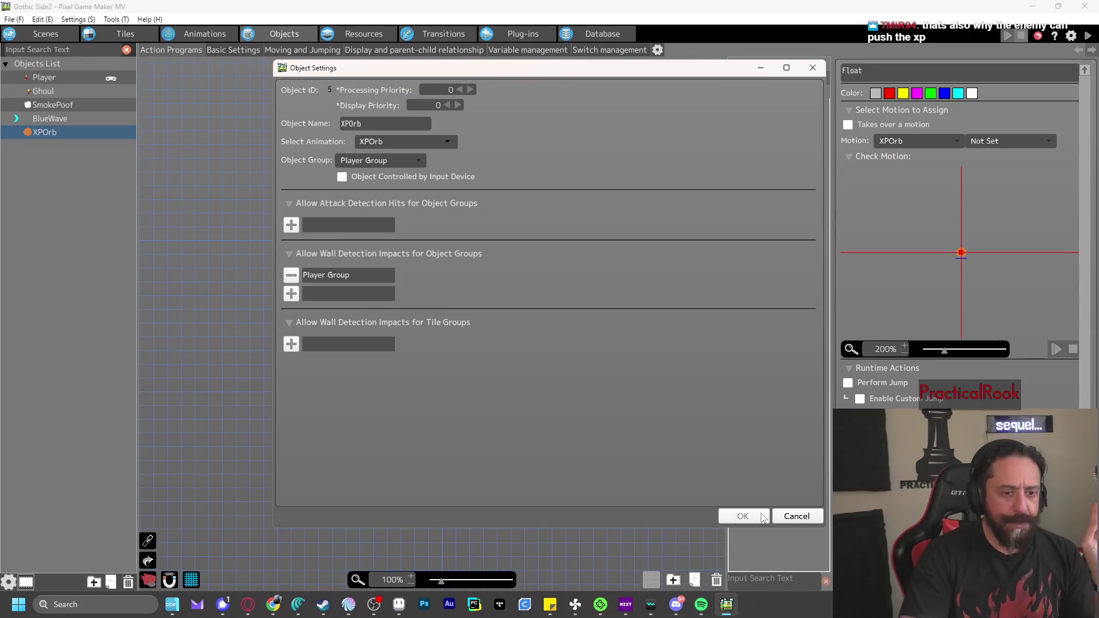
pyautogui.click(754, 517)
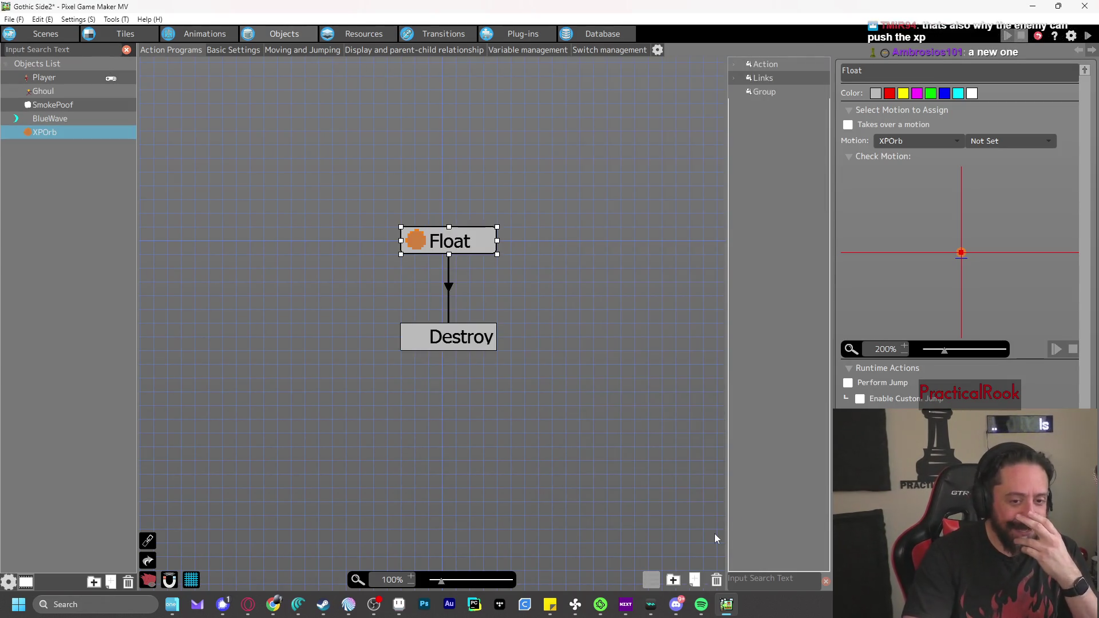
pyautogui.click(1087, 36)
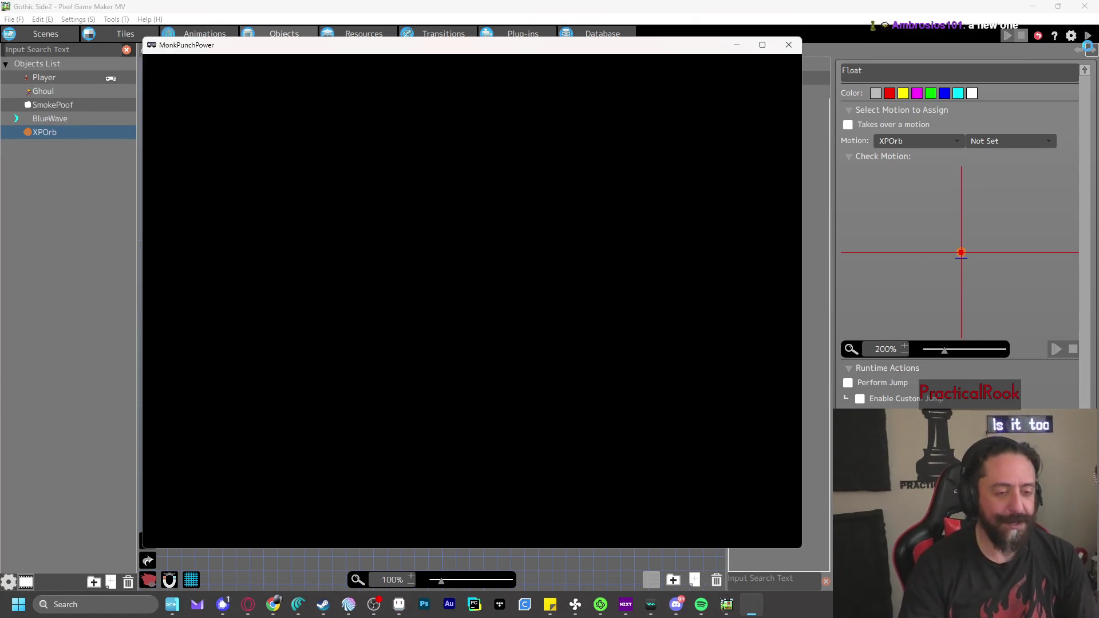
pyautogui.press('z')
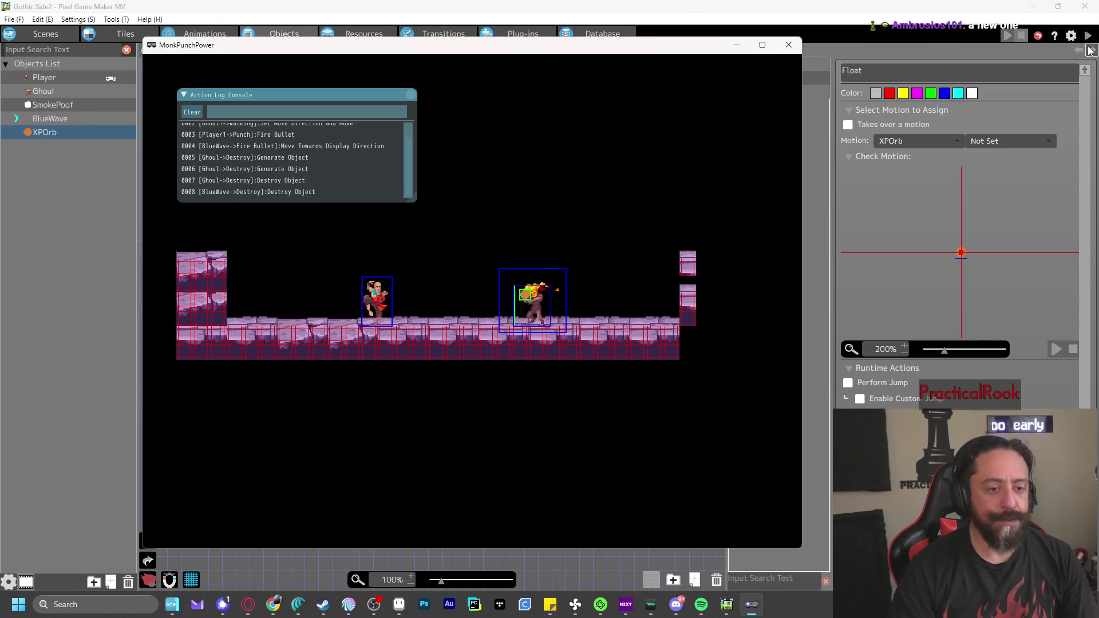
pyautogui.press('Right')
pyautogui.press('Right')
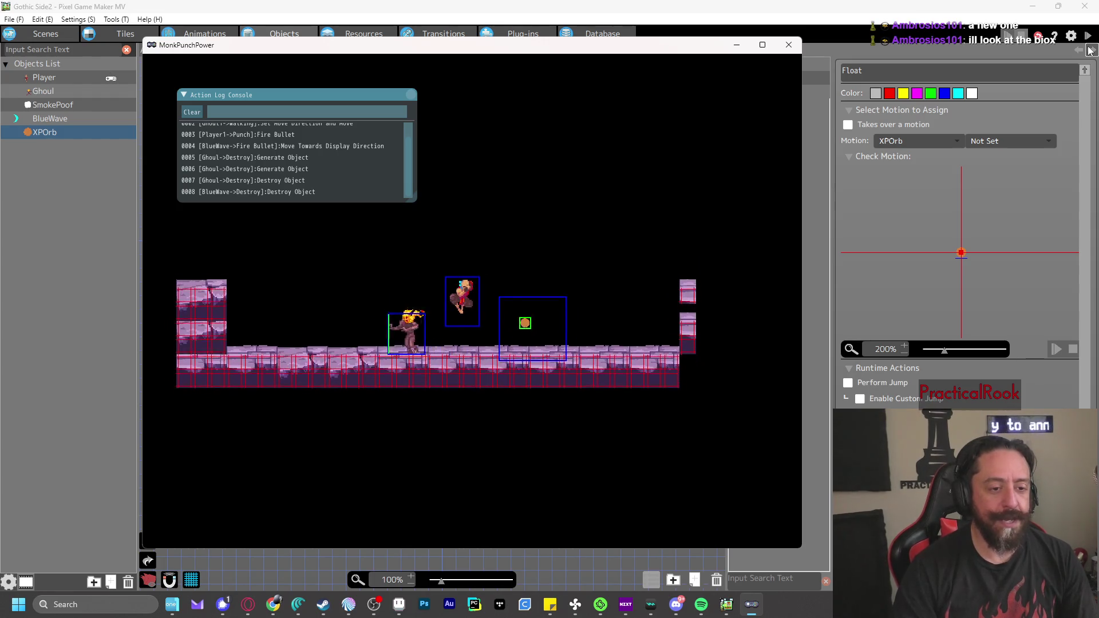
pyautogui.press('Right')
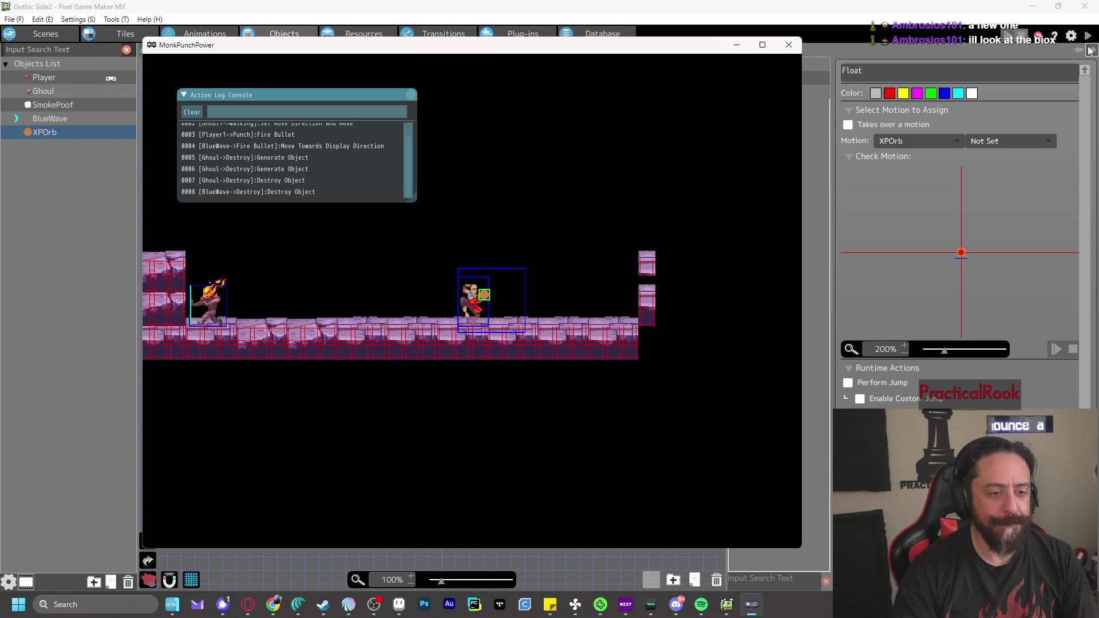
pyautogui.press('Right')
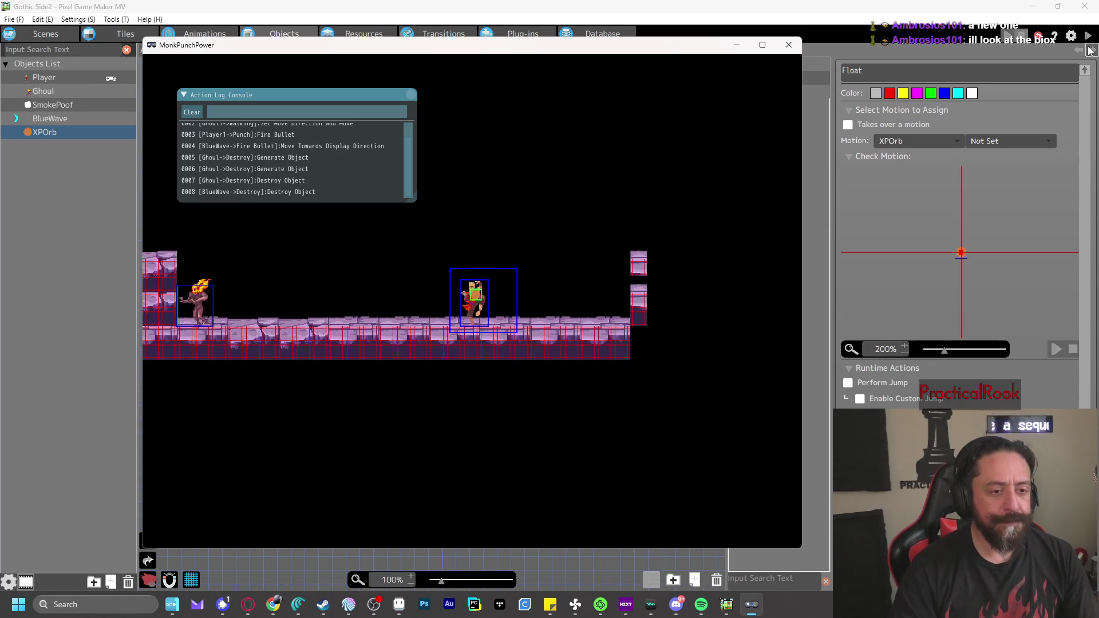
pyautogui.press('x')
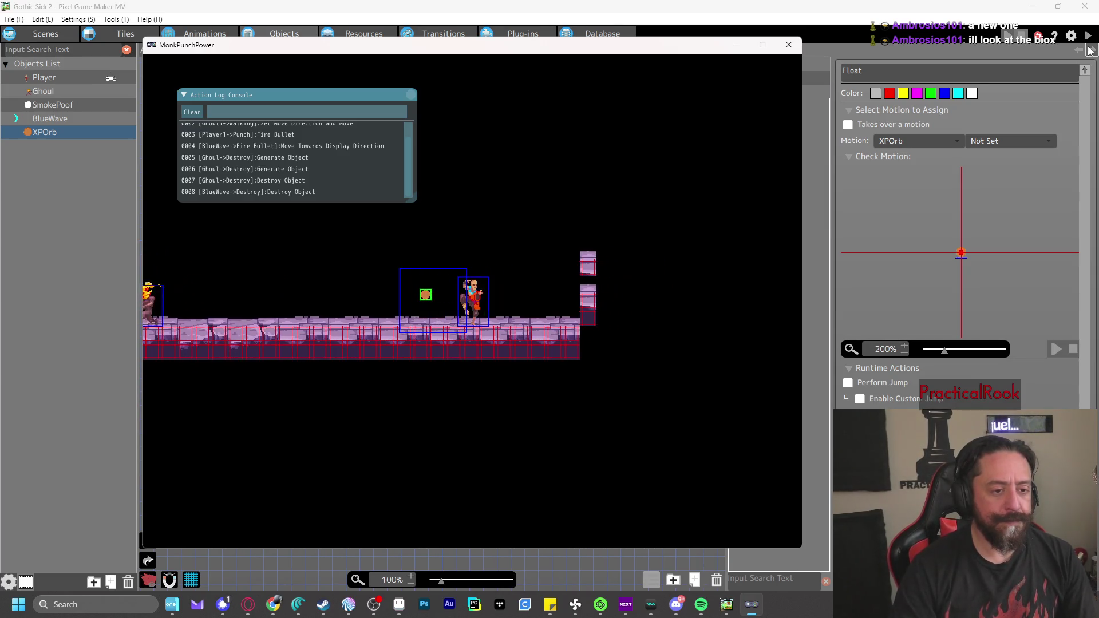
pyautogui.press('Left')
pyautogui.press('Left')
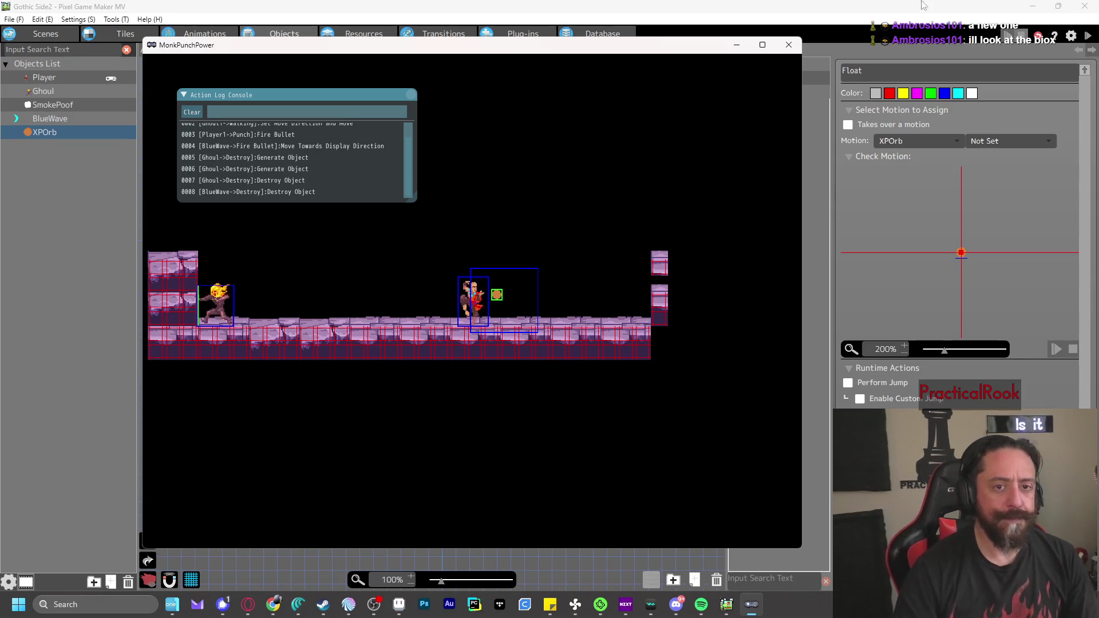
pyautogui.click(801, 49)
pyautogui.rightClick(48, 135)
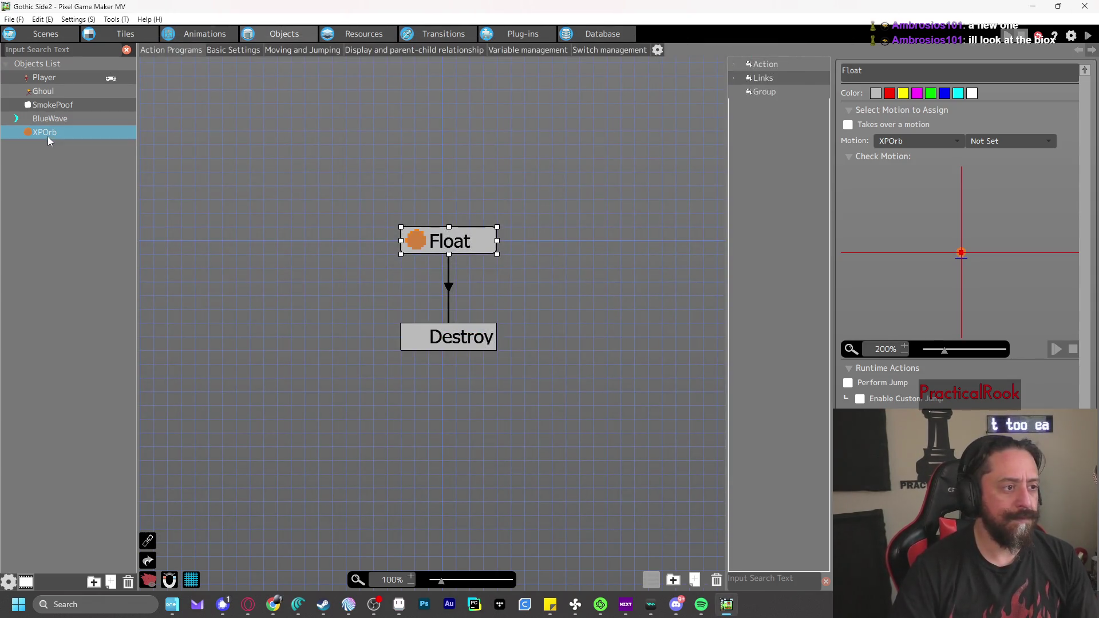
# Restore Default Tile for XPOrb's wall impacts, add Player Group for attack hits, and start a test play
pyautogui.click(112, 270)
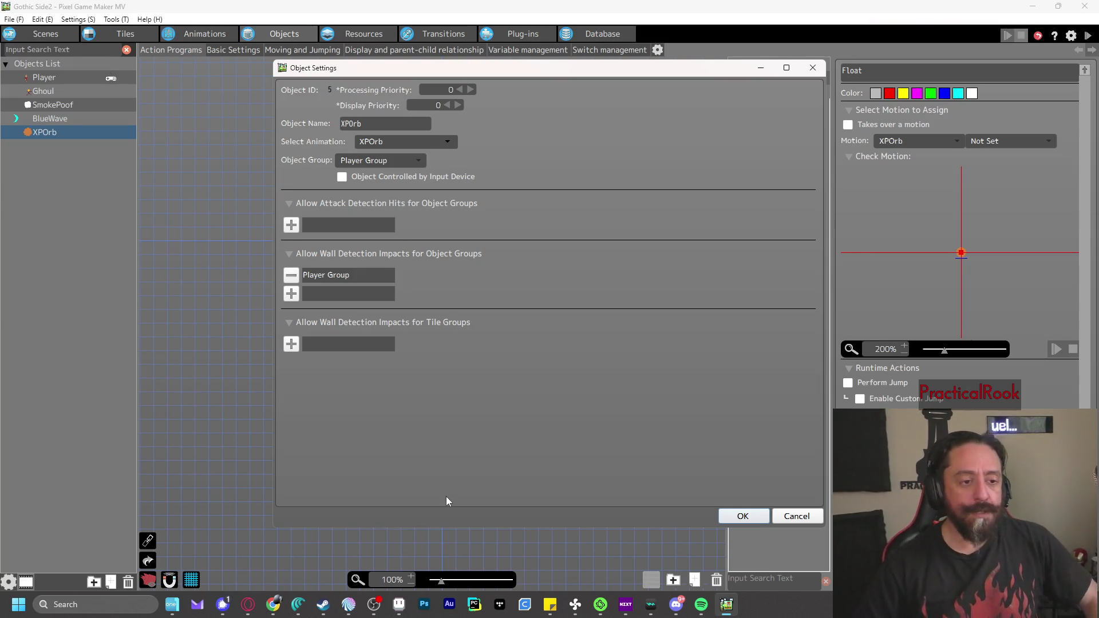
pyautogui.click(291, 344)
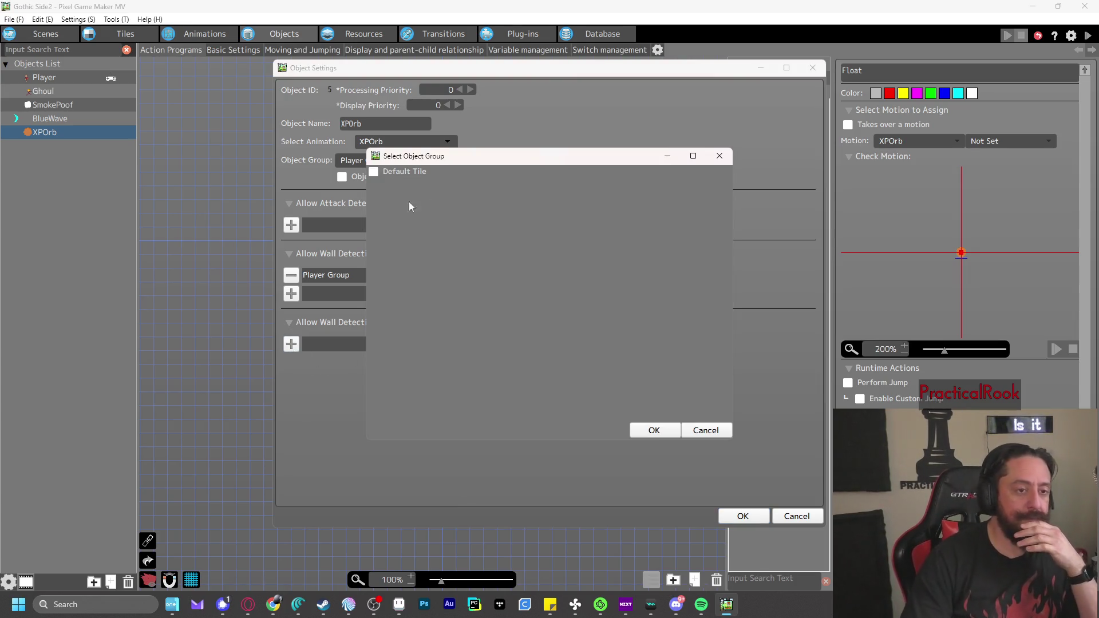
pyautogui.click(652, 432)
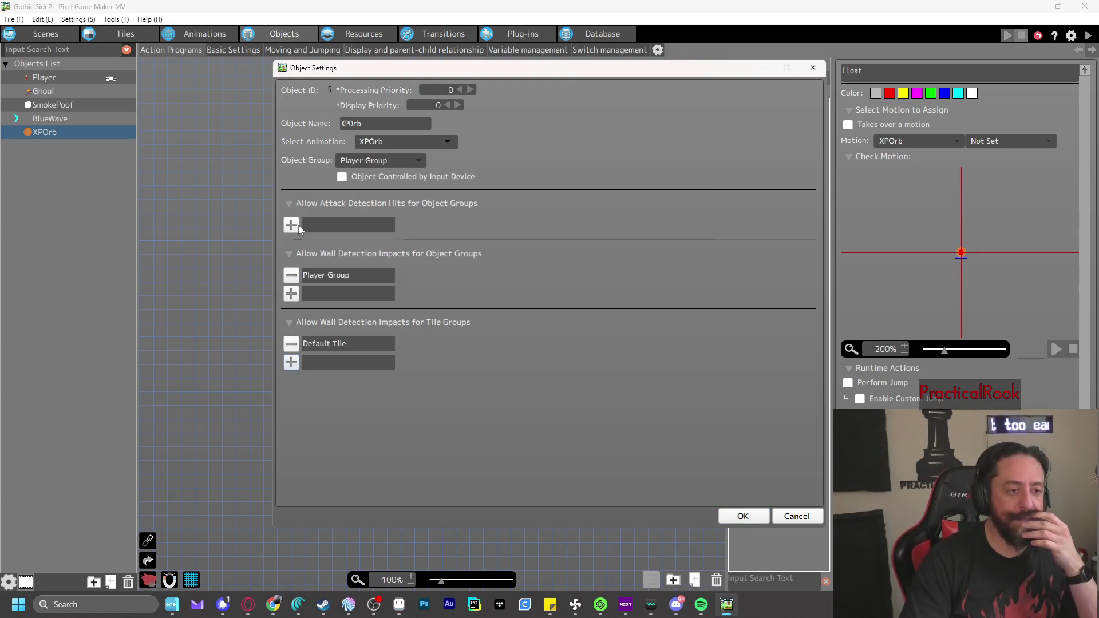
pyautogui.click(291, 225)
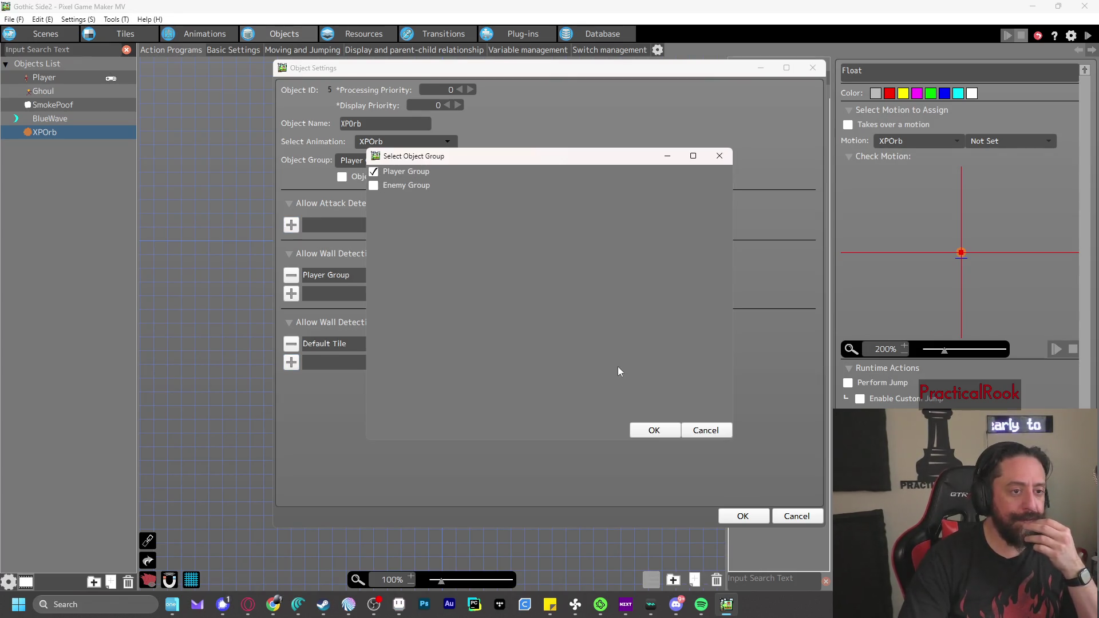
pyautogui.click(653, 432)
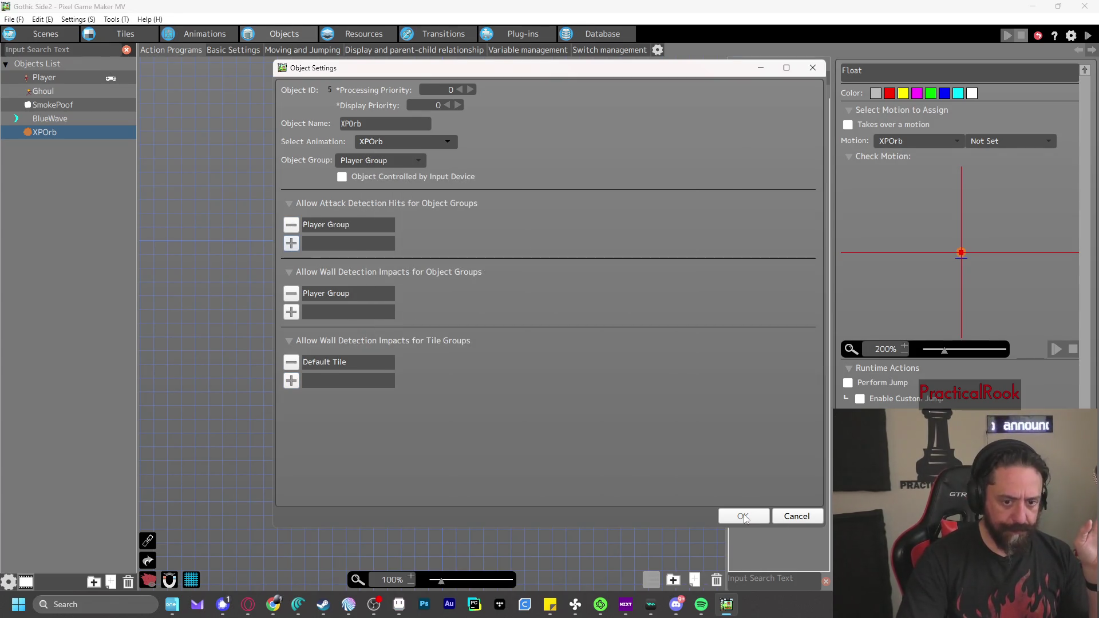
pyautogui.click(744, 516)
pyautogui.click(1088, 35)
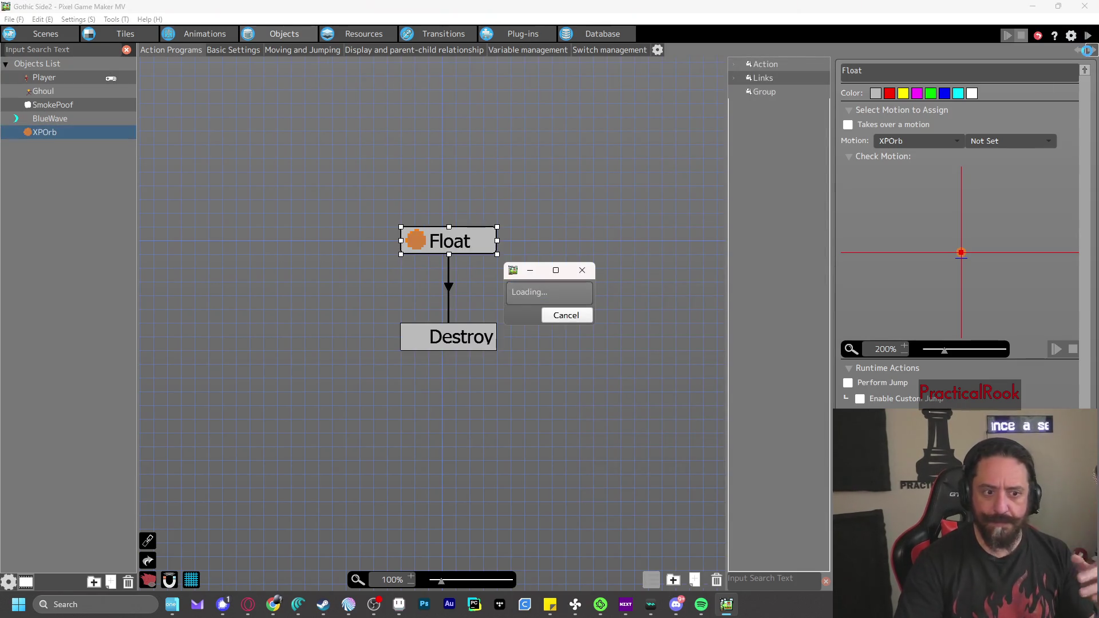
pyautogui.press('Right')
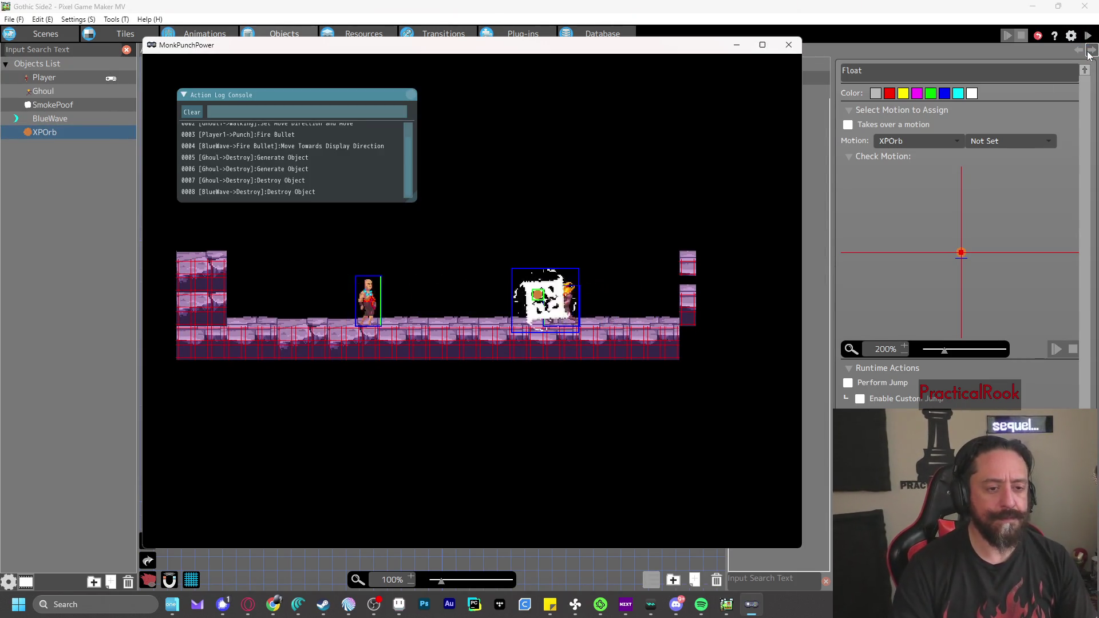
pyautogui.press('z')
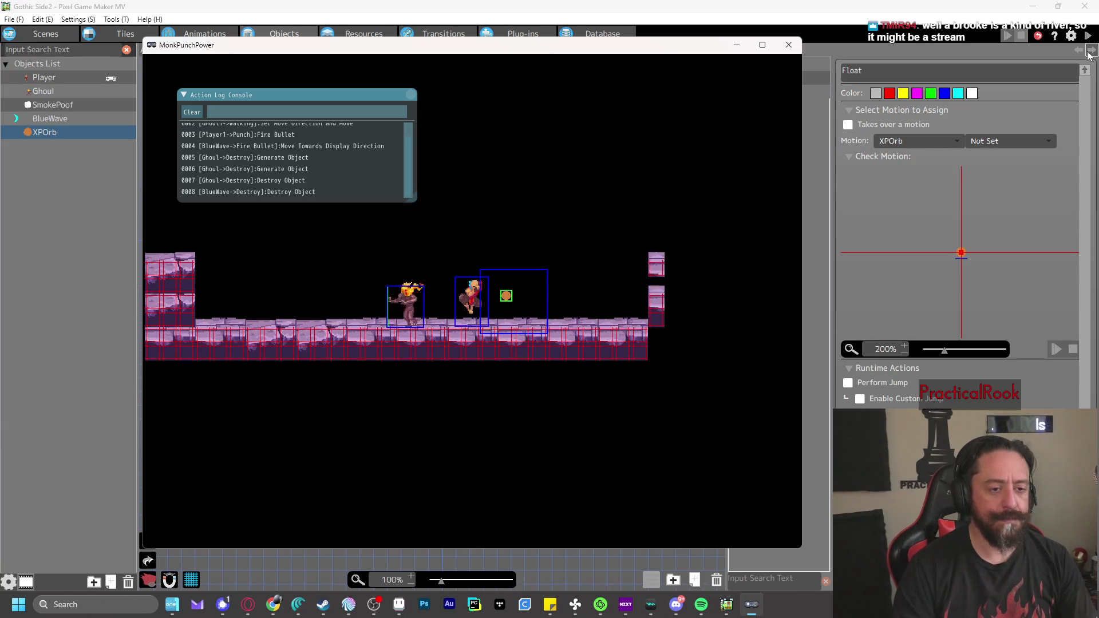
pyautogui.press('x')
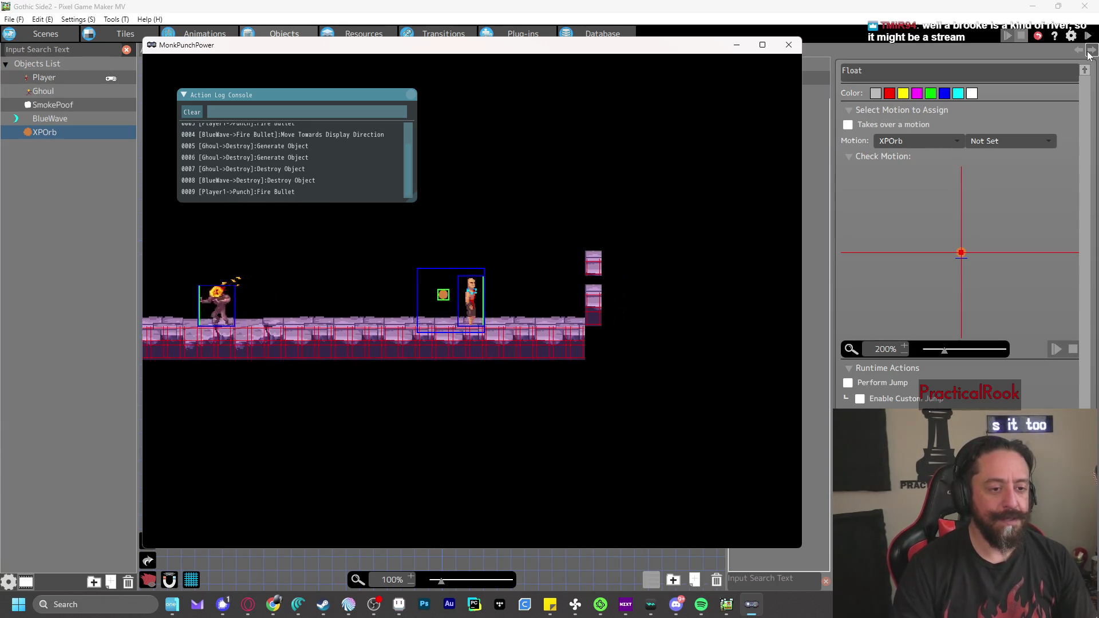
pyautogui.press('x')
pyautogui.press('x')
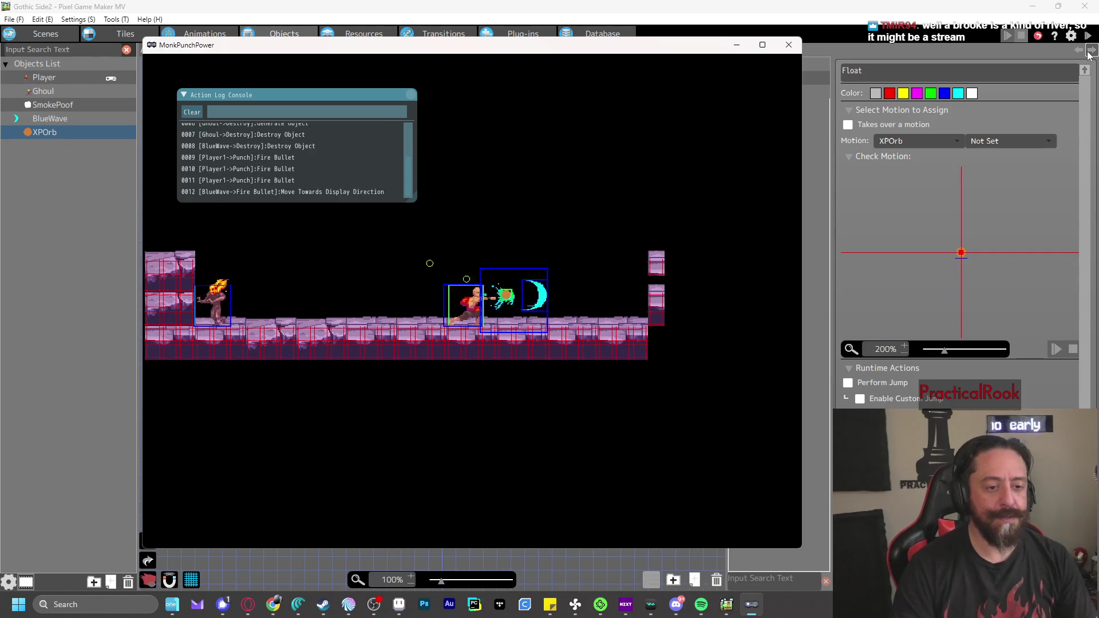
pyautogui.press('Left')
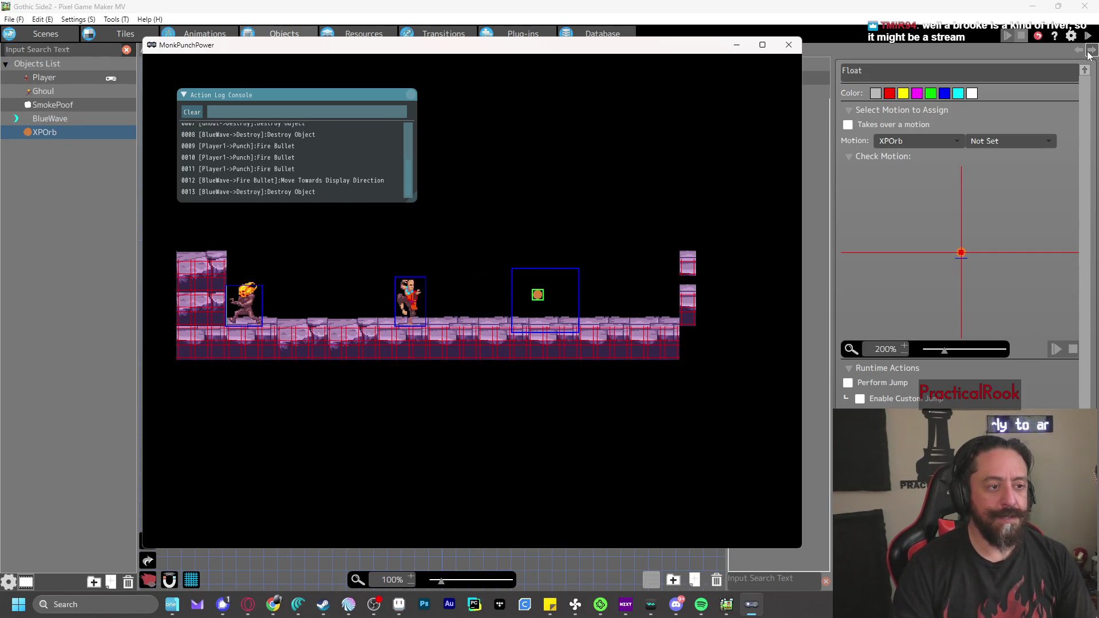
pyautogui.press('x')
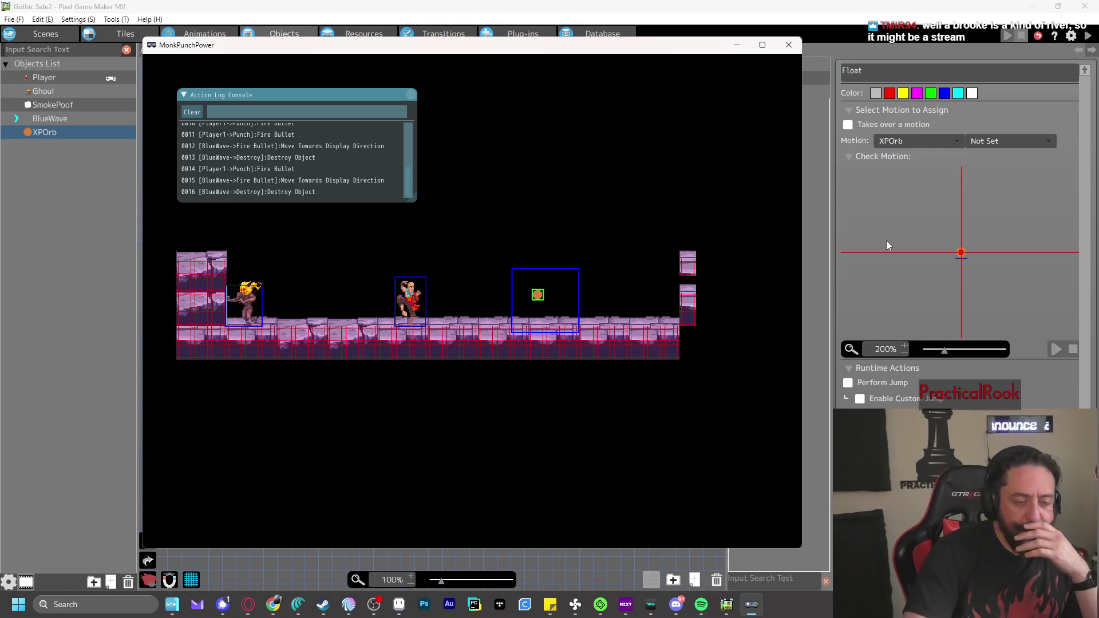
pyautogui.click(788, 45)
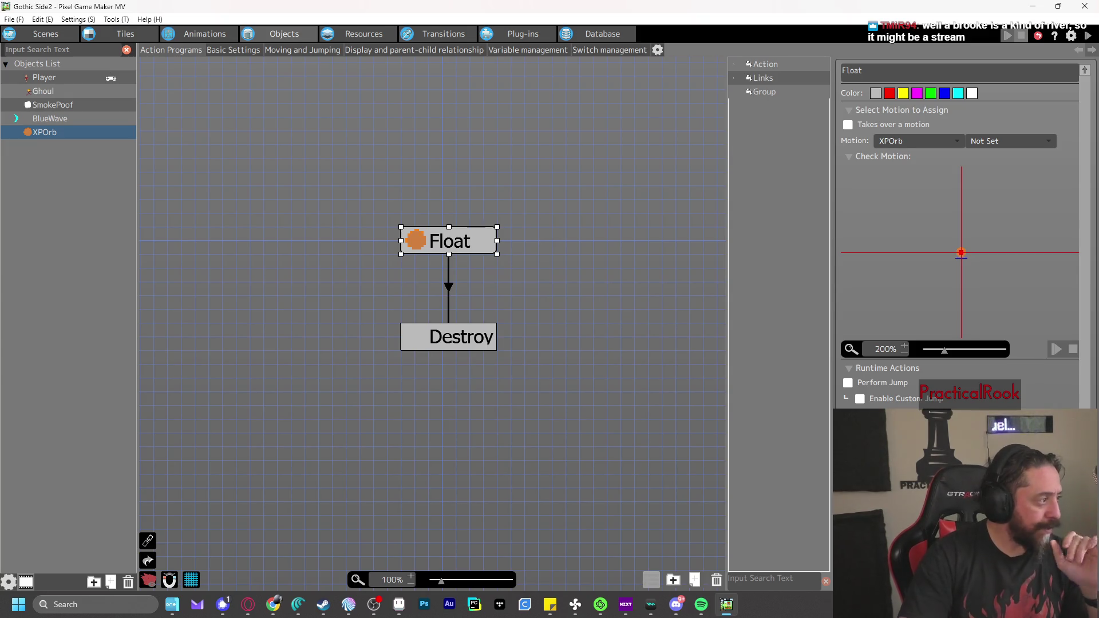
# Change XPOrb's object group to Enemy Group and apply the settings
pyautogui.rightClick(40, 136)
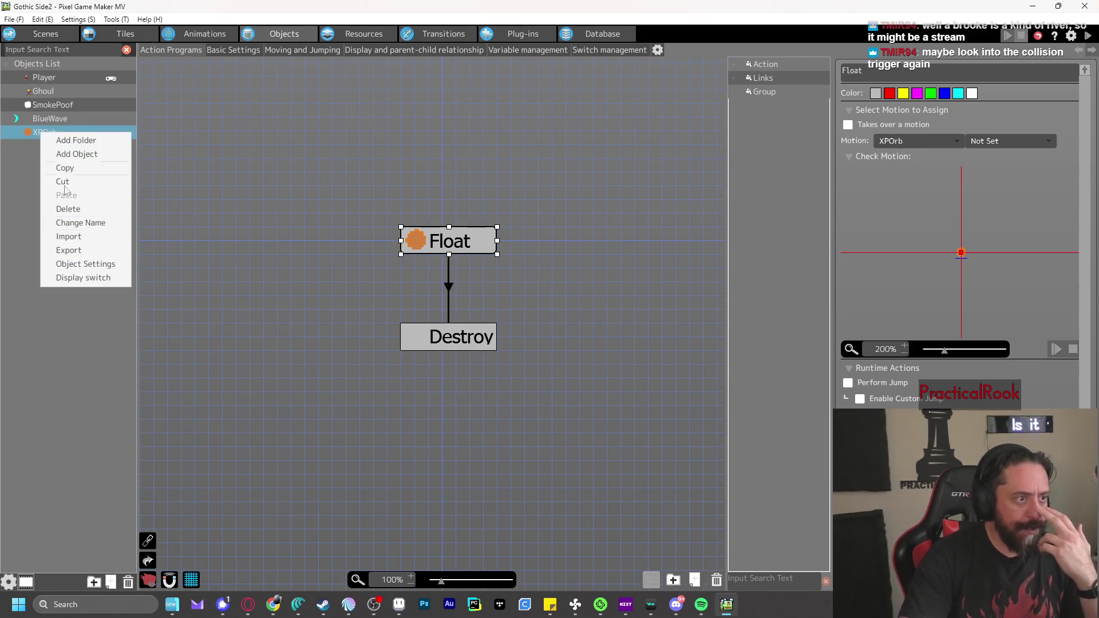
pyautogui.click(84, 266)
pyautogui.click(408, 161)
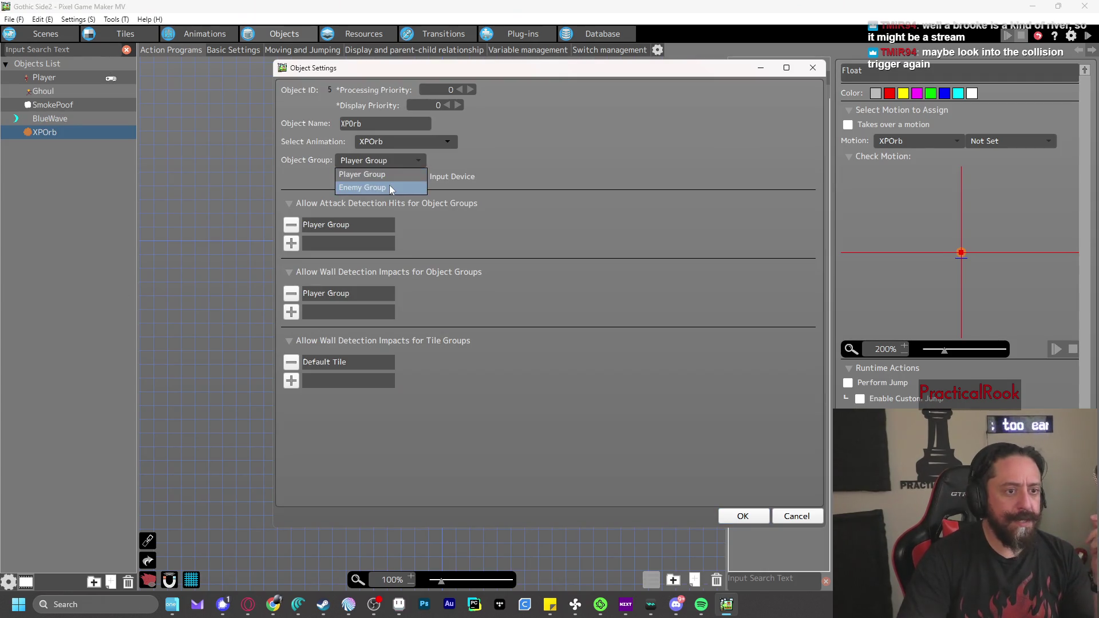
pyautogui.click(392, 186)
pyautogui.click(544, 341)
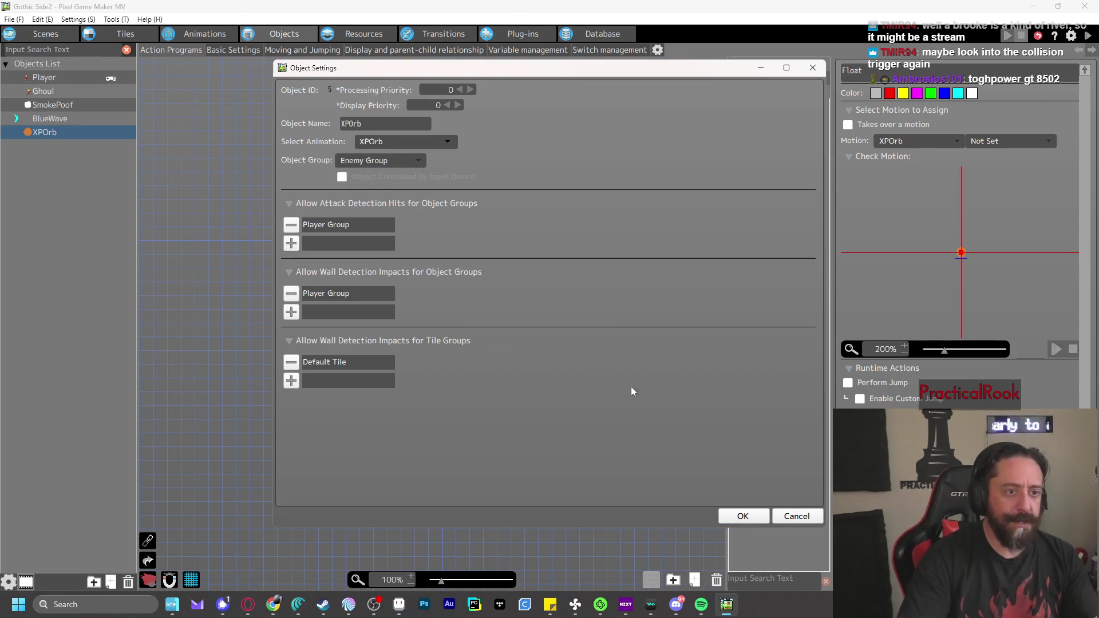
pyautogui.click(742, 516)
# Playtest by moving, jumping and punching a blue wave, then close the game window
pyautogui.click(1091, 38)
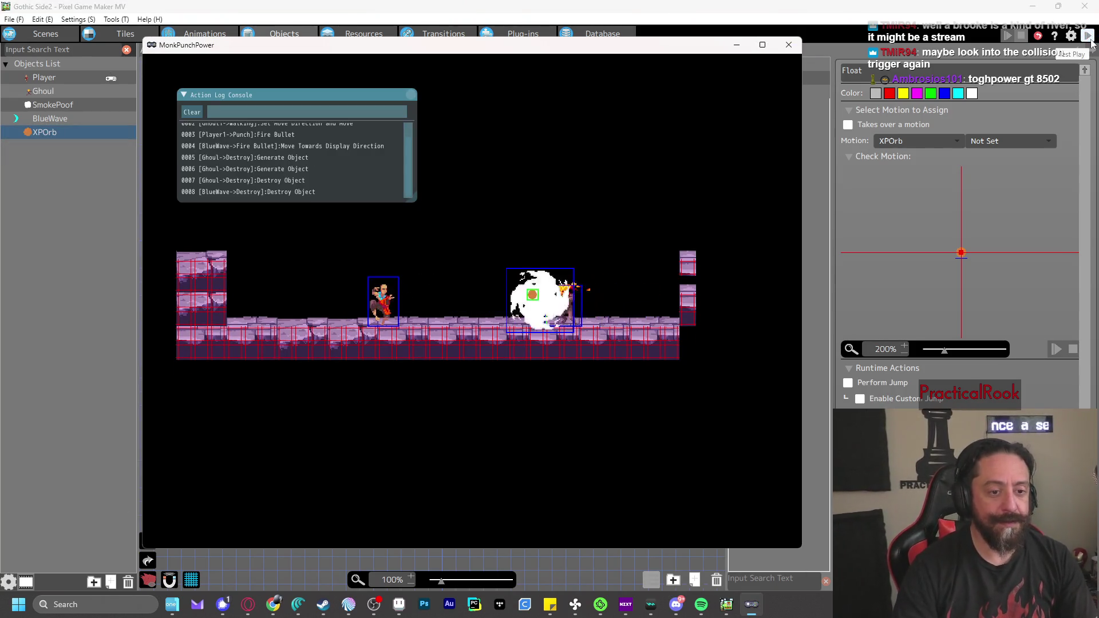
pyautogui.press('Right')
pyautogui.press('Right')
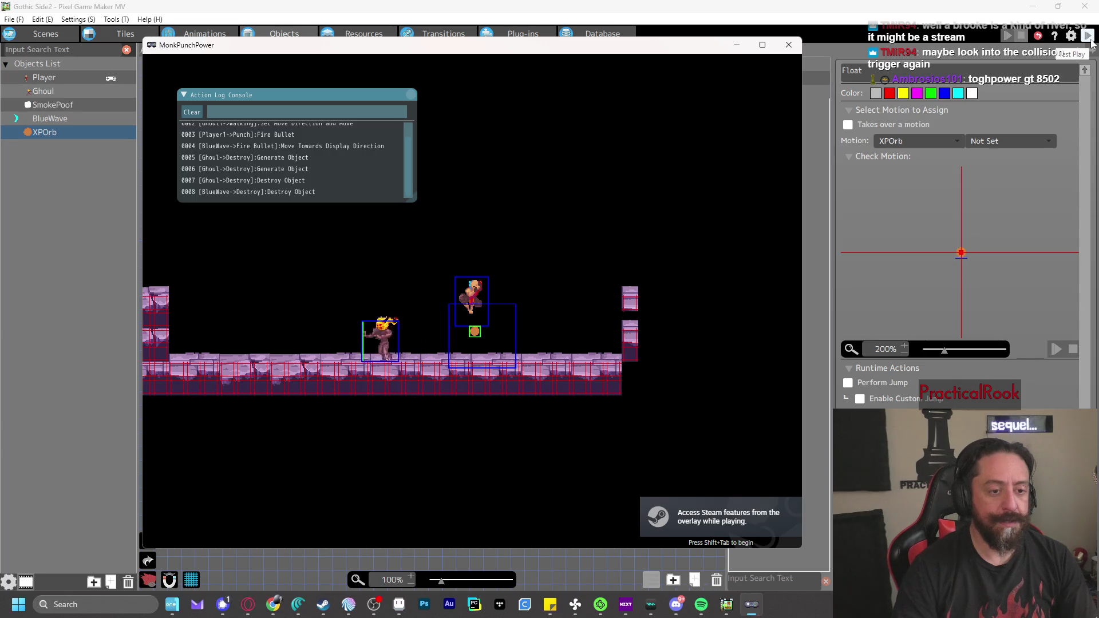
pyautogui.press('Left')
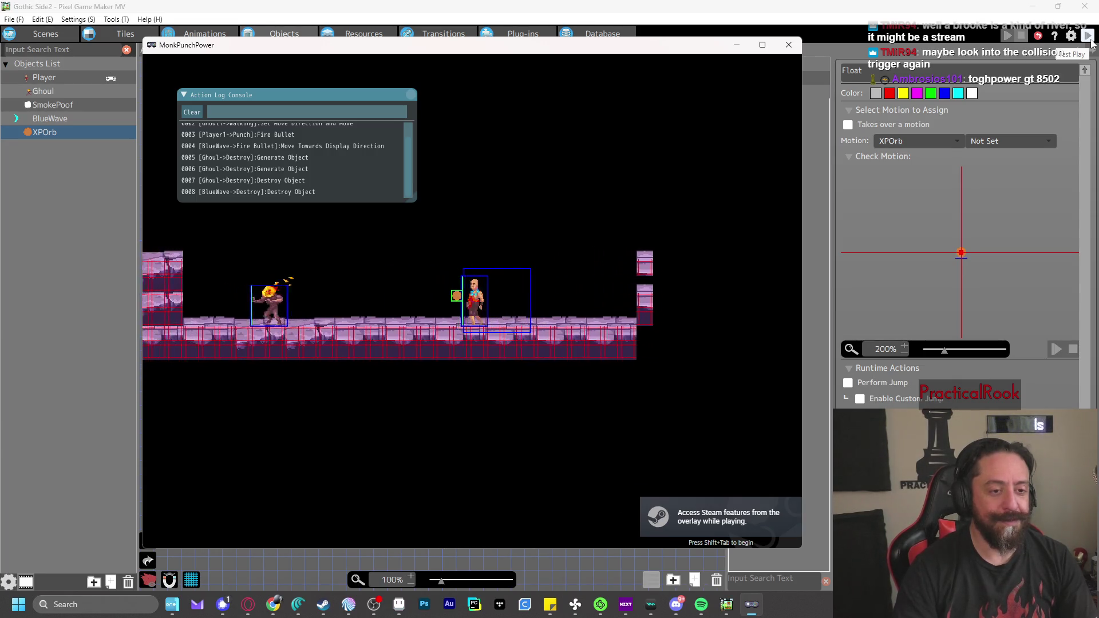
pyautogui.press('space')
pyautogui.press('Right')
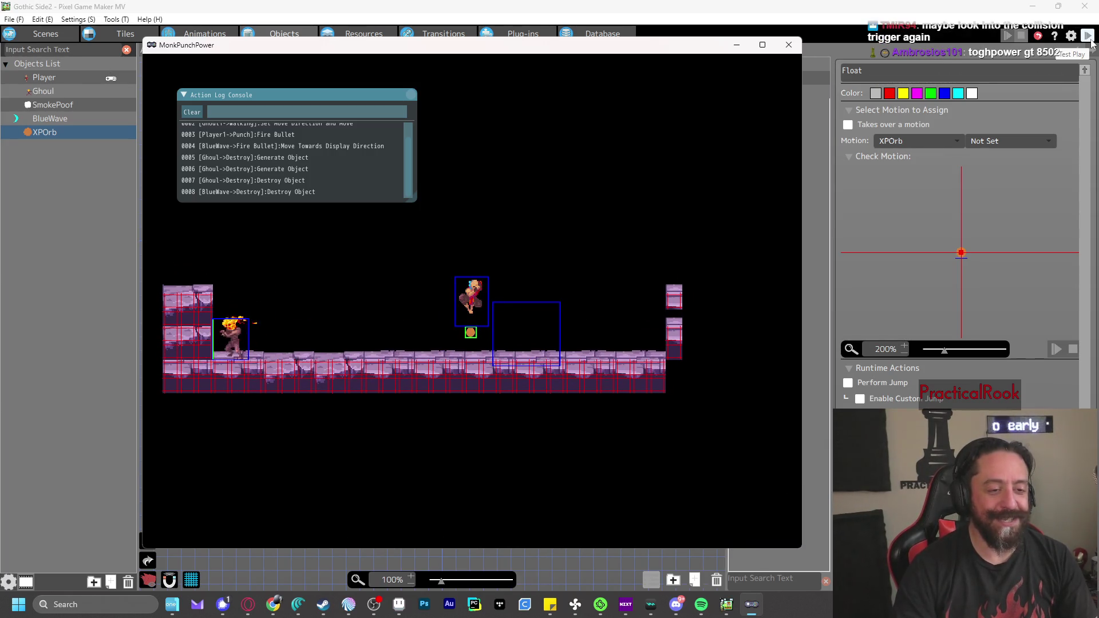
pyautogui.press('Left')
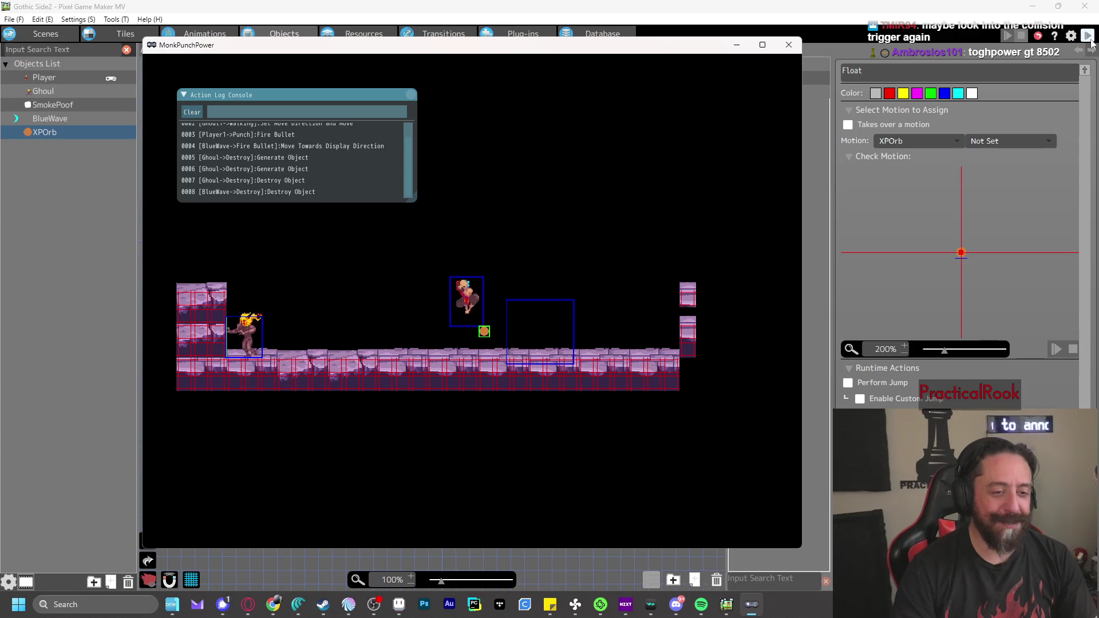
pyautogui.press('x')
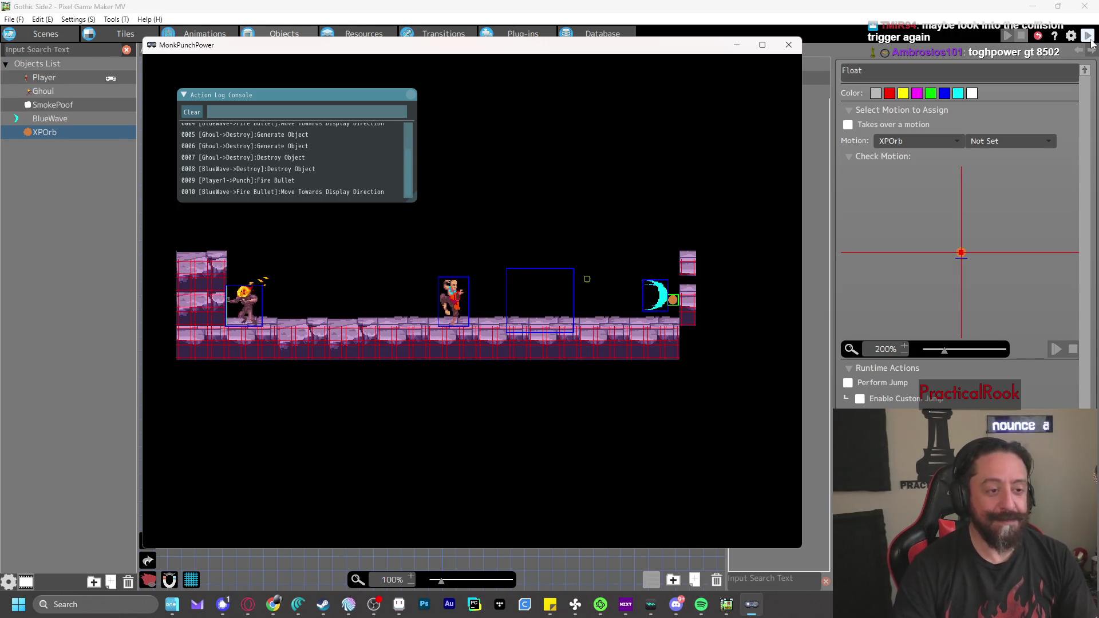
pyautogui.click(790, 45)
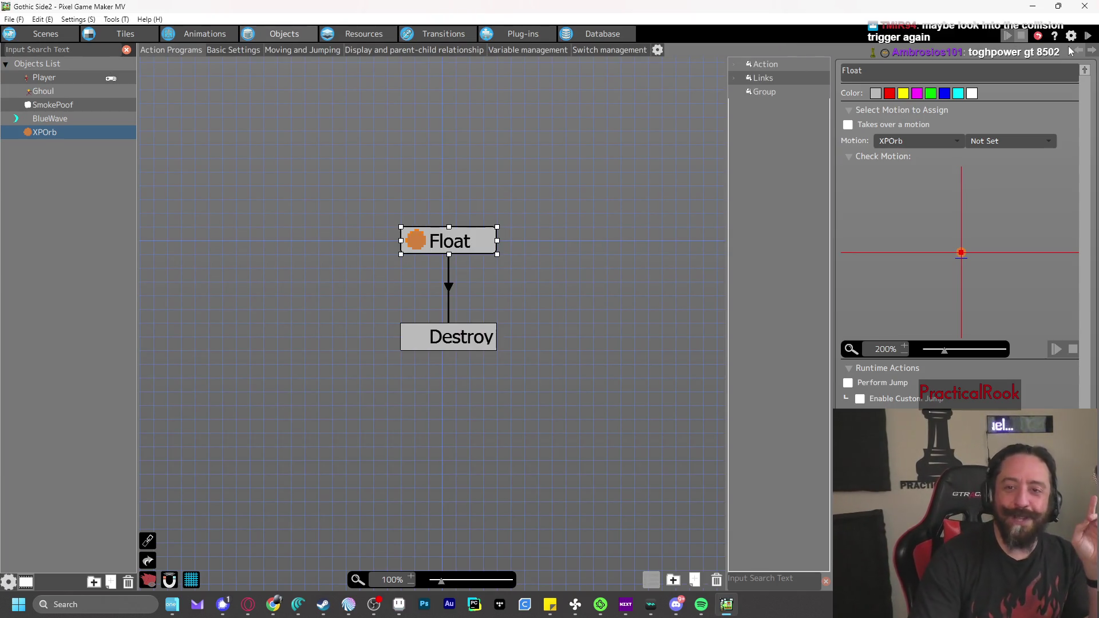
# Change XPOrb's object group to Player Group and apply the settings
pyautogui.rightClick(60, 138)
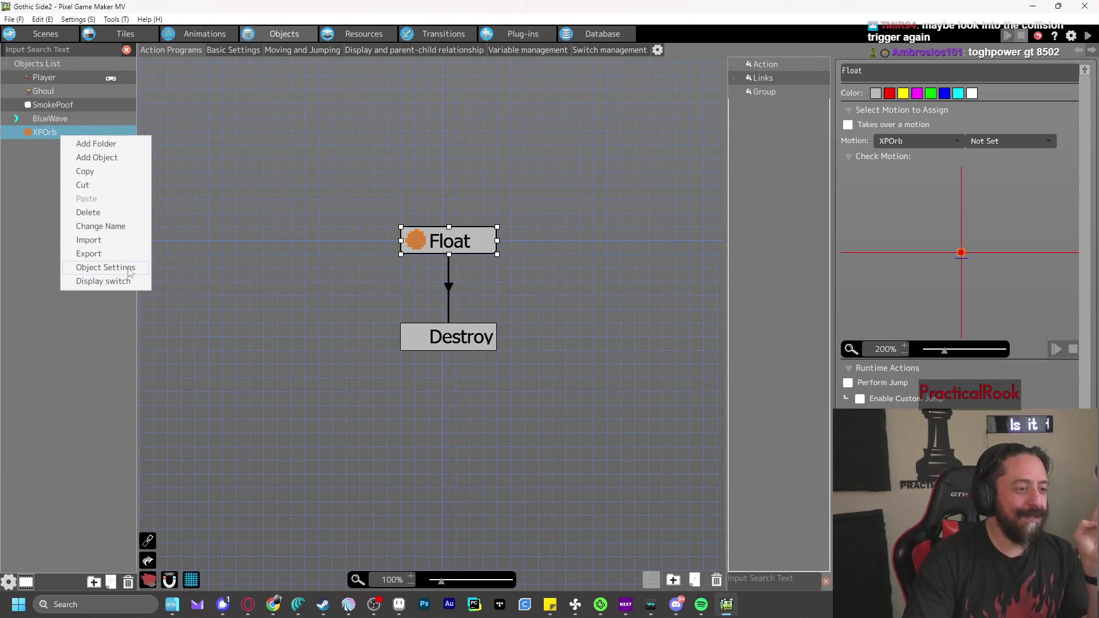
pyautogui.click(133, 271)
pyautogui.click(367, 161)
pyautogui.click(362, 174)
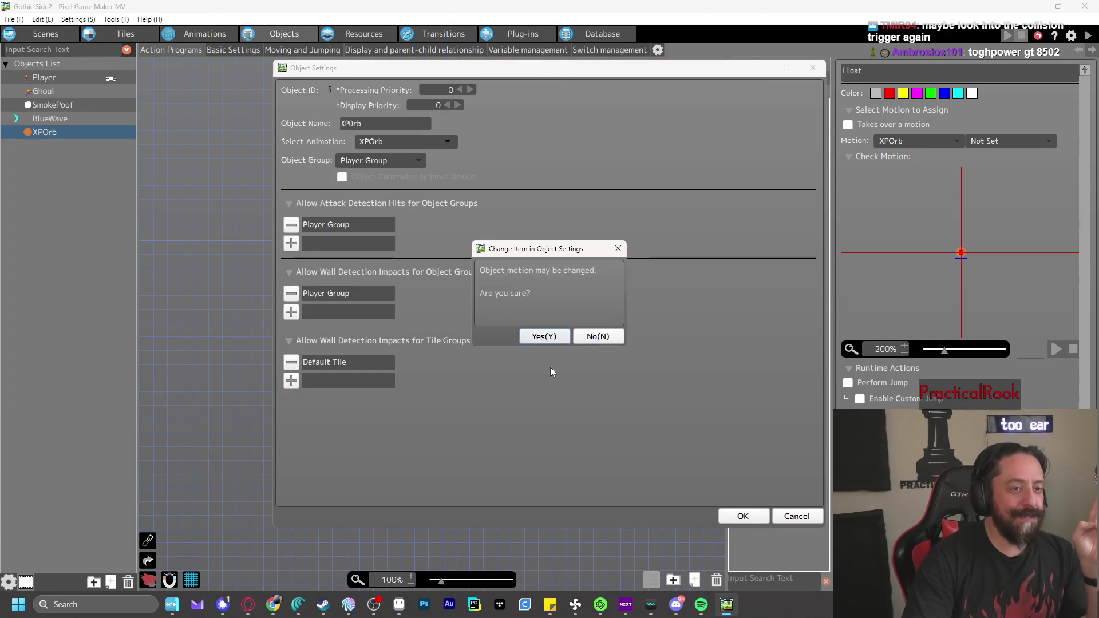
pyautogui.click(544, 337)
pyautogui.click(735, 518)
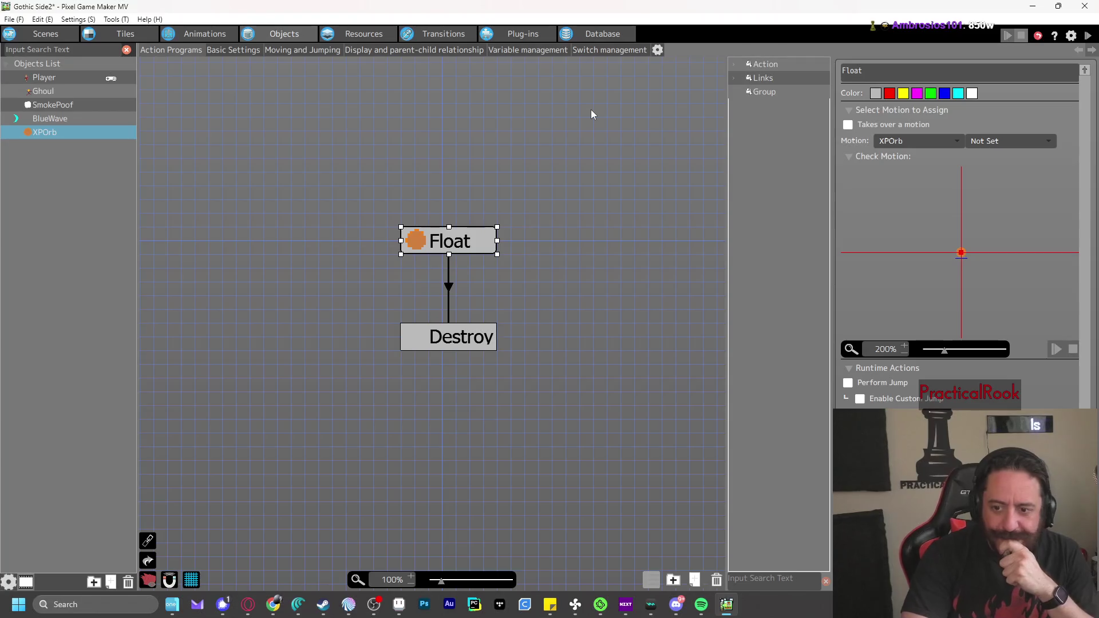
# Switch the Float→Destroy collision condition to target a specific object instead of a group
pyautogui.click(445, 290)
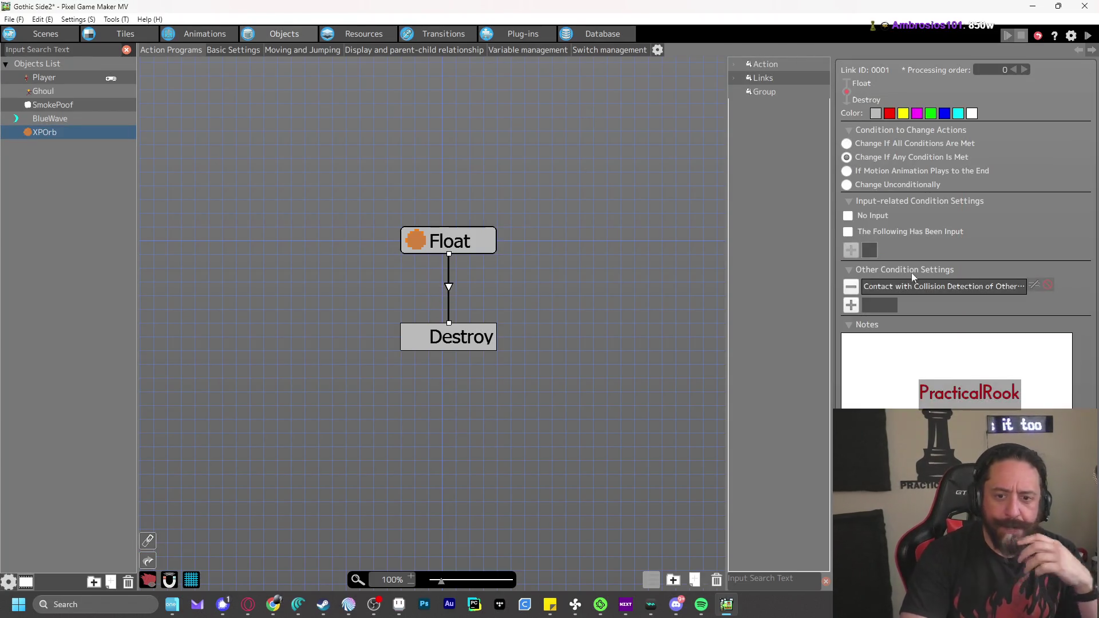
pyautogui.doubleClick(946, 287)
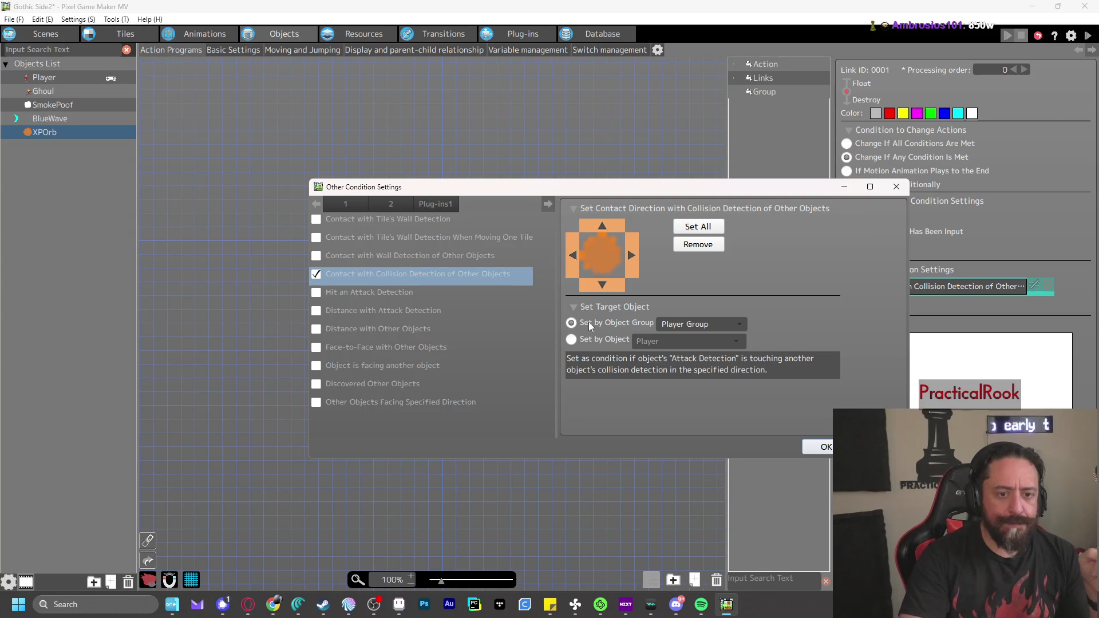
pyautogui.click(585, 343)
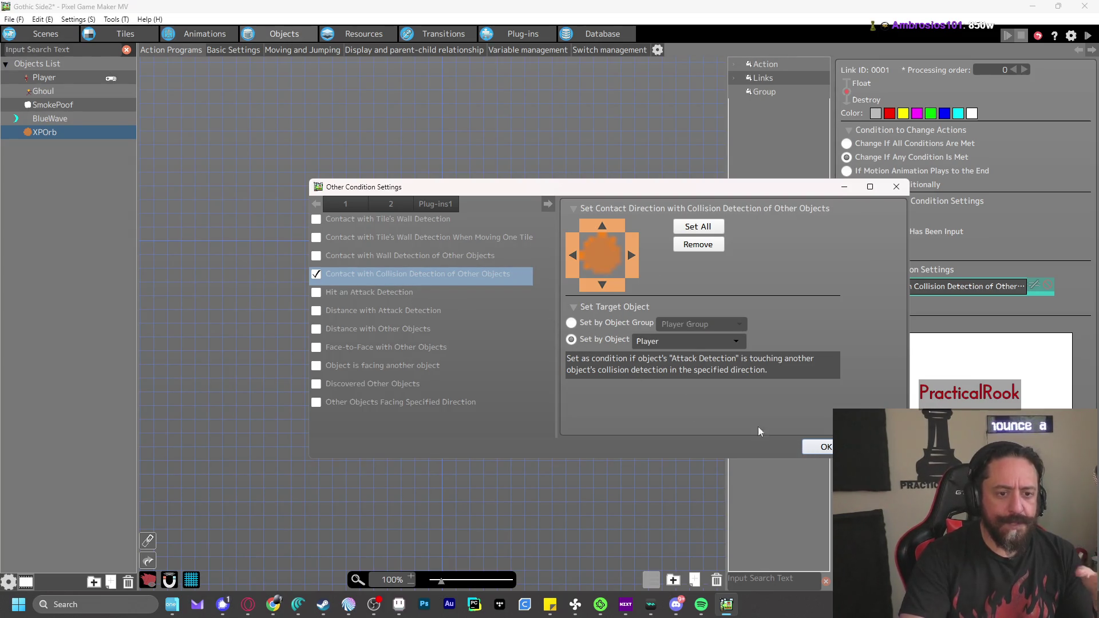
# Apply the Player-targeted condition and playtest walking right onto the XP orb
pyautogui.click(823, 447)
pyautogui.click(1086, 36)
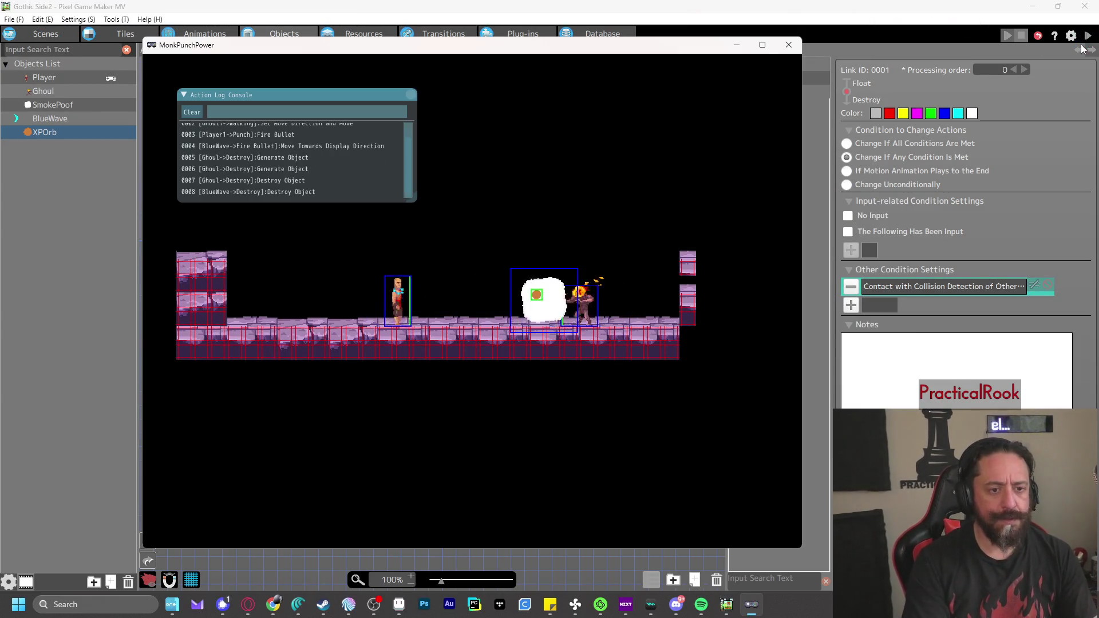
pyautogui.press('Right')
pyautogui.press('z')
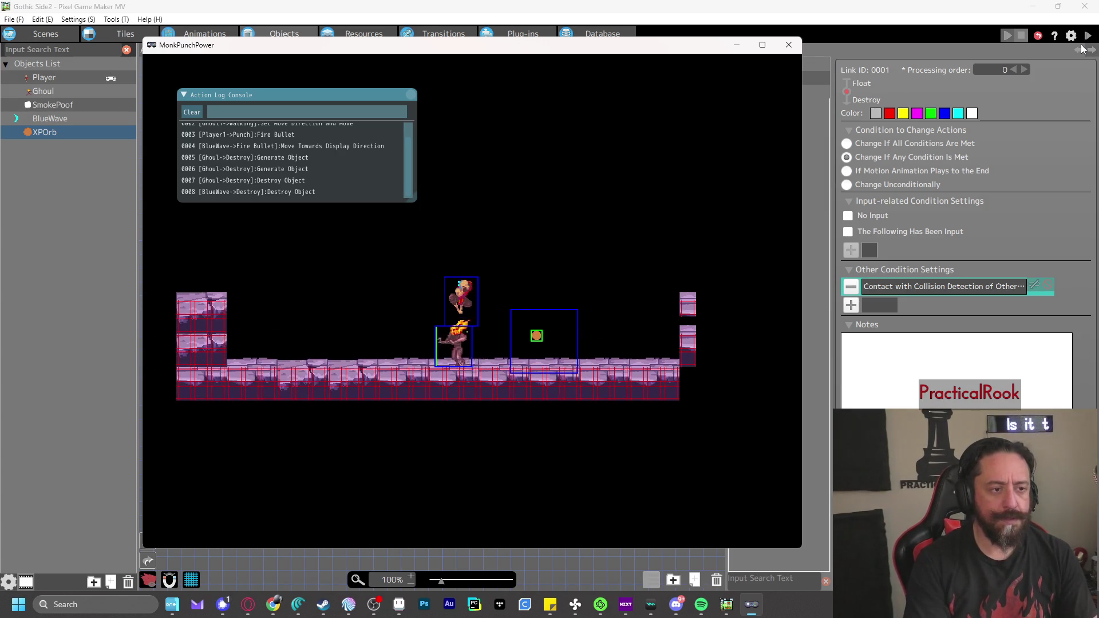
pyautogui.press('Right')
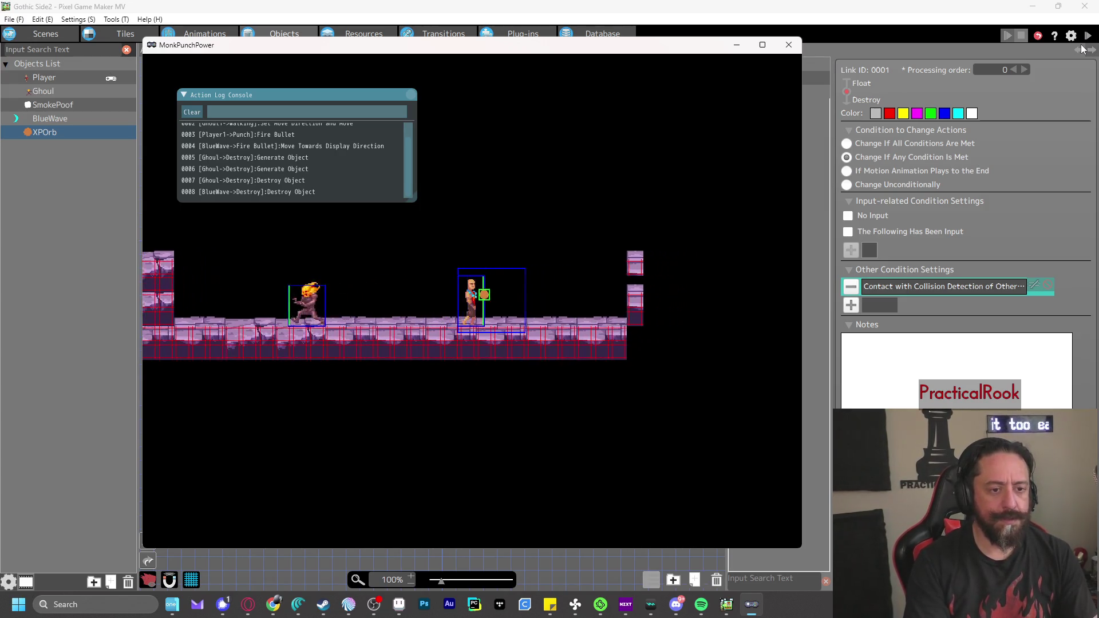
# Jump left and punch four blue waves, then close the game window
pyautogui.press('Left')
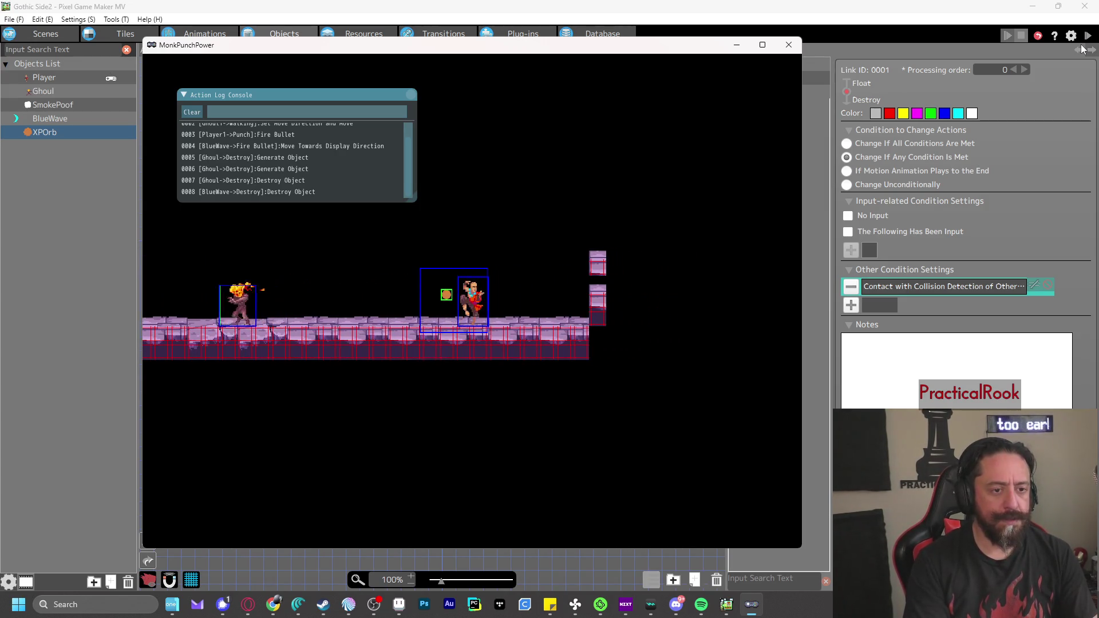
pyautogui.press('z')
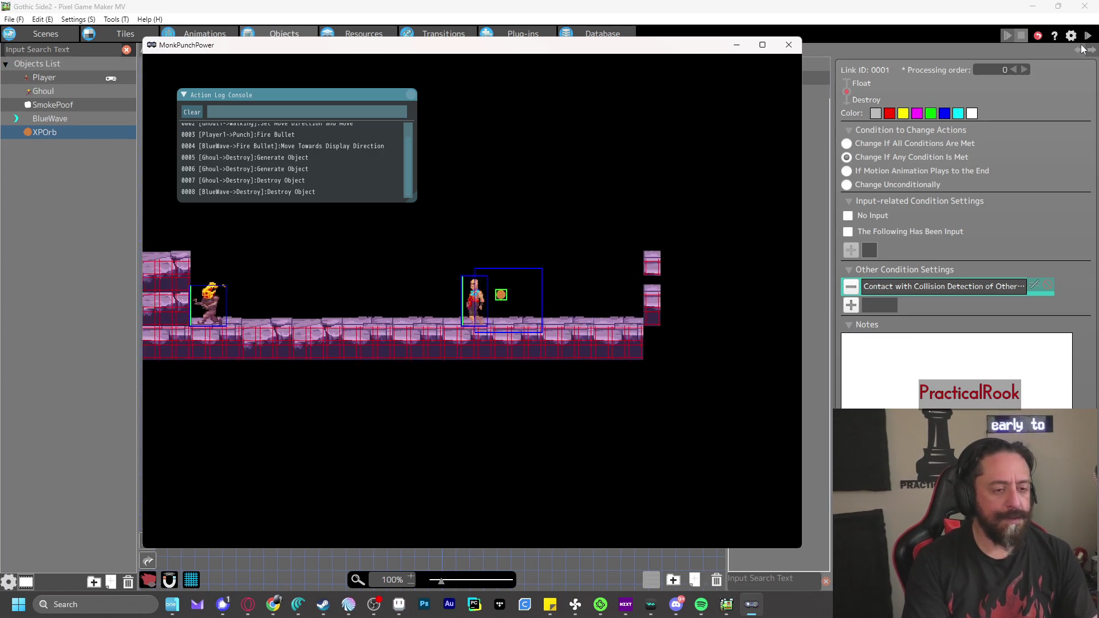
pyautogui.press('x')
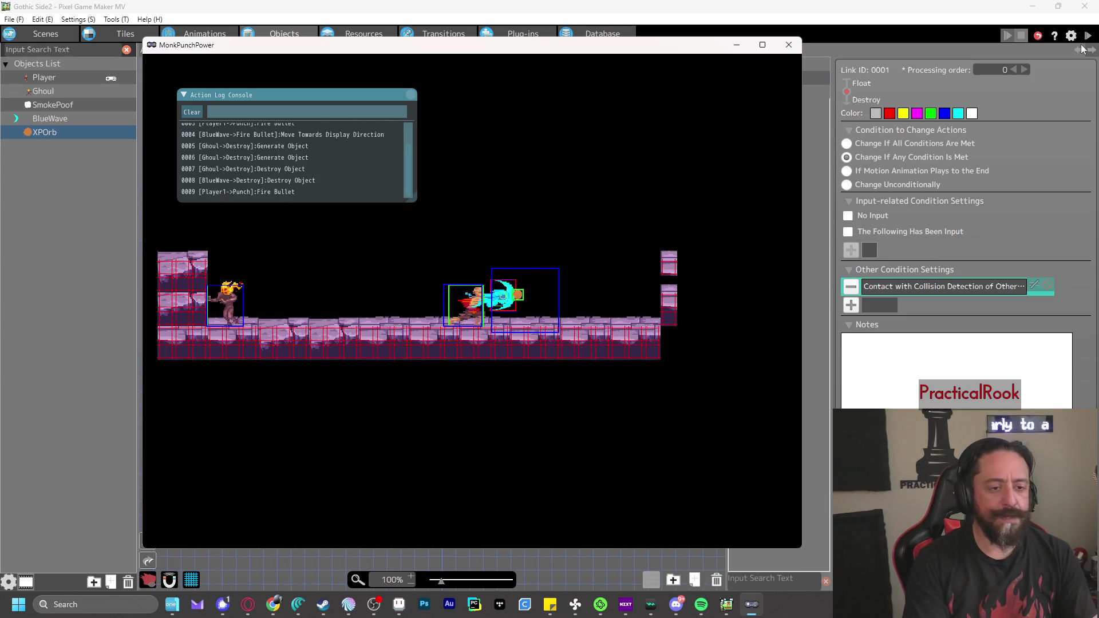
pyautogui.press('x')
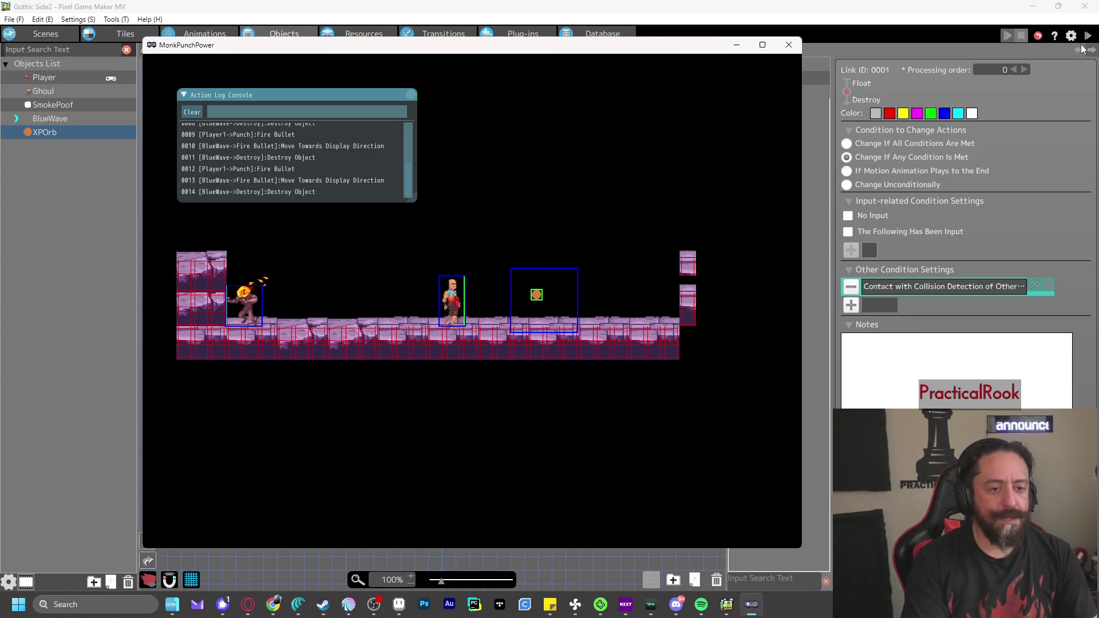
pyautogui.press('x')
pyautogui.press('x')
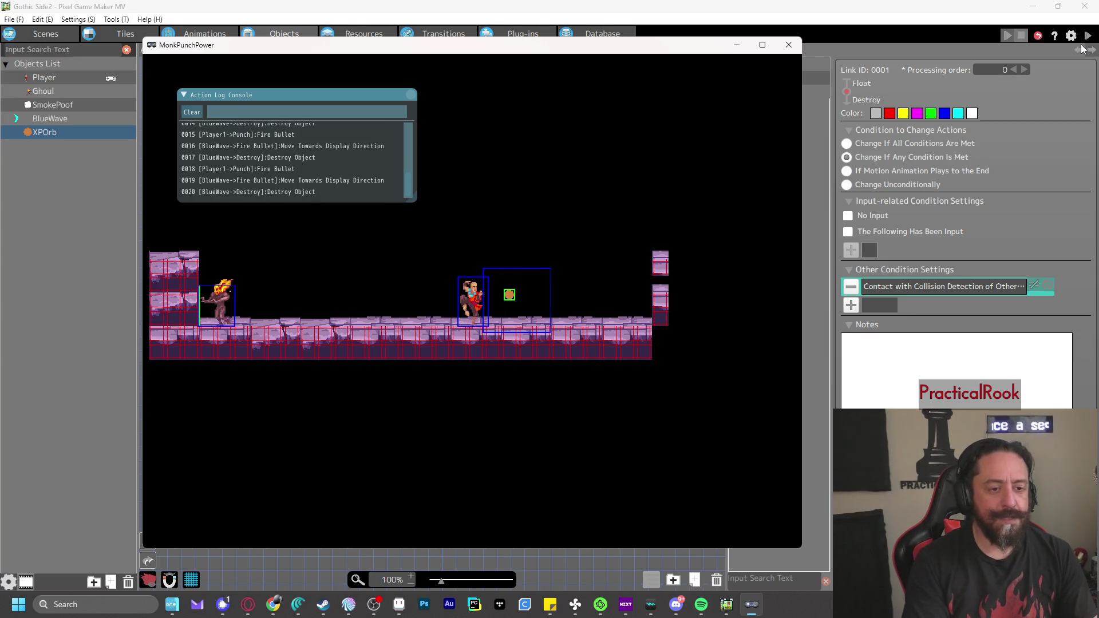
pyautogui.press('x')
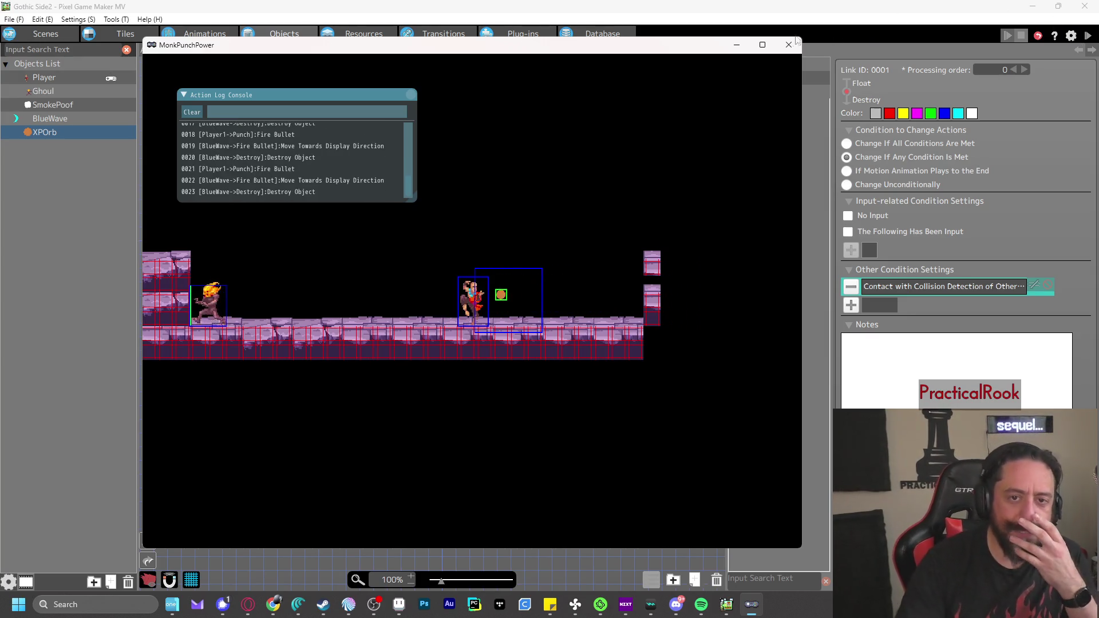
pyautogui.click(789, 45)
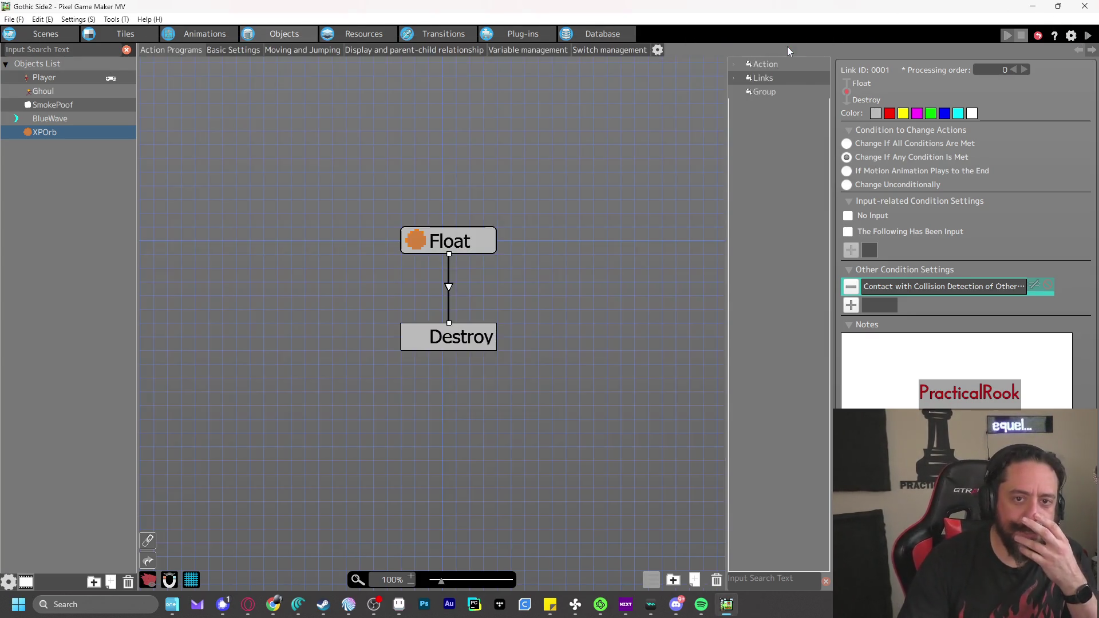
# Replace the collision contact with an all-direction Contact with Wall Detection of Other Objects condition
pyautogui.doubleClick(948, 289)
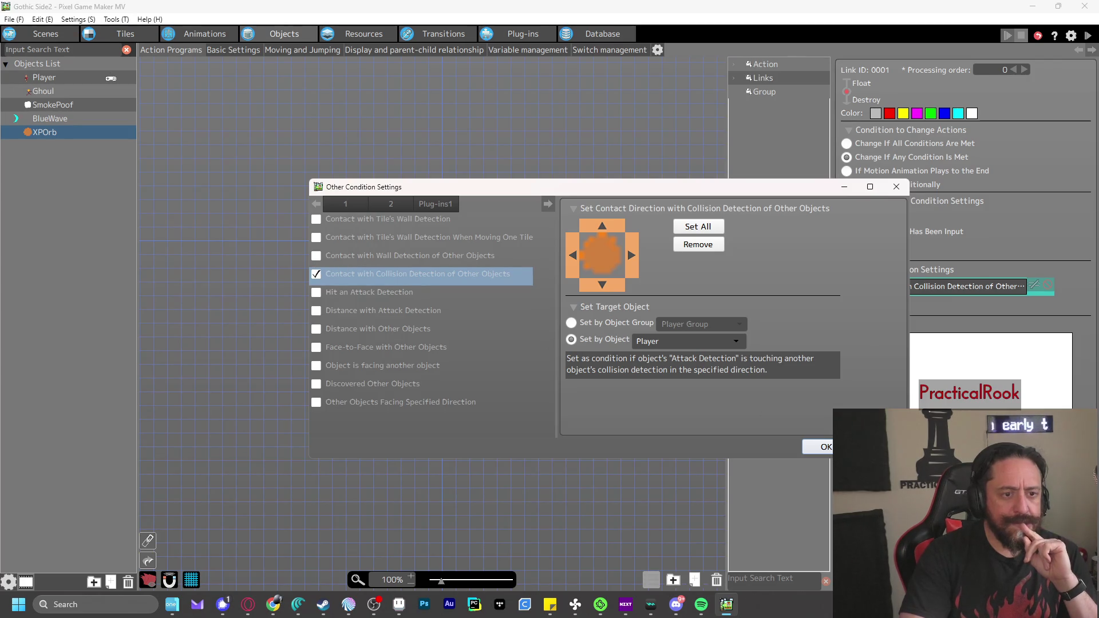
pyautogui.click(316, 274)
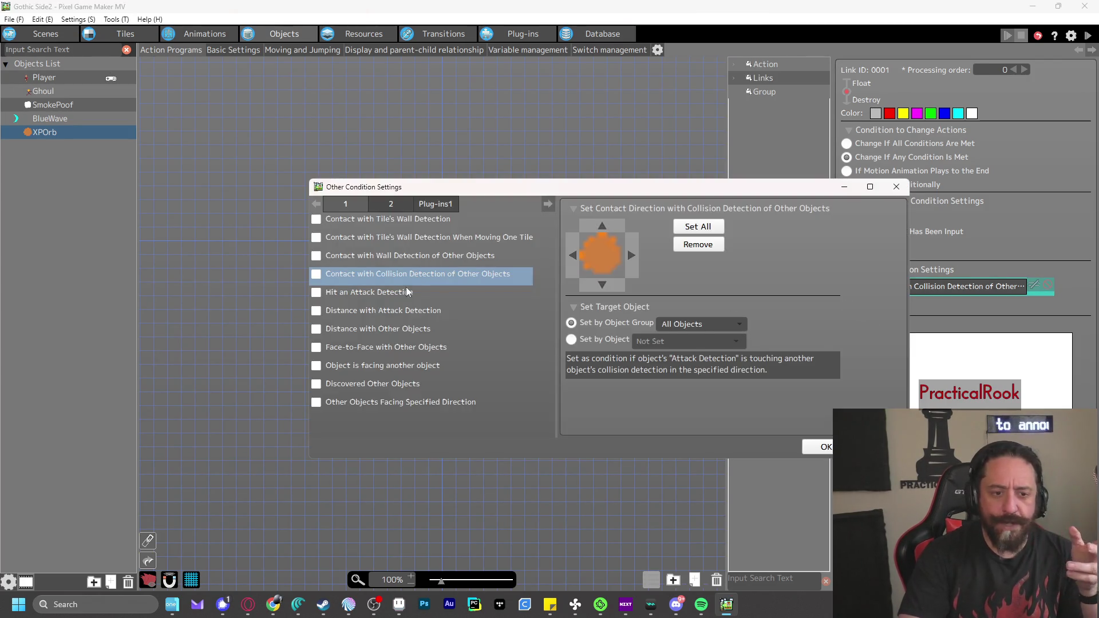
pyautogui.click(316, 256)
pyautogui.click(705, 229)
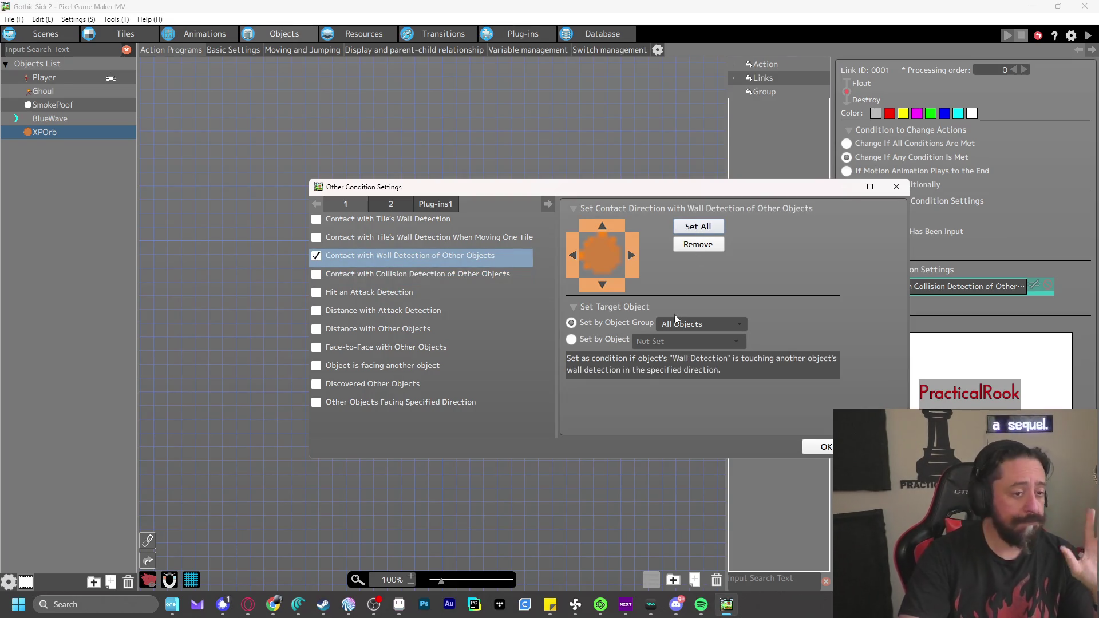
pyautogui.click(825, 447)
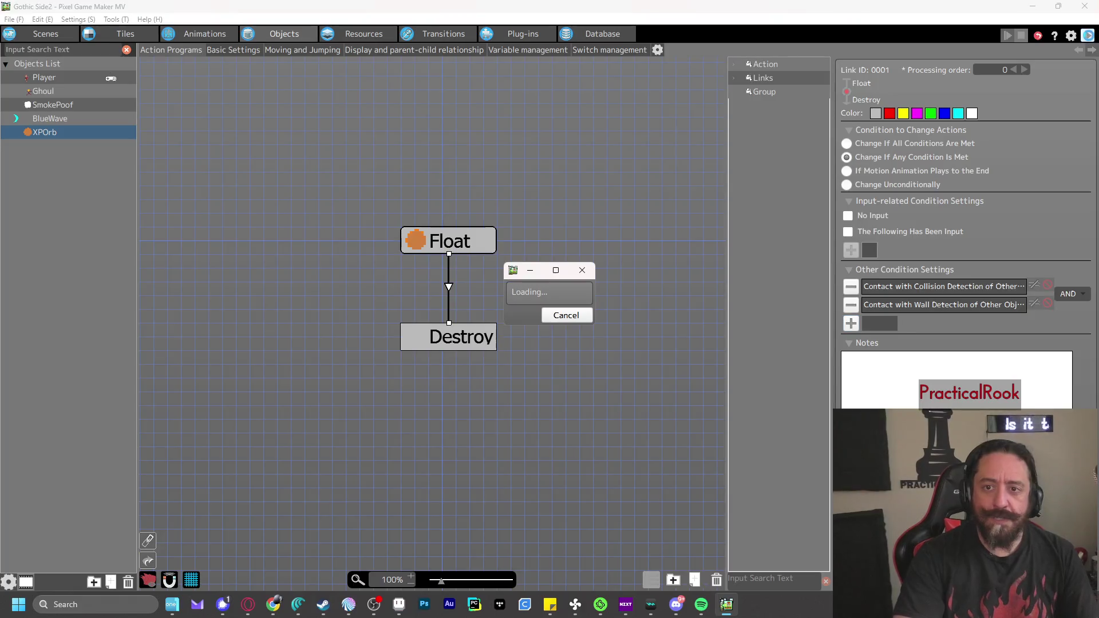
# Playtest walking the player away from and onto the orb
pyautogui.click(1088, 35)
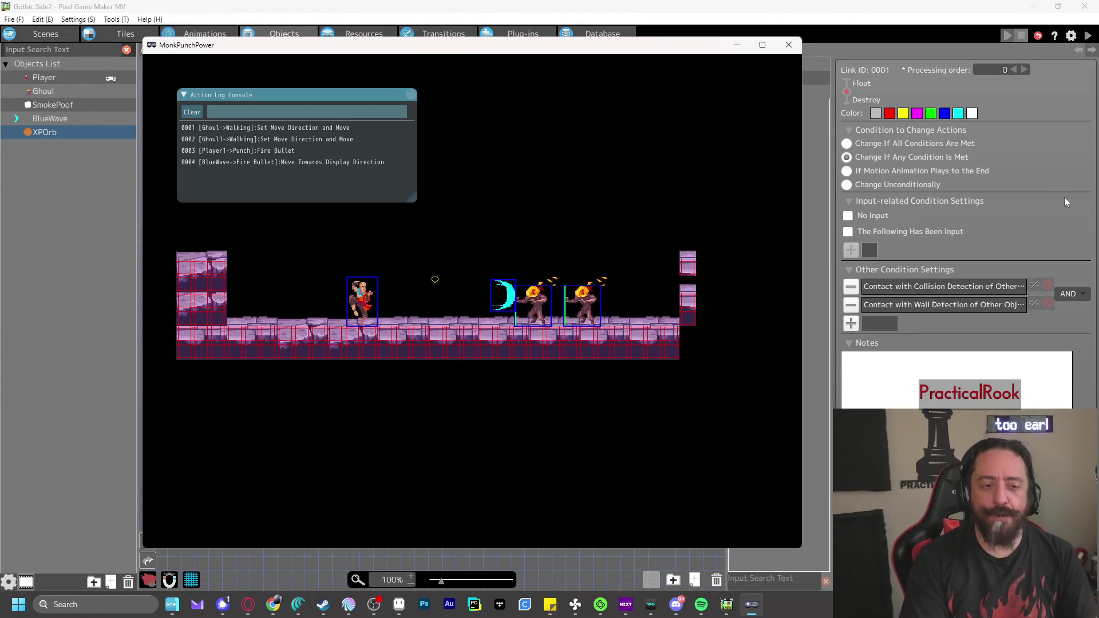
pyautogui.press('Right')
pyautogui.press('Right')
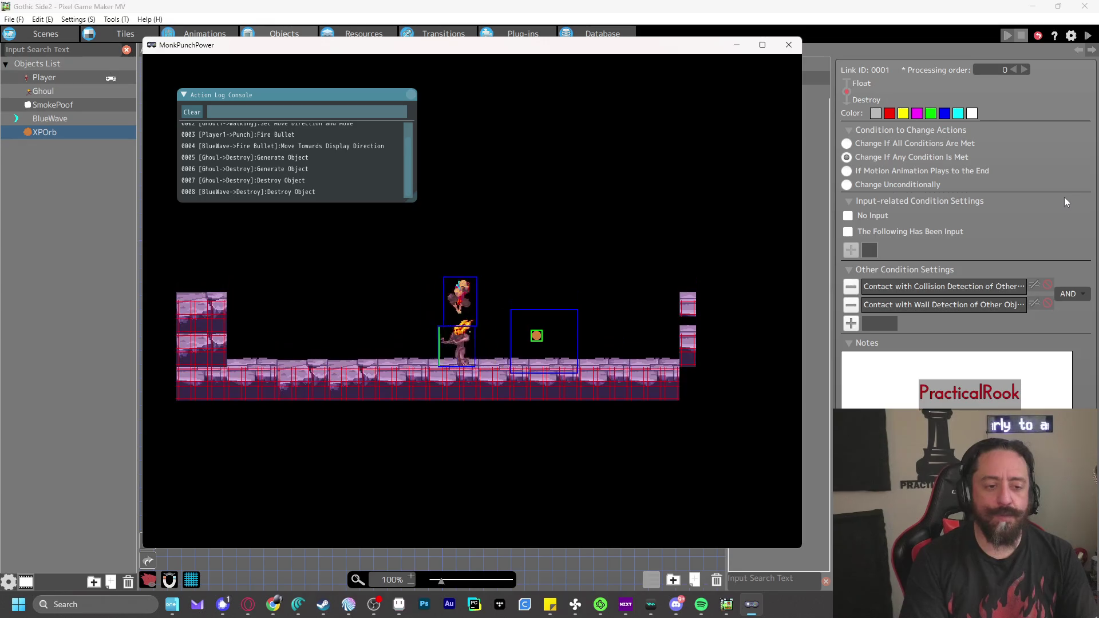
pyautogui.press('Left')
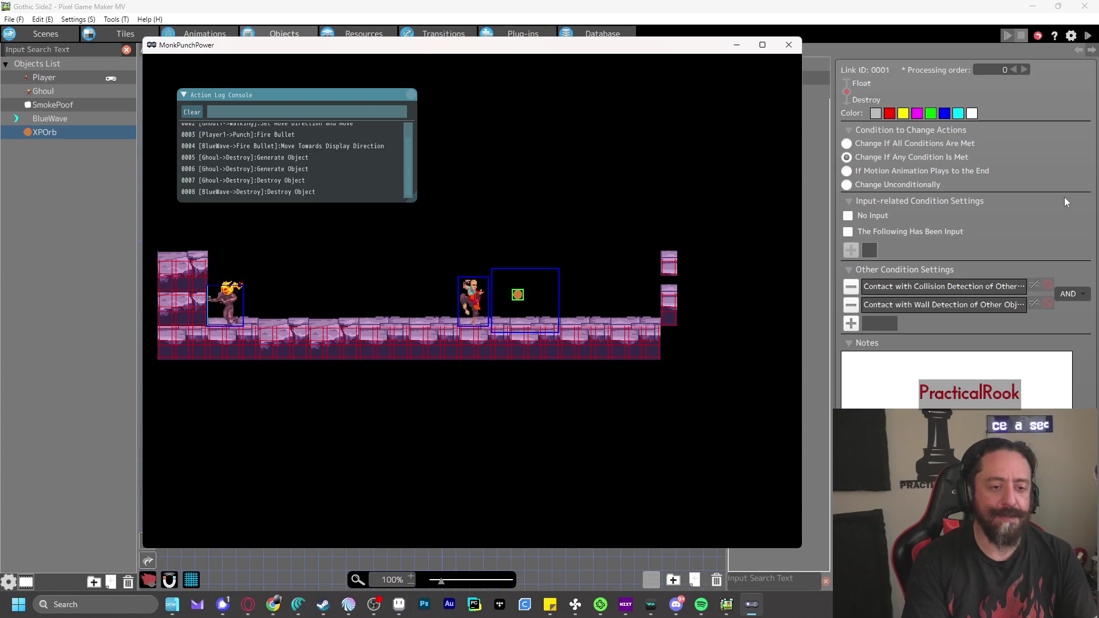
pyautogui.press('z')
pyautogui.press('z')
pyautogui.press('Right')
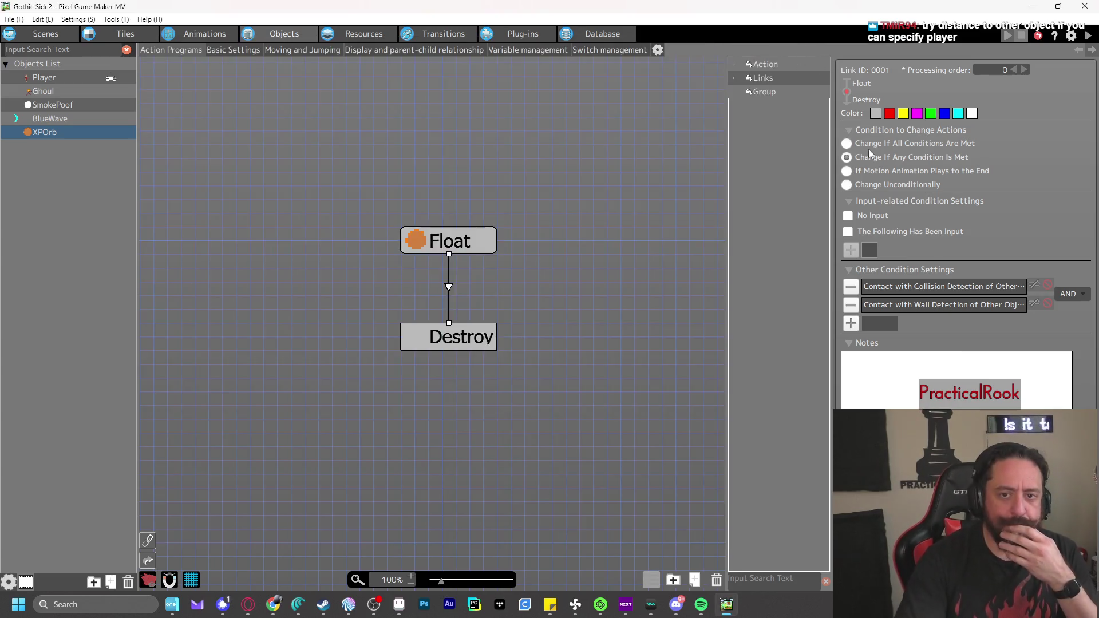
# Close the game and delete the wall detection condition from the Float→Destroy link
pyautogui.click(789, 45)
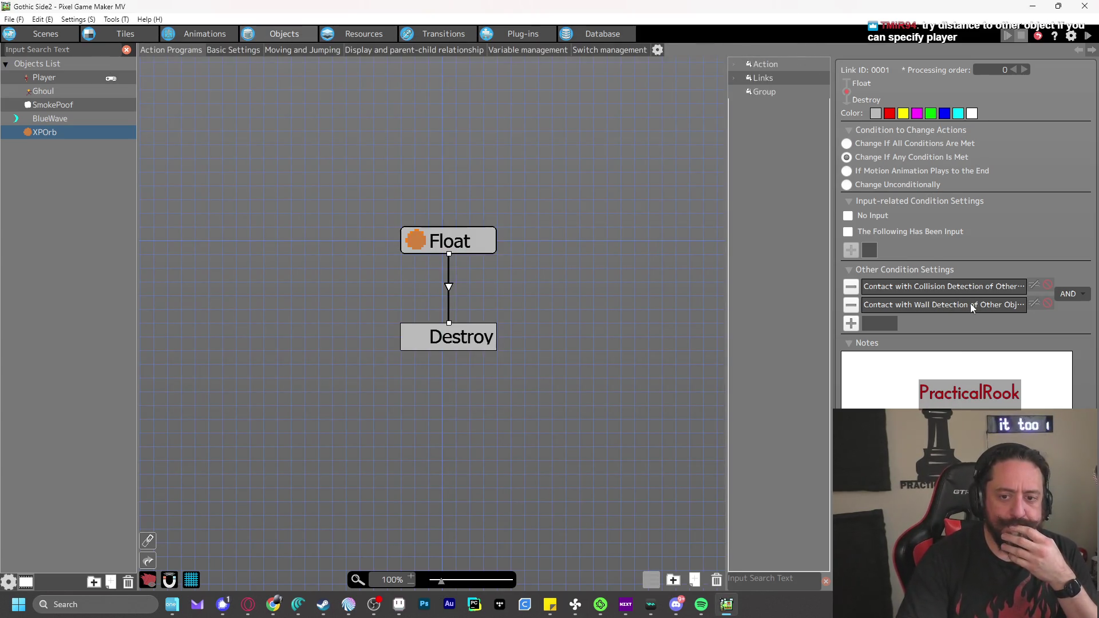
pyautogui.doubleClick(971, 304)
pyautogui.press('Escape')
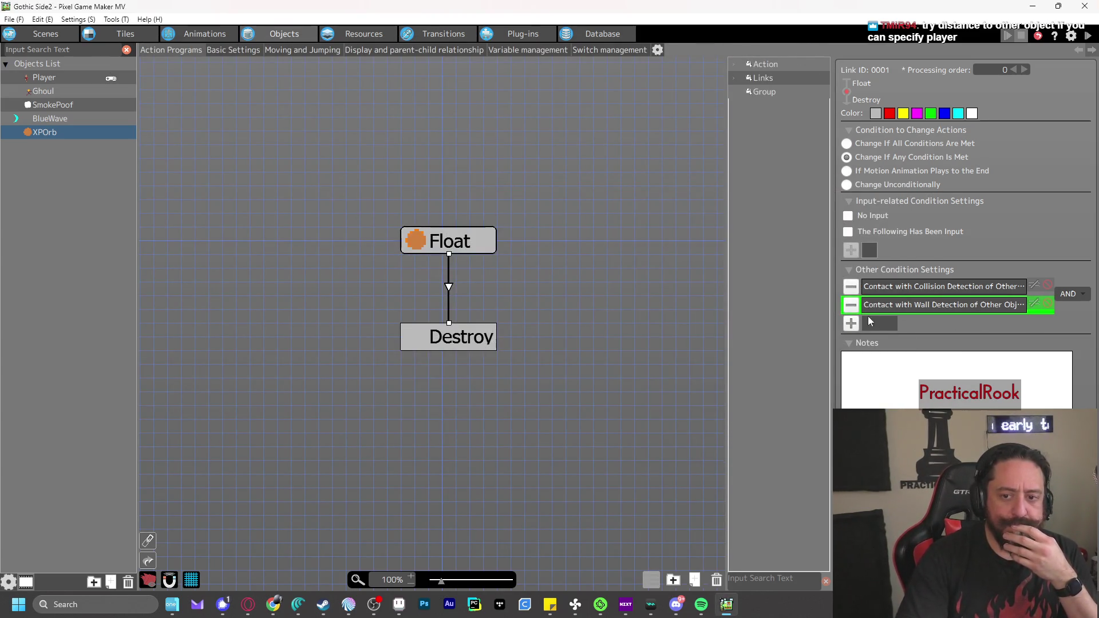
pyautogui.press('Delete')
pyautogui.doubleClick(867, 286)
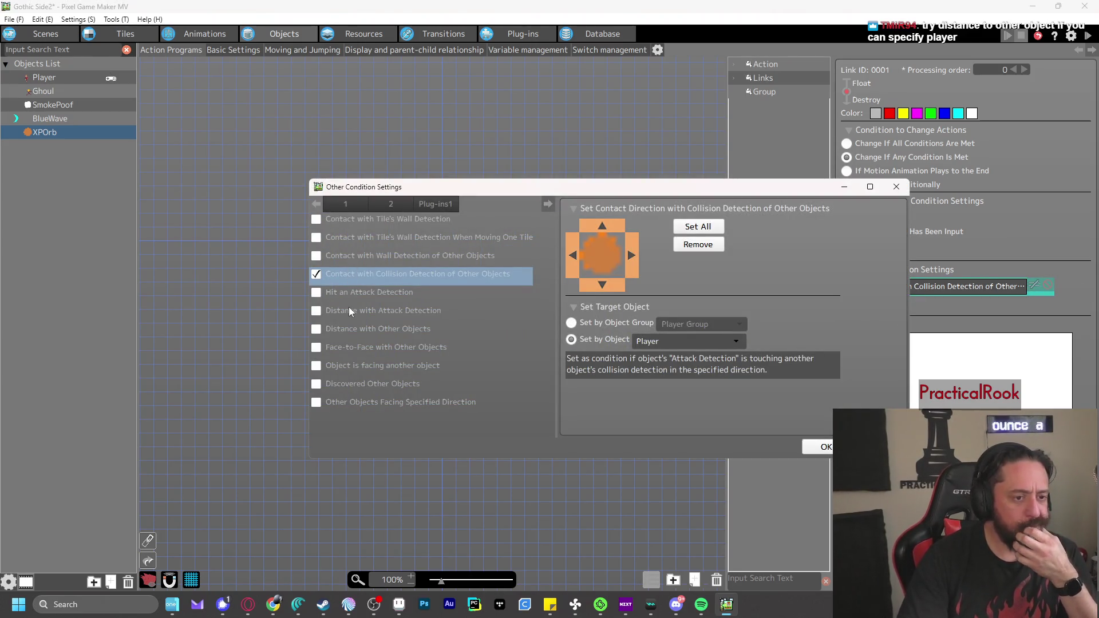
pyautogui.press('Escape')
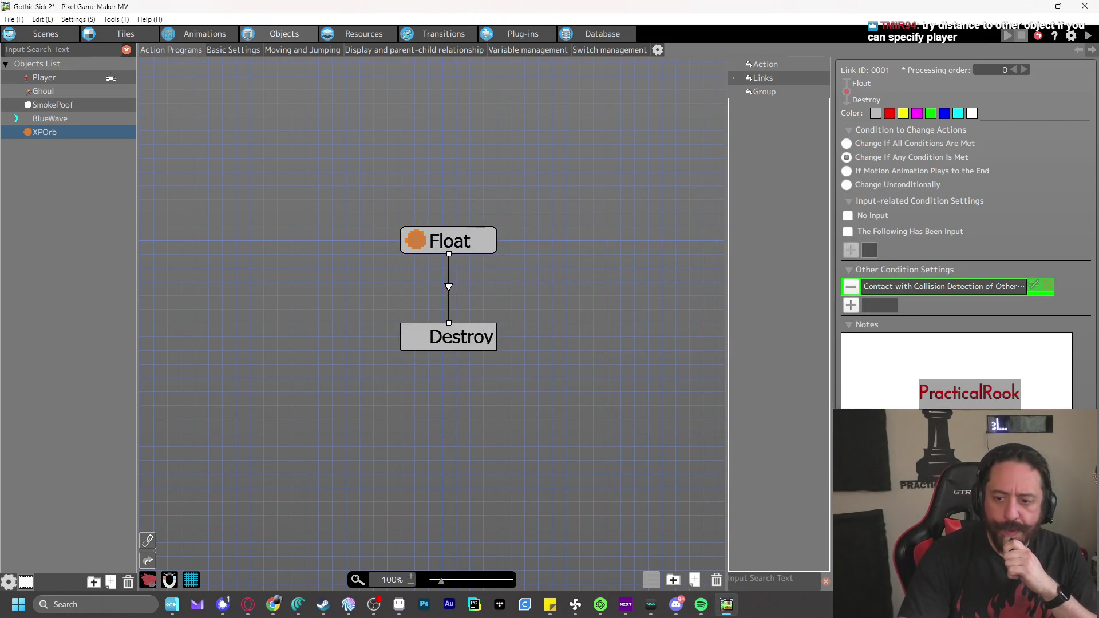
# Add a Distance with Other Objects condition: less than the set distance from Player
pyautogui.click(851, 306)
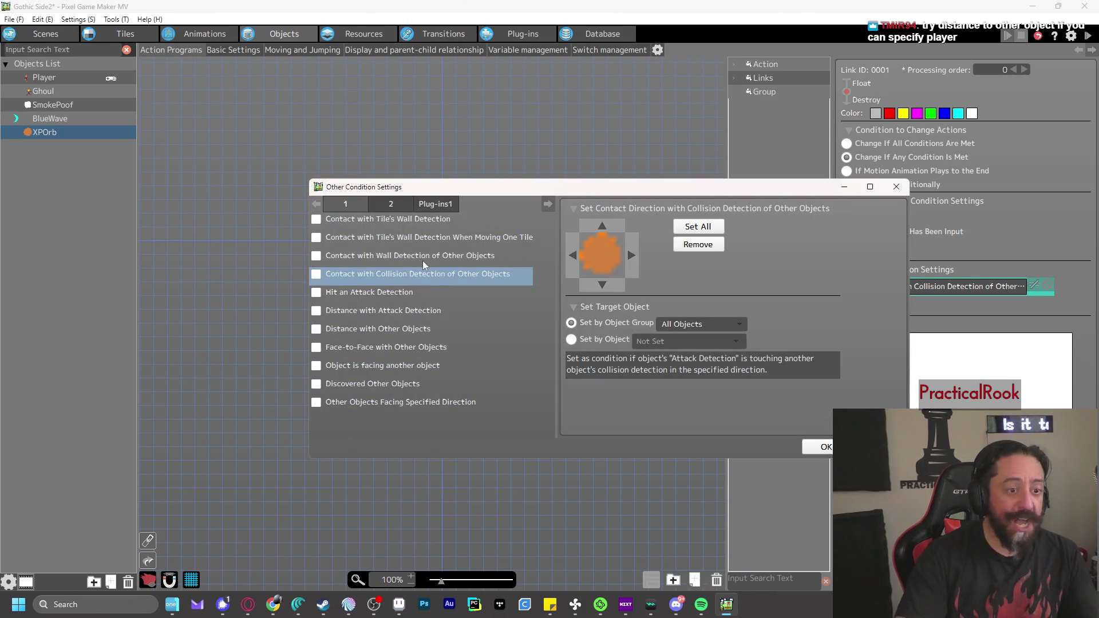
pyautogui.click(336, 328)
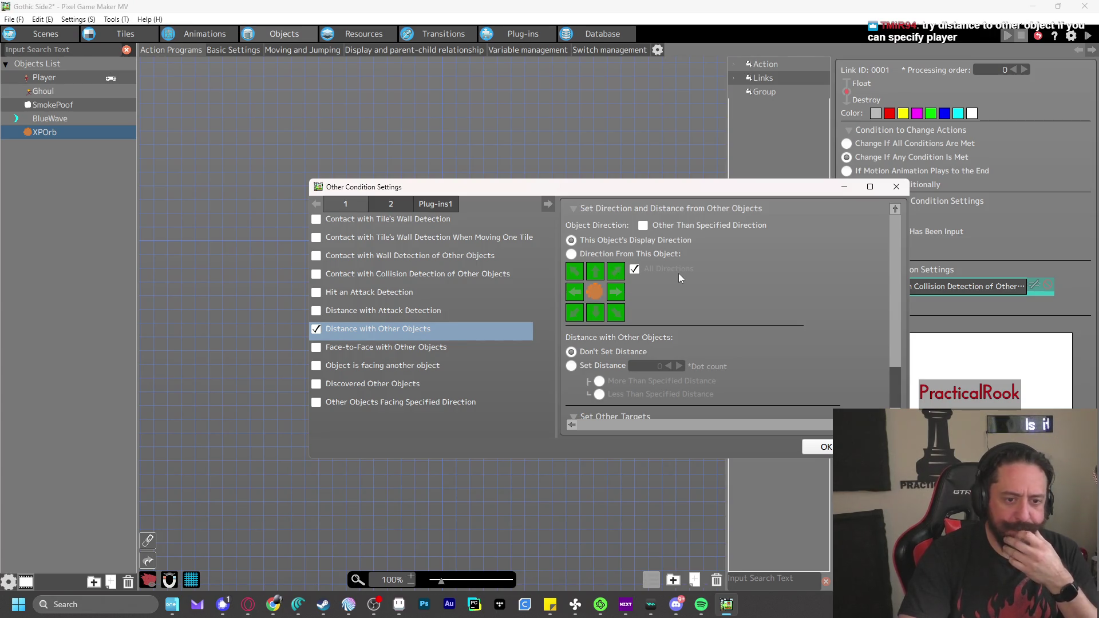
pyautogui.scroll(-1, 682, 273)
pyautogui.scroll(-1, 682, 273)
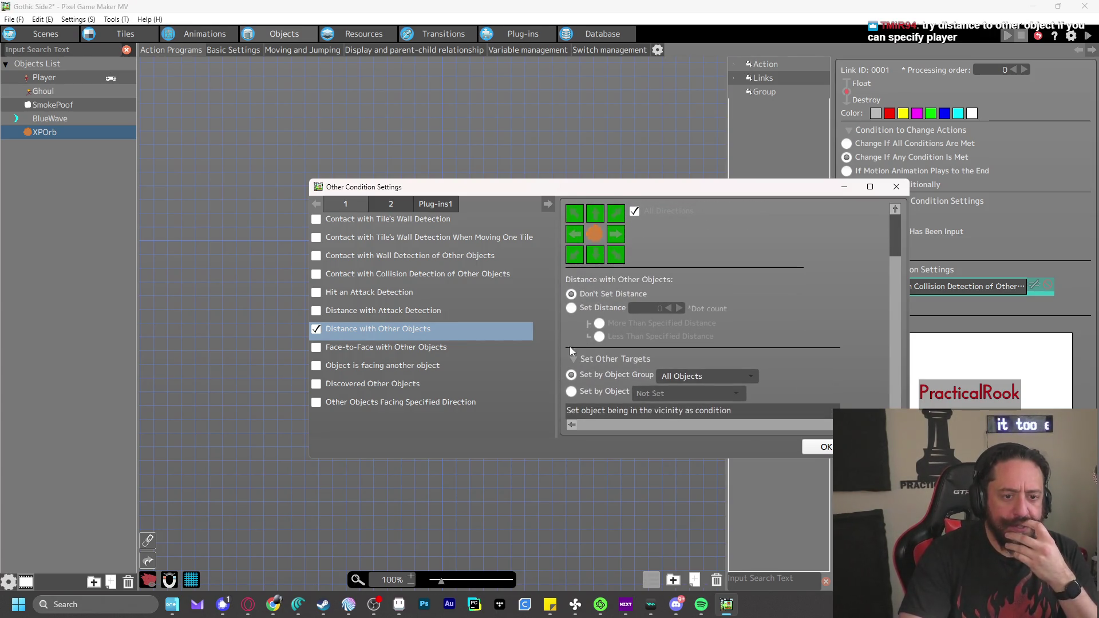
pyautogui.click(571, 308)
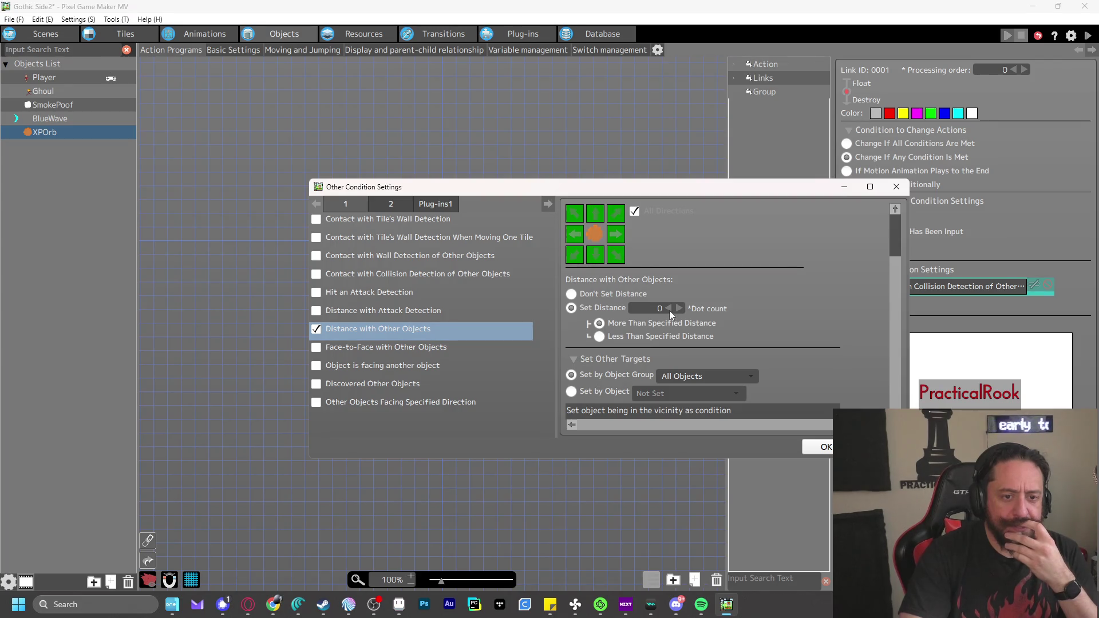
pyautogui.click(600, 336)
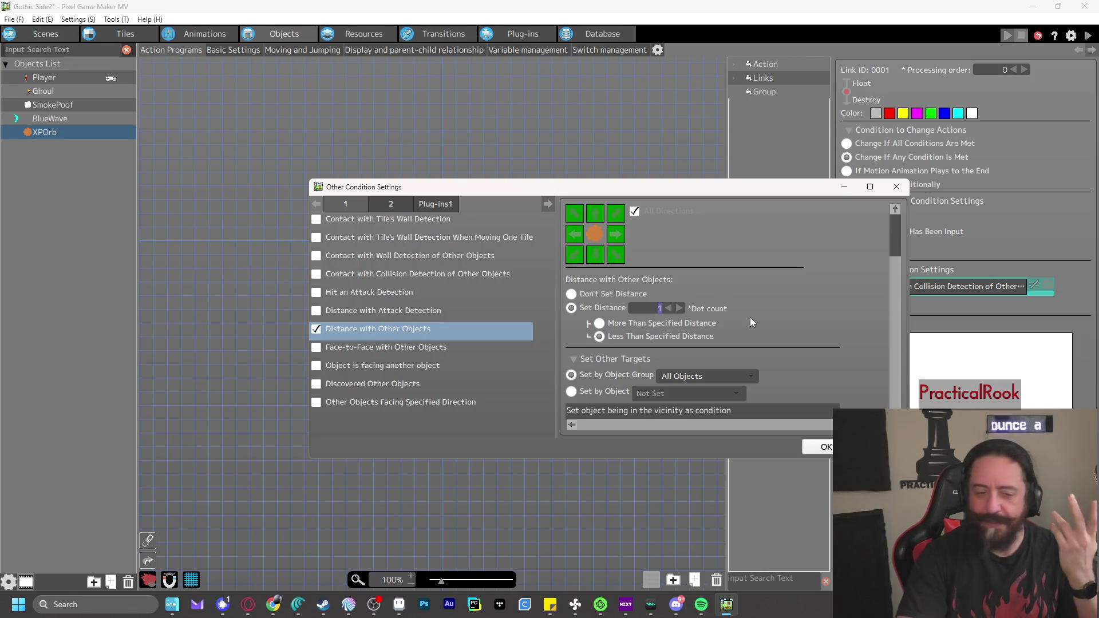
pyautogui.click(572, 392)
pyautogui.click(647, 394)
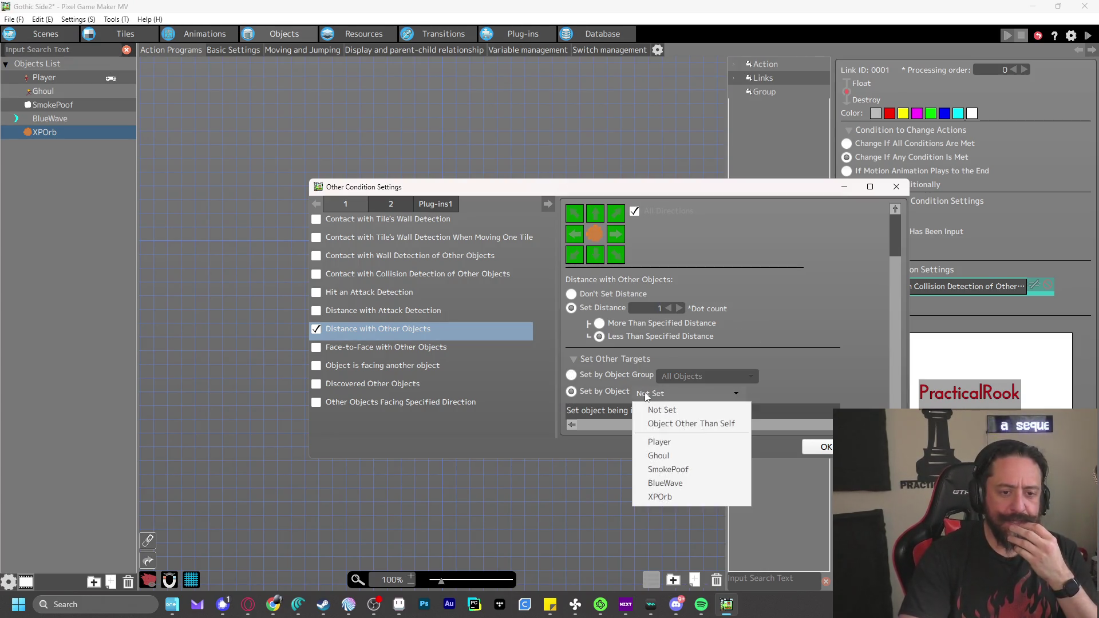
pyautogui.click(660, 443)
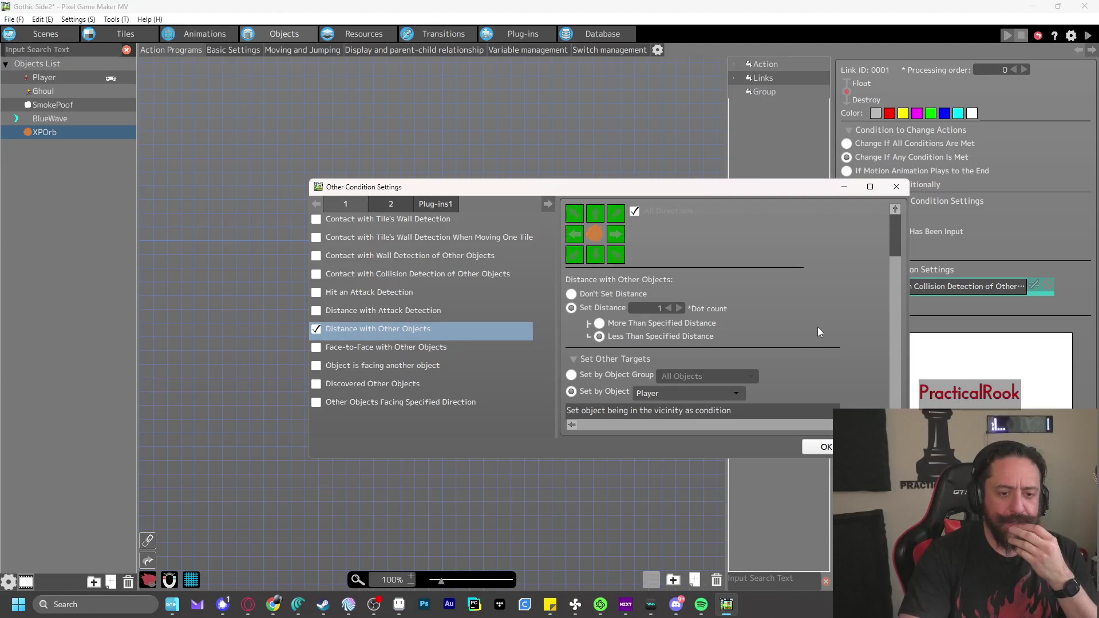
pyautogui.click(817, 447)
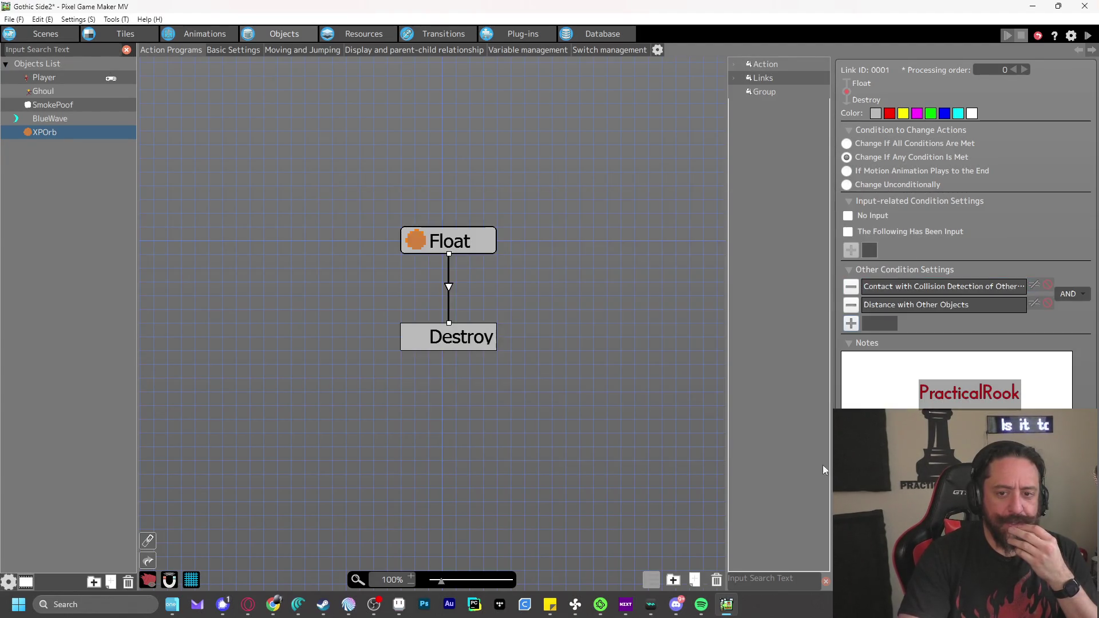
# Playtest punching the ghoul and walking right to the dropped XP orbs, then close the game
pyautogui.click(1089, 35)
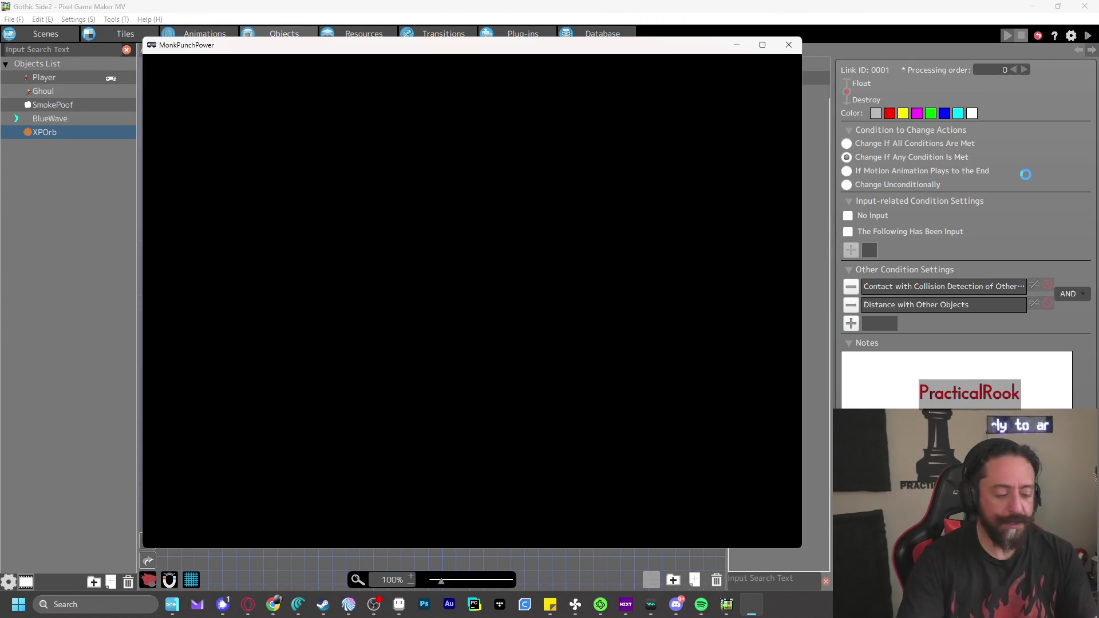
pyautogui.press('z')
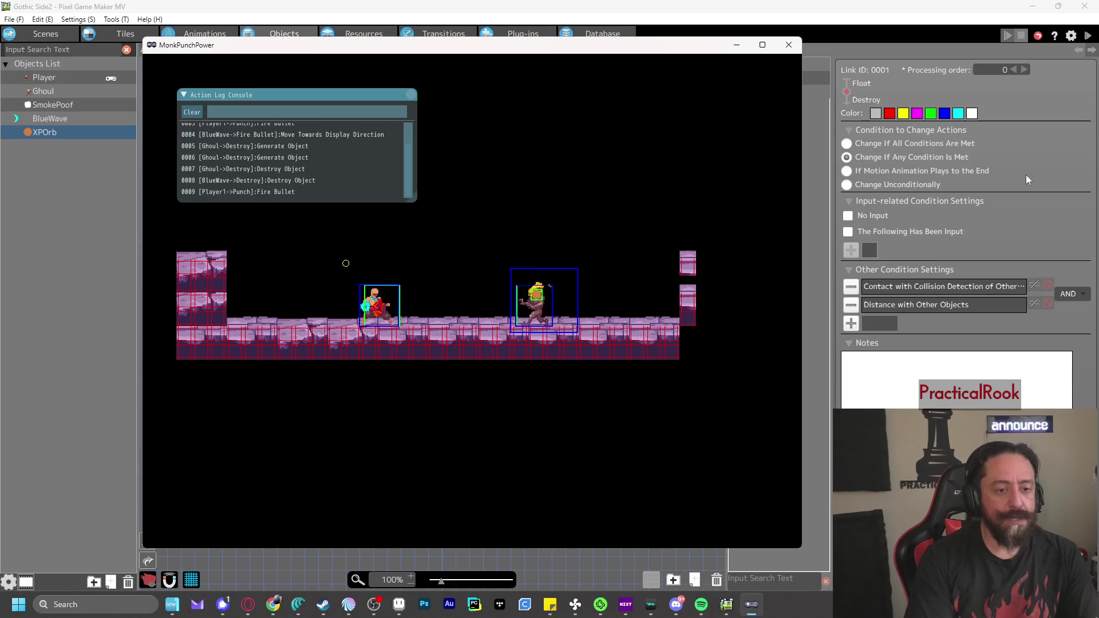
pyautogui.press('Right')
pyautogui.press('z')
pyautogui.press('Right')
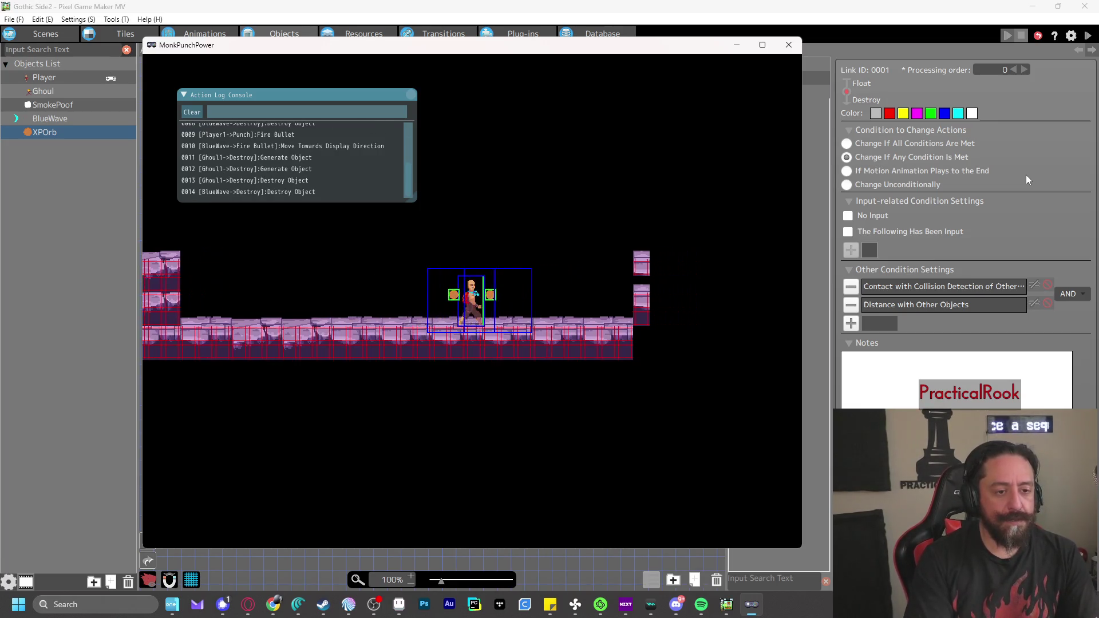
pyautogui.click(789, 44)
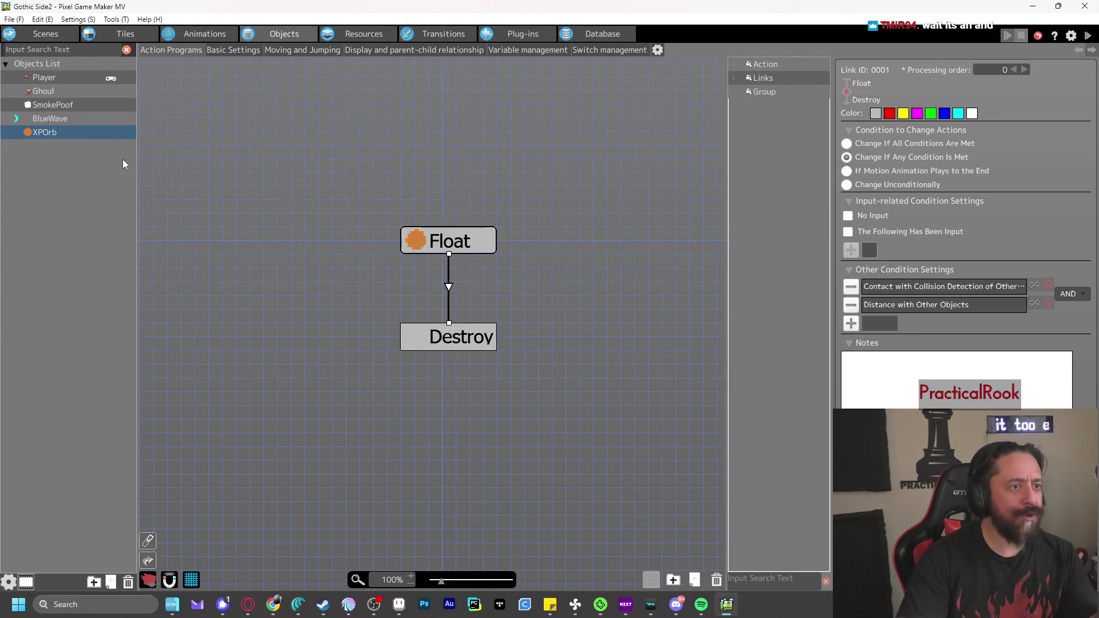
pyautogui.rightClick(86, 132)
pyautogui.click(138, 269)
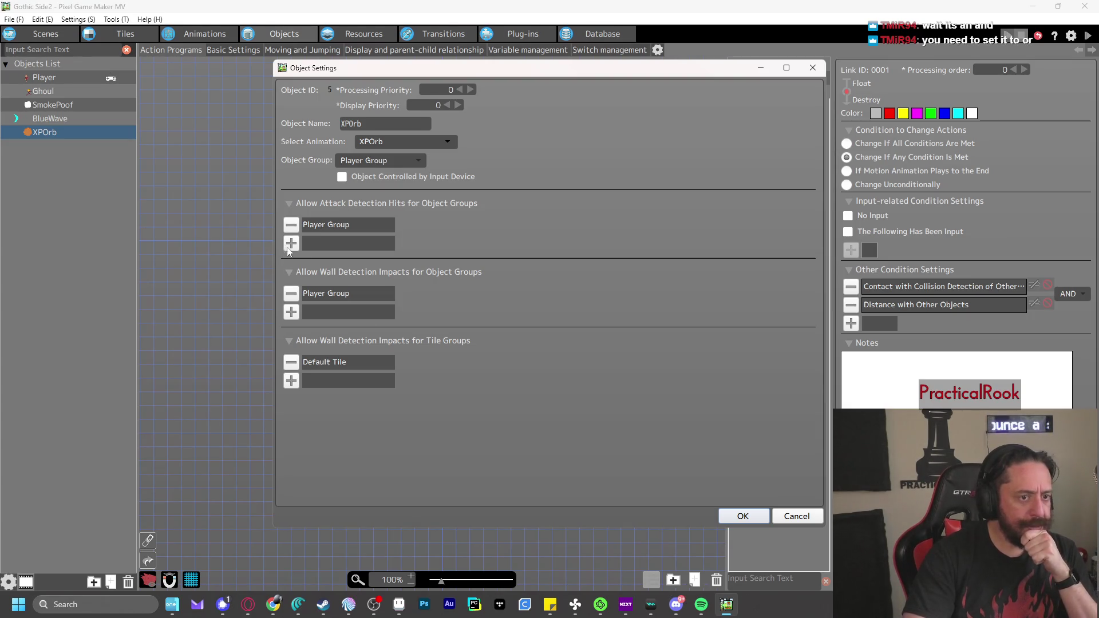
pyautogui.click(812, 513)
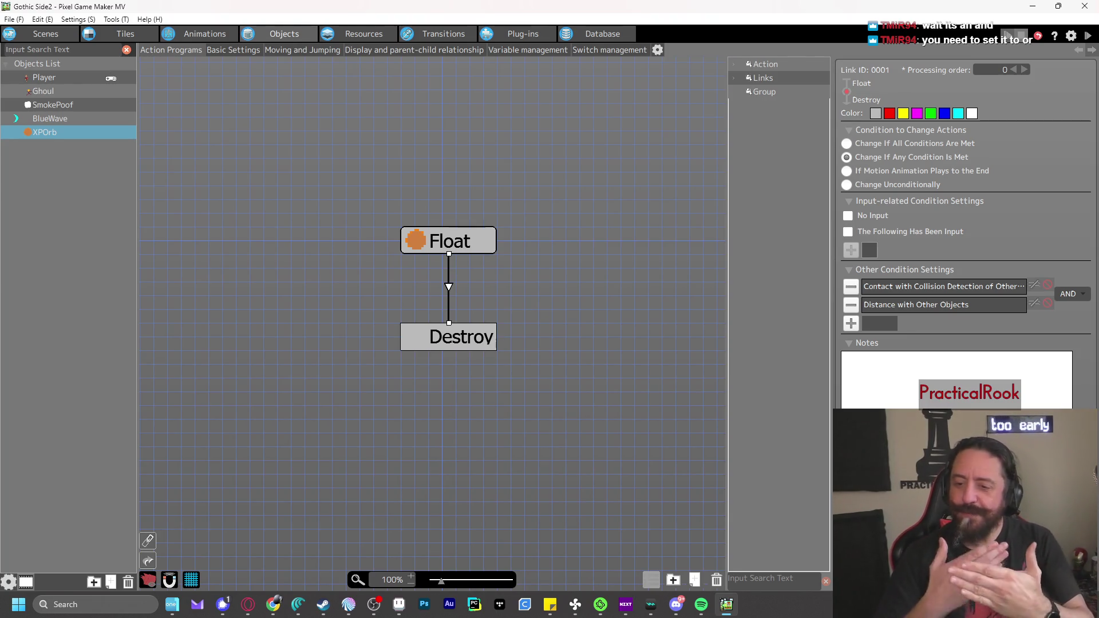
# Combine the link's conditions with OR instead of AND and test walking to the XP orbs
pyautogui.click(1070, 295)
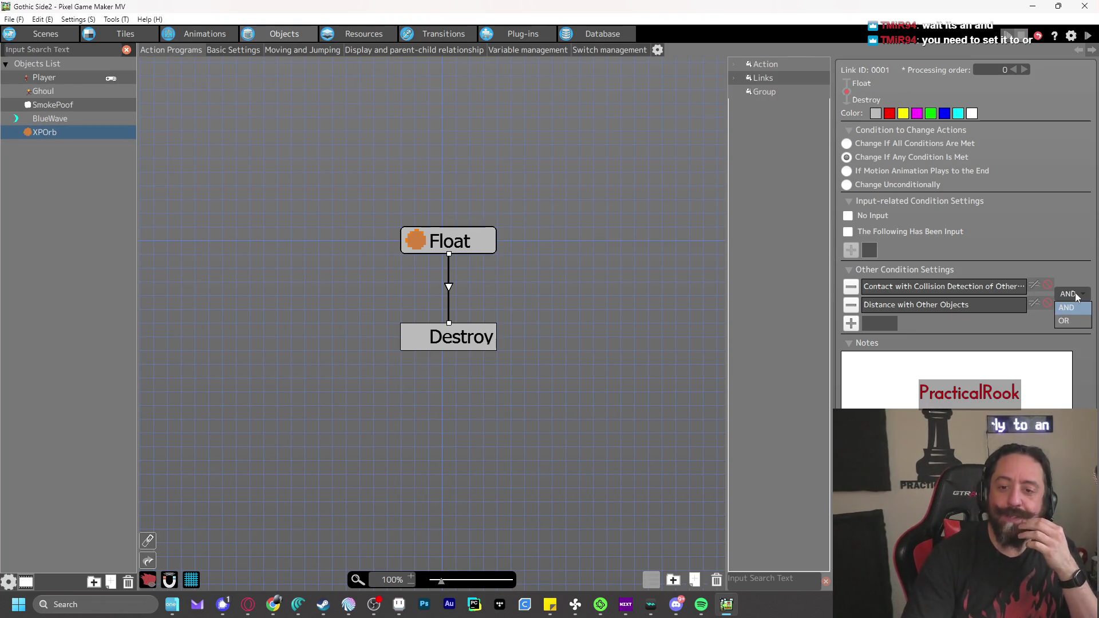
pyautogui.click(1068, 320)
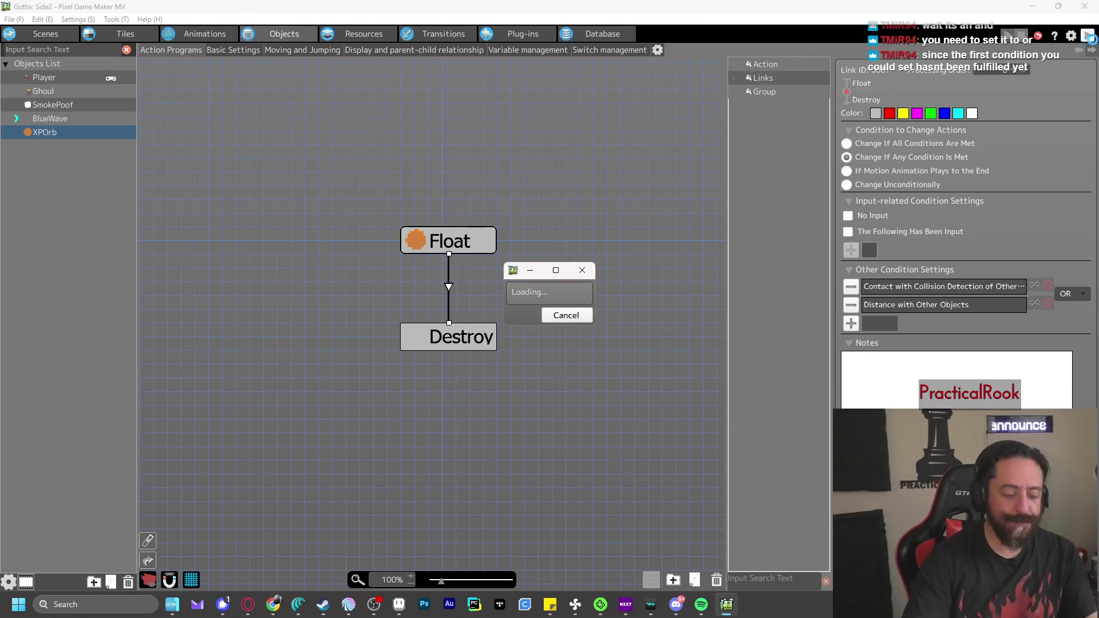
pyautogui.press('z')
pyautogui.press('z')
pyautogui.press('Right')
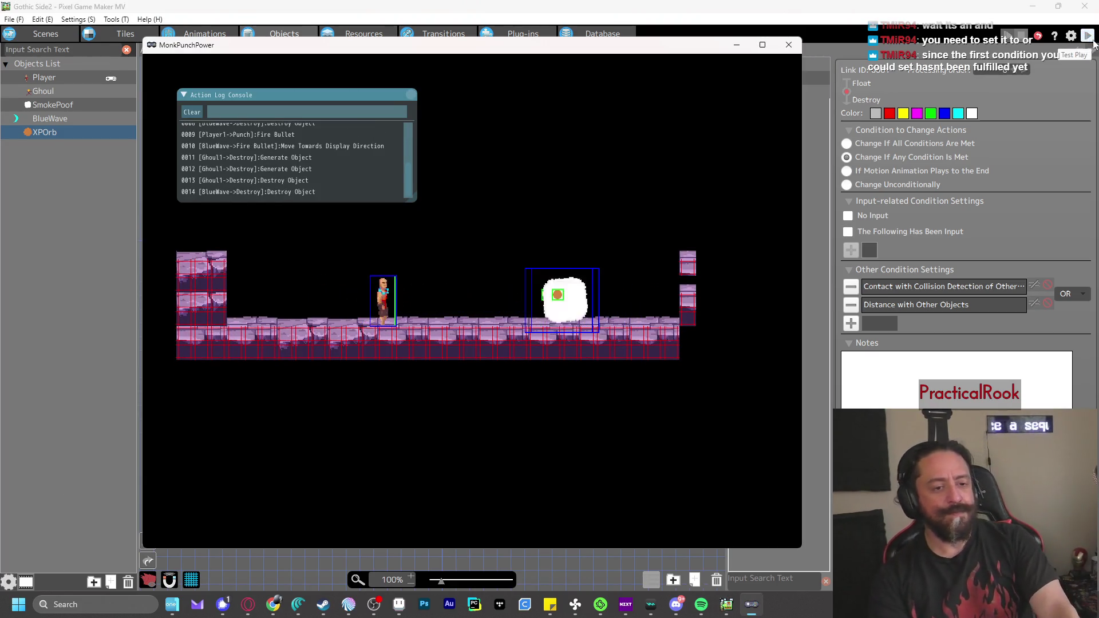
pyautogui.press('Left')
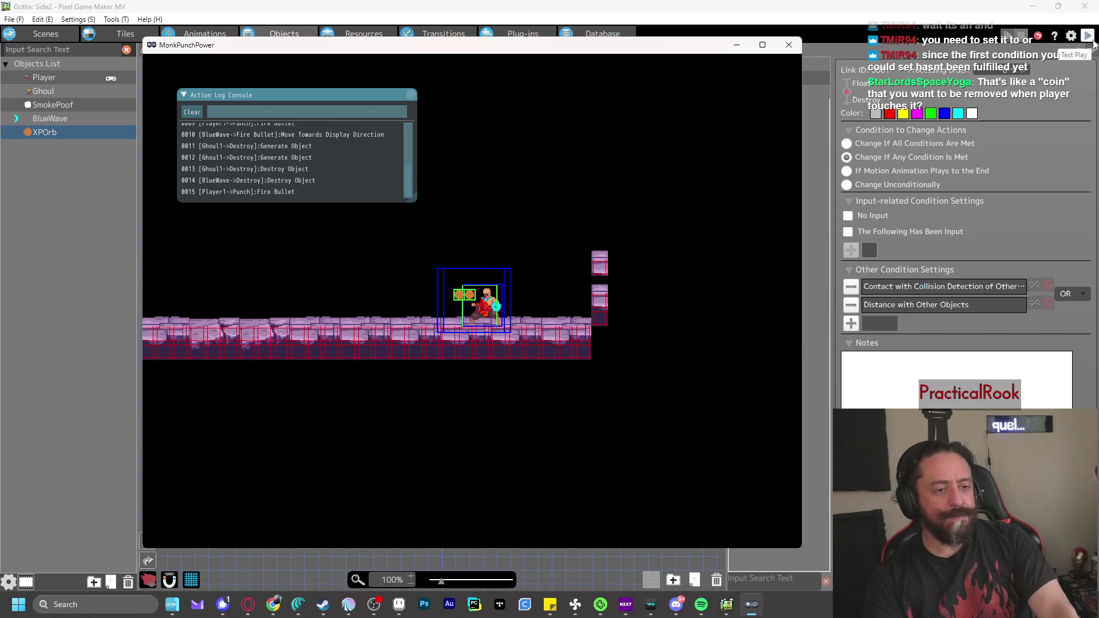
# Punch a few more blue waves, close the game, and bring up XPOrb's animation
pyautogui.press('z')
pyautogui.press('z')
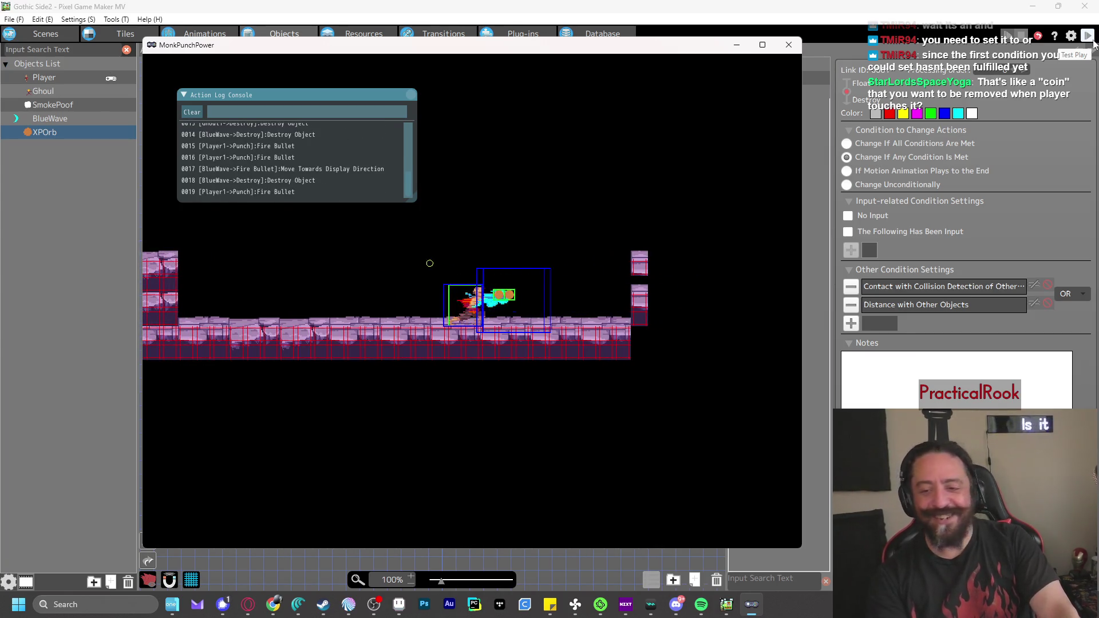
pyautogui.press('z')
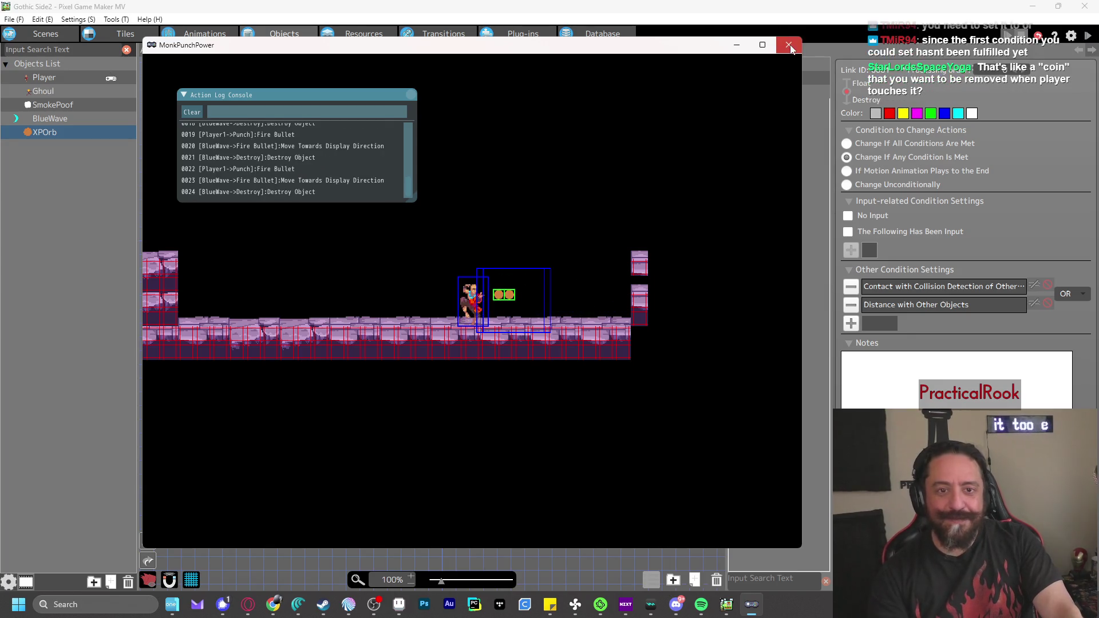
pyautogui.click(789, 45)
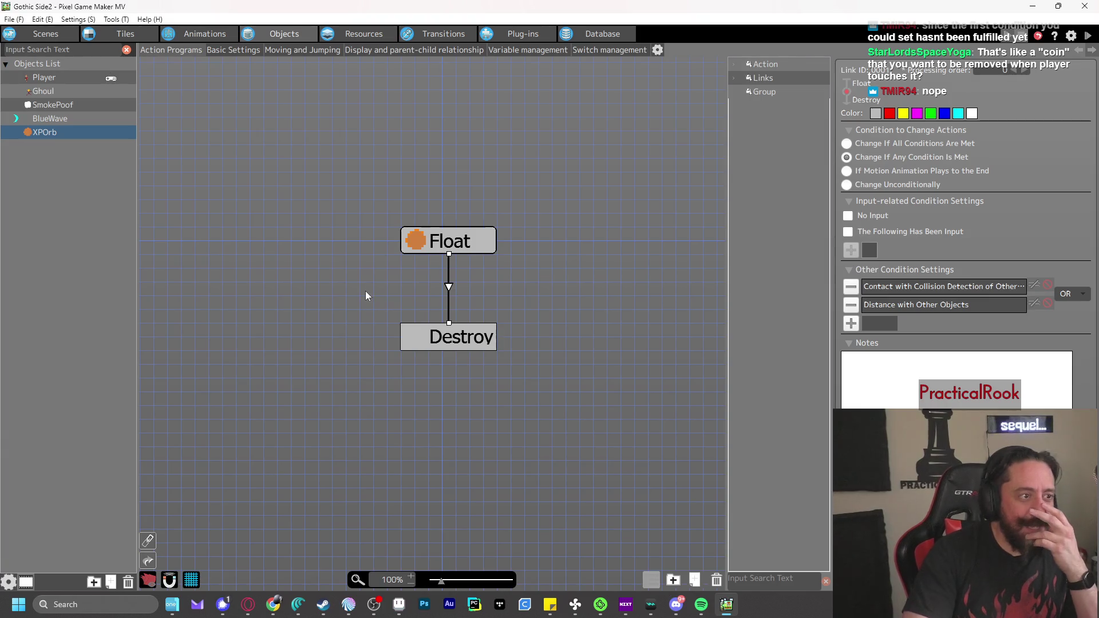
pyautogui.click(203, 34)
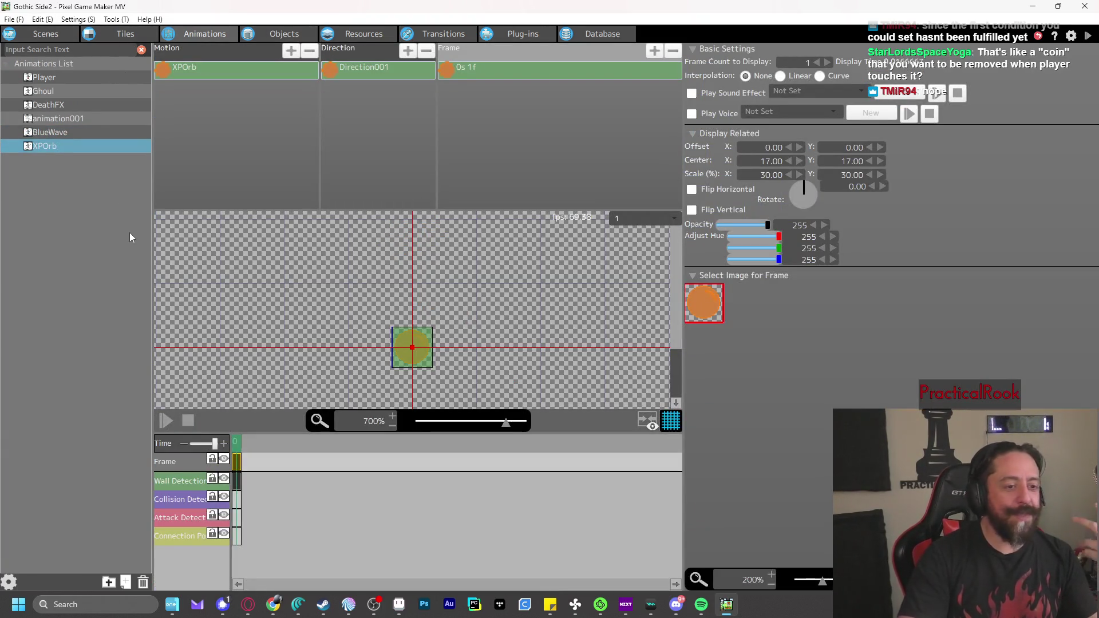
# Add an empty keyframe to XPOrb's Collision Detection track
pyautogui.click(237, 501)
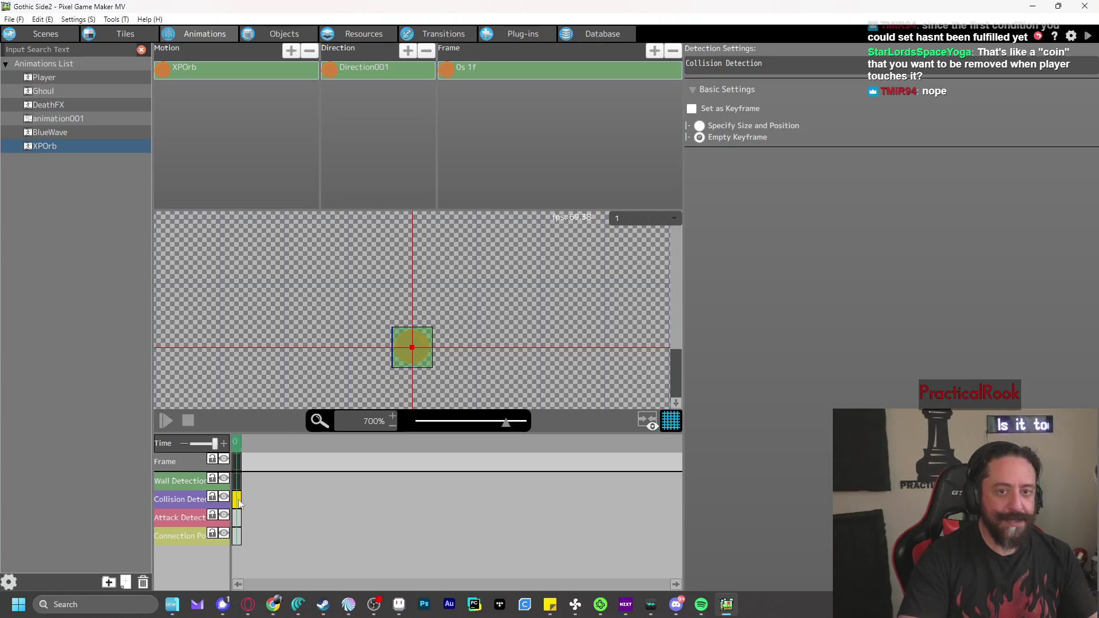
pyautogui.rightClick(239, 503)
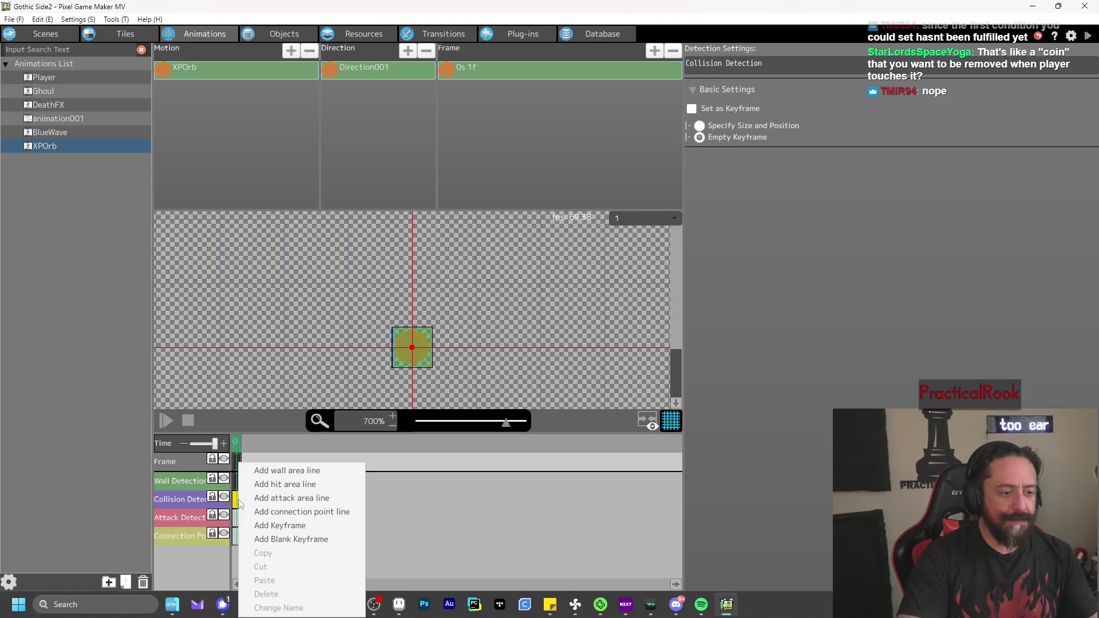
pyautogui.click(288, 531)
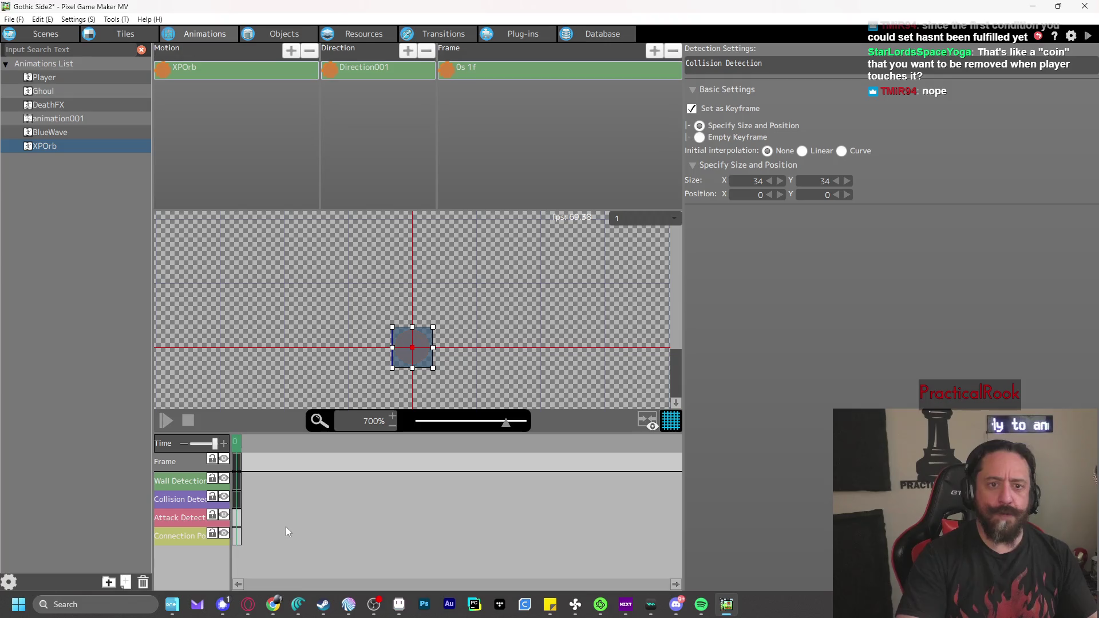
pyautogui.click(700, 137)
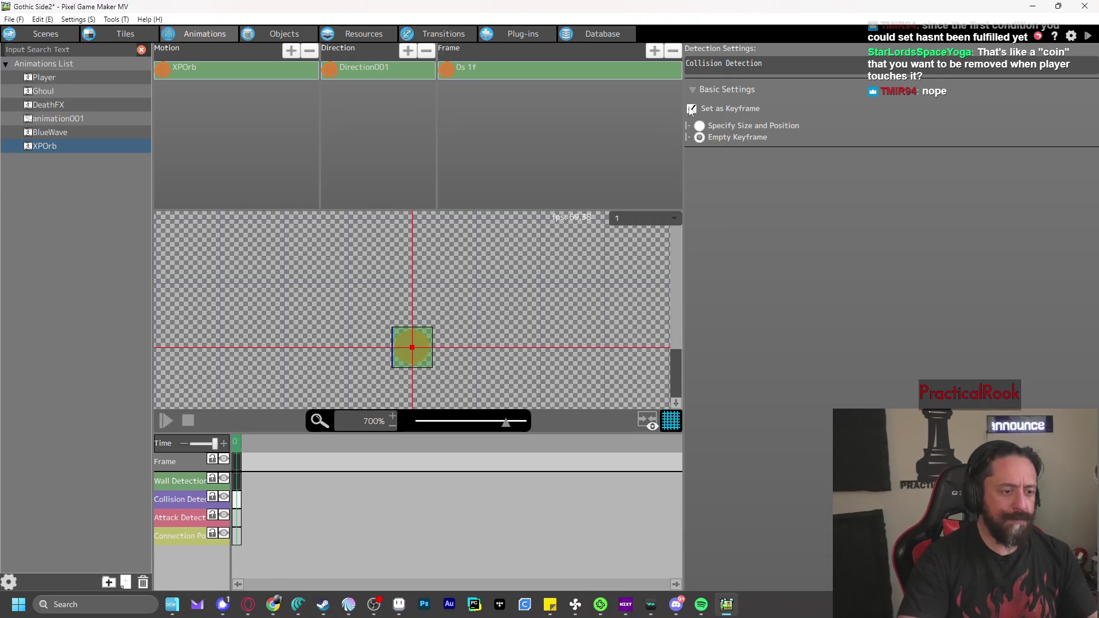
# Give the collision keyframe a 34×34 area at position 0,0 and save the project
pyautogui.rightClick(236, 500)
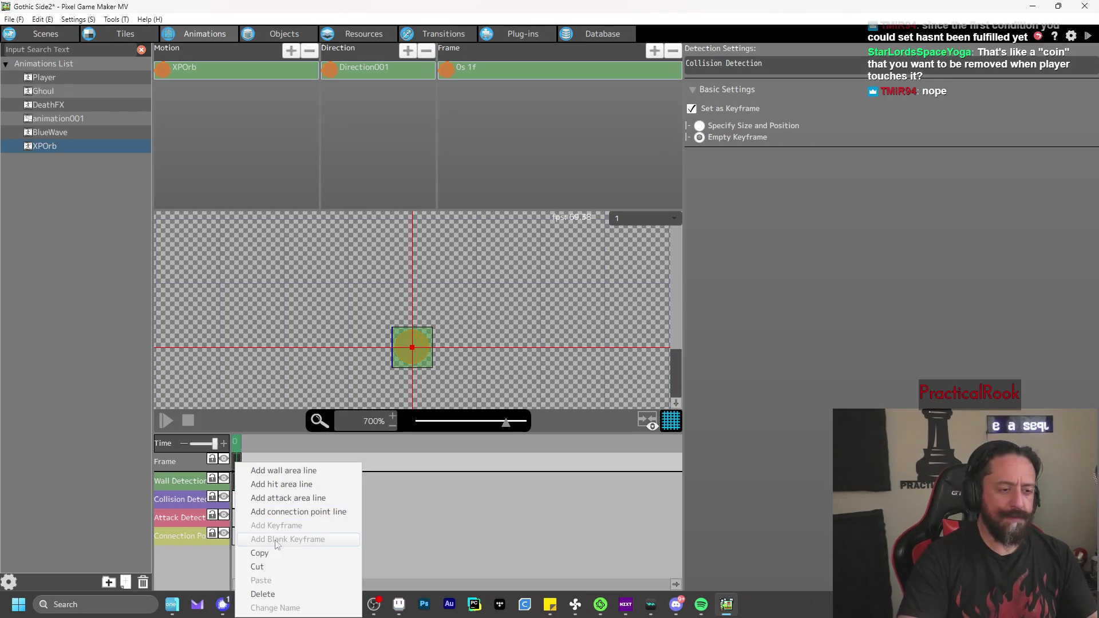
pyautogui.click(335, 554)
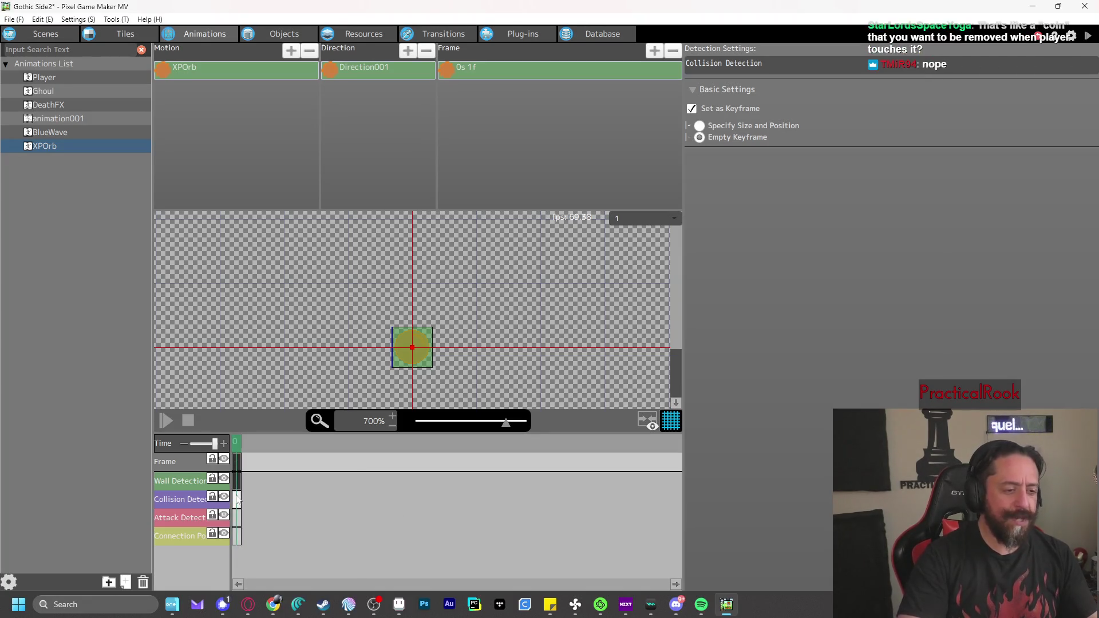
pyautogui.rightClick(236, 500)
pyautogui.press('Escape')
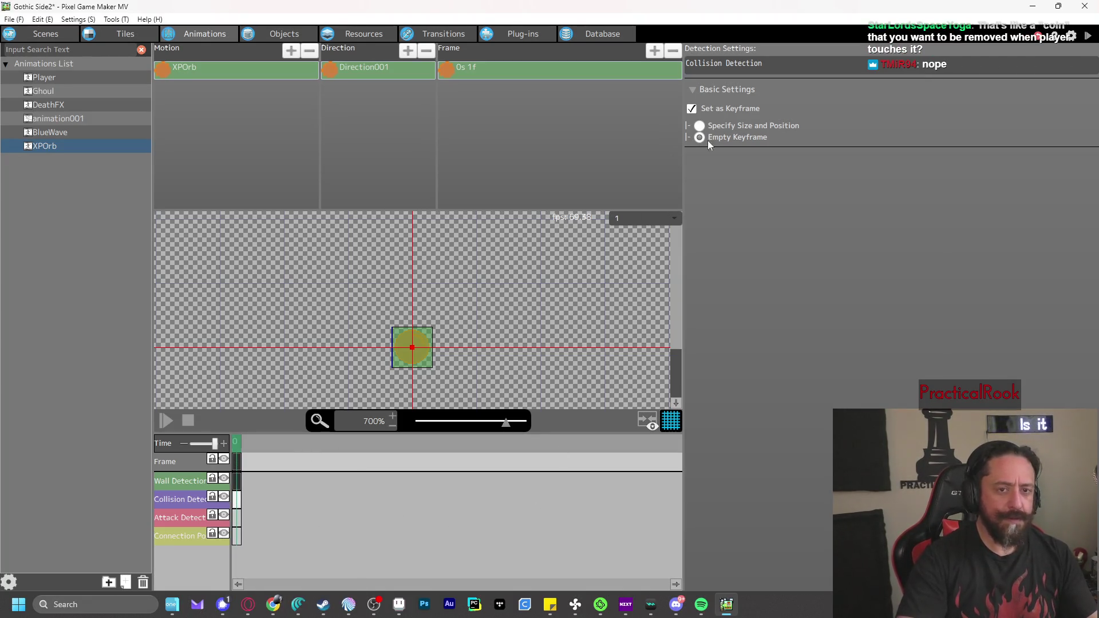
pyautogui.click(748, 128)
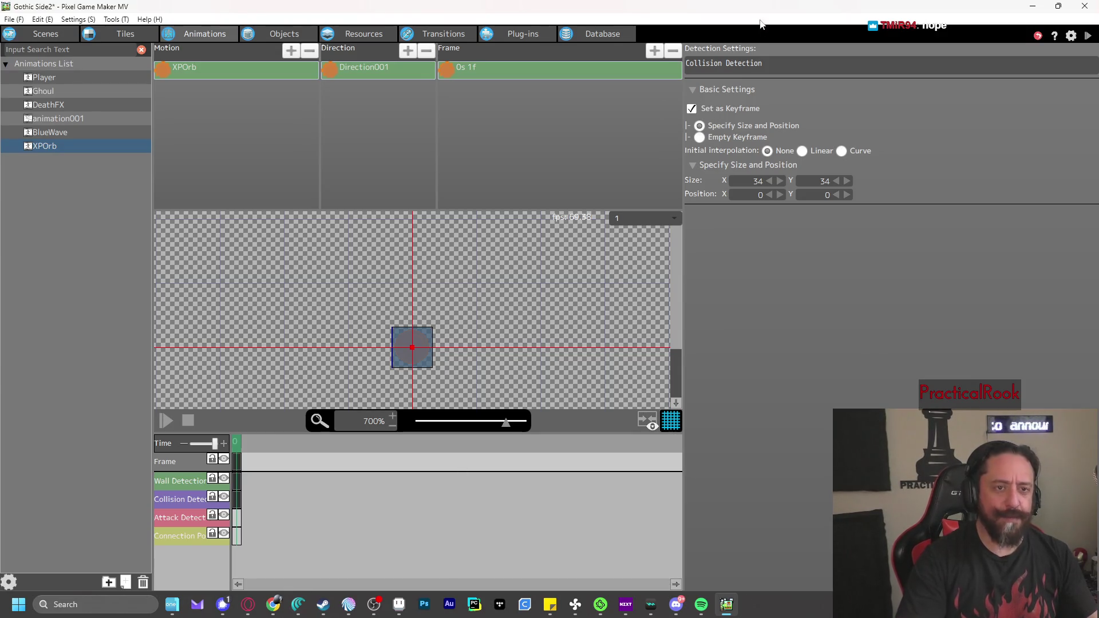
pyautogui.hotkey('ctrl', 's')
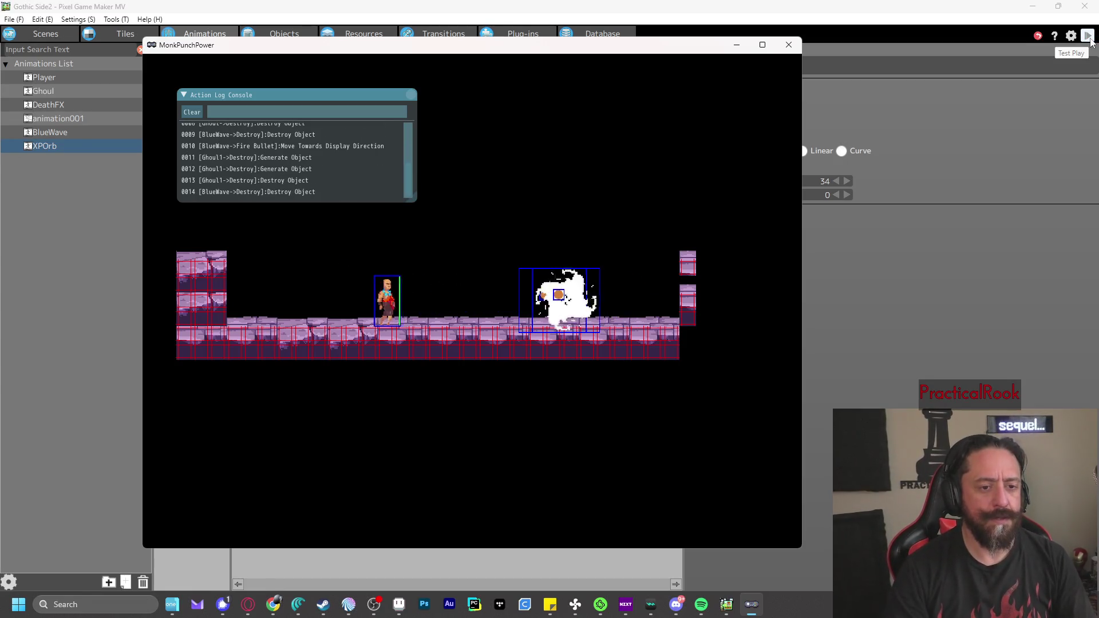
# Walk the monk right and left, punch and jump, then close the test game window
pyautogui.press('Right')
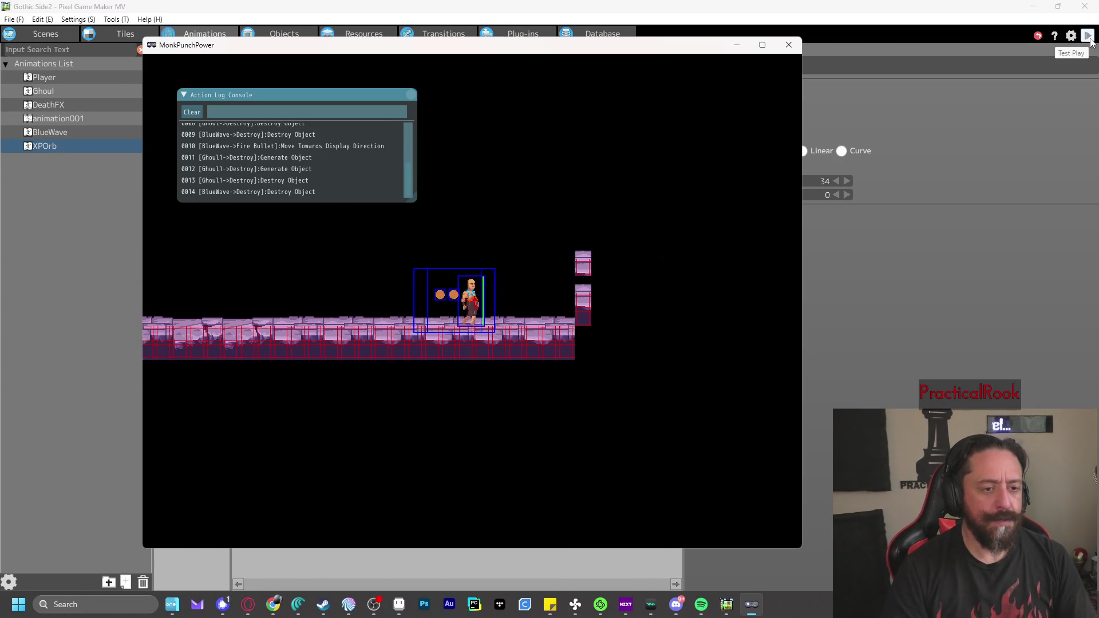
pyautogui.press('Left')
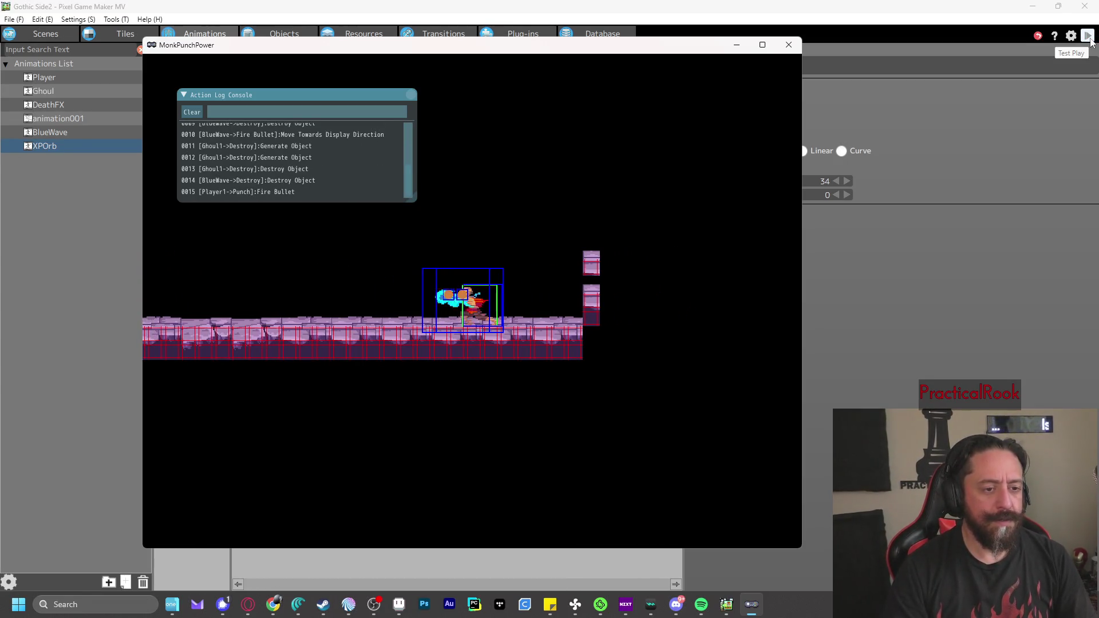
pyautogui.press('z')
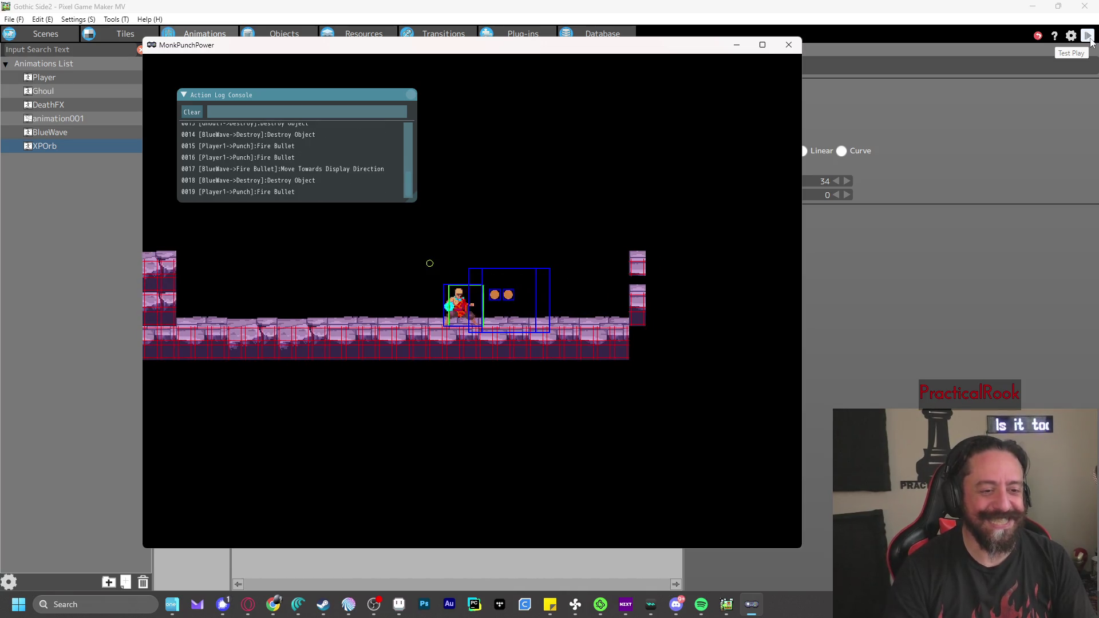
pyautogui.press('z')
pyautogui.press('Right')
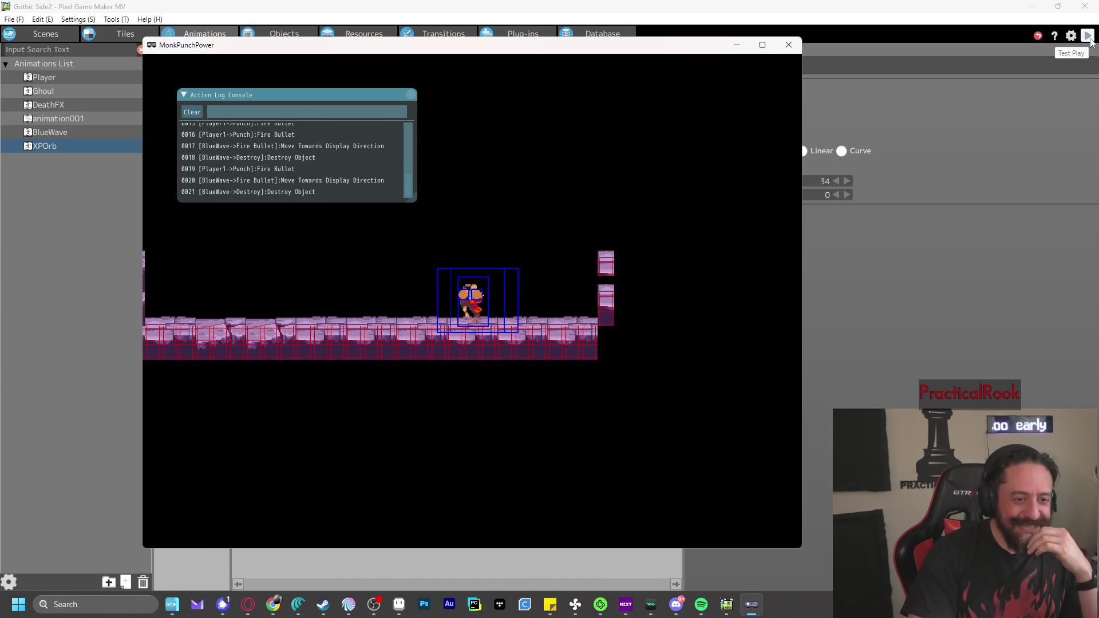
pyautogui.press('x')
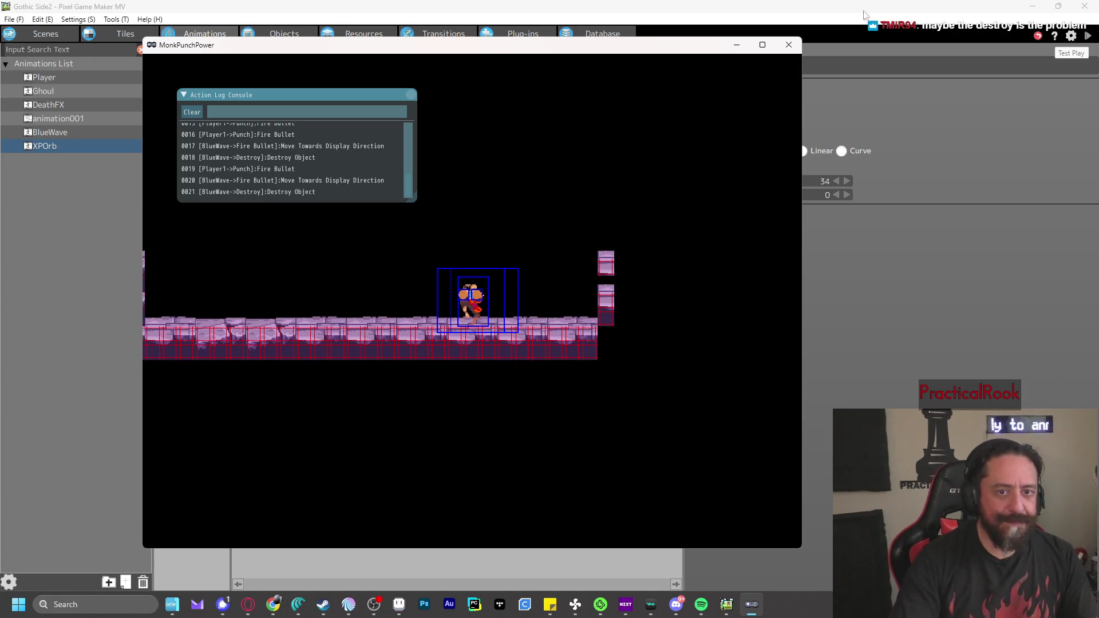
pyautogui.click(789, 44)
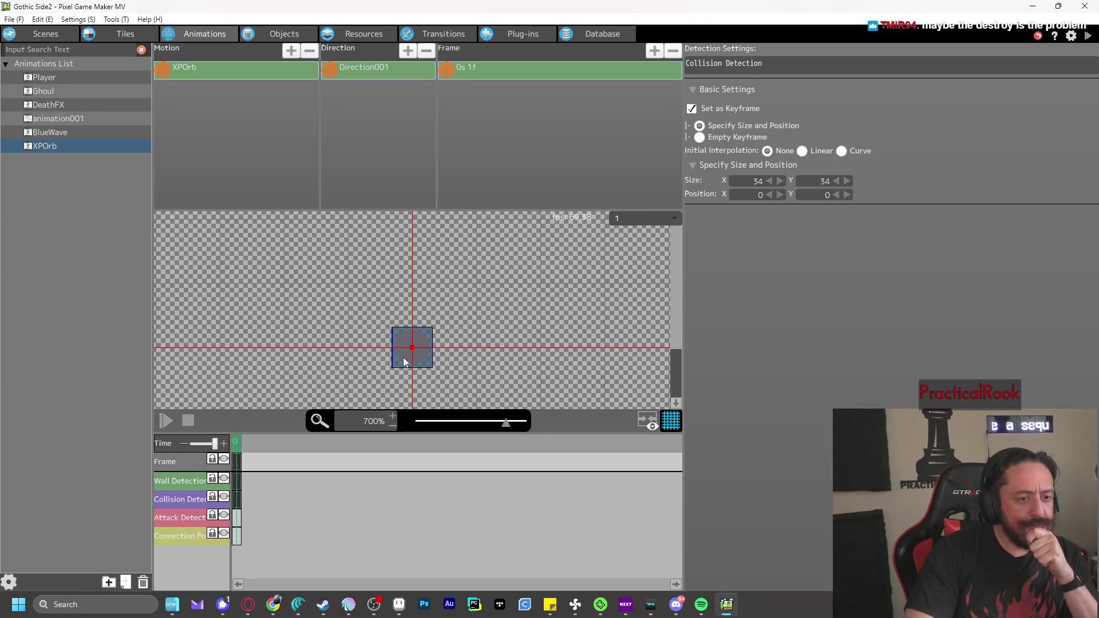
# Set the XPOrb animation to Infinite Loop and start a test play
pyautogui.click(206, 65)
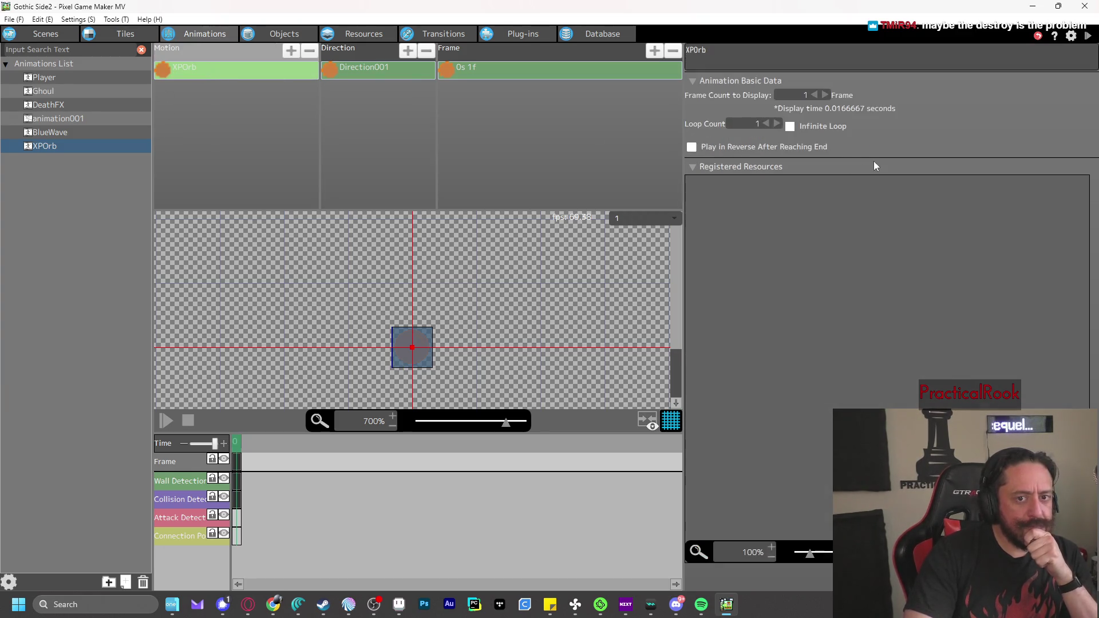
pyautogui.click(790, 127)
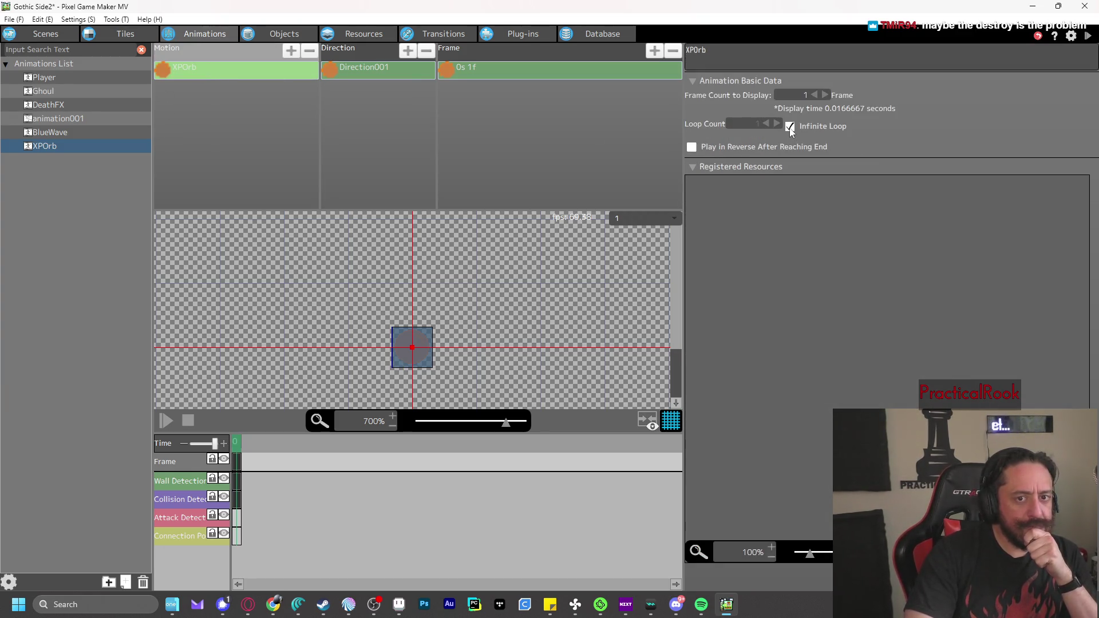
pyautogui.click(1088, 36)
# Punch and walk the monk right at the ghouls, then return to XPOrb's action program
pyautogui.press('z')
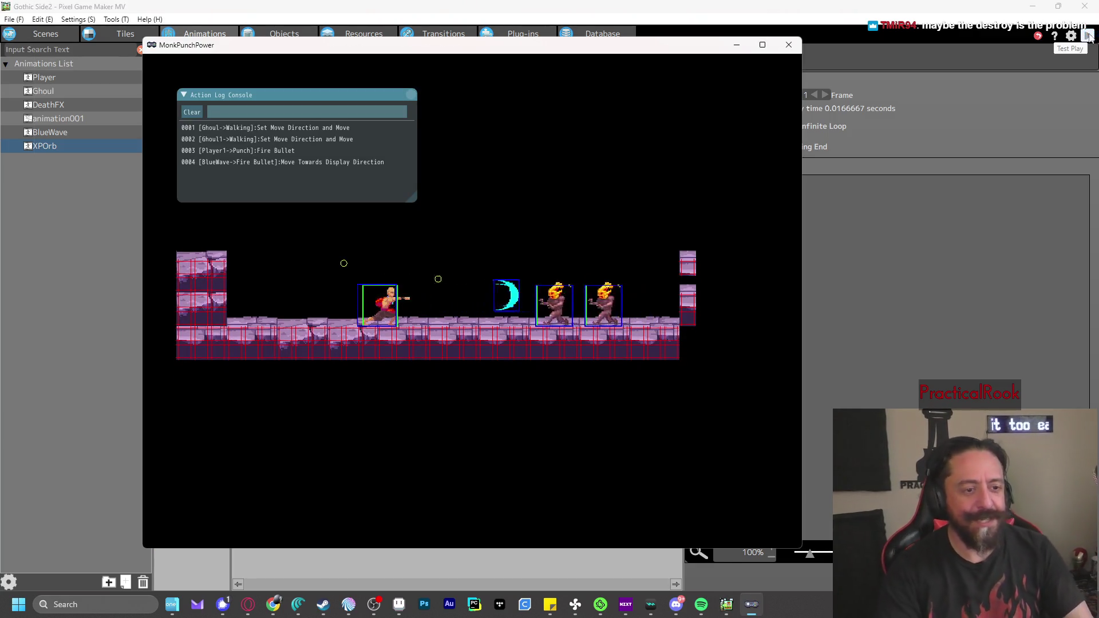
pyautogui.press('Right')
pyautogui.press('z')
pyautogui.press('Right')
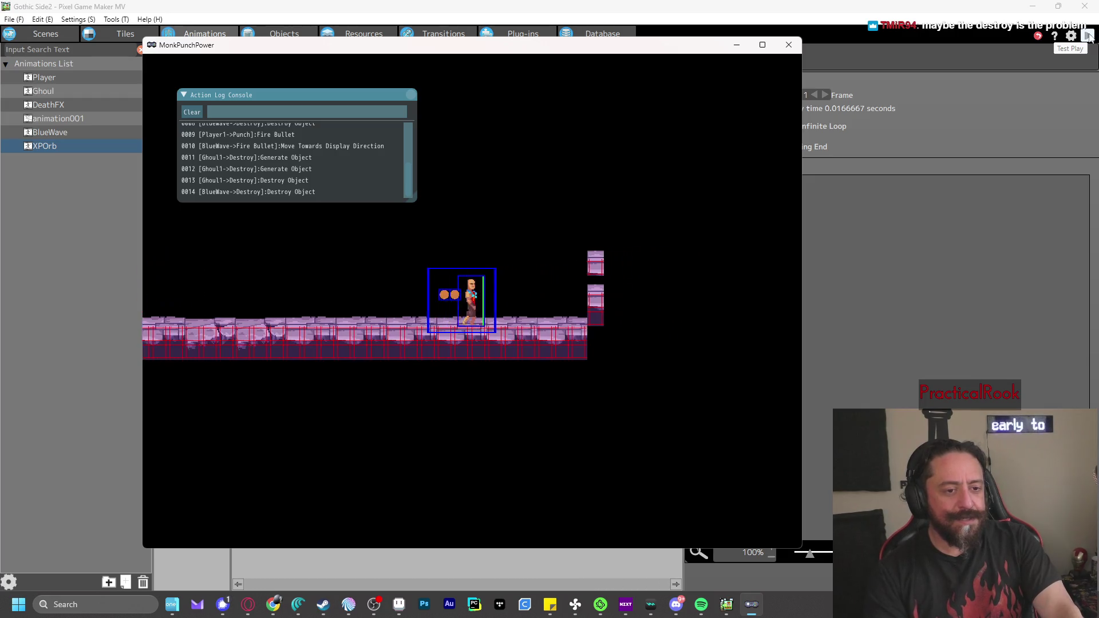
pyautogui.press('z')
pyautogui.click(789, 45)
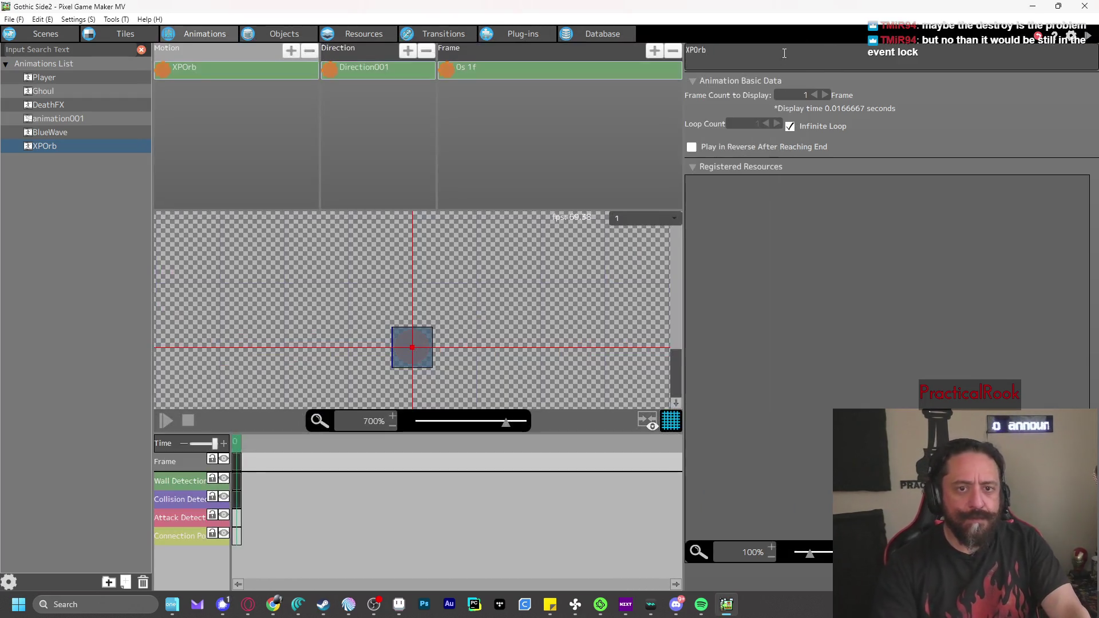
pyautogui.click(289, 26)
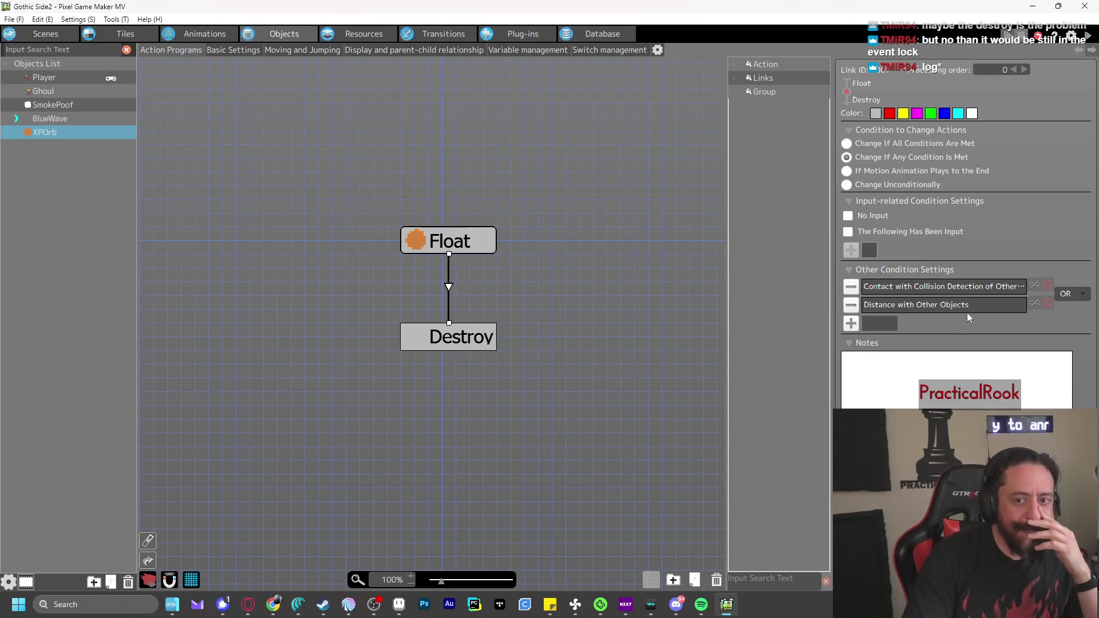
# Make Float→Destroy also fire after 5.00 seconds via an OR'd After Certain Time Passes condition, then test play
pyautogui.click(851, 324)
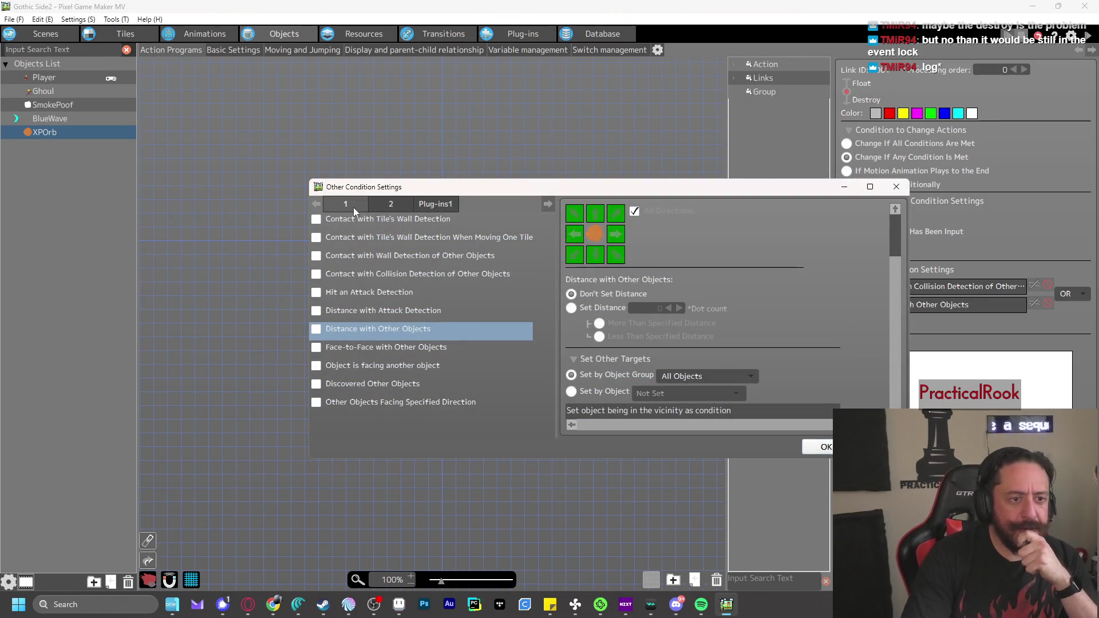
pyautogui.click(390, 207)
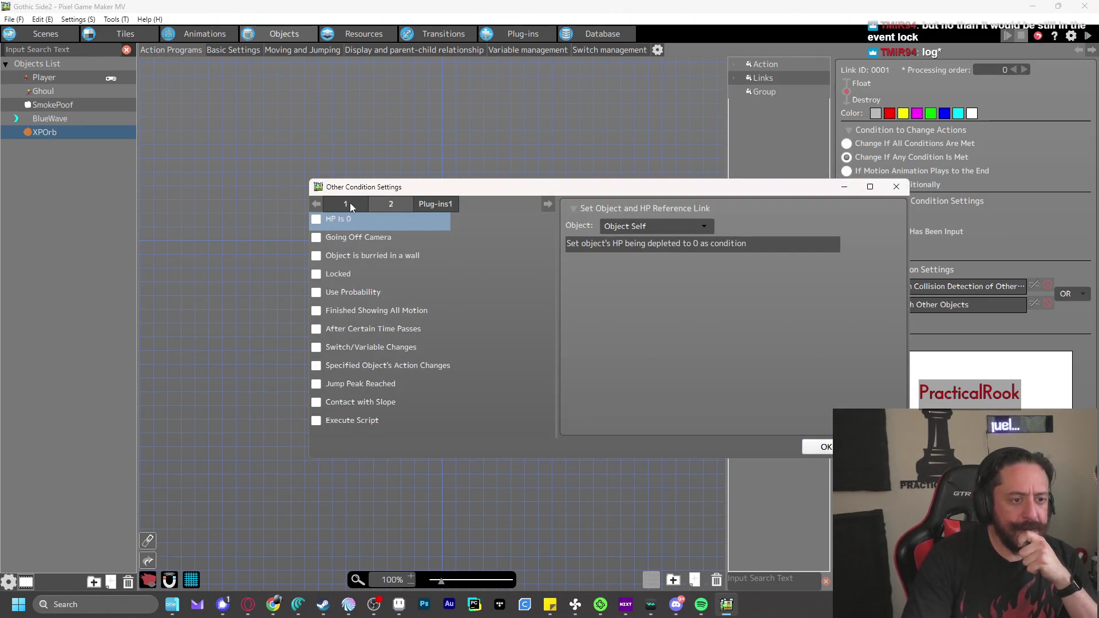
pyautogui.click(316, 329)
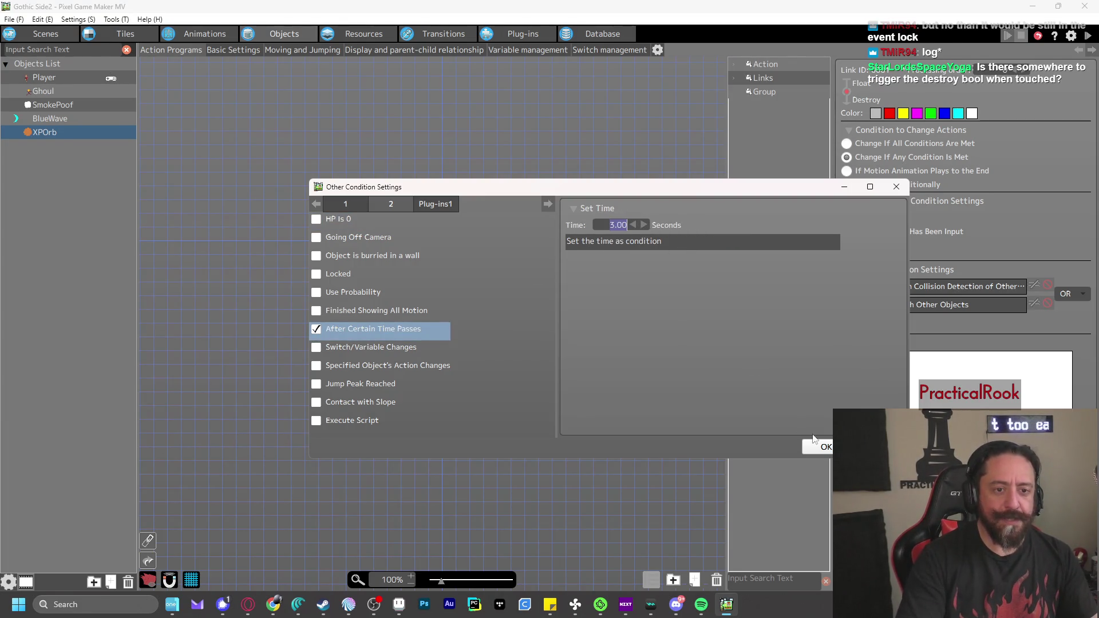
pyautogui.click(824, 448)
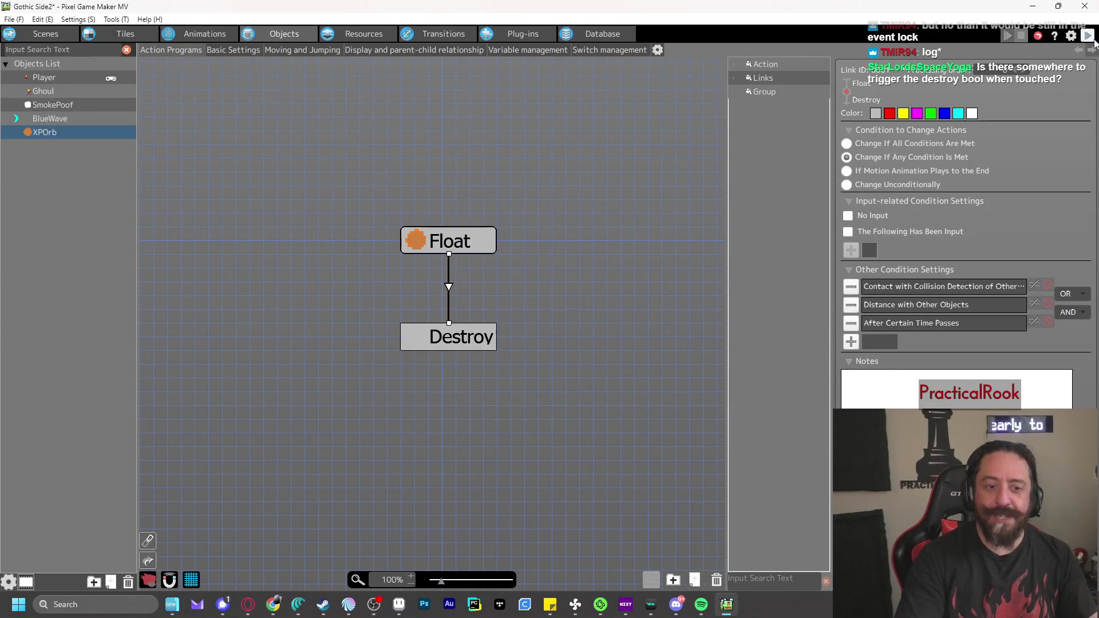
pyautogui.click(1068, 312)
pyautogui.click(1066, 338)
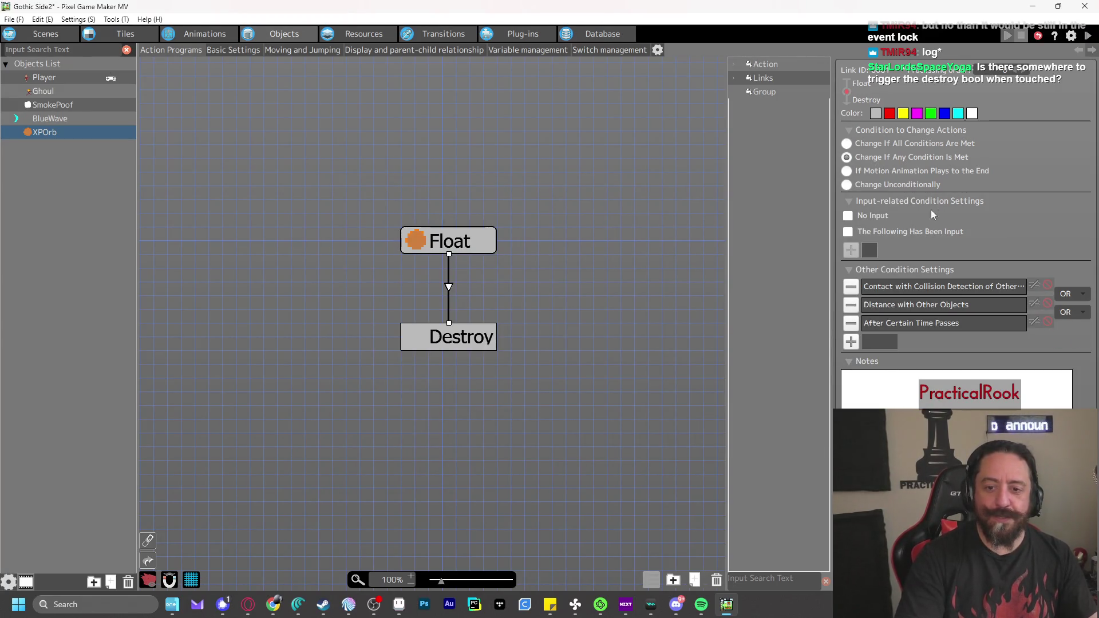
pyautogui.click(1089, 36)
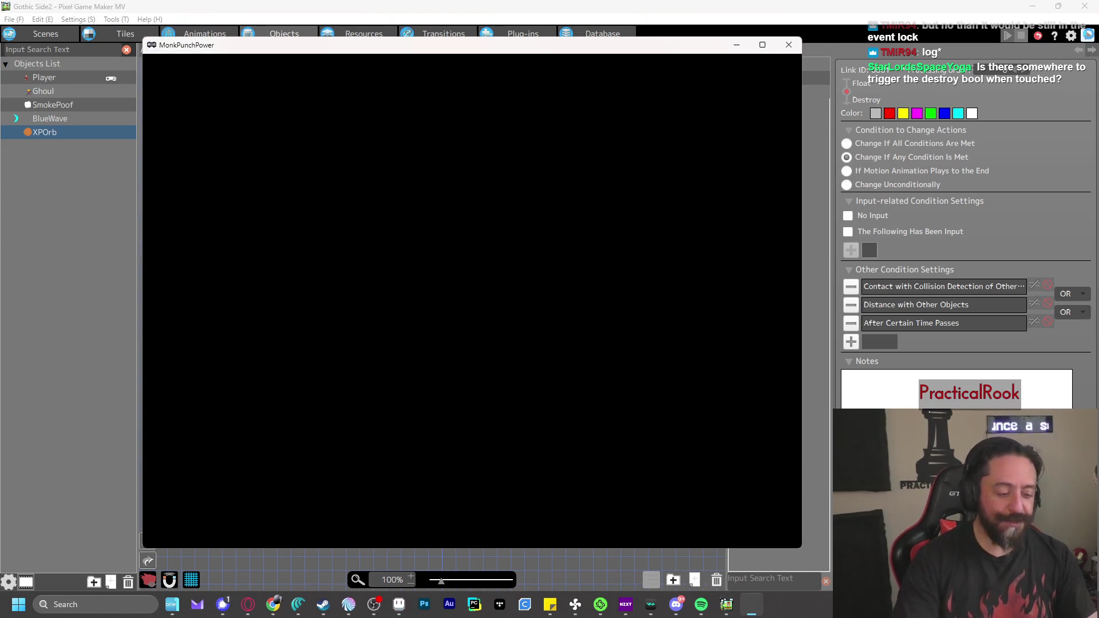
# Punch the ghouls in the test game so they drop XP orbs, then close the game
pyautogui.press('z')
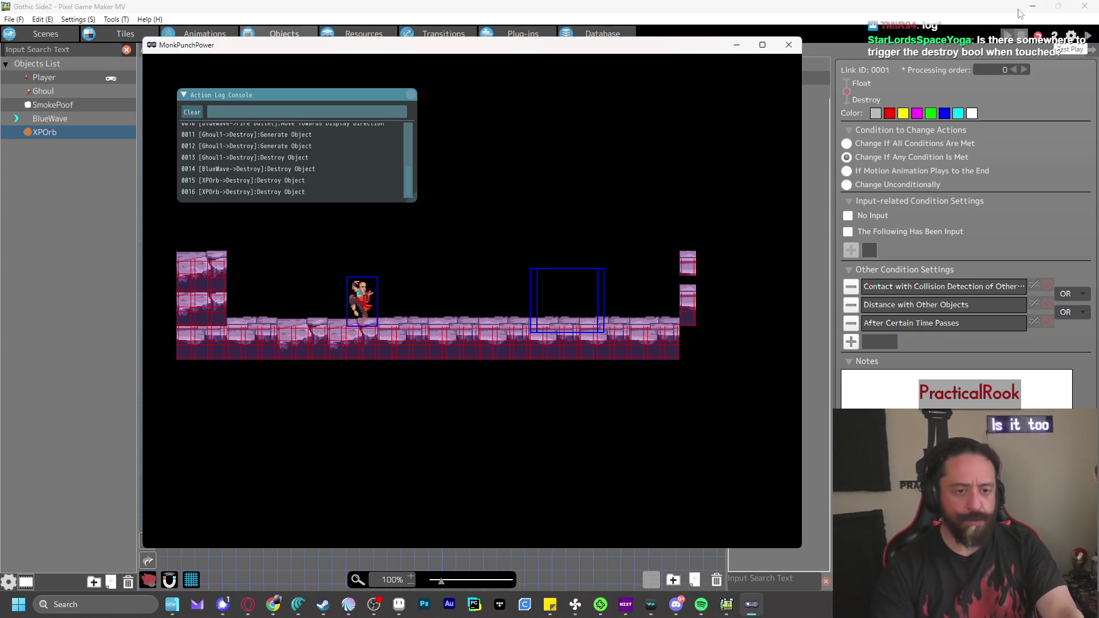
pyautogui.click(788, 45)
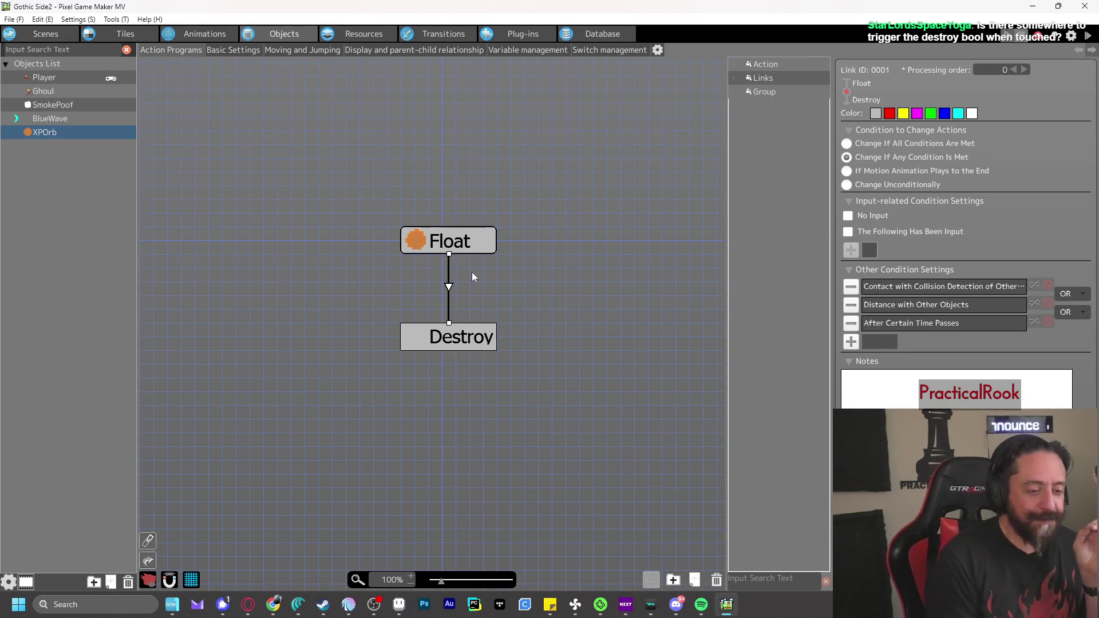
# Delete the After Certain Time Passes condition and open the Contact with Collision Detection condition
pyautogui.click(852, 323)
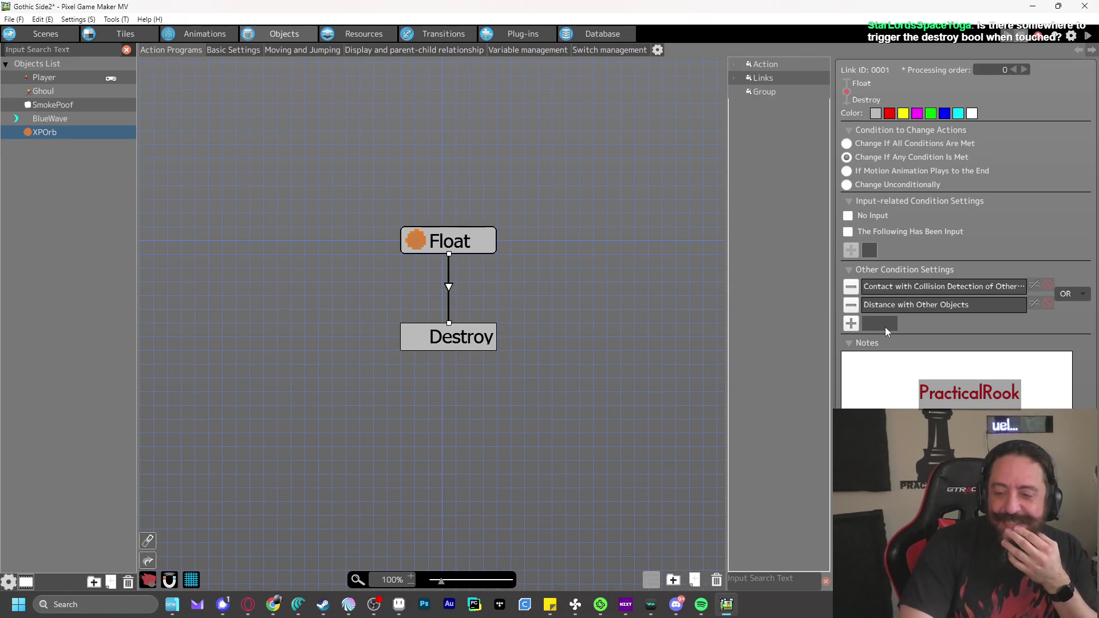
pyautogui.click(437, 245)
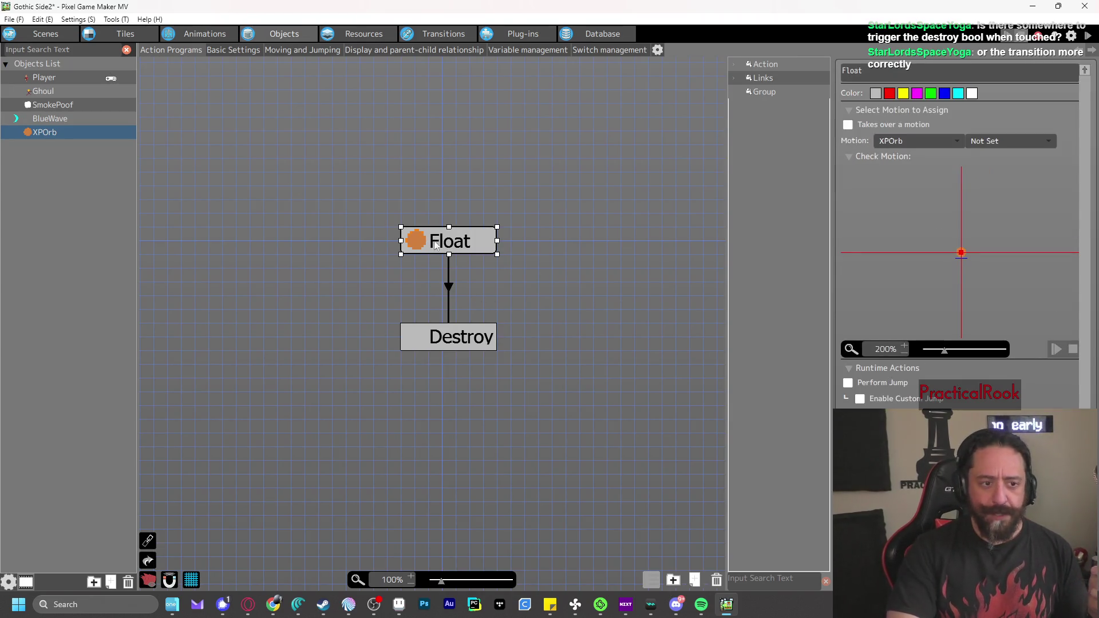
pyautogui.click(449, 286)
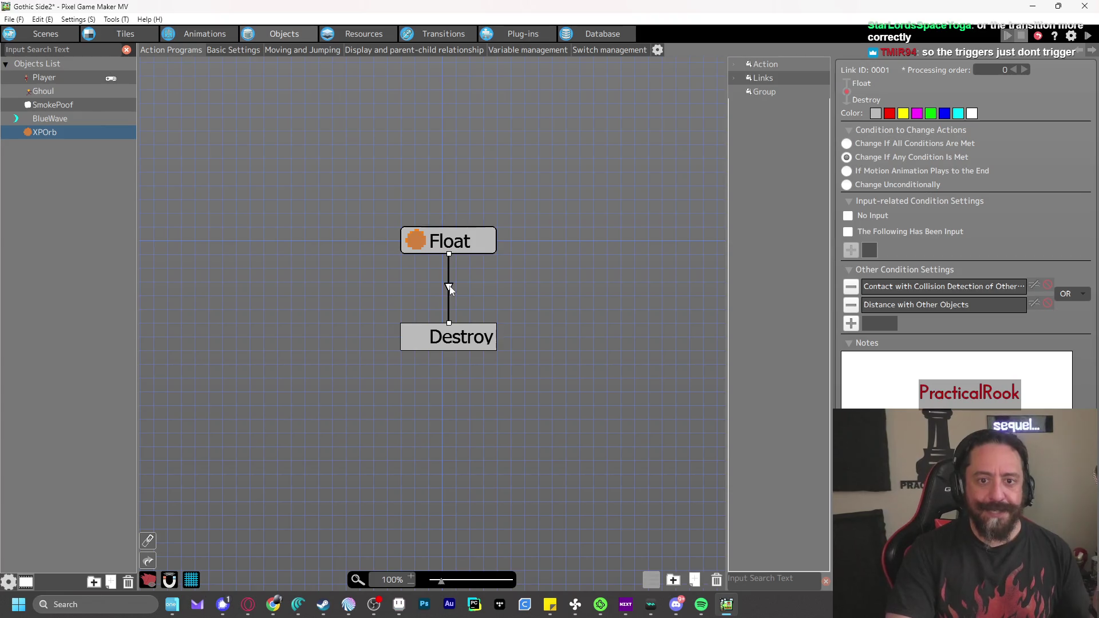
pyautogui.click(453, 245)
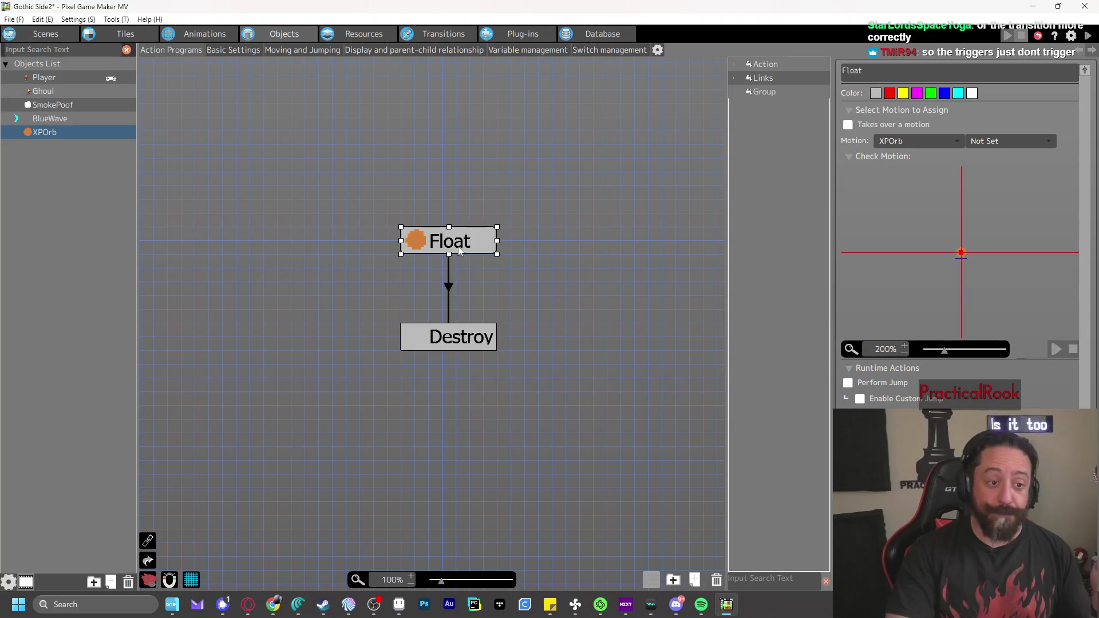
pyautogui.click(451, 282)
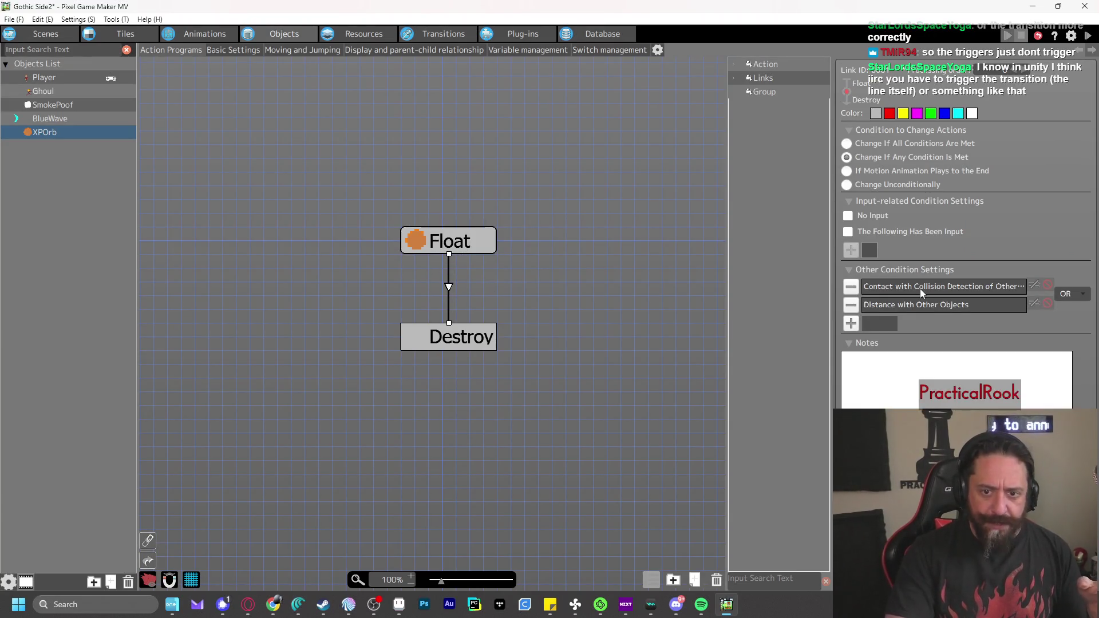
pyautogui.doubleClick(919, 288)
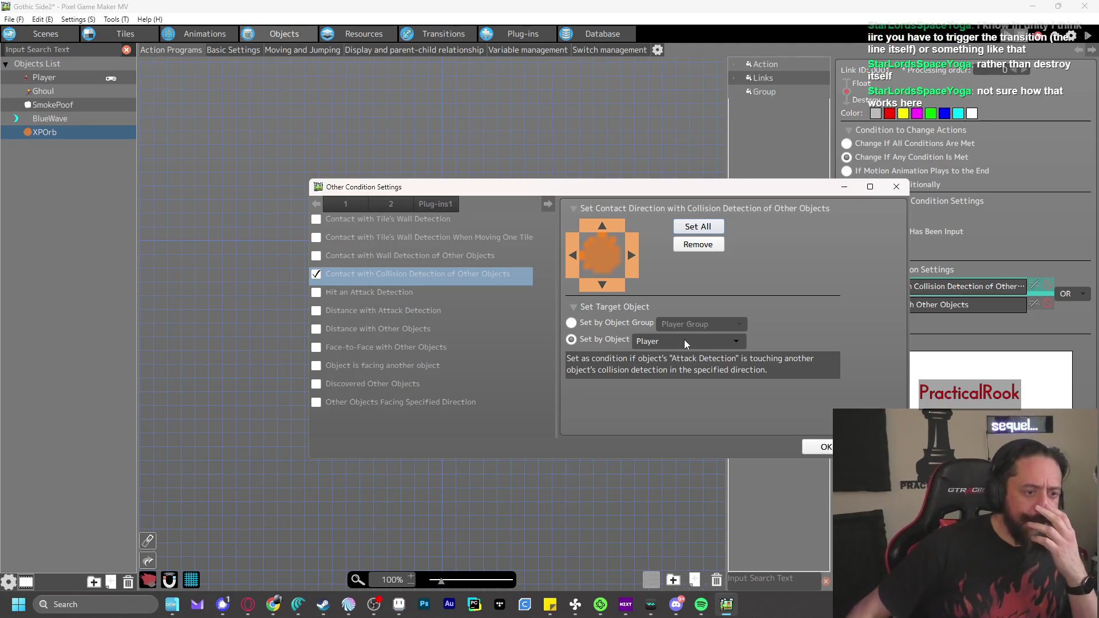
# Close the collision-contact settings and back out of adding another condition
pyautogui.click(824, 447)
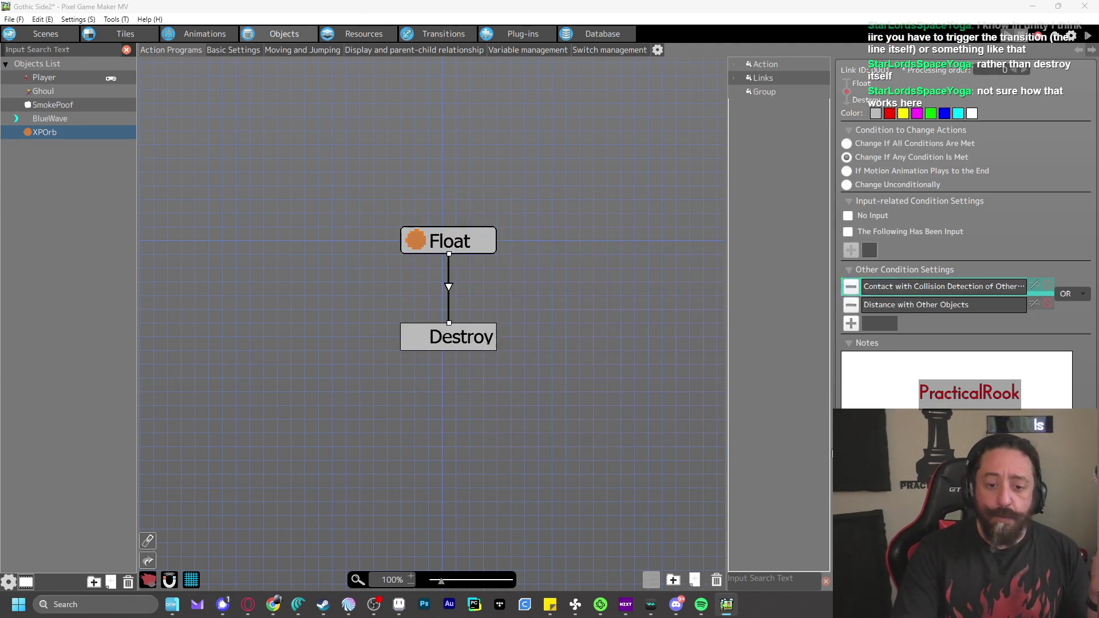
pyautogui.click(850, 324)
pyautogui.click(391, 204)
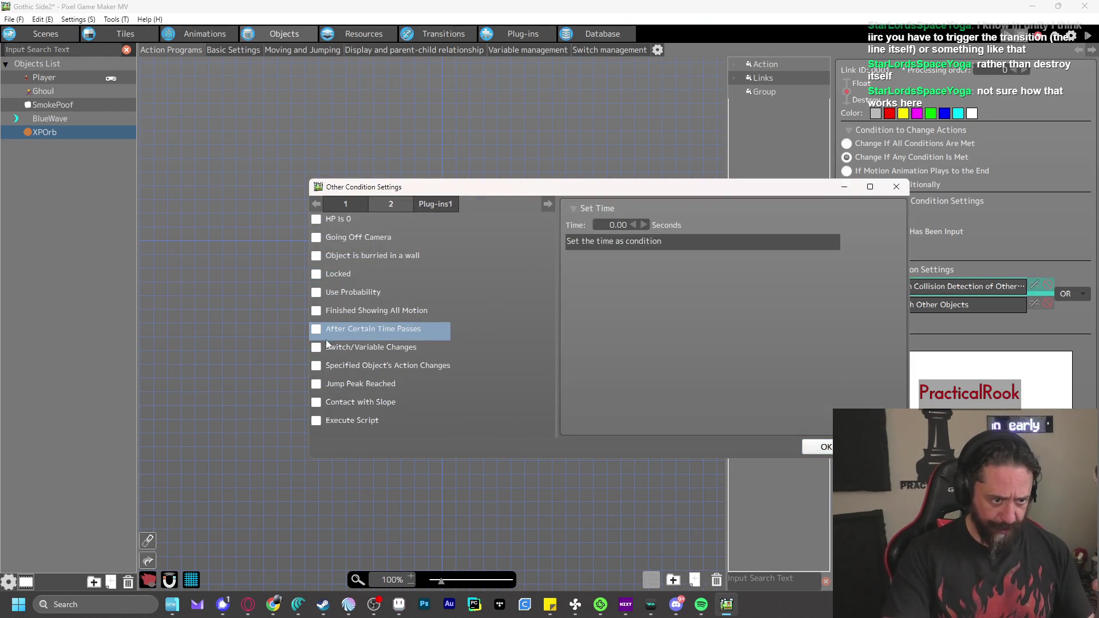
pyautogui.press('Escape')
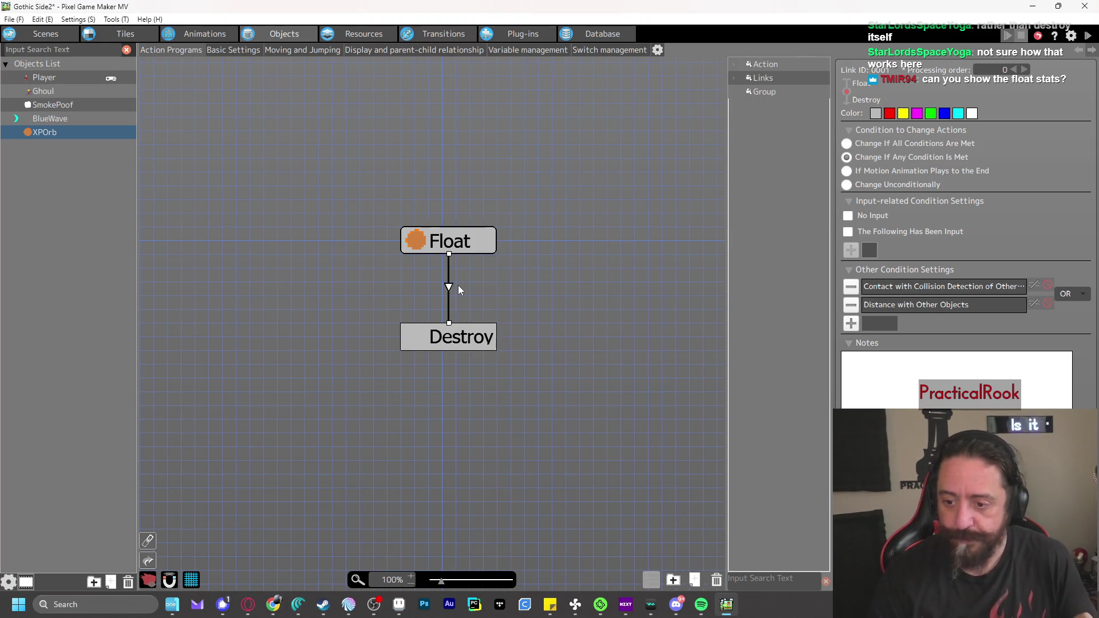
# Inspect the Float action's settings, leaving its motion direction Not Set, and scroll its properties
pyautogui.click(449, 241)
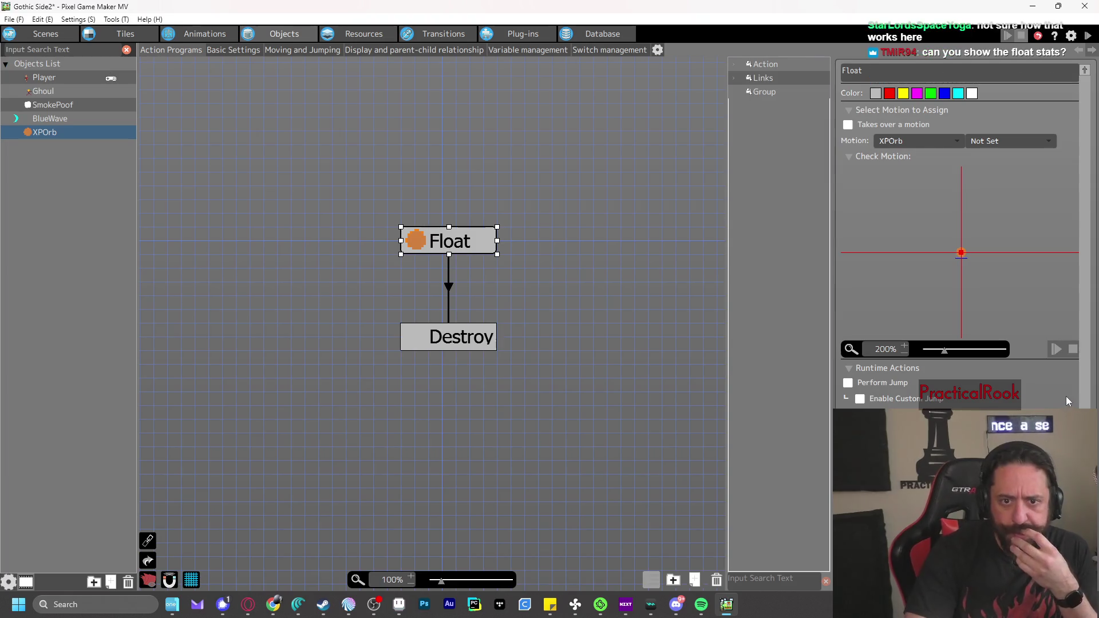
pyautogui.click(1010, 141)
pyautogui.click(1009, 137)
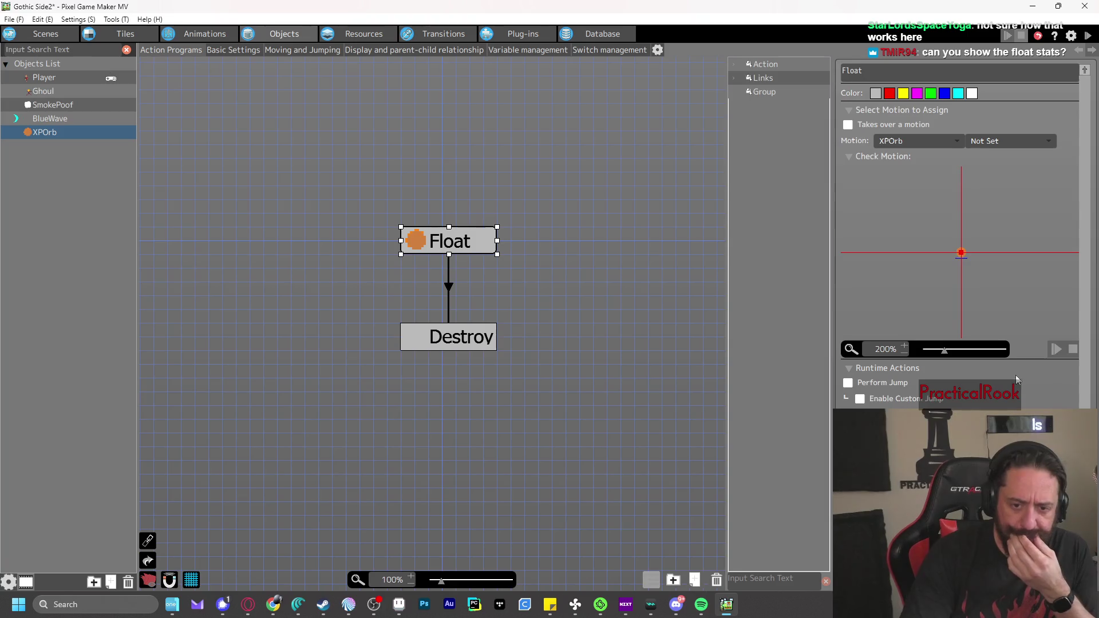
pyautogui.scroll(-3, 1020, 376)
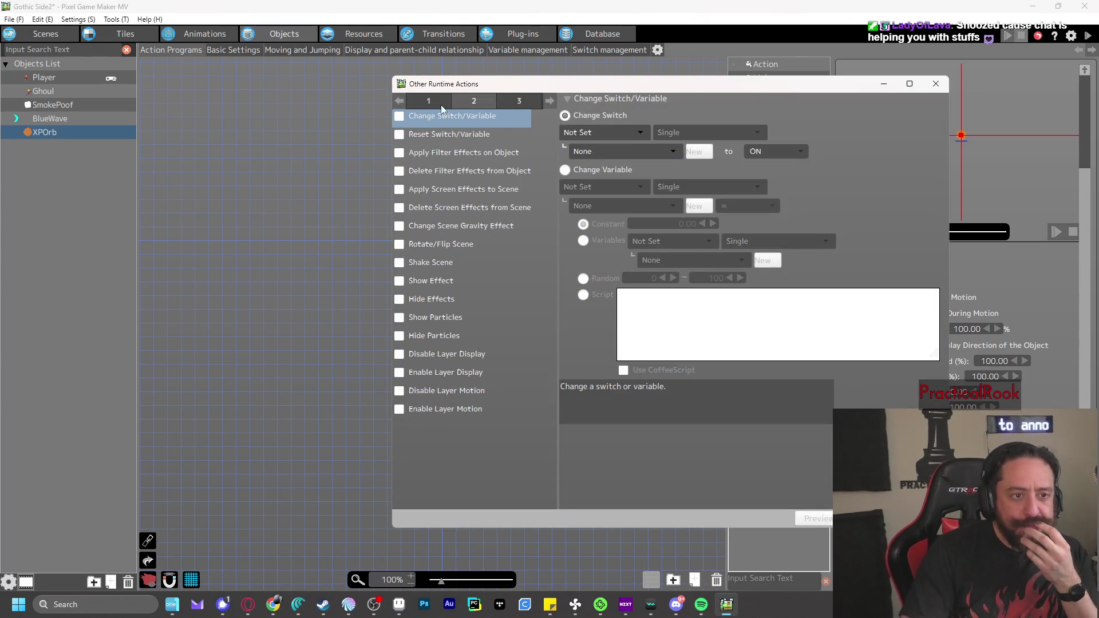
# Browse page 1 actions: Set Move Direction, back-and-forth moving, Lock, Release Lock, Generate and Change Object
pyautogui.click(437, 103)
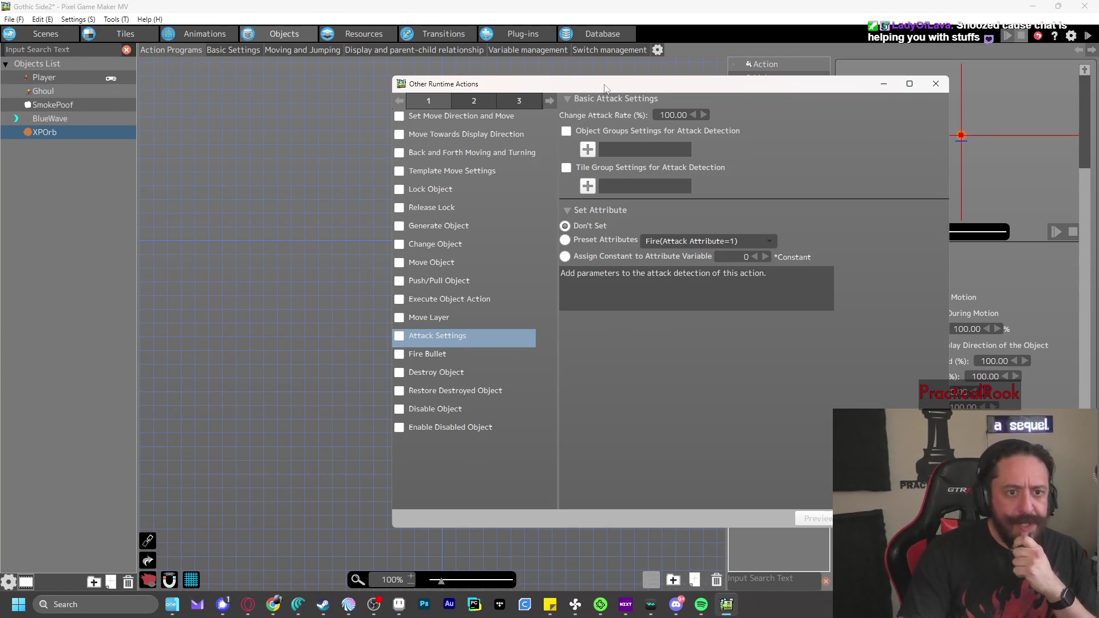
pyautogui.moveTo(605, 88); pyautogui.dragTo(378, 87)
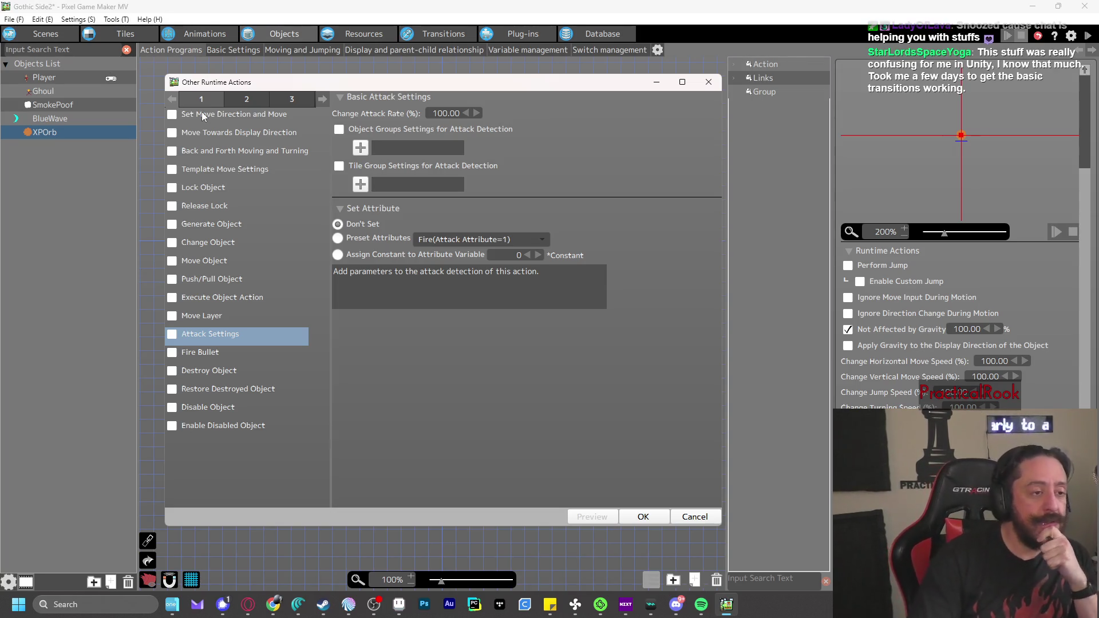
pyautogui.click(239, 116)
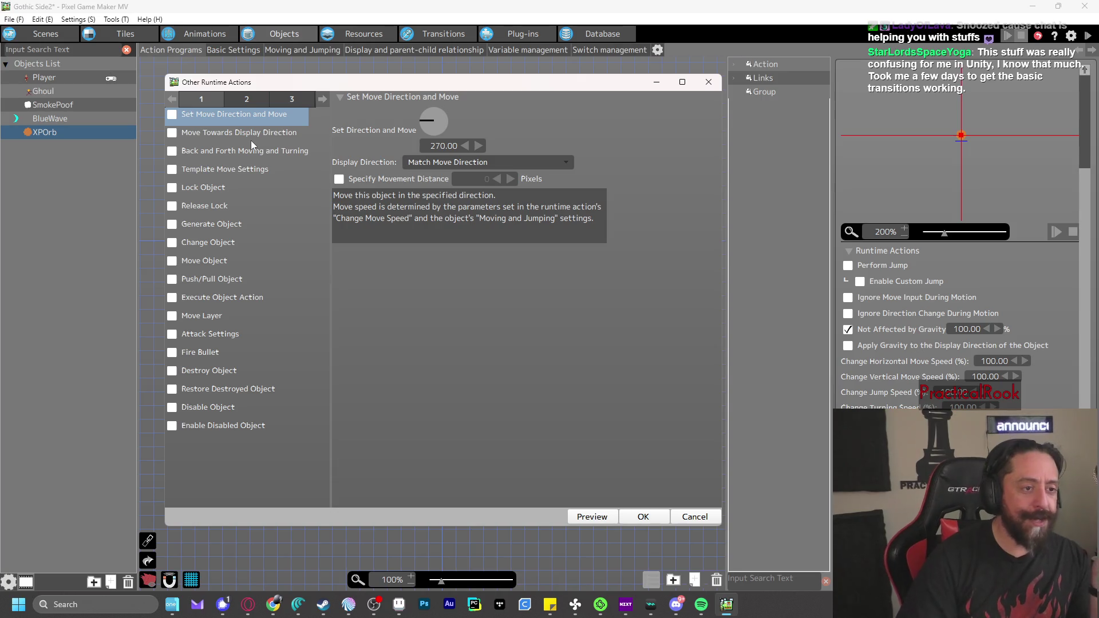
pyautogui.click(251, 149)
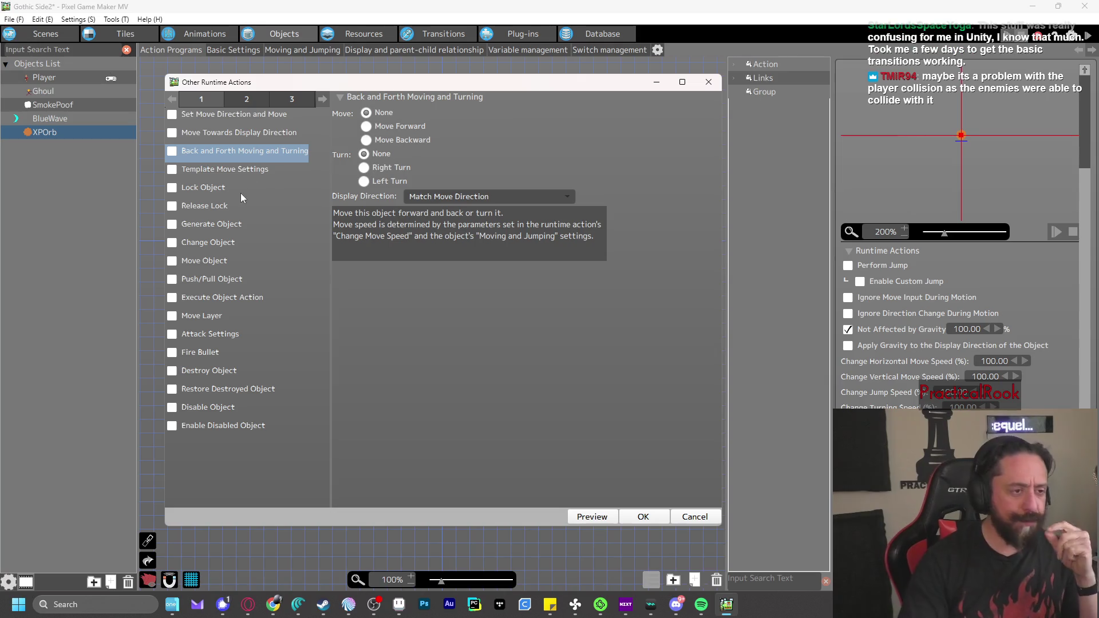
pyautogui.click(221, 191)
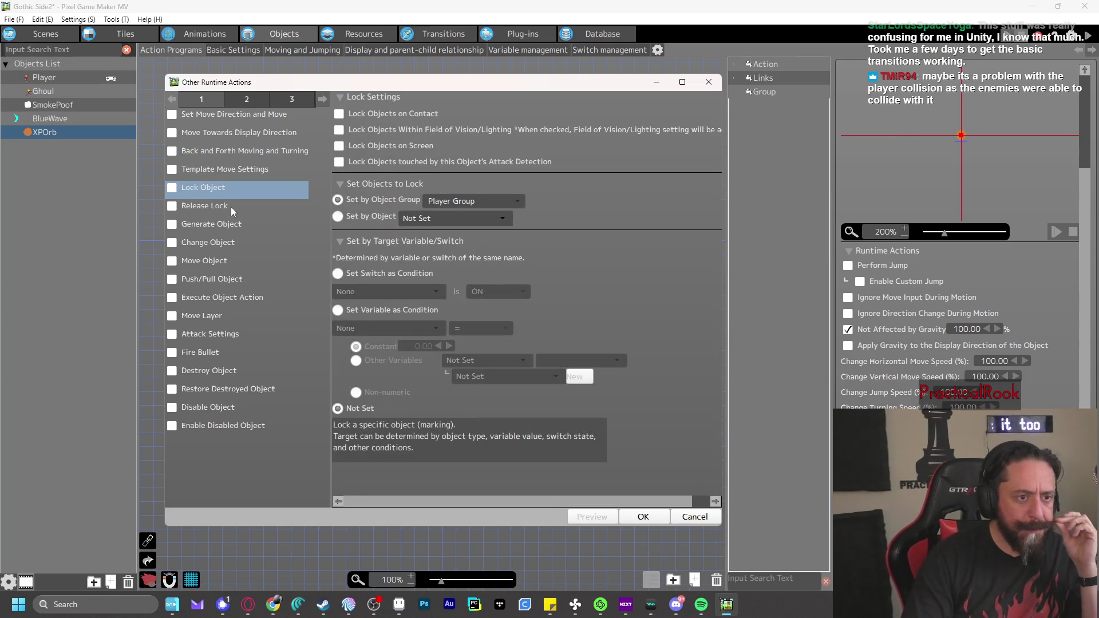
pyautogui.click(218, 212)
pyautogui.click(218, 229)
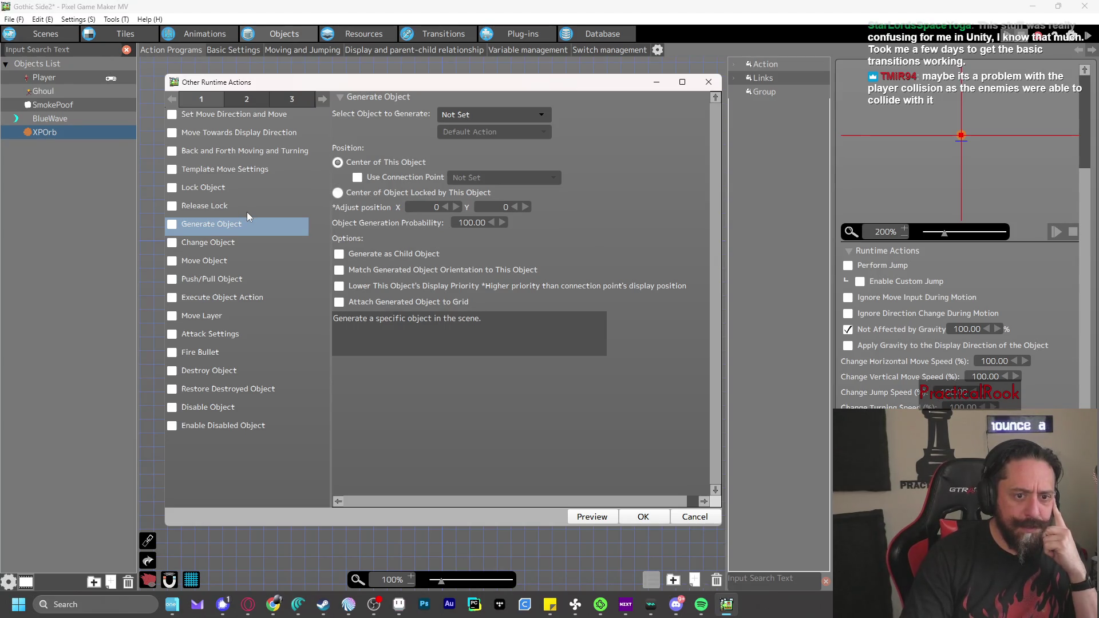
pyautogui.click(208, 244)
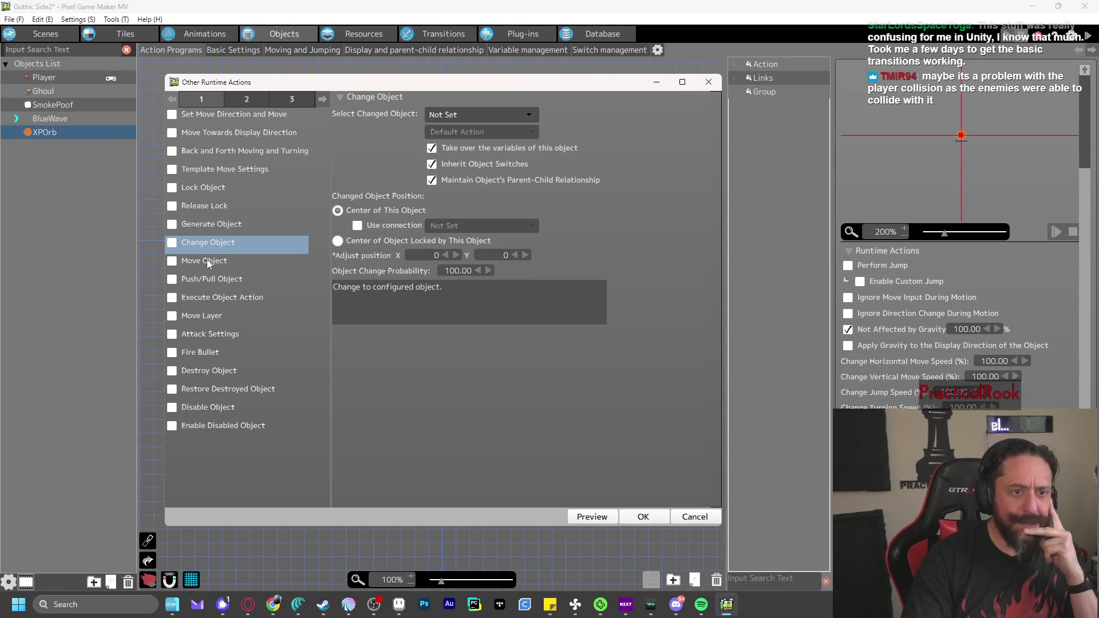
# Check Change Object's targets, then view Push/Pull, Execute Object Action, Move Layer, Attack Settings, Fire Bullet, Destroy Object
pyautogui.click(465, 114)
pyautogui.click(615, 109)
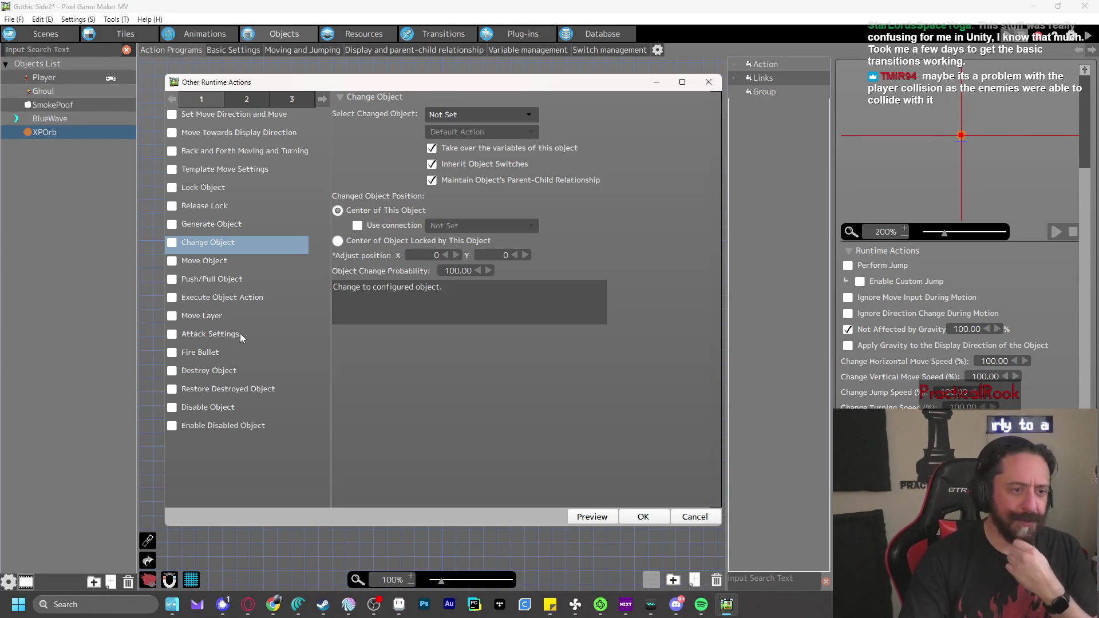
pyautogui.click(227, 279)
pyautogui.click(231, 300)
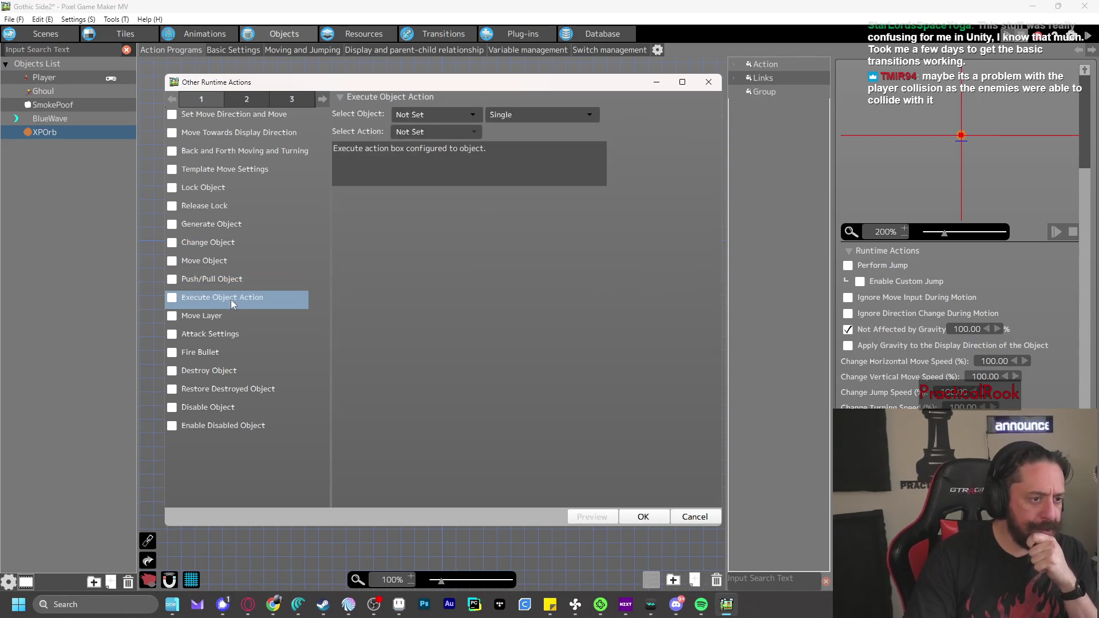
pyautogui.click(223, 315)
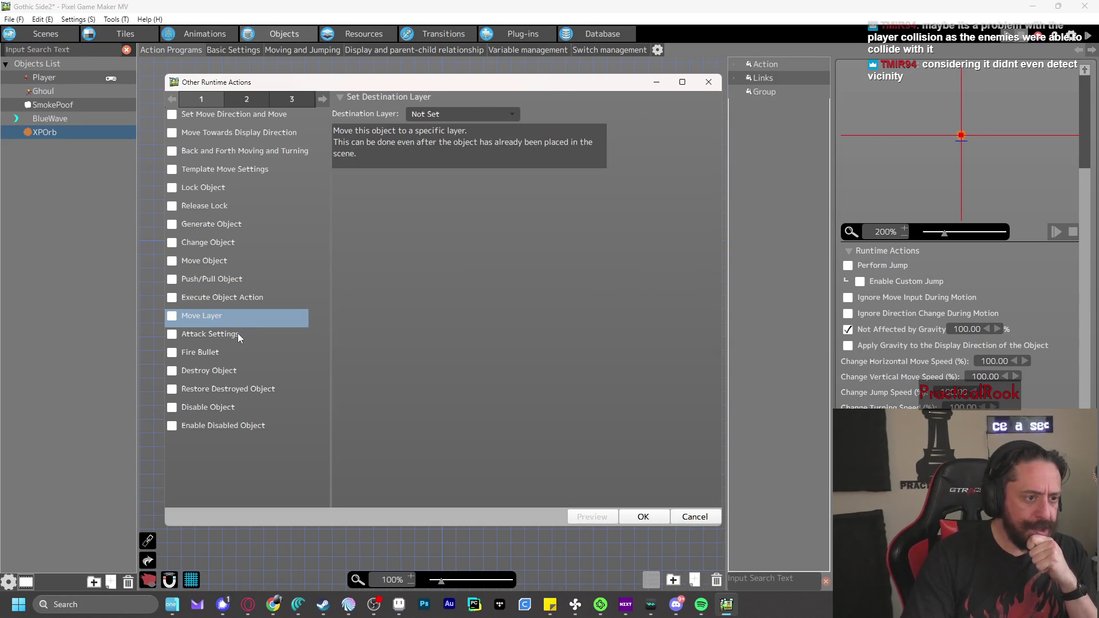
pyautogui.click(237, 333)
pyautogui.click(218, 355)
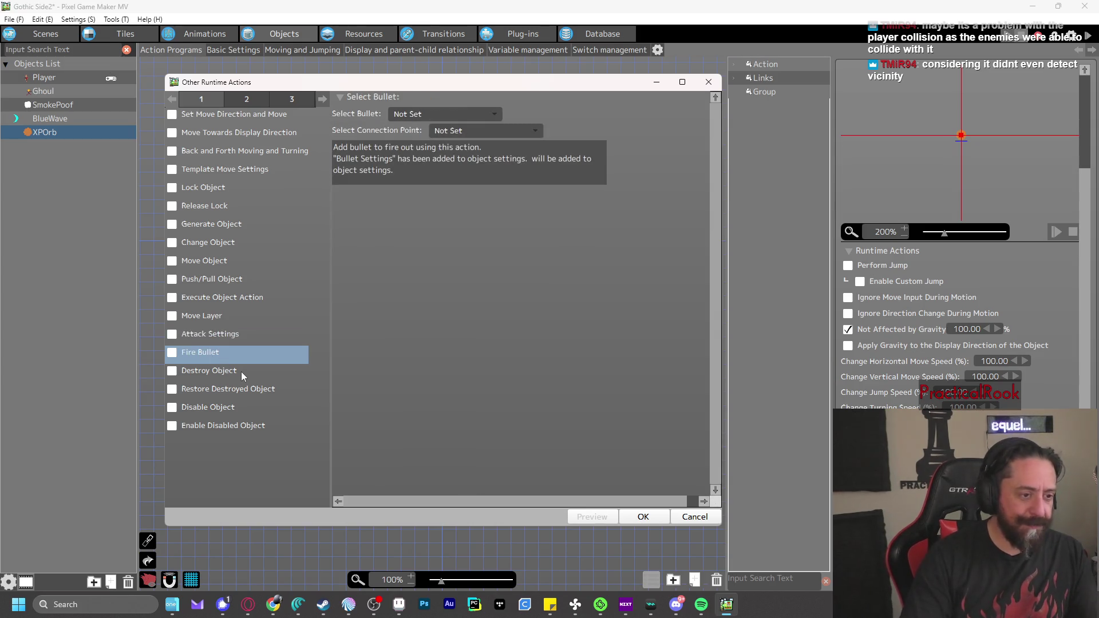
pyautogui.click(236, 373)
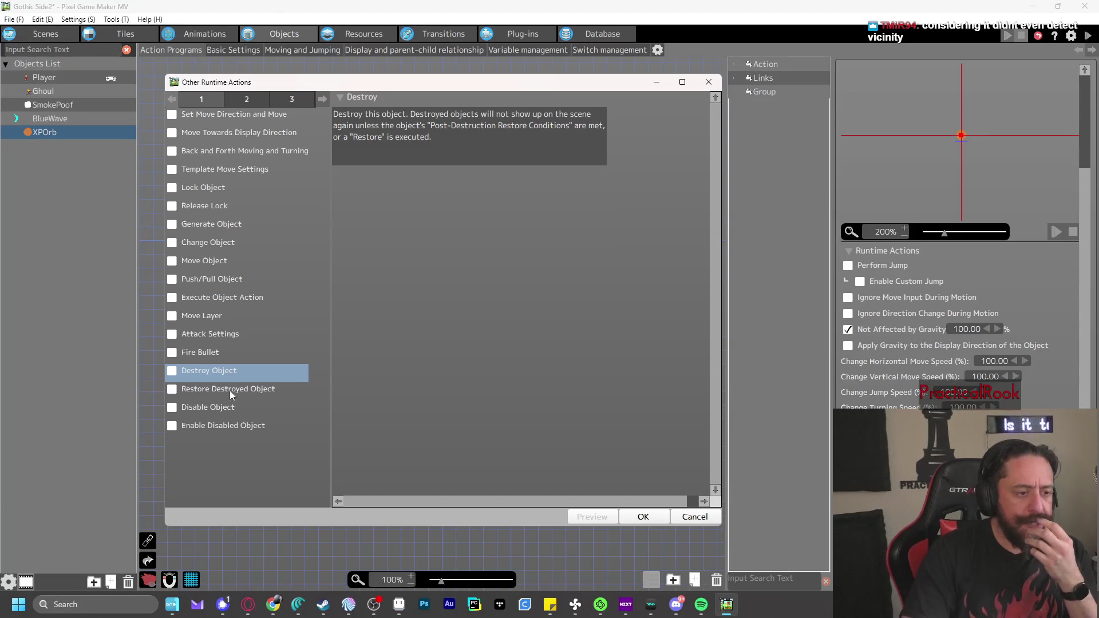
# Browse pages 2 and 3, including Enable Layer Display's layers, then cancel without adding anything
pyautogui.click(247, 103)
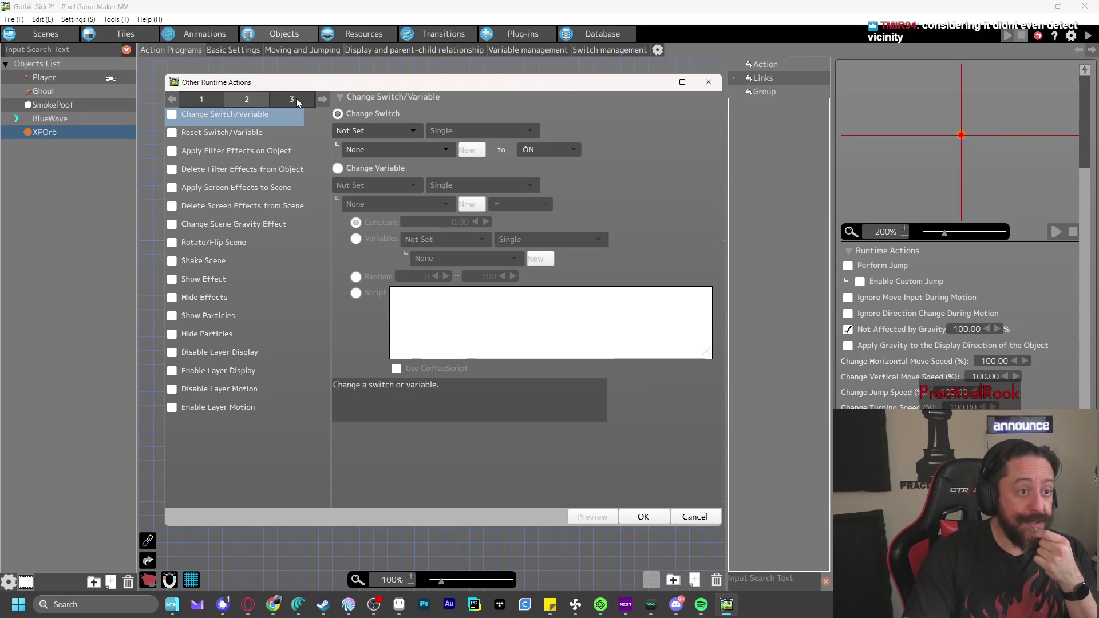
pyautogui.click(218, 372)
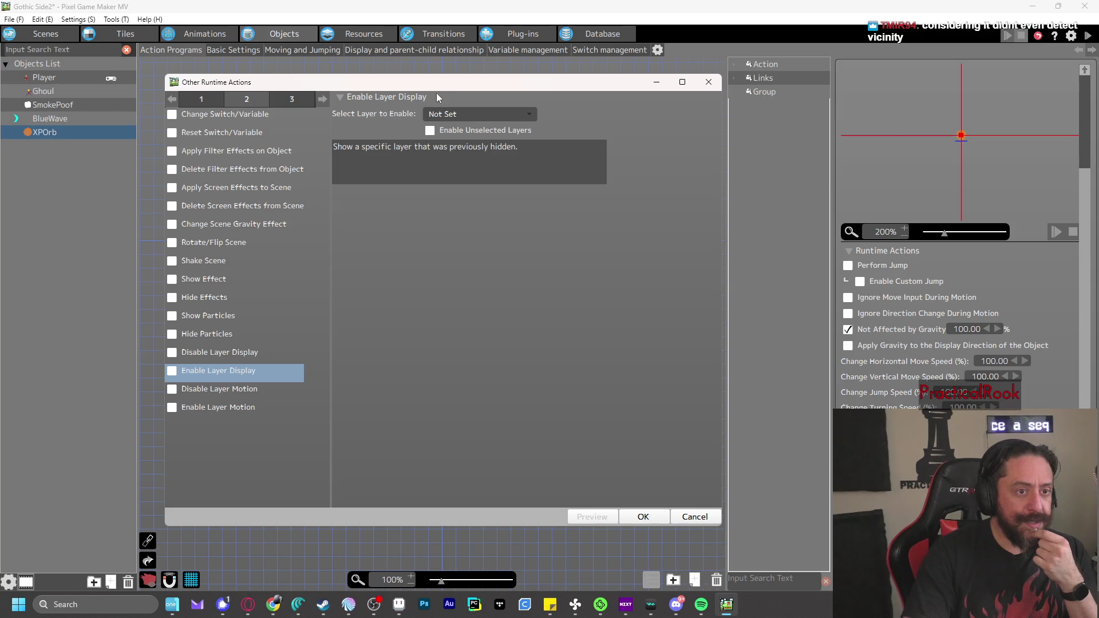
pyautogui.click(451, 115)
pyautogui.click(586, 106)
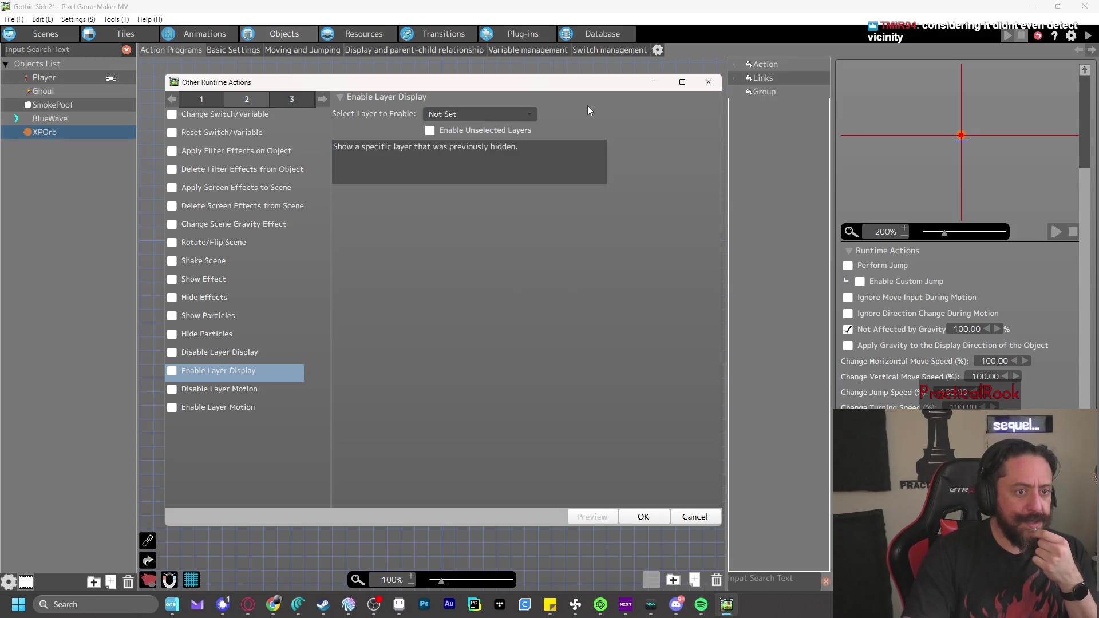
pyautogui.click(279, 100)
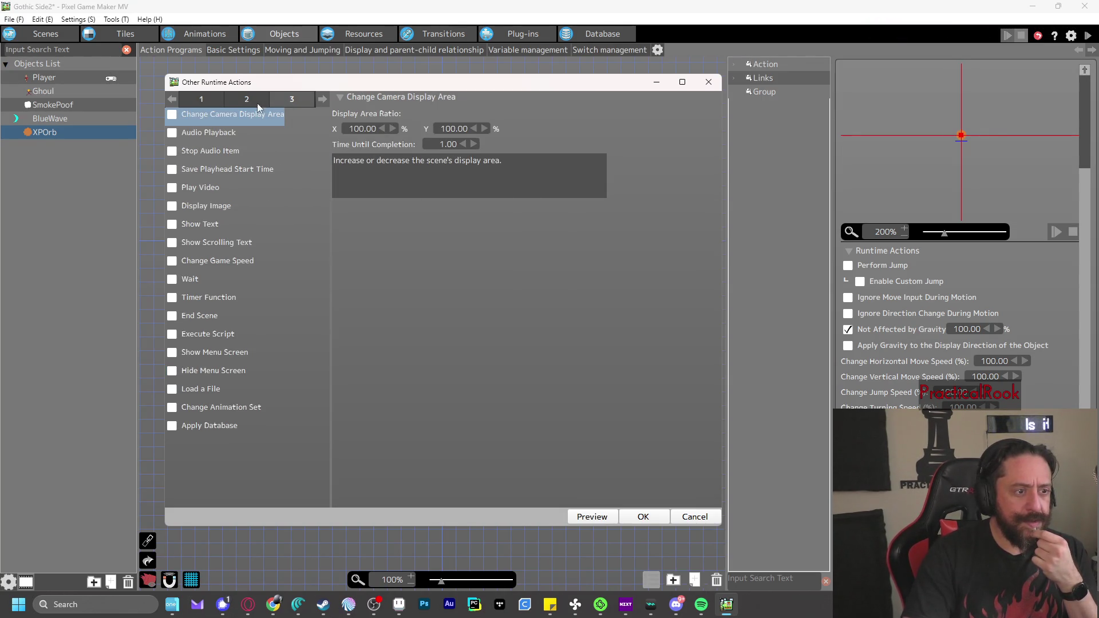
pyautogui.click(695, 517)
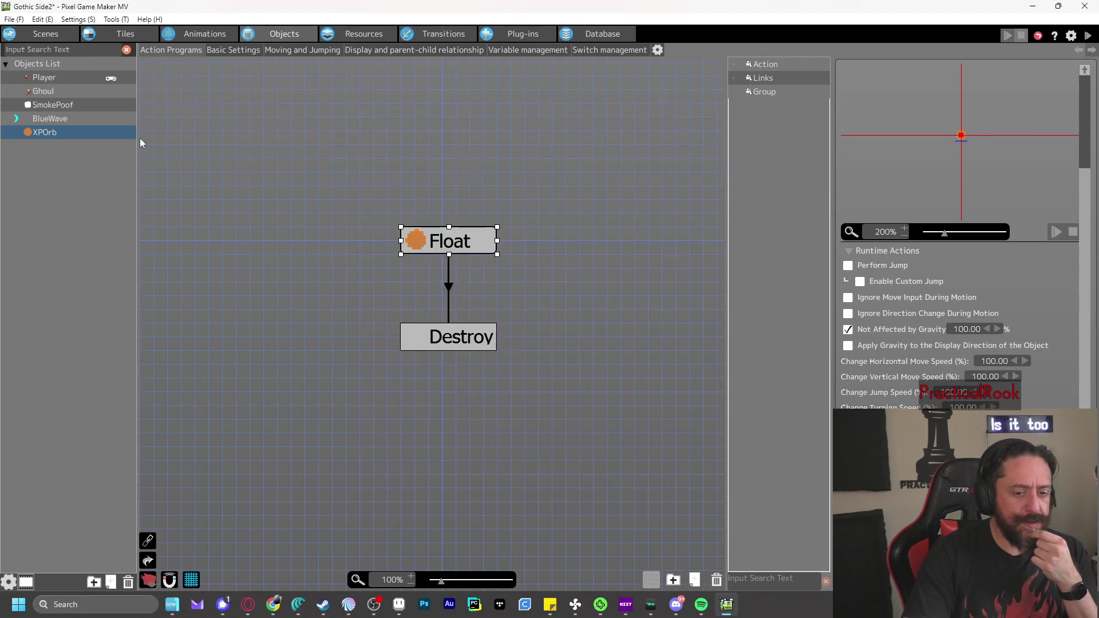
pyautogui.click(57, 77)
# Open the Player's Walk motion and show its collision detection at the 0.116667s frame
pyautogui.click(197, 36)
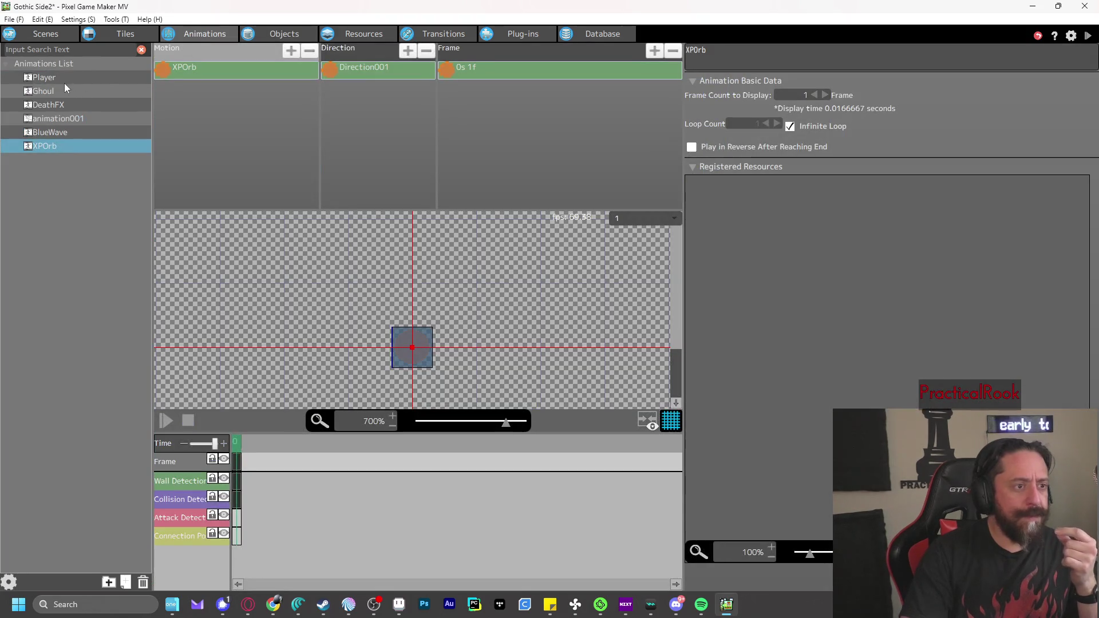
pyautogui.click(64, 76)
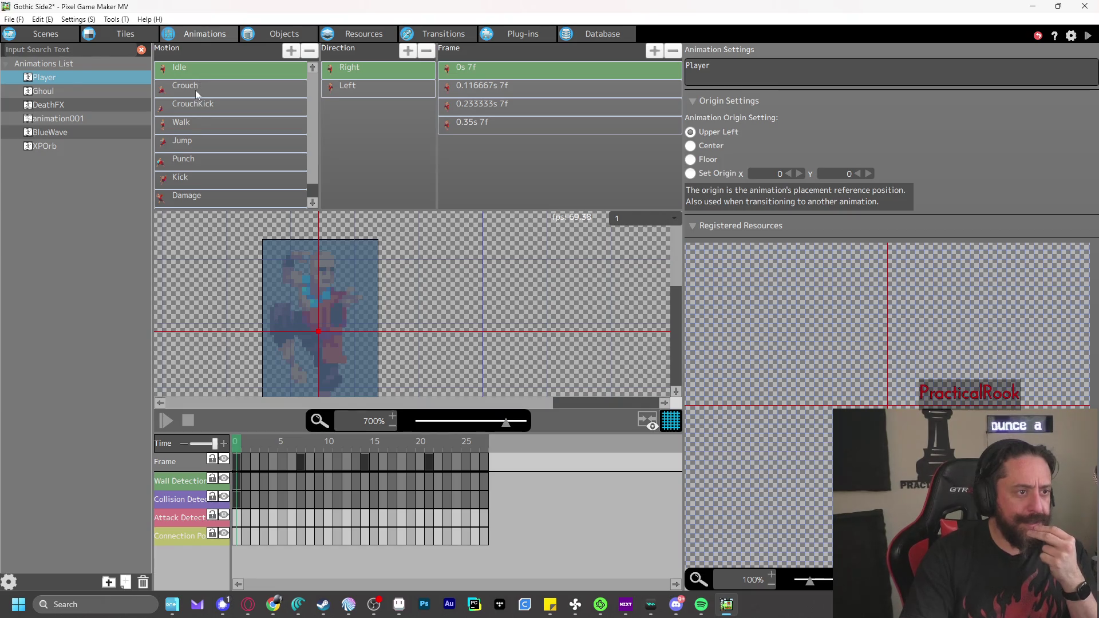
pyautogui.click(194, 126)
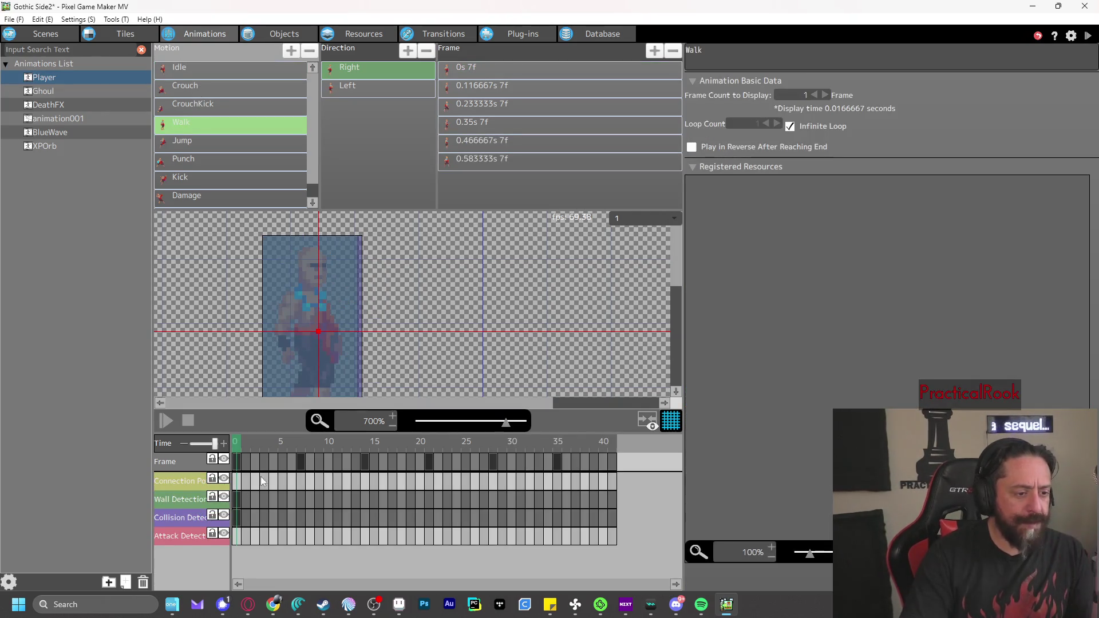
pyautogui.moveTo(235, 442)
pyautogui.mouseDown()
pyautogui.moveTo(583, 459)
pyautogui.moveTo(539, 463)
pyautogui.mouseUp()
pyautogui.click(195, 524)
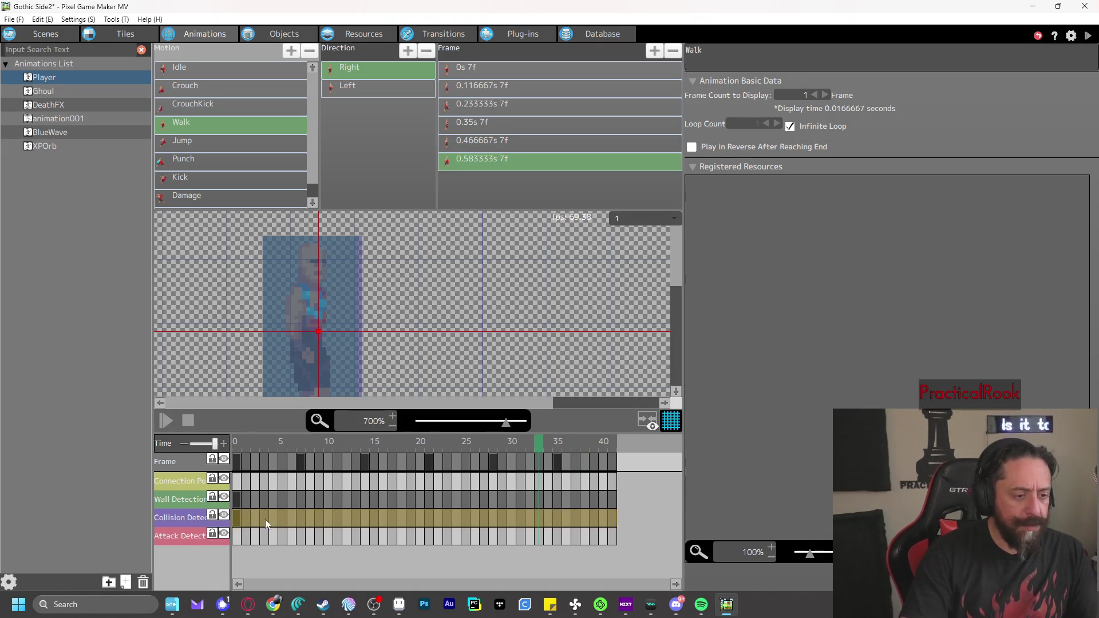
pyautogui.click(338, 443)
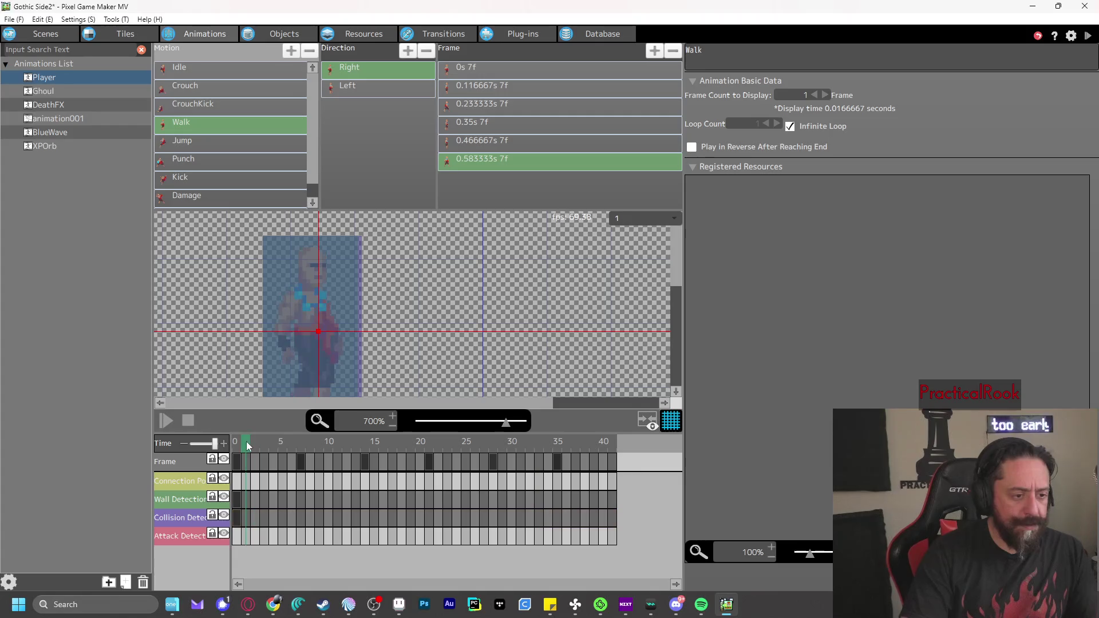
pyautogui.click(259, 520)
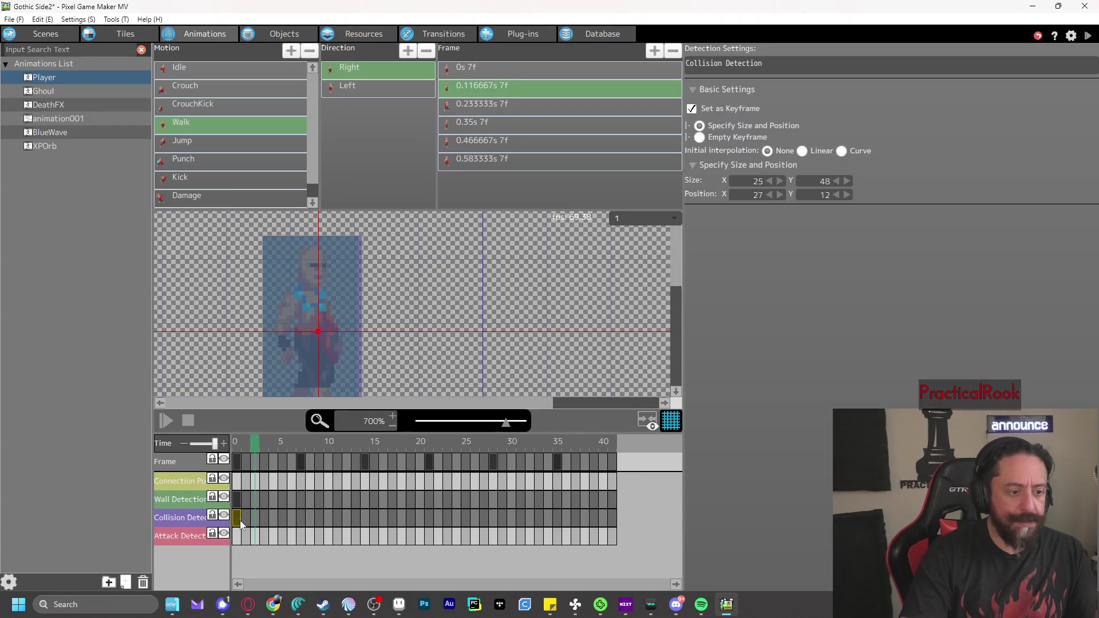
# Step through the Walk collision keyframes, then inspect XPOrb's 34×34 collision area
pyautogui.click(237, 518)
pyautogui.click(246, 519)
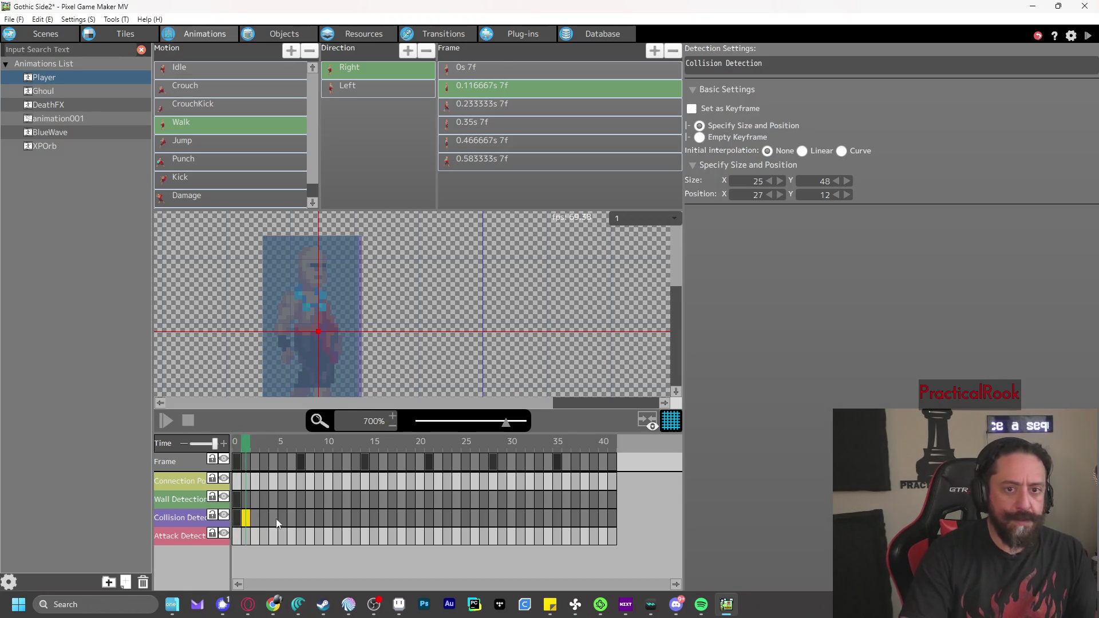
pyautogui.click(329, 518)
pyautogui.click(401, 518)
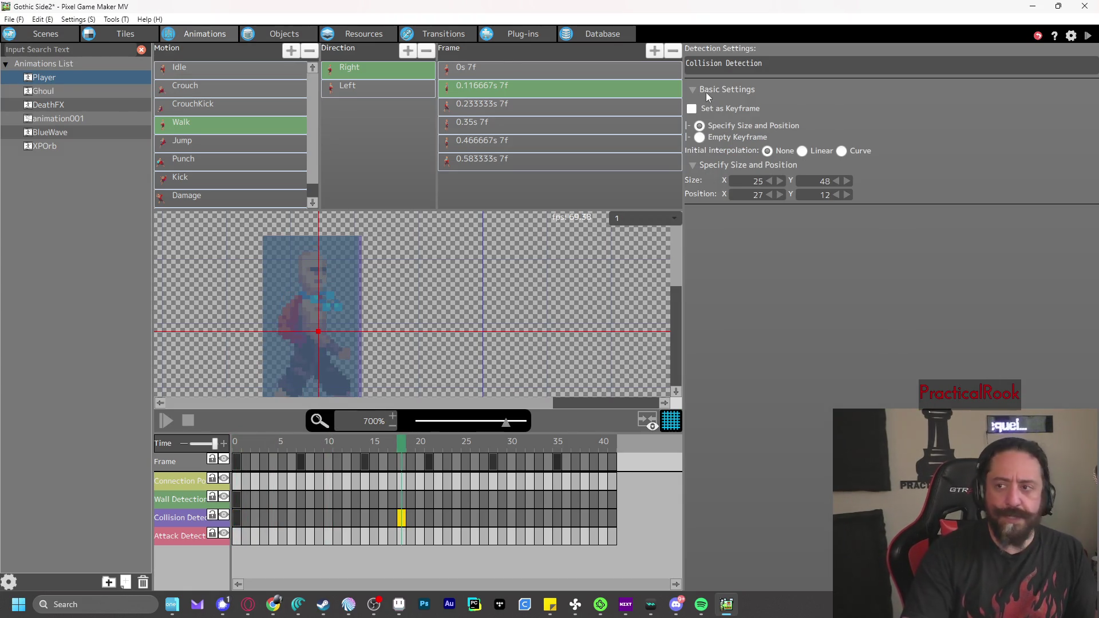
pyautogui.click(237, 519)
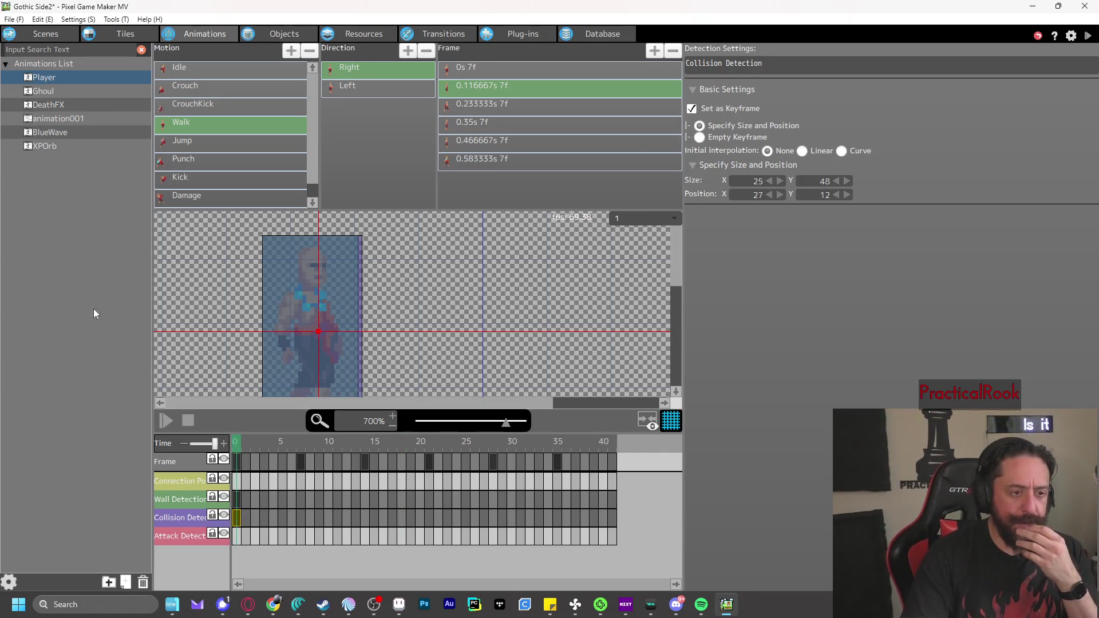
pyautogui.click(57, 146)
pyautogui.click(237, 500)
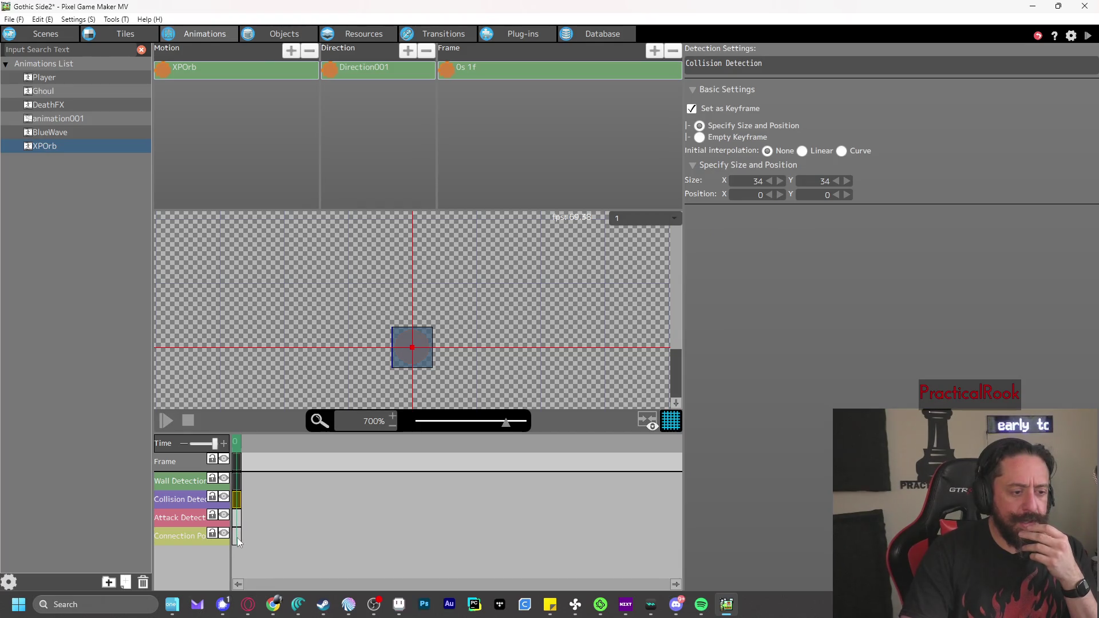
# Inspect XPOrb's wall detection and connection point, then delete its attack-detection keyframe
pyautogui.click(237, 482)
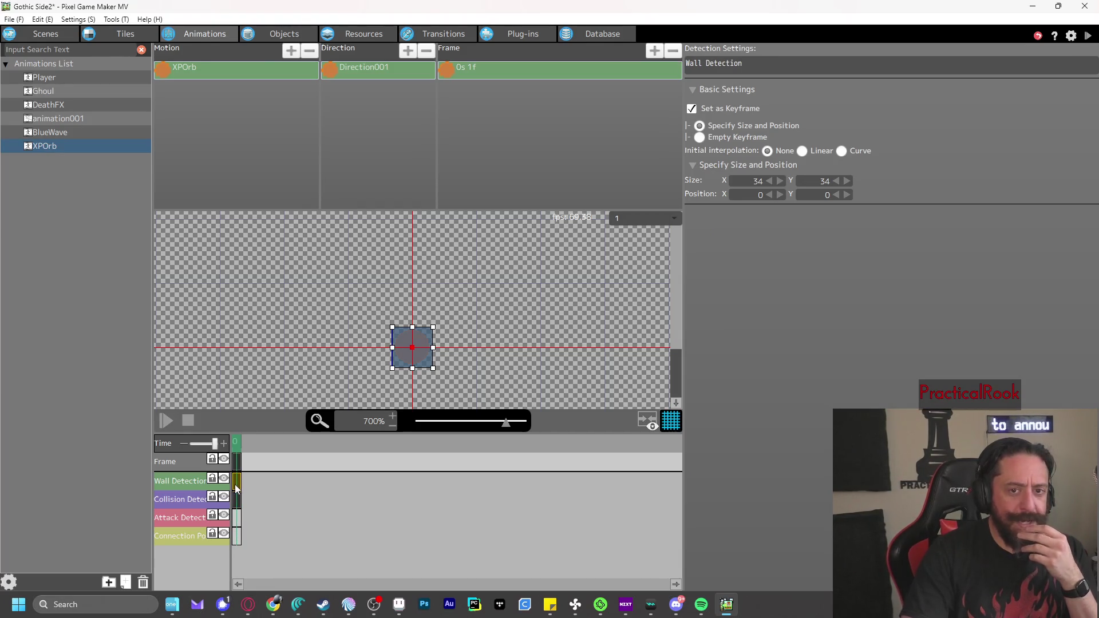
pyautogui.click(236, 536)
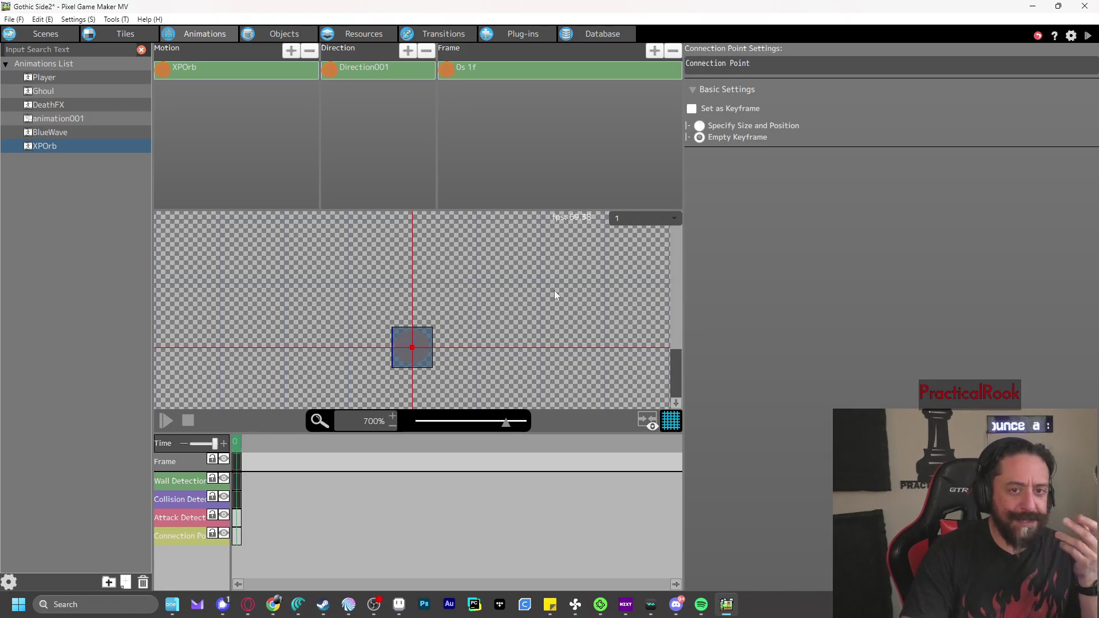
pyautogui.click(717, 110)
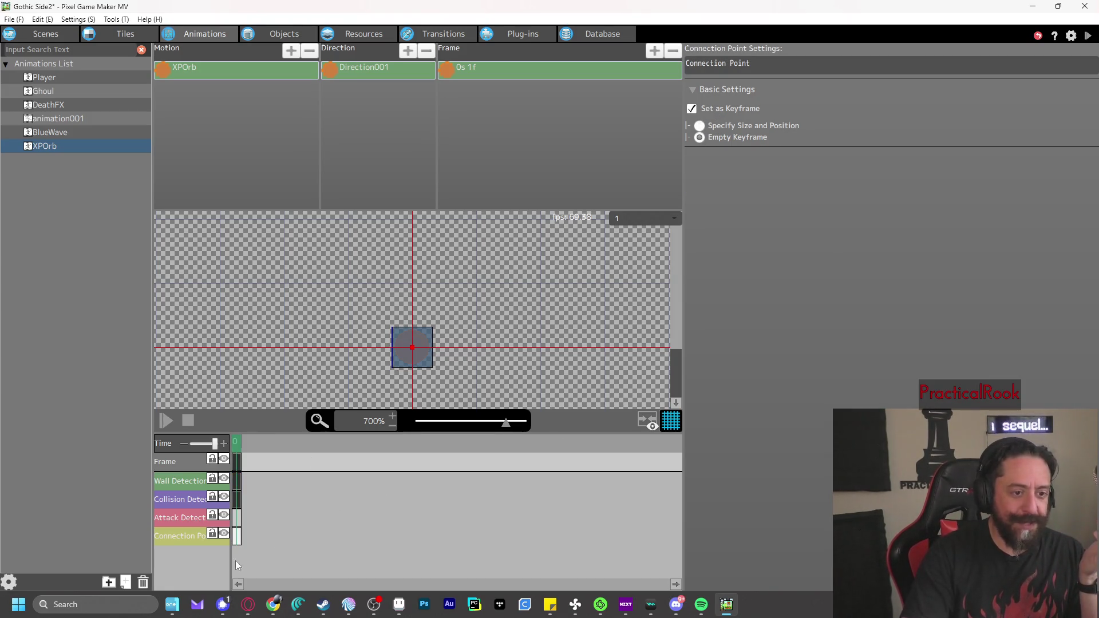
pyautogui.rightClick(237, 541)
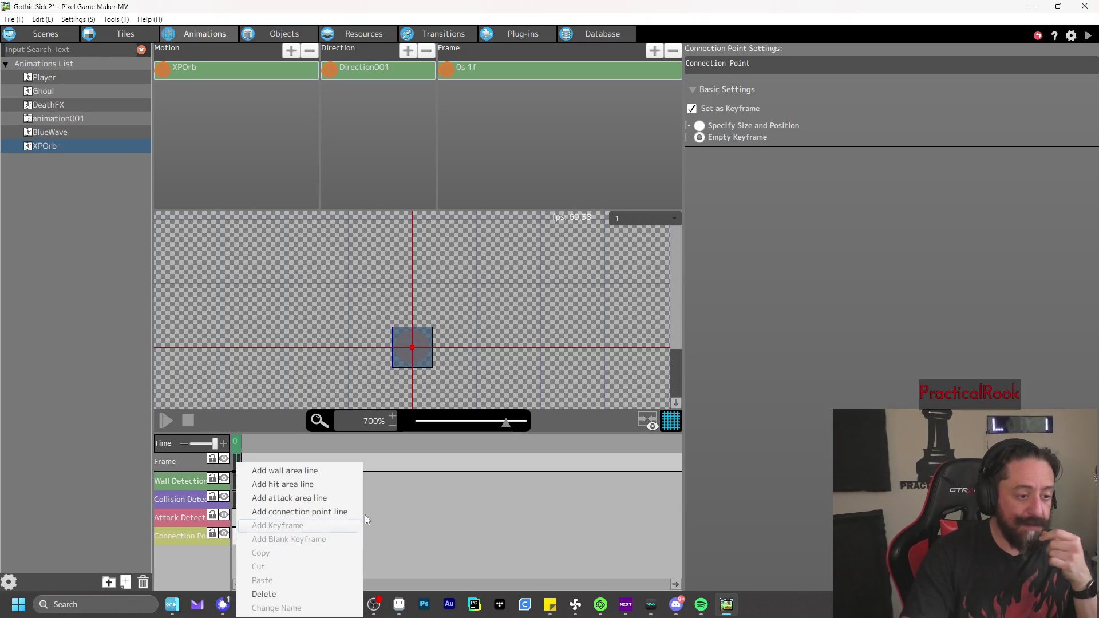
pyautogui.click(390, 334)
pyautogui.click(237, 518)
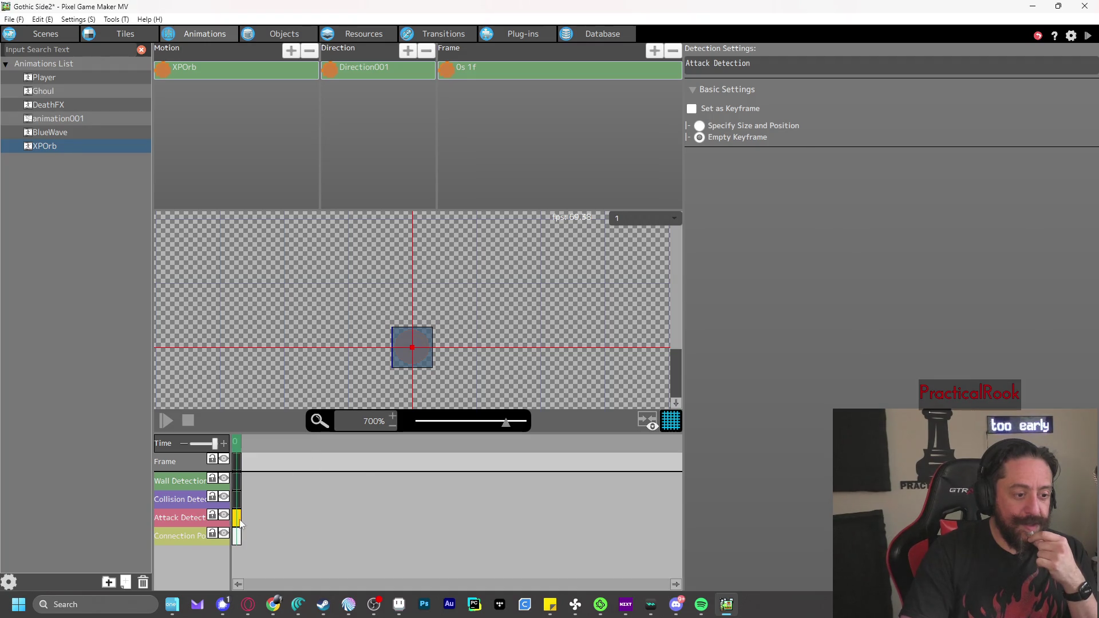
pyautogui.rightClick(238, 521)
pyautogui.click(268, 523)
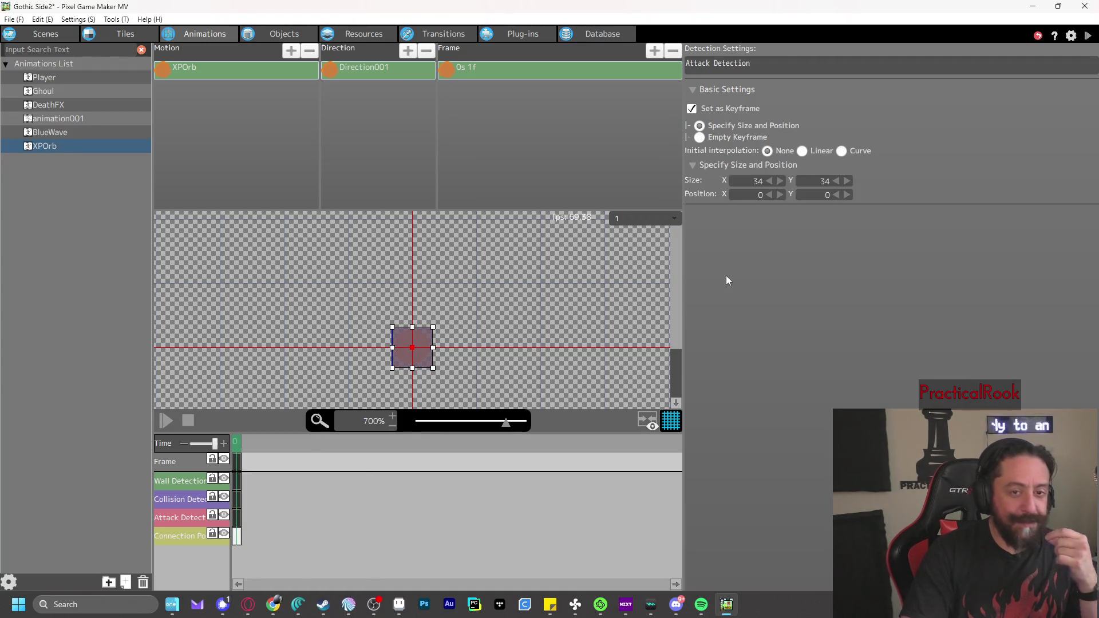
pyautogui.rightClick(238, 527)
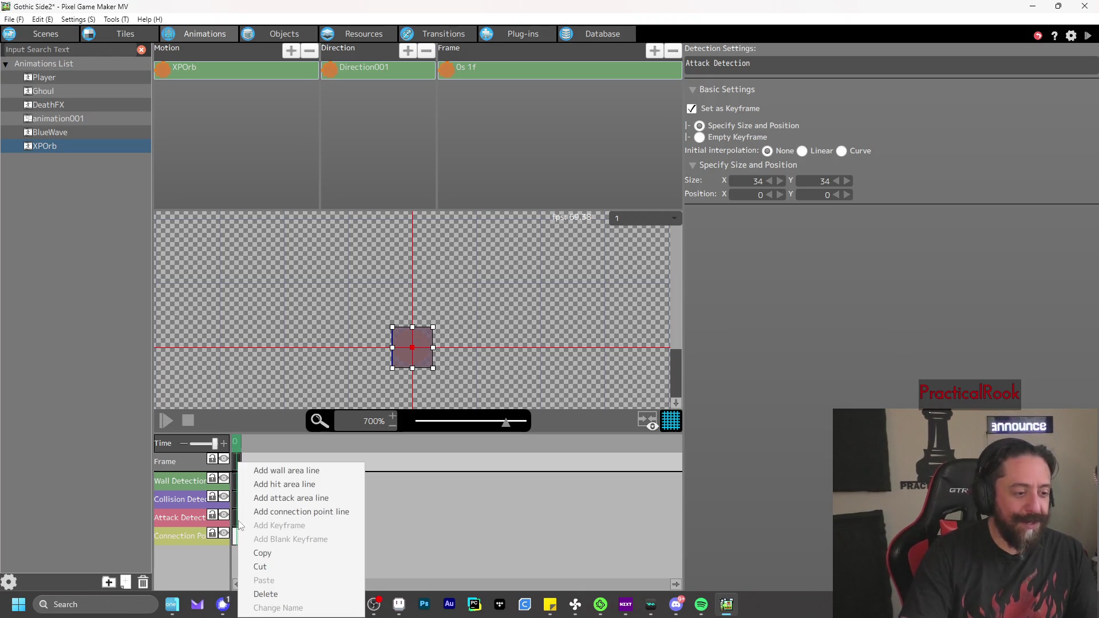
pyautogui.click(284, 597)
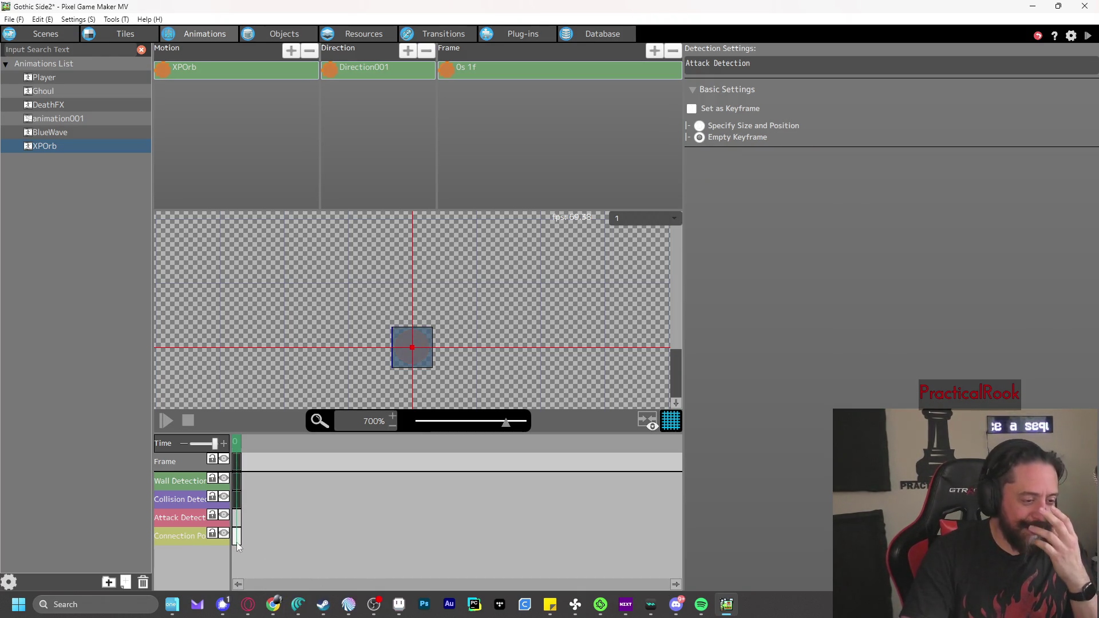
# Recreate XPOrb's connection-point keyframe and drag it to the centre of the orb
pyautogui.rightClick(237, 536)
pyautogui.click(263, 592)
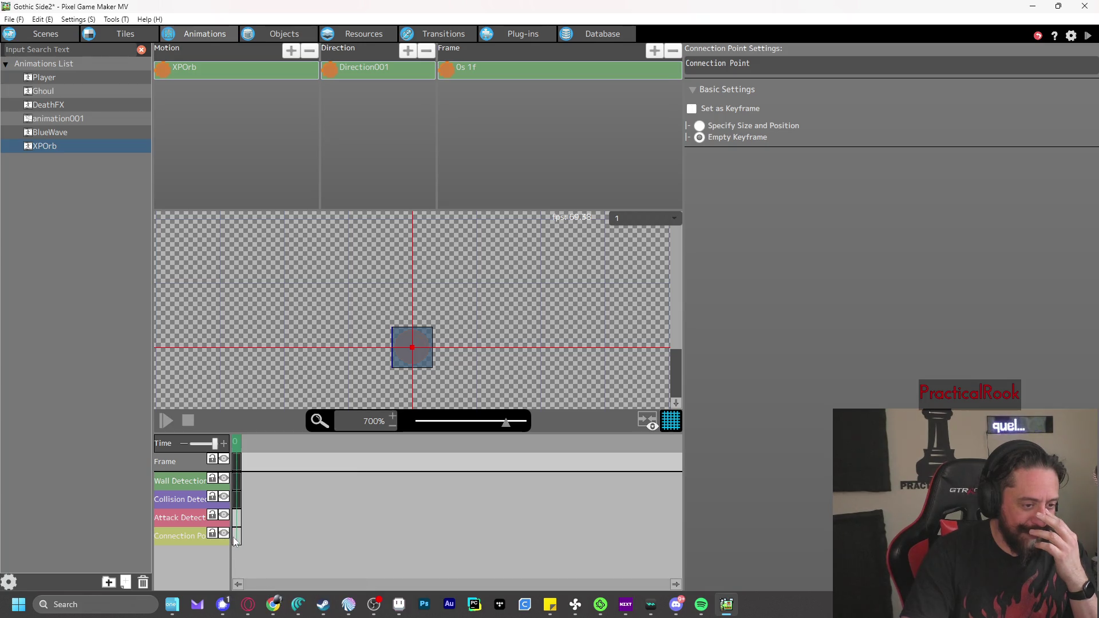
pyautogui.rightClick(235, 540)
pyautogui.click(283, 529)
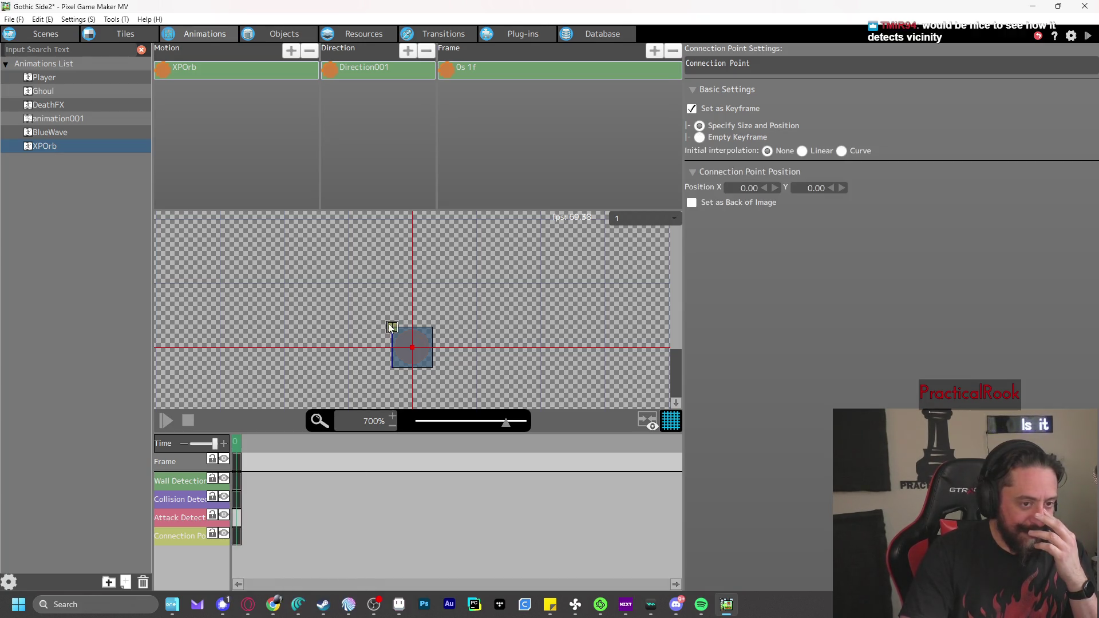
pyautogui.moveTo(394, 330); pyautogui.dragTo(412, 348)
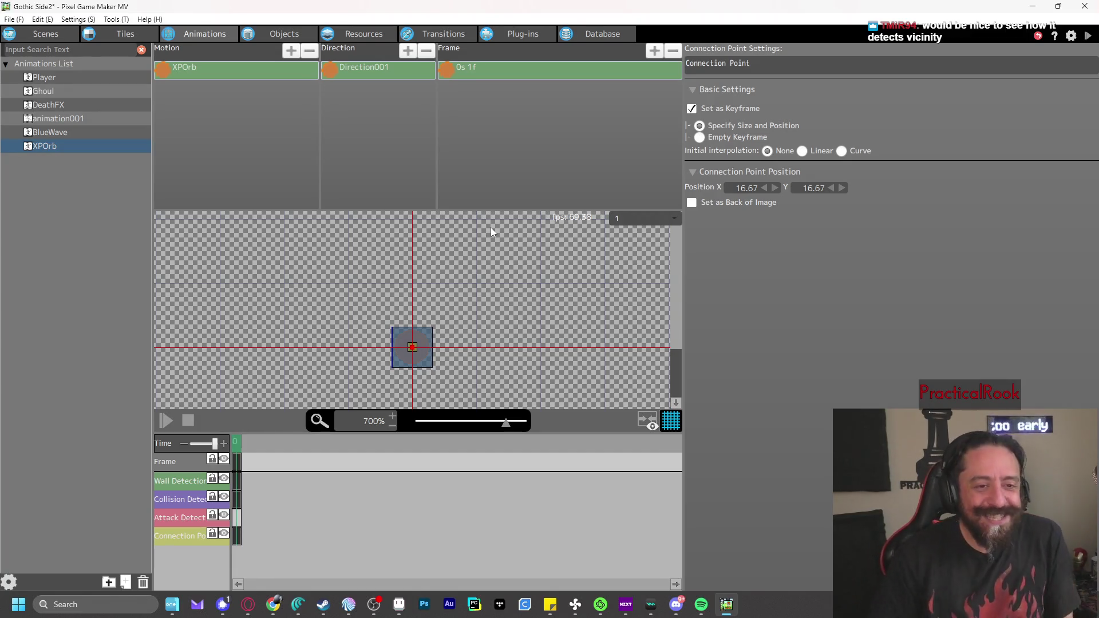
pyautogui.click(280, 34)
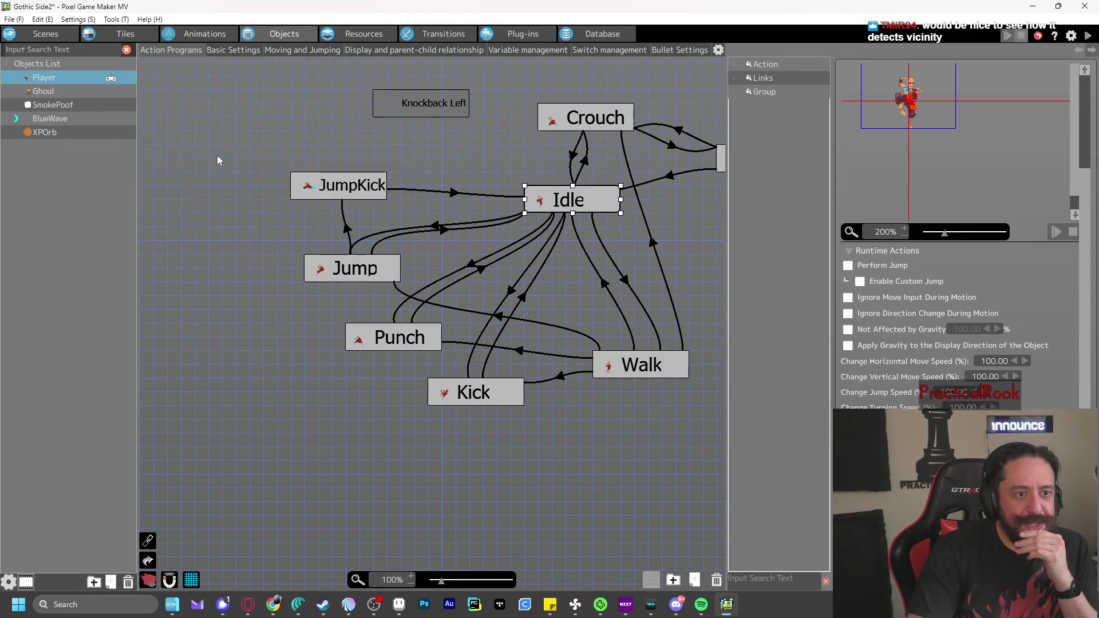
# Open Scene 1 and browse its layers, list tabs and physics and camera item lists
pyautogui.moveTo(332, 142)
pyautogui.mouseDown()
pyautogui.moveTo(249, 192)
pyautogui.moveTo(206, 201)
pyautogui.moveTo(221, 207)
pyautogui.mouseUp()
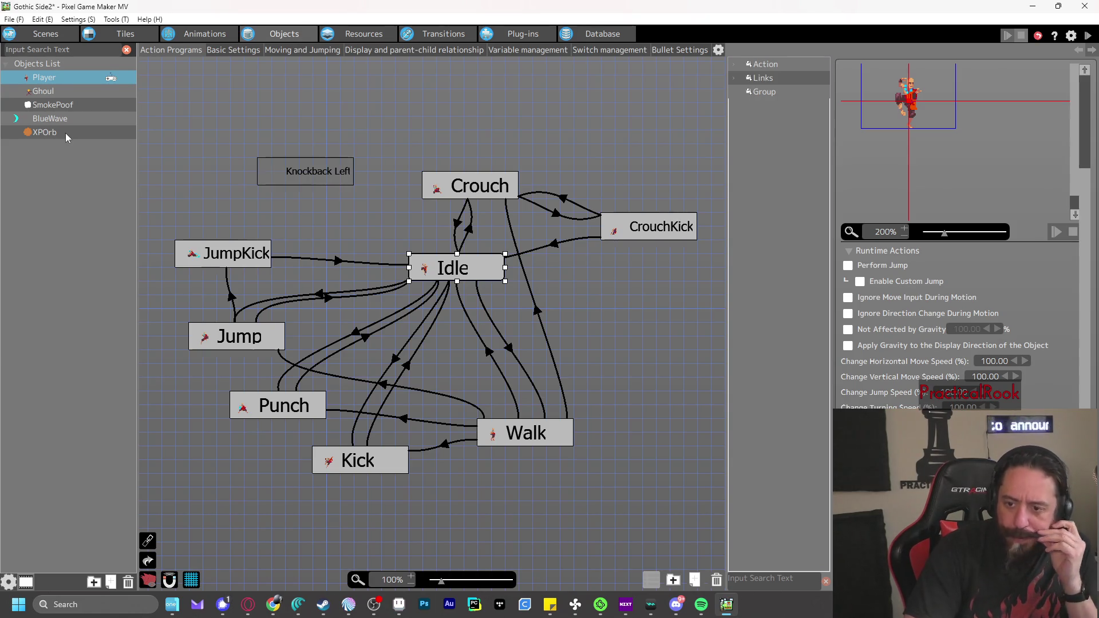
pyautogui.click(44, 33)
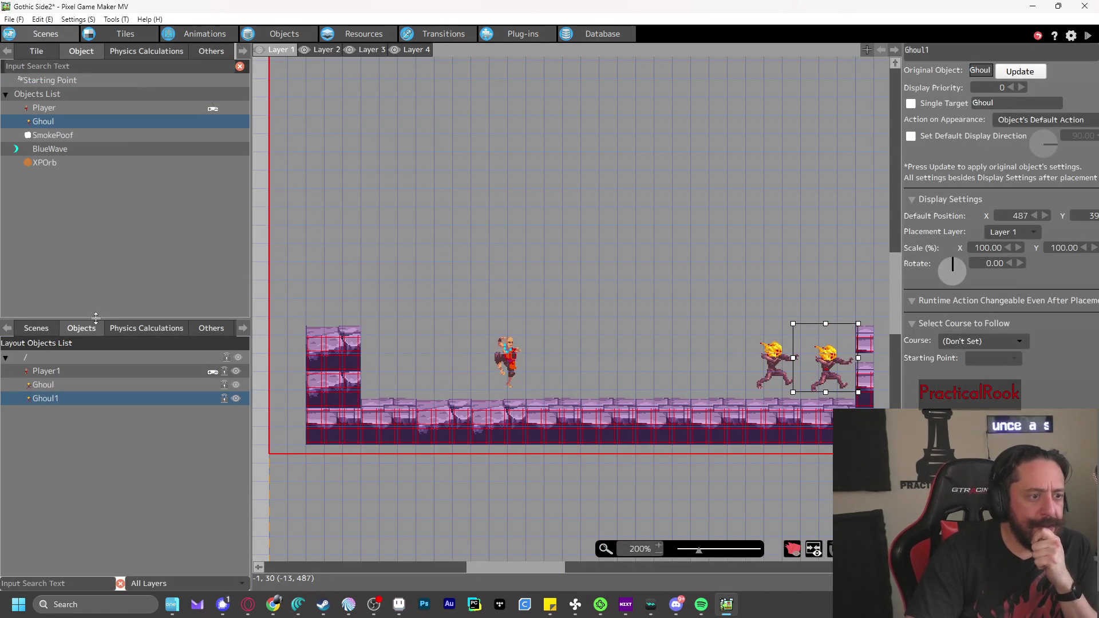
pyautogui.click(314, 50)
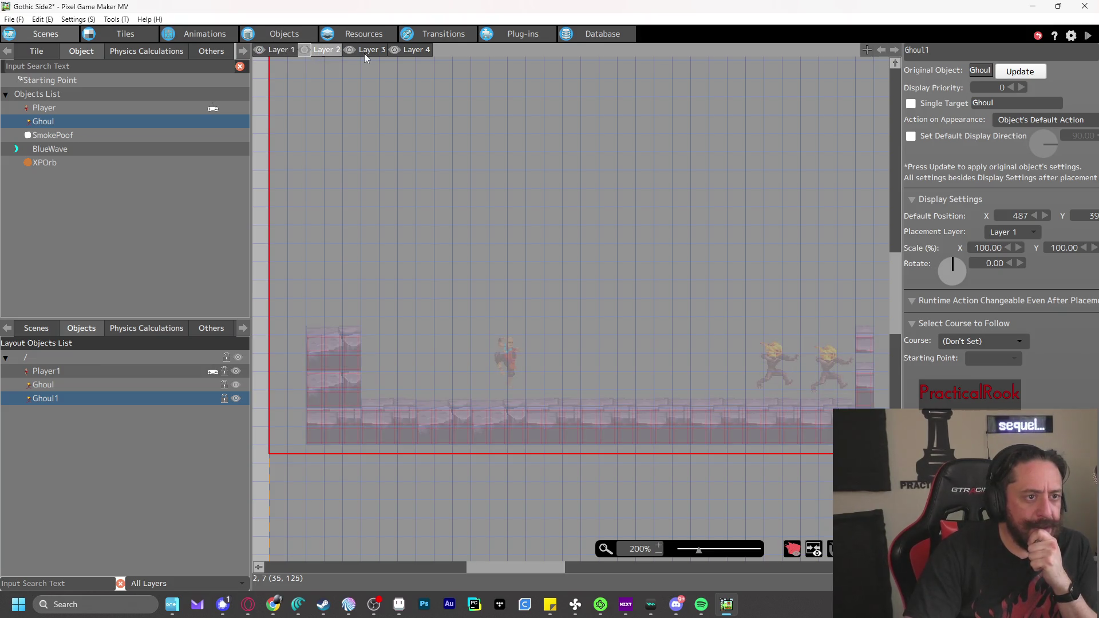
pyautogui.click(277, 50)
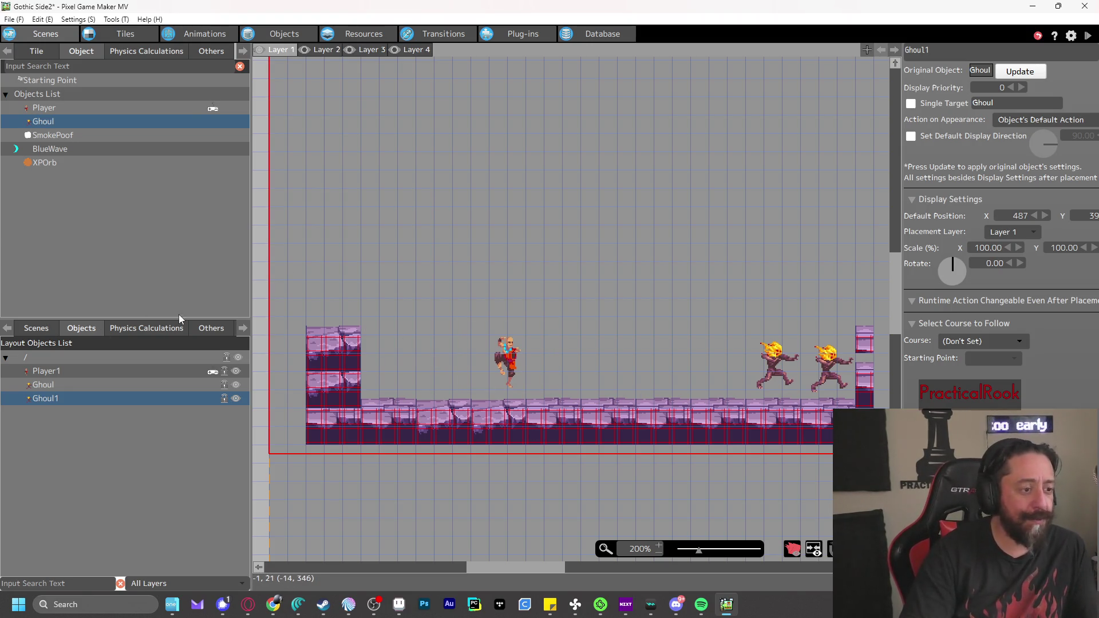
pyautogui.click(197, 326)
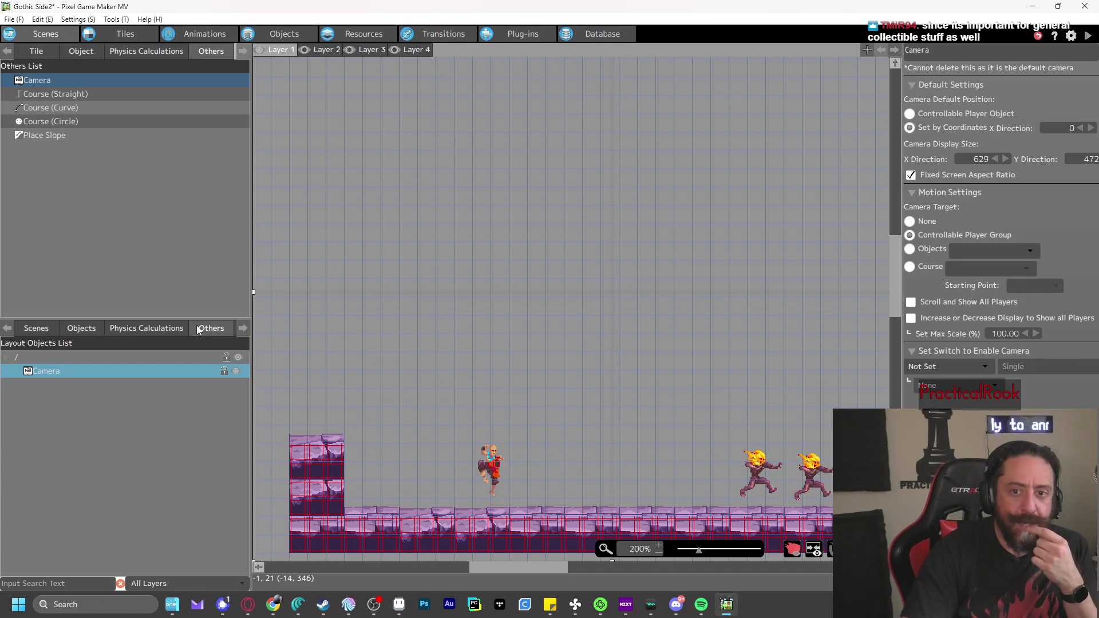
pyautogui.click(240, 327)
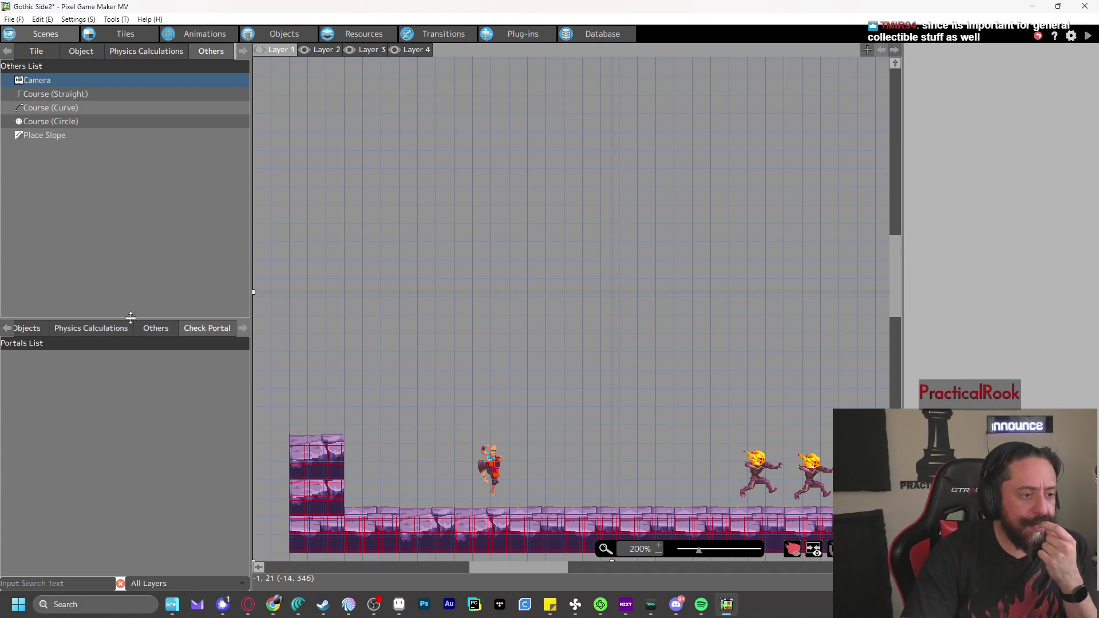
pyautogui.click(7, 329)
pyautogui.click(7, 328)
pyautogui.click(7, 328)
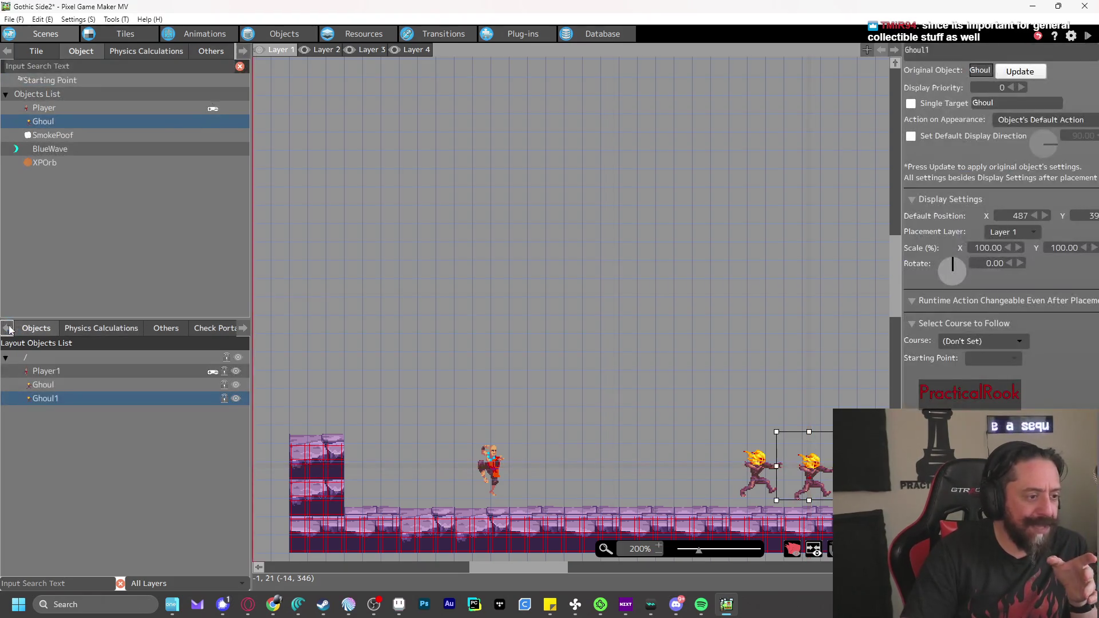
pyautogui.click(7, 328)
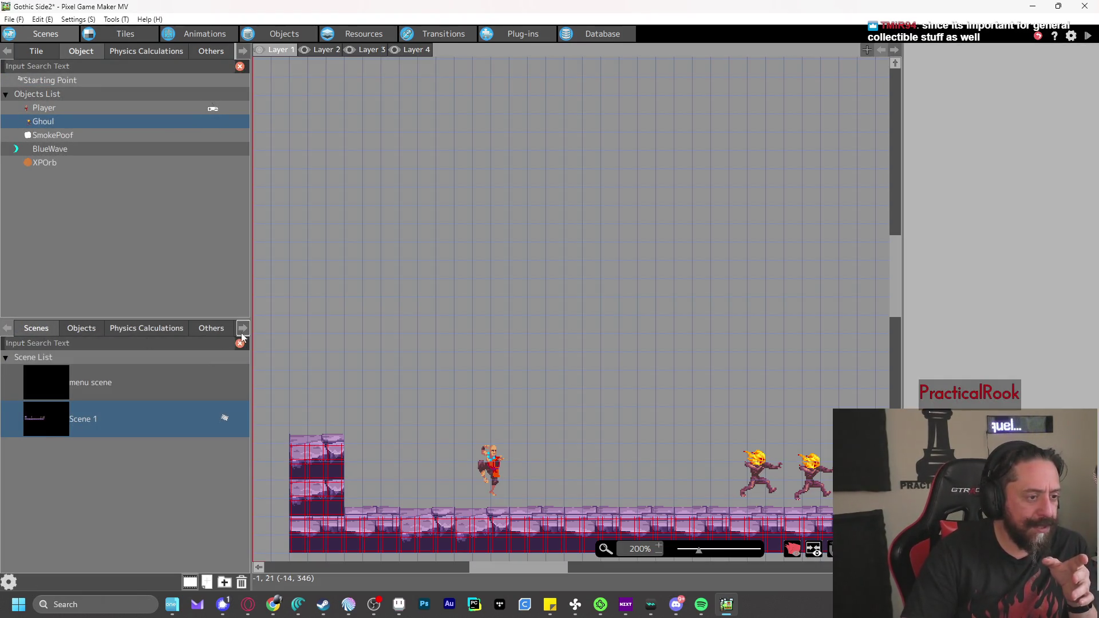
pyautogui.click(242, 329)
pyautogui.click(160, 53)
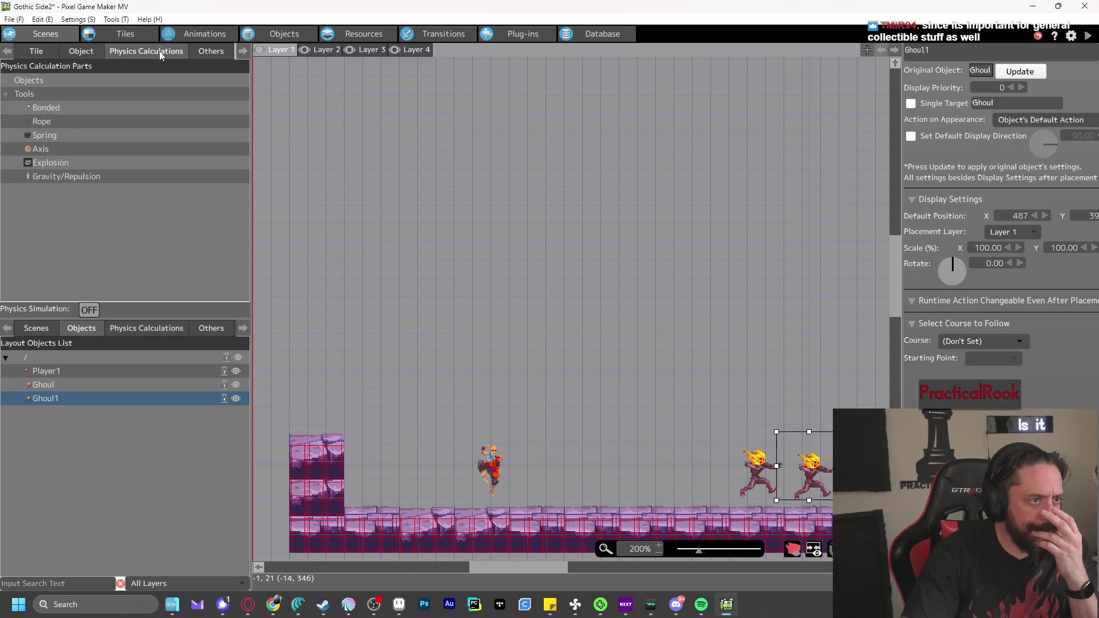
pyautogui.click(242, 52)
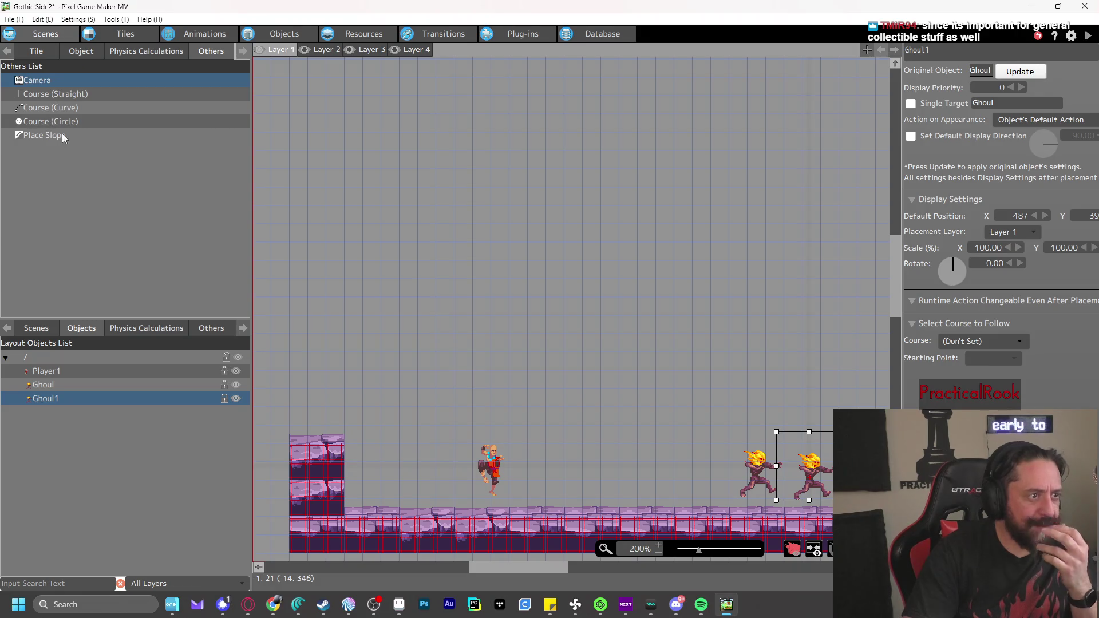
pyautogui.click(80, 53)
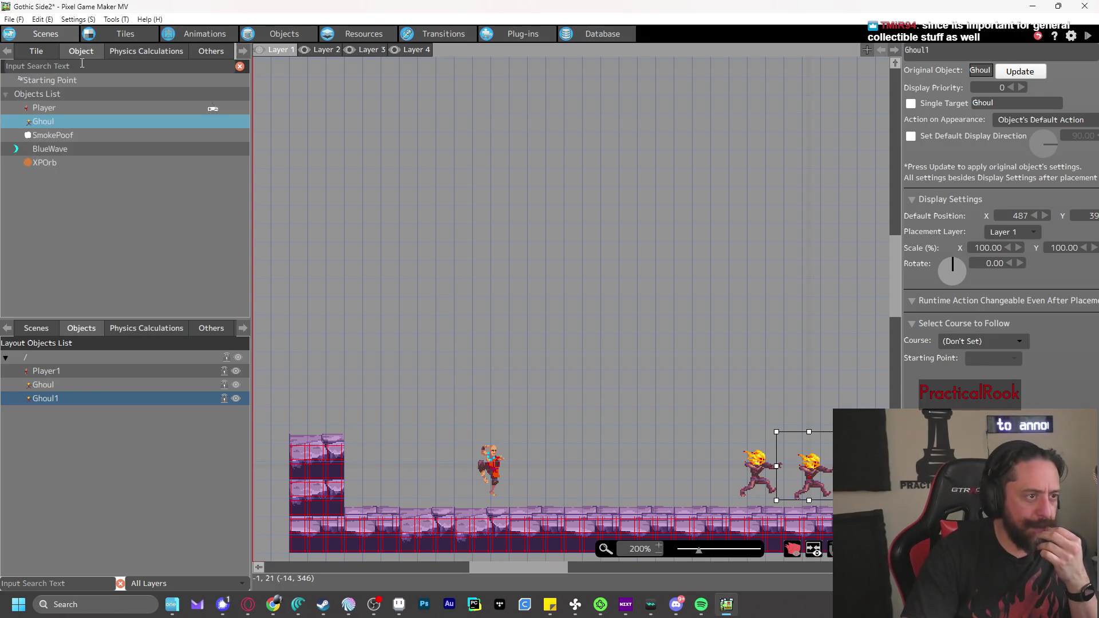
# Place an XPOrb just right of the player, before the ghouls, and start a test play
pyautogui.click(57, 166)
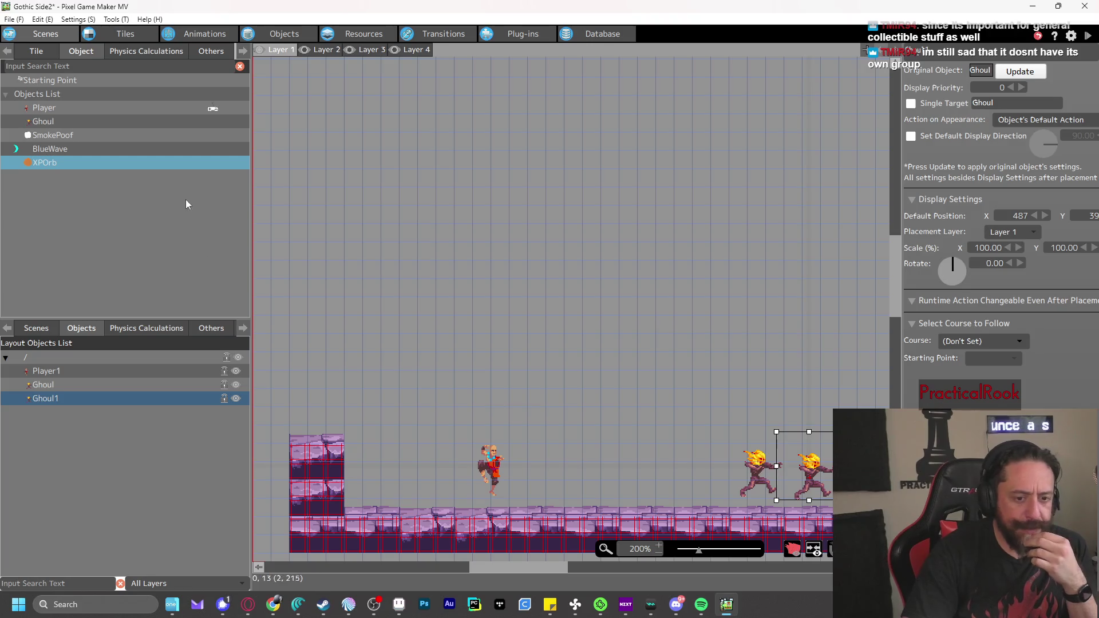
pyautogui.click(537, 469)
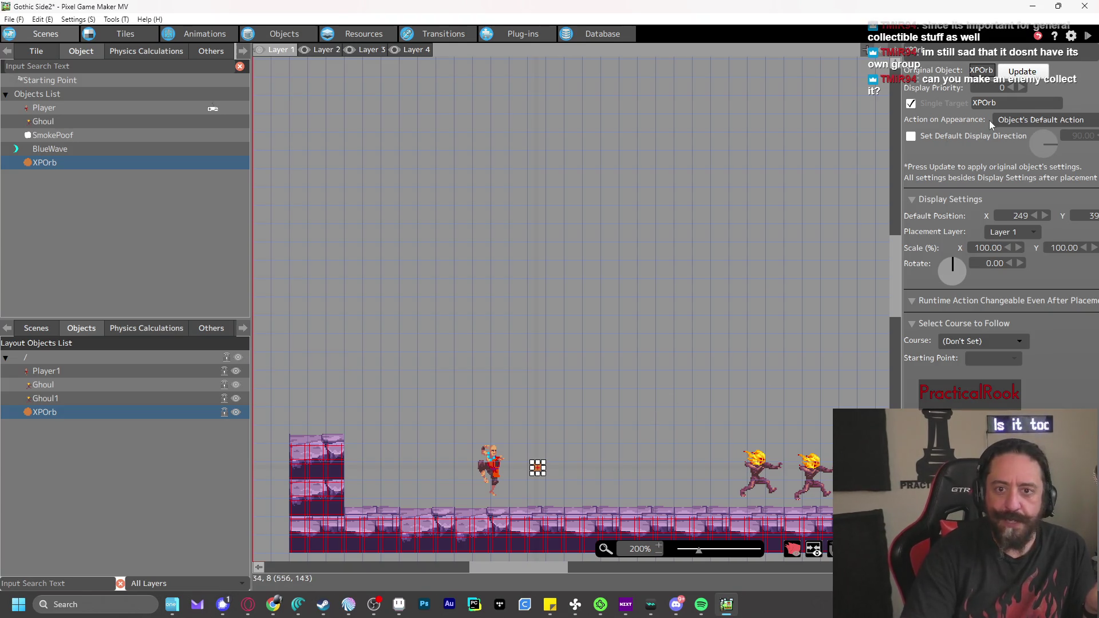
pyautogui.click(1088, 36)
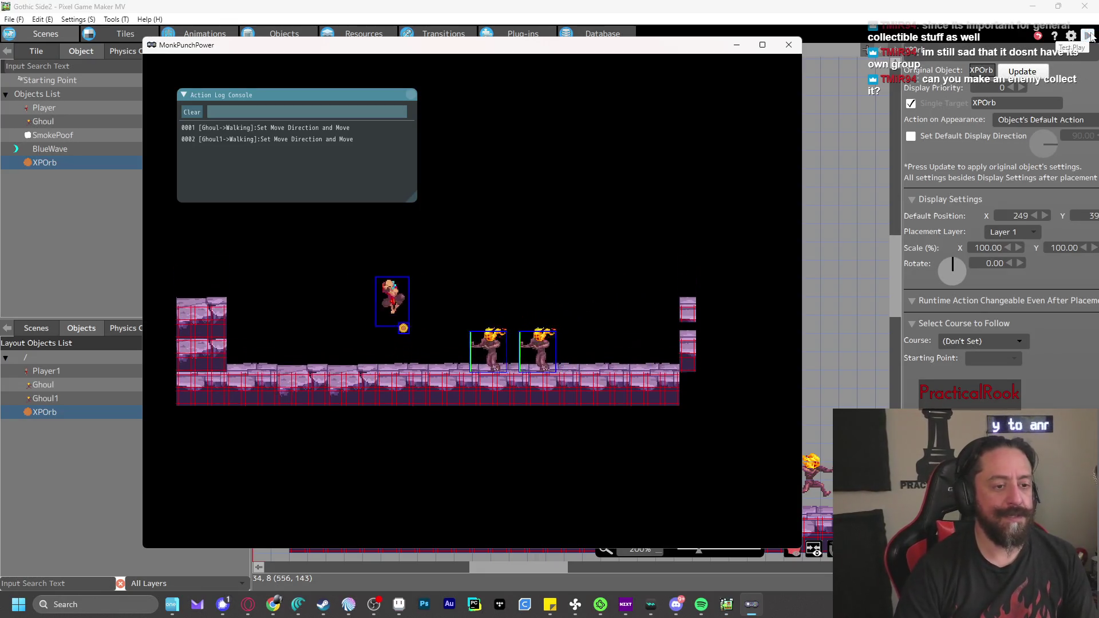
# Punch both ghouls in the test play until they drop XP orbs, then close the window
pyautogui.press('z')
pyautogui.press('z')
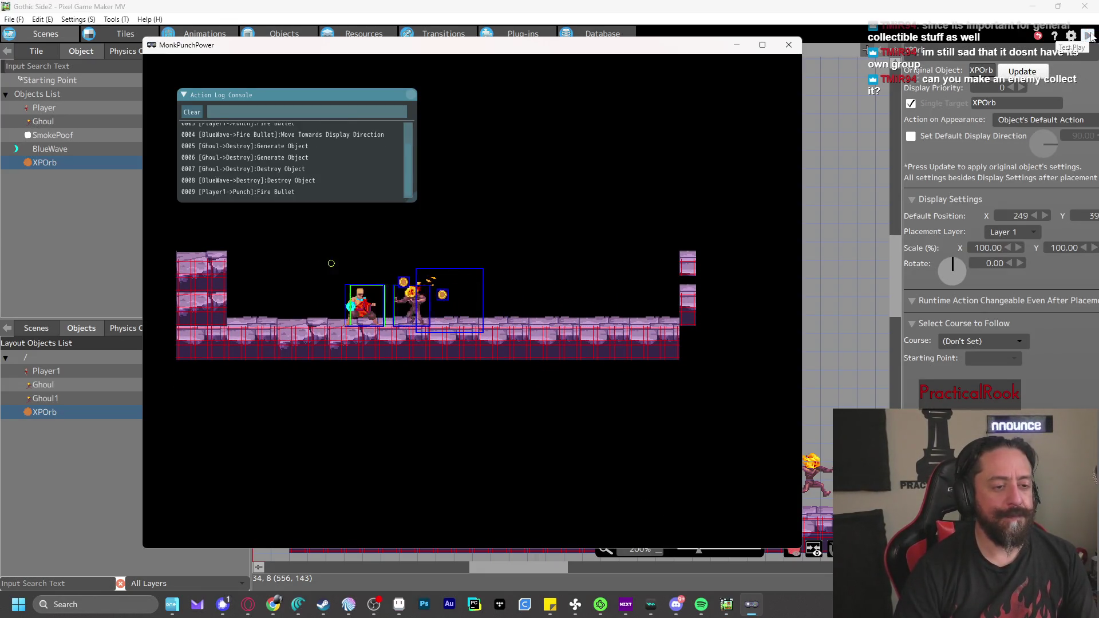
pyautogui.press('z')
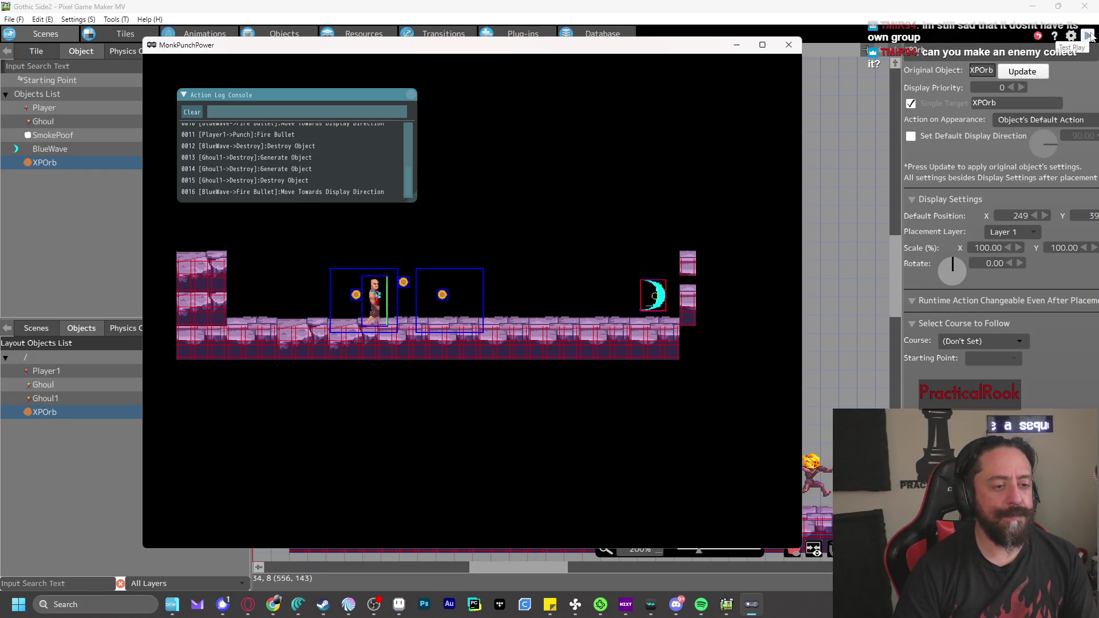
pyautogui.press('Right')
pyautogui.press('x')
pyautogui.press('Left')
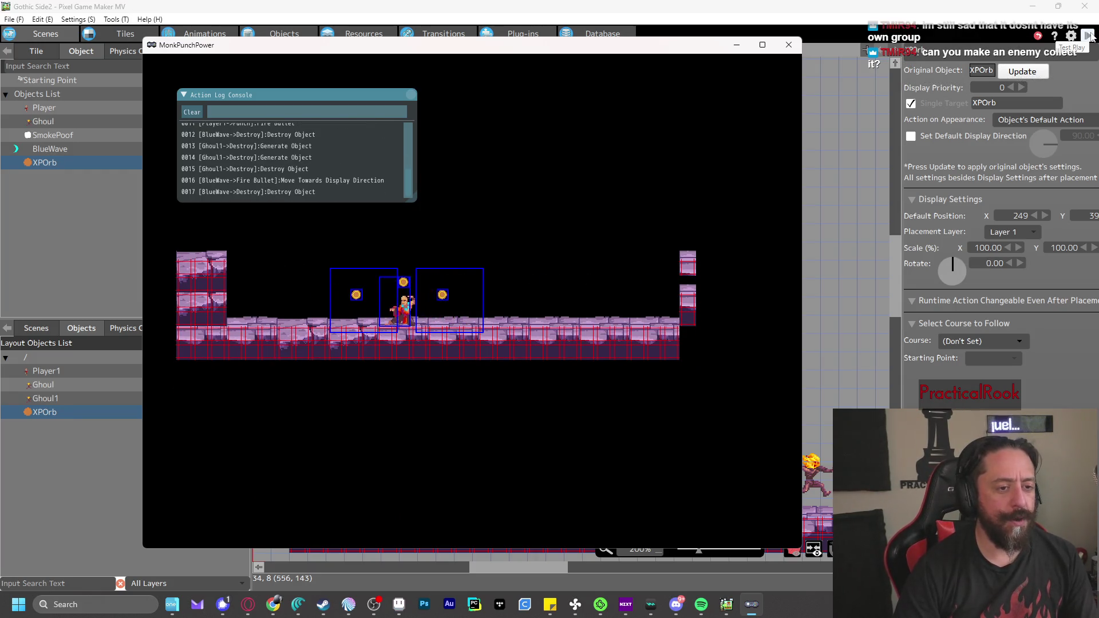
pyautogui.press('Left')
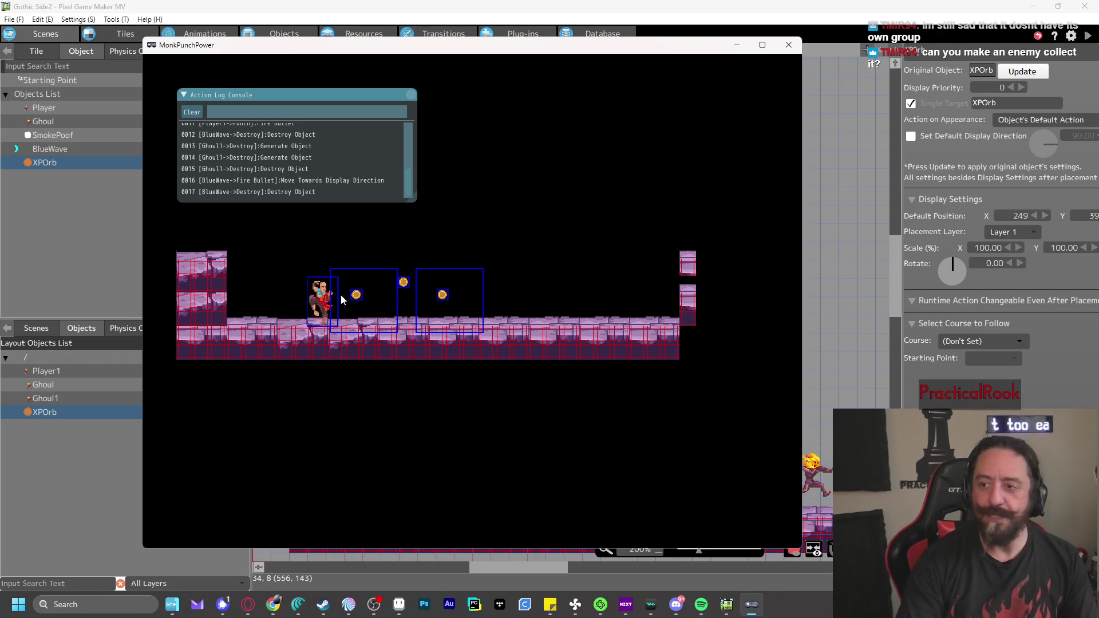
pyautogui.click(789, 45)
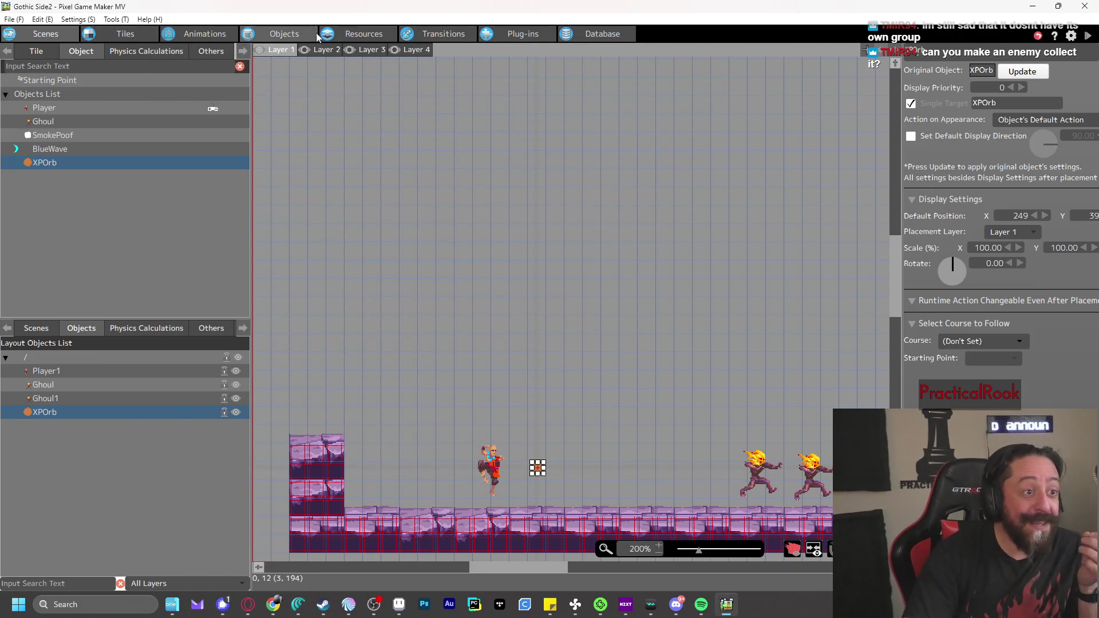
# Set XPOrb's animation frame 0s 1f to Scale X and Y 100, then playtest
pyautogui.click(197, 34)
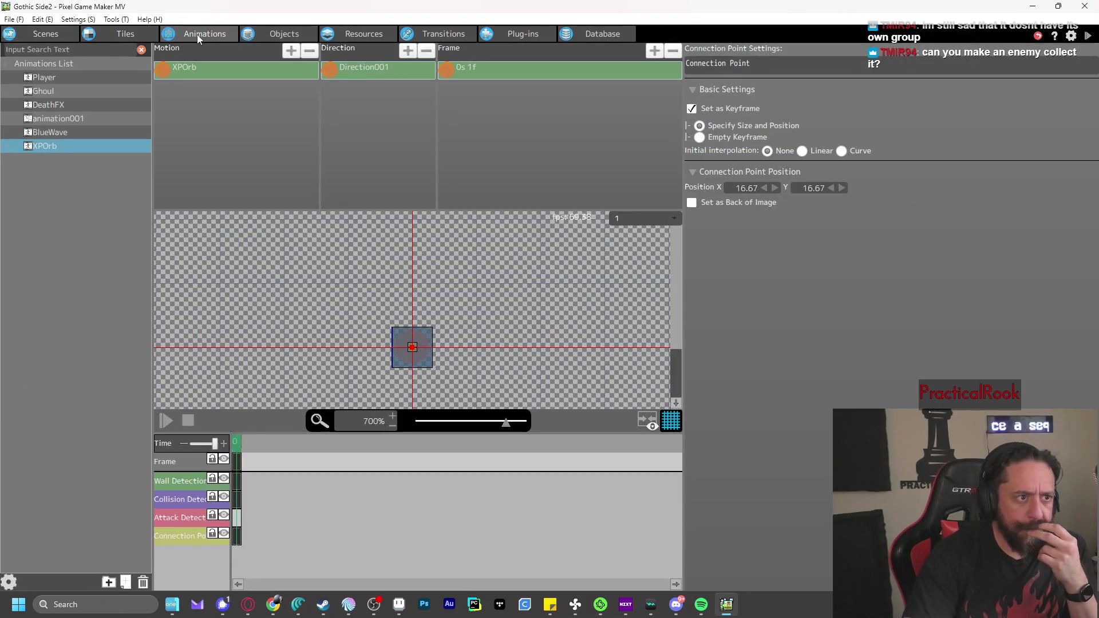
pyautogui.click(503, 70)
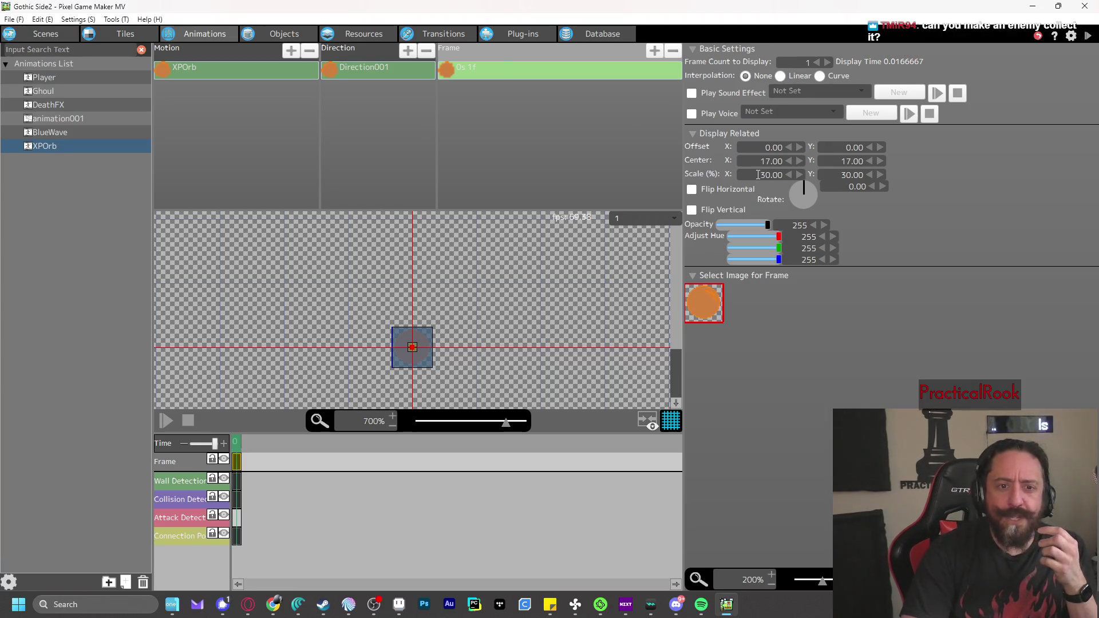
pyautogui.doubleClick(759, 175)
pyautogui.write('100')
pyautogui.doubleClick(848, 175)
pyautogui.write('1')
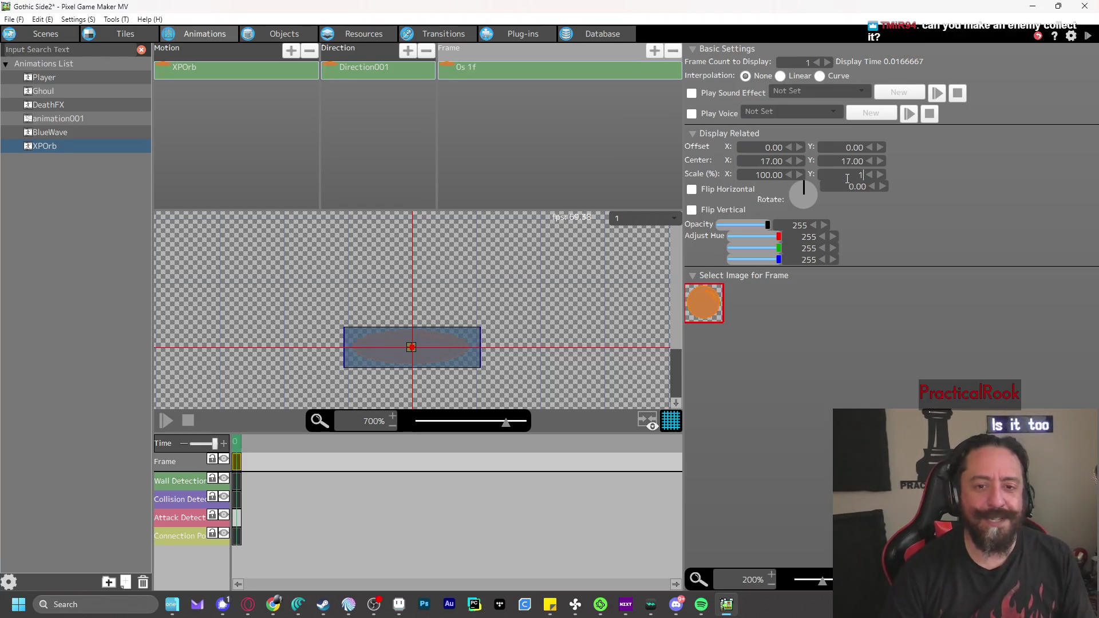
pyautogui.press('Return')
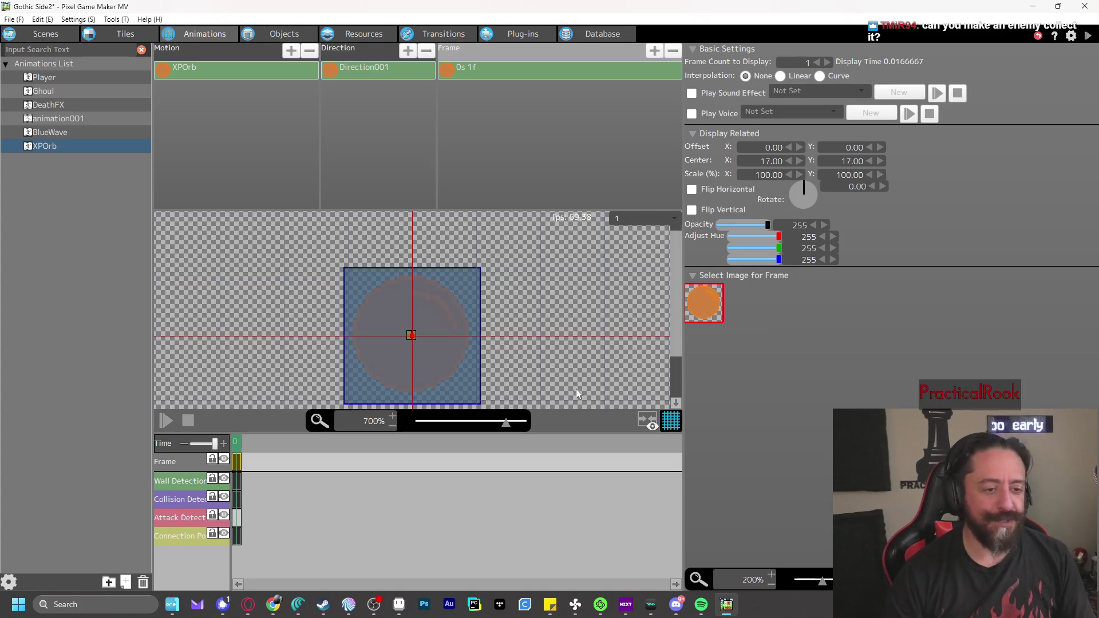
pyautogui.click(1087, 35)
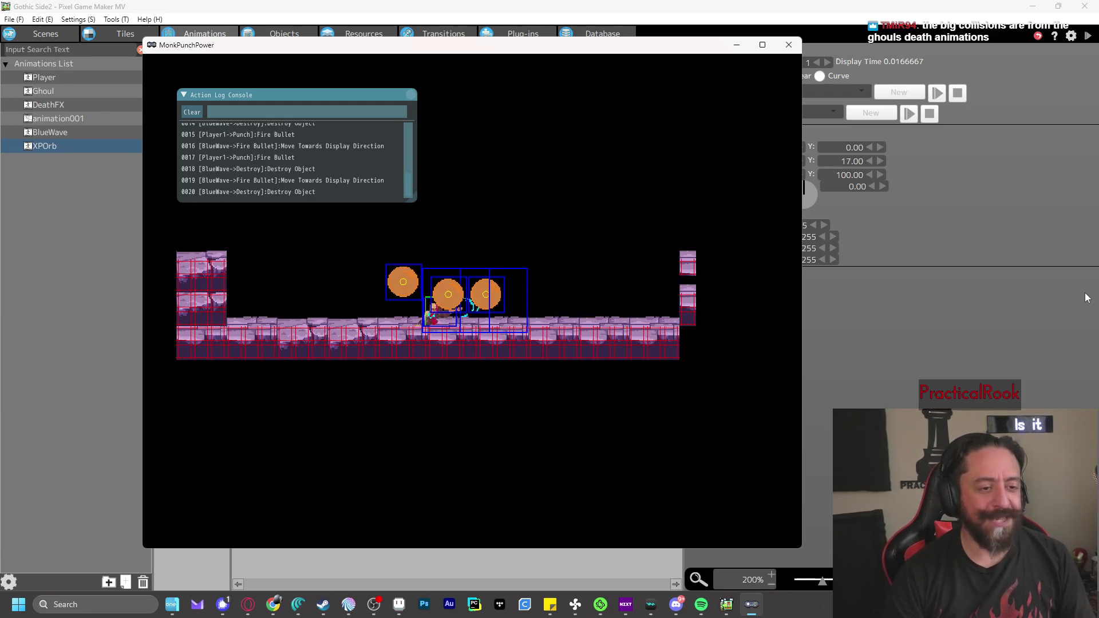
# Close the test play and set XPOrb's frame Scale X and Y back to 30
pyautogui.click(789, 45)
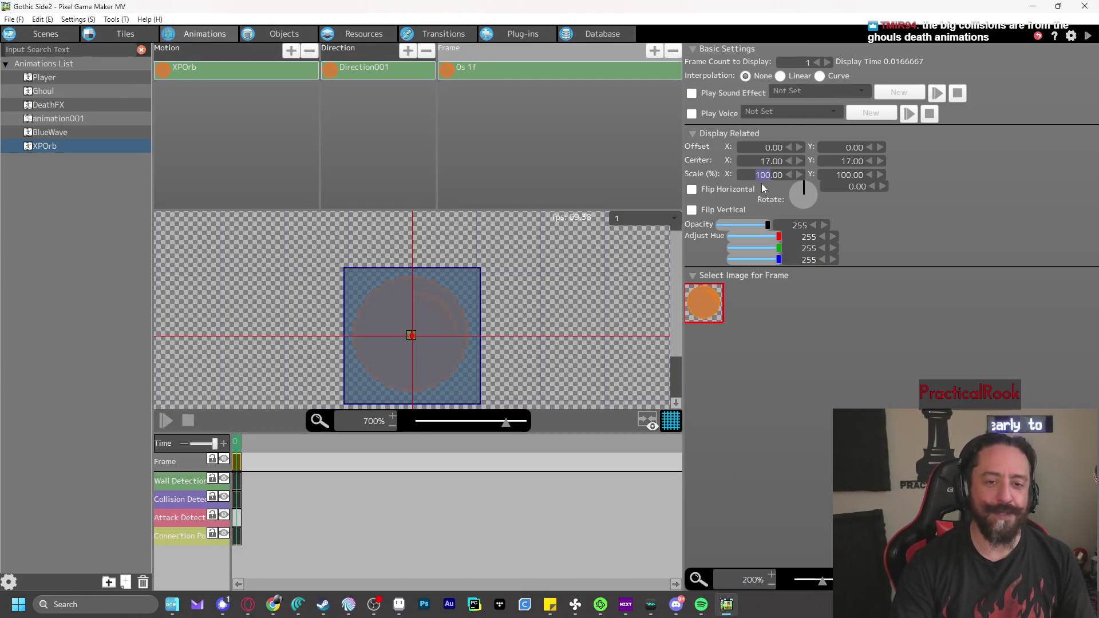
pyautogui.write('30')
pyautogui.press('Tab')
pyautogui.press('Return')
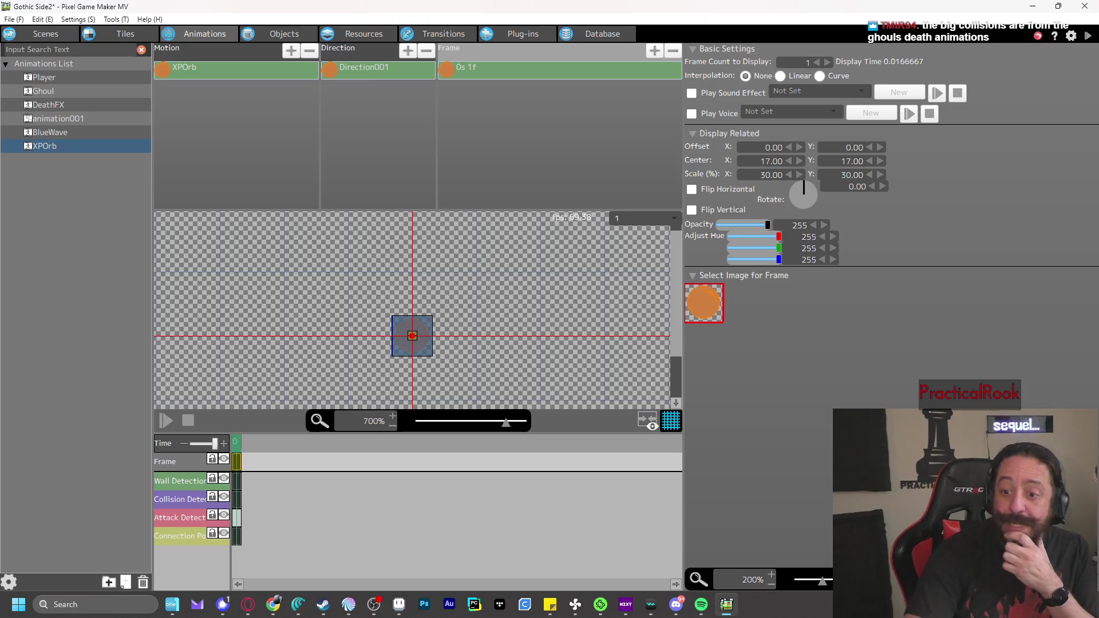
# Retarget XPOrb's Float→Destroy contact condition to the All Objects group and playtest
pyautogui.click(284, 34)
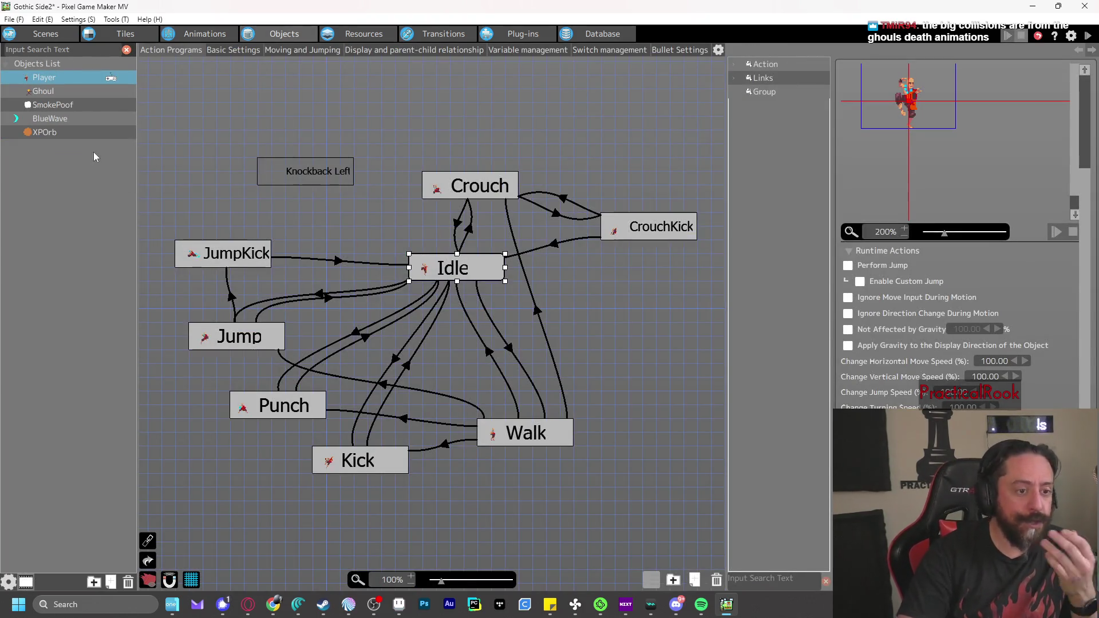
pyautogui.click(68, 134)
pyautogui.click(333, 356)
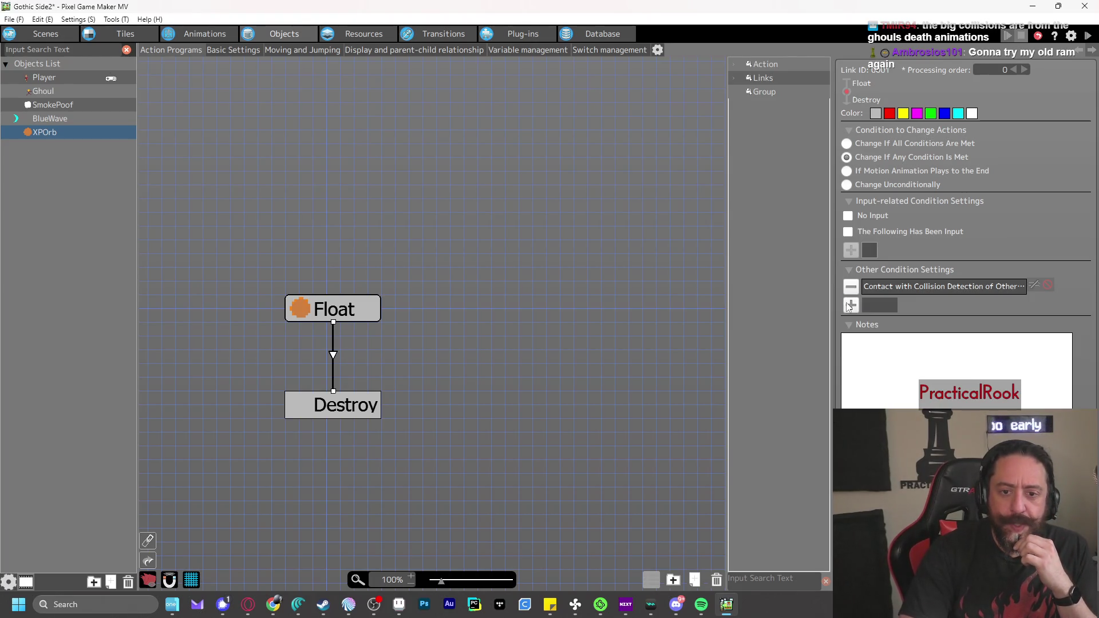
pyautogui.doubleClick(916, 287)
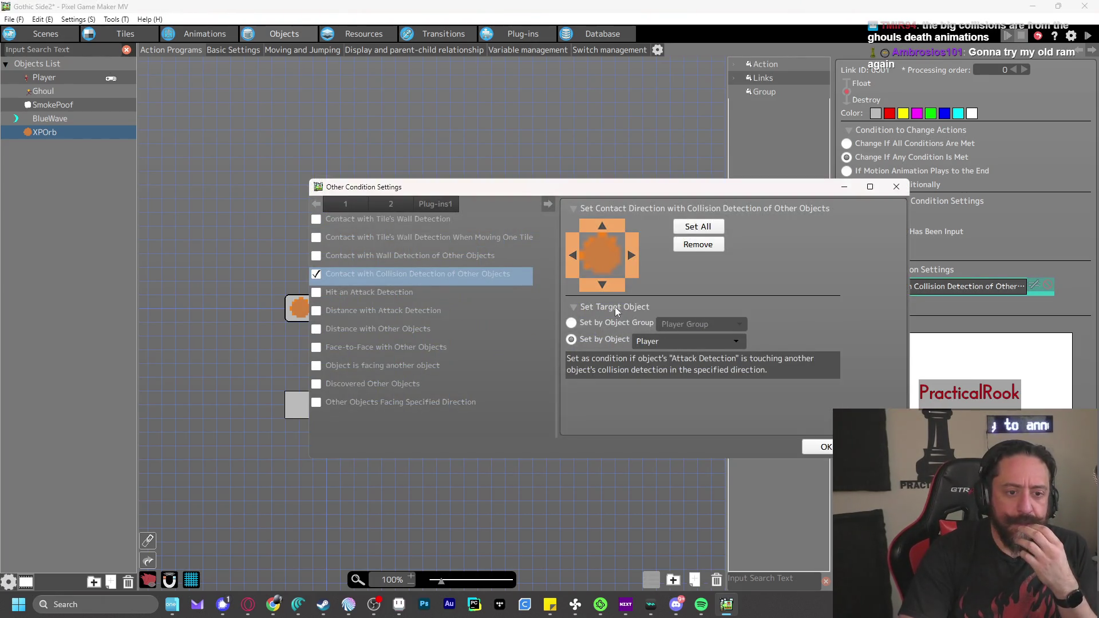
pyautogui.click(620, 322)
pyautogui.click(712, 325)
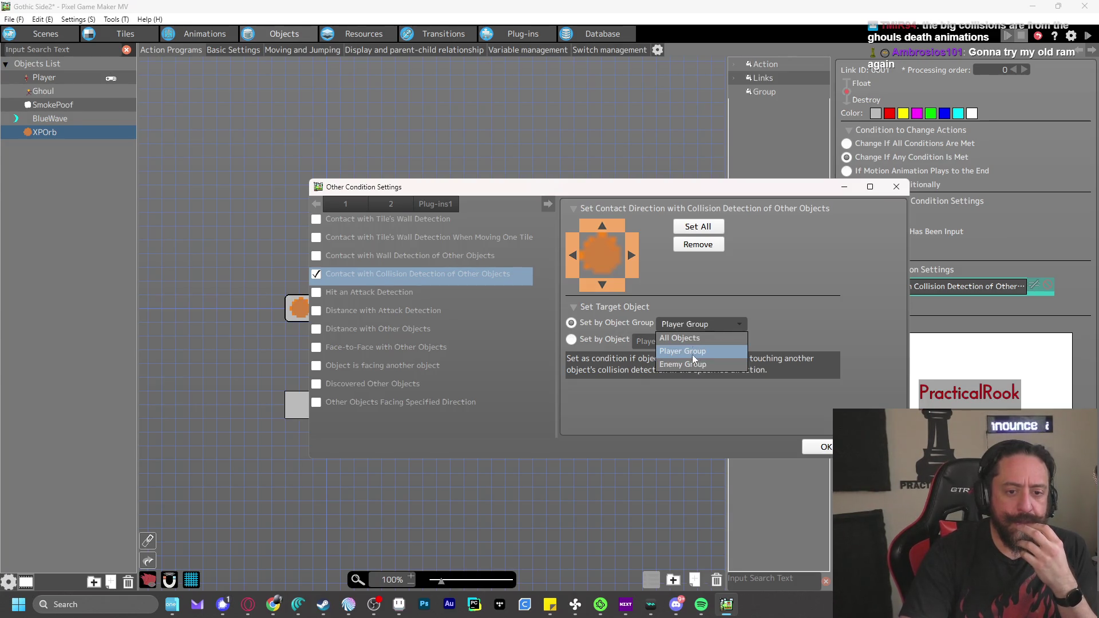
pyautogui.click(694, 337)
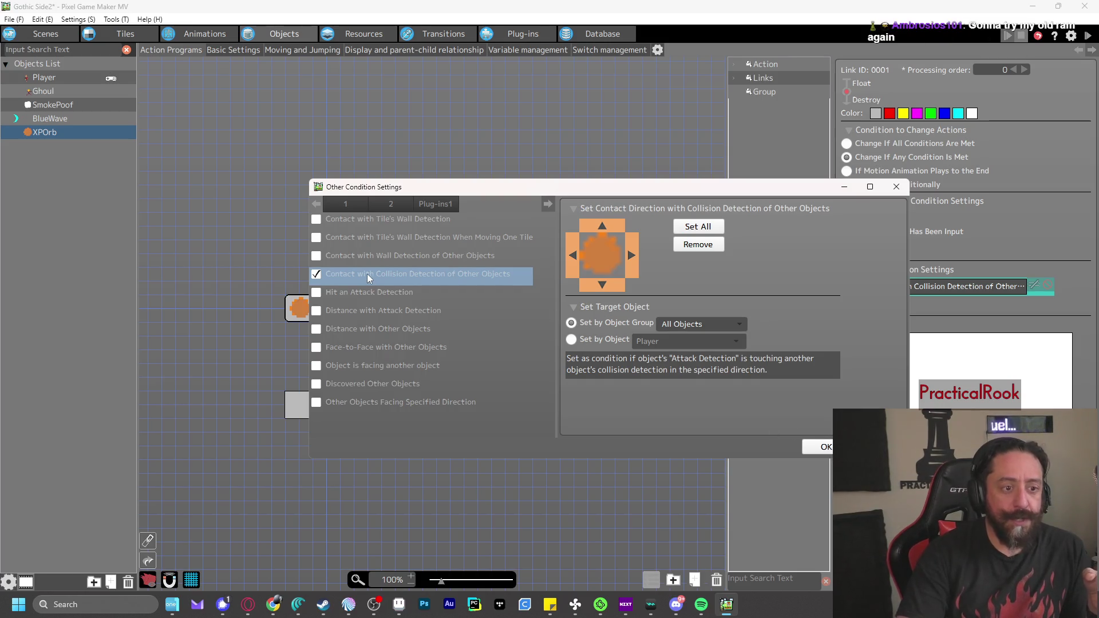
pyautogui.click(807, 447)
pyautogui.click(1088, 36)
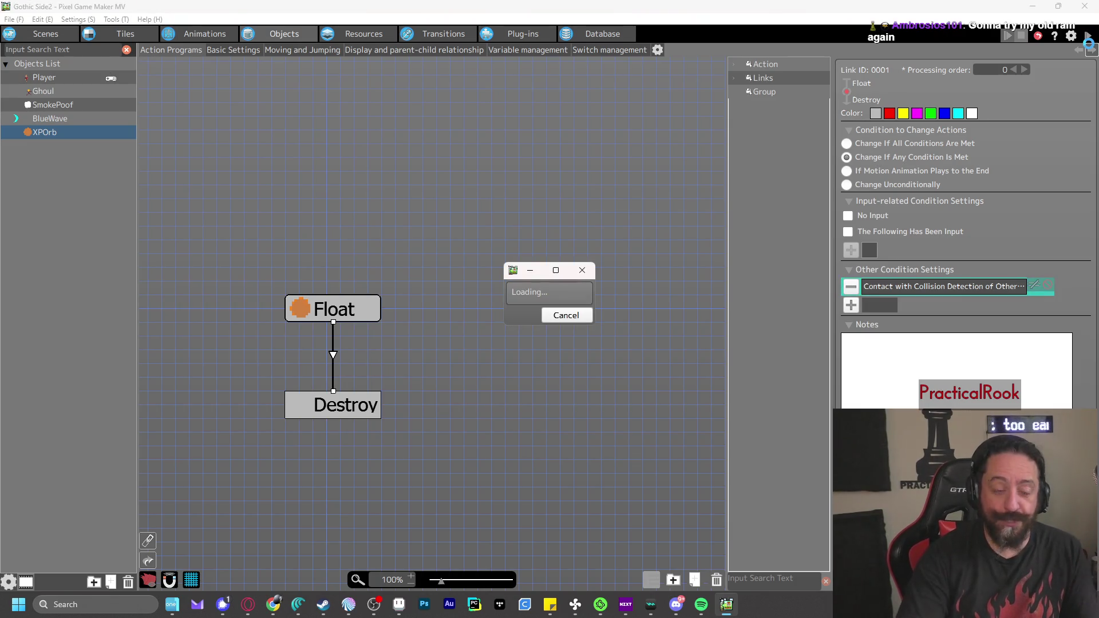
# Walk and punch ghouls in the test play so they drop orbs, then close it
pyautogui.press('z')
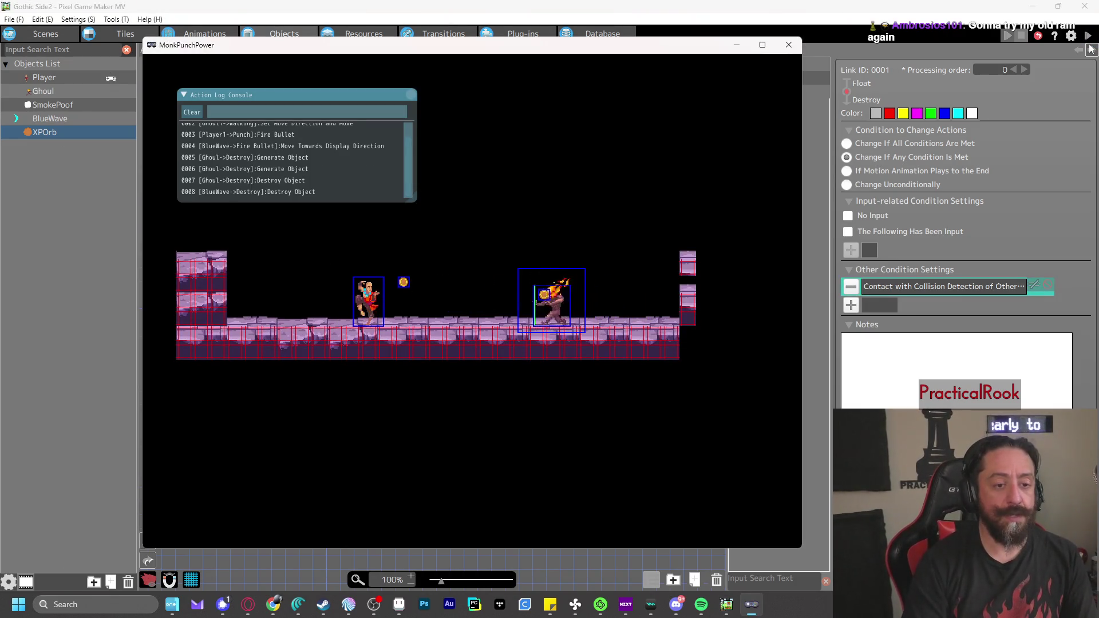
pyautogui.press('Left')
pyautogui.press('Right')
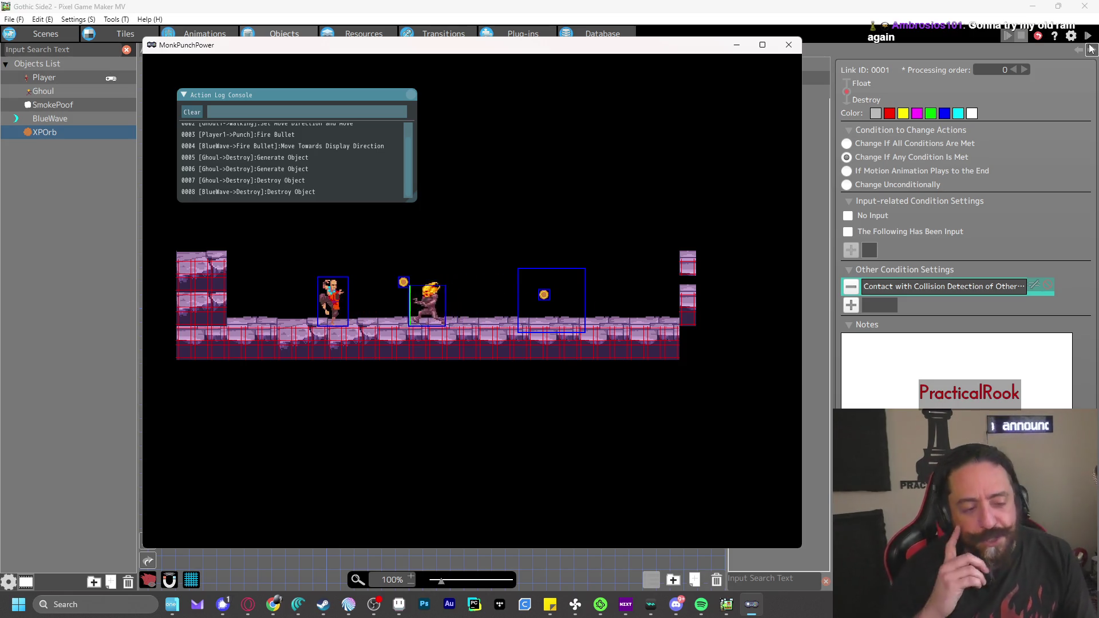
pyautogui.press('z')
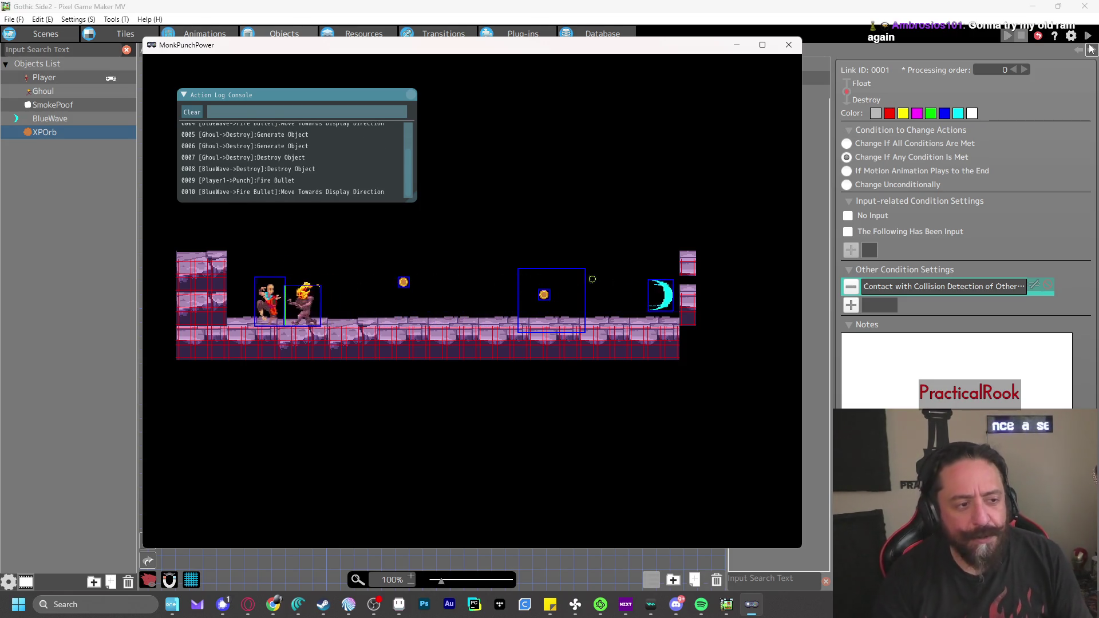
pyautogui.press('Right')
pyautogui.press('z')
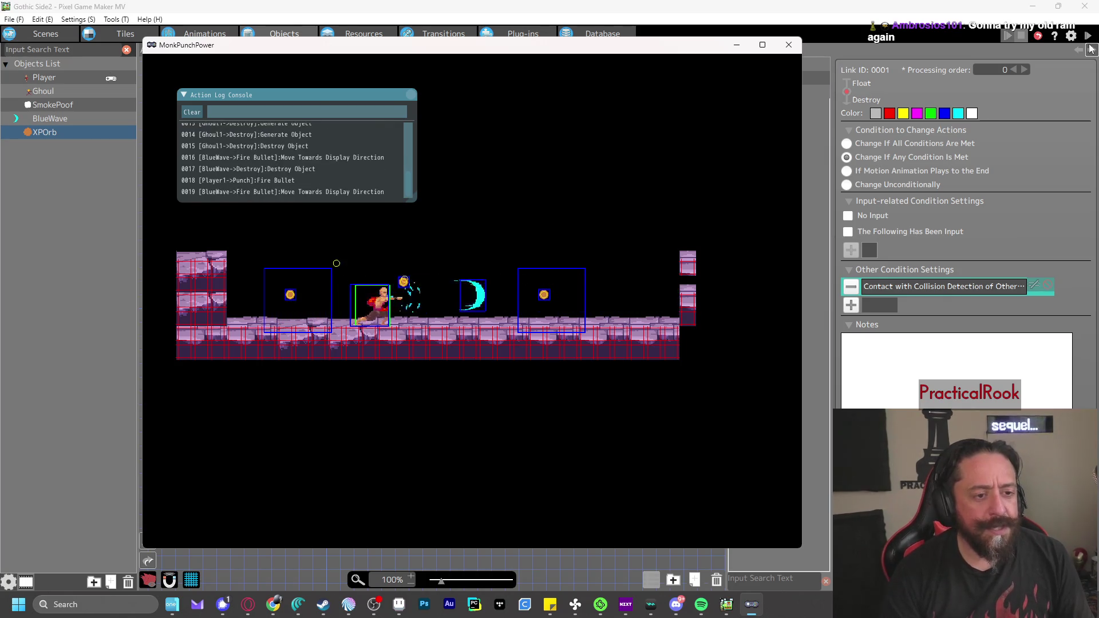
pyautogui.click(789, 45)
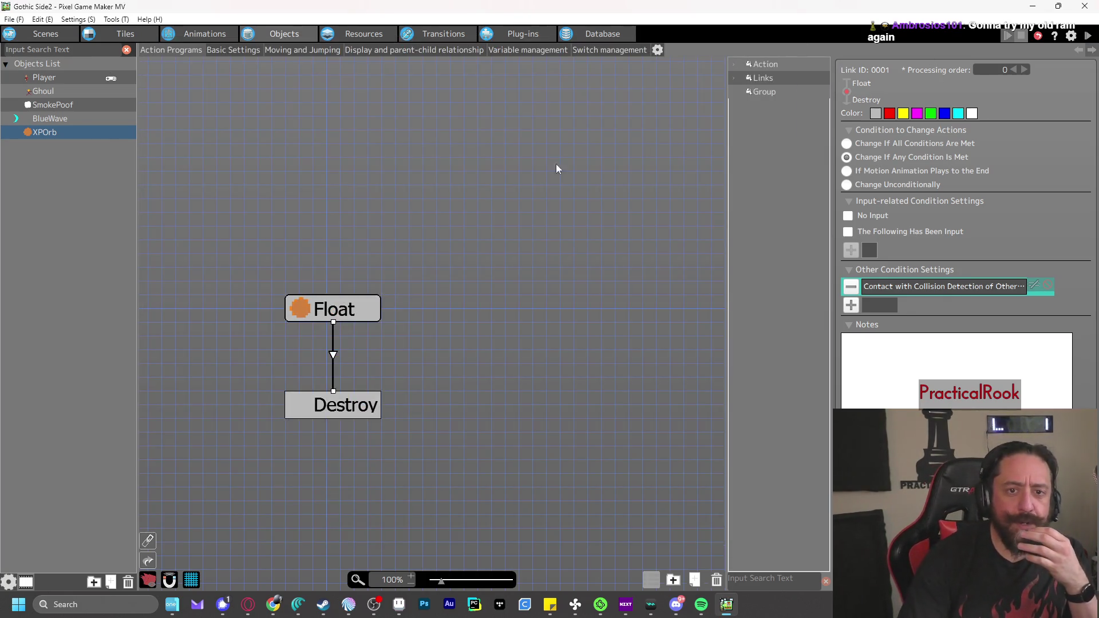
# Change XPOrb's Object Group to Enemy Group in its object settings
pyautogui.rightClick(63, 132)
pyautogui.click(143, 265)
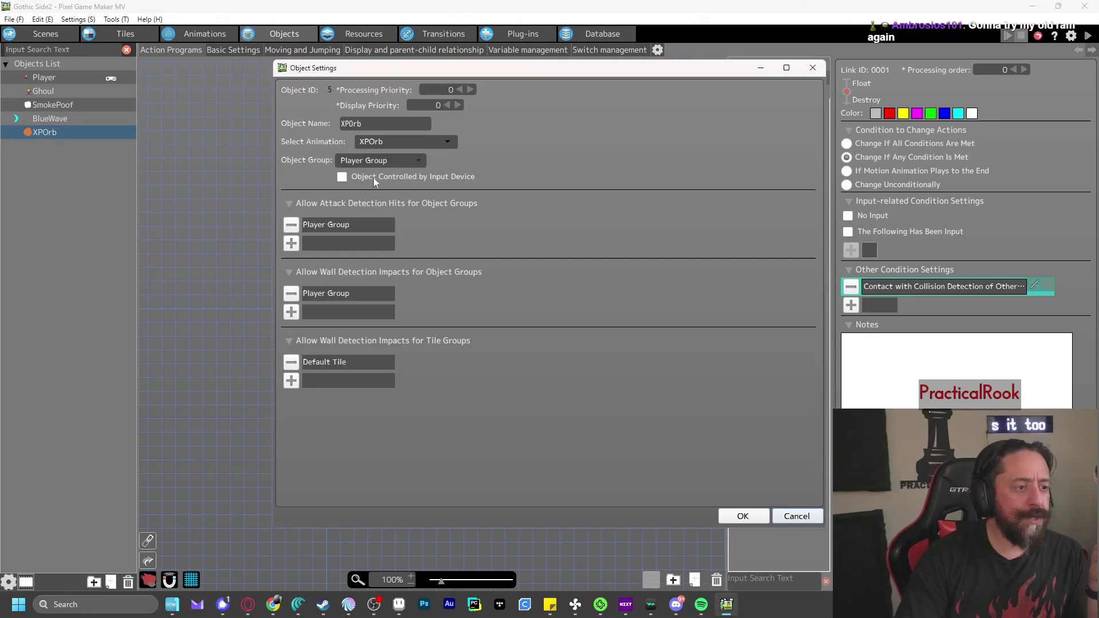
pyautogui.click(399, 161)
pyautogui.click(373, 183)
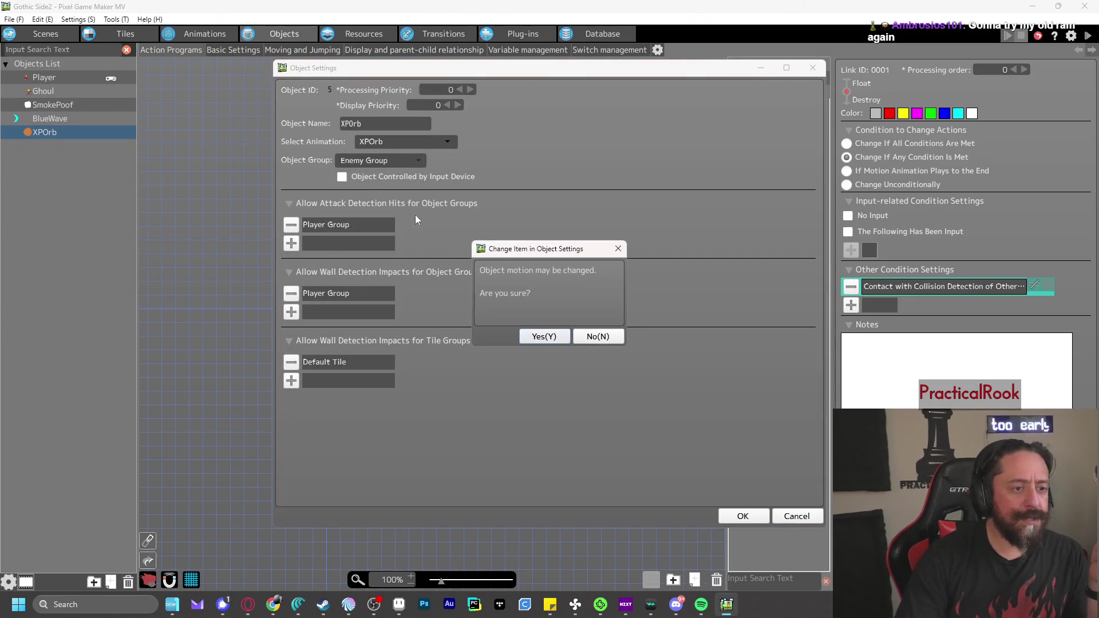
pyautogui.click(555, 337)
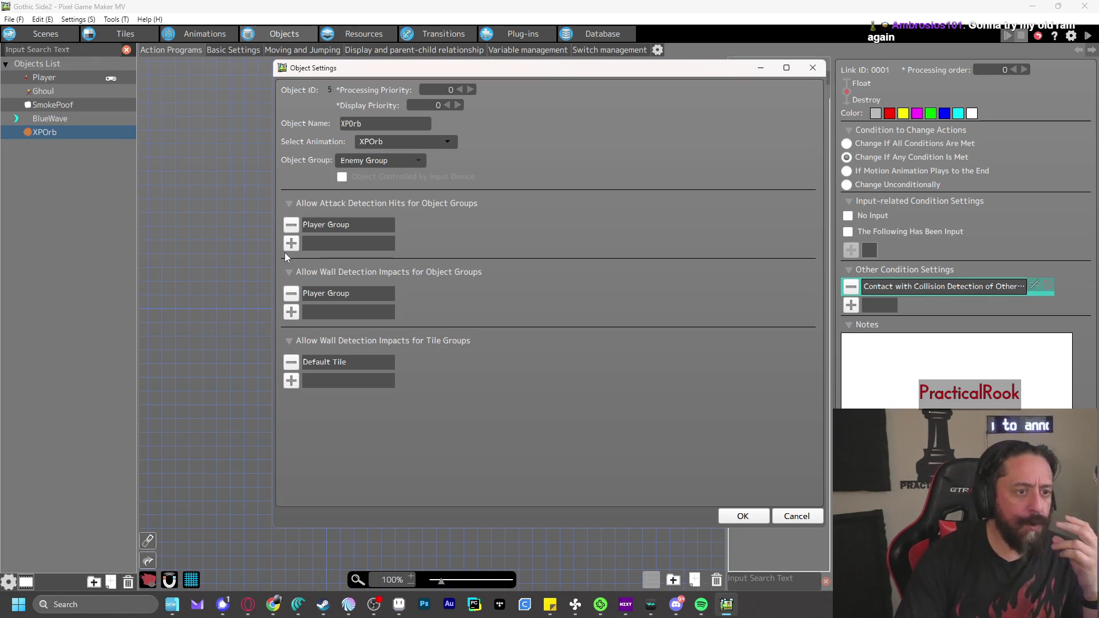
# Add Enemy Group to XPOrb's wall-detection impact groups, apply, and start a test play
pyautogui.click(298, 311)
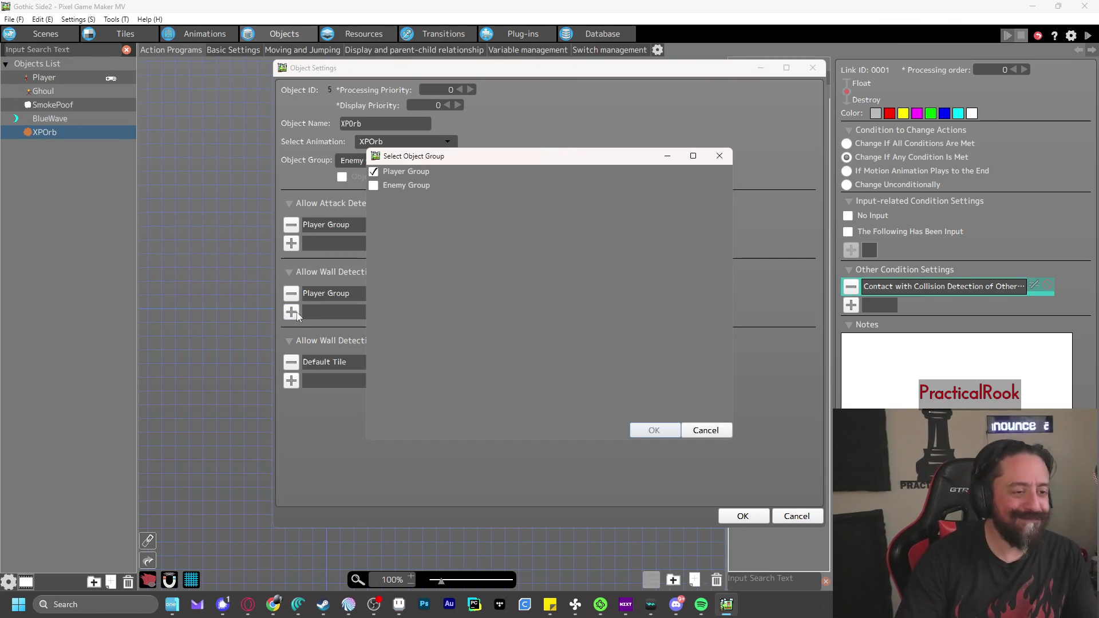
pyautogui.click(642, 431)
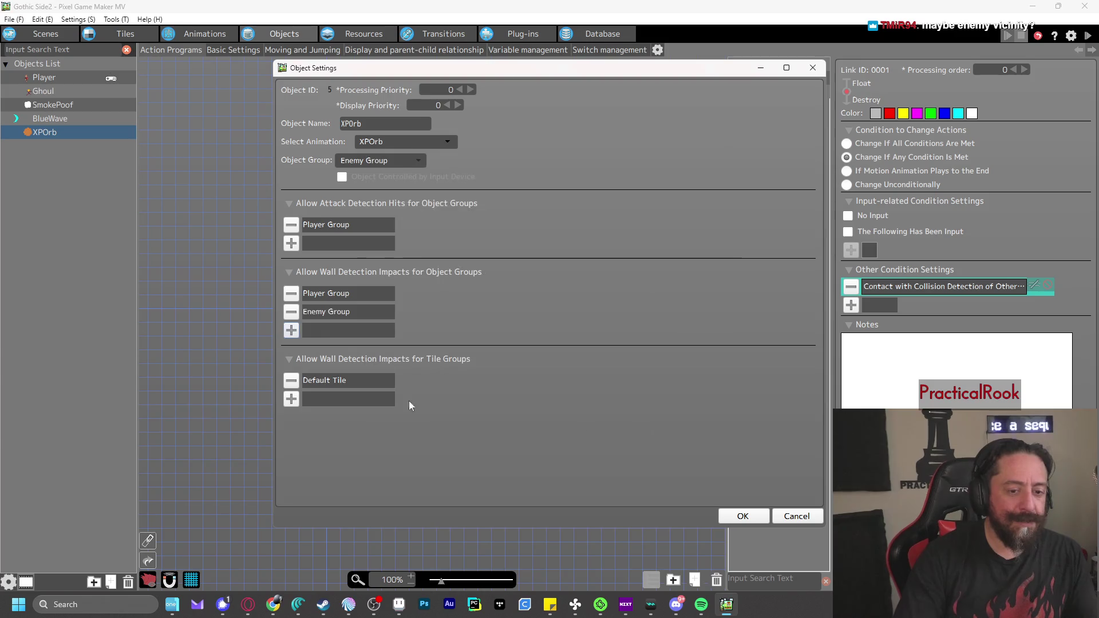
pyautogui.click(292, 399)
pyautogui.click(706, 432)
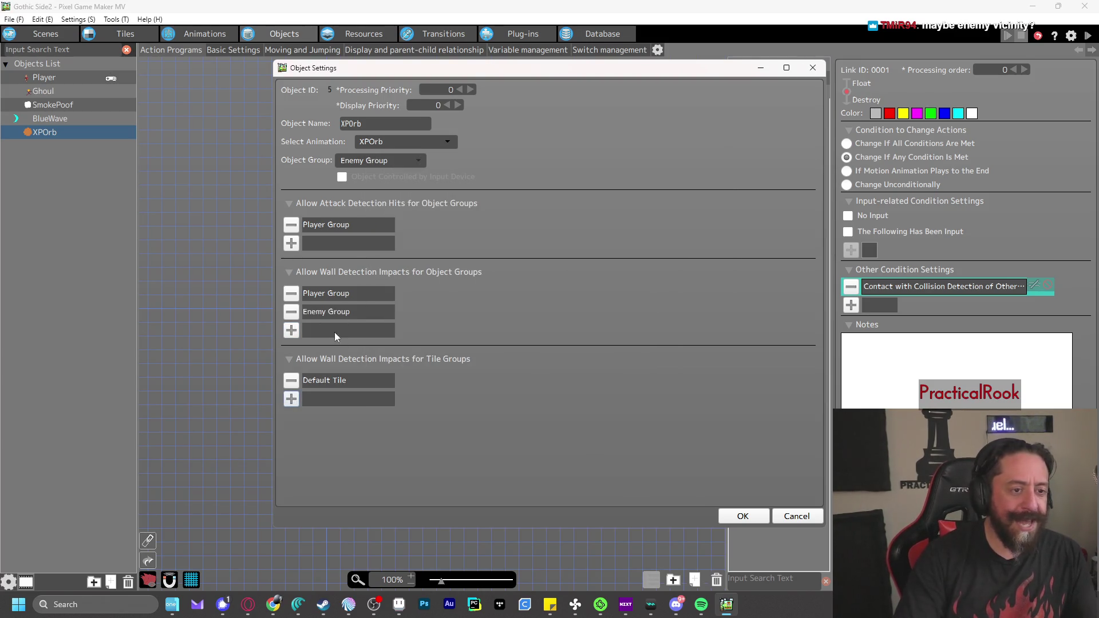
pyautogui.click(744, 516)
pyautogui.click(1087, 36)
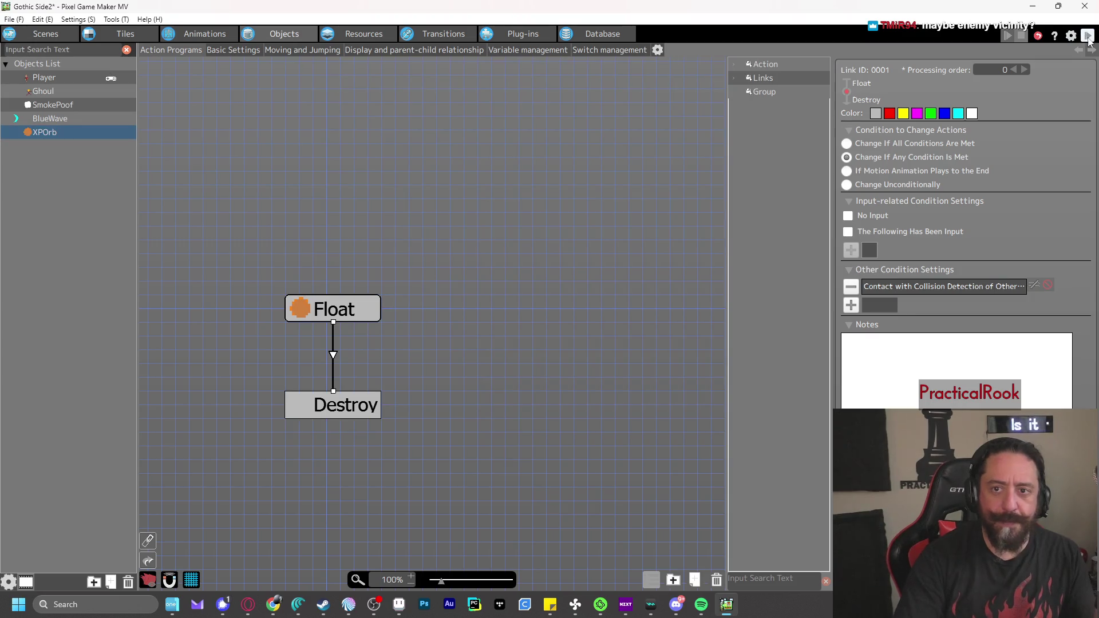
# Punch and move to defeat the ghouls, watch their XP orbs float, then close the test
pyautogui.press('z')
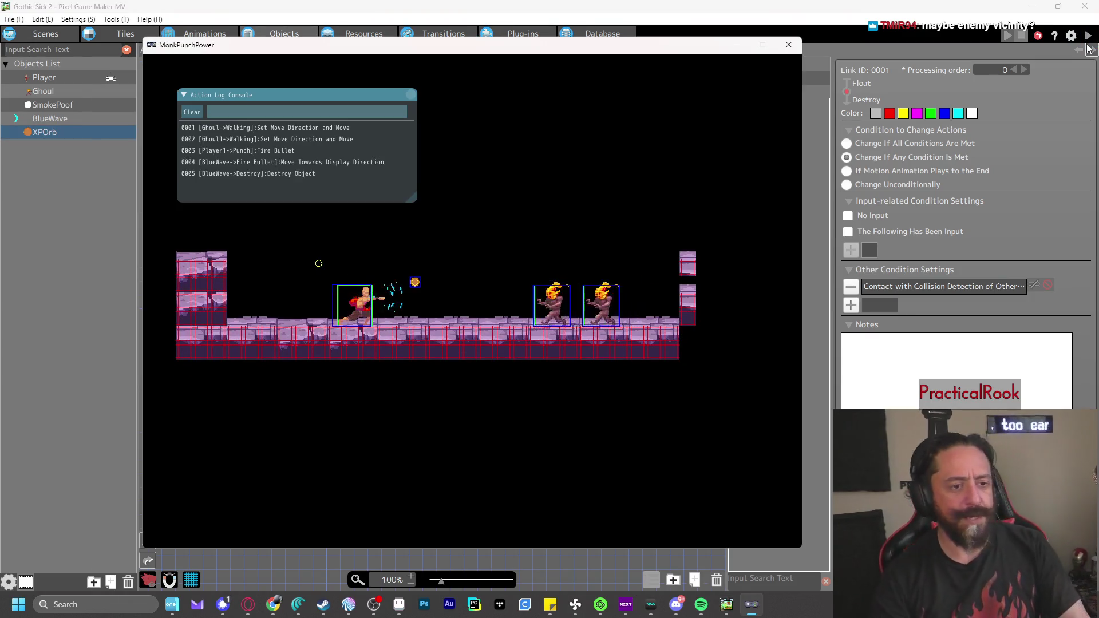
pyautogui.press('z')
pyautogui.press('z')
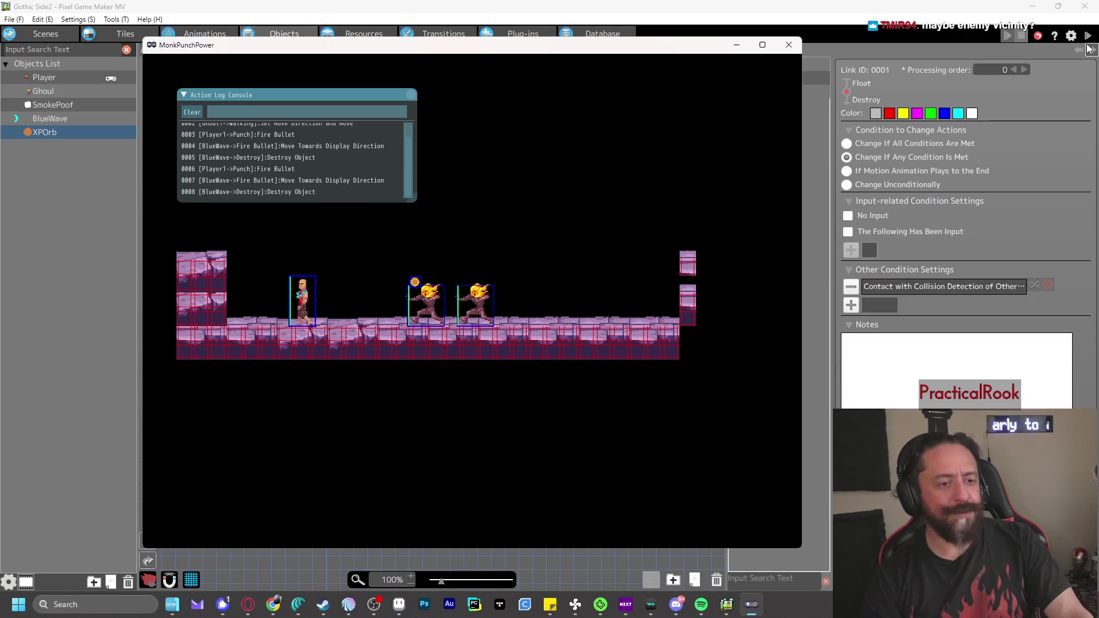
pyautogui.press('z')
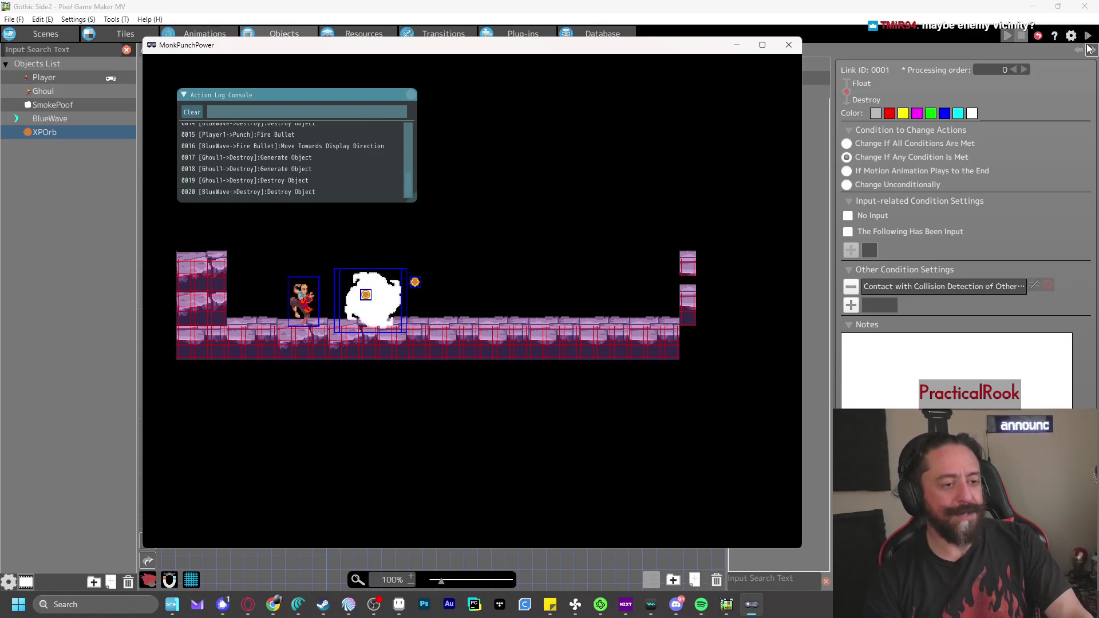
pyautogui.press('Right')
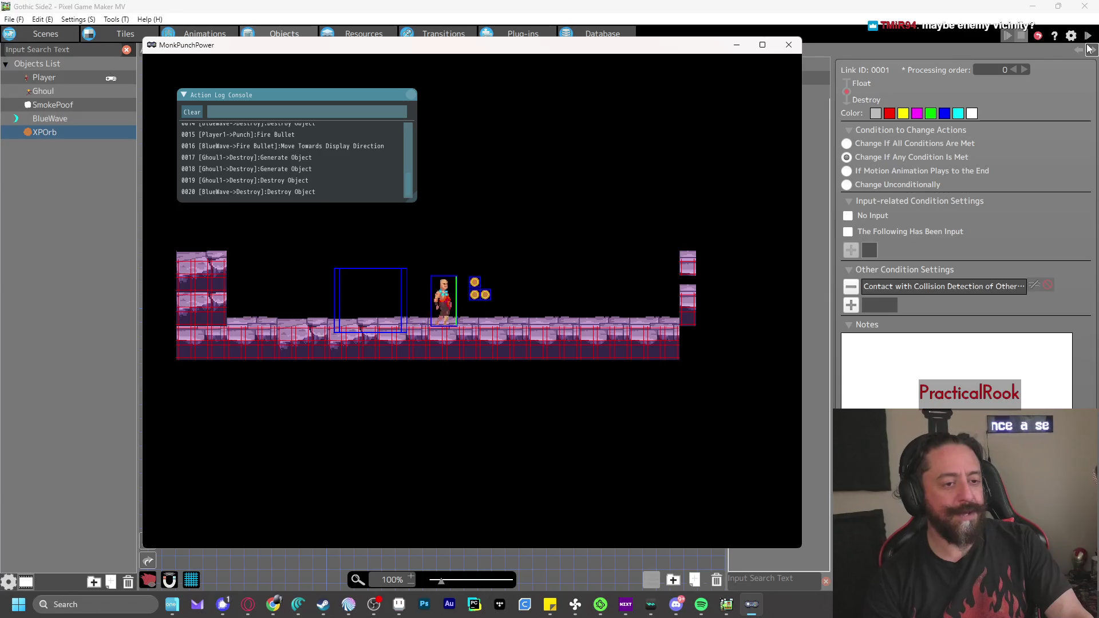
pyautogui.press('z')
pyautogui.press('Left')
pyautogui.press('z')
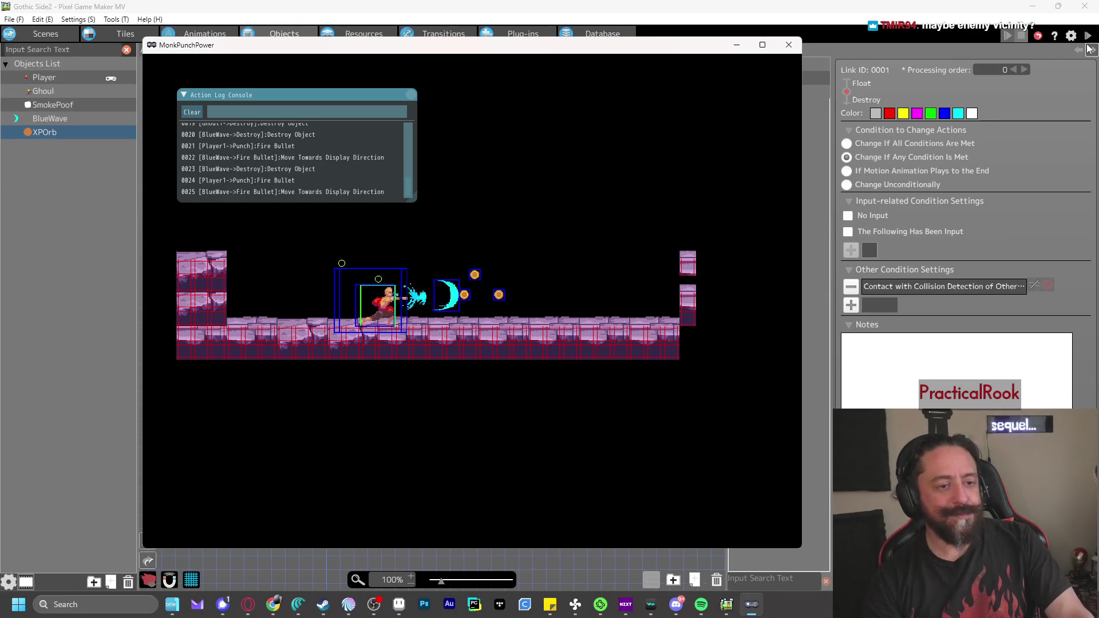
pyautogui.press('z')
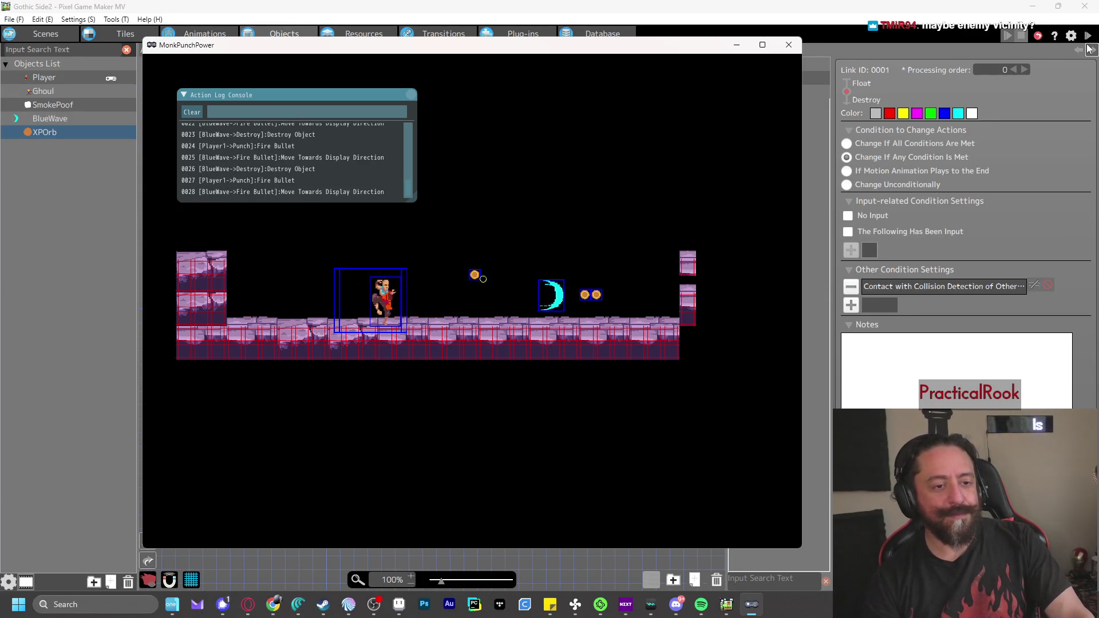
pyautogui.click(789, 46)
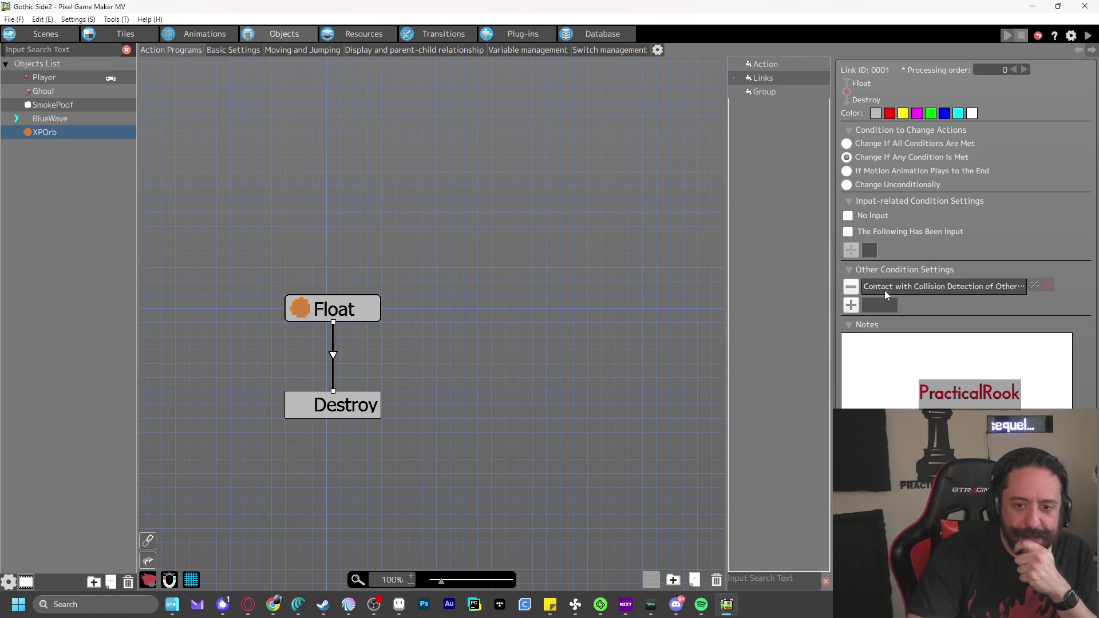
# Add a Distance with Other Objects condition: under 2 dots, all directions, from this object
pyautogui.click(853, 308)
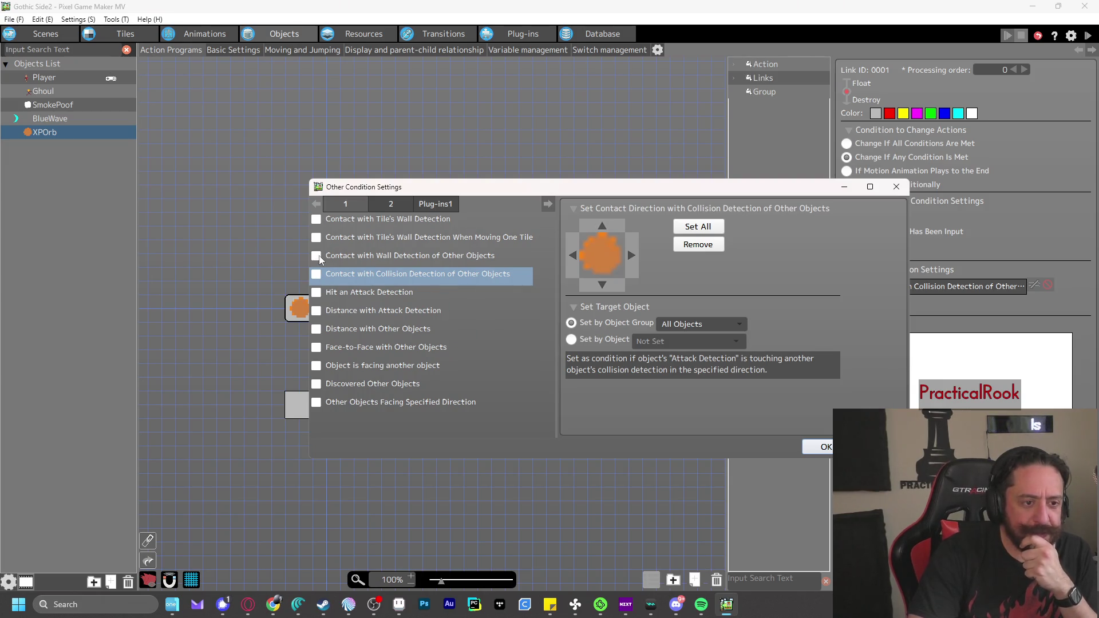
pyautogui.click(318, 329)
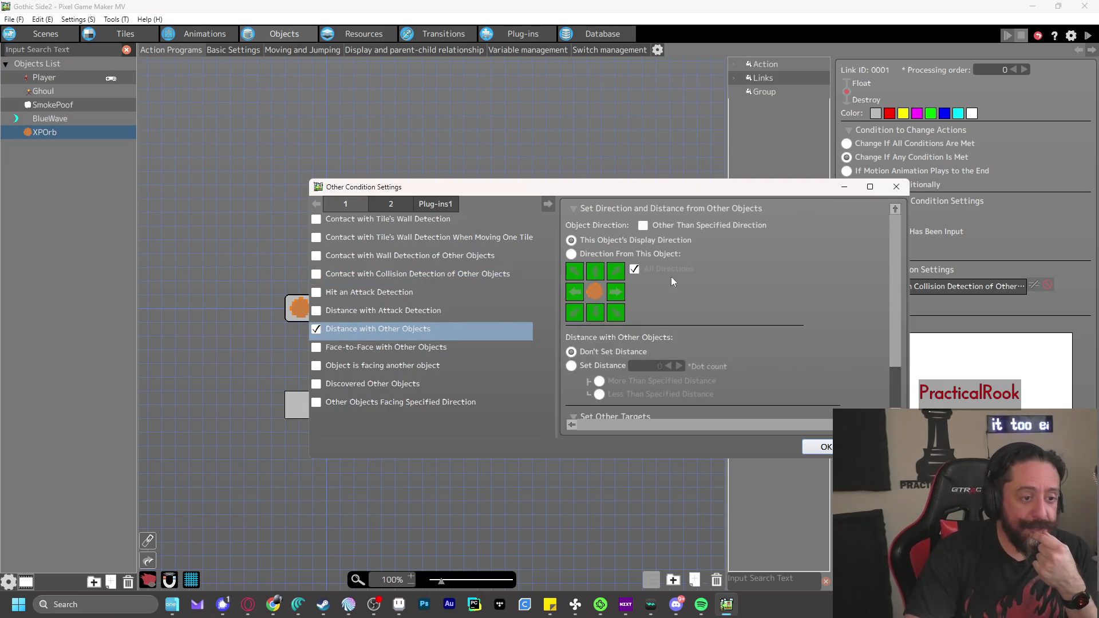
pyautogui.click(572, 366)
pyautogui.click(677, 366)
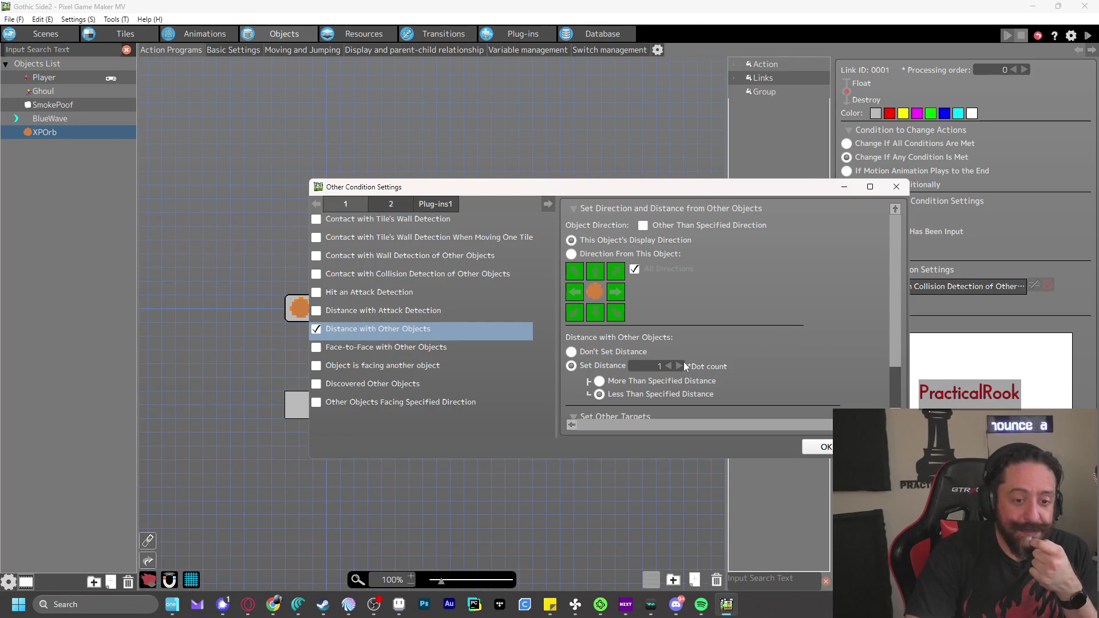
pyautogui.scroll(-2, 800, 315)
pyautogui.scroll(-1, 780, 326)
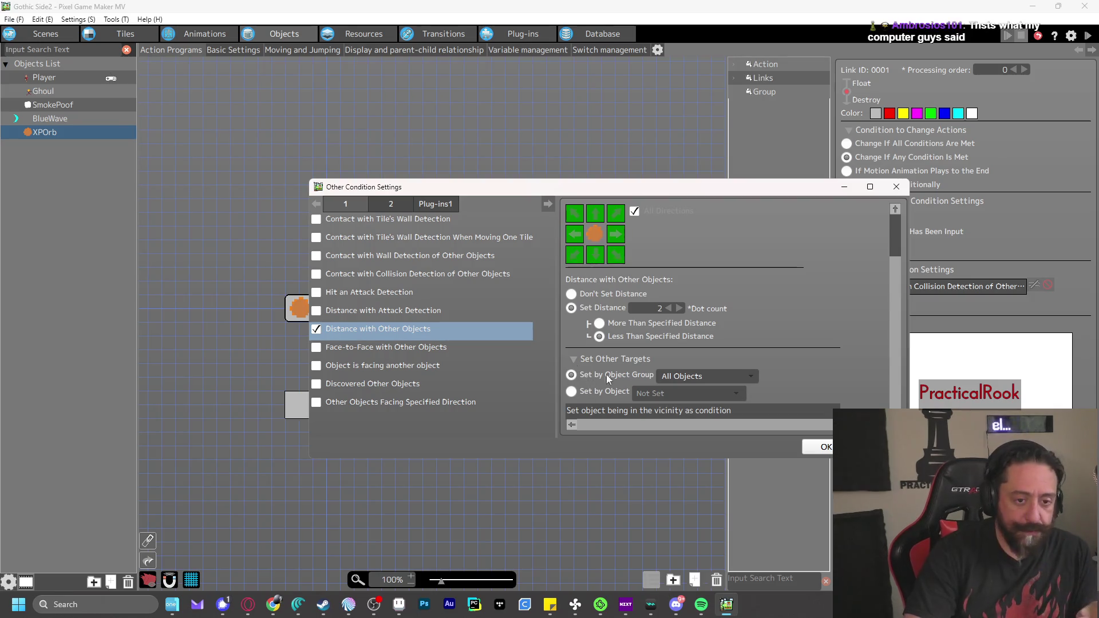
pyautogui.scroll(3, 806, 284)
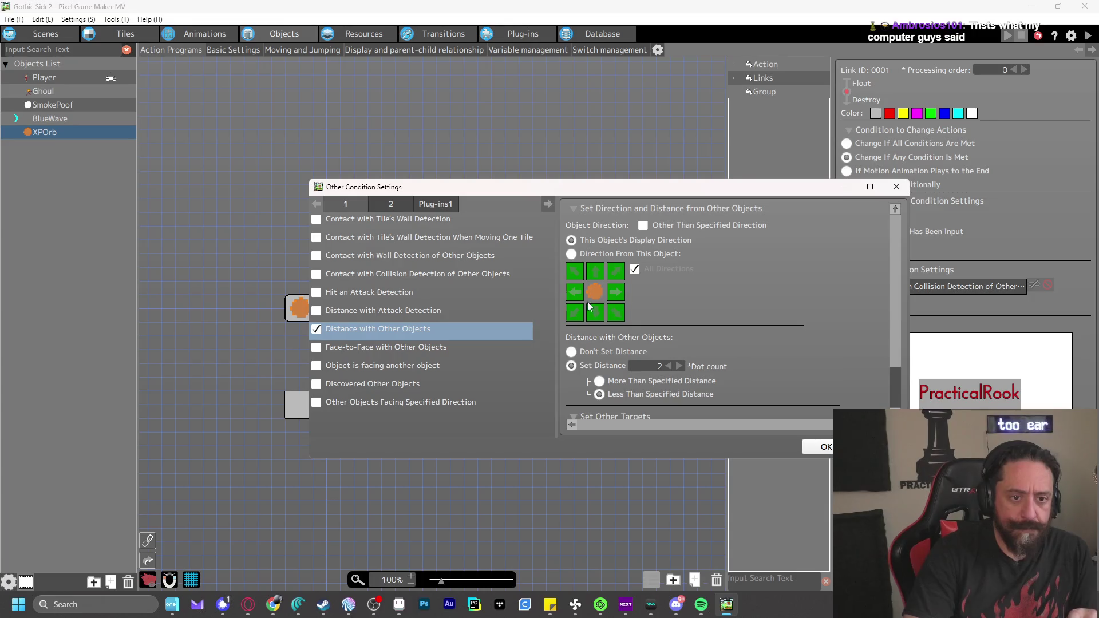
pyautogui.click(571, 254)
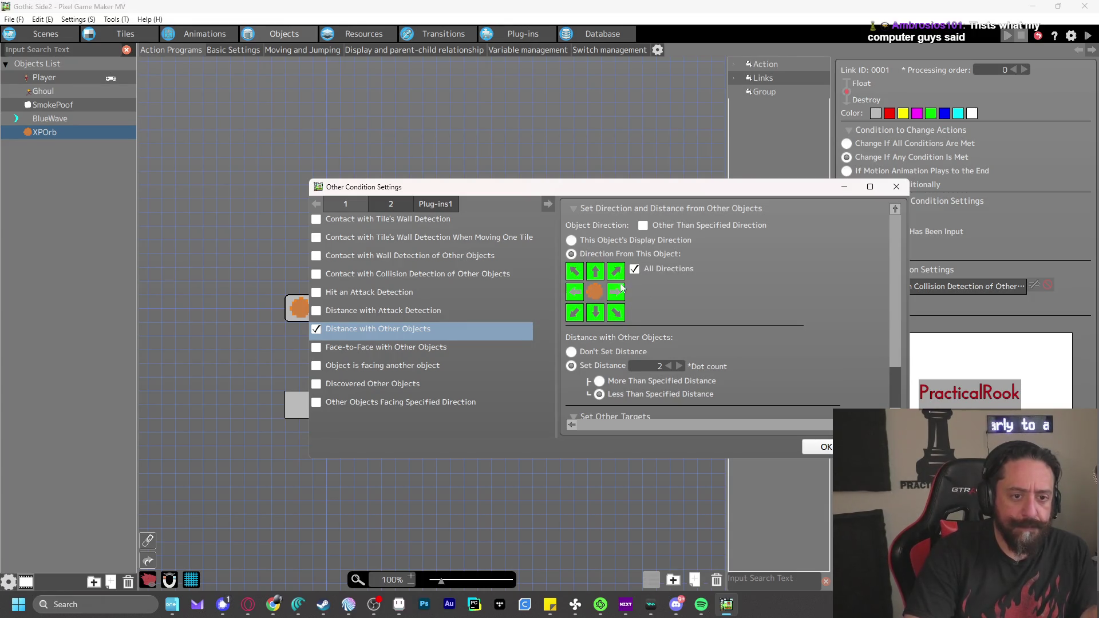
pyautogui.click(826, 447)
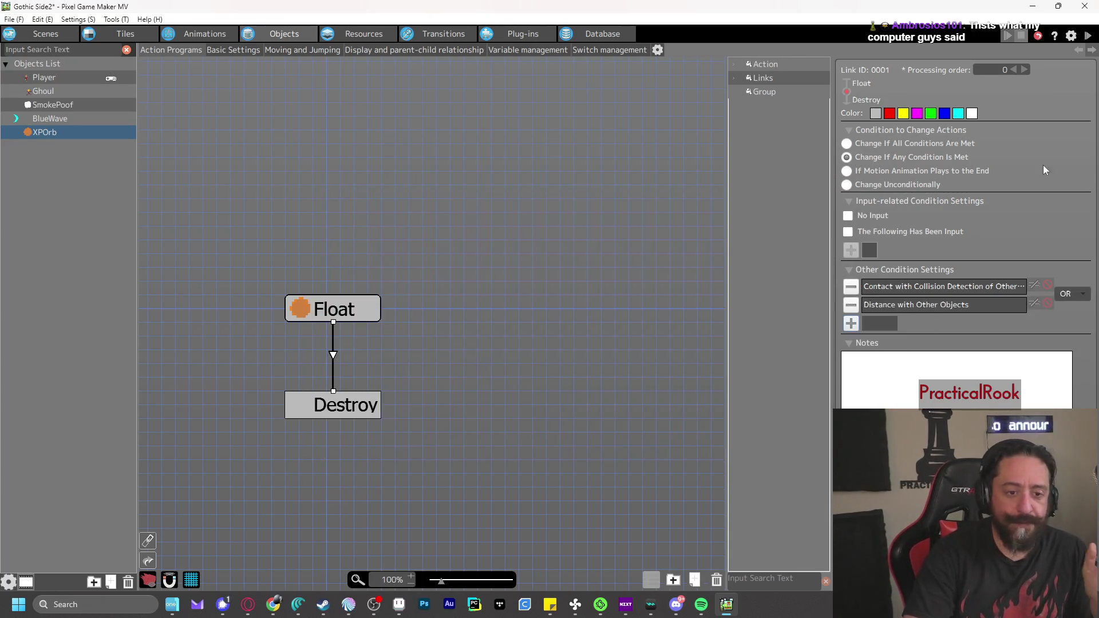
pyautogui.click(1088, 36)
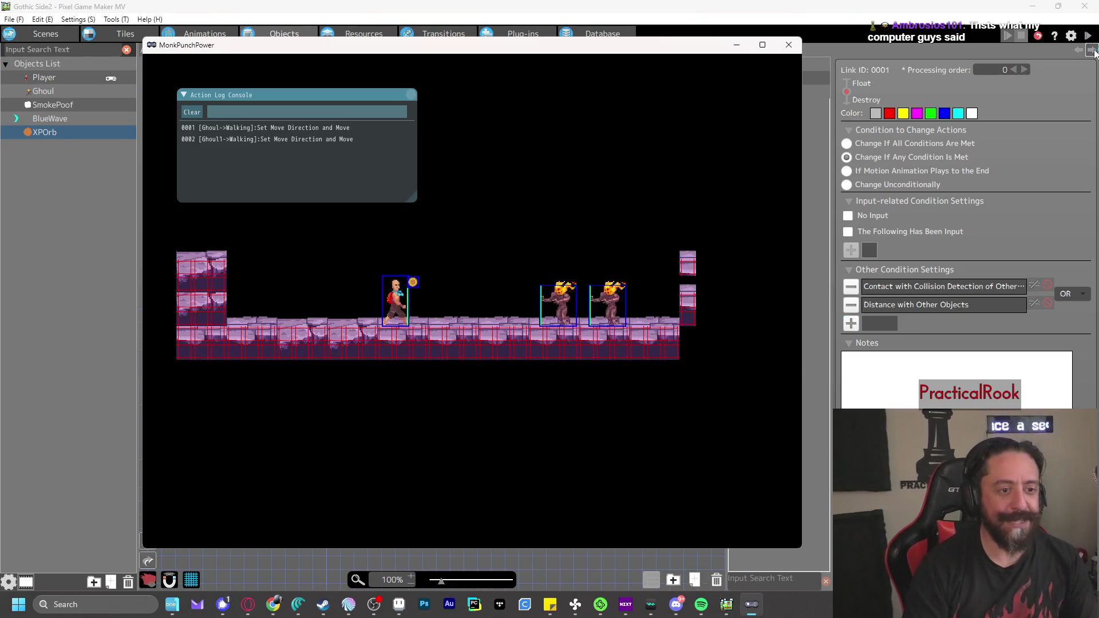
pyautogui.press('z')
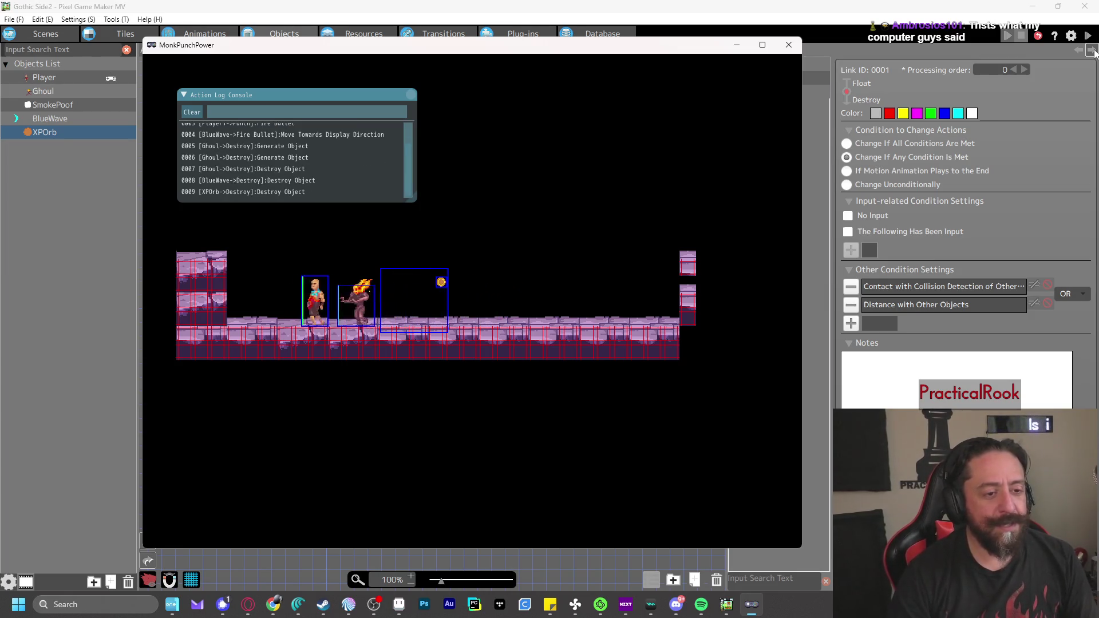
pyautogui.press('space')
pyautogui.press('Right')
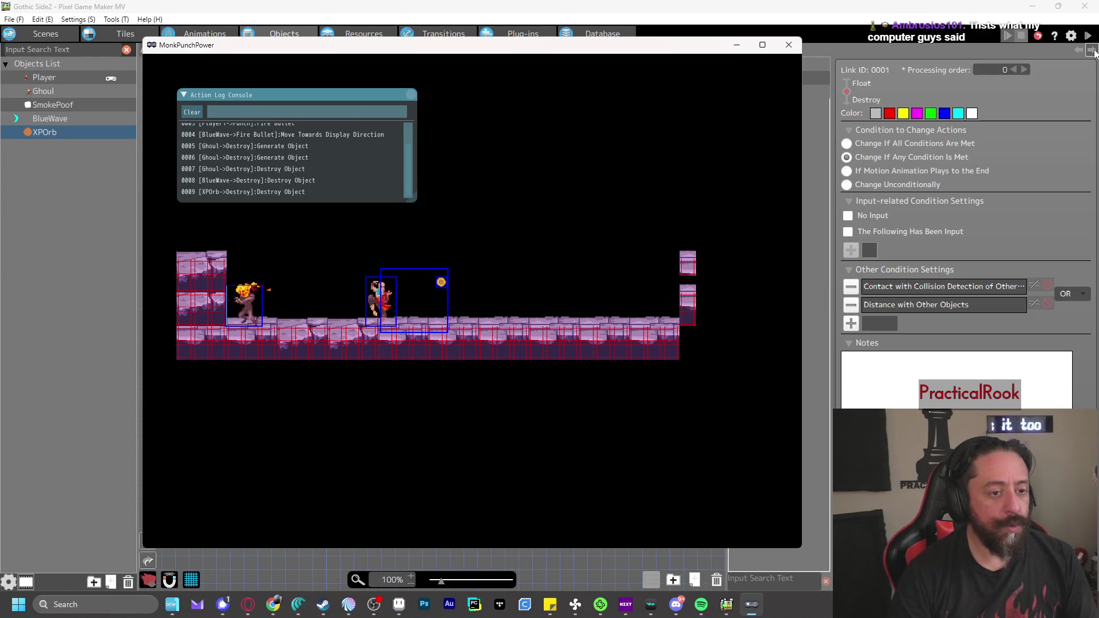
pyautogui.press('Right')
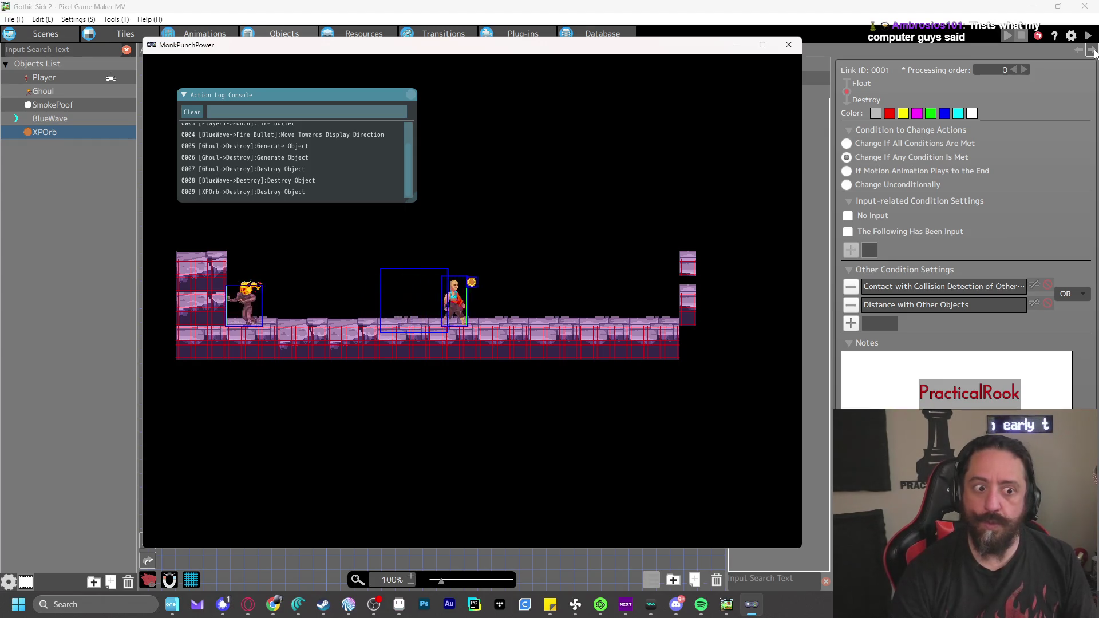
pyautogui.press('z')
pyautogui.press('Left')
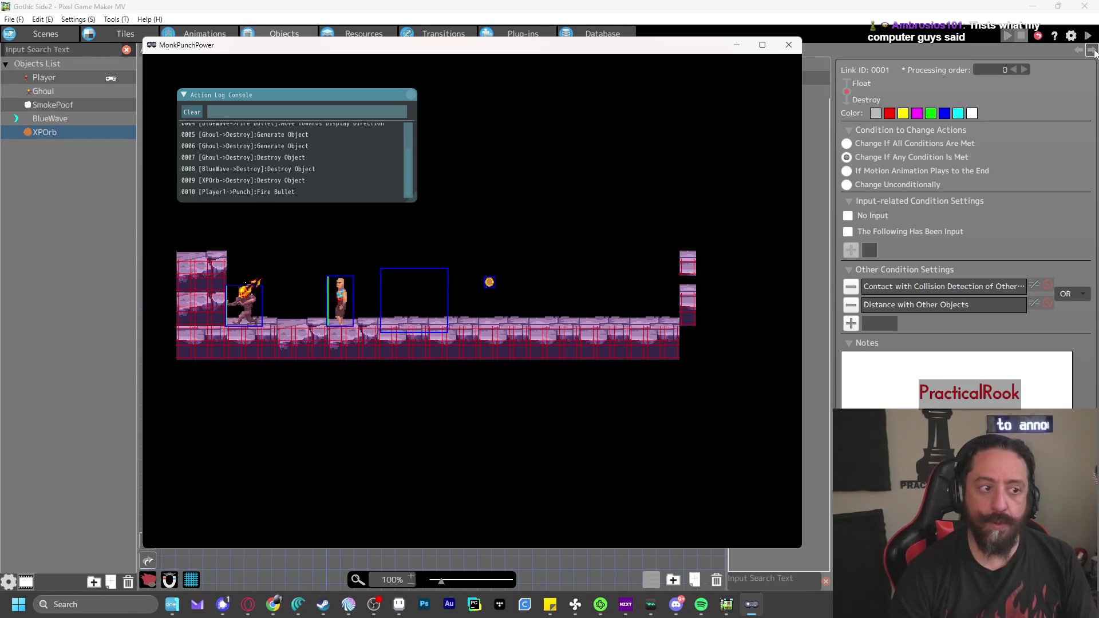
pyautogui.press('z')
pyautogui.press('z')
pyautogui.press('z')
pyautogui.press('z')
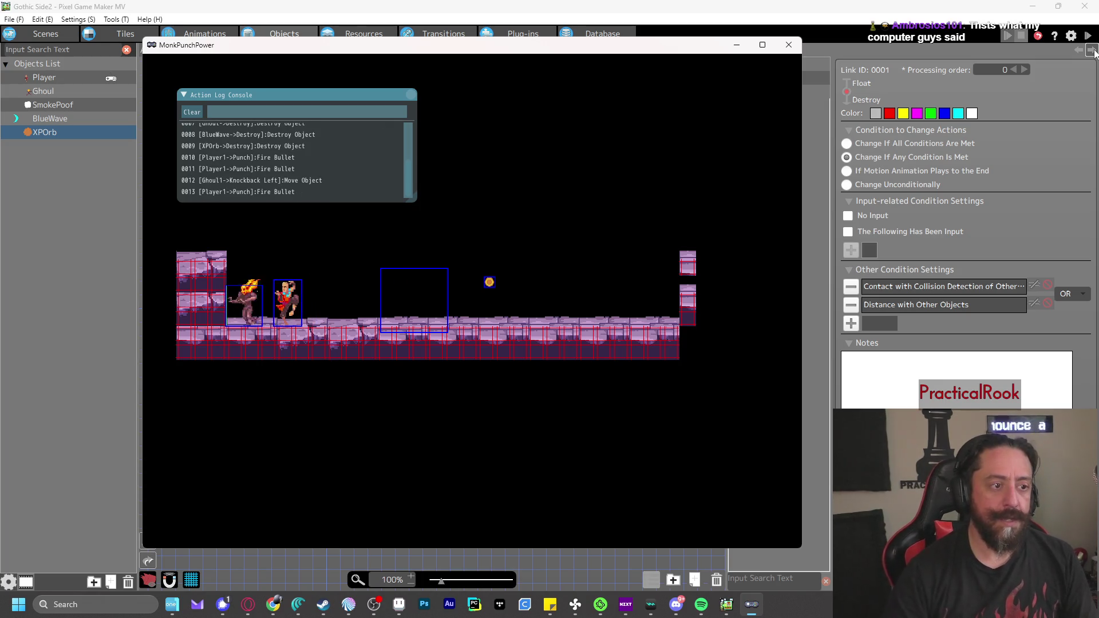
pyautogui.click(789, 44)
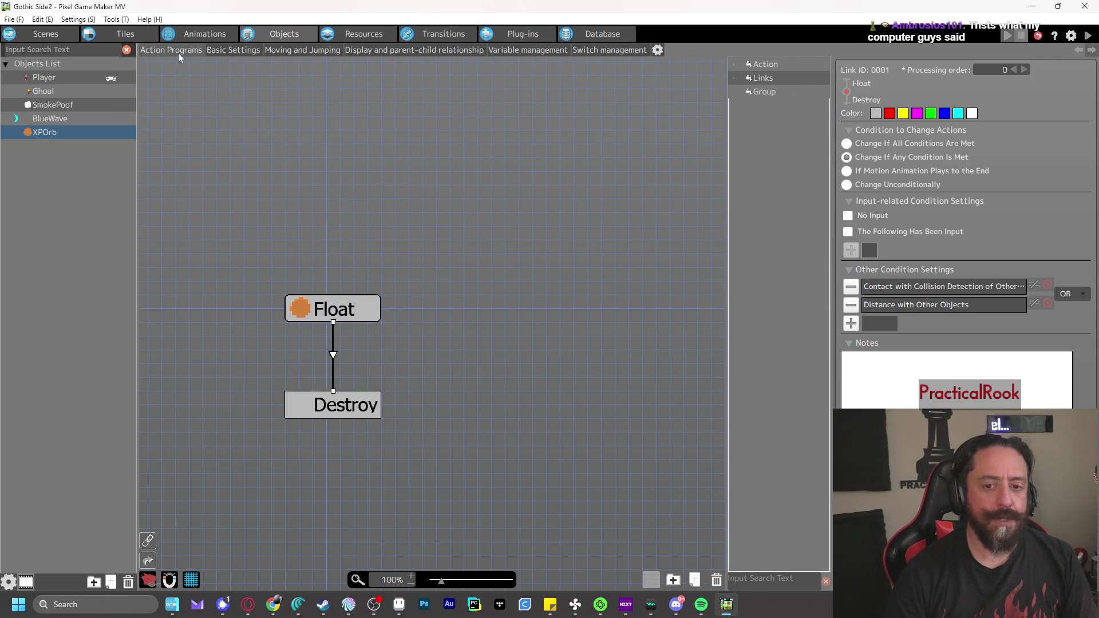
# In the scene layout, undo stray XPOrb placements, delete the second ghoul, and playtest
pyautogui.click(46, 34)
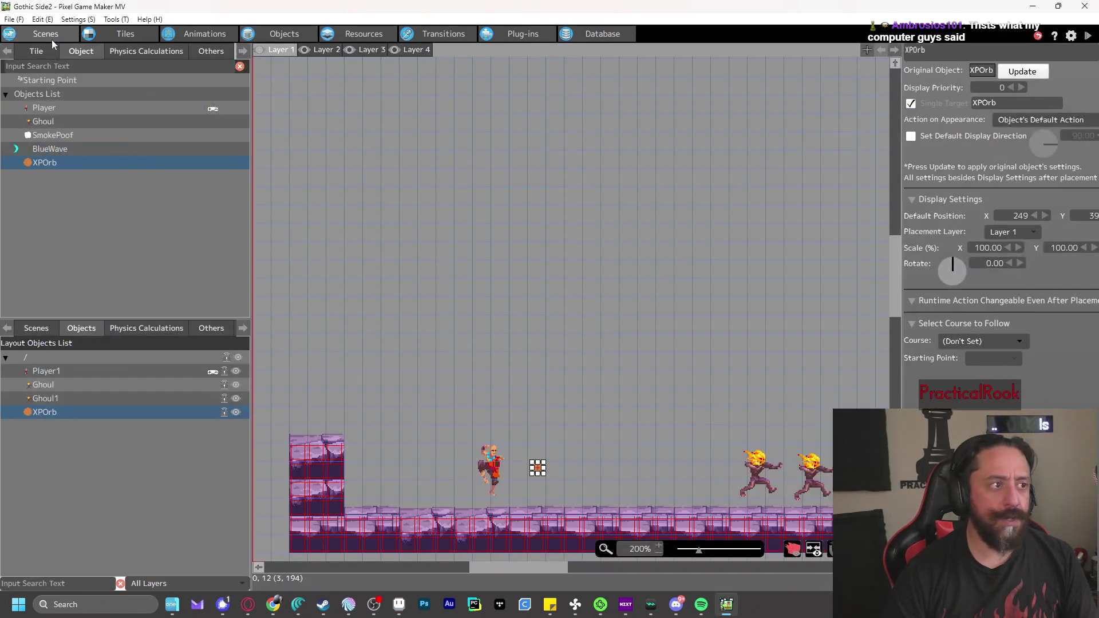
pyautogui.click(810, 475)
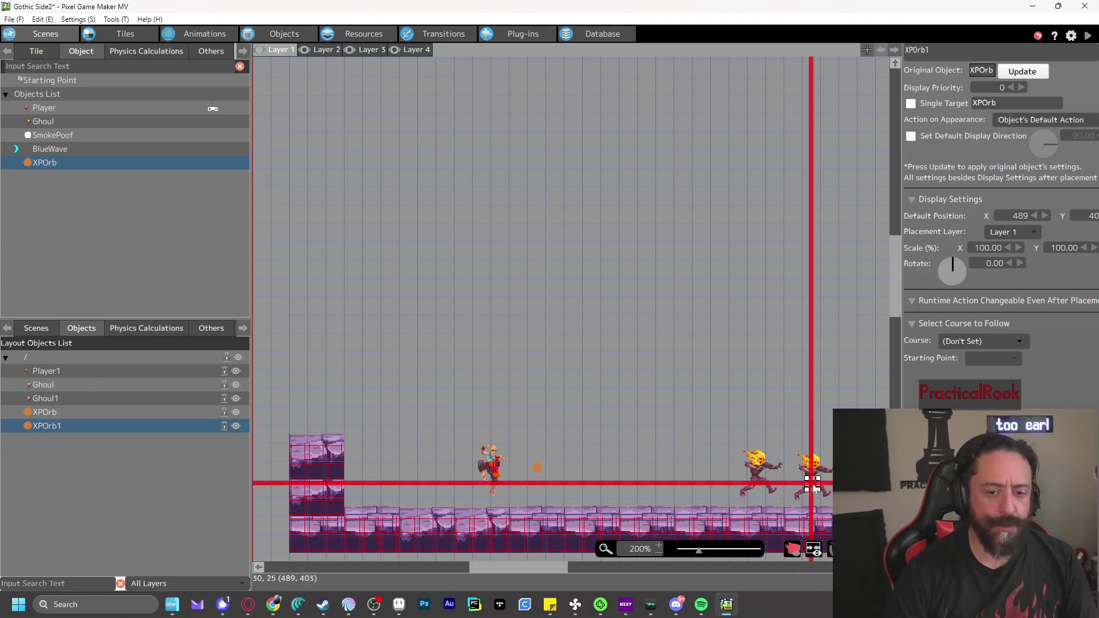
pyautogui.click(811, 472)
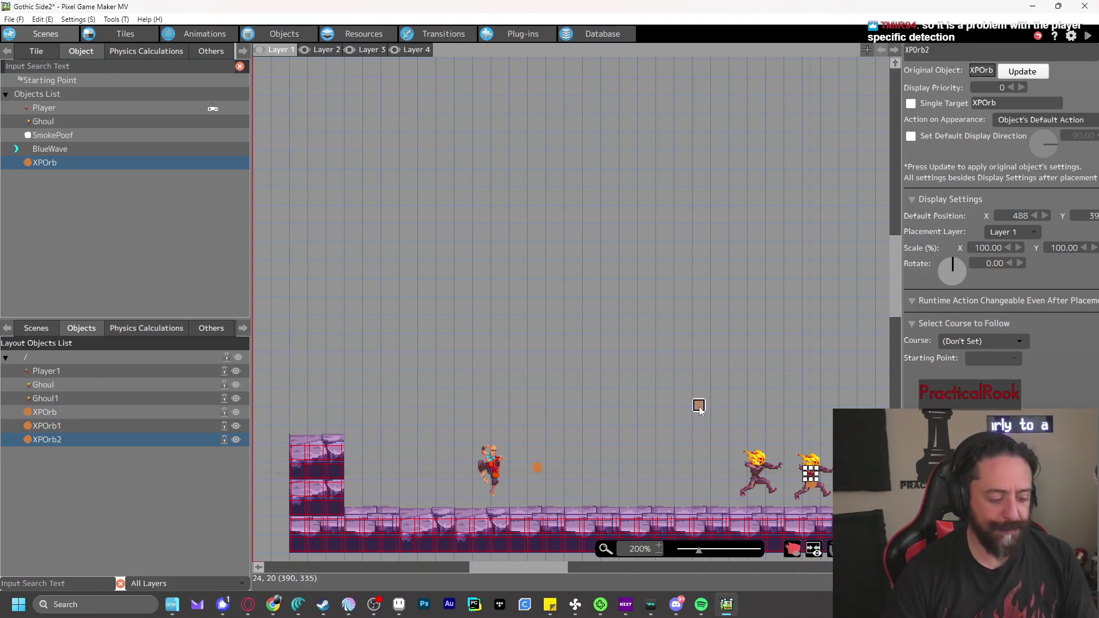
pyautogui.hotkey('ctrl', 'z')
pyautogui.hotkey('ctrl', 'z')
pyautogui.moveTo(809, 477)
pyautogui.mouseDown()
pyautogui.moveTo(826, 405)
pyautogui.moveTo(868, 412)
pyautogui.moveTo(782, 382)
pyautogui.mouseUp()
pyautogui.press('Delete')
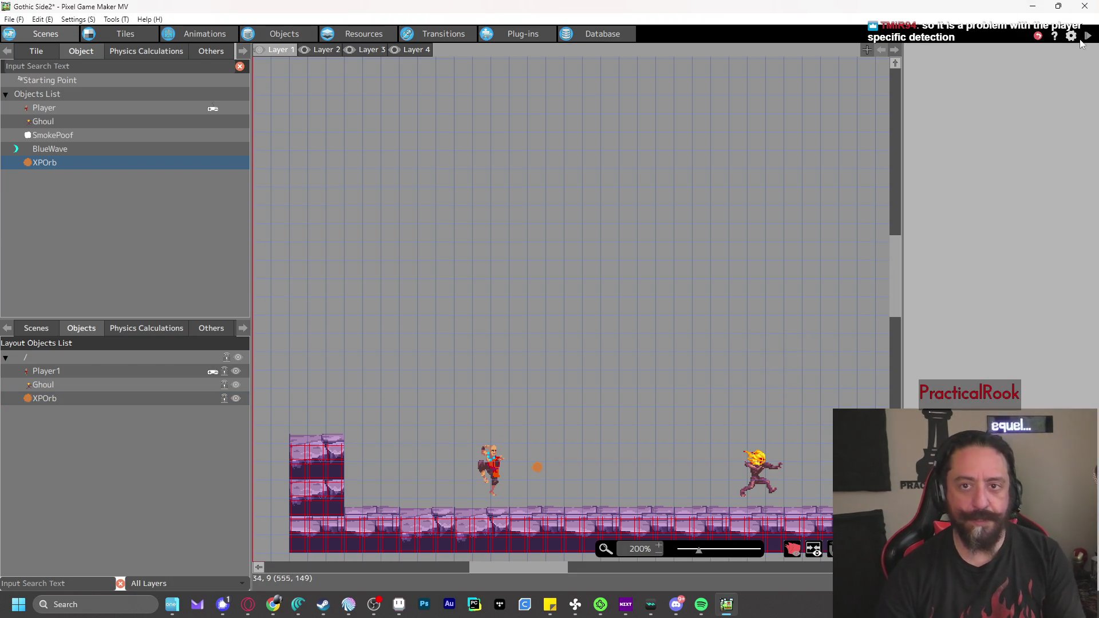
pyautogui.click(1087, 36)
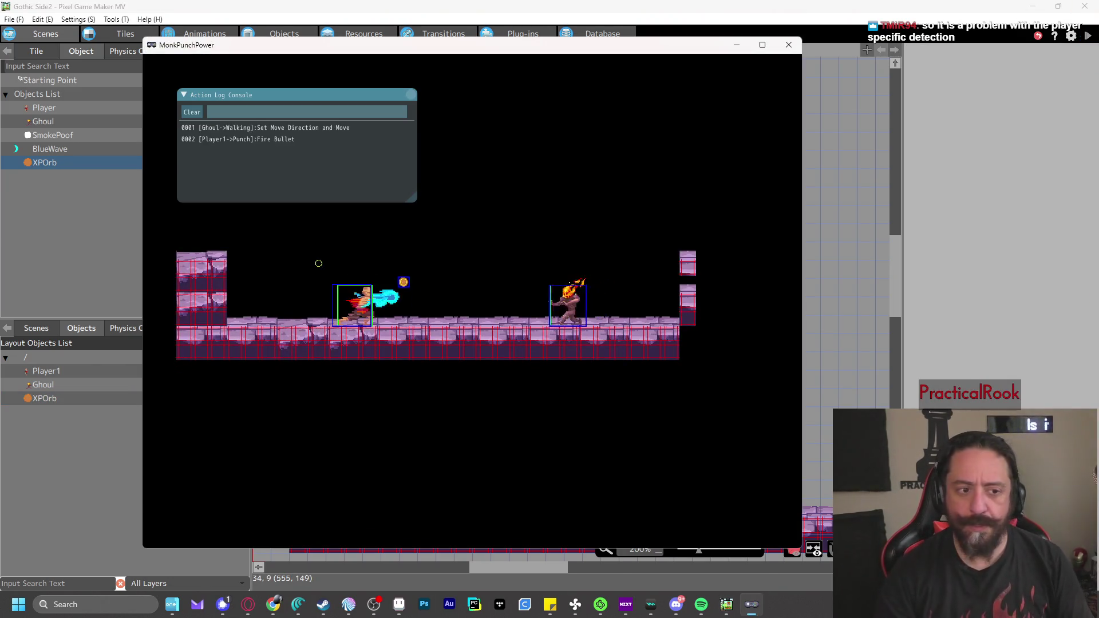
pyautogui.press('Left')
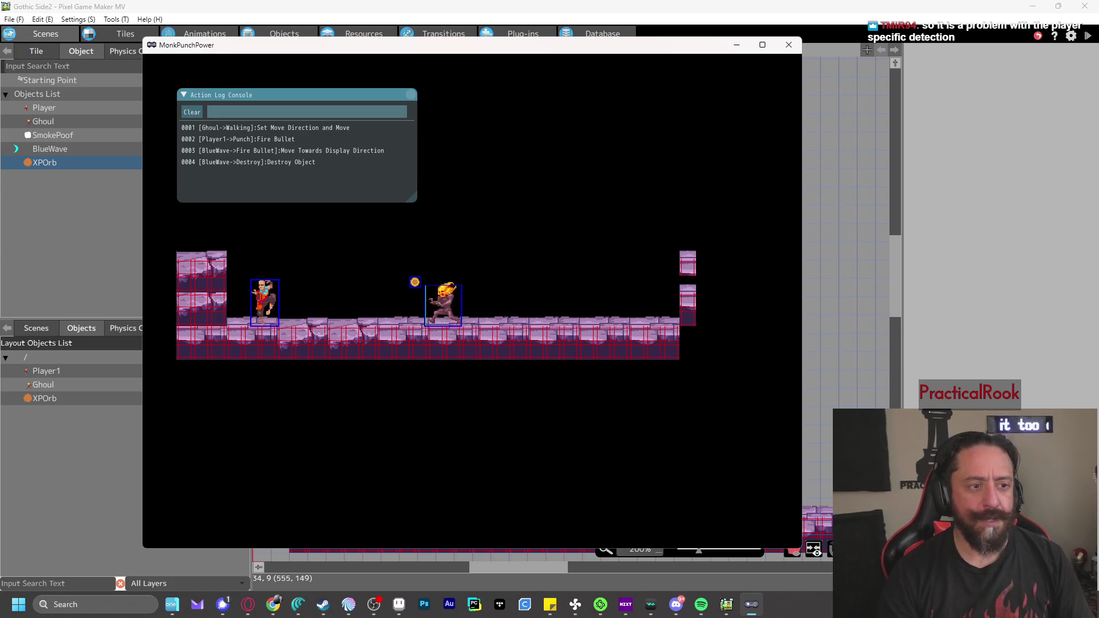
pyautogui.press('z')
pyautogui.press('Right')
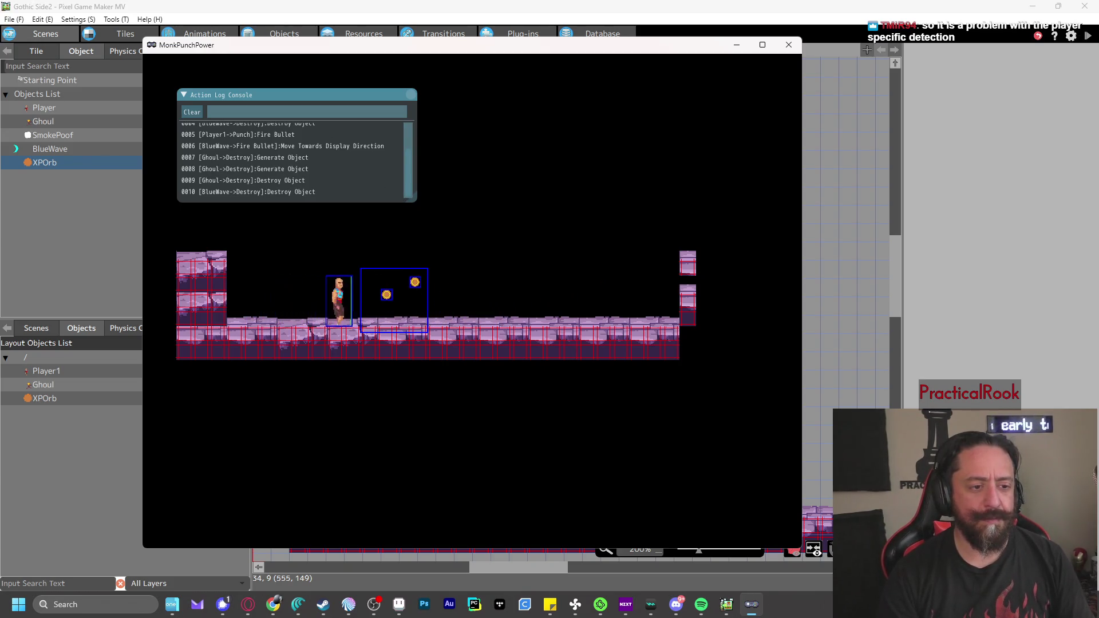
pyautogui.press('Right')
pyautogui.press('z')
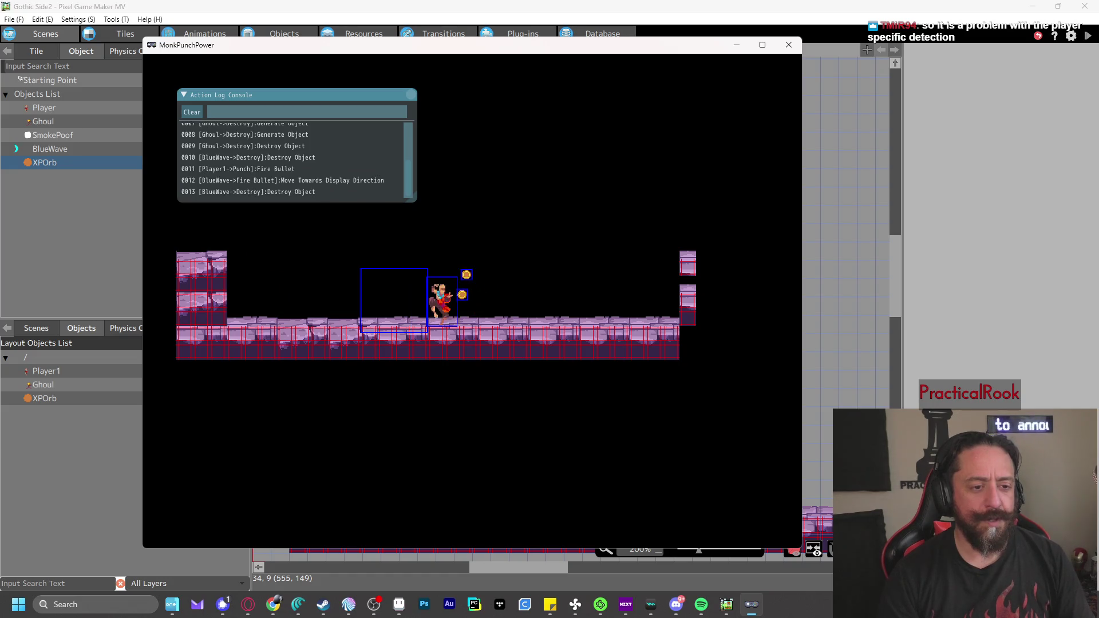
pyautogui.press('Left')
pyautogui.press('z')
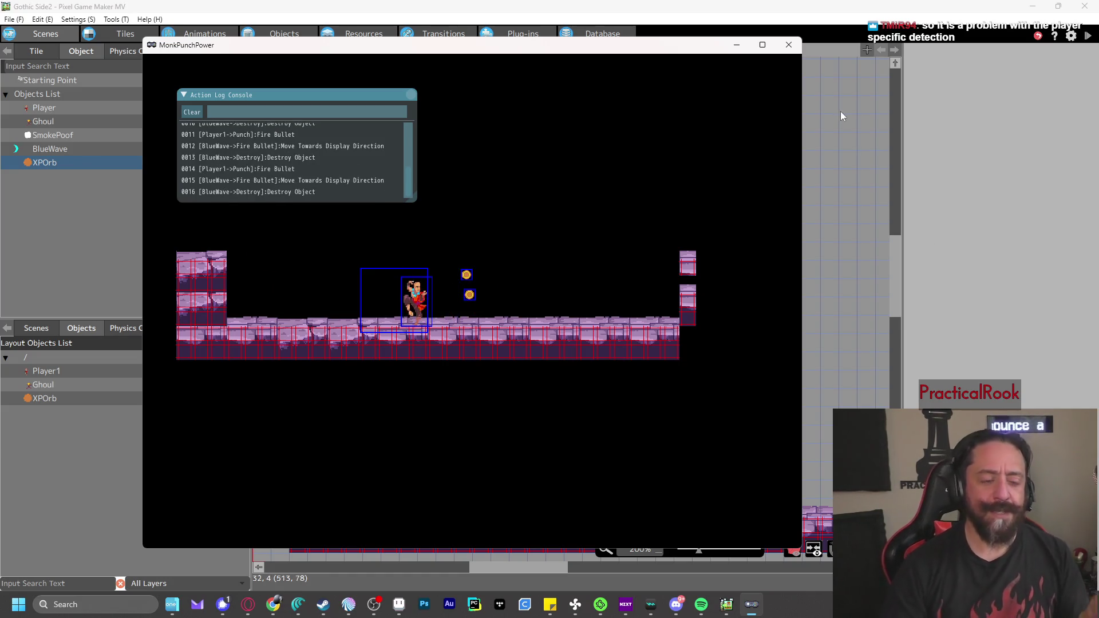
pyautogui.press('Escape')
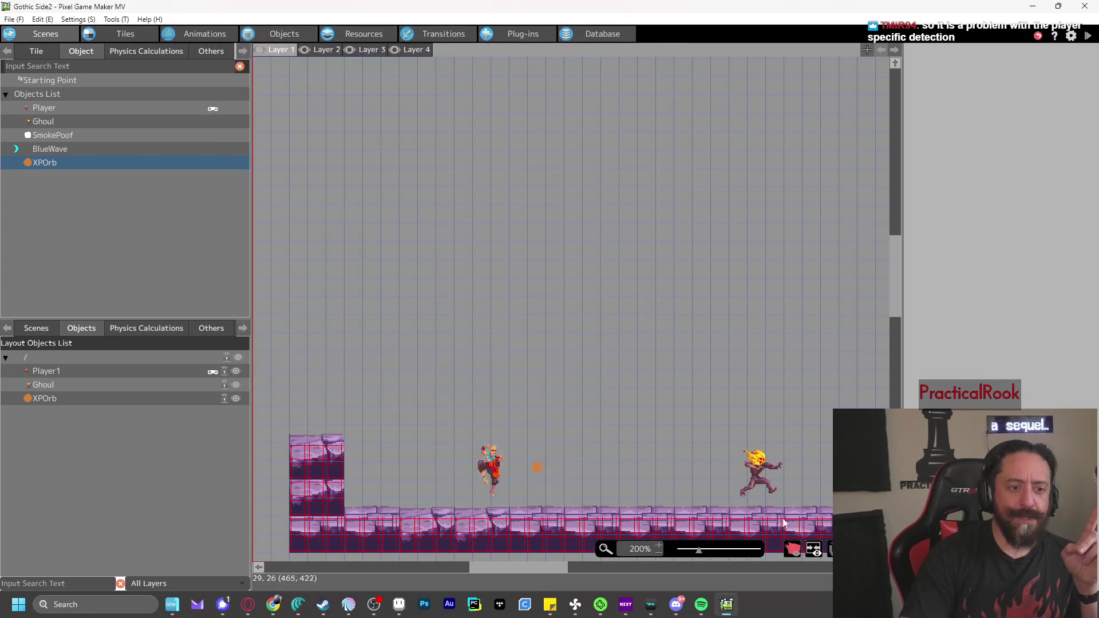
# Drag a second Ghoul from the Objects List into the scene and run a quick playtest
pyautogui.click(762, 478)
pyautogui.click(802, 429)
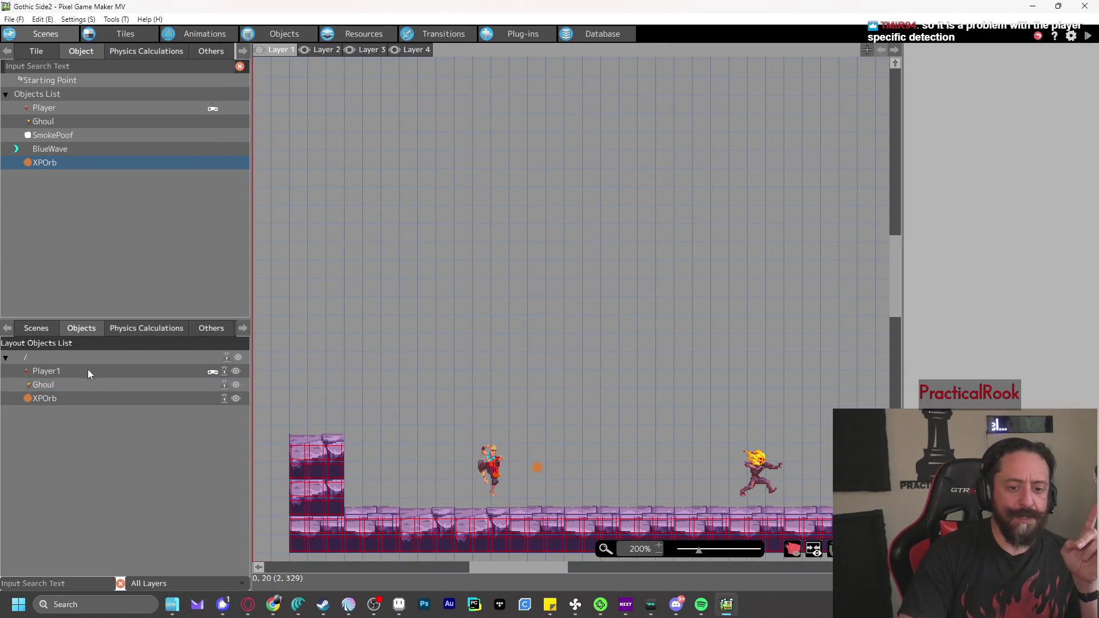
pyautogui.click(60, 383)
pyautogui.click(817, 422)
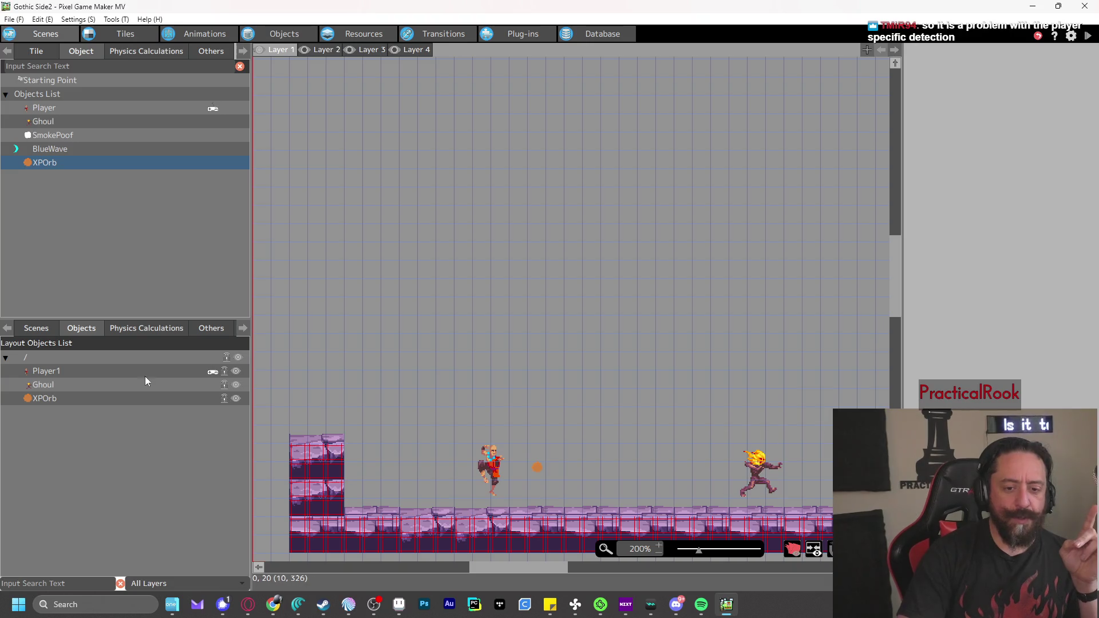
pyautogui.click(47, 387)
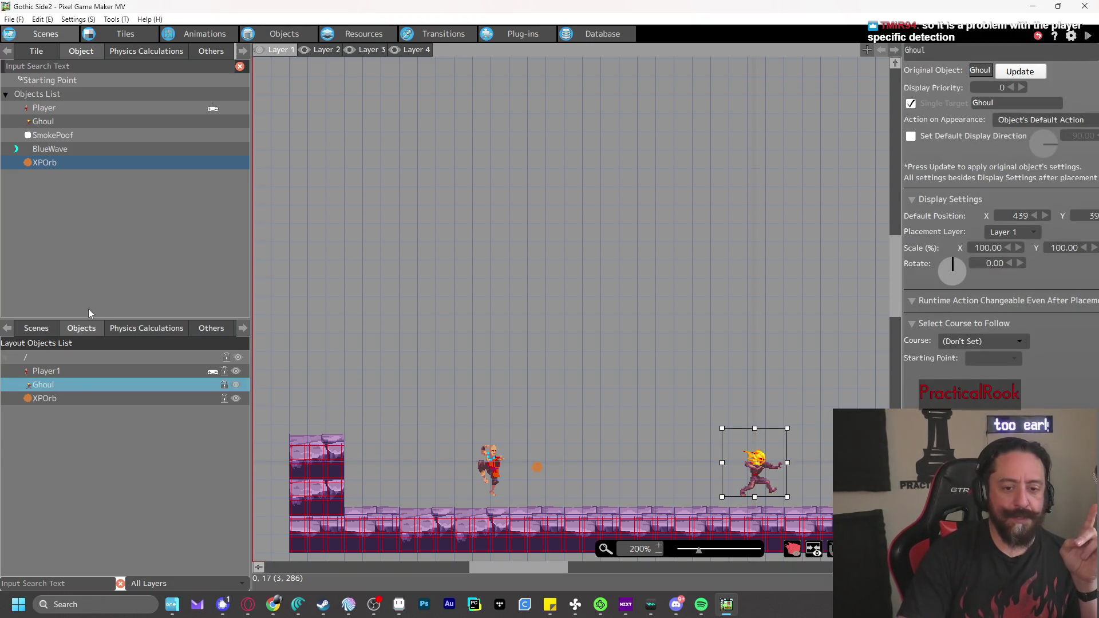
pyautogui.moveTo(59, 122)
pyautogui.mouseDown()
pyautogui.moveTo(824, 401)
pyautogui.moveTo(807, 402)
pyautogui.mouseUp()
pyautogui.click(1087, 36)
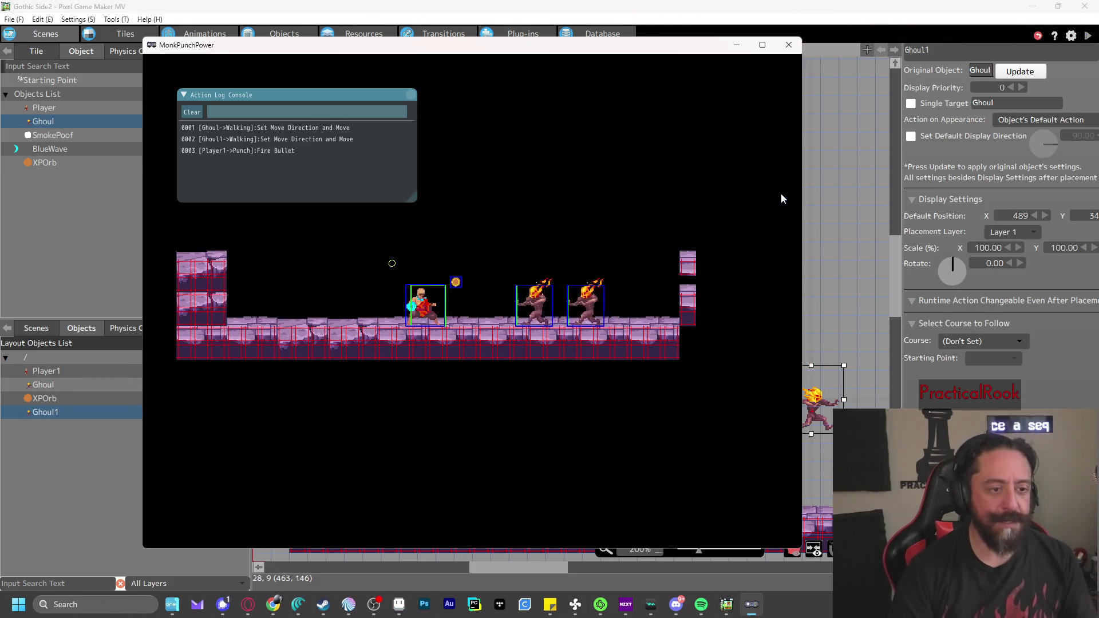
pyautogui.click(789, 44)
# Delete the placed XPOrb from the scene and playtest again
pyautogui.click(537, 466)
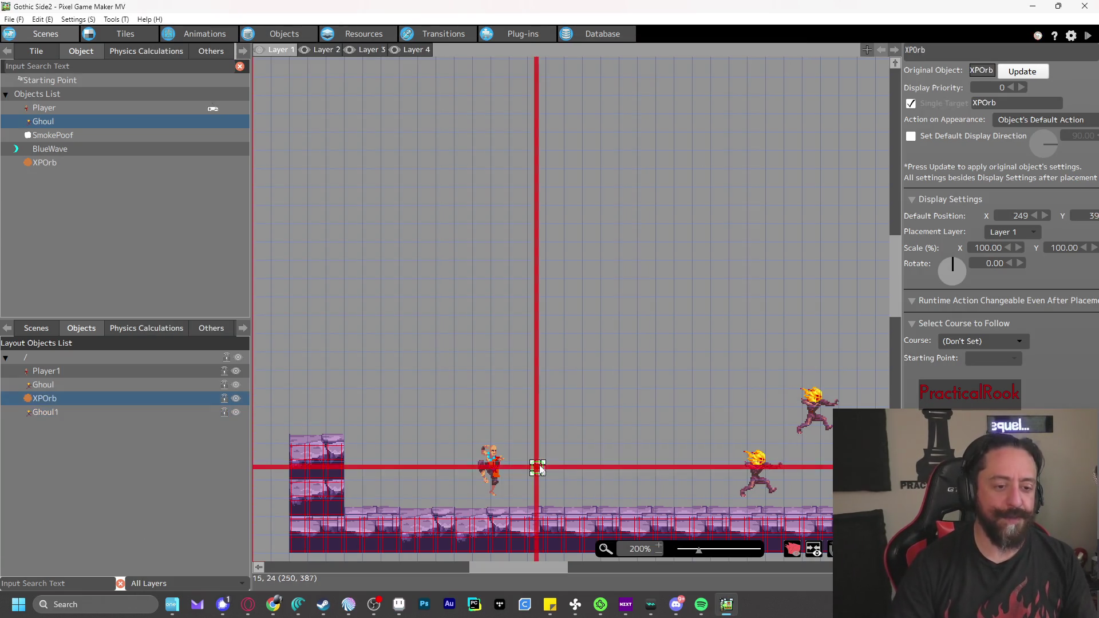
pyautogui.press('Delete')
pyautogui.click(1087, 37)
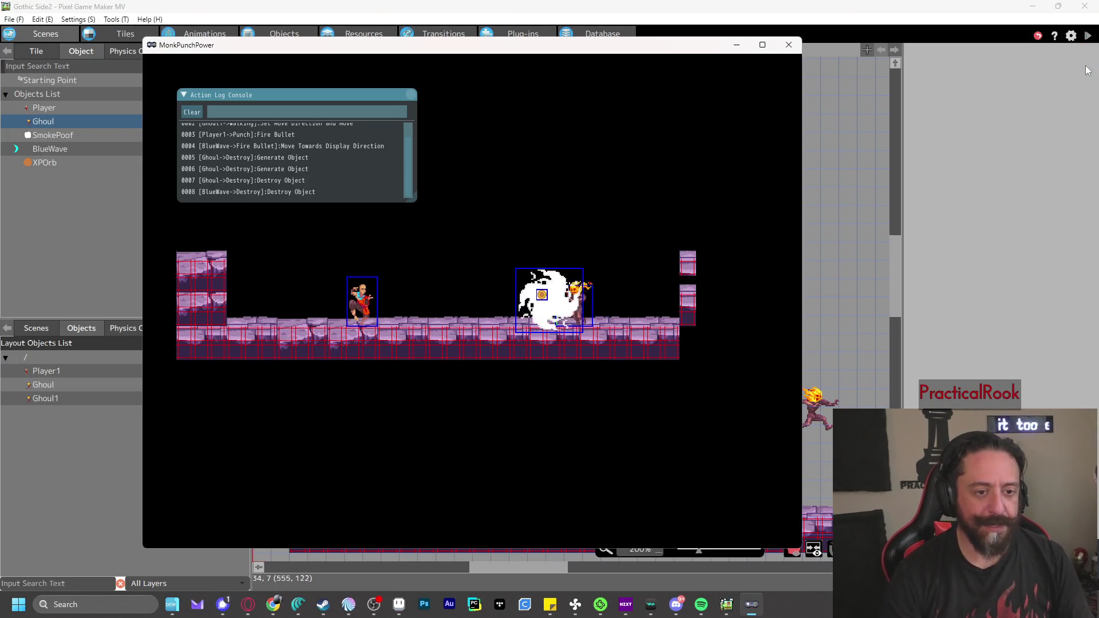
pyautogui.press('Left')
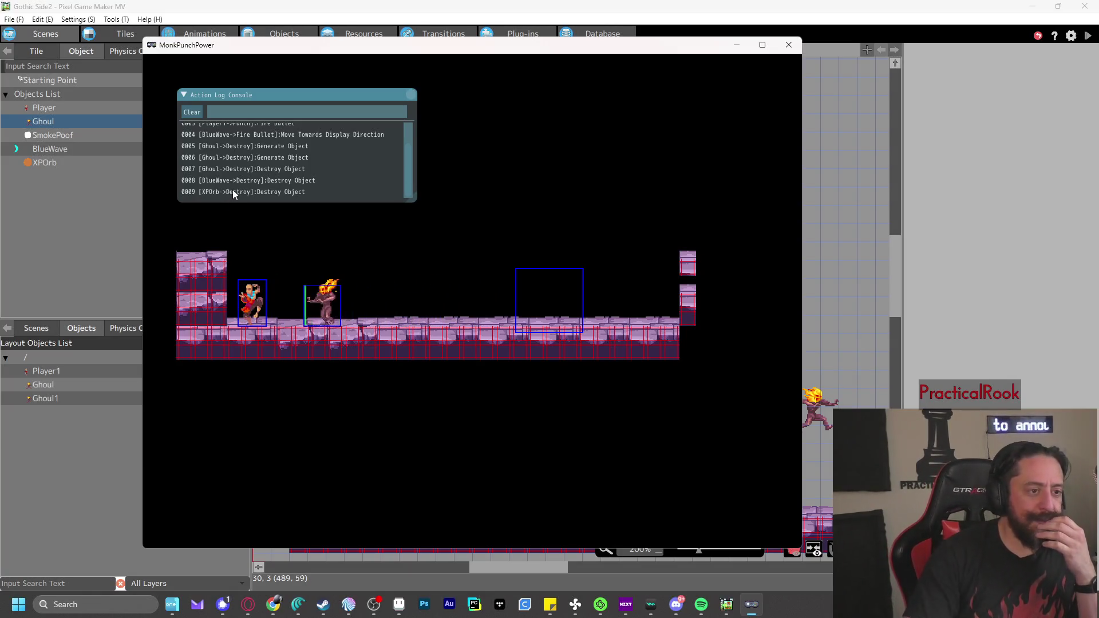
pyautogui.click(789, 46)
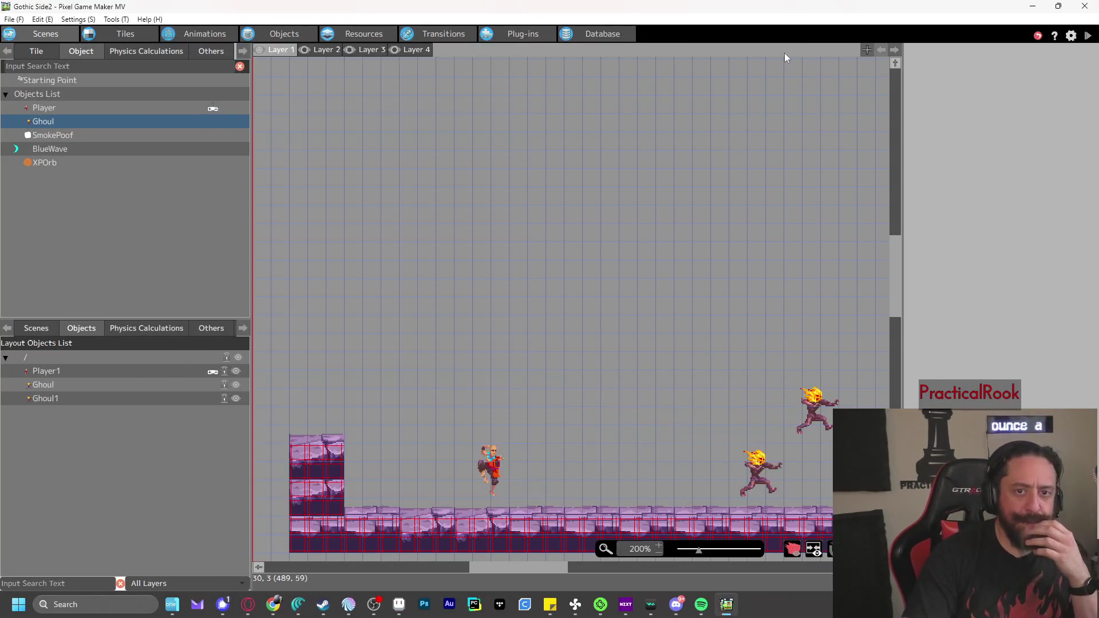
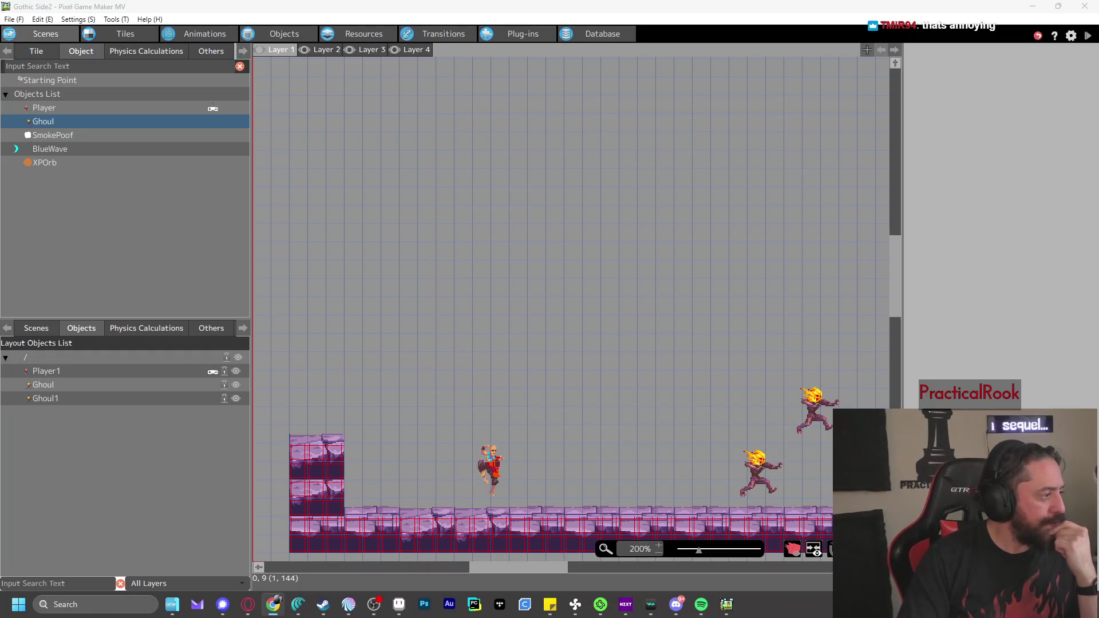
# Remove the Distance with Other Objects condition from XPOrb's Float-to-Destroy link
pyautogui.click(397, 5)
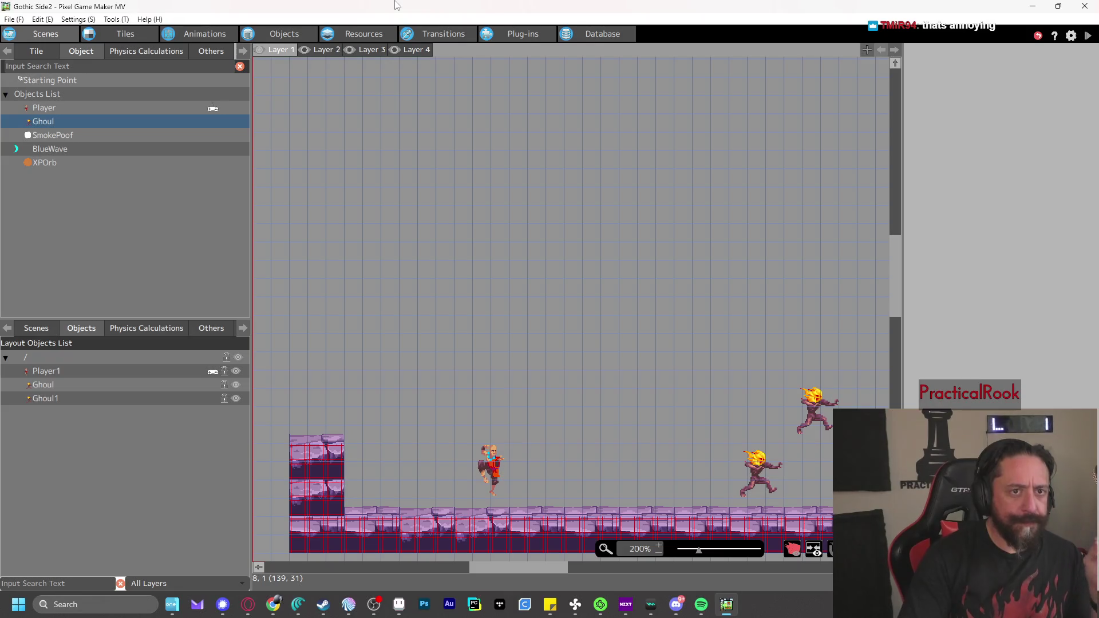
pyautogui.hotkey('alt', 'Tab')
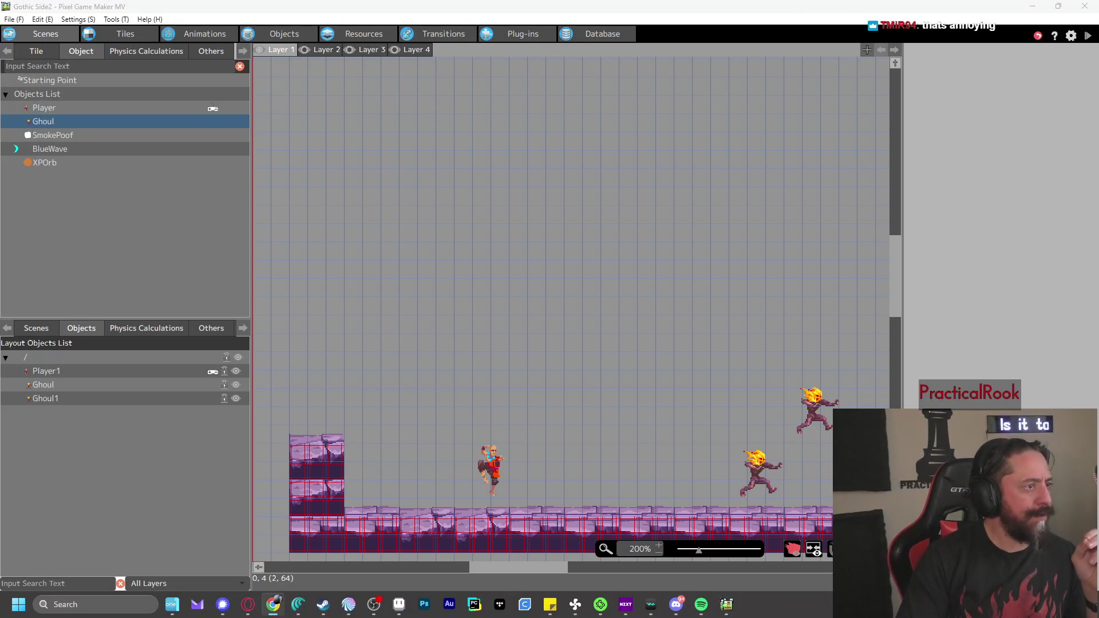
pyautogui.click(100, 210)
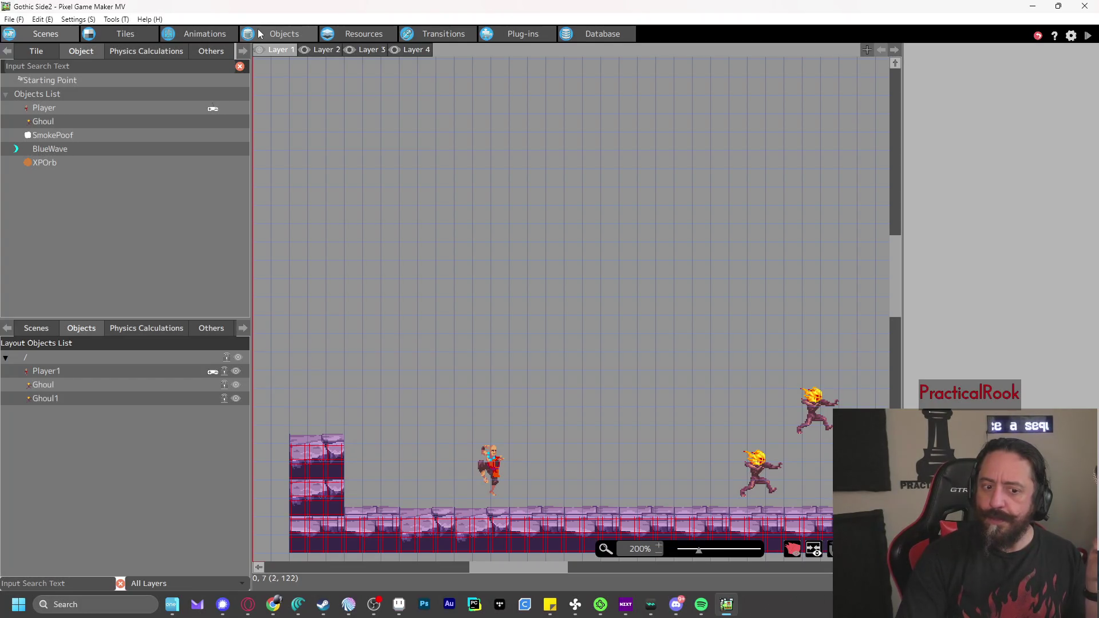
pyautogui.click(259, 34)
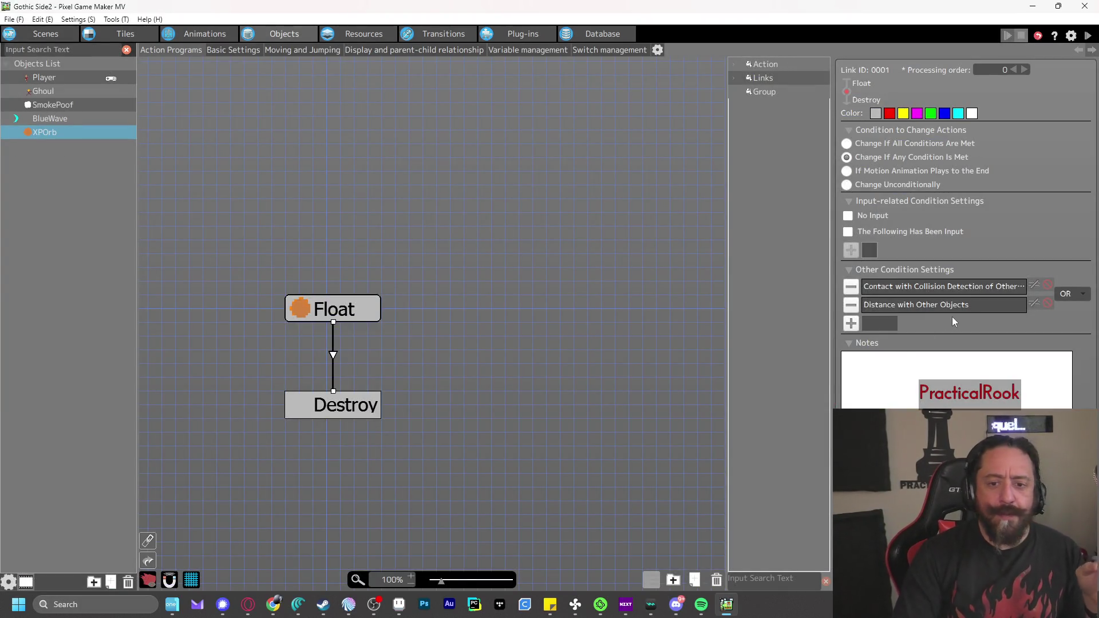
pyautogui.click(852, 305)
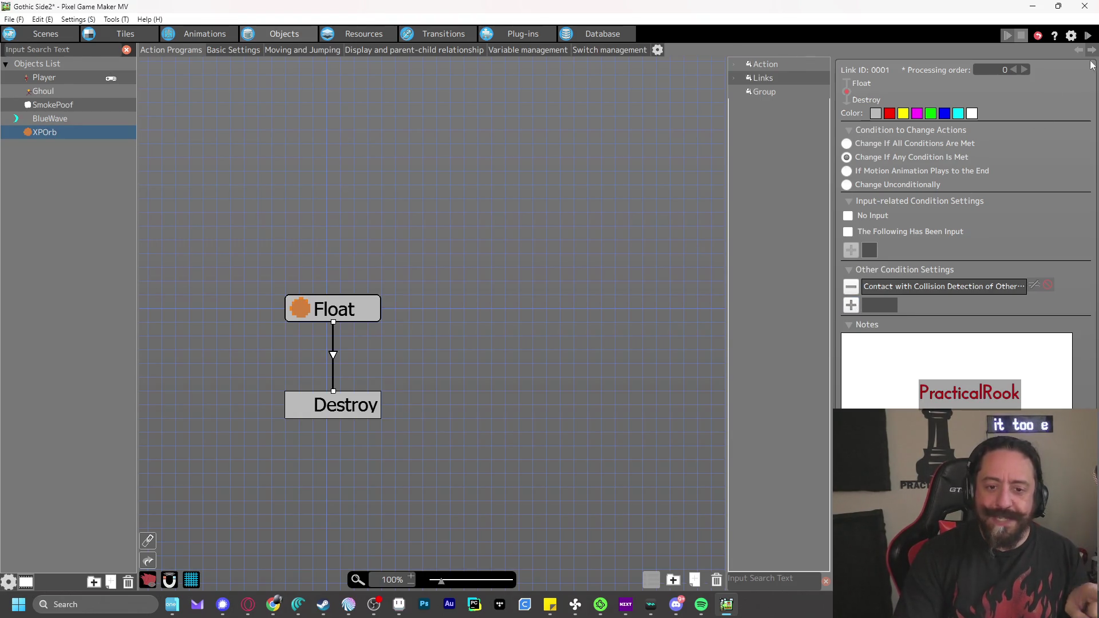
# Test-play the game, firing a projectile and jumping over the Ghoul, then return to Scenes
pyautogui.click(1089, 36)
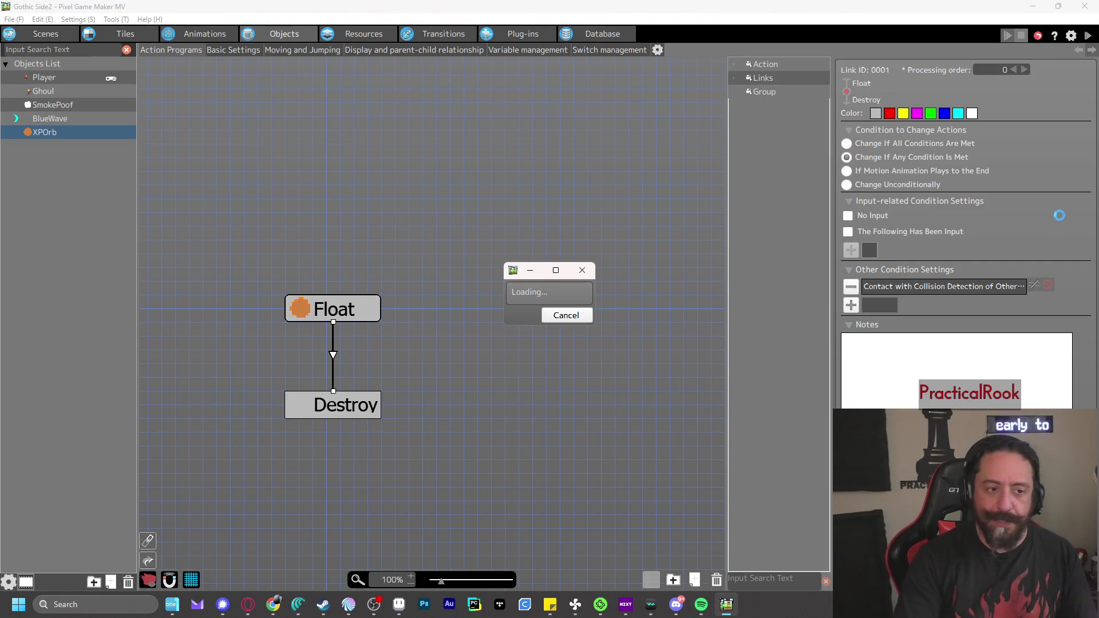
pyautogui.press('z')
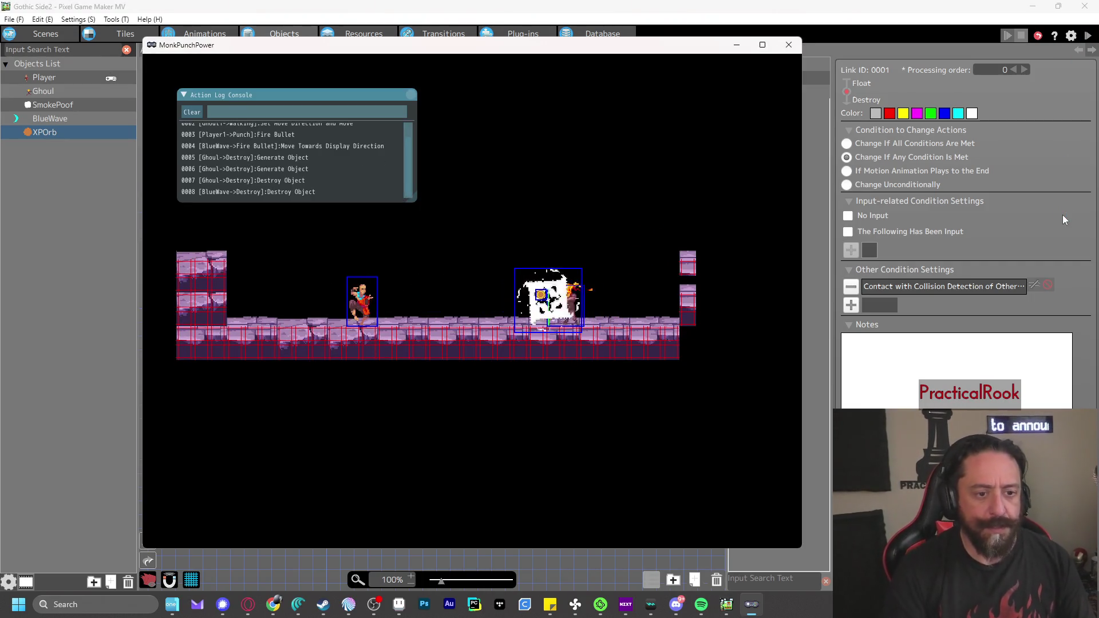
pyautogui.press('Right')
pyautogui.press('space')
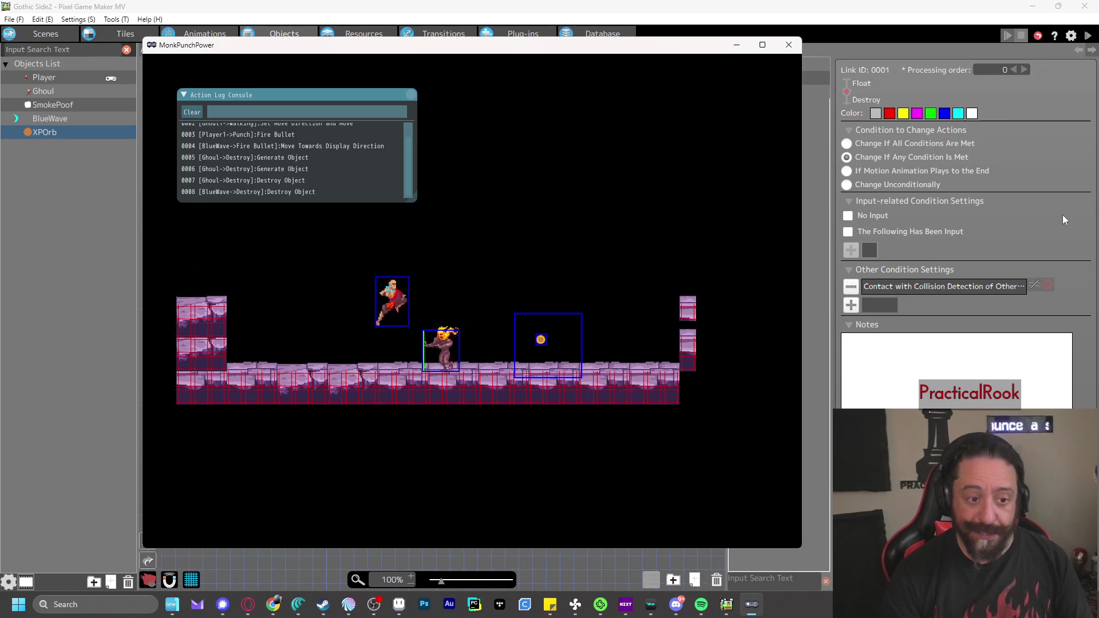
pyautogui.press('Left')
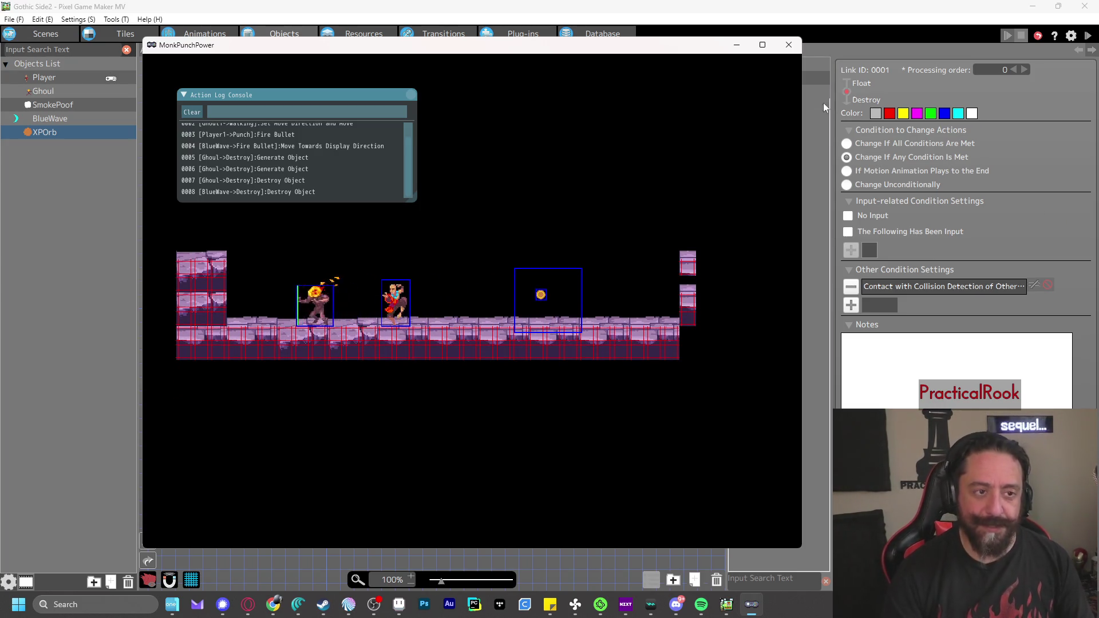
pyautogui.click(788, 45)
pyautogui.click(49, 36)
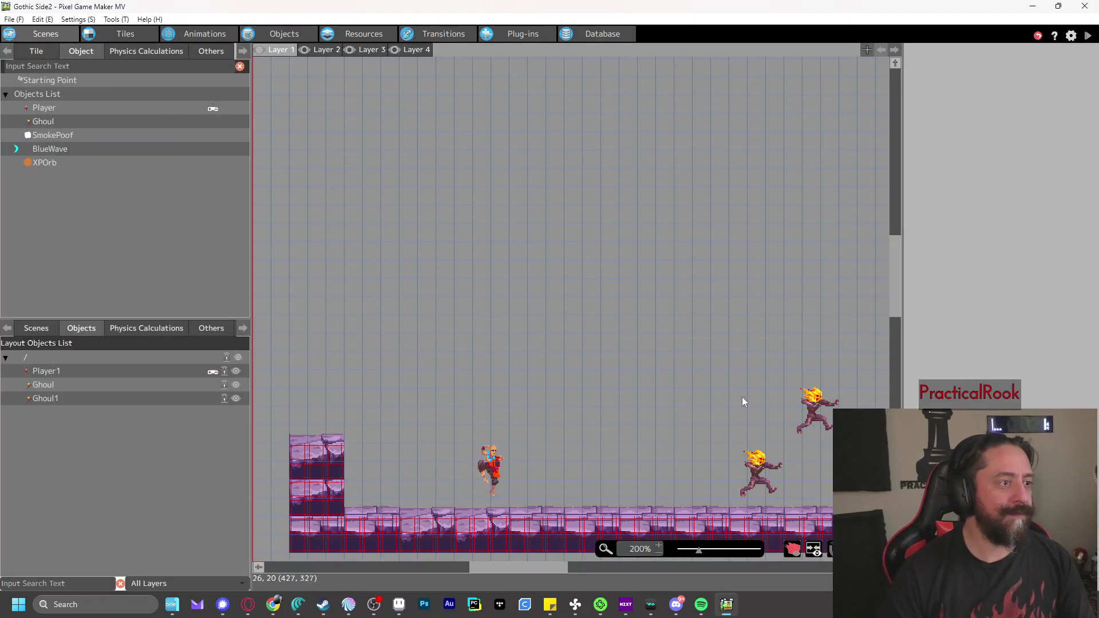
# Paint the two-cell ground tile block rightward to extend the level's floor
pyautogui.moveTo(514, 572); pyautogui.dragTo(540, 568)
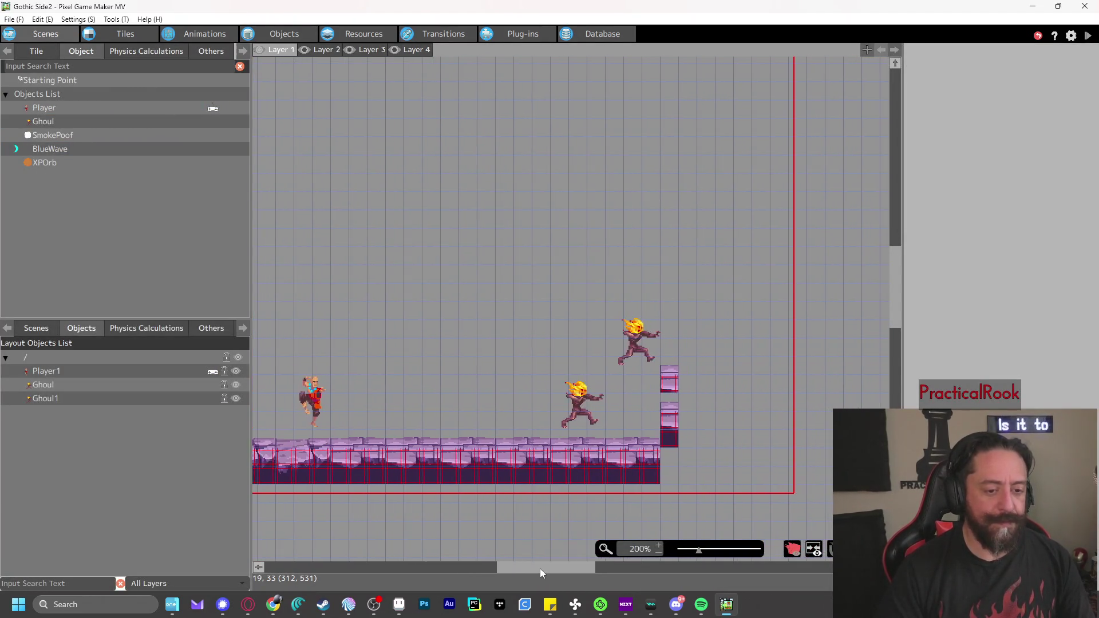
pyautogui.click(41, 52)
pyautogui.scroll(-2, 177, 200)
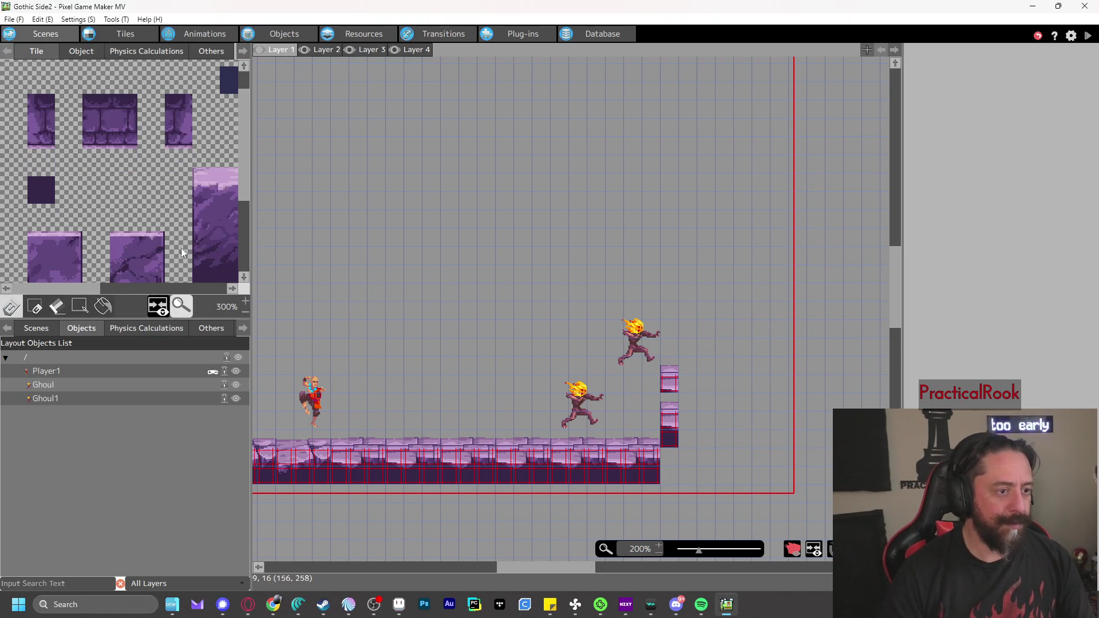
pyautogui.scroll(-5, 170, 275)
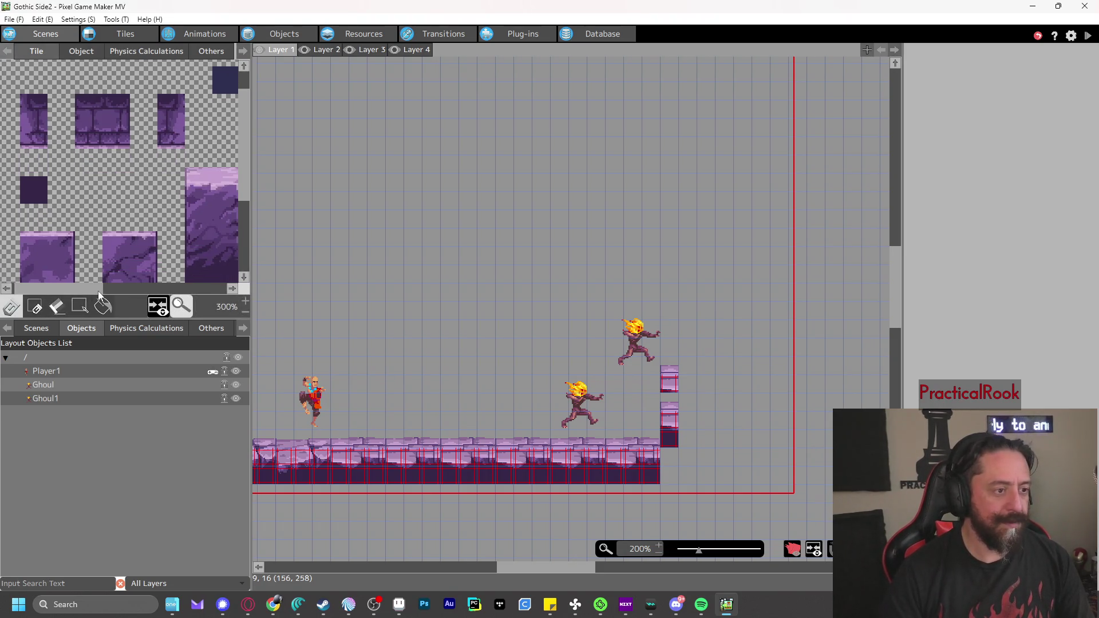
pyautogui.scroll(-3, 169, 282)
pyautogui.hscroll(-3, 95, 284)
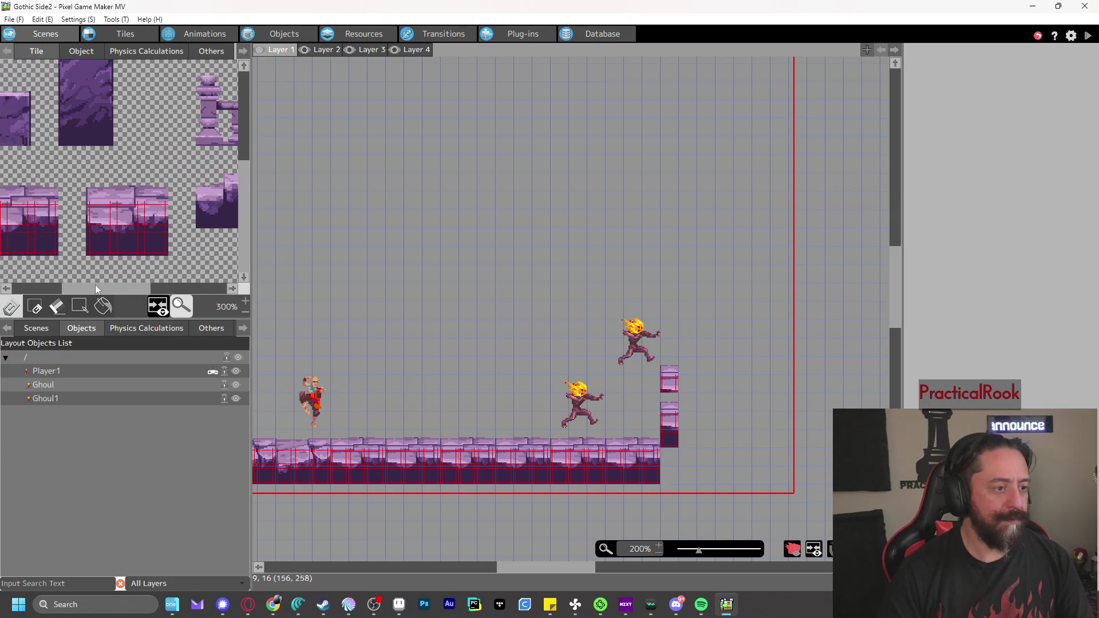
pyautogui.moveTo(102, 191); pyautogui.dragTo(153, 240)
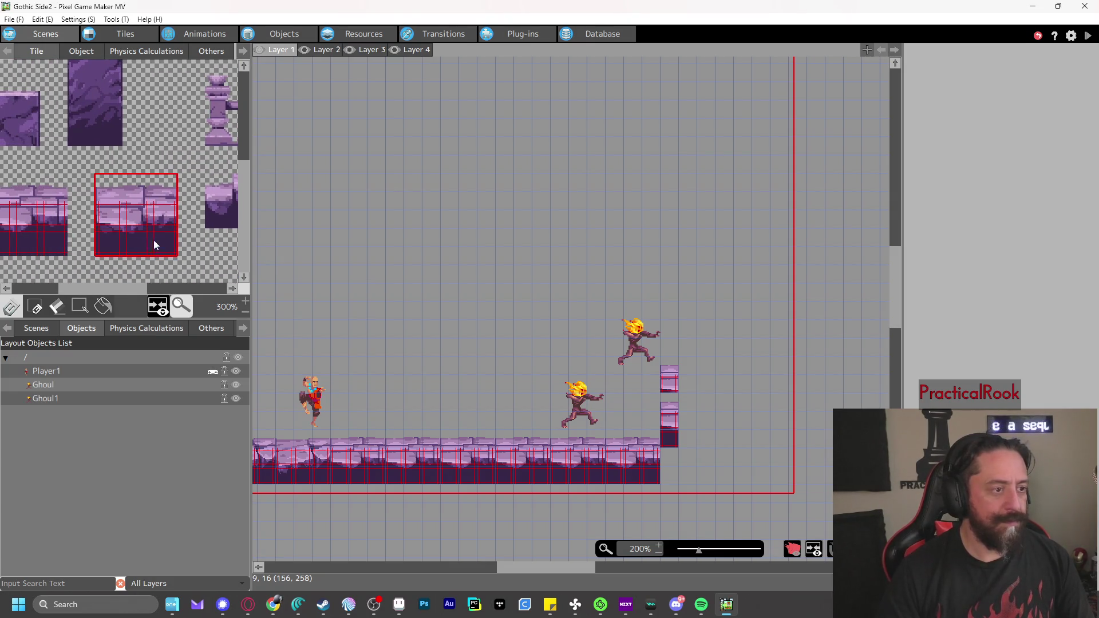
pyautogui.moveTo(694, 449)
pyautogui.mouseDown()
pyautogui.moveTo(671, 442)
pyautogui.moveTo(839, 443)
pyautogui.mouseUp()
# Erase the short pillar's tiles and zoom the level view to 100%
pyautogui.rightClick(707, 382)
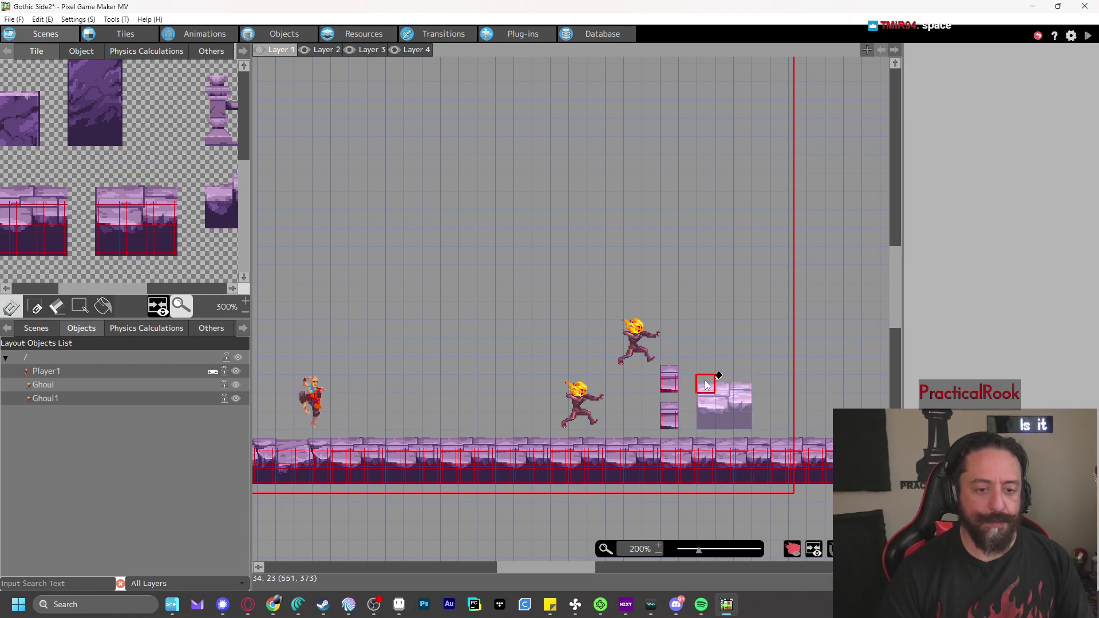
pyautogui.click(674, 419)
pyautogui.click(670, 407)
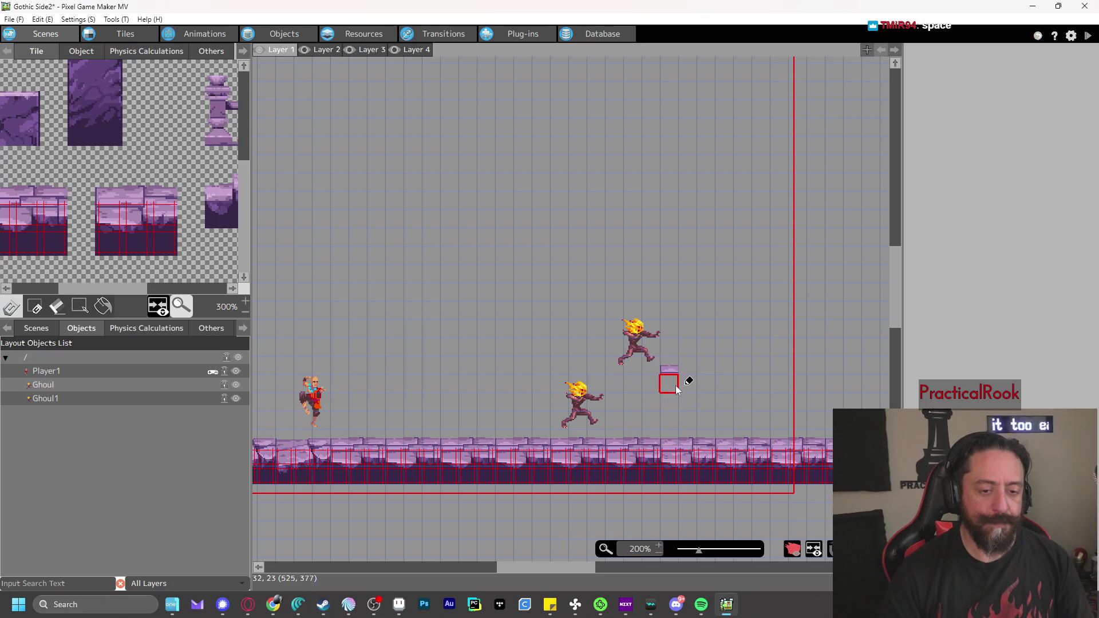
pyautogui.click(672, 379)
pyautogui.scroll(-1, 723, 358)
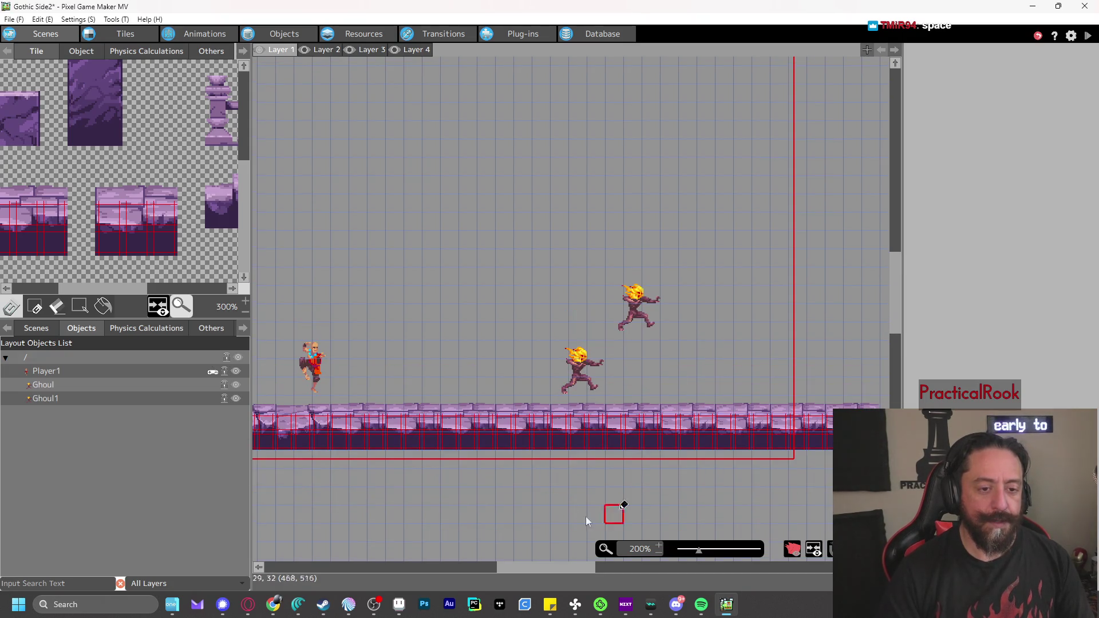
pyautogui.hscroll(1, 553, 572)
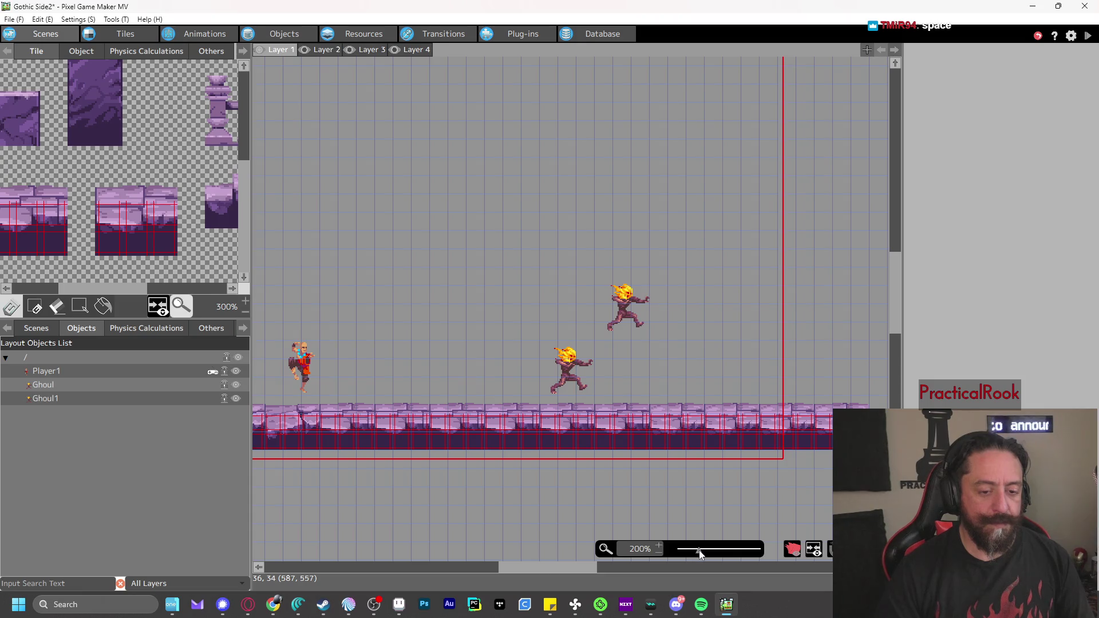
pyautogui.moveTo(700, 553); pyautogui.dragTo(690, 551)
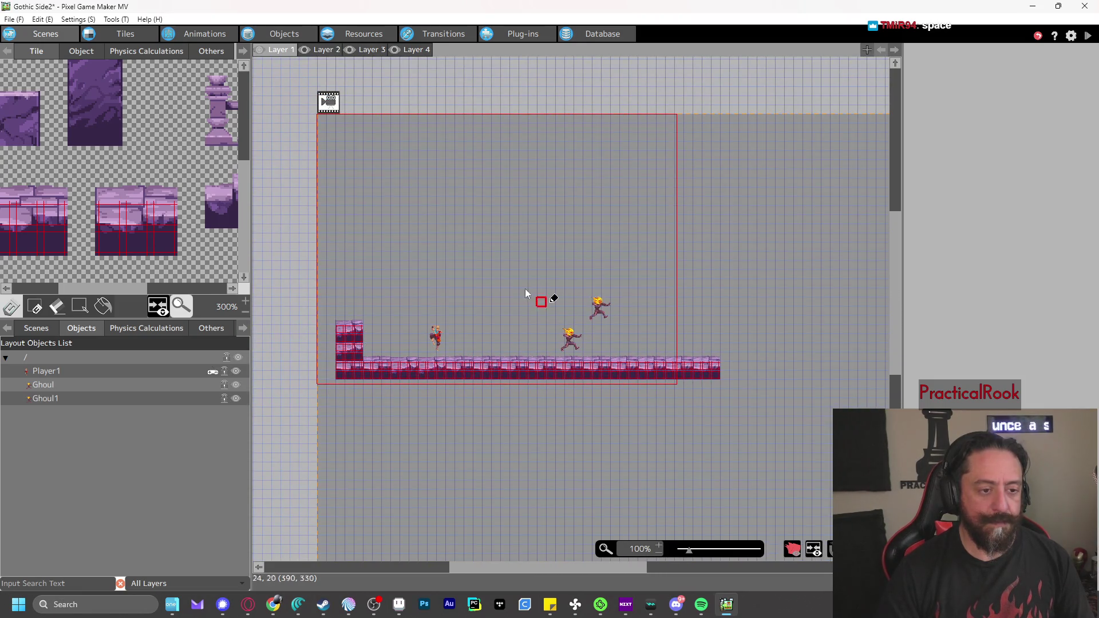
# Move Ghoul1 onto the floor at X 640 and the middle Ghoul to X 430
pyautogui.click(91, 56)
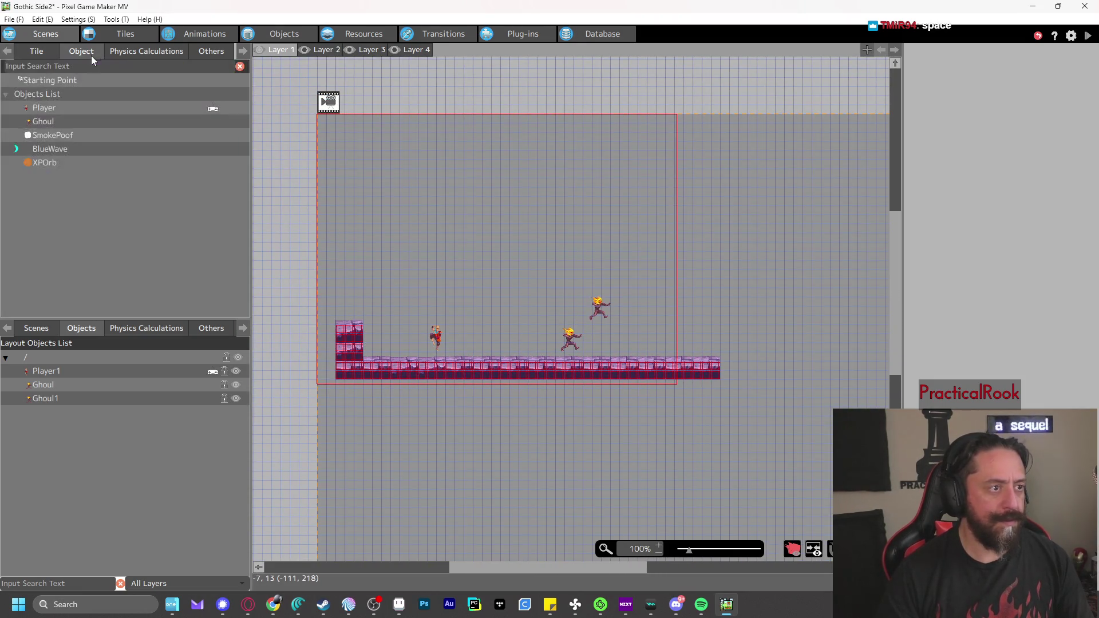
pyautogui.click(43, 121)
pyautogui.moveTo(624, 319)
pyautogui.mouseDown()
pyautogui.moveTo(605, 315)
pyautogui.moveTo(677, 349)
pyautogui.mouseUp()
pyautogui.moveTo(571, 340)
pyautogui.mouseDown()
pyautogui.moveTo(559, 332)
pyautogui.moveTo(555, 343)
pyautogui.mouseUp()
pyautogui.click(698, 238)
# Test-play the level, firing a projectile, then close the test window
pyautogui.click(1088, 36)
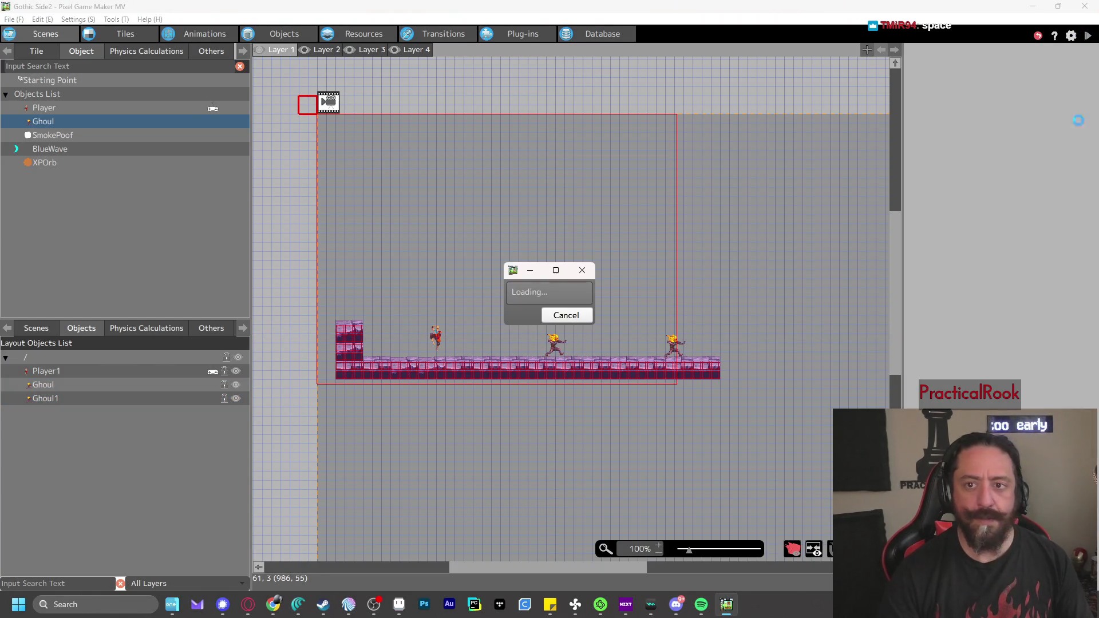
pyautogui.press('z')
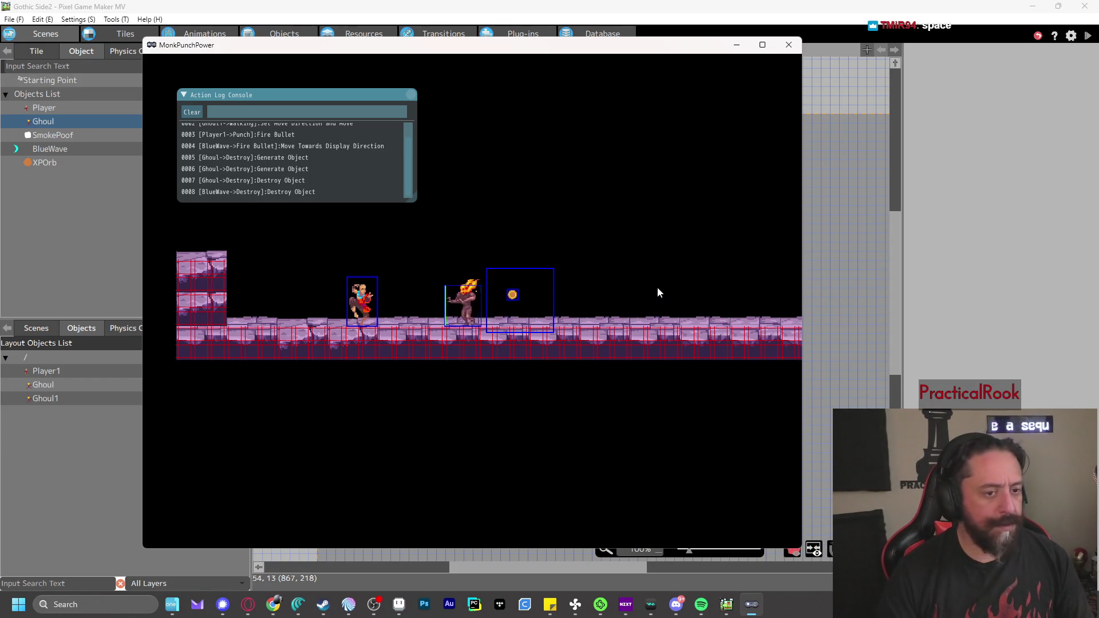
pyautogui.click(781, 49)
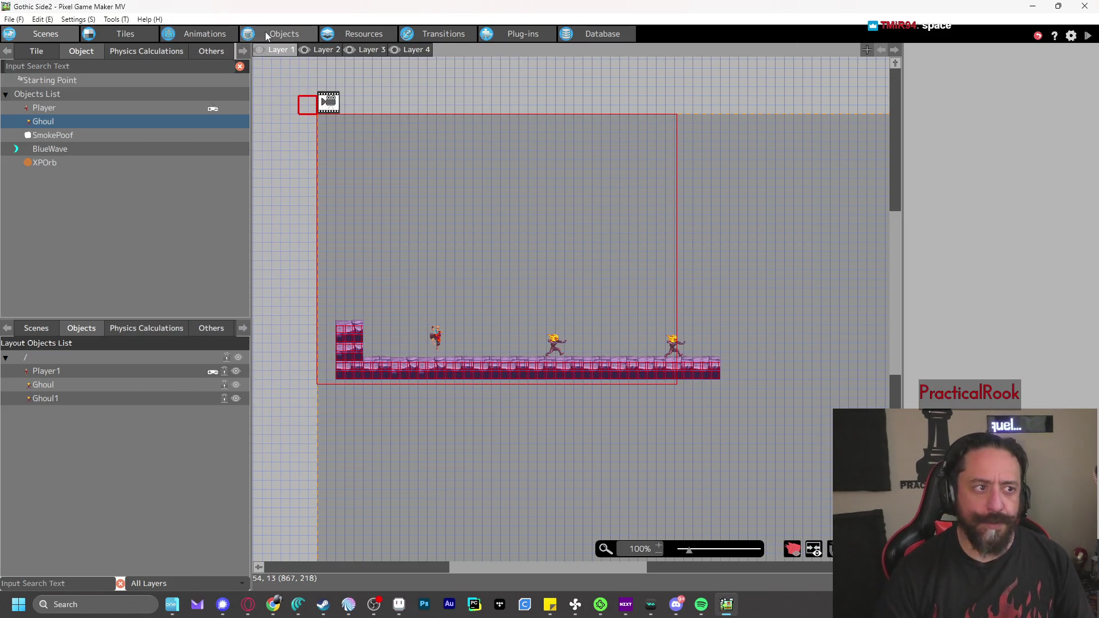
# Add a Distance with Other Objects condition to XPOrb's link: distance 1, closer than
pyautogui.click(265, 32)
pyautogui.click(851, 305)
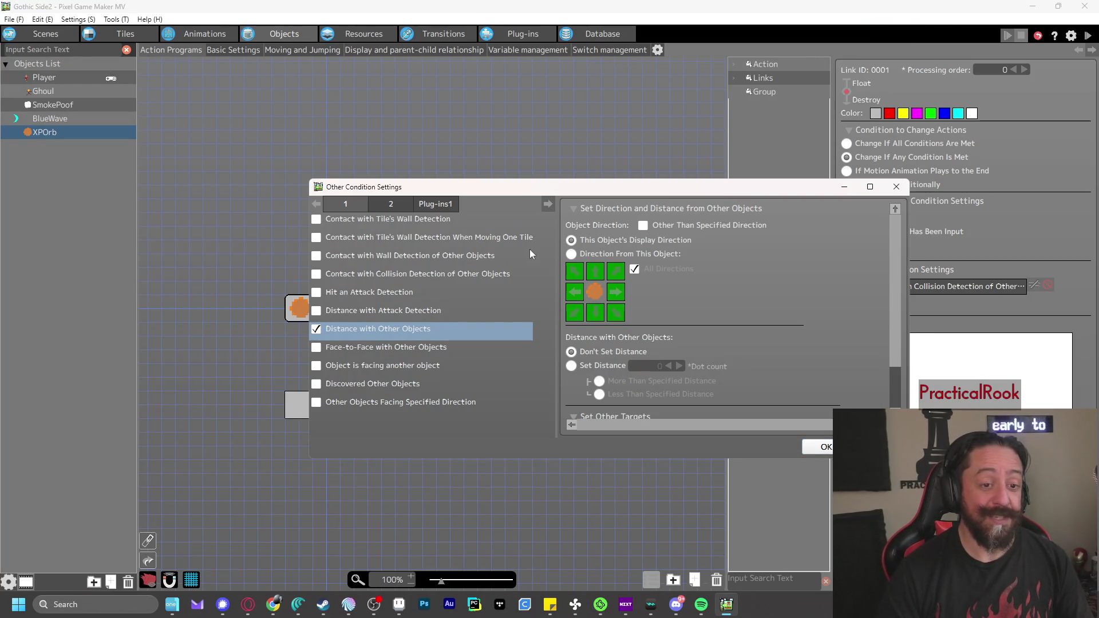
pyautogui.click(572, 365)
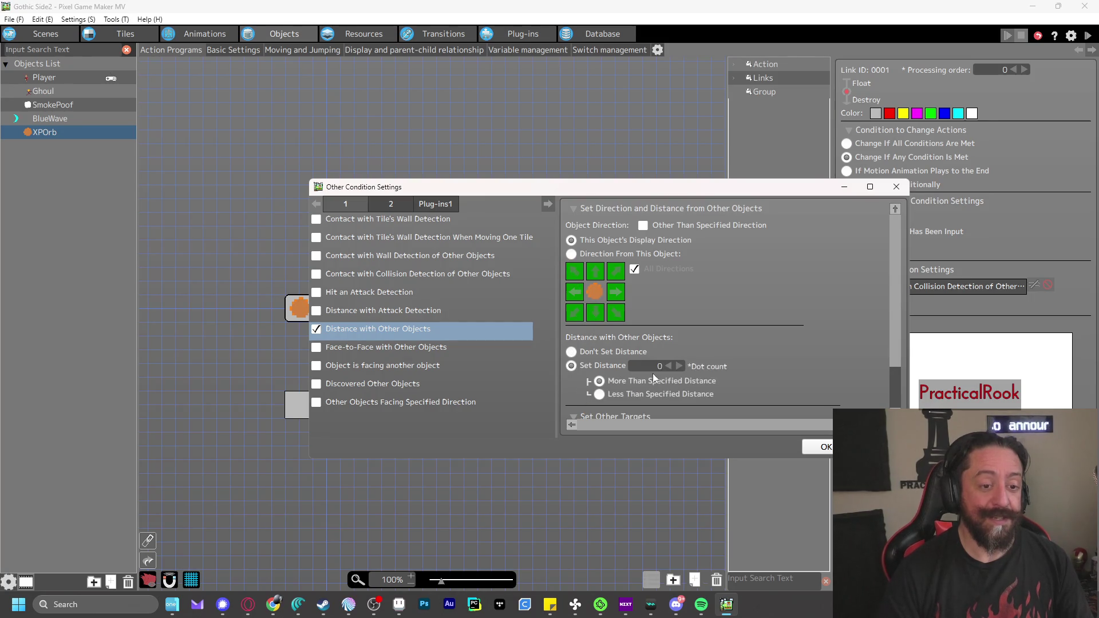
pyautogui.click(678, 365)
pyautogui.click(618, 394)
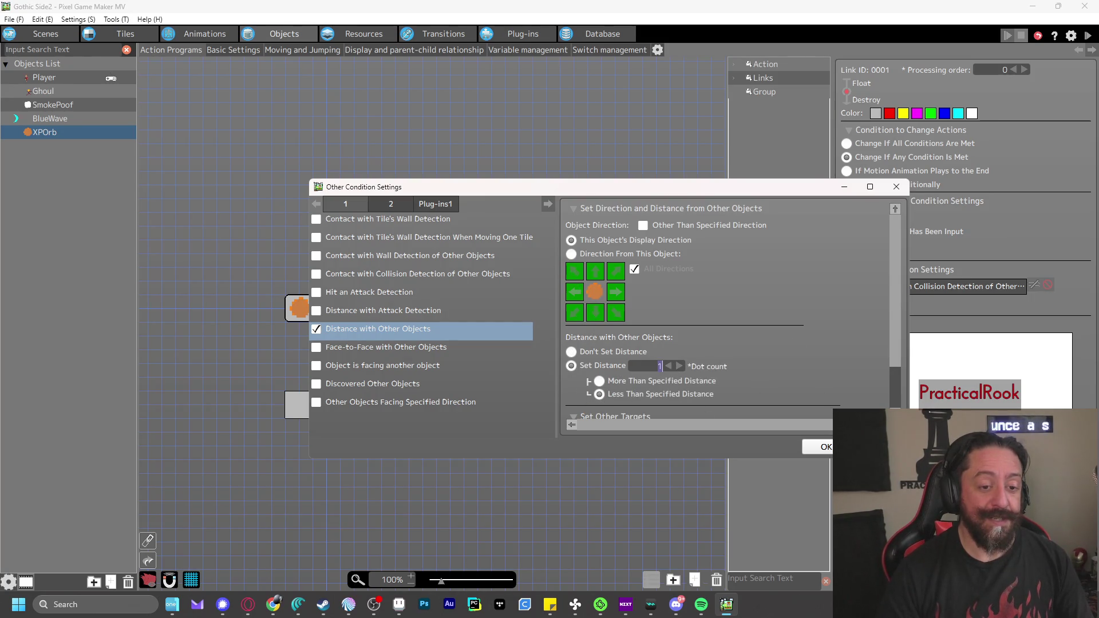
pyautogui.scroll(-3, 792, 352)
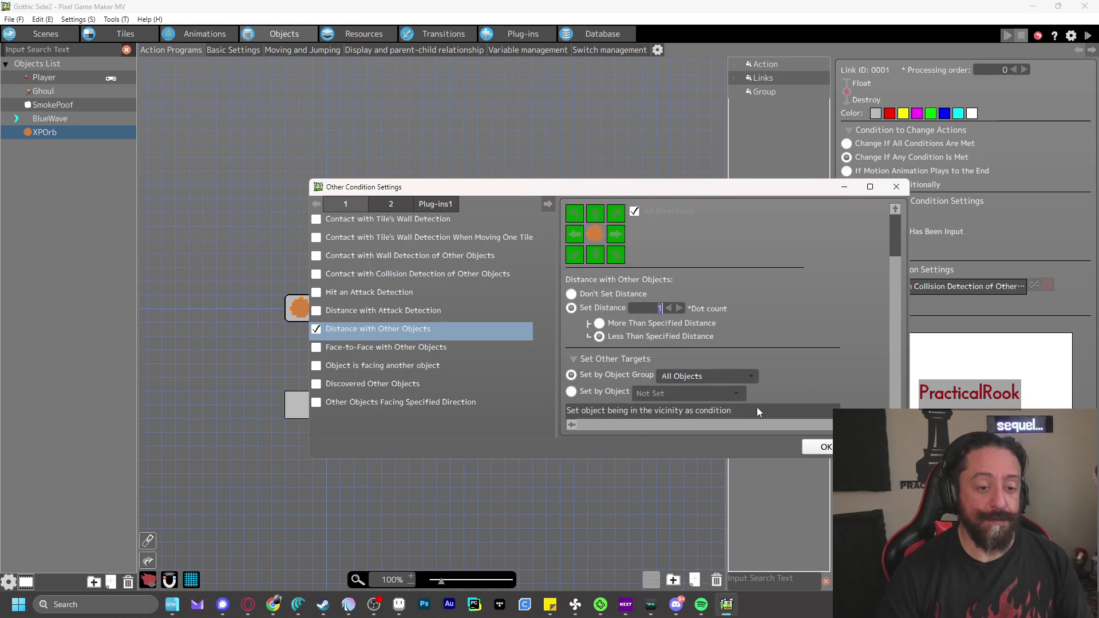
pyautogui.click(825, 448)
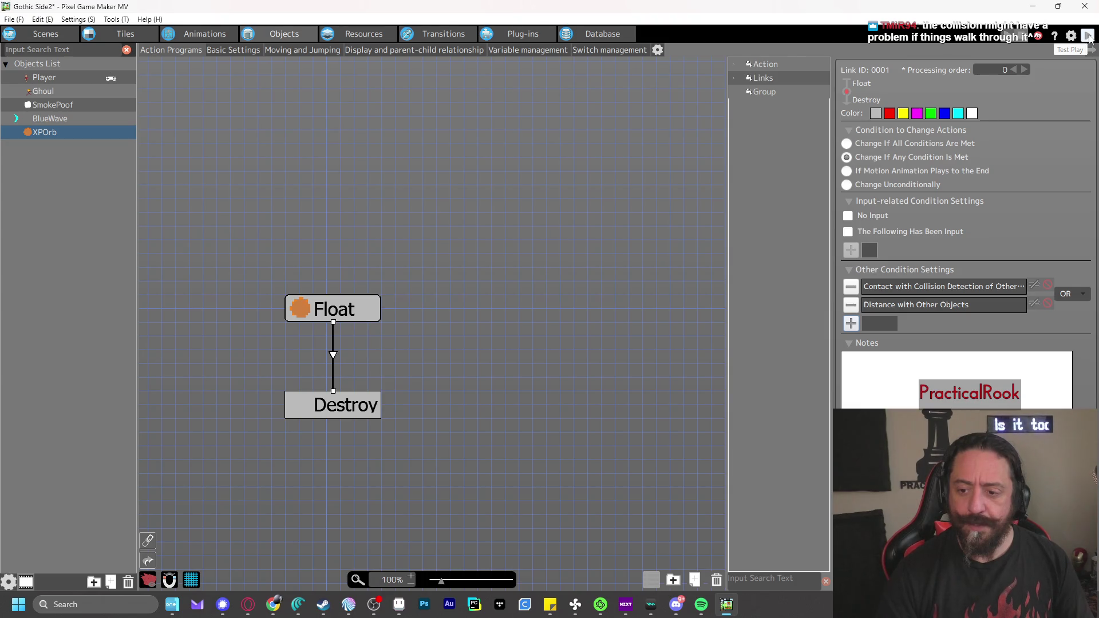
# Test-play, moving right and firing a BlueWave to spawn an XPOrb, then close the game
pyautogui.click(1087, 36)
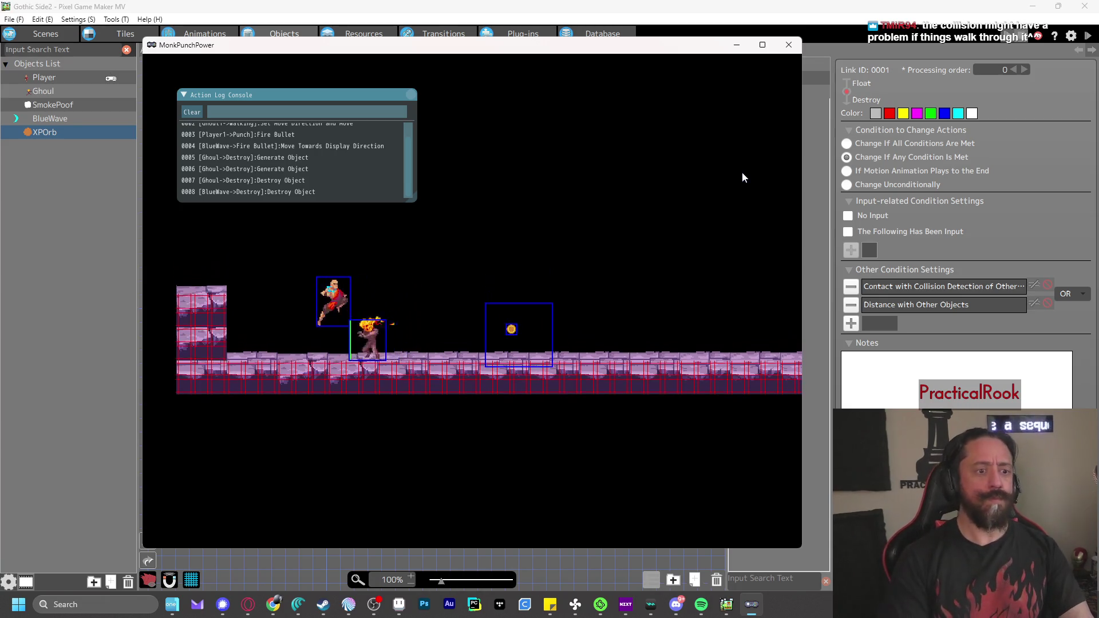
pyautogui.press('Right')
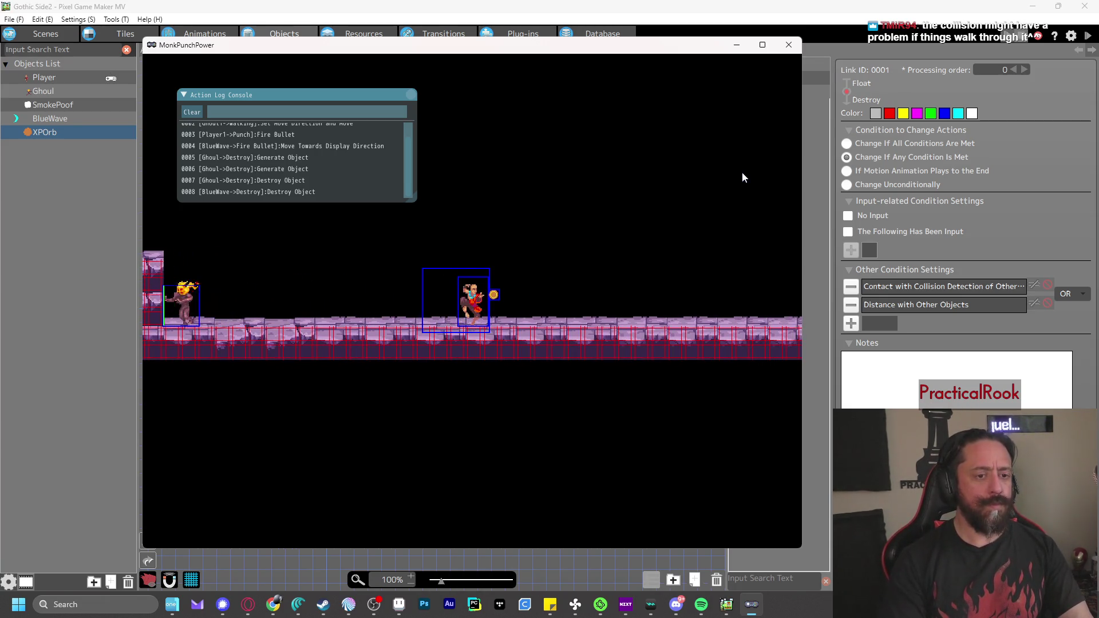
pyautogui.press('z')
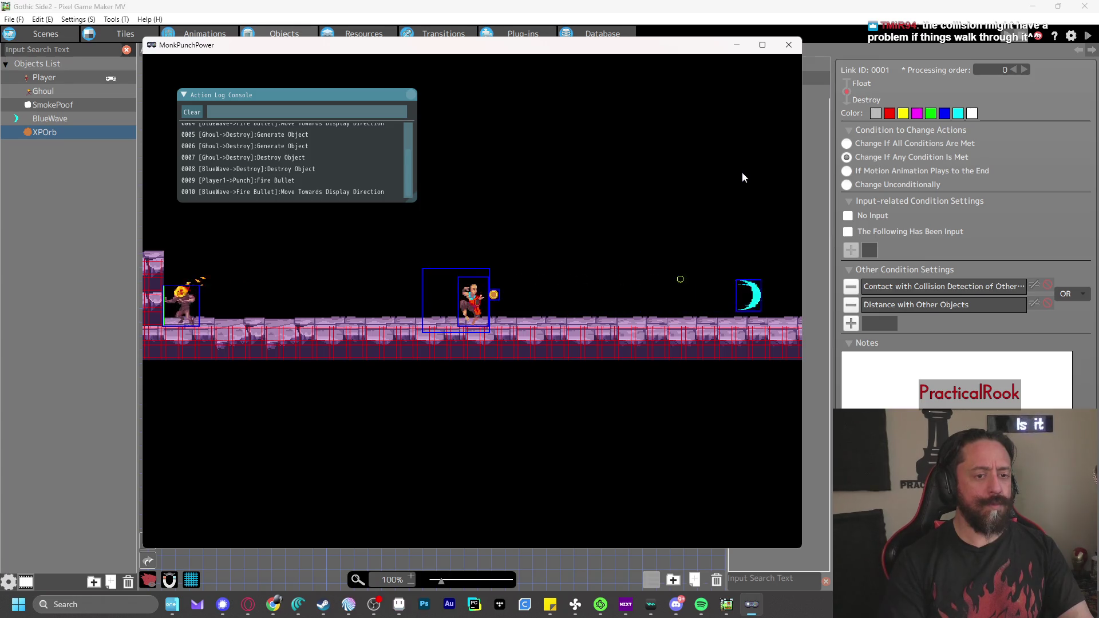
pyautogui.click(786, 45)
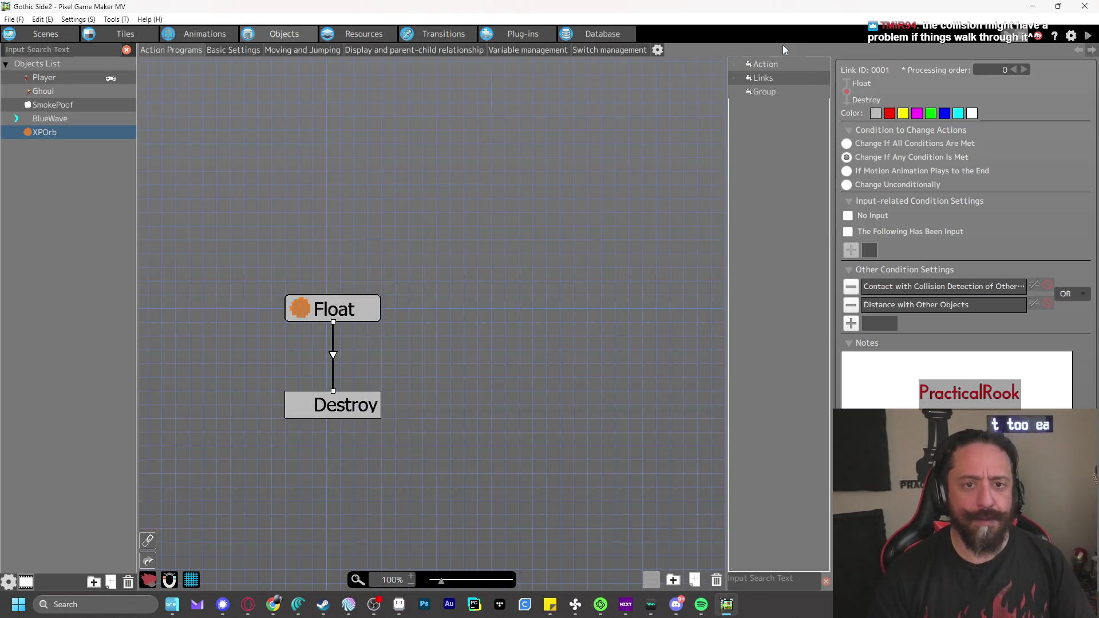
# Confirm the distance condition and playtest, killing a Ghoul and walking into its XP orb
pyautogui.doubleClick(923, 306)
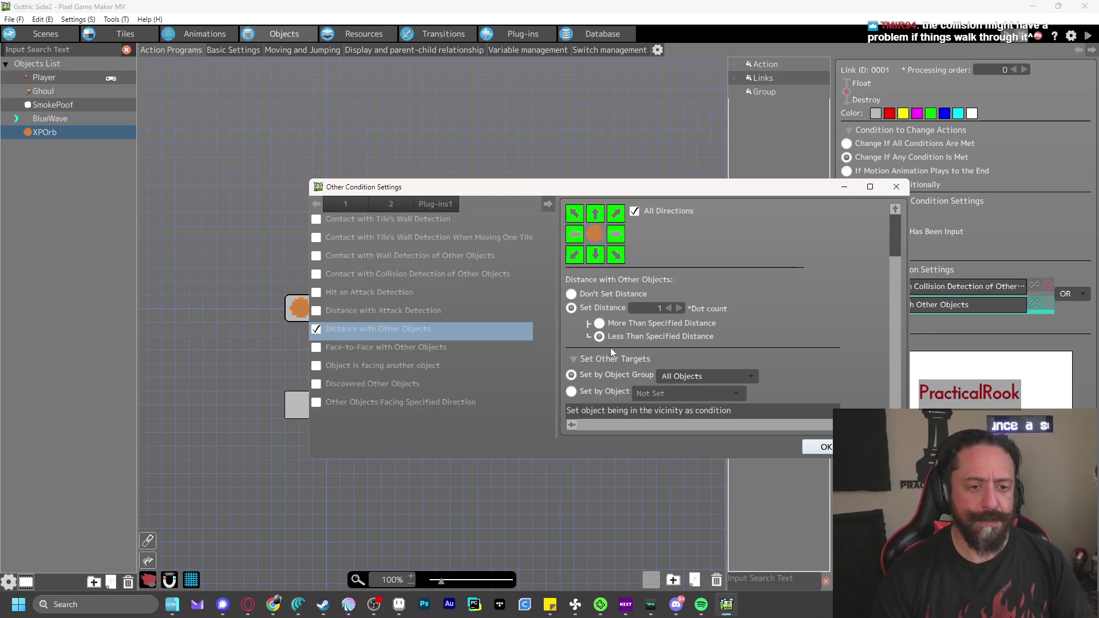
pyautogui.click(823, 447)
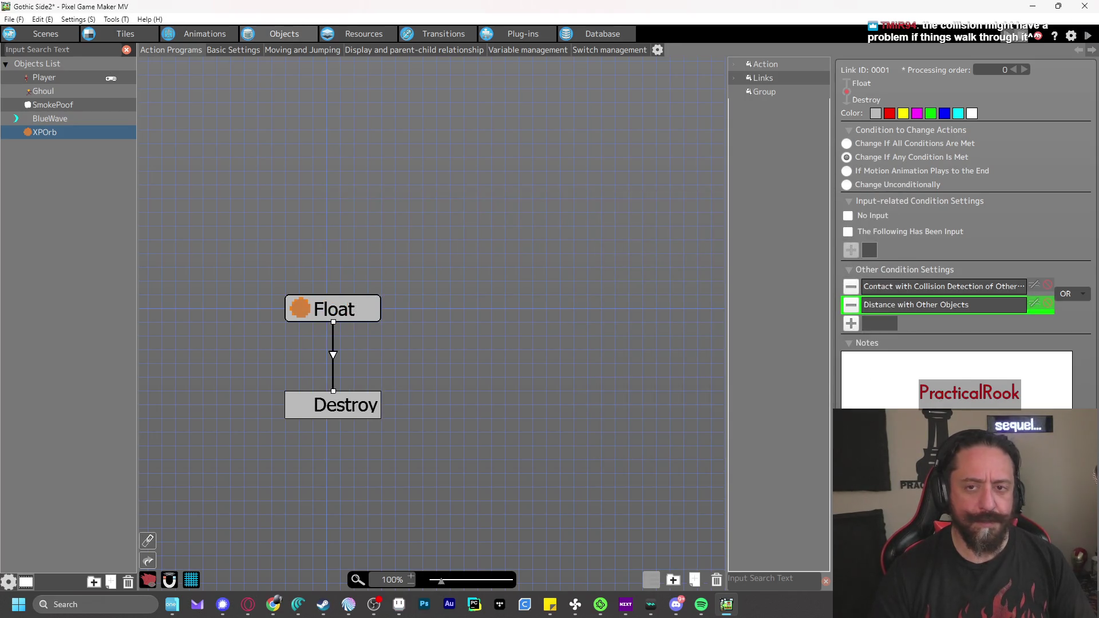
pyautogui.press('F5')
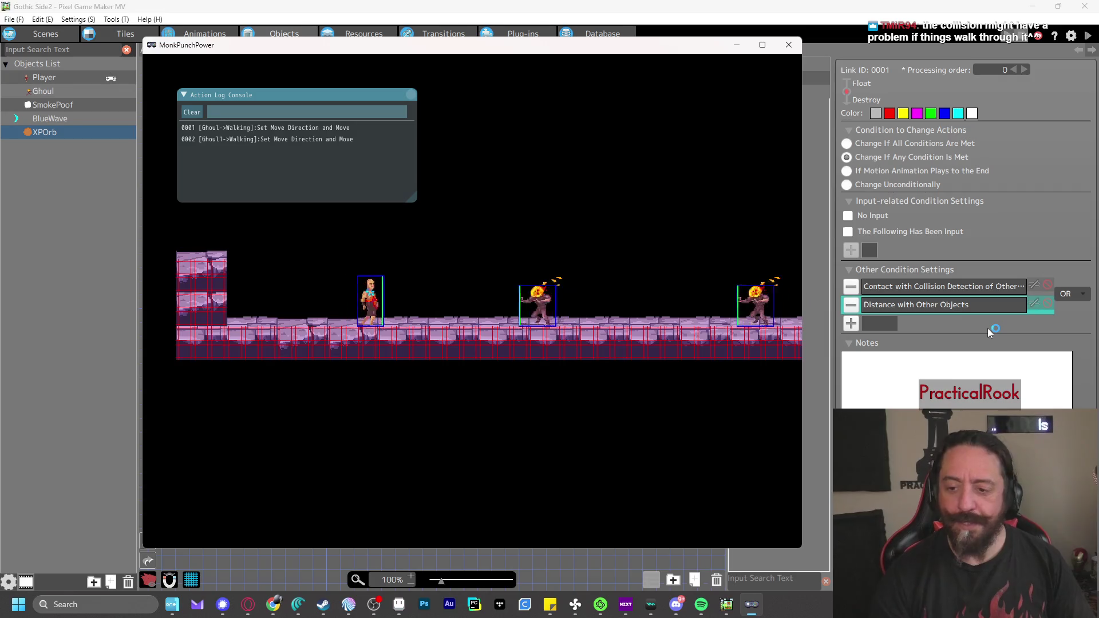
pyautogui.press('z')
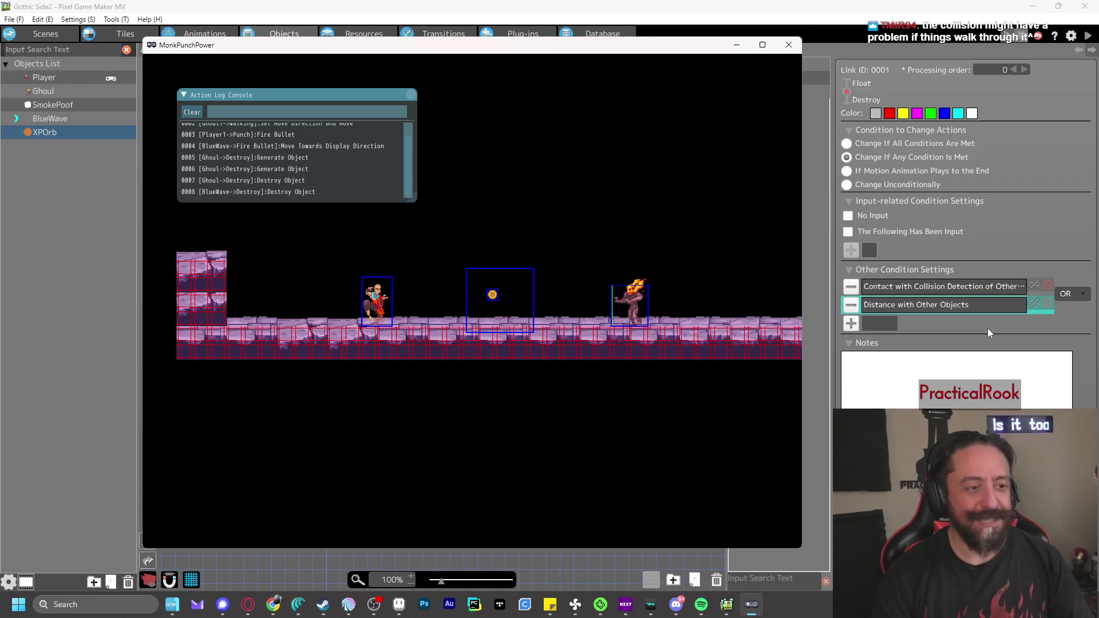
pyautogui.press('Left')
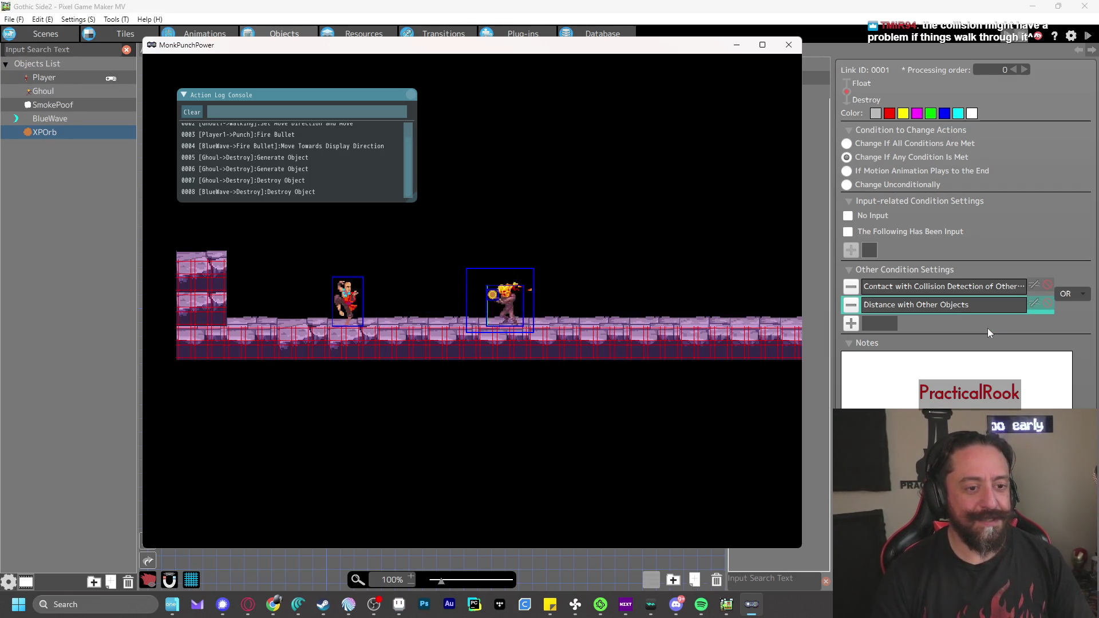
pyautogui.press('space')
pyautogui.press('Right')
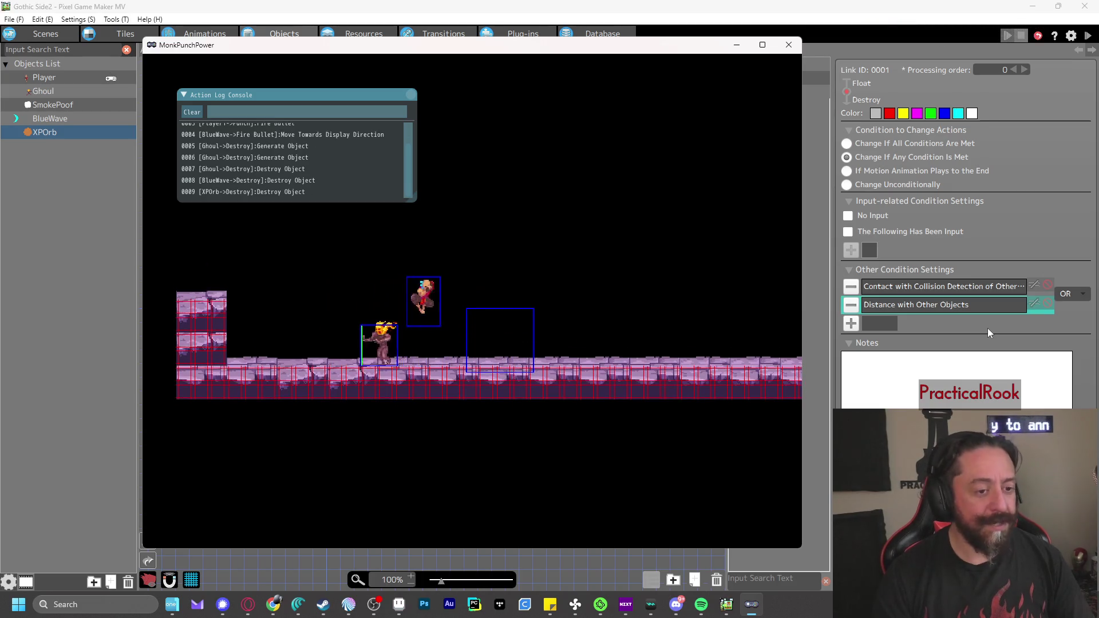
pyautogui.press('Left')
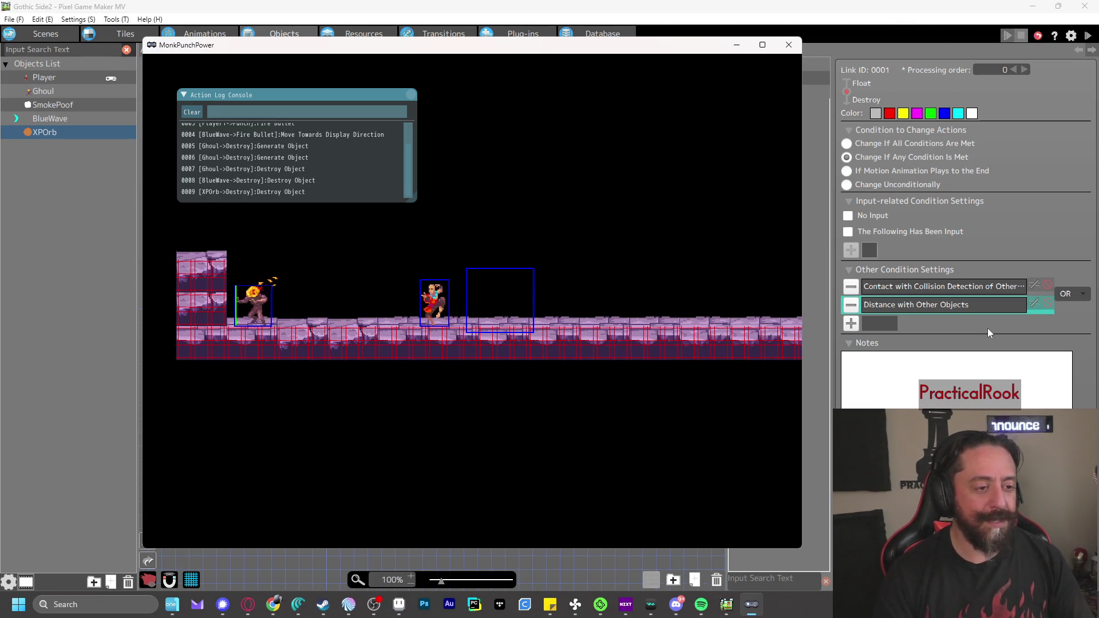
pyautogui.click(790, 45)
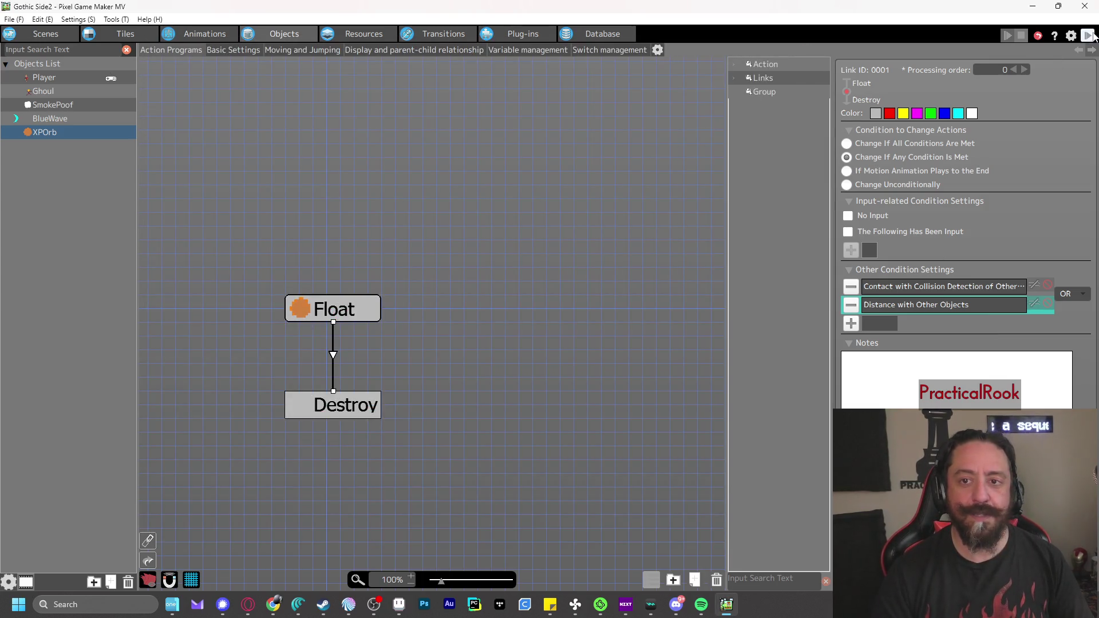
# Playtest again, shooting the Ghoul and walking left into the dropped XP orb
pyautogui.click(1091, 36)
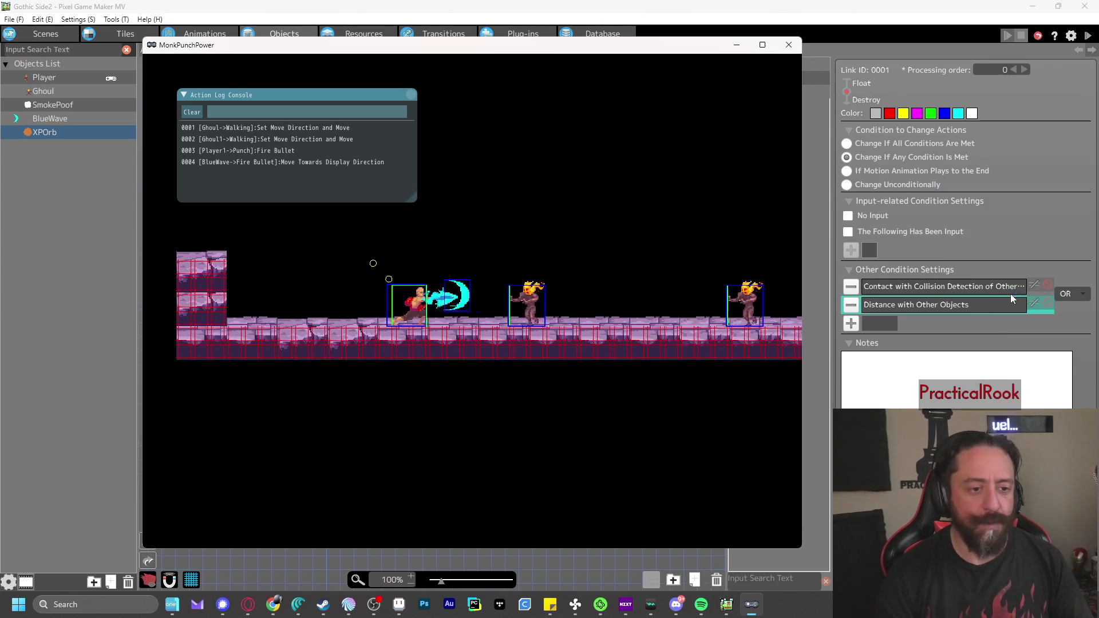
pyautogui.press('Right')
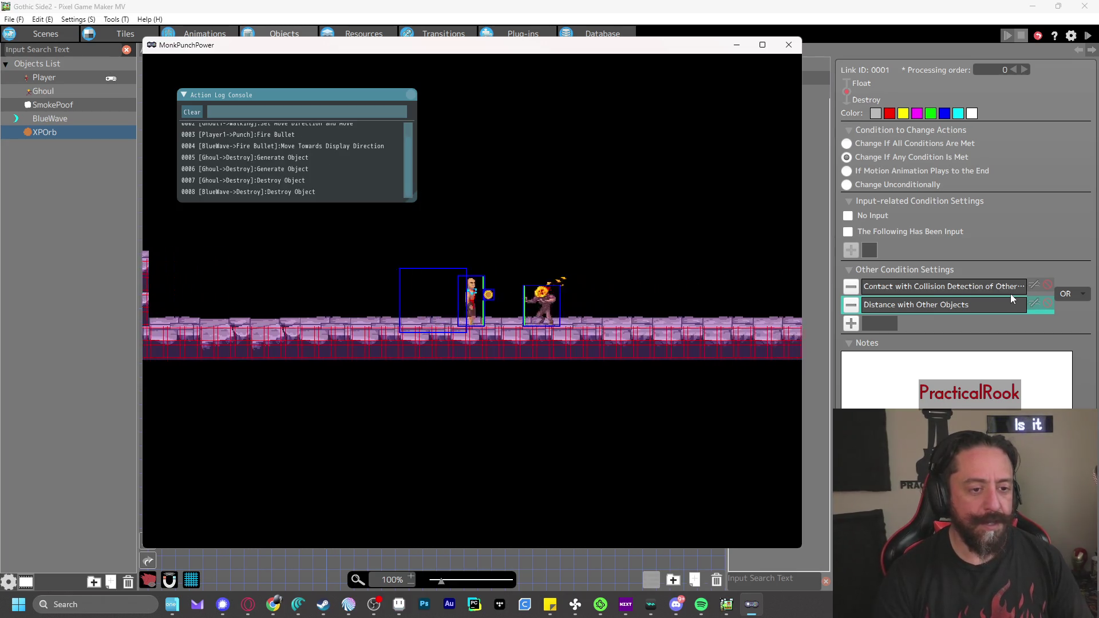
pyautogui.press('Left')
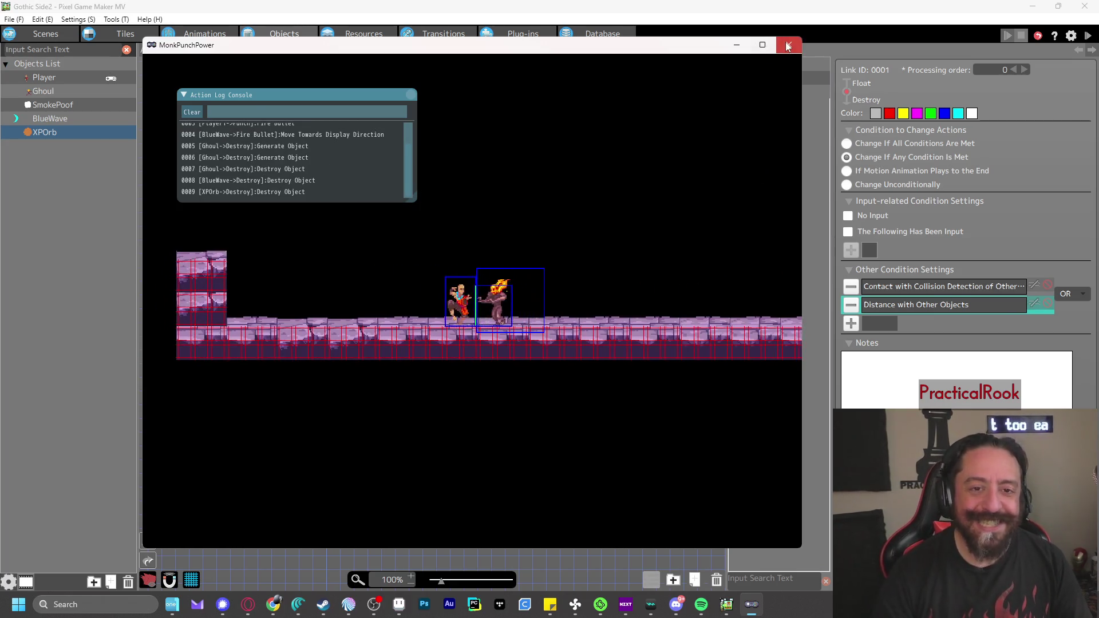
pyautogui.click(788, 45)
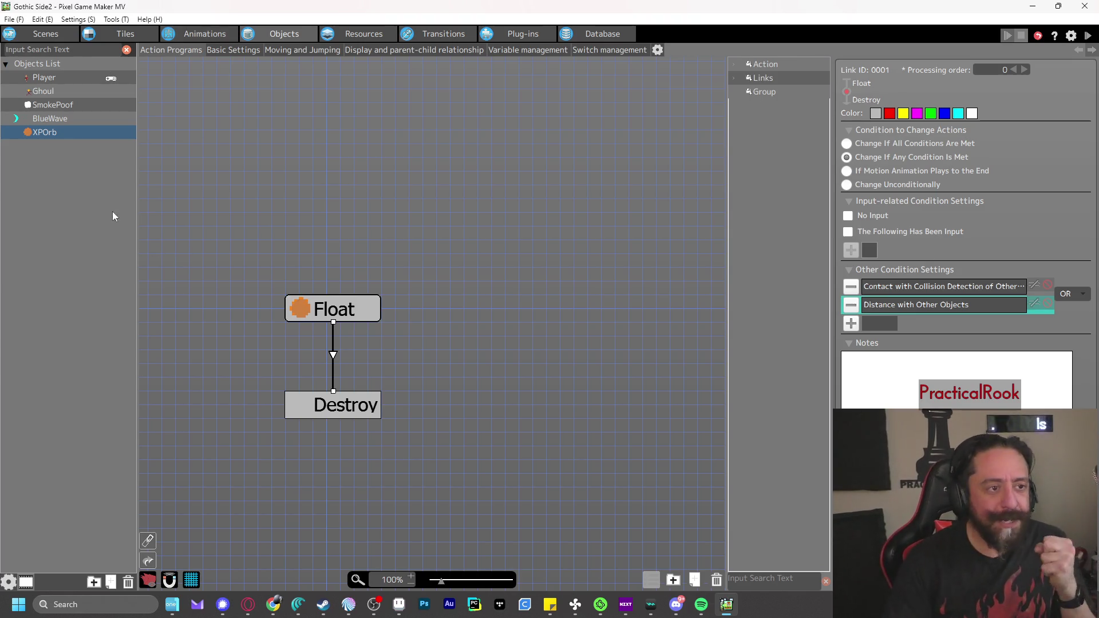
pyautogui.click(59, 132)
pyautogui.click(217, 49)
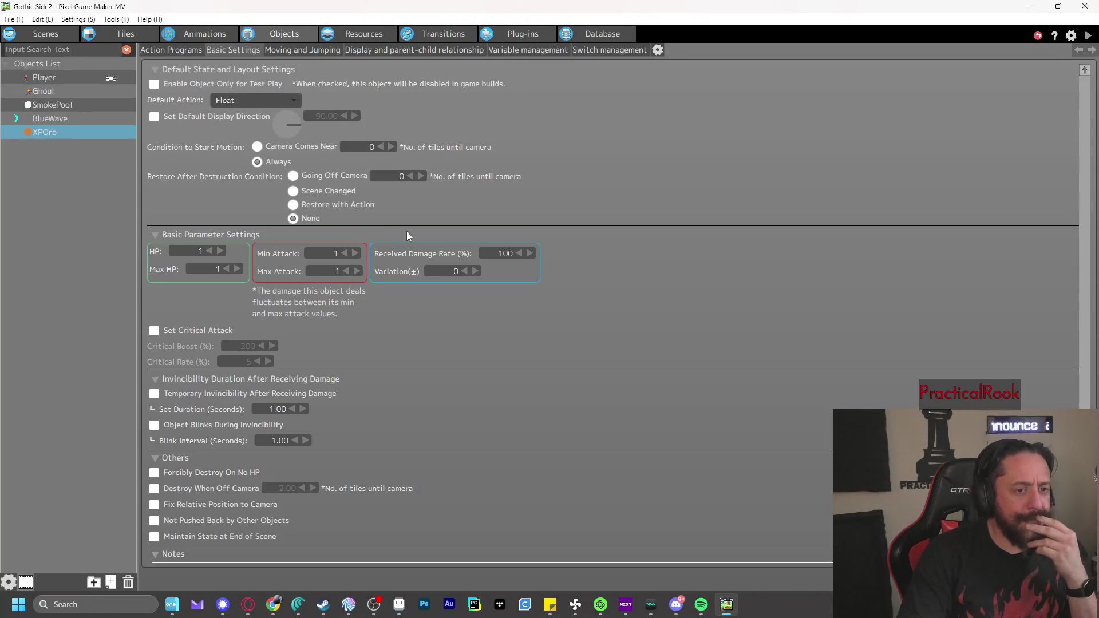
pyautogui.scroll(-1, 697, 239)
pyautogui.scroll(-1, 697, 240)
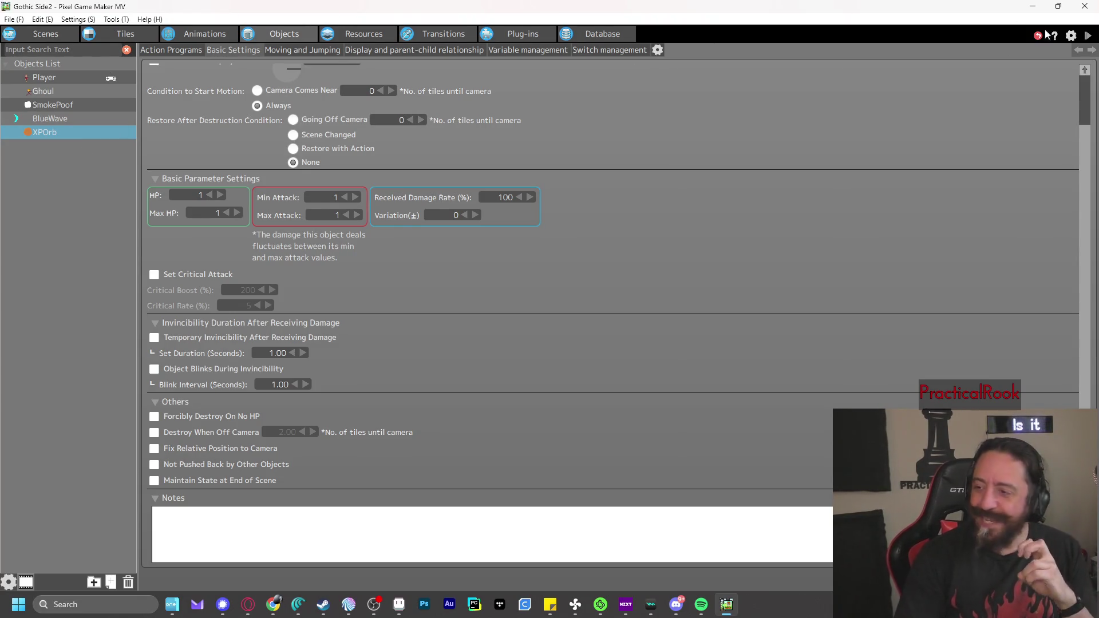
pyautogui.click(174, 50)
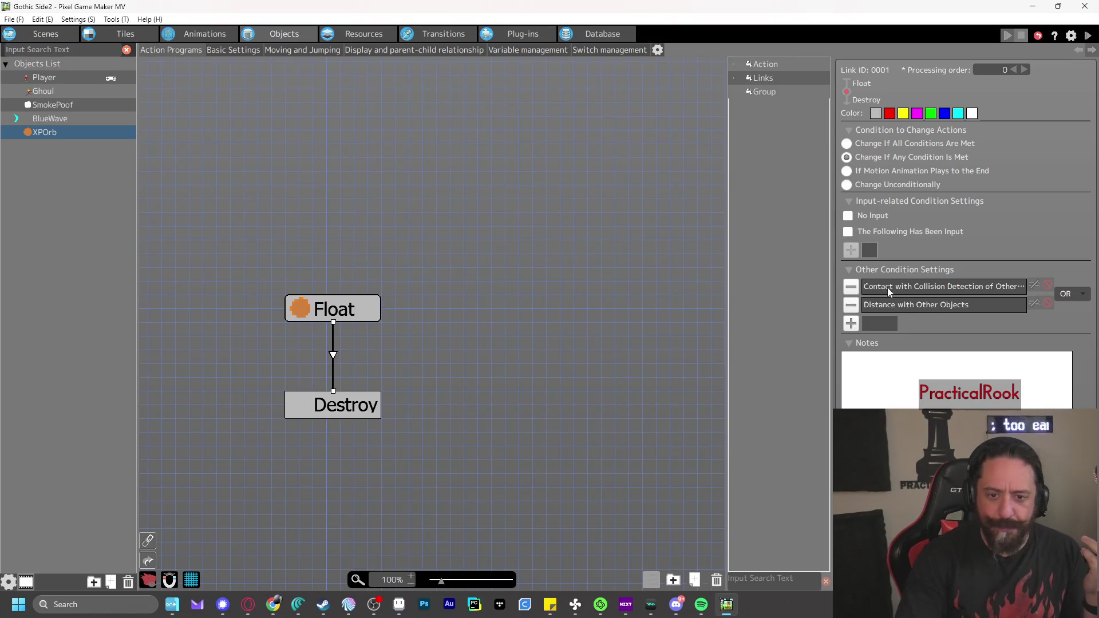
# Review the link's collision-contact and distance condition settings without changing them
pyautogui.doubleClick(888, 287)
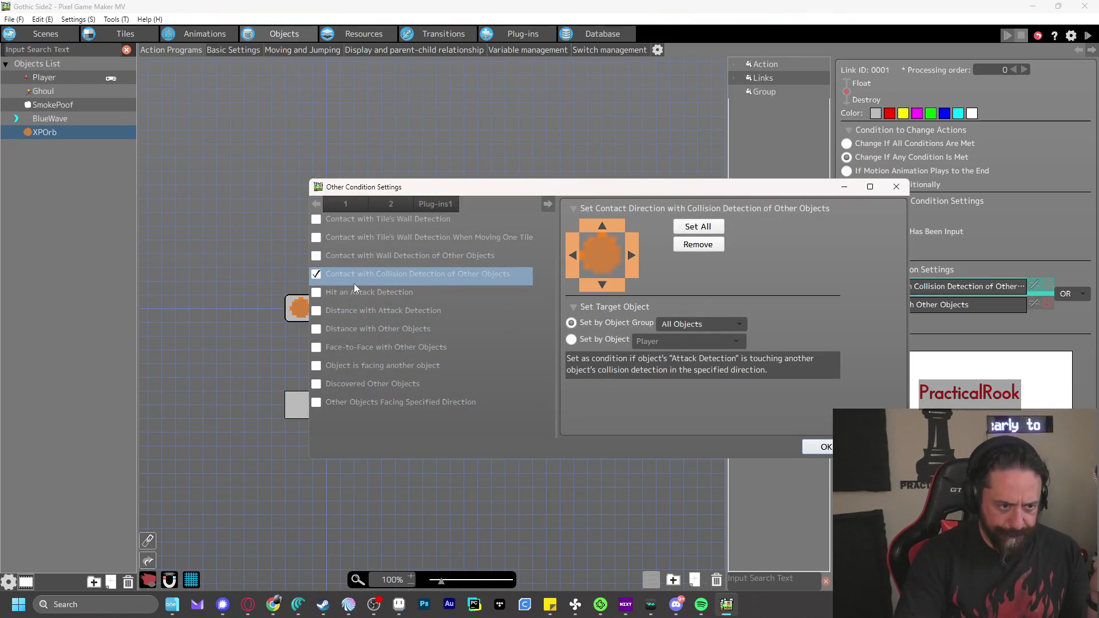
pyautogui.click(824, 446)
pyautogui.doubleClick(910, 303)
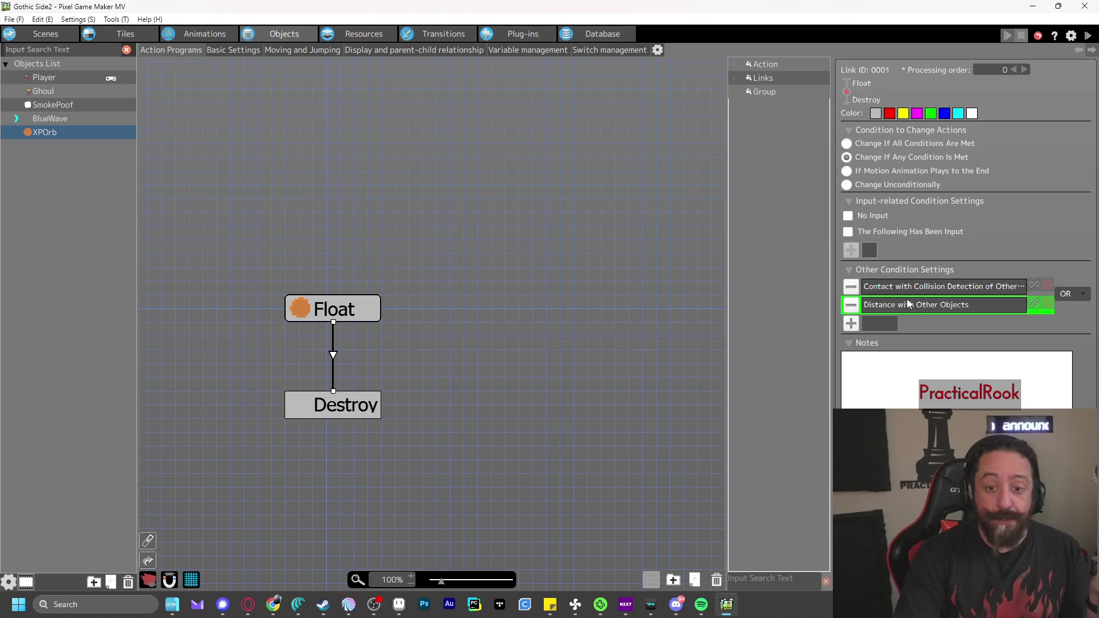
pyautogui.click(826, 447)
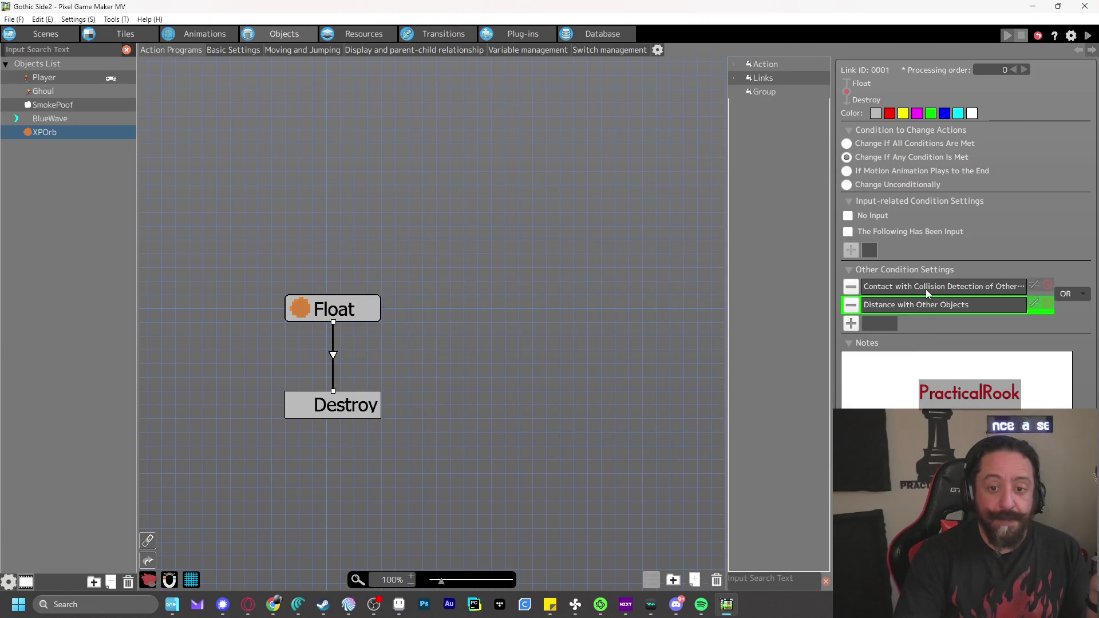
pyautogui.doubleClick(927, 292)
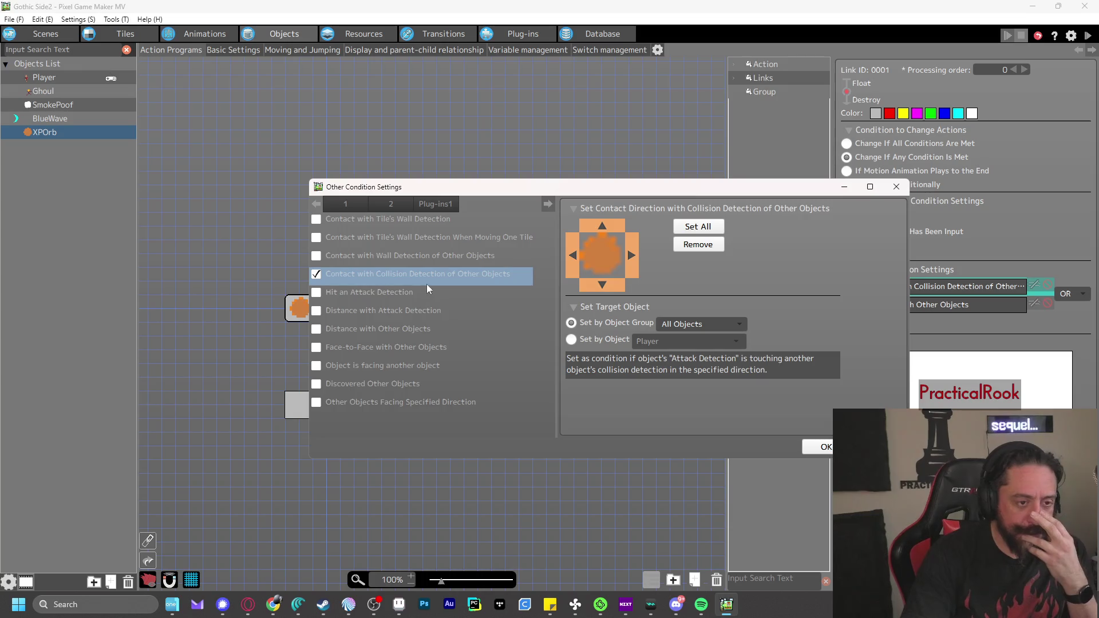
pyautogui.press('Escape')
# Set the distance condition's object group to Player Group and launch a playtest
pyautogui.doubleClick(920, 307)
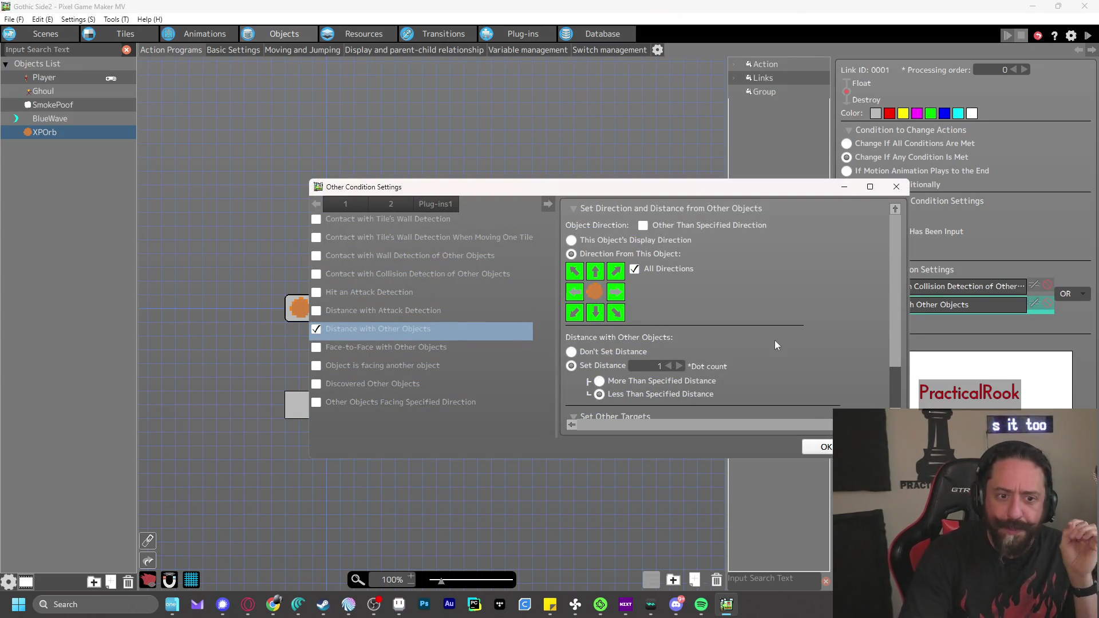
pyautogui.scroll(-1, 768, 336)
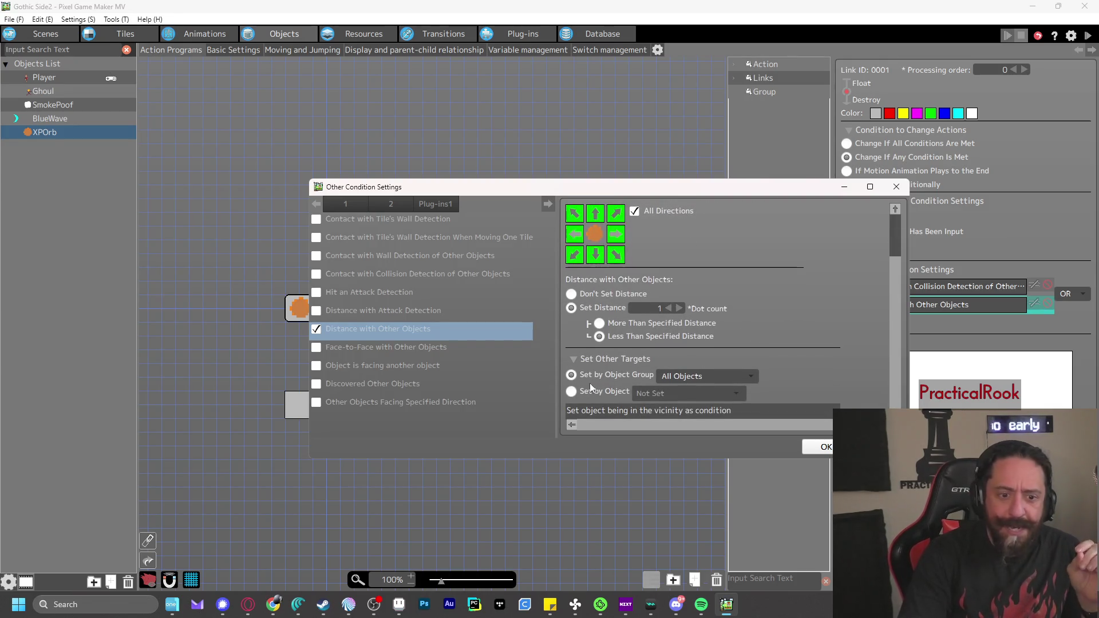
pyautogui.click(702, 382)
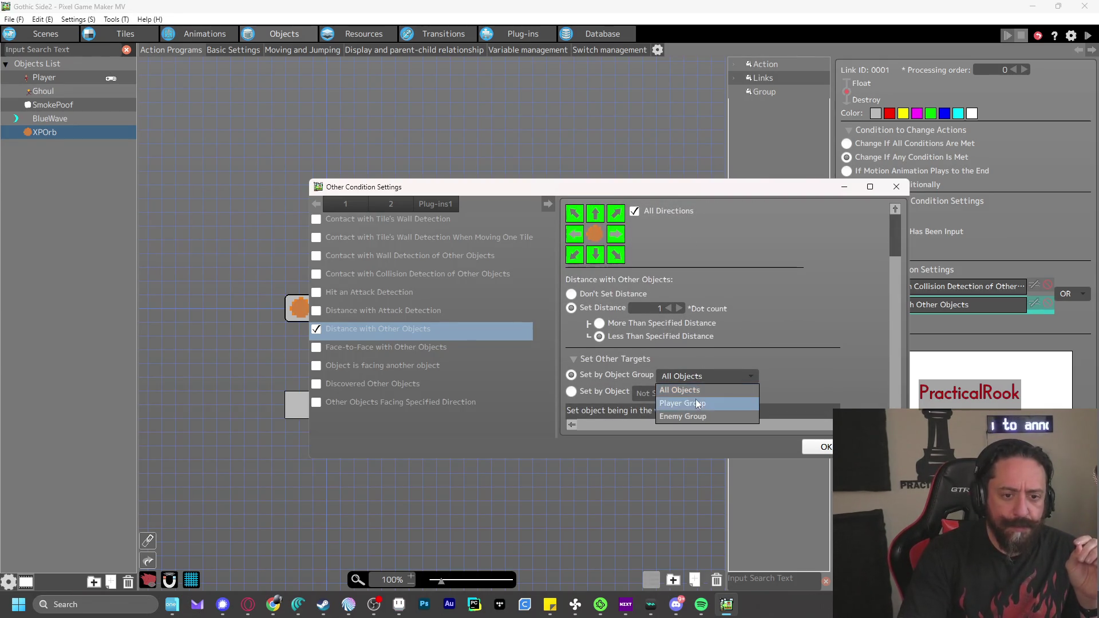
pyautogui.click(710, 401)
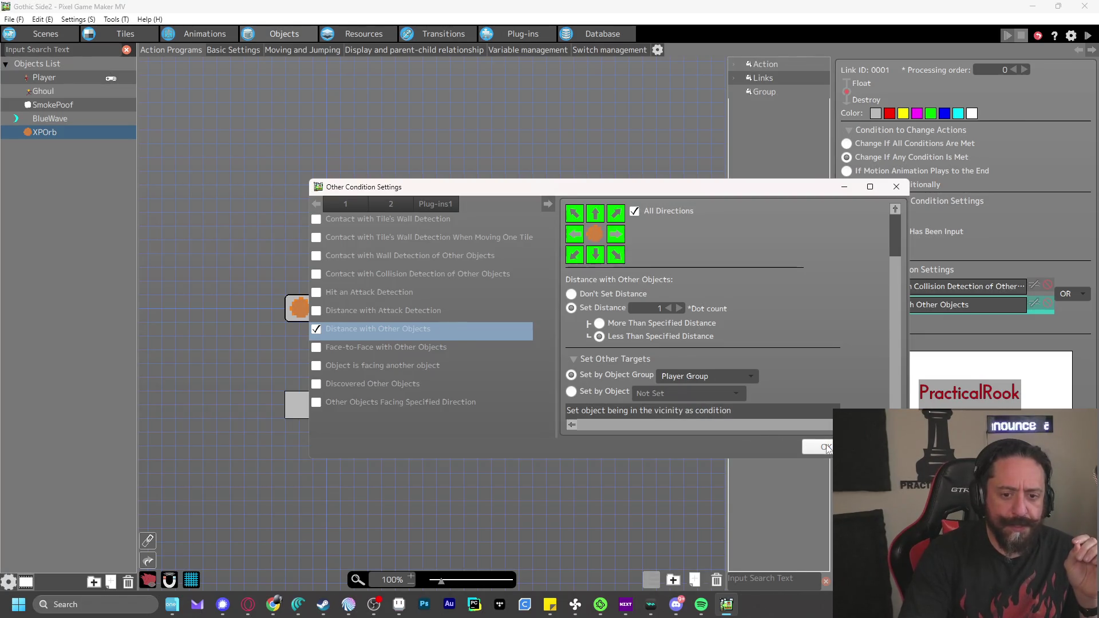
pyautogui.click(825, 447)
pyautogui.click(1087, 36)
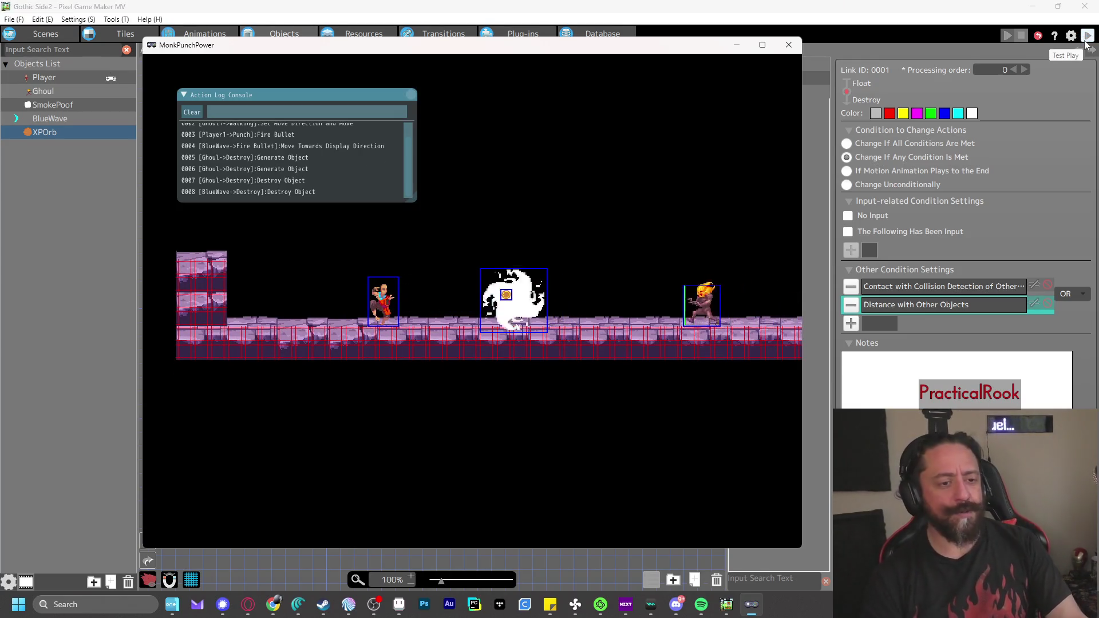
pyautogui.press('Right')
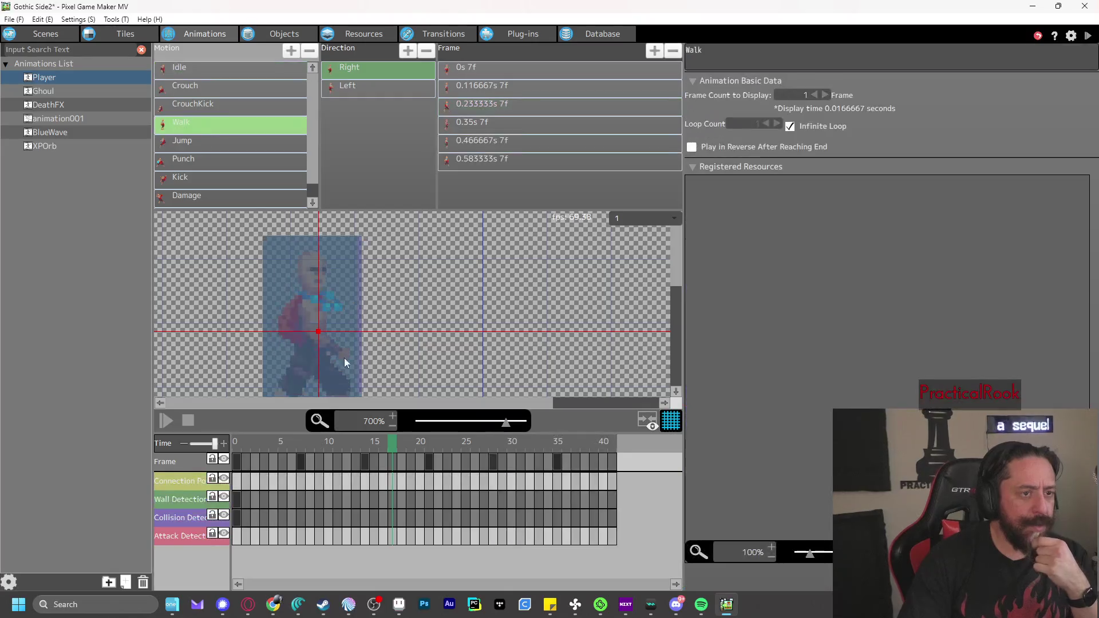
# Drag the Walk (Right) 25×48 collision box across all frames to position X 24, Y 12
pyautogui.moveTo(241, 443)
pyautogui.mouseDown()
pyautogui.moveTo(361, 461)
pyautogui.moveTo(567, 458)
pyautogui.mouseUp()
pyautogui.click(183, 521)
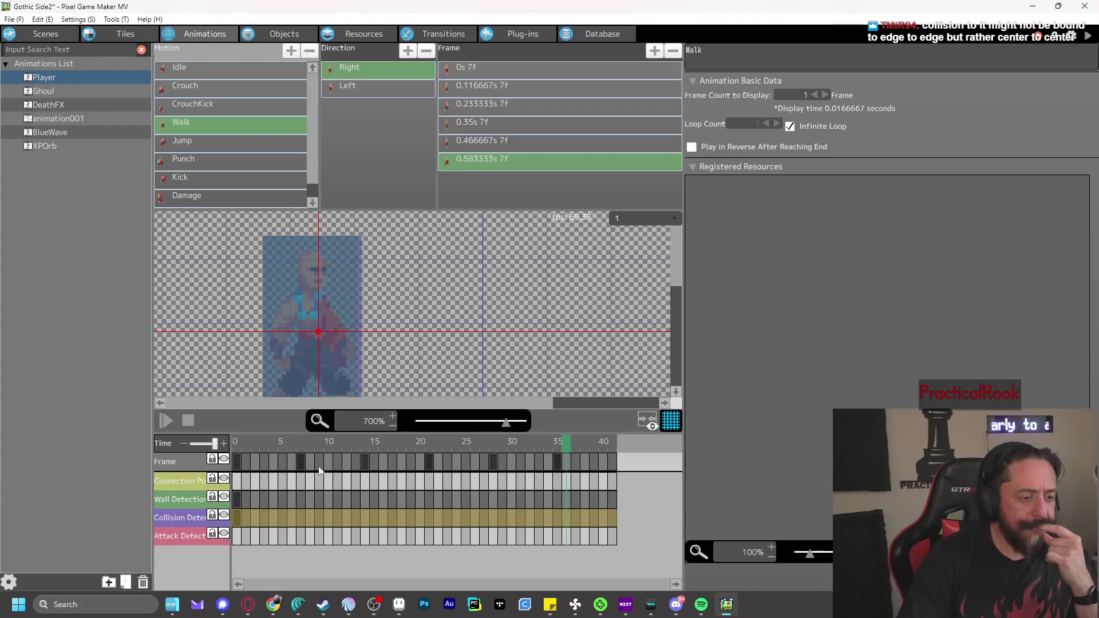
pyautogui.click(503, 69)
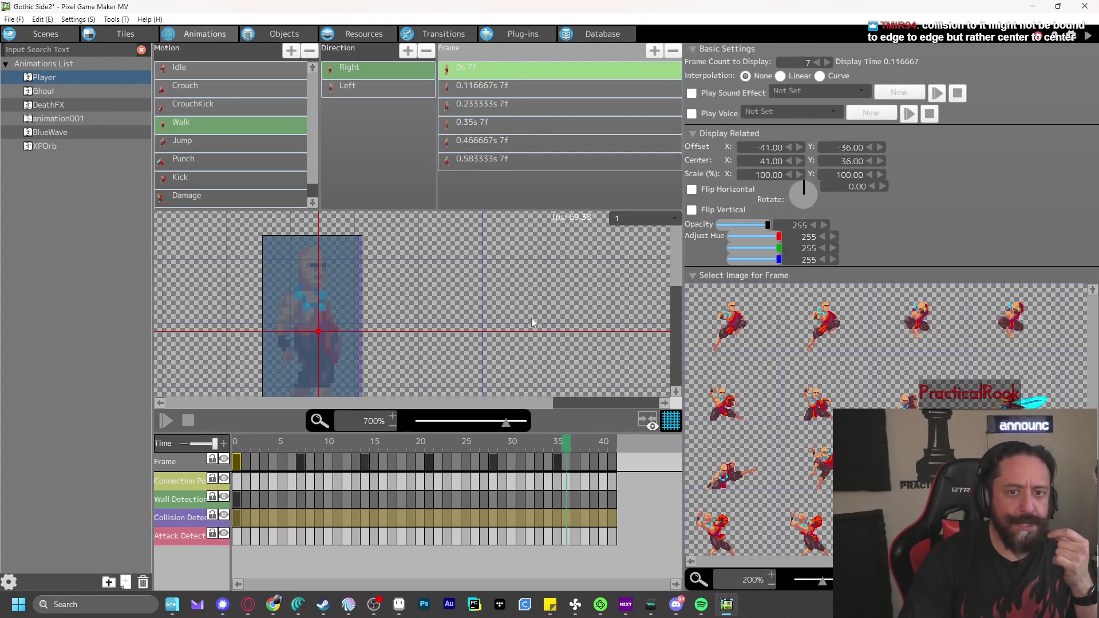
pyautogui.click(185, 522)
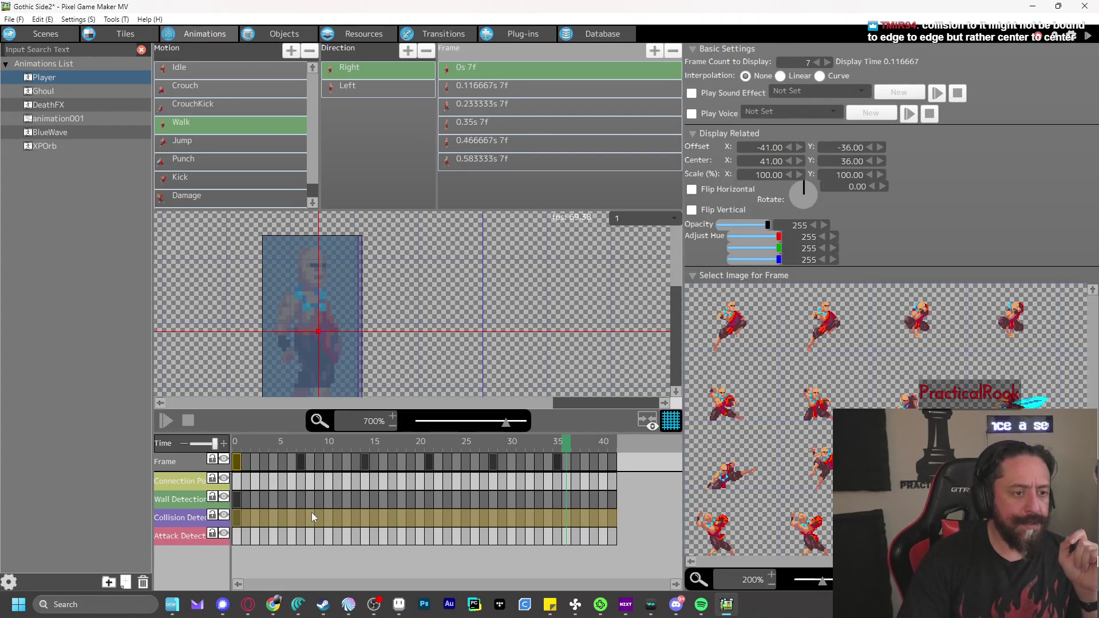
pyautogui.click(235, 516)
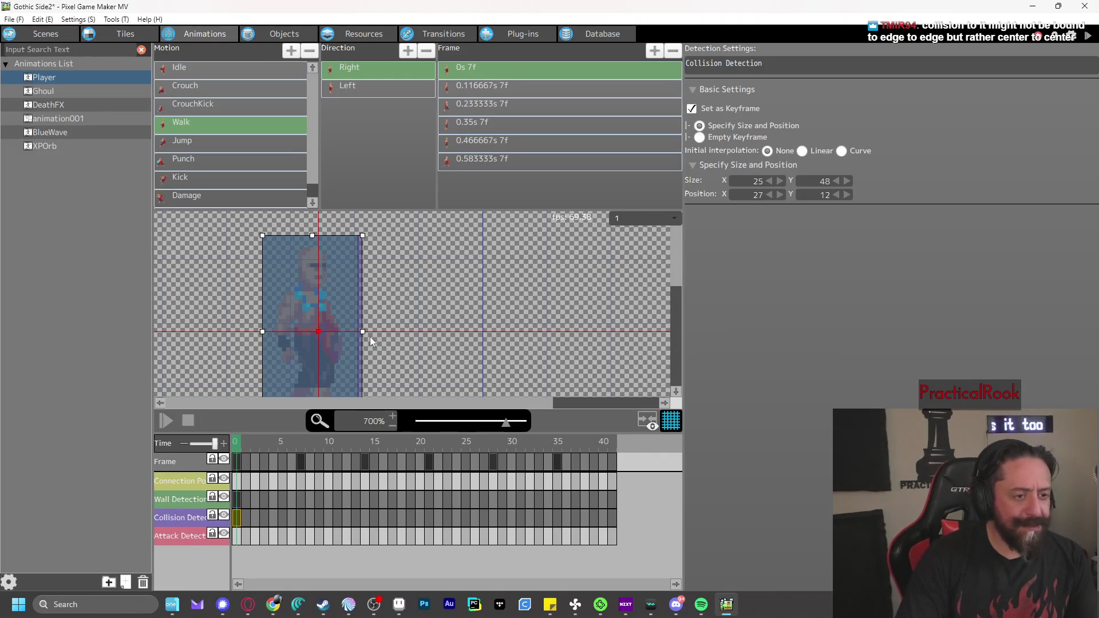
pyautogui.moveTo(273, 309)
pyautogui.mouseDown()
pyautogui.moveTo(201, 300)
pyautogui.moveTo(244, 318)
pyautogui.moveTo(283, 311)
pyautogui.mouseUp()
pyautogui.moveTo(290, 317); pyautogui.dragTo(296, 315)
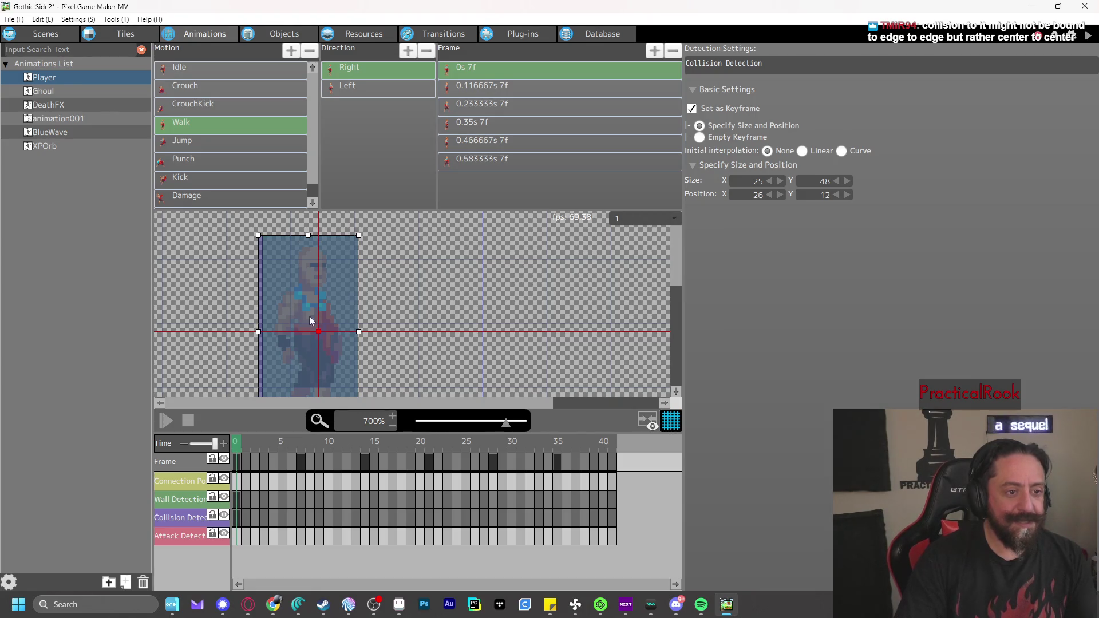
pyautogui.keyDown('shift'); pyautogui.click(493, 159); pyautogui.keyUp('shift')
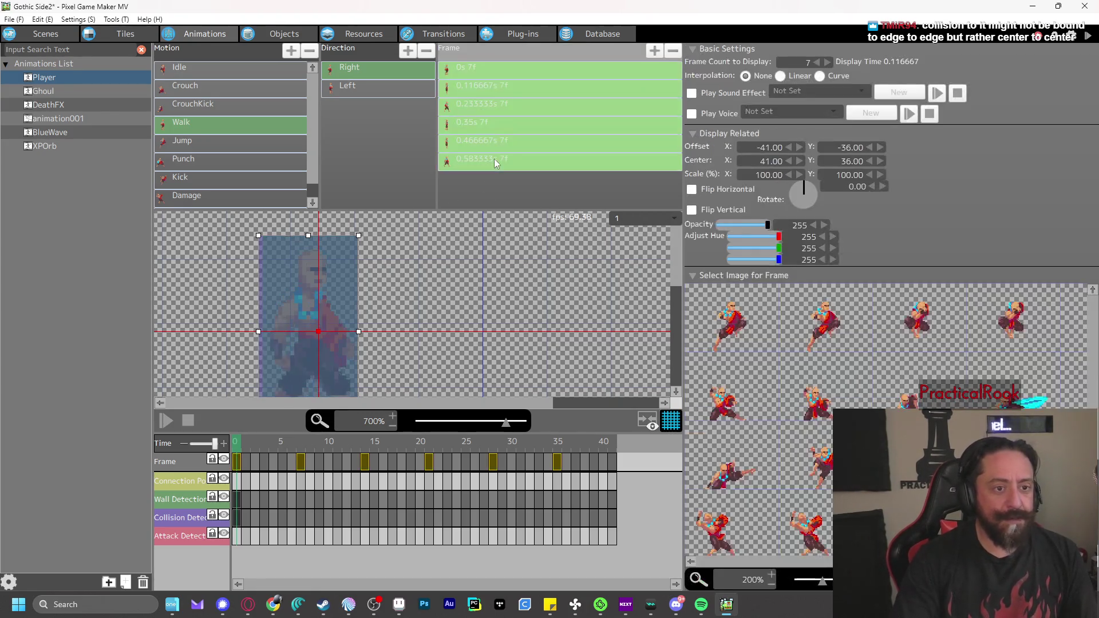
pyautogui.moveTo(333, 295)
pyautogui.mouseDown()
pyautogui.moveTo(309, 291)
pyautogui.moveTo(325, 294)
pyautogui.mouseUp()
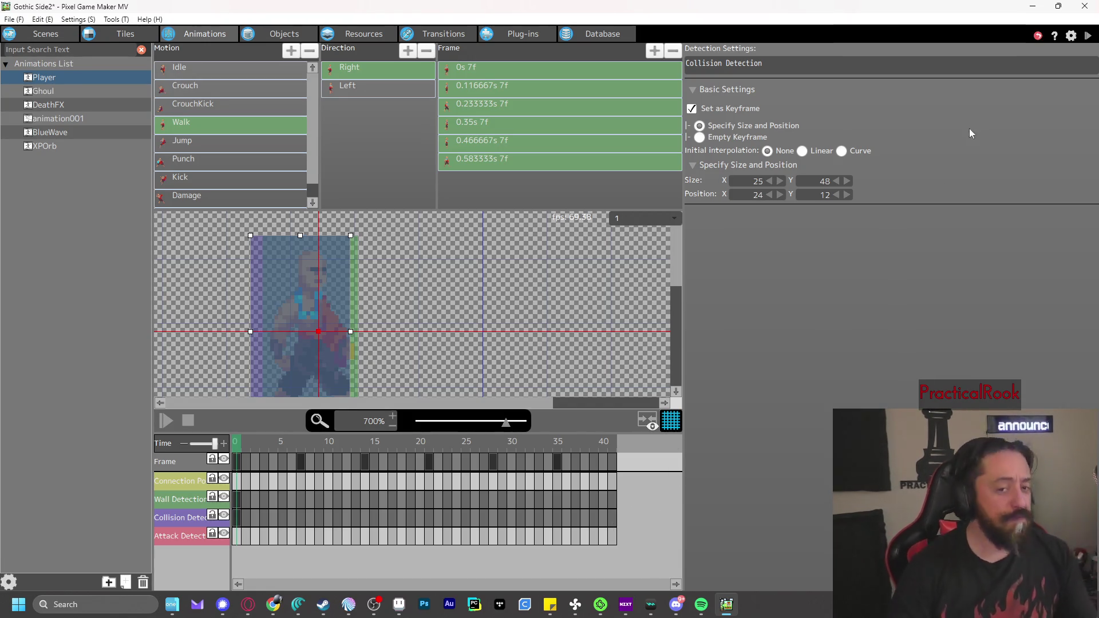
# Save and test-play, firing blasts at the Ghouls, then close the test window
pyautogui.hotkey('ctrl', 's')
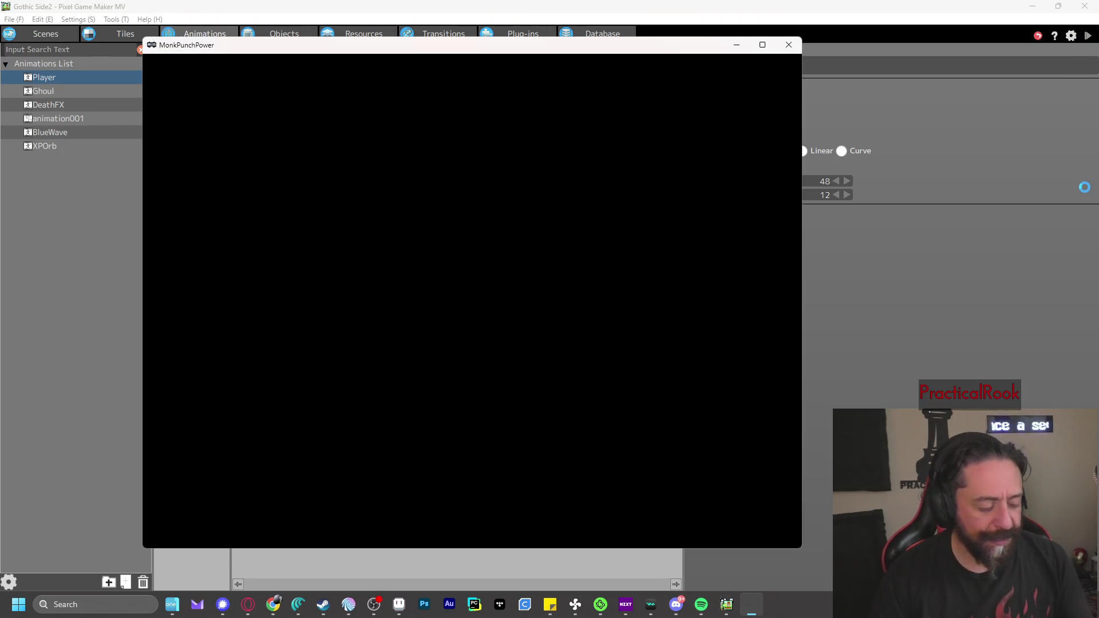
pyautogui.press('z')
pyautogui.press('Right')
pyautogui.press('Right')
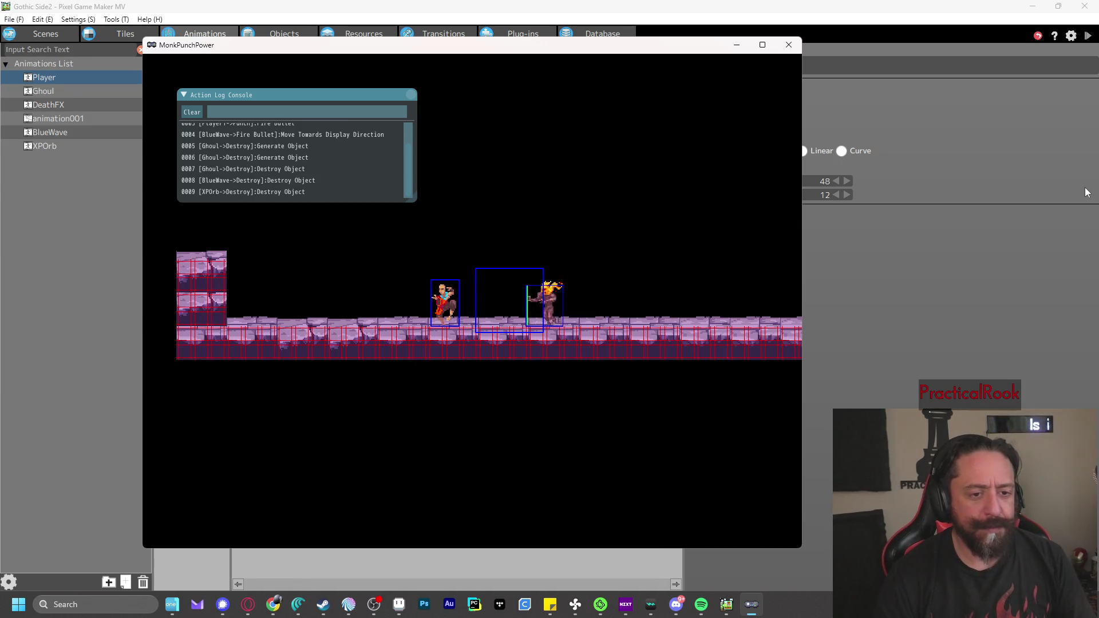
pyautogui.press('z')
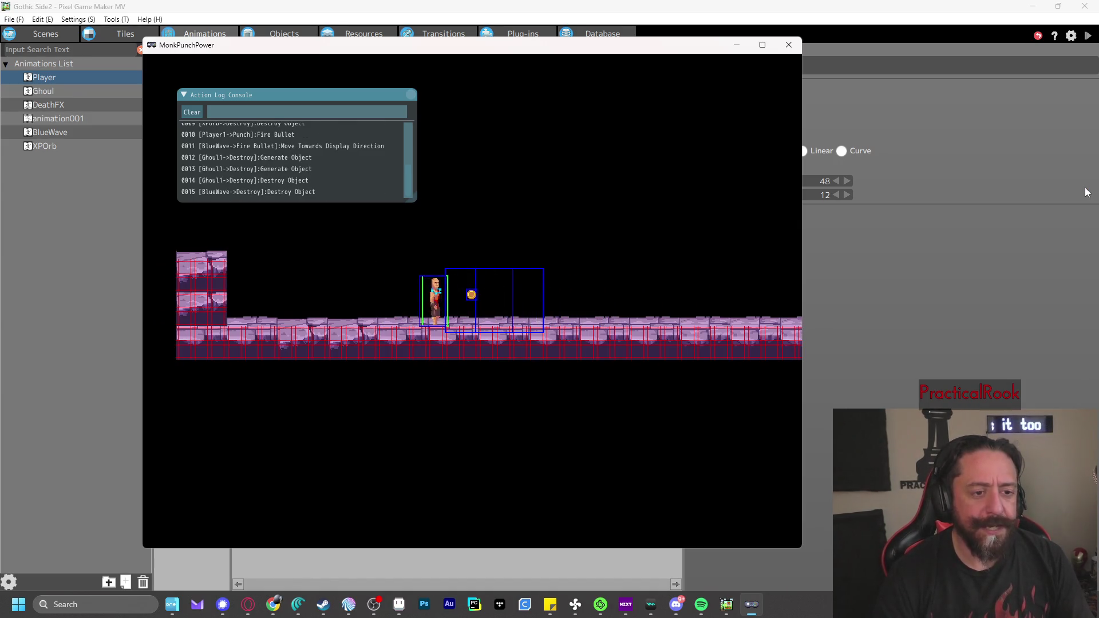
pyautogui.press('z')
pyautogui.press('z')
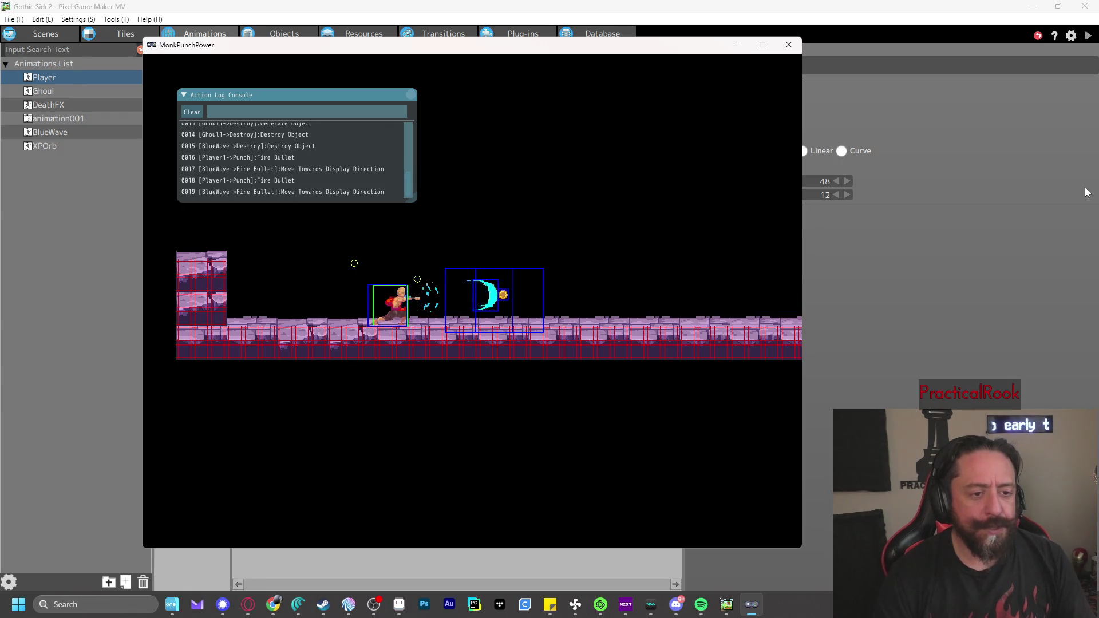
pyautogui.click(788, 51)
# Move the Walk collision box to X 28 and test-play again, firing waves at Ghouls
pyautogui.moveTo(258, 313); pyautogui.dragTo(276, 312)
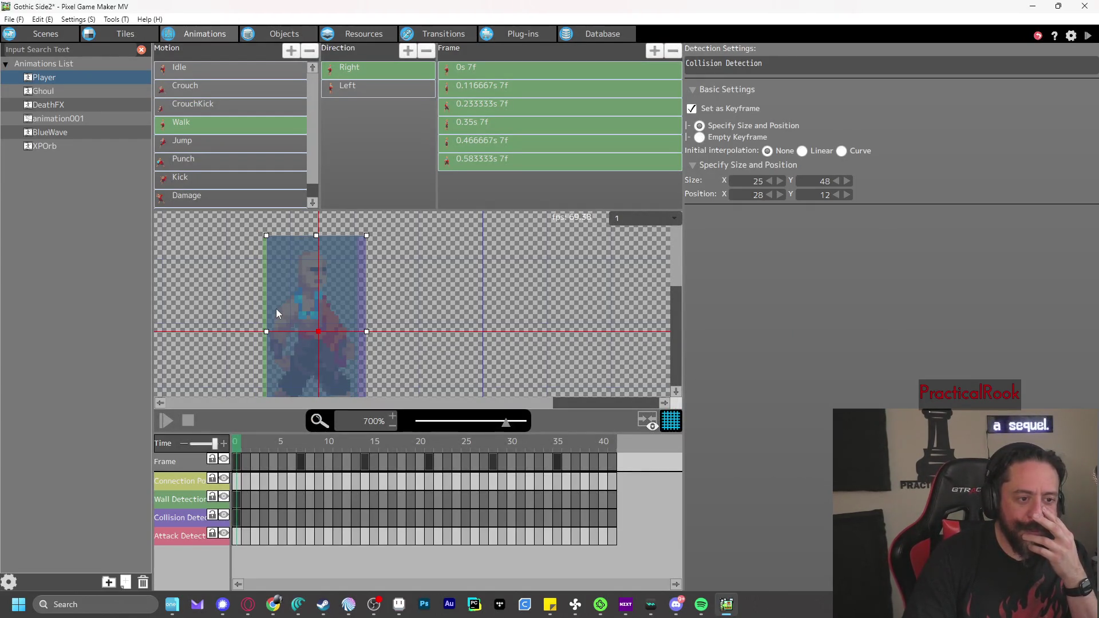
pyautogui.click(1088, 35)
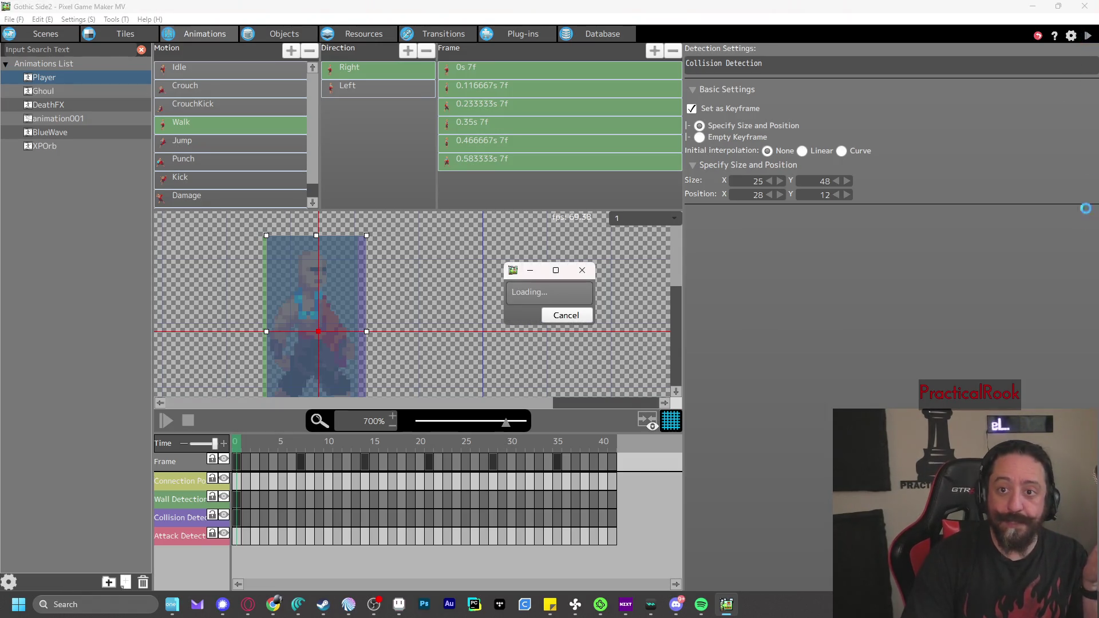
pyautogui.press('z')
pyautogui.press('Right')
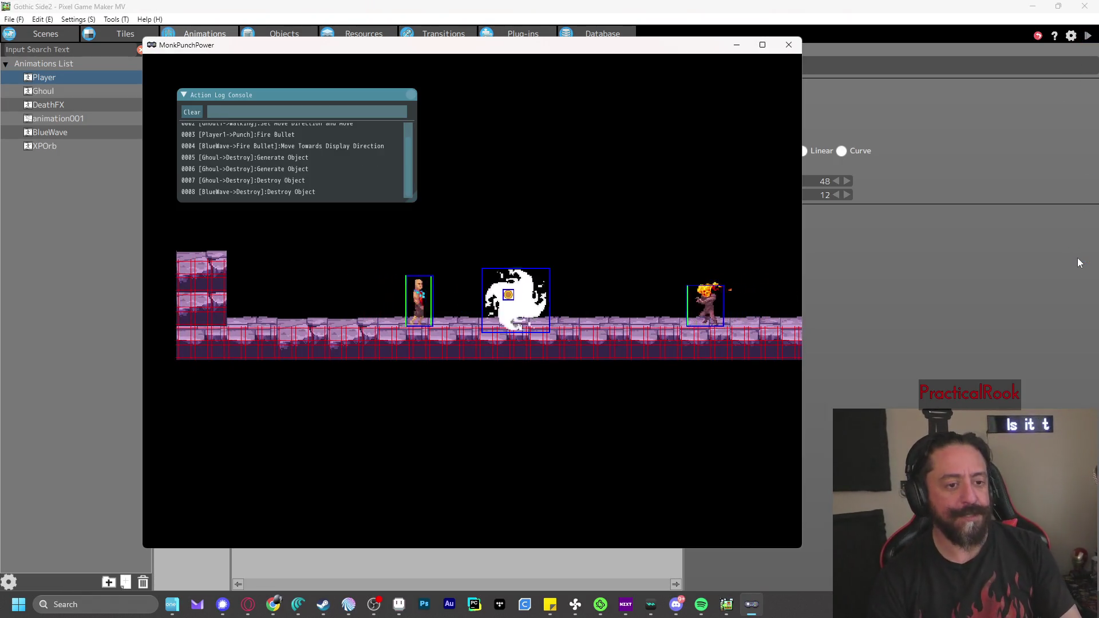
pyautogui.press('Left')
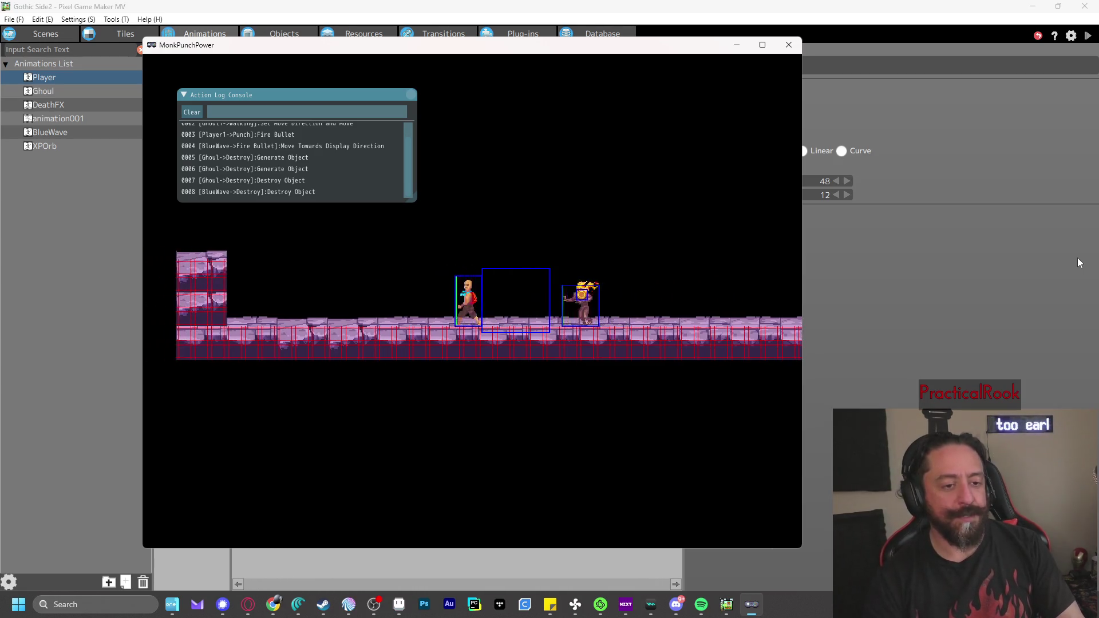
pyautogui.press('z')
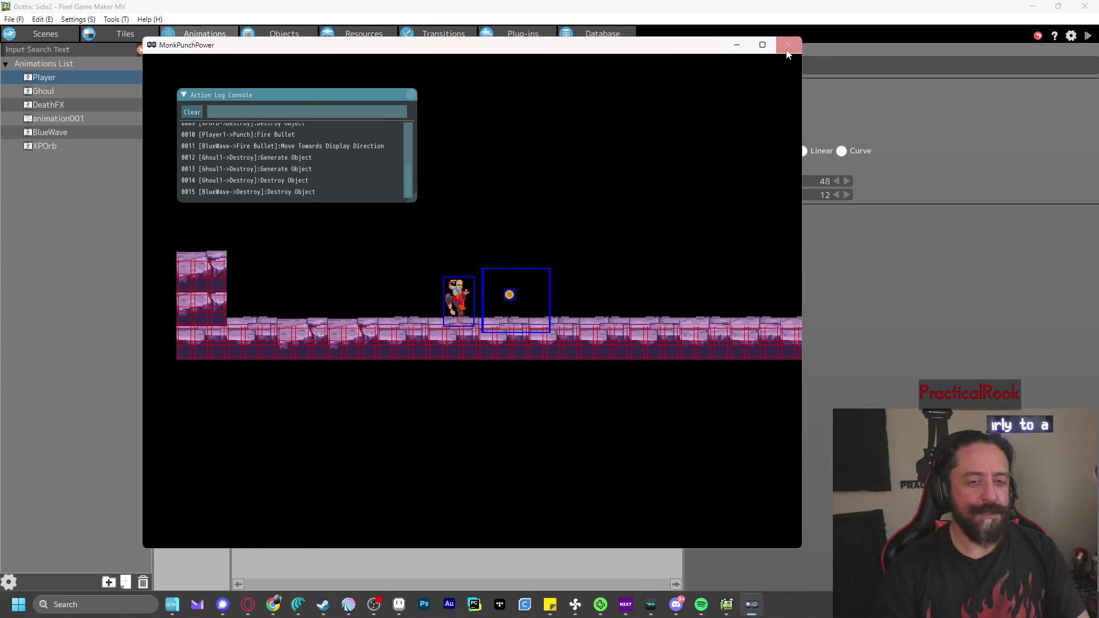
pyautogui.click(789, 45)
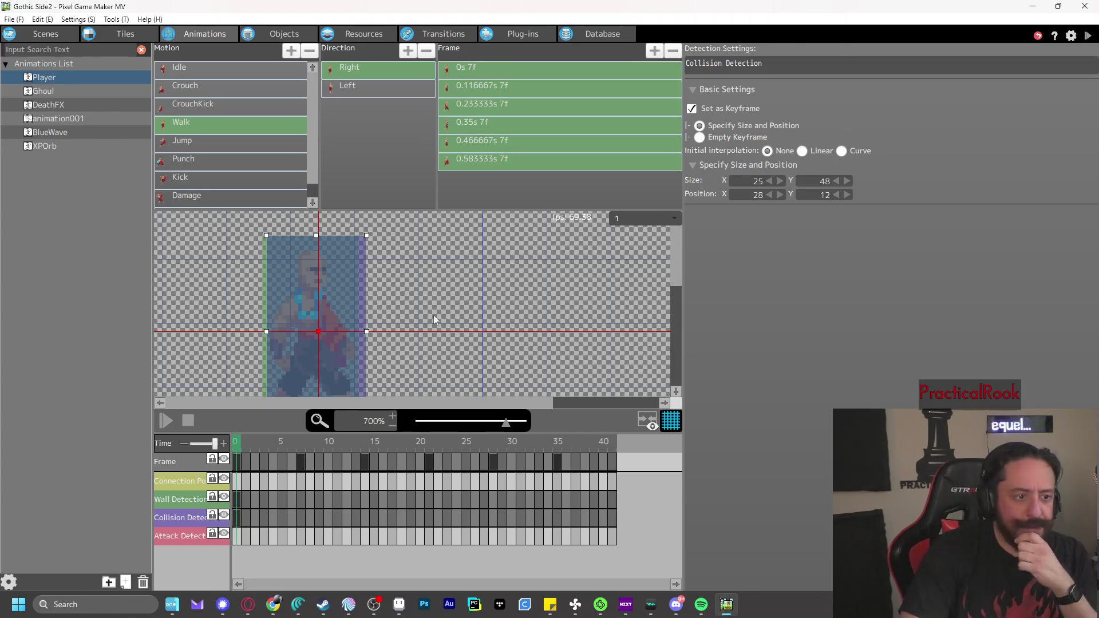
# Show the Player's Walk right-facing first frame at 600% zoom
pyautogui.click(270, 123)
pyautogui.click(383, 73)
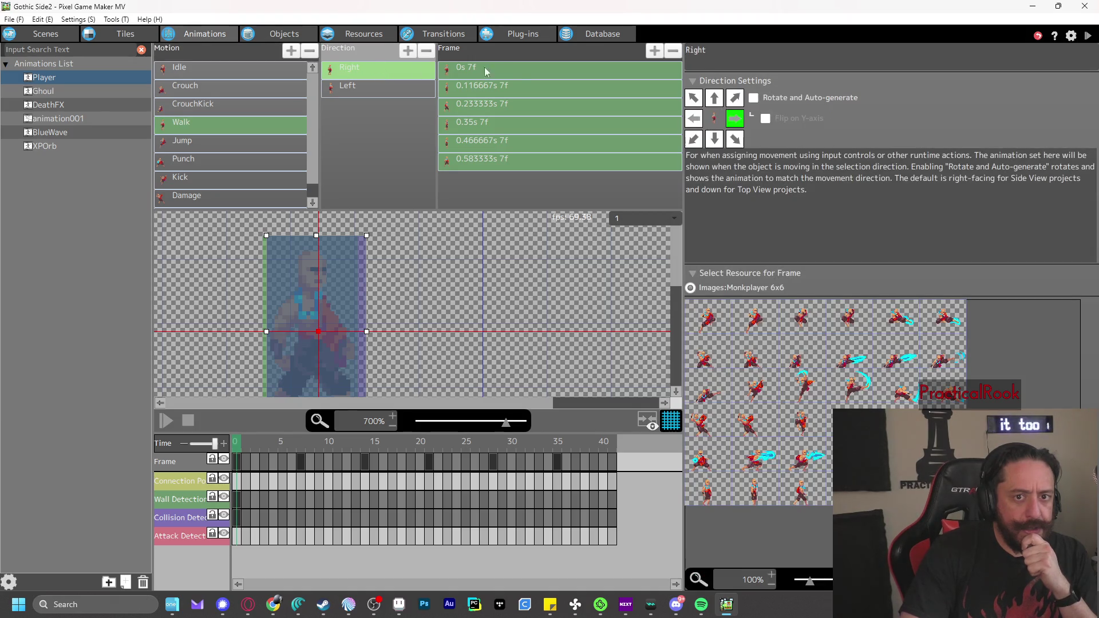
pyautogui.click(501, 69)
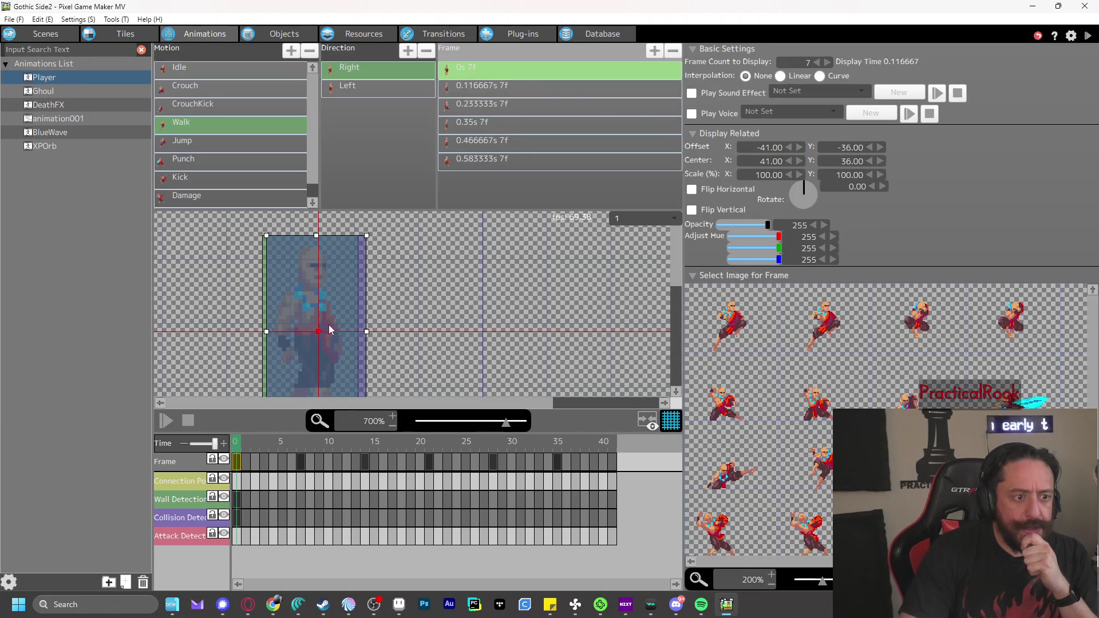
pyautogui.scroll(-1, 341, 327)
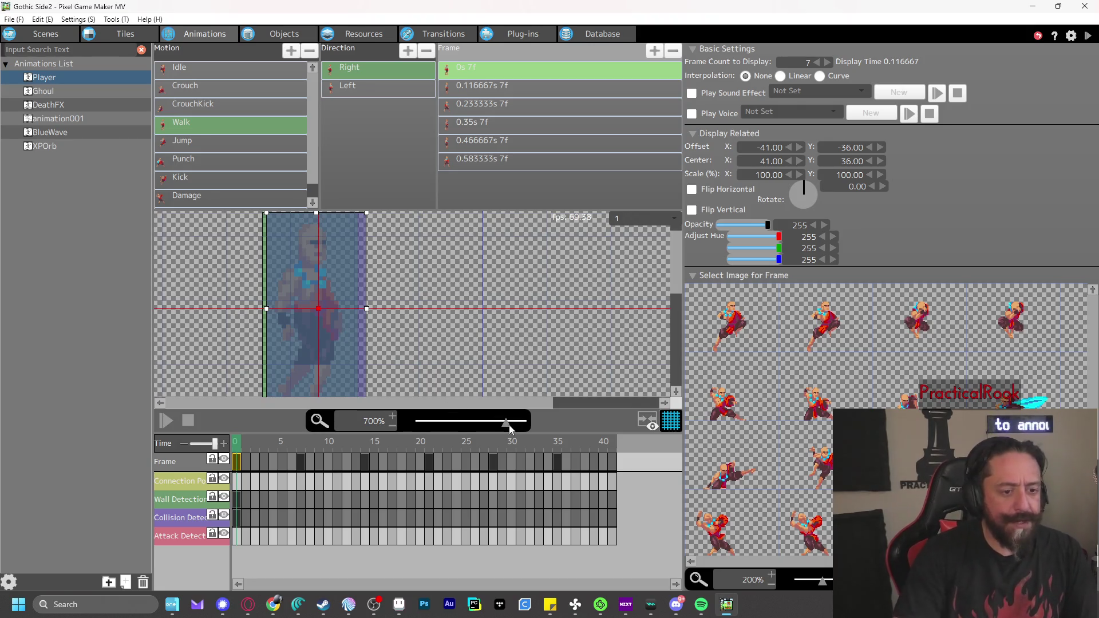
pyautogui.moveTo(511, 428); pyautogui.dragTo(491, 432)
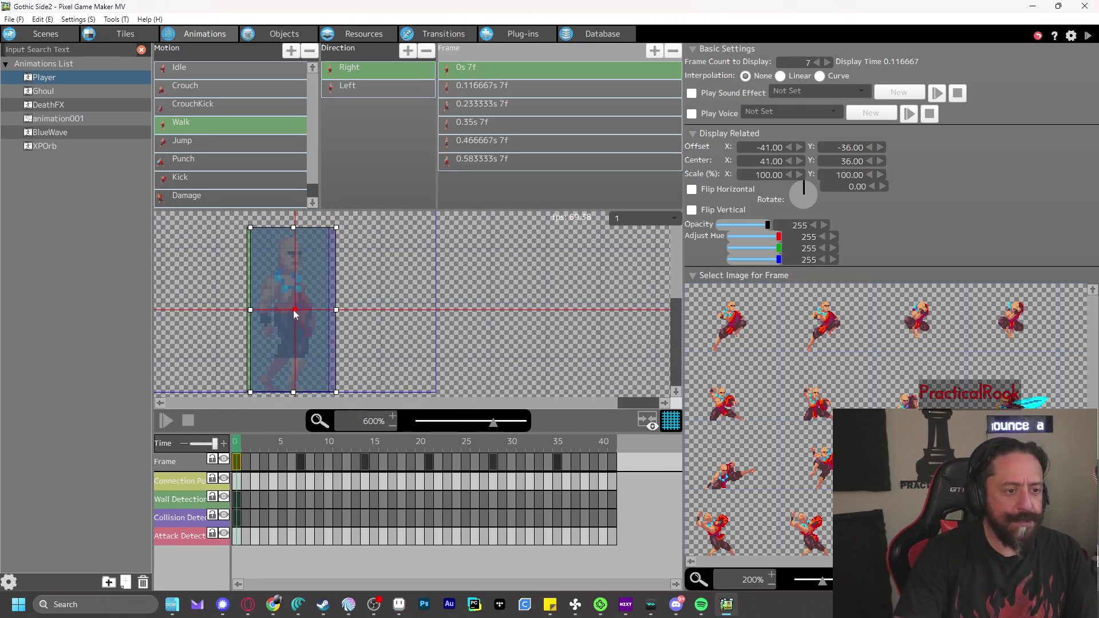
# Browse the XPOrb animation and the Player's Walk and JumpKick motions
pyautogui.click(44, 148)
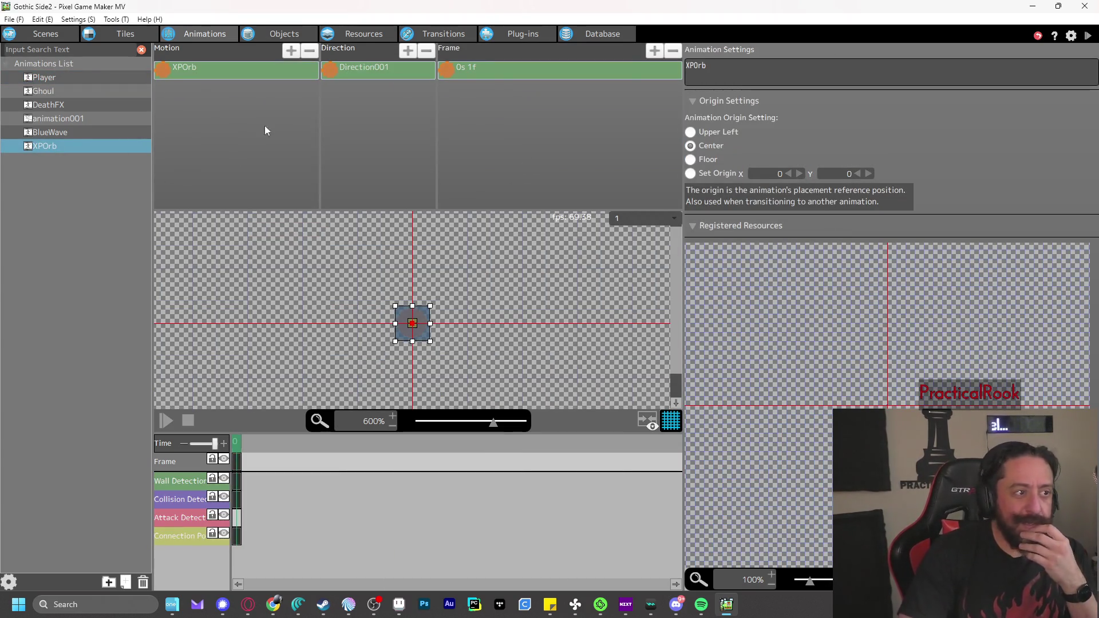
pyautogui.click(63, 76)
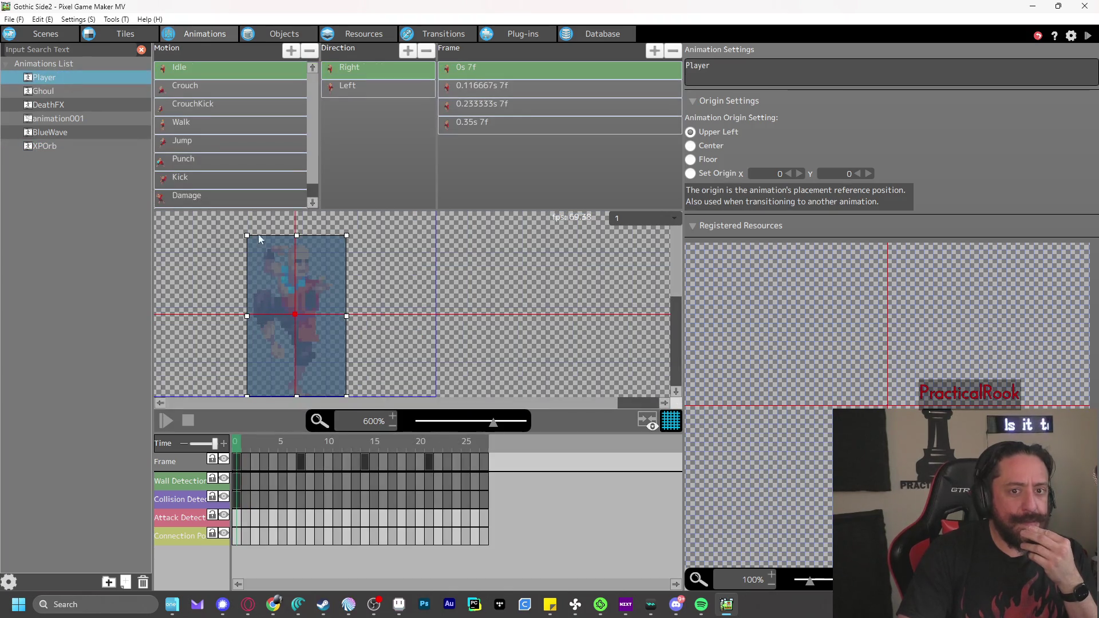
pyautogui.click(207, 133)
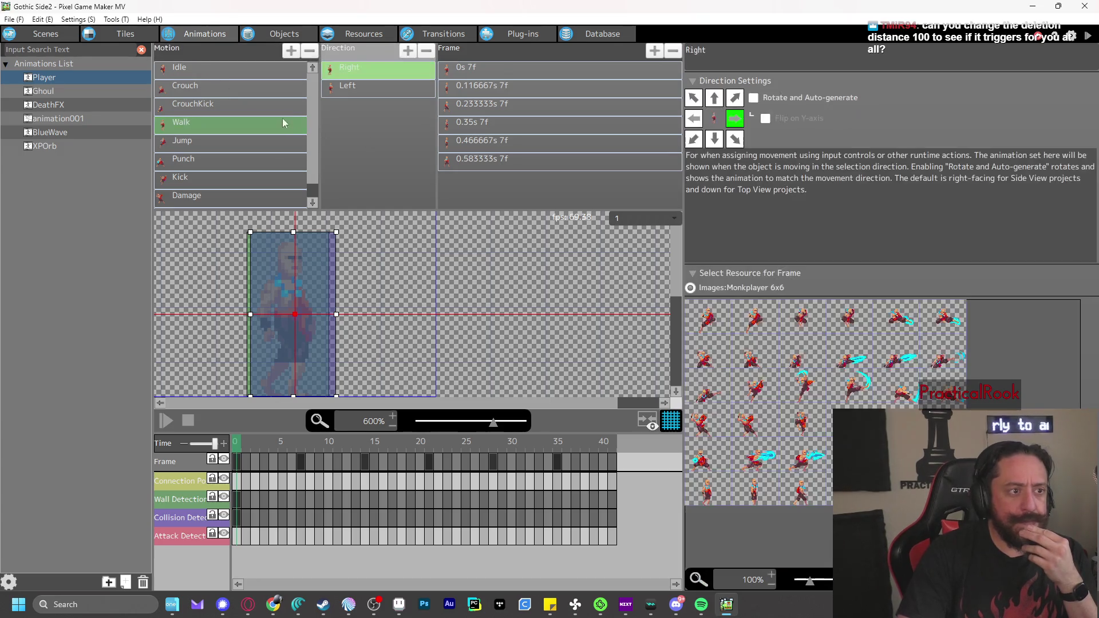
pyautogui.scroll(-1, 285, 129)
pyautogui.click(209, 209)
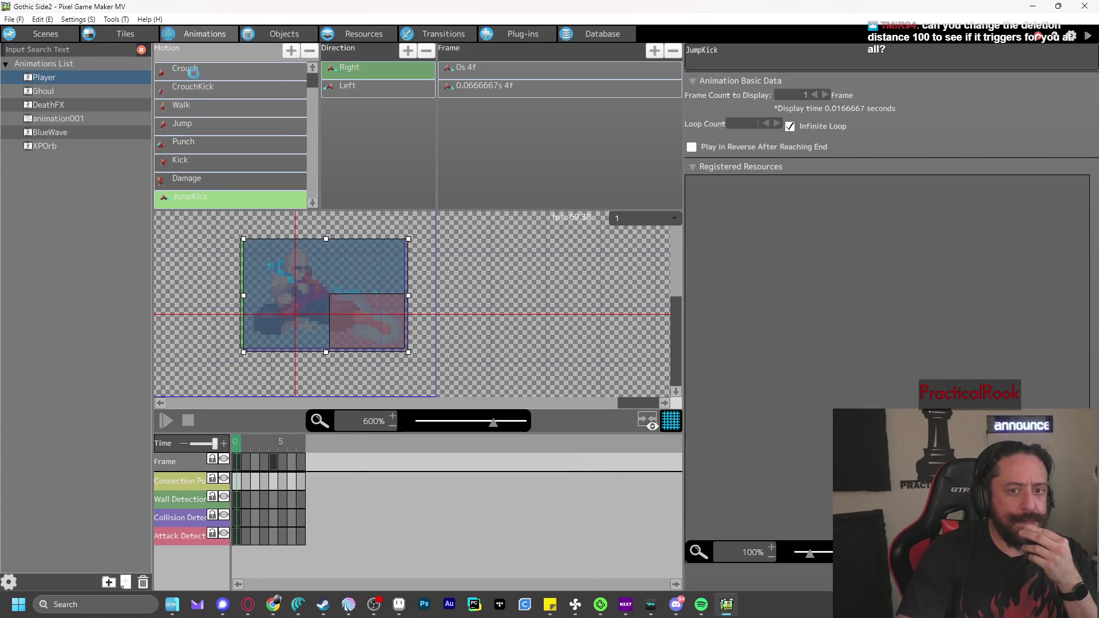
pyautogui.click(43, 147)
pyautogui.click(53, 79)
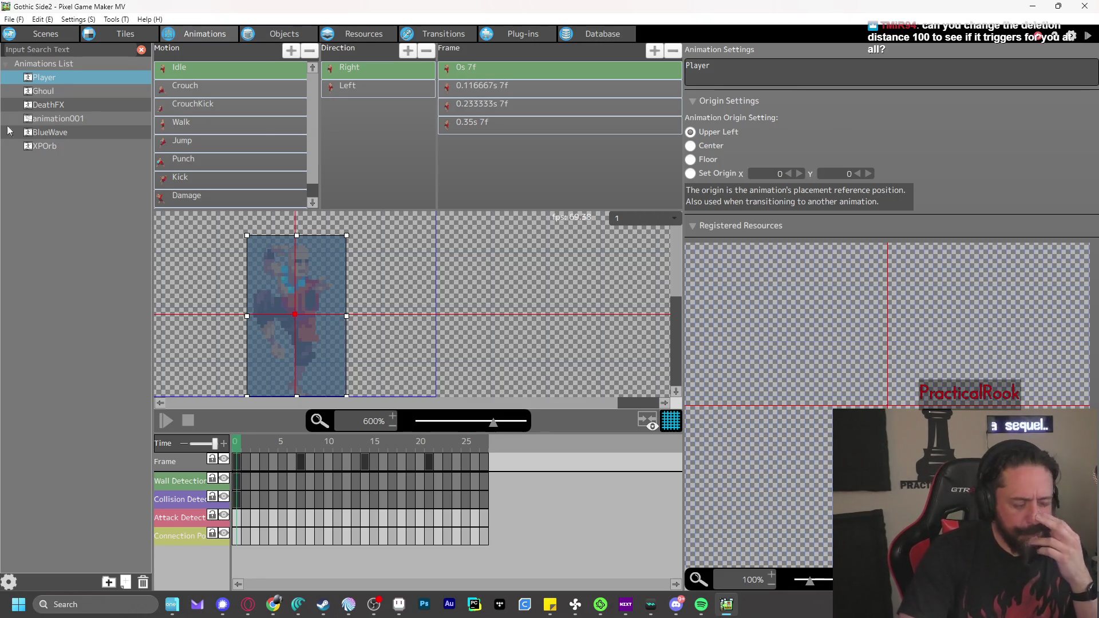
# Nudge the Walk collision box slightly left on the last frame, then go to Objects
pyautogui.click(199, 130)
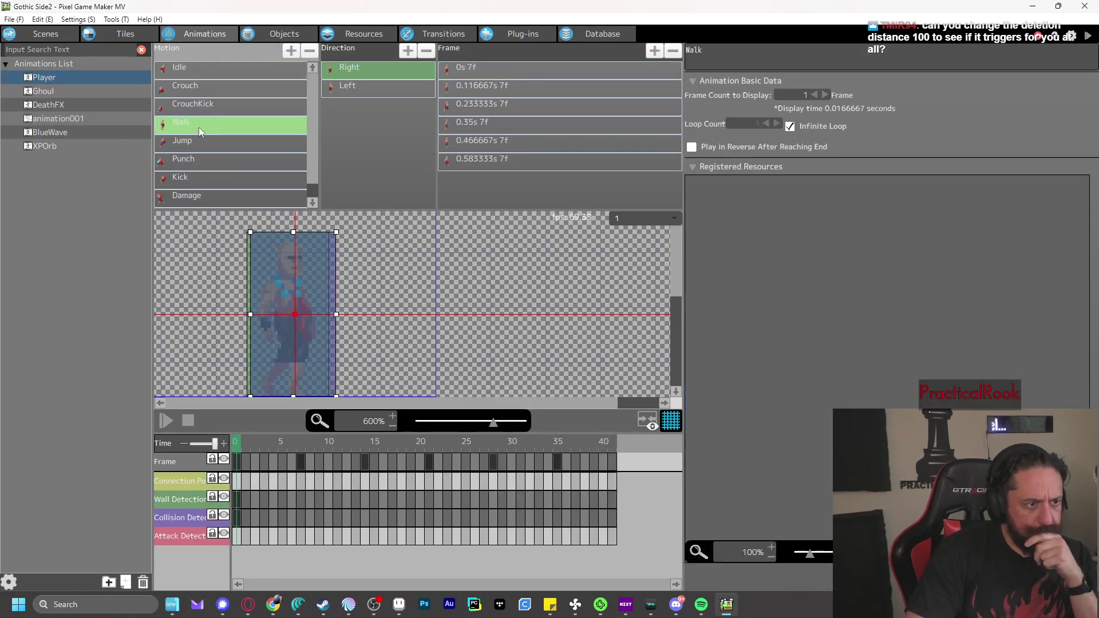
pyautogui.moveTo(232, 460)
pyautogui.mouseDown()
pyautogui.moveTo(266, 445)
pyautogui.moveTo(616, 463)
pyautogui.mouseUp()
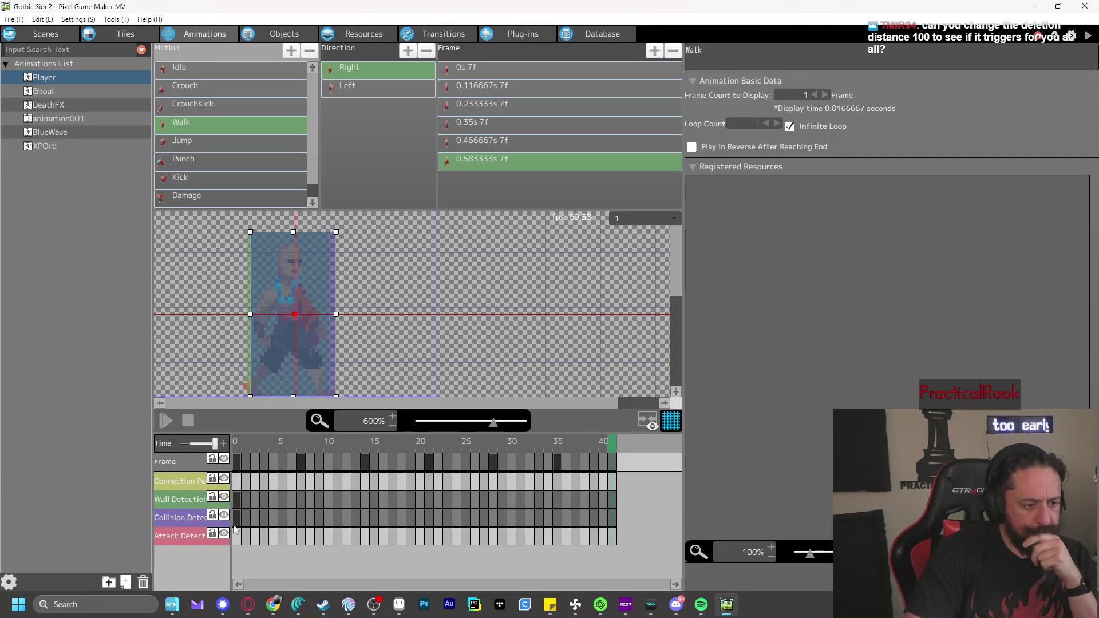
pyautogui.click(236, 517)
pyautogui.moveTo(308, 364); pyautogui.dragTo(303, 365)
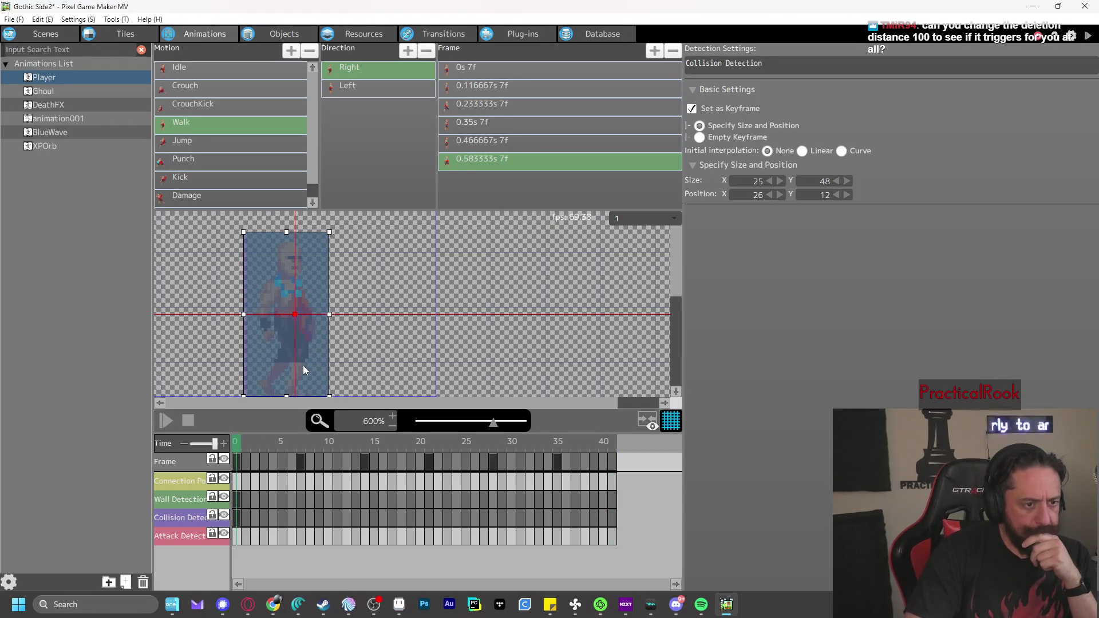
pyautogui.moveTo(266, 445); pyautogui.dragTo(611, 479)
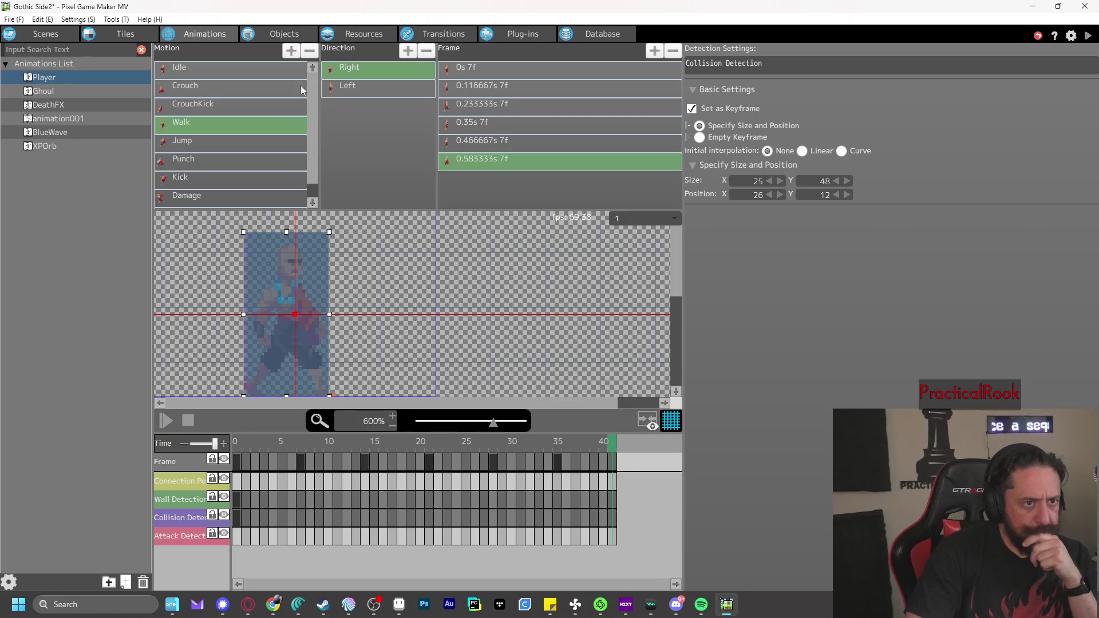
pyautogui.click(284, 33)
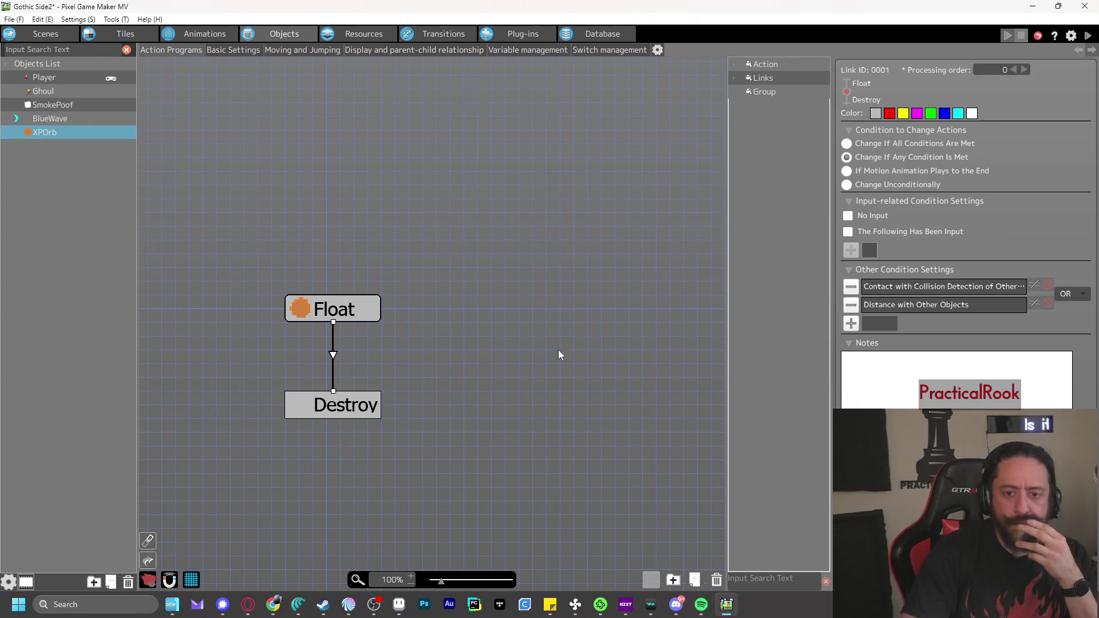
# Inspect the XPOrb link's collision-contact condition and save the project
pyautogui.doubleClick(975, 286)
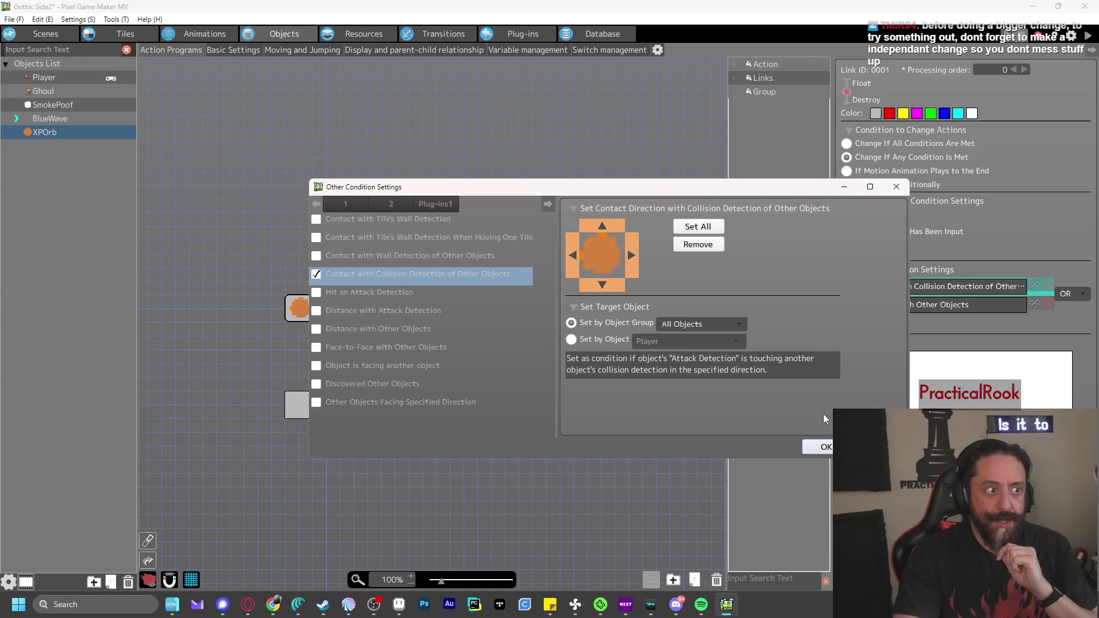
pyautogui.click(826, 446)
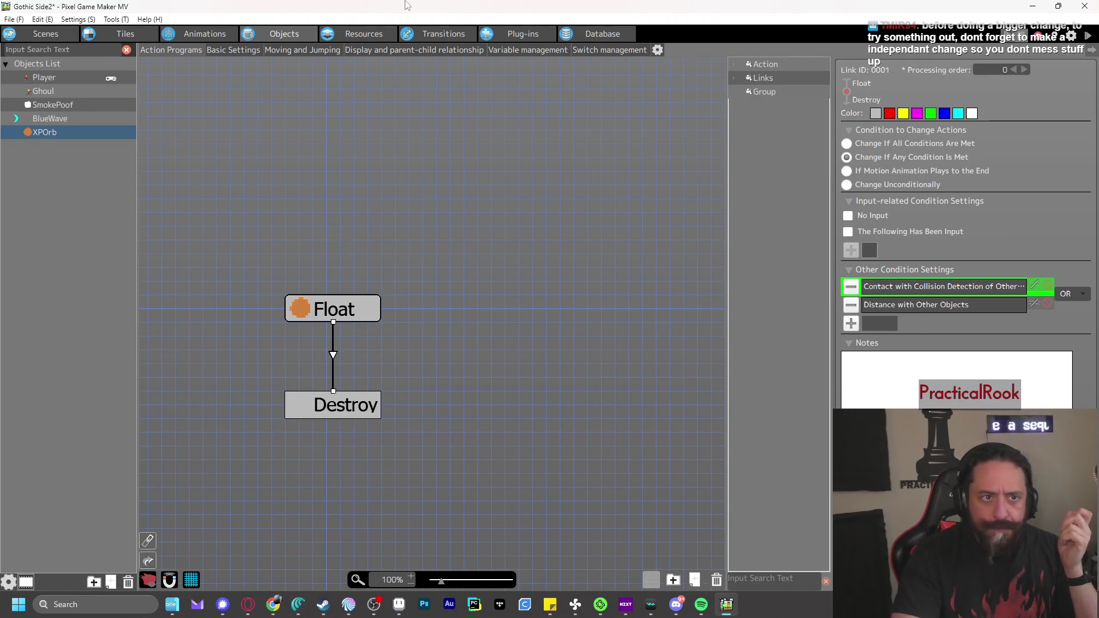
pyautogui.hotkey('ctrl', 's')
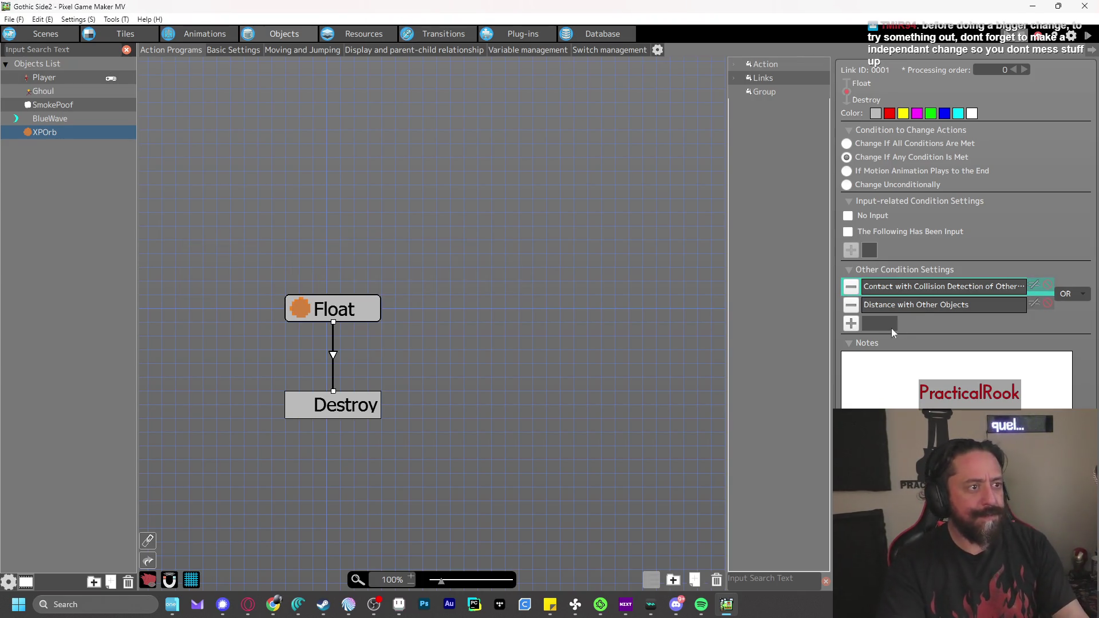
# Set the distance condition to less than 50 dots and launch a test play
pyautogui.doubleClick(931, 305)
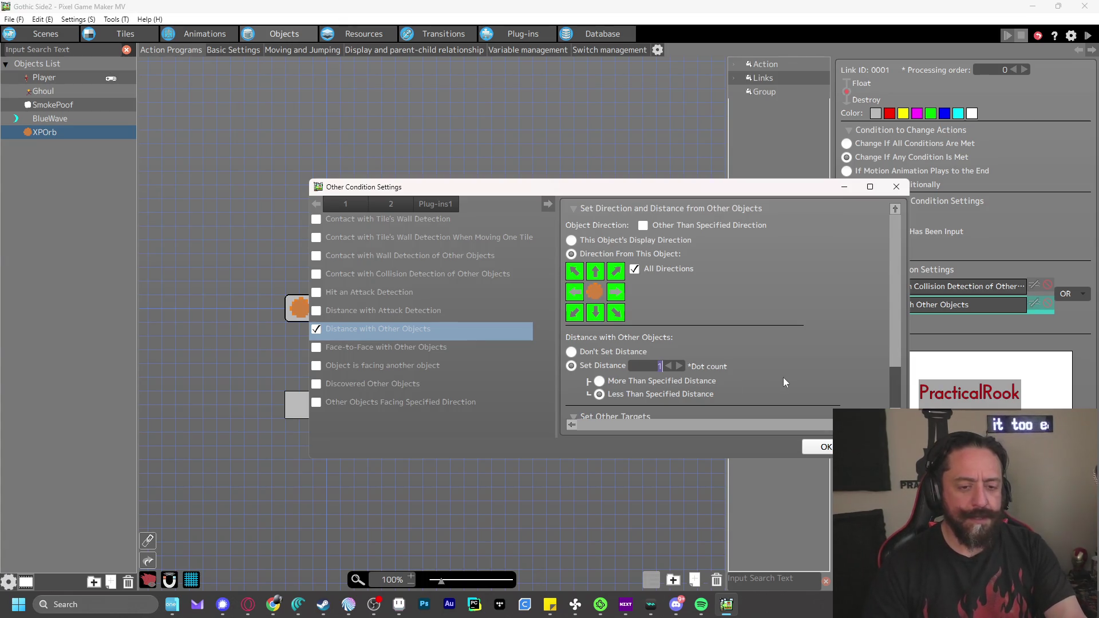
pyautogui.write('50')
pyautogui.scroll(-2, 863, 322)
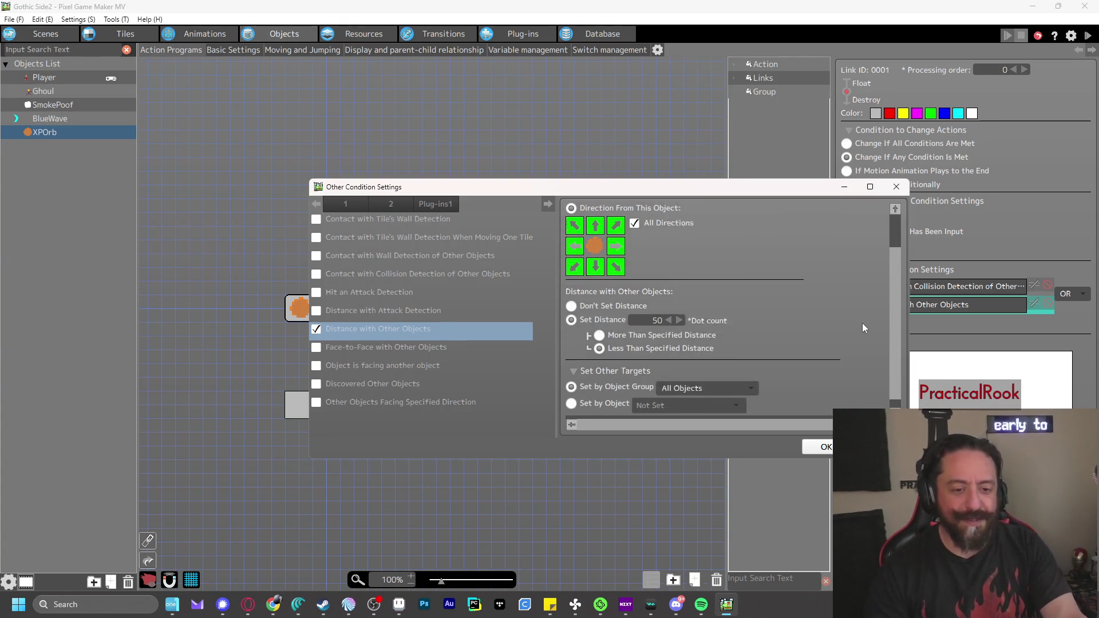
pyautogui.click(828, 450)
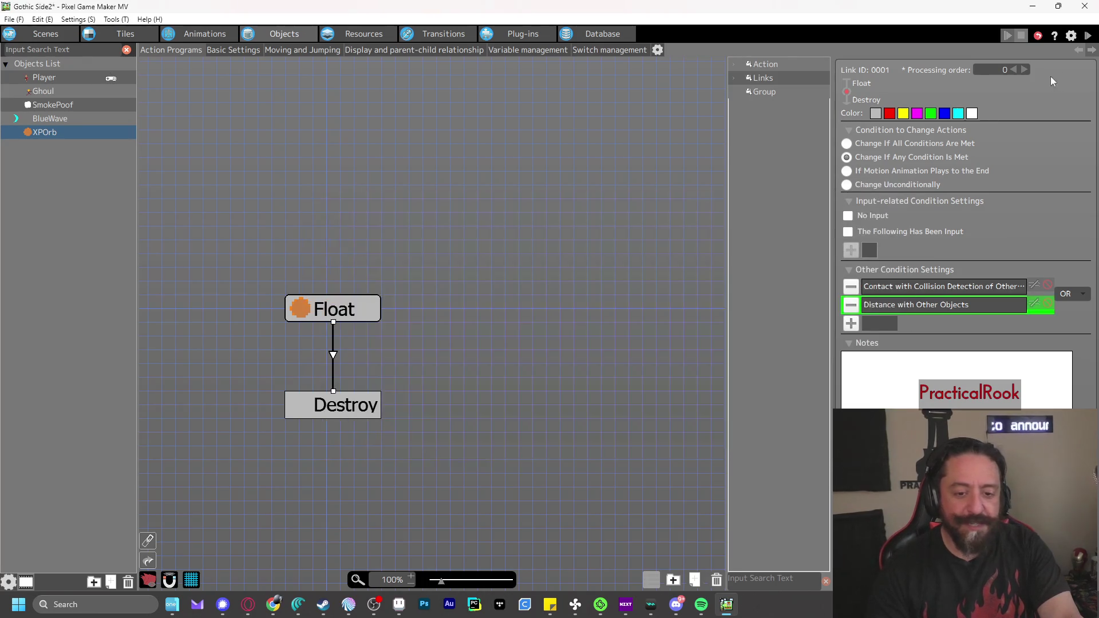
pyautogui.click(1088, 36)
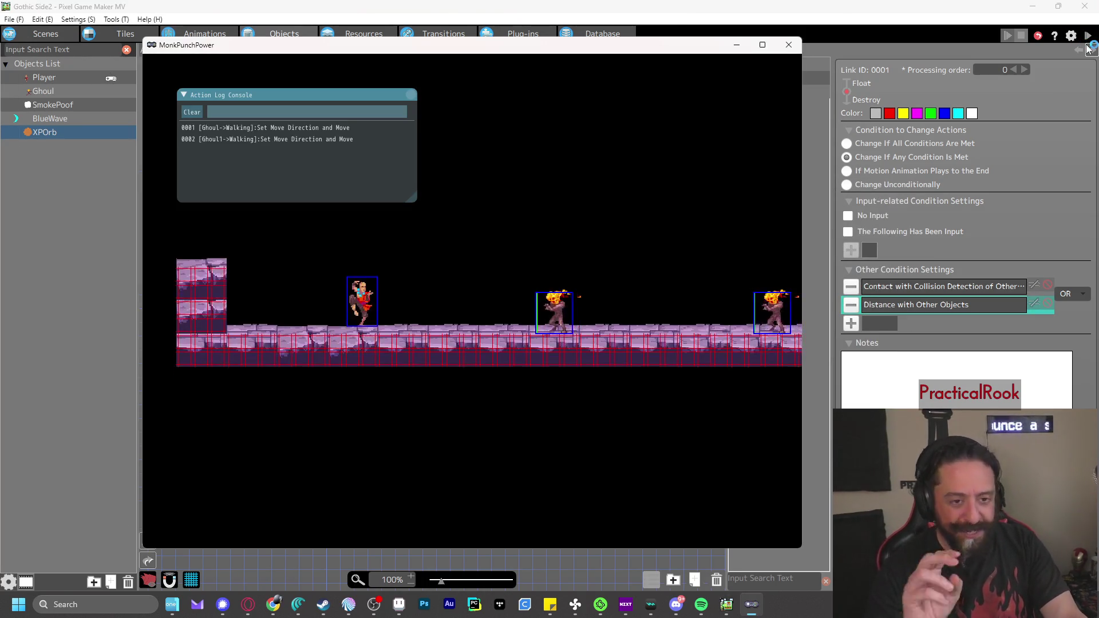
# Playtest by punching Ghouls and walking left and right, then close the game
pyautogui.press('z')
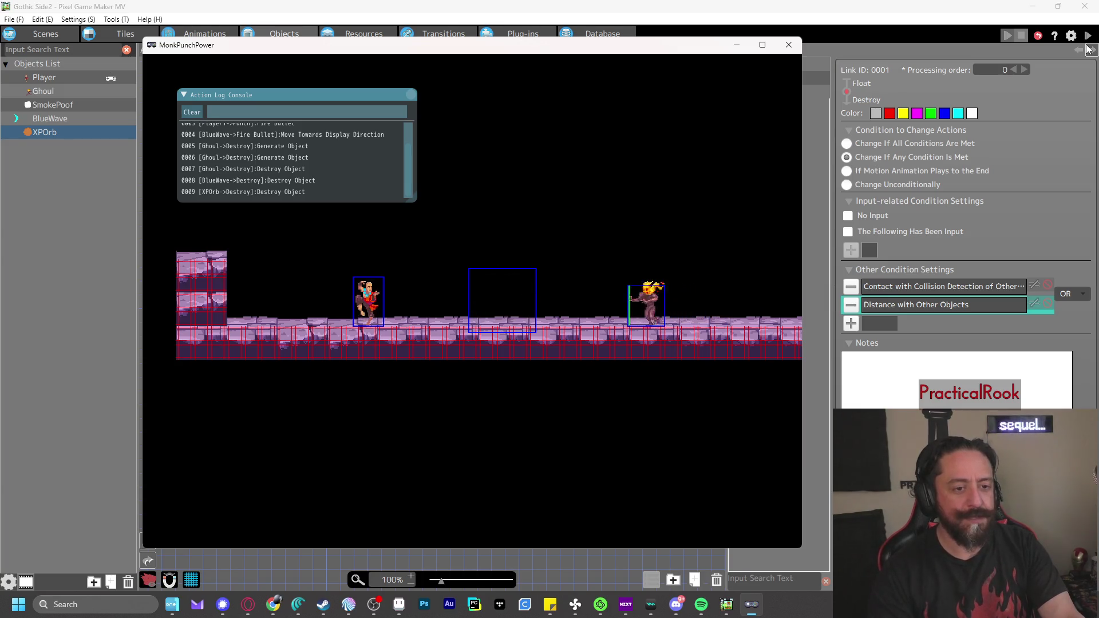
pyautogui.press('Left')
pyautogui.press('z')
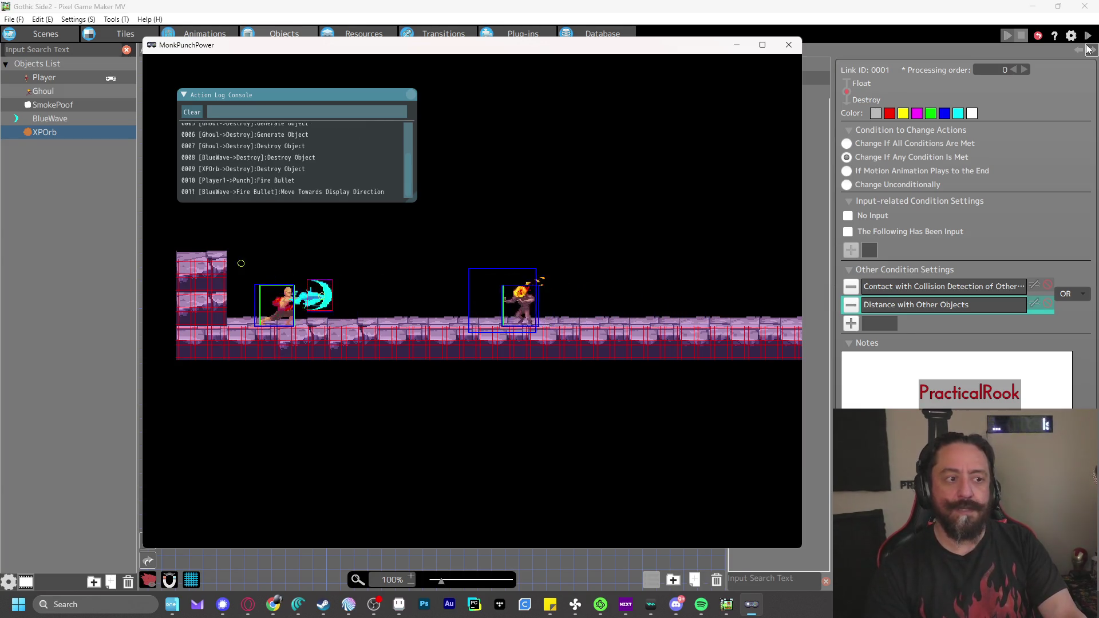
pyautogui.press('Left')
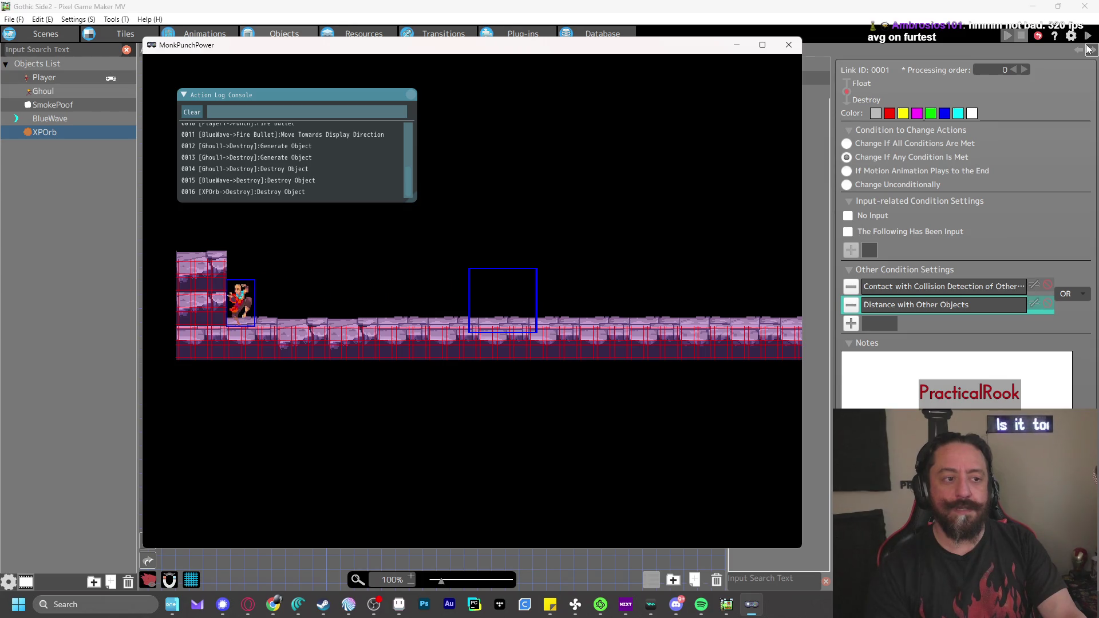
pyautogui.press('Right')
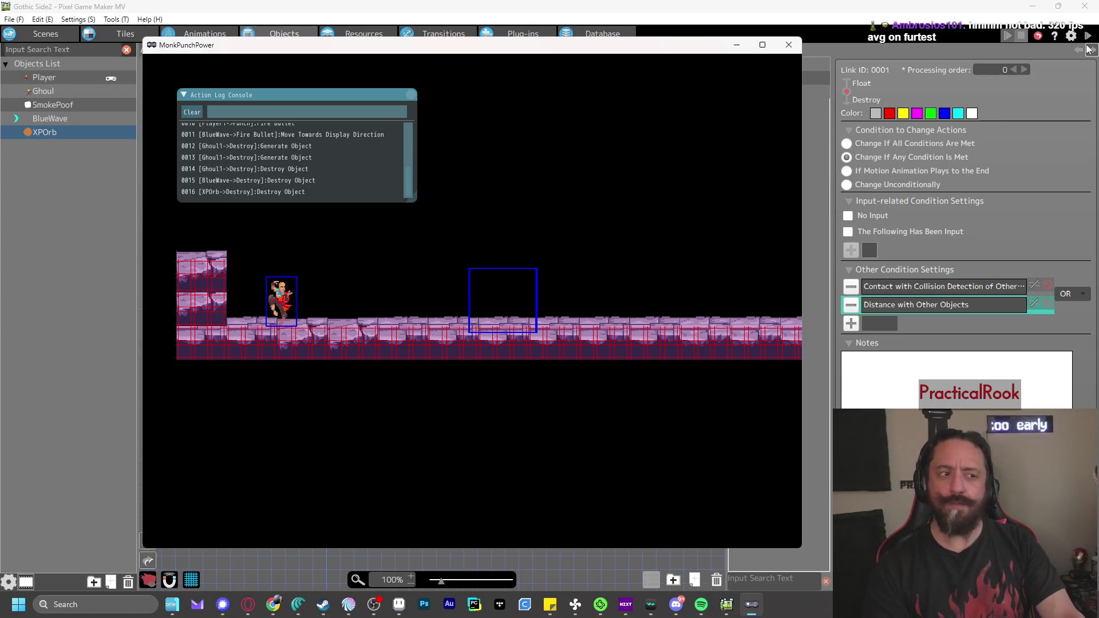
pyautogui.click(789, 44)
# Change the XPOrb pickup distance to 10 dots, playtest it, then reopen the condition
pyautogui.doubleClick(916, 306)
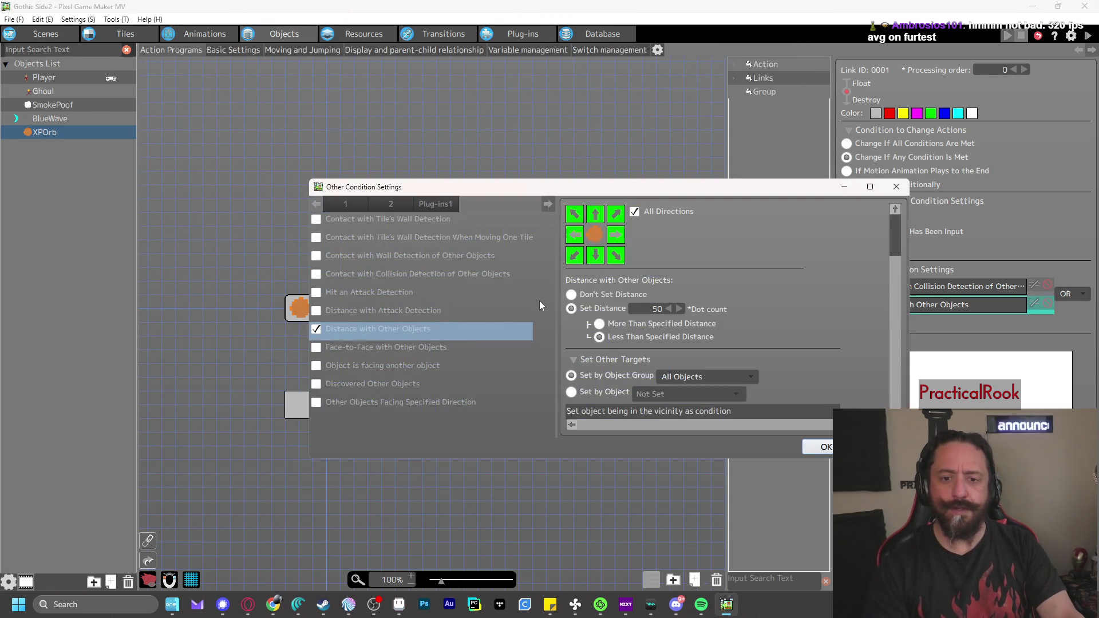
pyautogui.doubleClick(648, 309)
pyautogui.write('1')
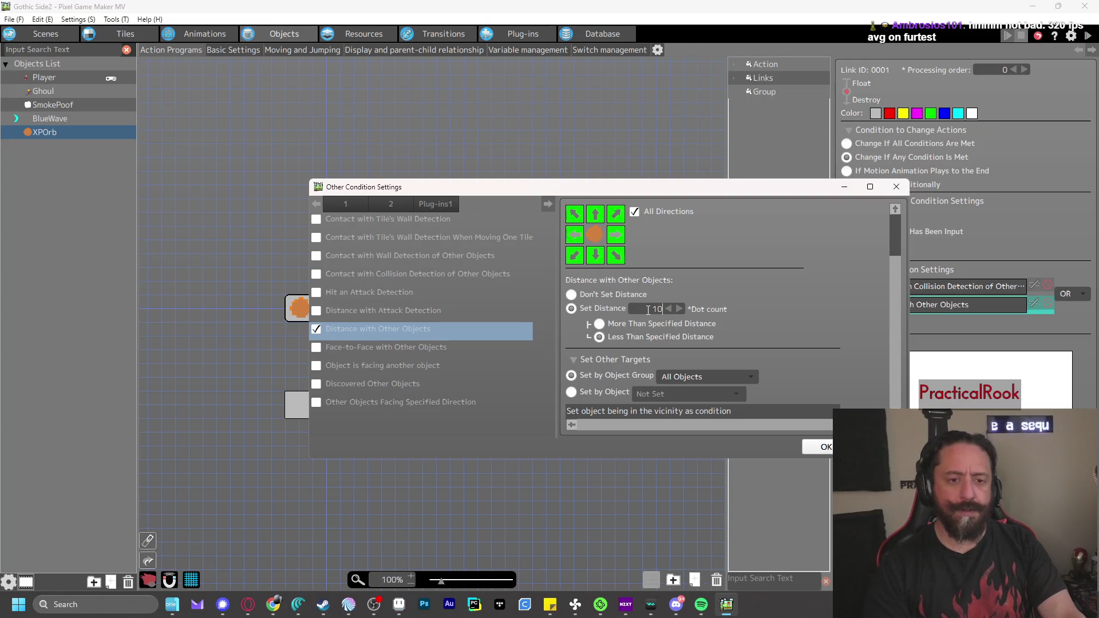
pyautogui.click(822, 447)
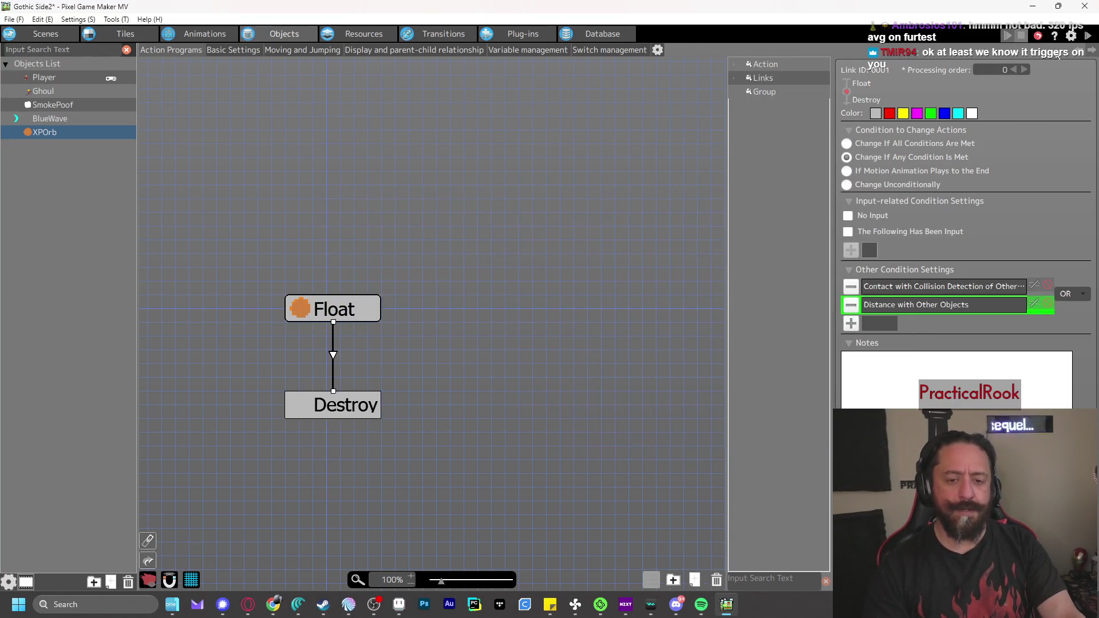
pyautogui.click(1085, 36)
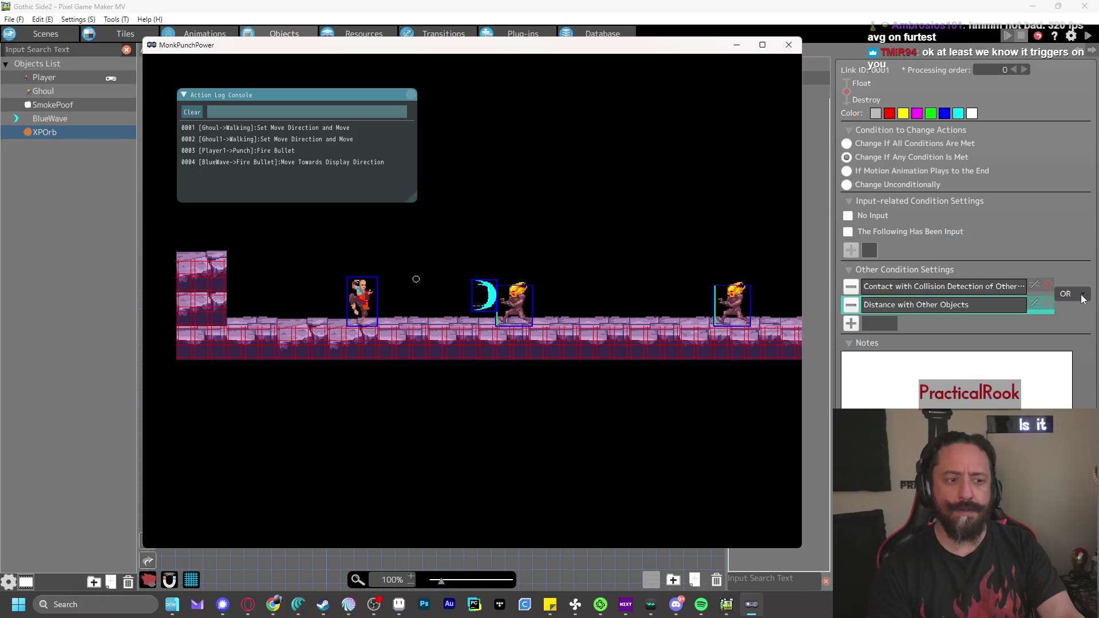
pyautogui.press('Left')
pyautogui.press('z')
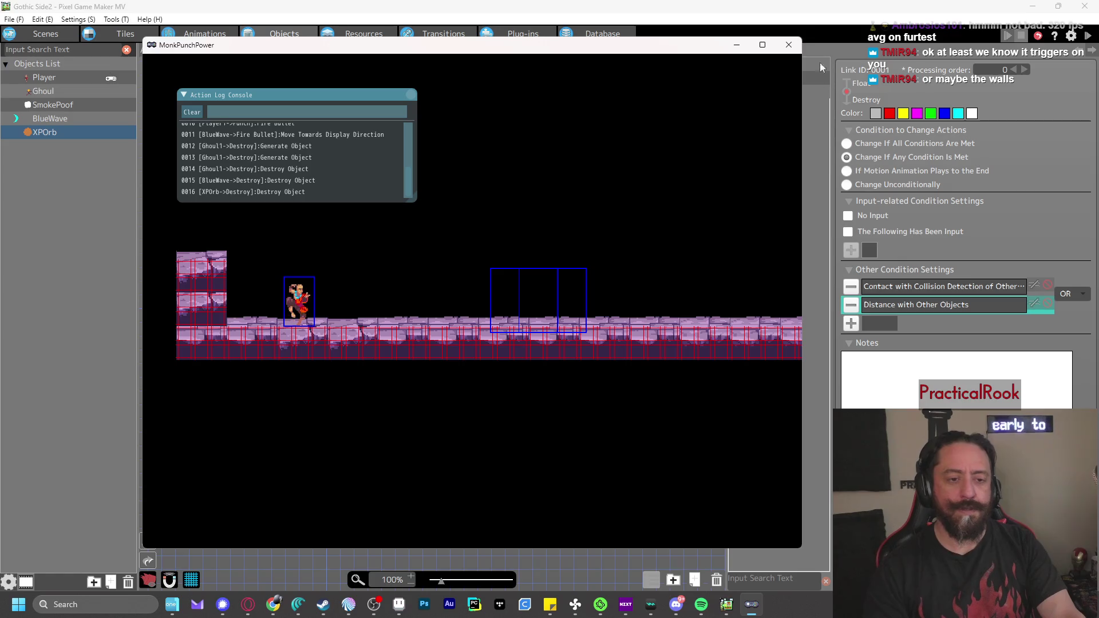
pyautogui.click(789, 45)
pyautogui.doubleClick(896, 308)
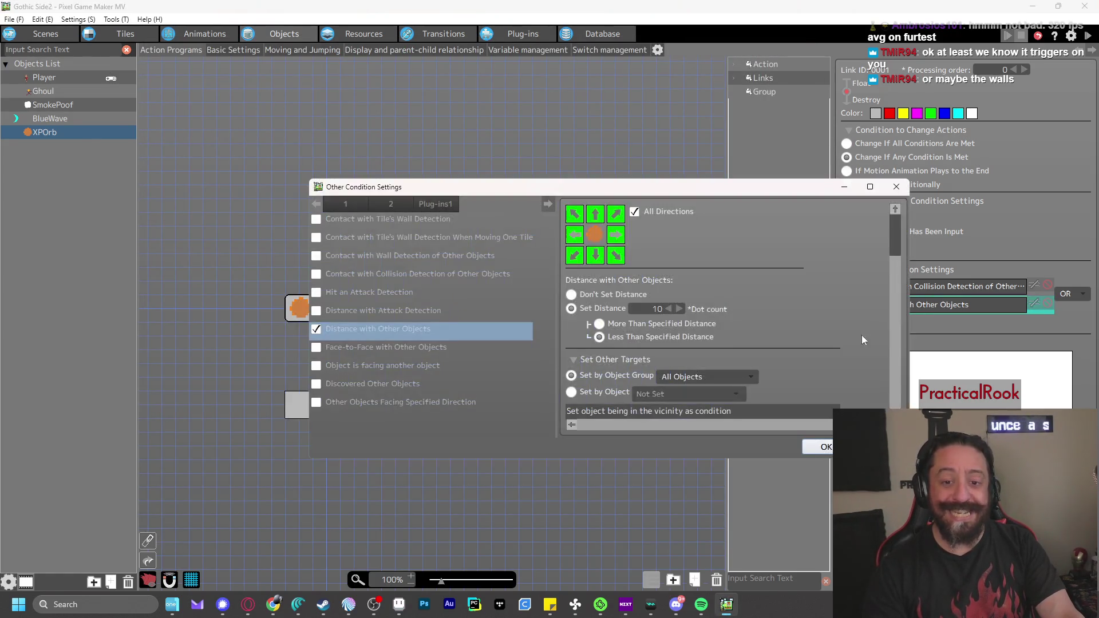
# Keep the XPOrb distance condition at 10 dots targeting All Objects, confirm, and launch a test play
pyautogui.click(695, 378)
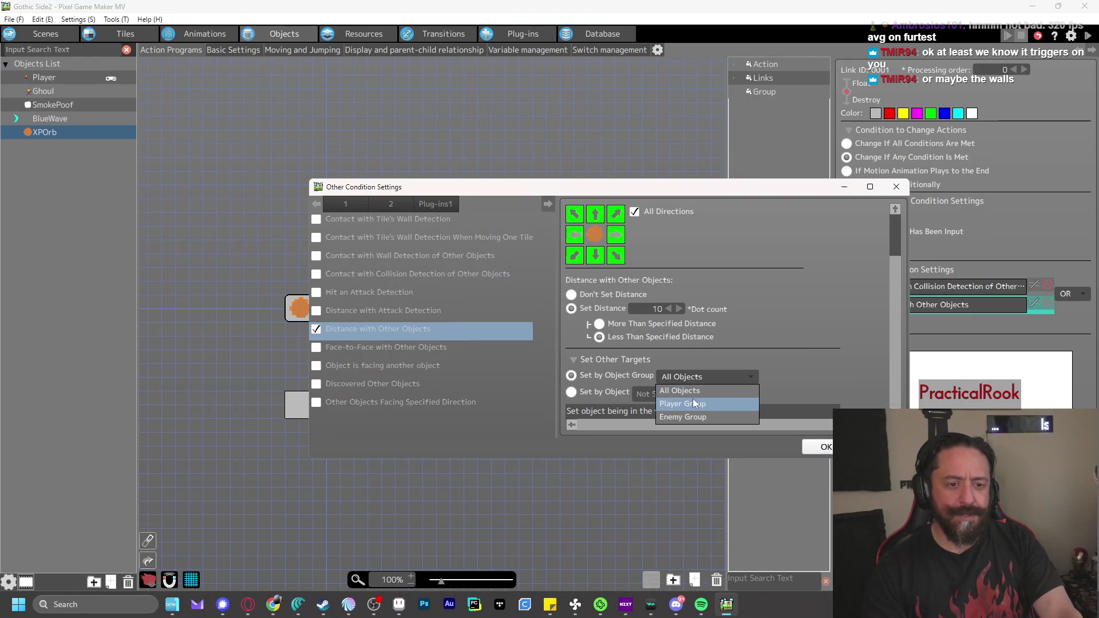
pyautogui.click(815, 306)
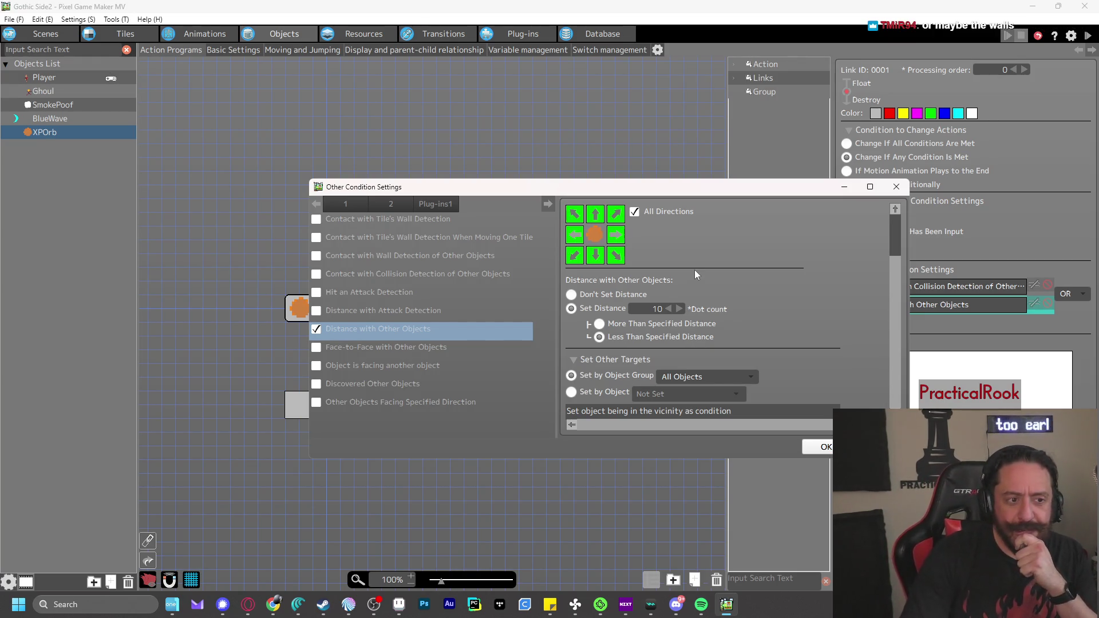
pyautogui.click(669, 309)
pyautogui.write('5')
pyautogui.click(824, 447)
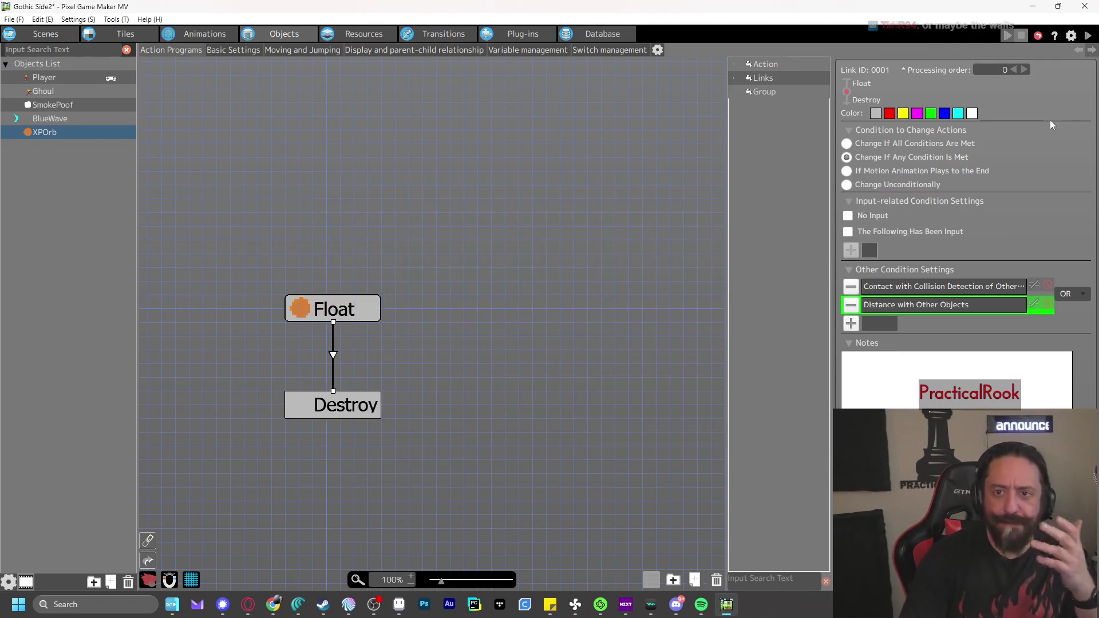
pyautogui.click(1089, 35)
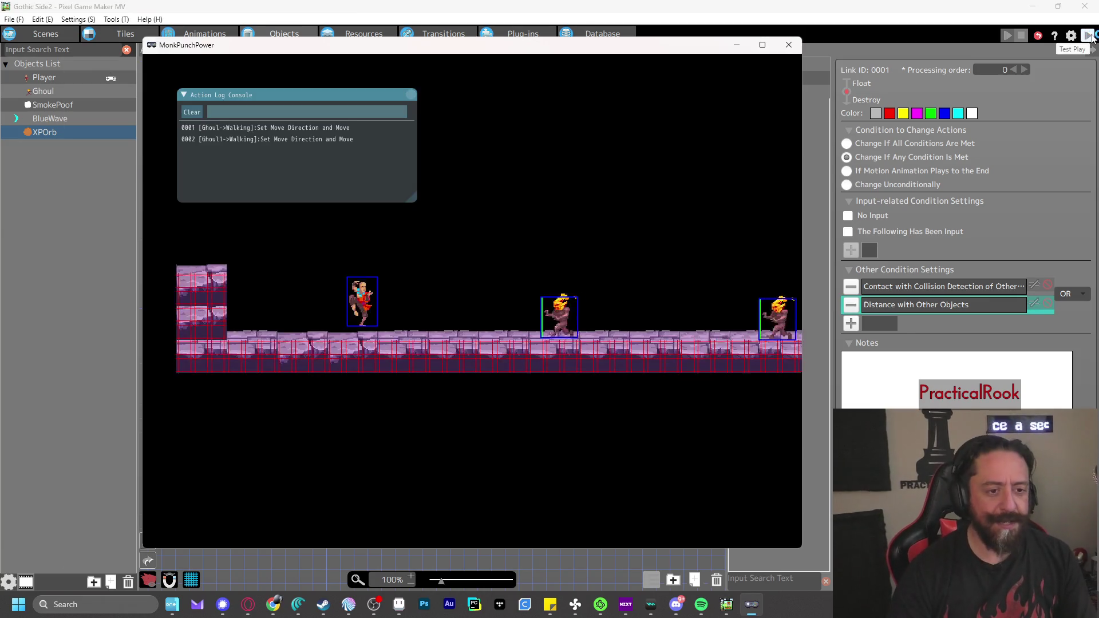
# Punch the approaching ghouls, then jump right to land near an XP orb
pyautogui.press('z')
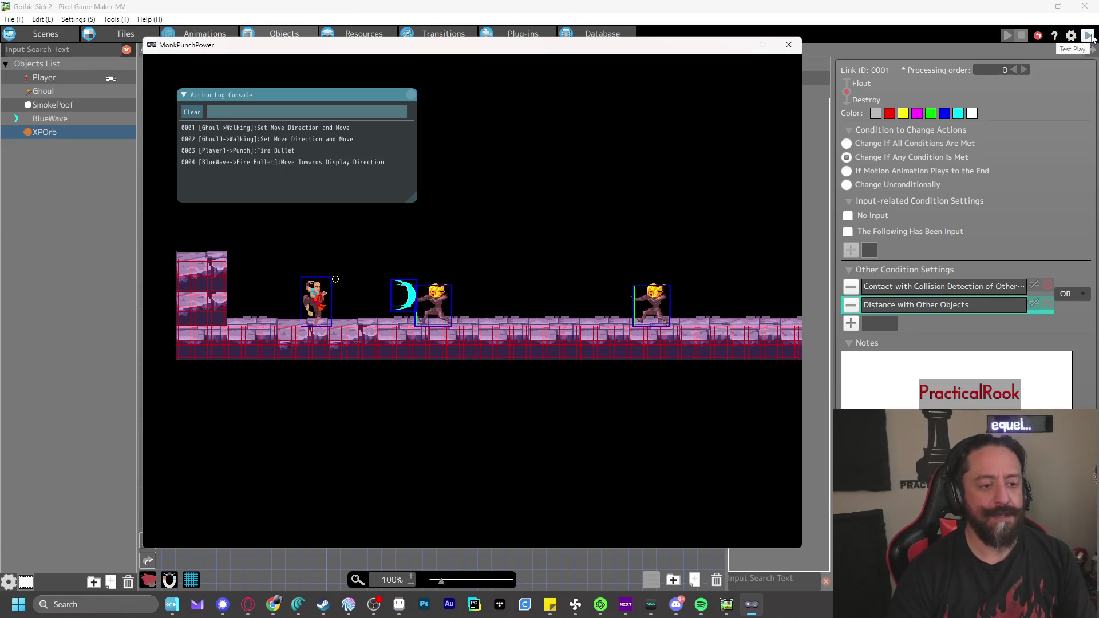
pyautogui.press('z')
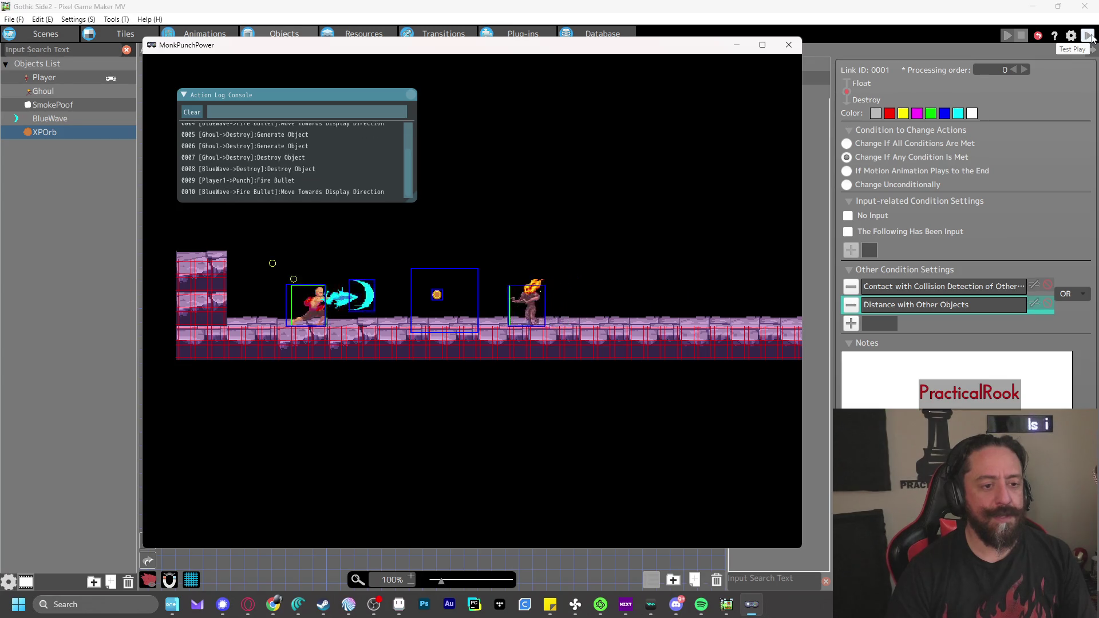
pyautogui.press('Right')
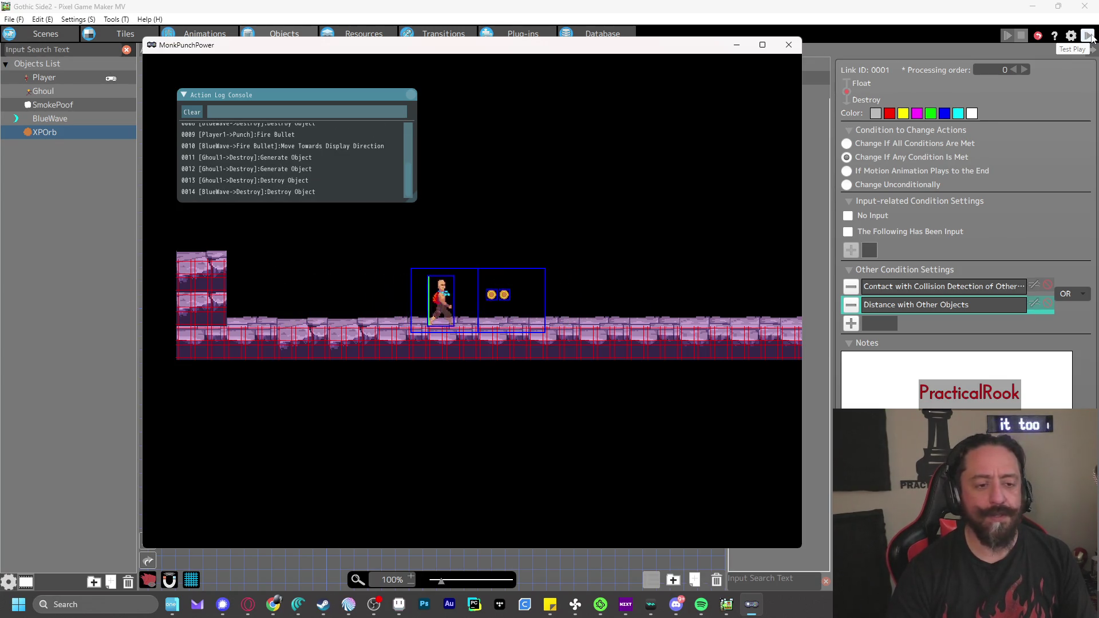
pyautogui.press('x')
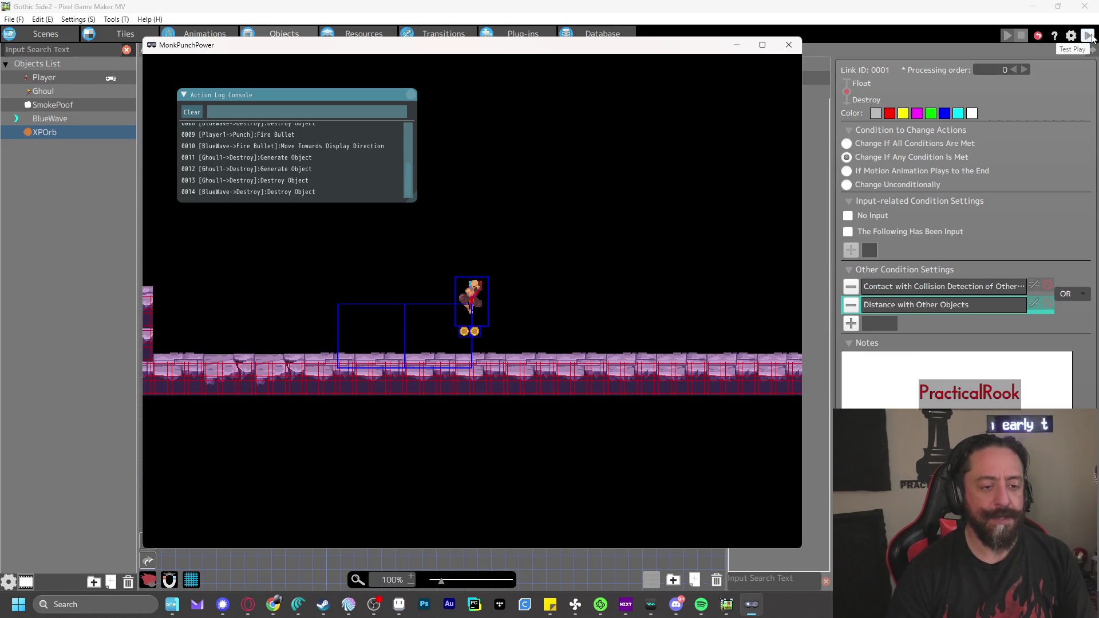
pyautogui.press('z')
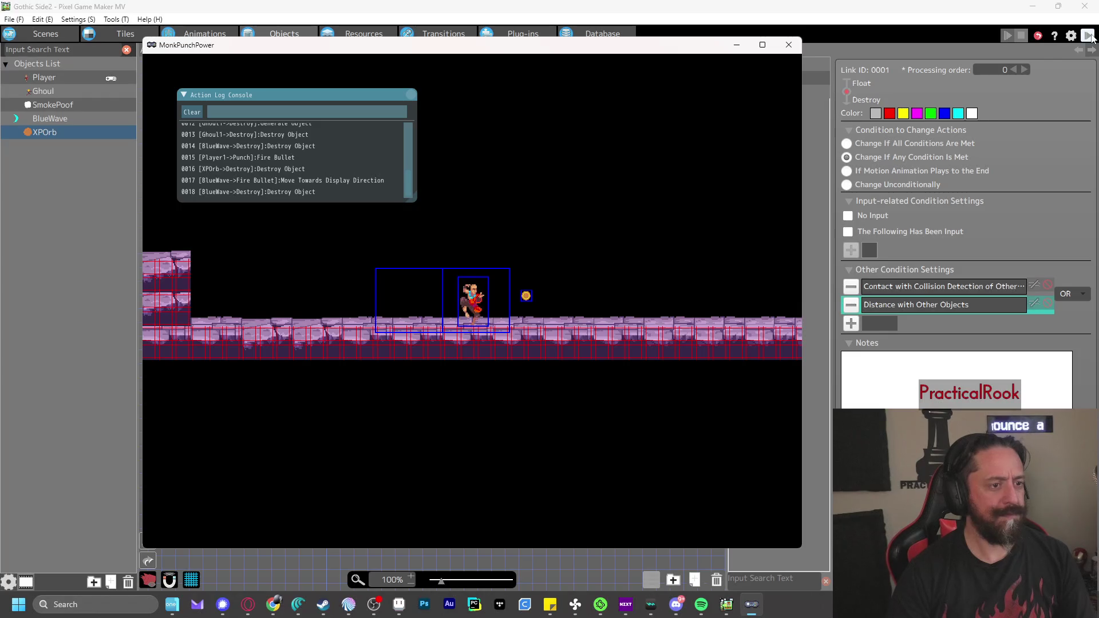
# Move left and right firing blue waves toward the XP orb, then close the test play
pyautogui.press('Left')
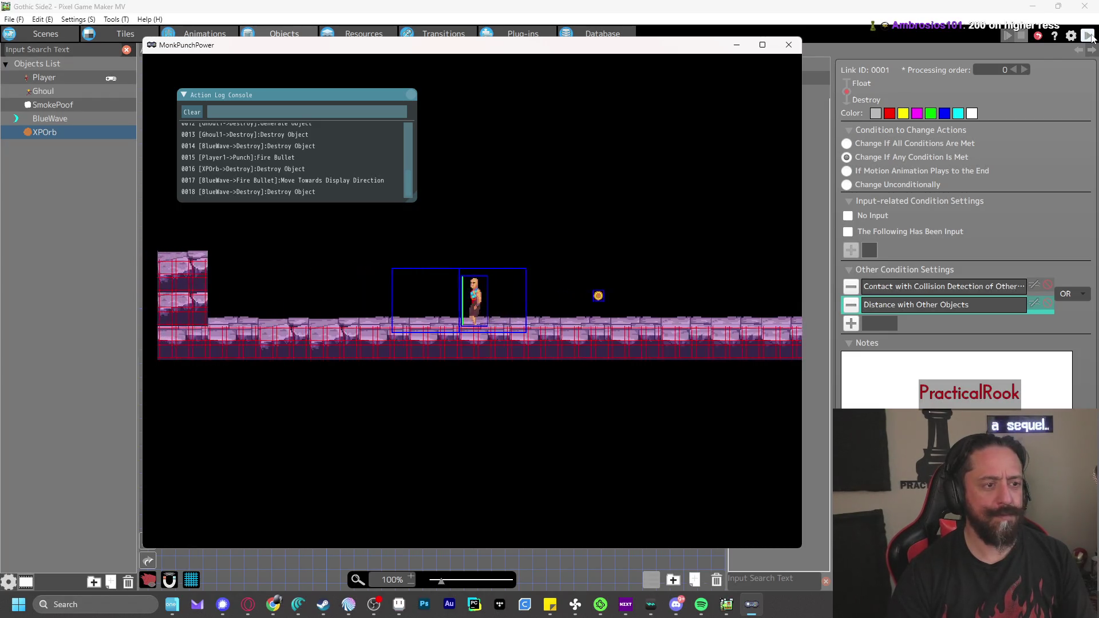
pyautogui.press('z')
pyautogui.press('z')
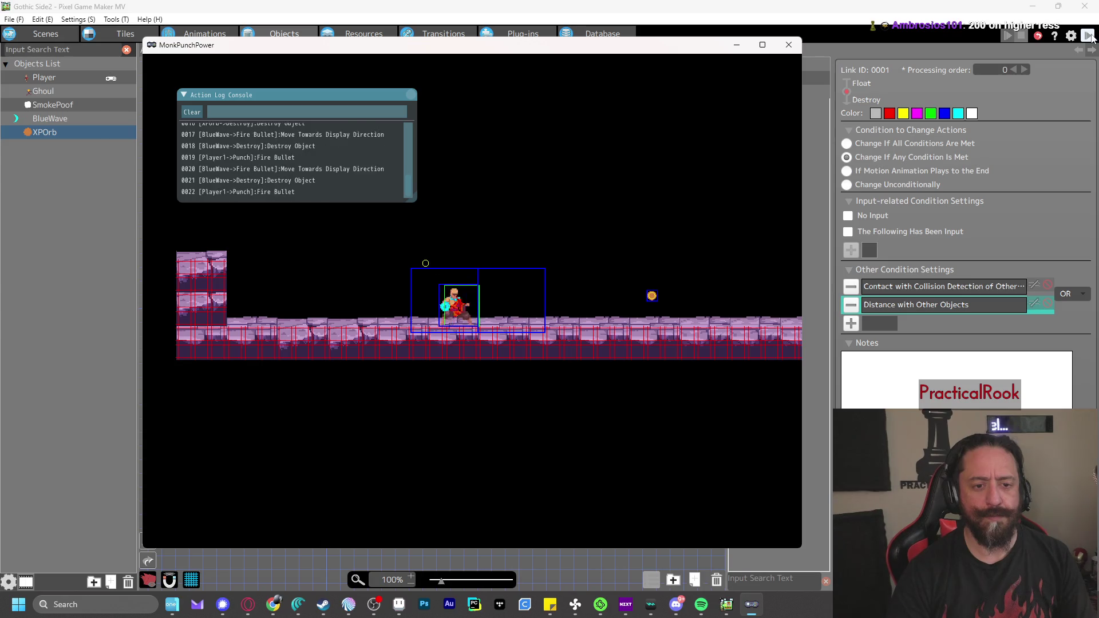
pyautogui.press('z')
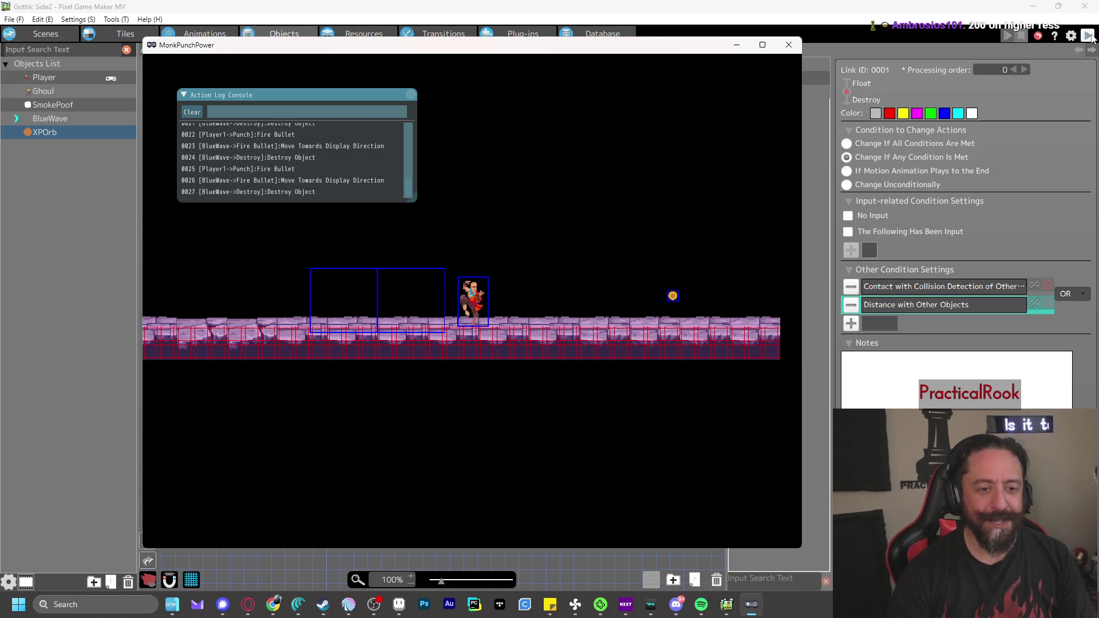
pyautogui.press('Right')
pyautogui.press('z')
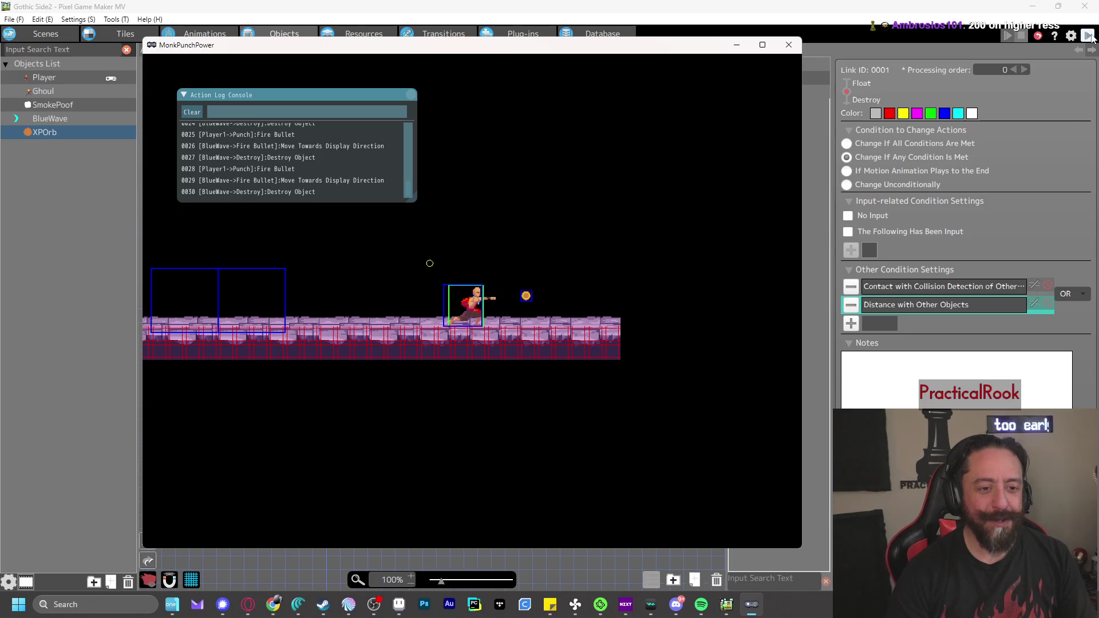
pyautogui.press('z')
pyautogui.press('Right')
pyautogui.press('z')
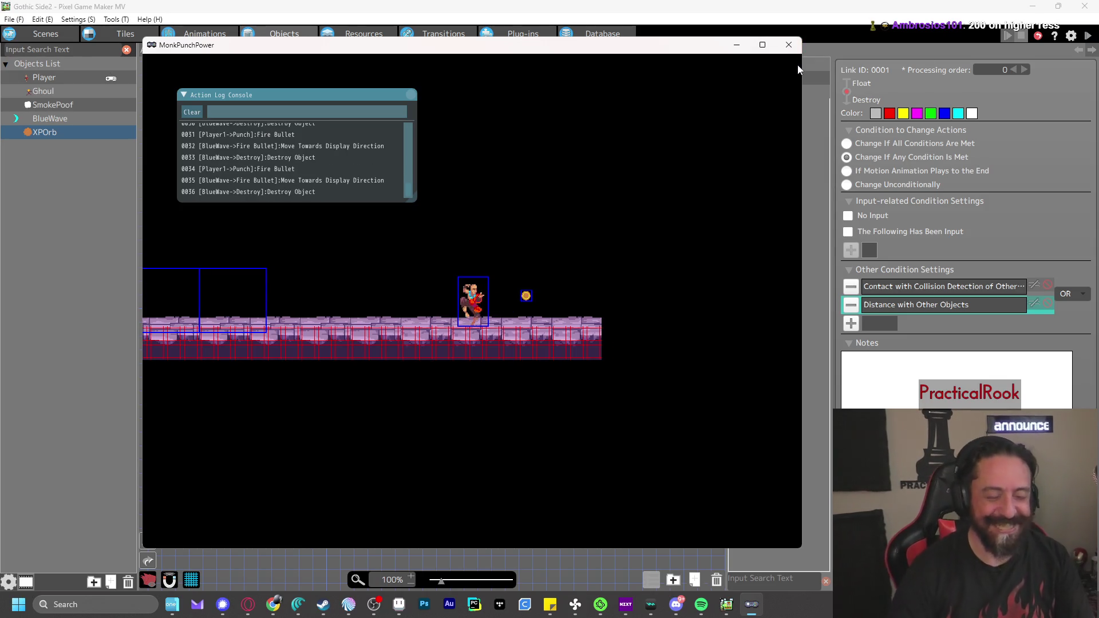
pyautogui.click(782, 45)
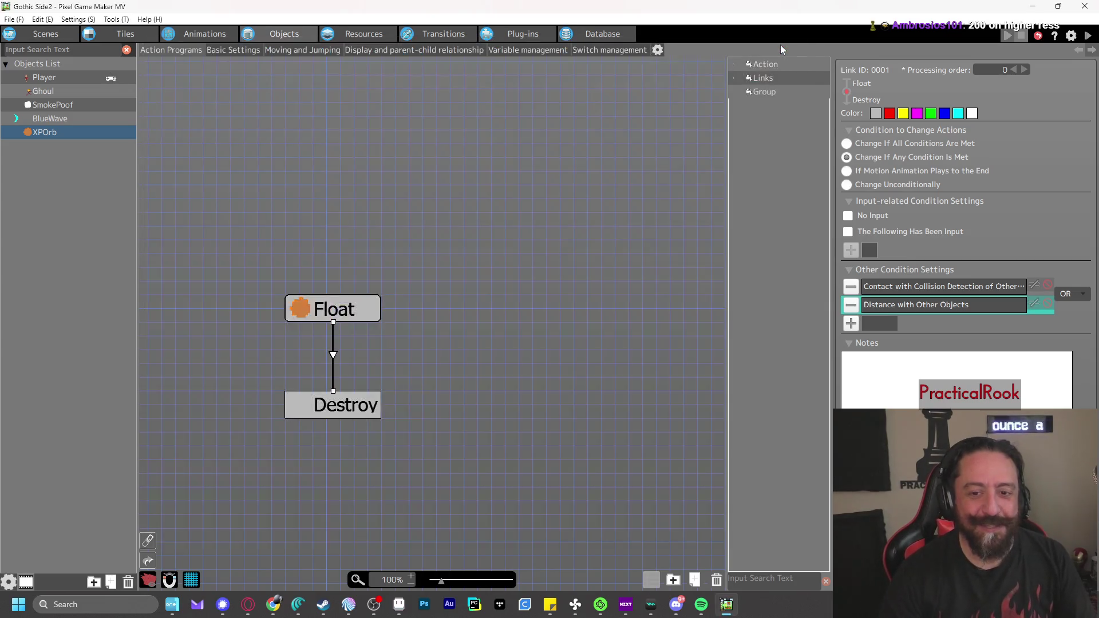
# Set the XPOrb distance condition to 6 dots targeting the Player Group
pyautogui.doubleClick(912, 304)
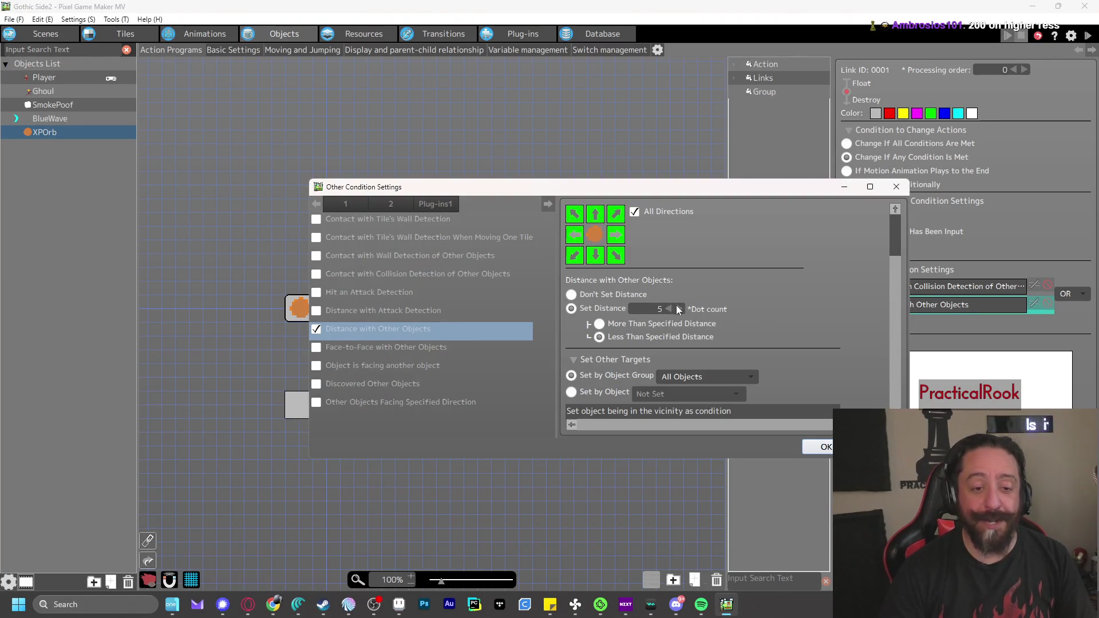
pyautogui.click(679, 309)
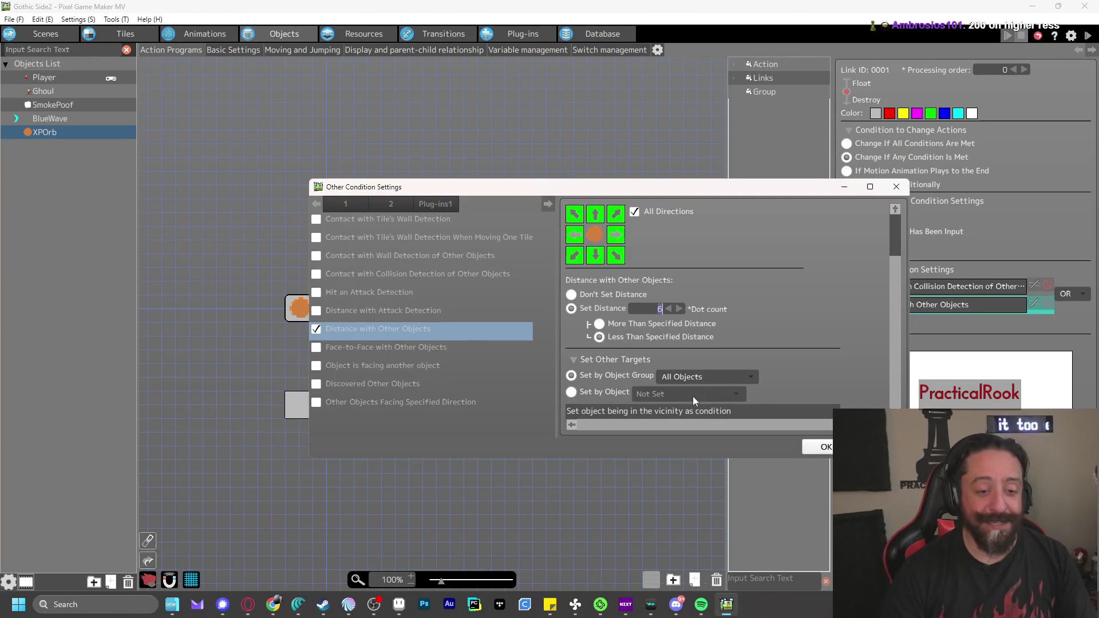
pyautogui.click(704, 376)
pyautogui.click(706, 406)
pyautogui.click(680, 309)
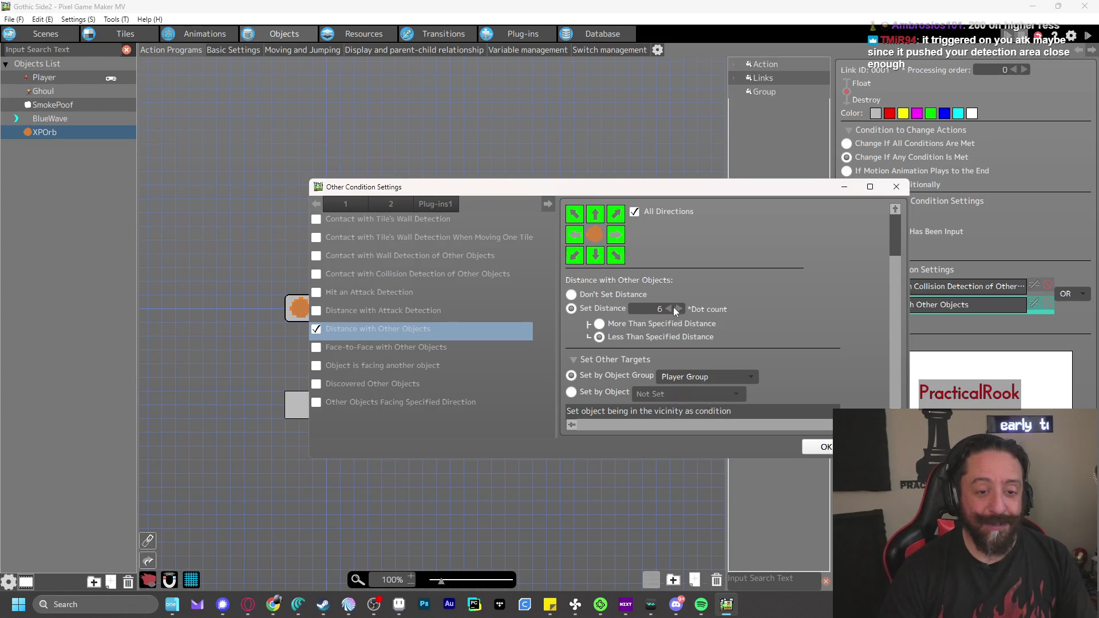
pyautogui.click(680, 309)
pyautogui.click(819, 449)
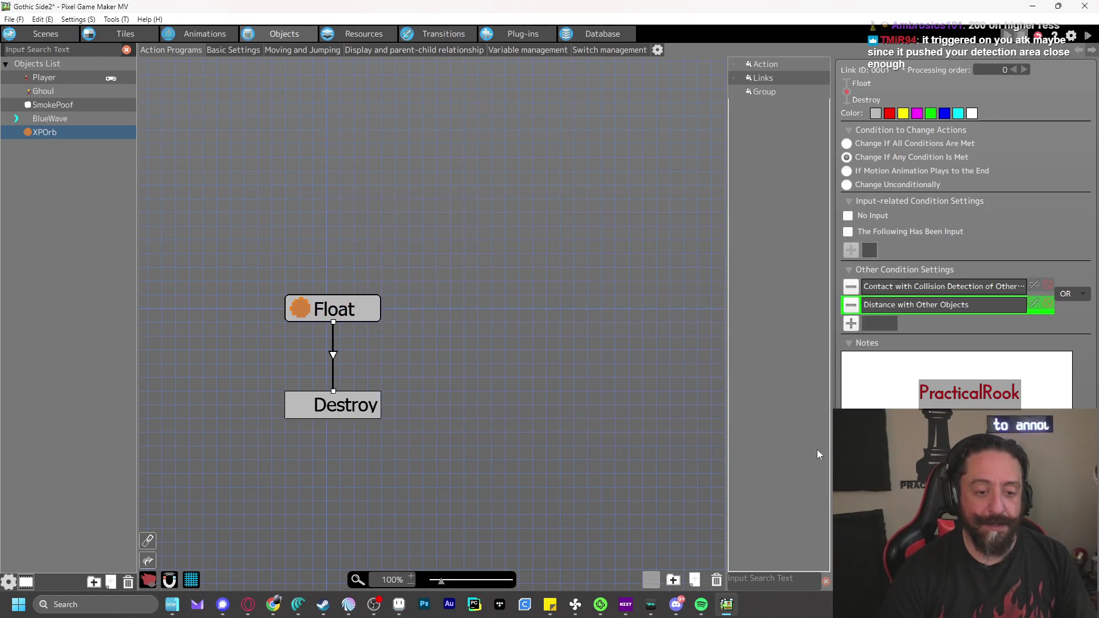
# Test-play the game, punching a ghoul and moving the player right
pyautogui.click(1093, 37)
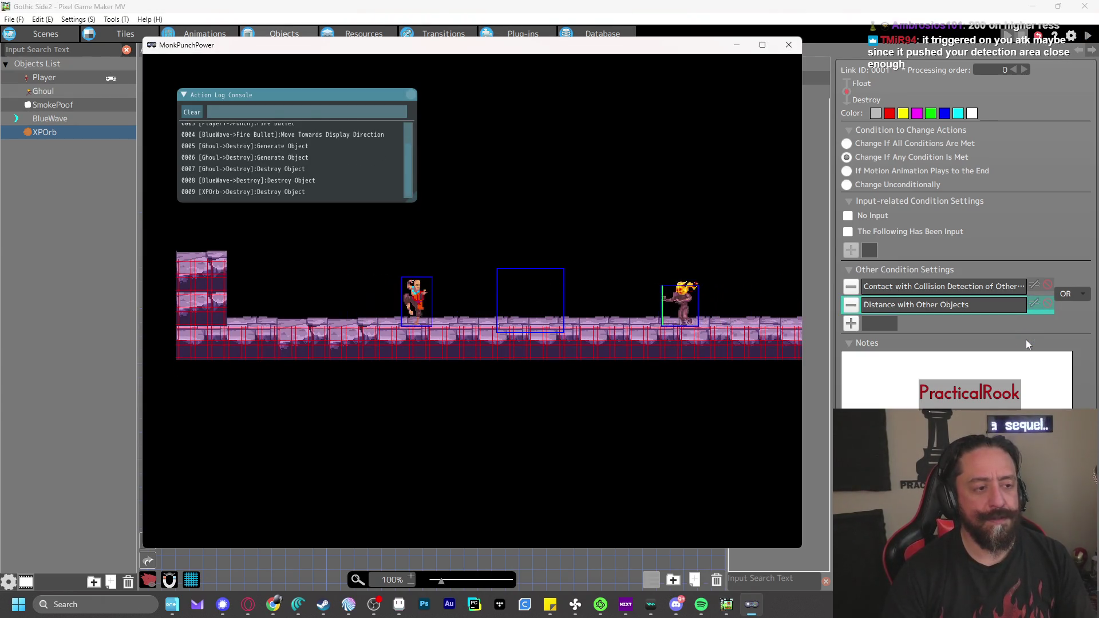
pyautogui.press('z')
pyautogui.press('Left')
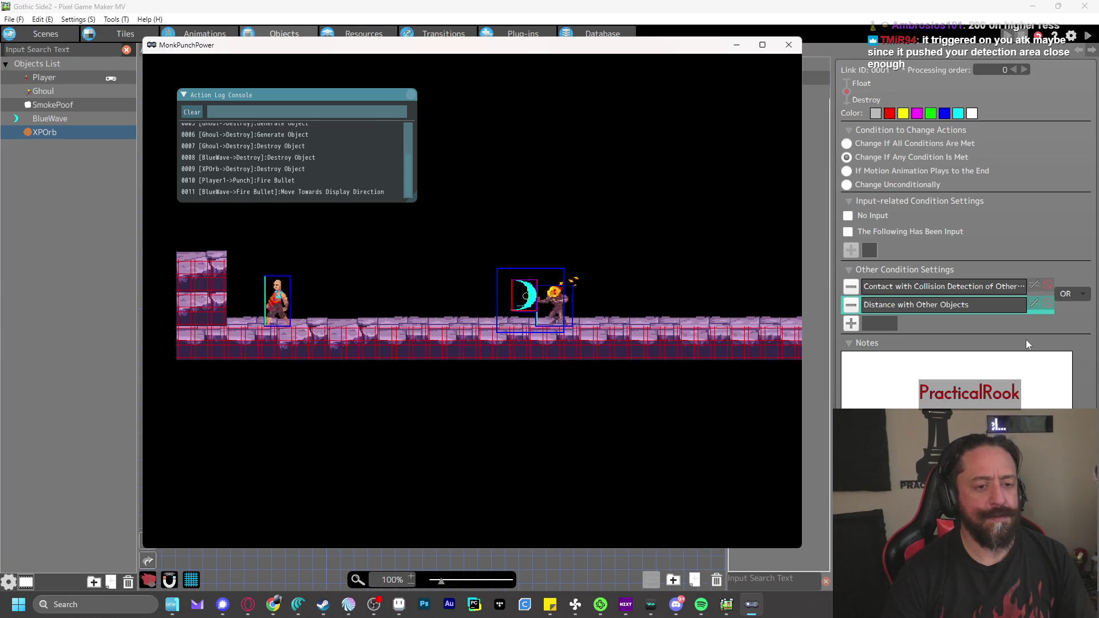
pyautogui.press('Right')
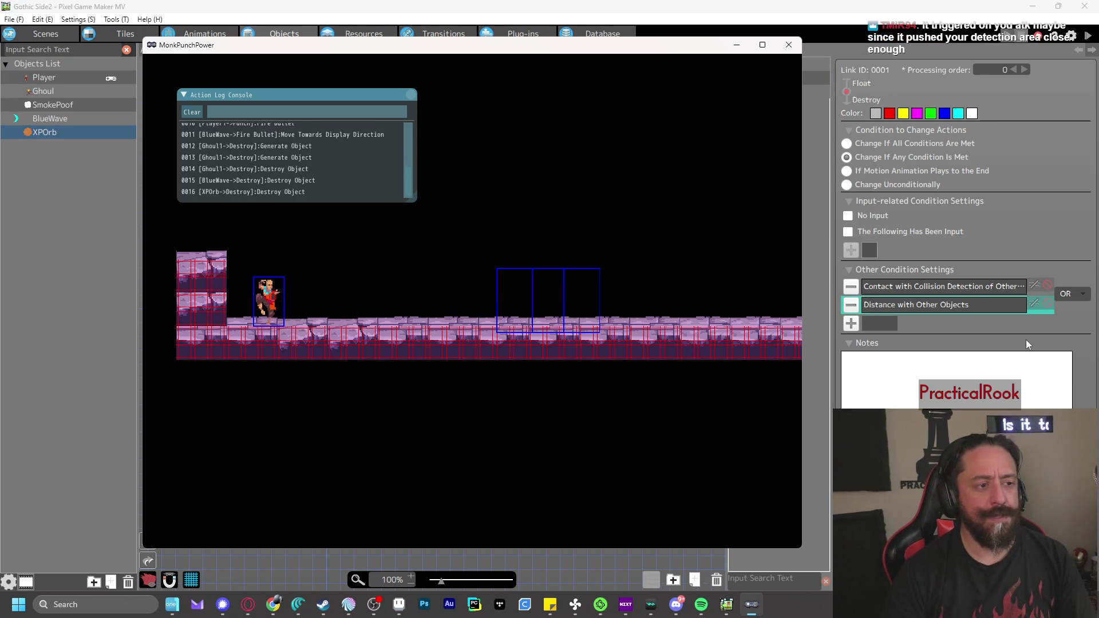
# Close the test play and review BlueWave's object settings without changes
pyautogui.click(789, 44)
pyautogui.click(51, 121)
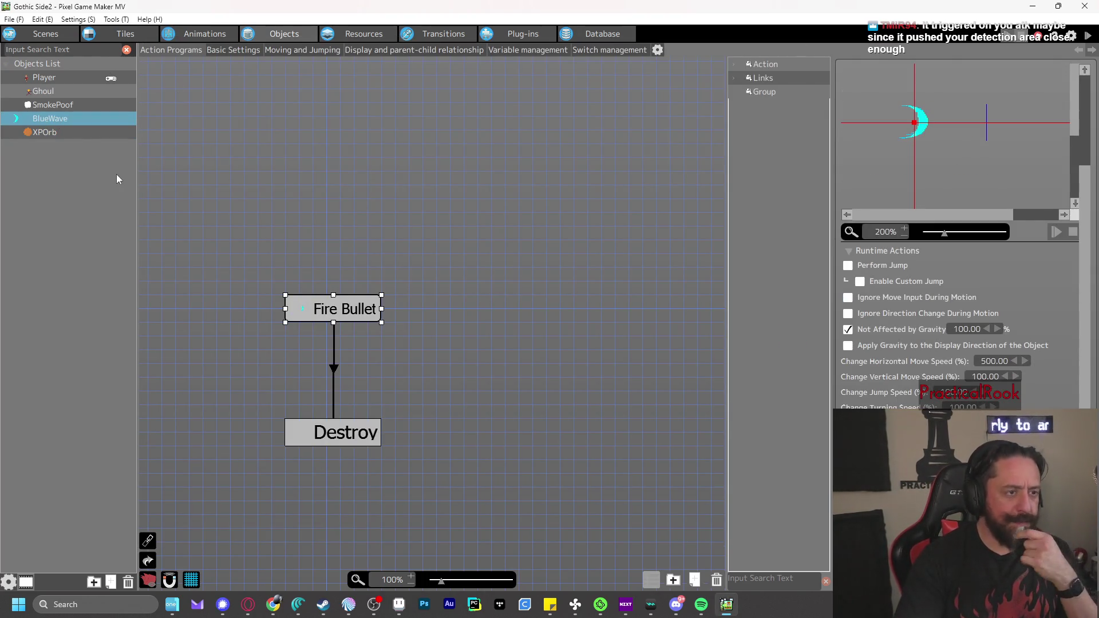
pyautogui.rightClick(58, 119)
pyautogui.click(98, 248)
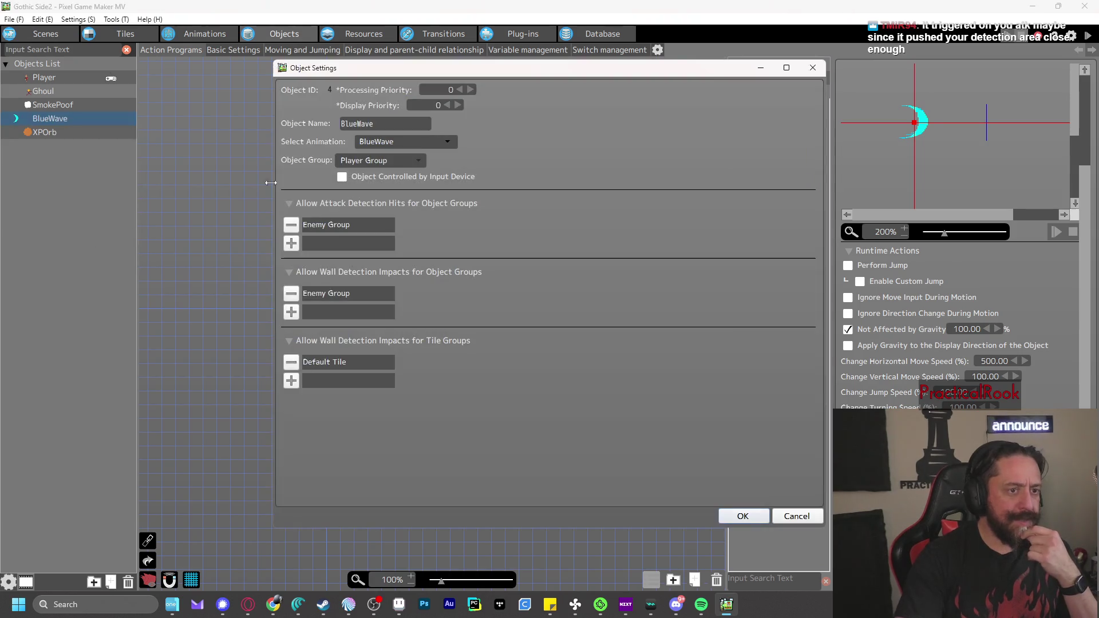
pyautogui.click(791, 516)
# Review the Player object's settings and cancel without changes
pyautogui.click(63, 78)
pyautogui.rightClick(63, 78)
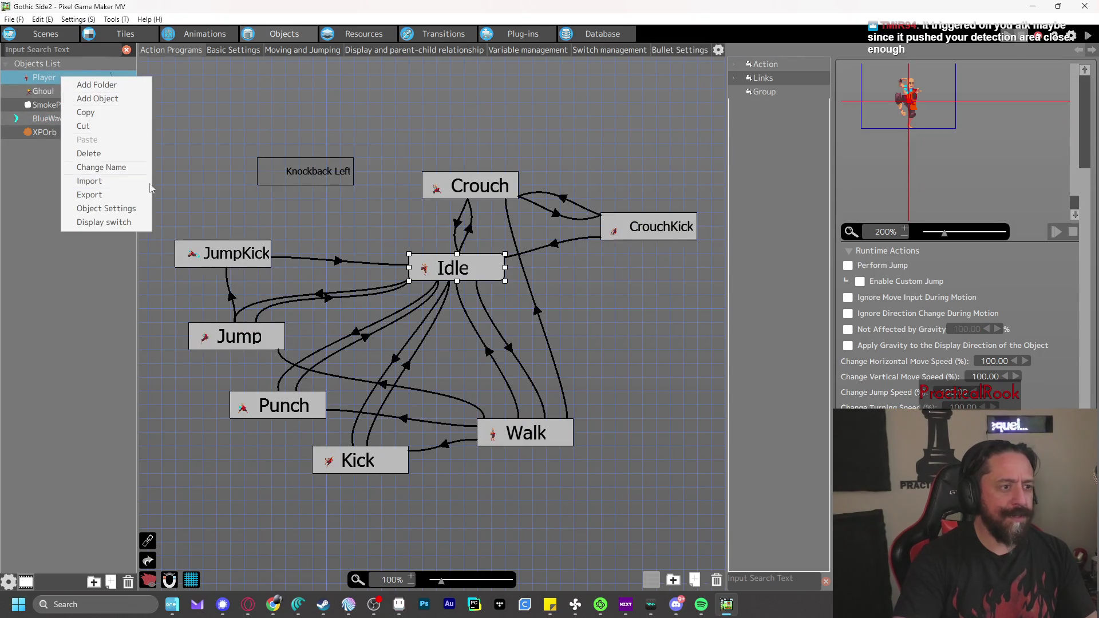
pyautogui.click(130, 210)
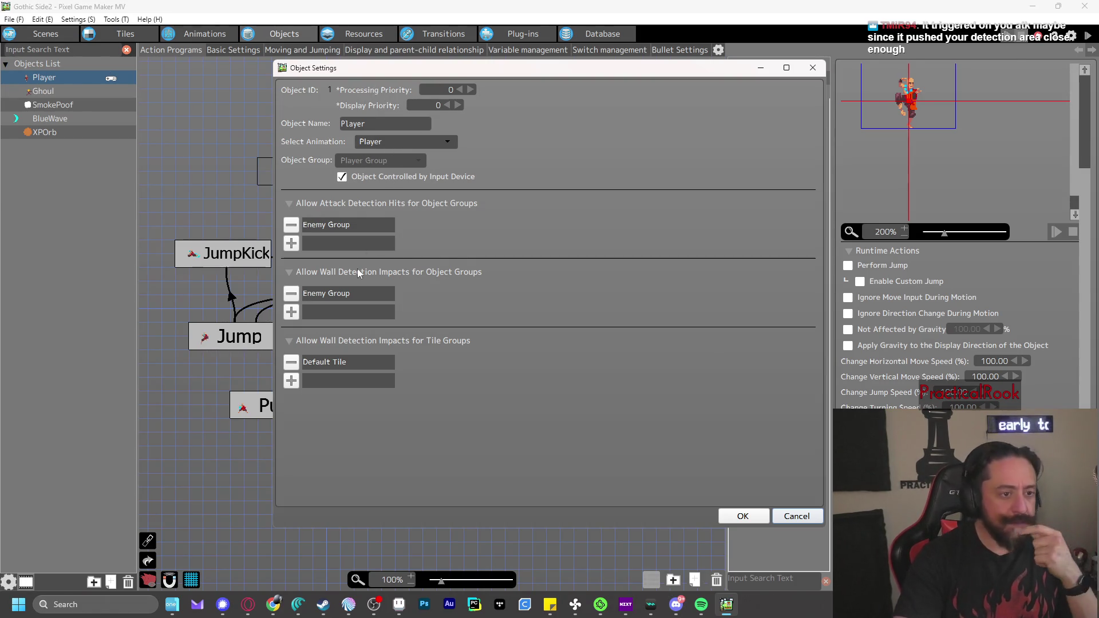
pyautogui.click(781, 517)
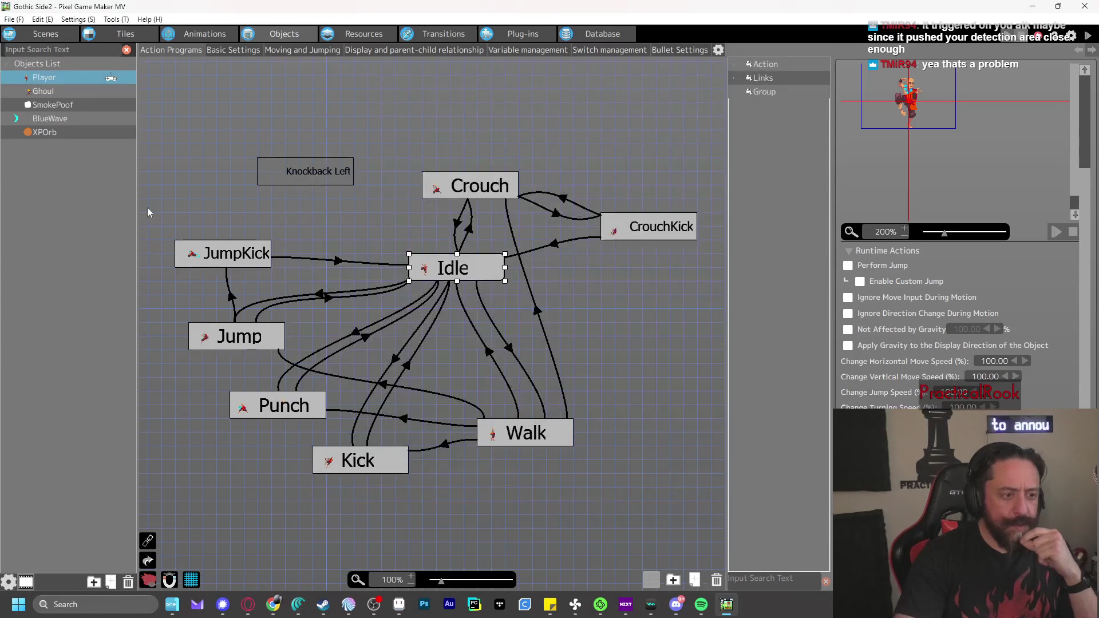
# Reopen the distance condition on XPOrb's Float-to-Destroy link
pyautogui.click(44, 132)
pyautogui.click(334, 356)
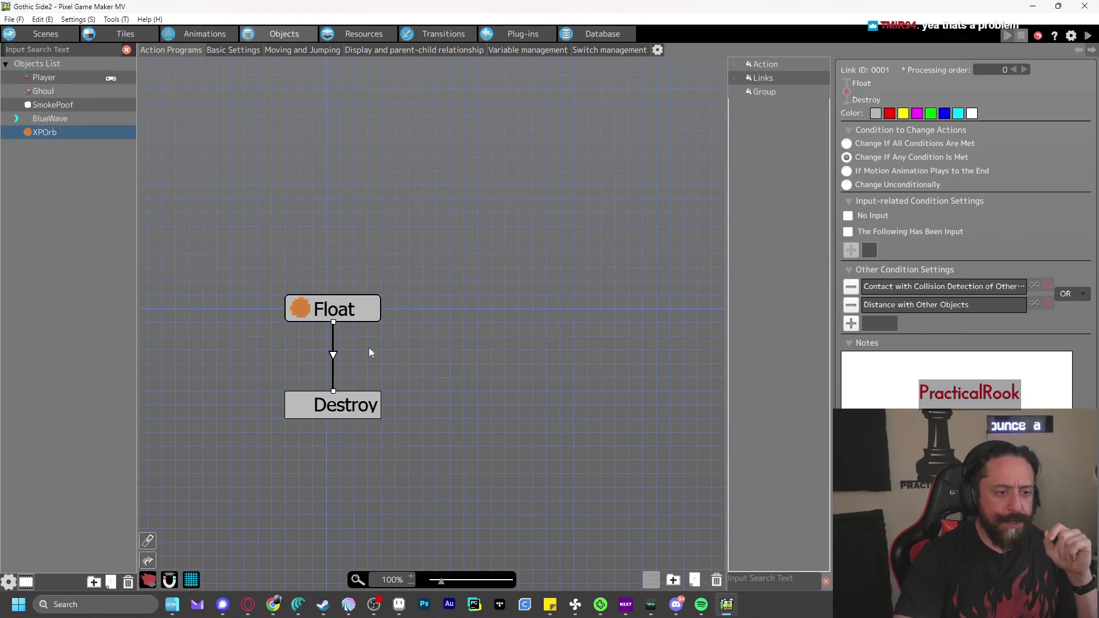
pyautogui.doubleClick(950, 305)
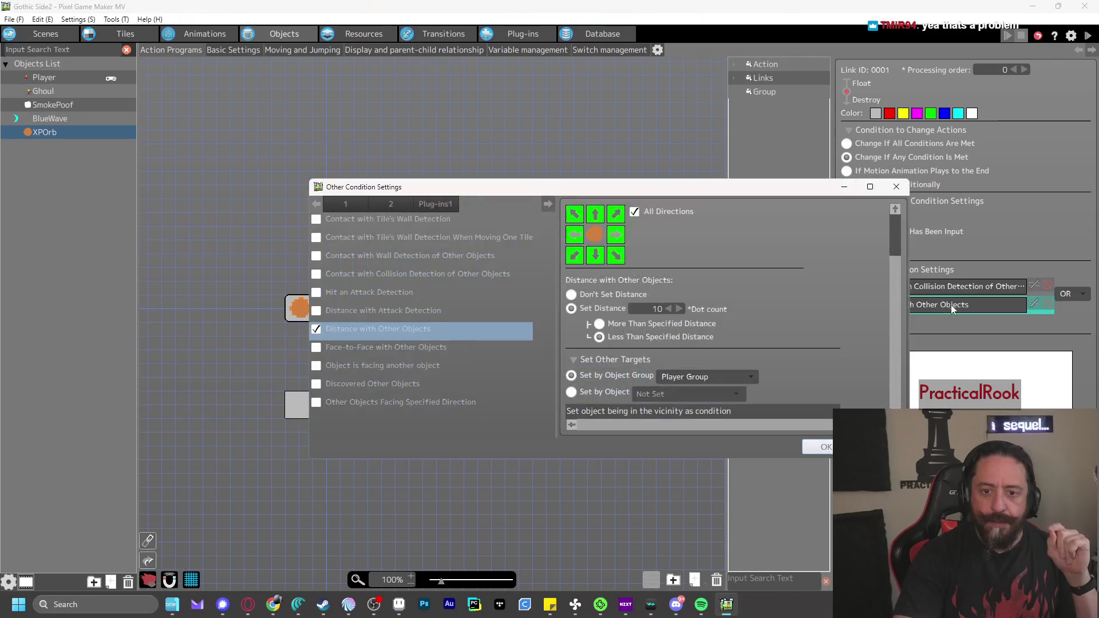
# Lower the XPOrb pickup distance one step and test-play against the ghouls
pyautogui.click(668, 309)
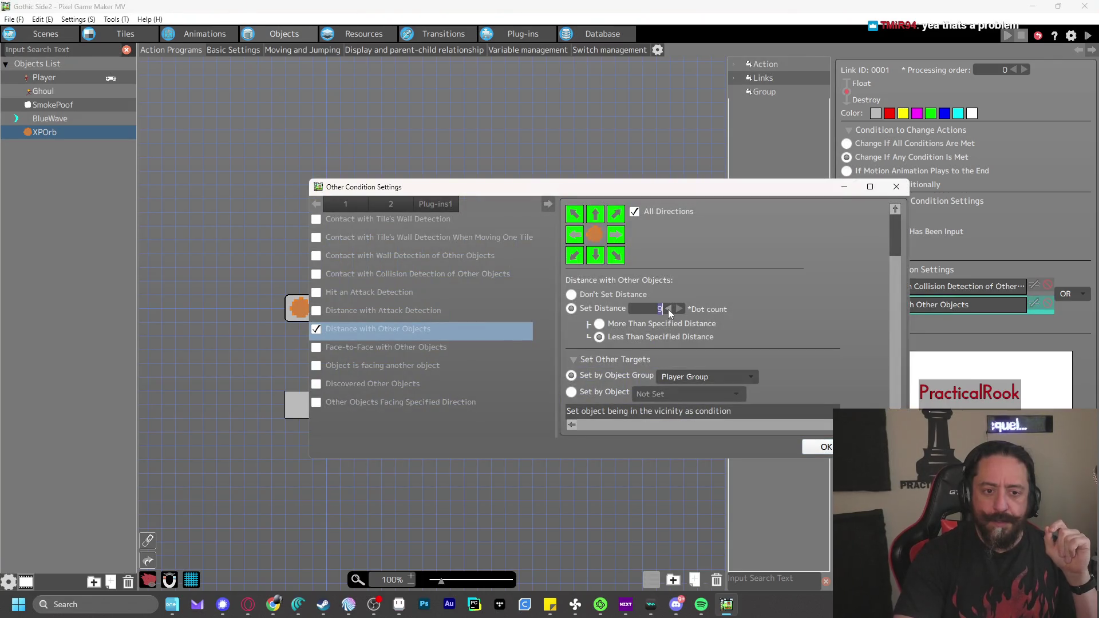
pyautogui.click(826, 447)
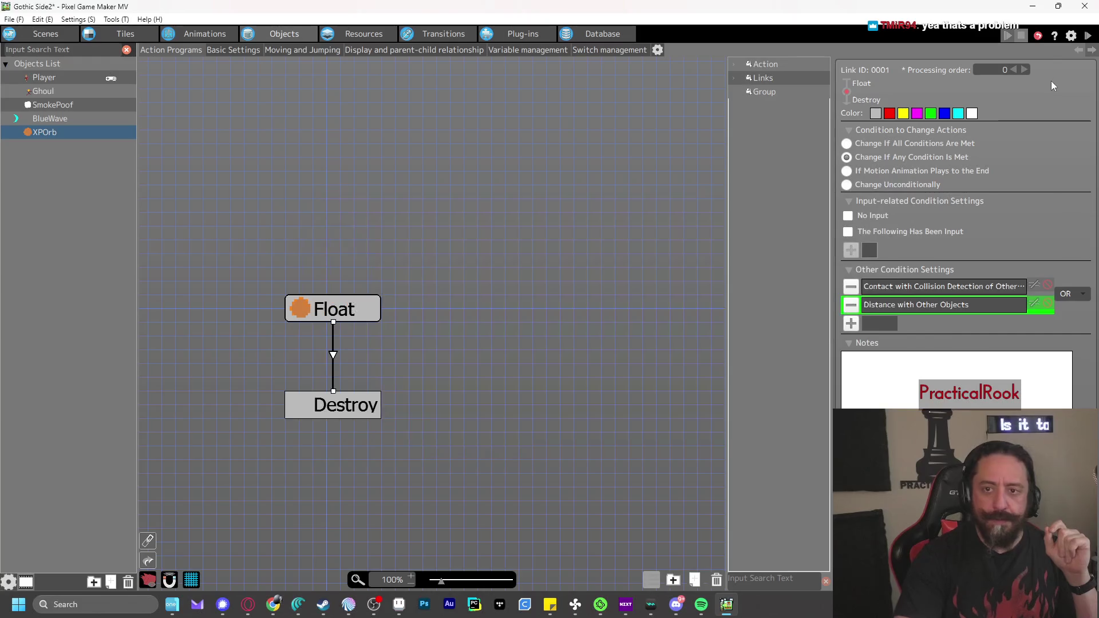
pyautogui.click(1087, 35)
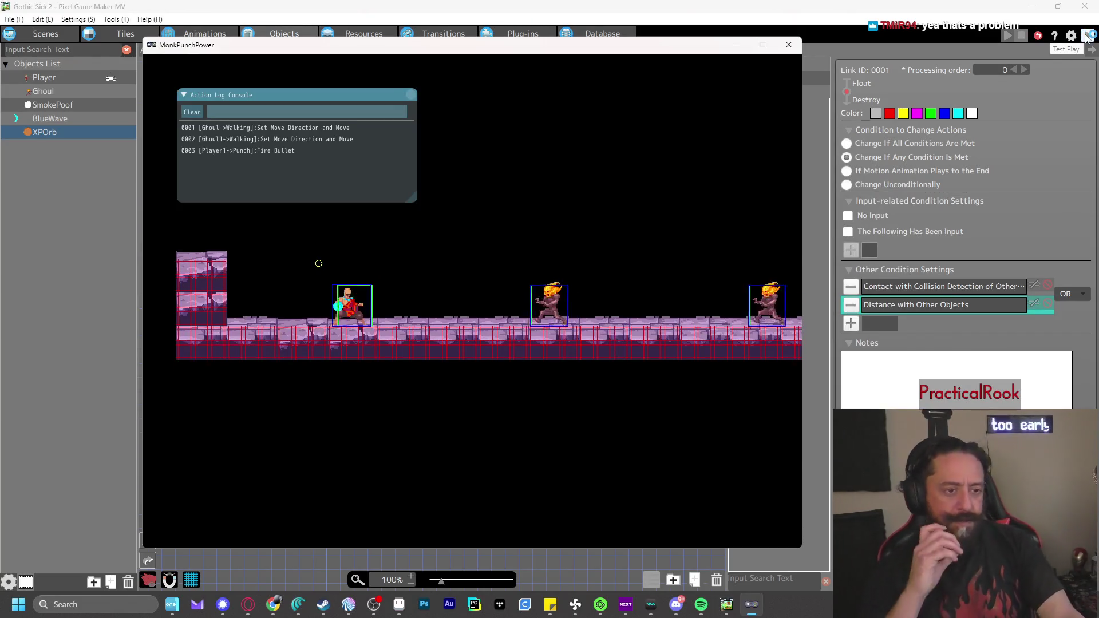
pyautogui.press('z')
pyautogui.press('z')
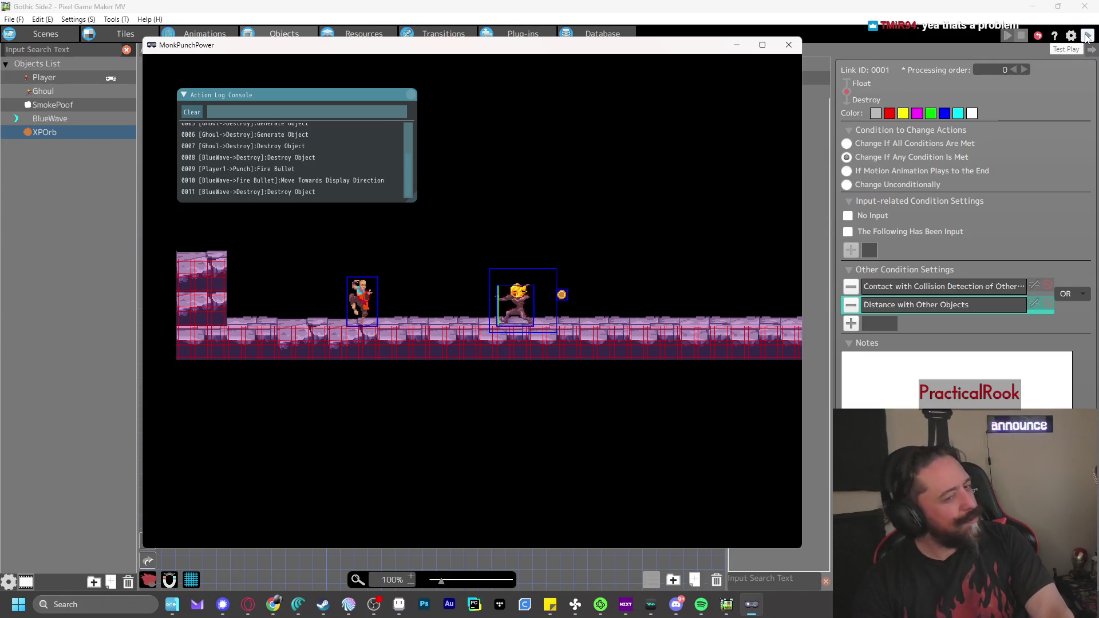
pyautogui.press('z')
pyautogui.press('Right')
pyautogui.press('Right')
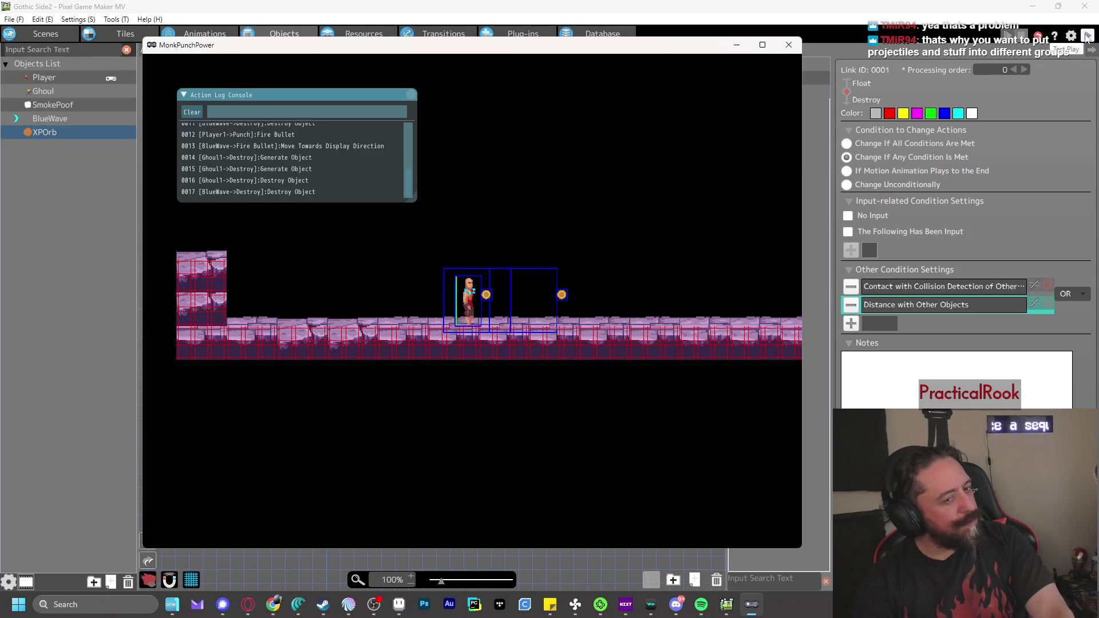
pyautogui.click(788, 45)
# Lower the pickup distance again to 7 dots and test-play the orb pickup
pyautogui.doubleClick(929, 304)
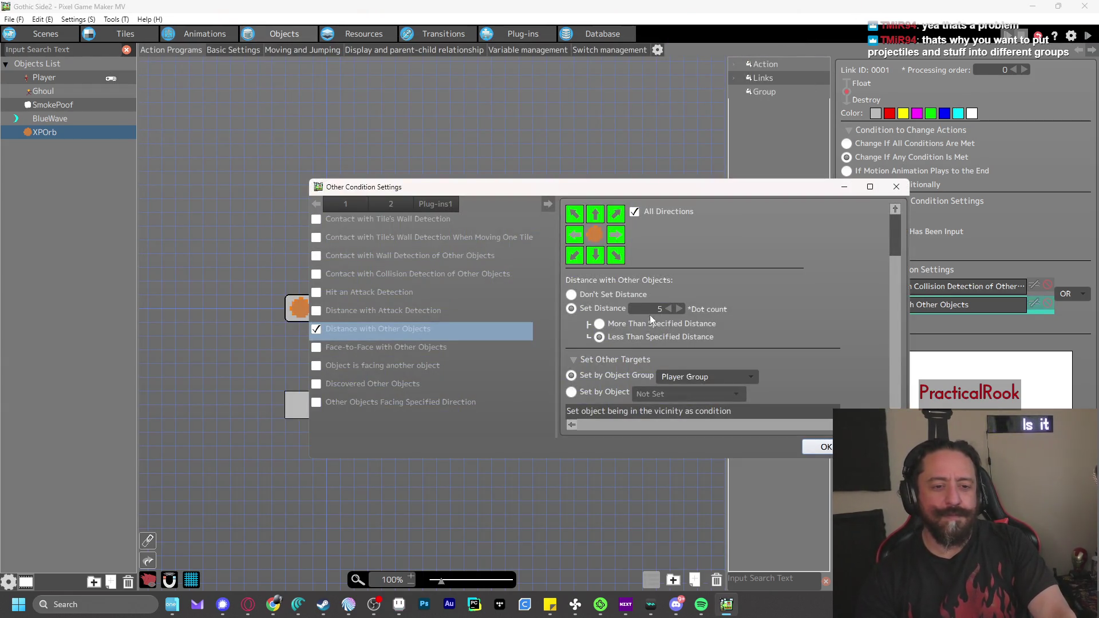
pyautogui.click(670, 309)
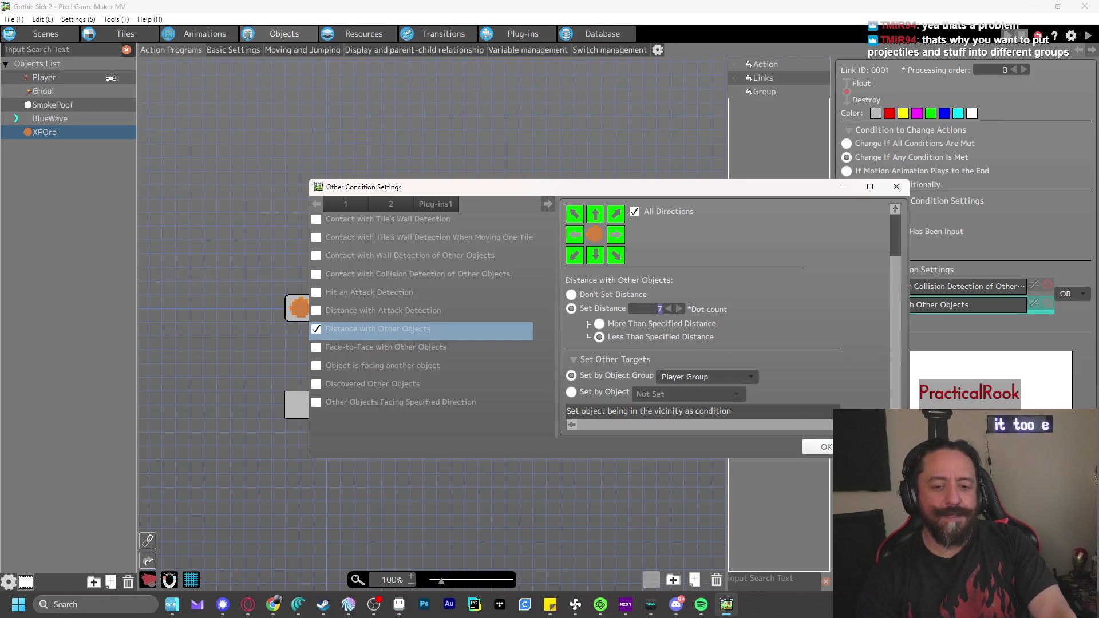
pyautogui.click(820, 446)
pyautogui.click(1088, 37)
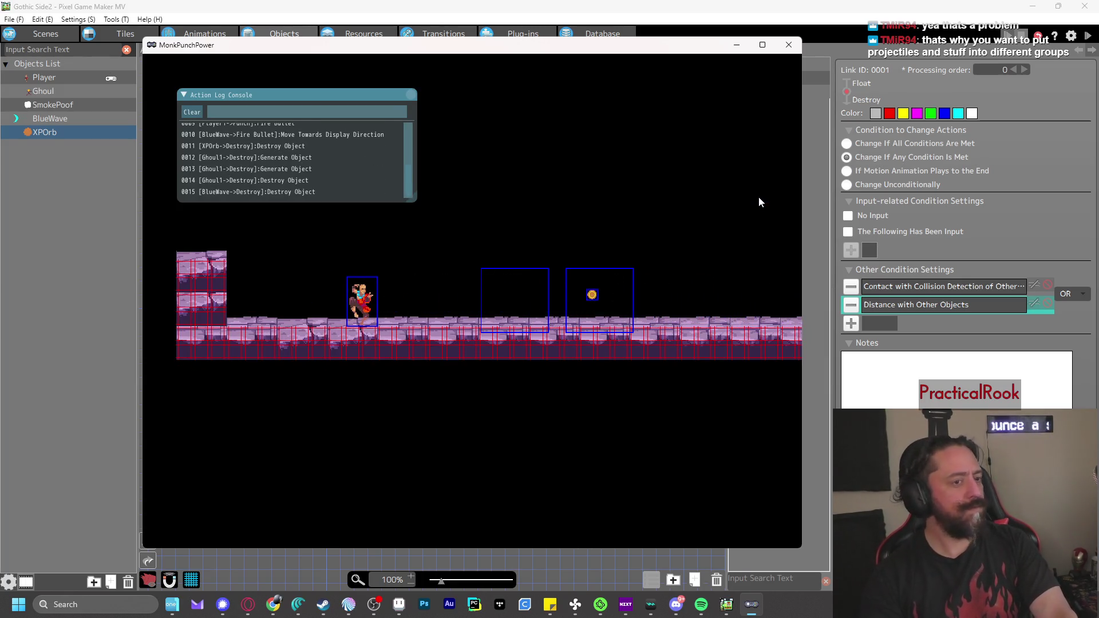
pyautogui.press('Right')
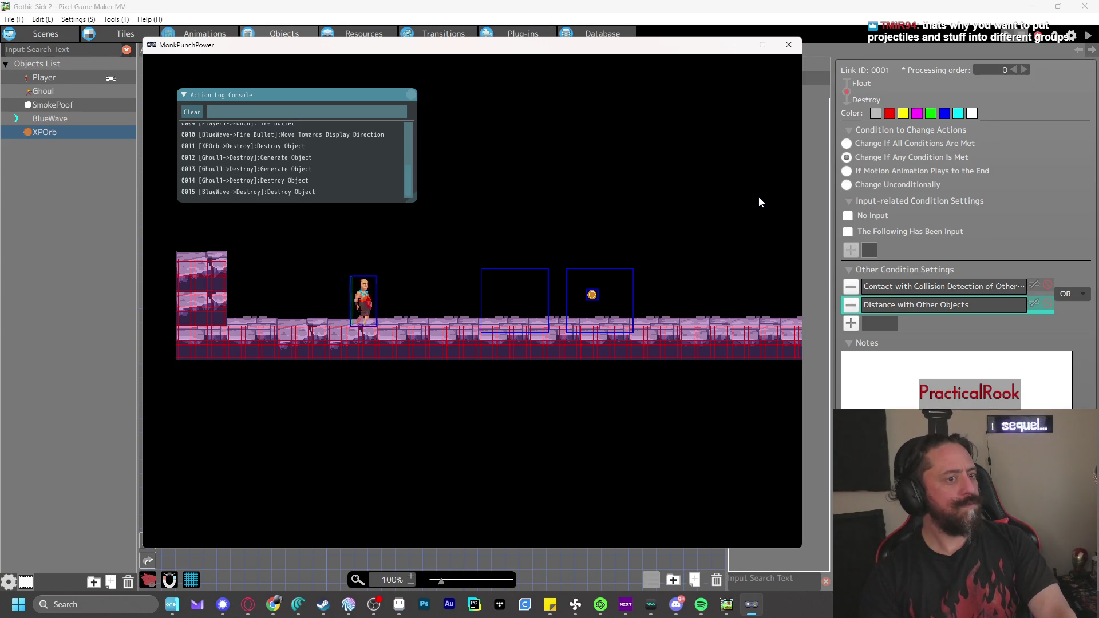
pyautogui.press('z')
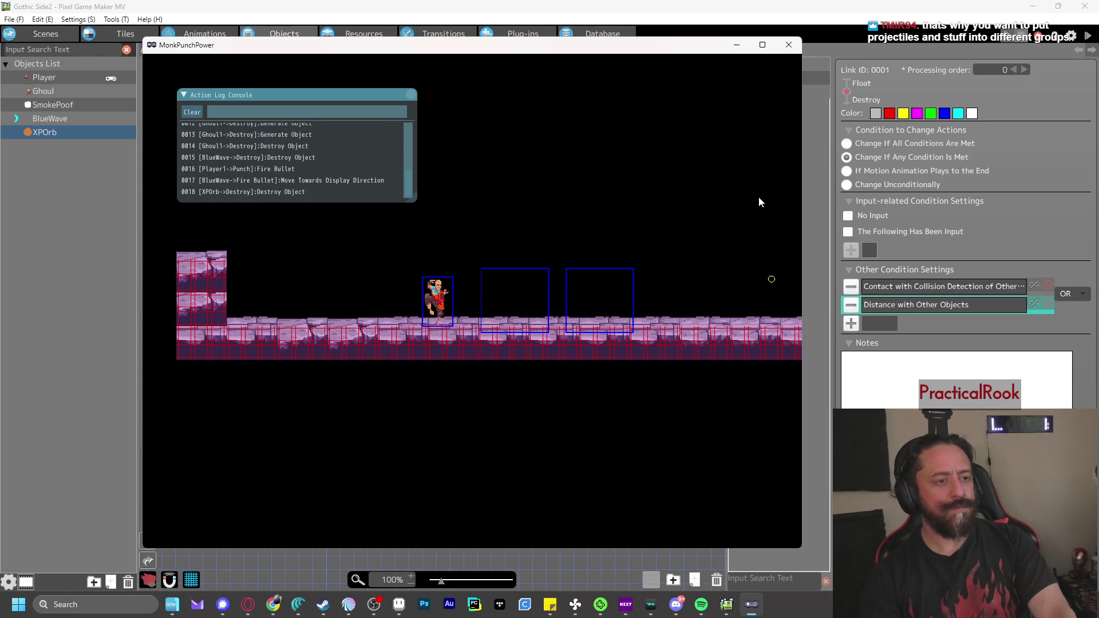
pyautogui.click(788, 45)
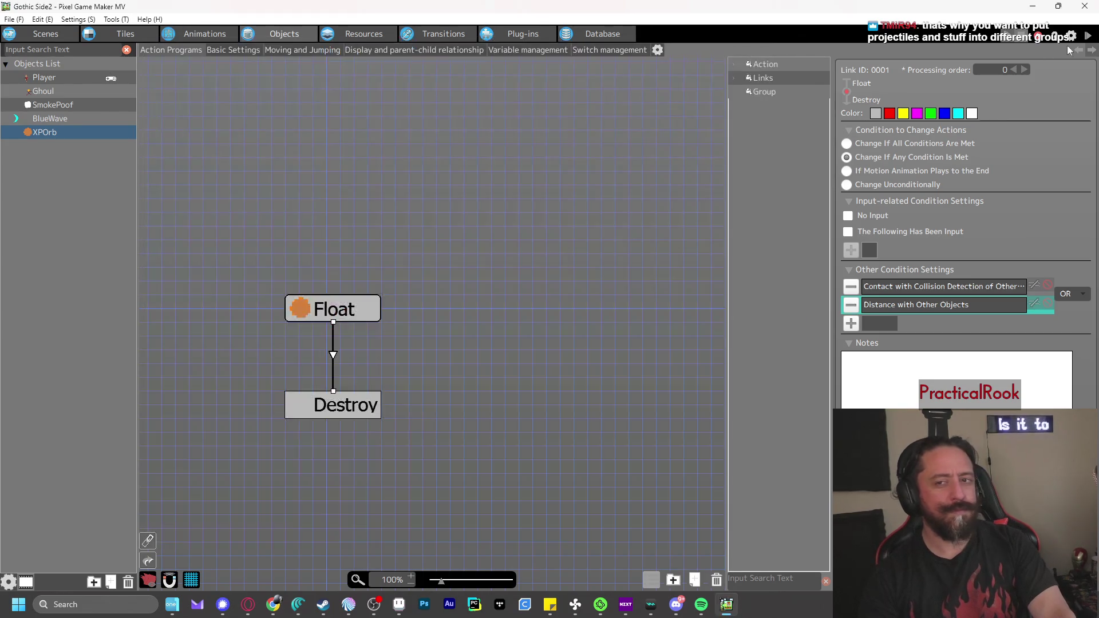
# Destroy a ghoul, walk into its dropped XPOrb to collect it, then end the test play
pyautogui.press('z')
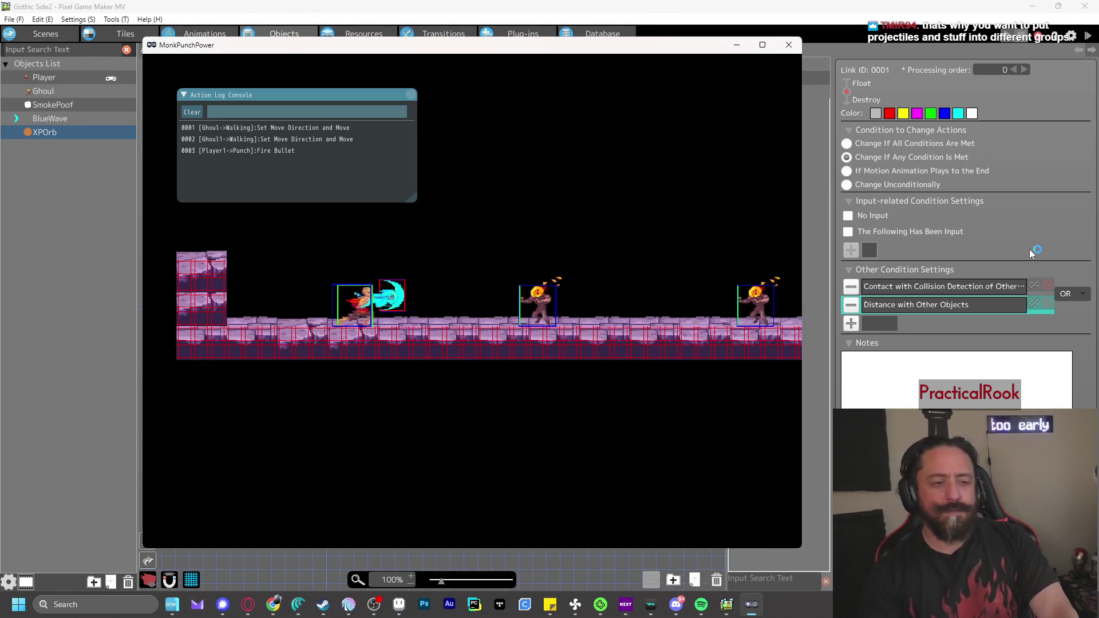
pyautogui.press('Right')
pyautogui.press('Right')
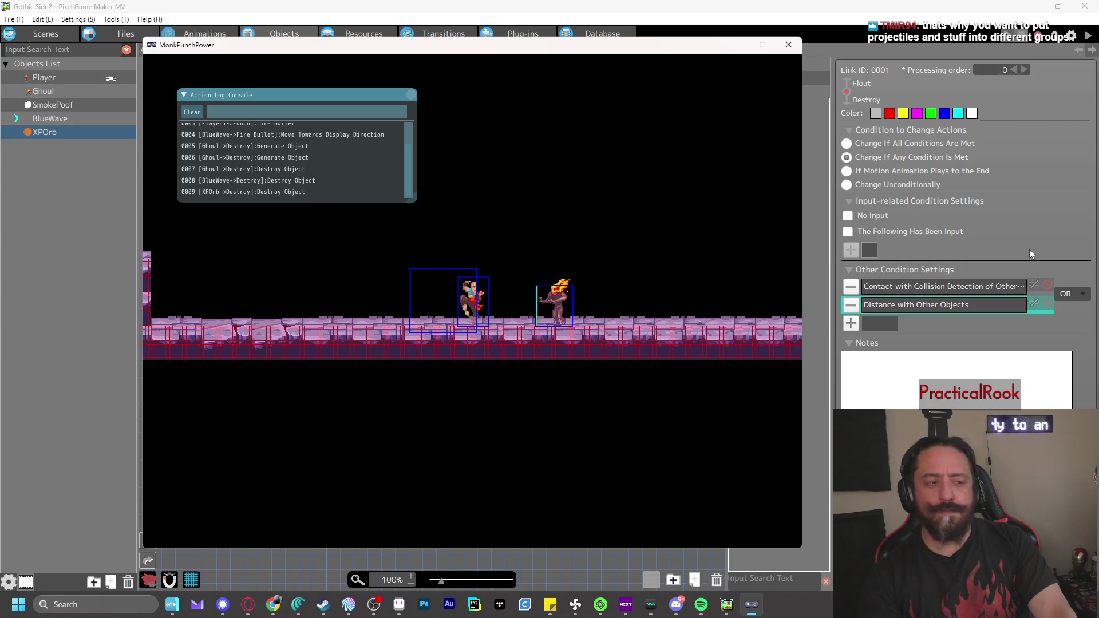
pyautogui.press('z')
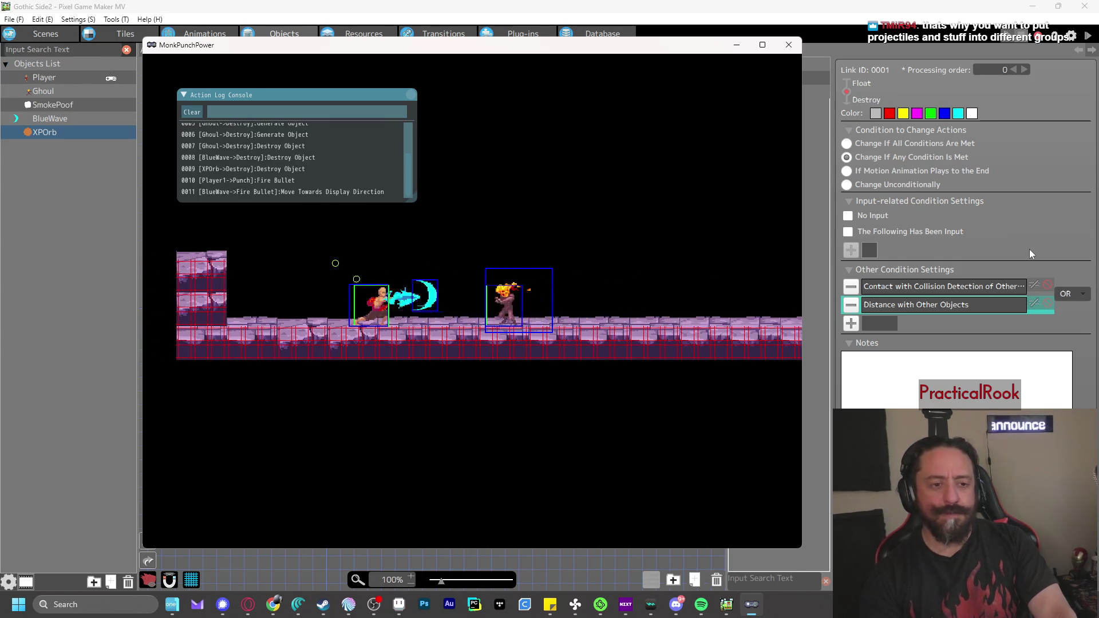
pyautogui.press('Right')
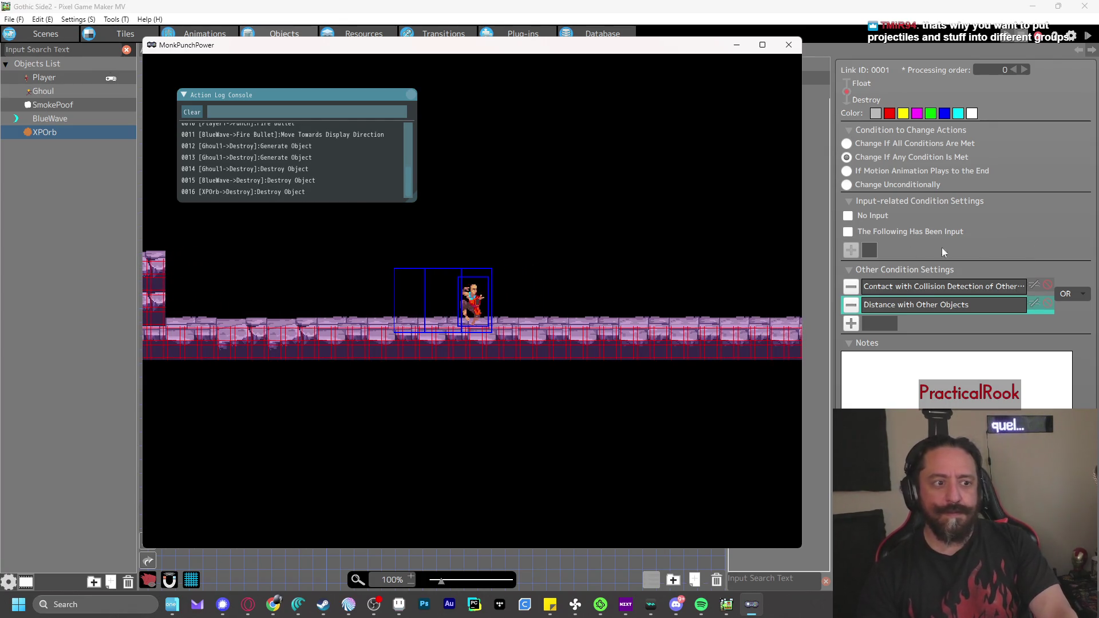
pyautogui.click(789, 44)
# Reduce the pickup distance from 7 to 6 dots and test-play collecting the XPOrb
pyautogui.doubleClick(922, 307)
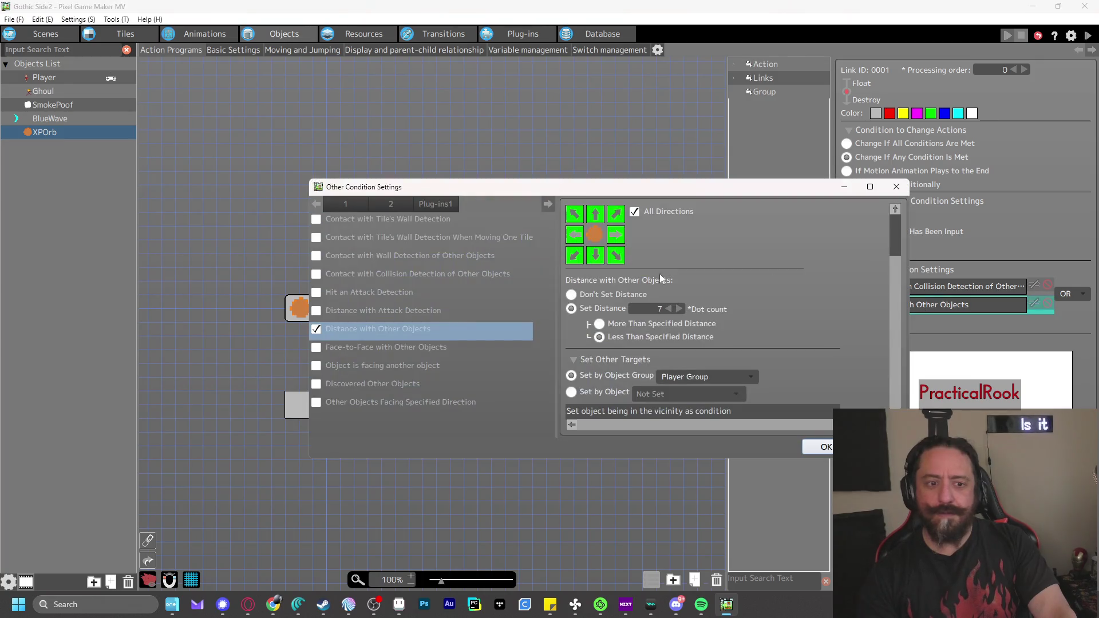
pyautogui.click(669, 309)
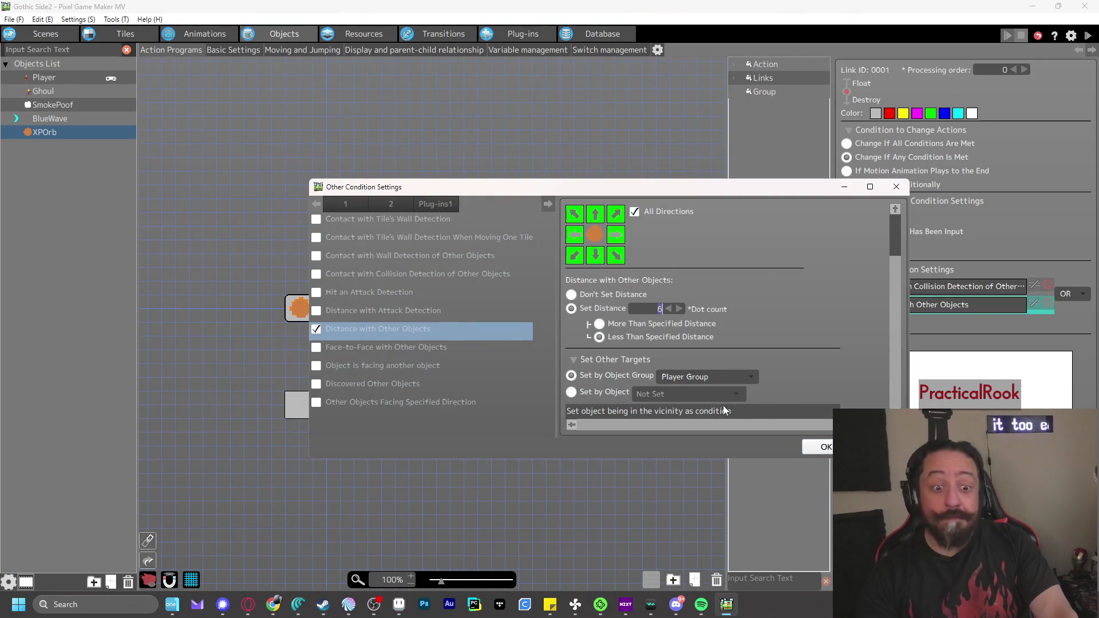
pyautogui.click(817, 447)
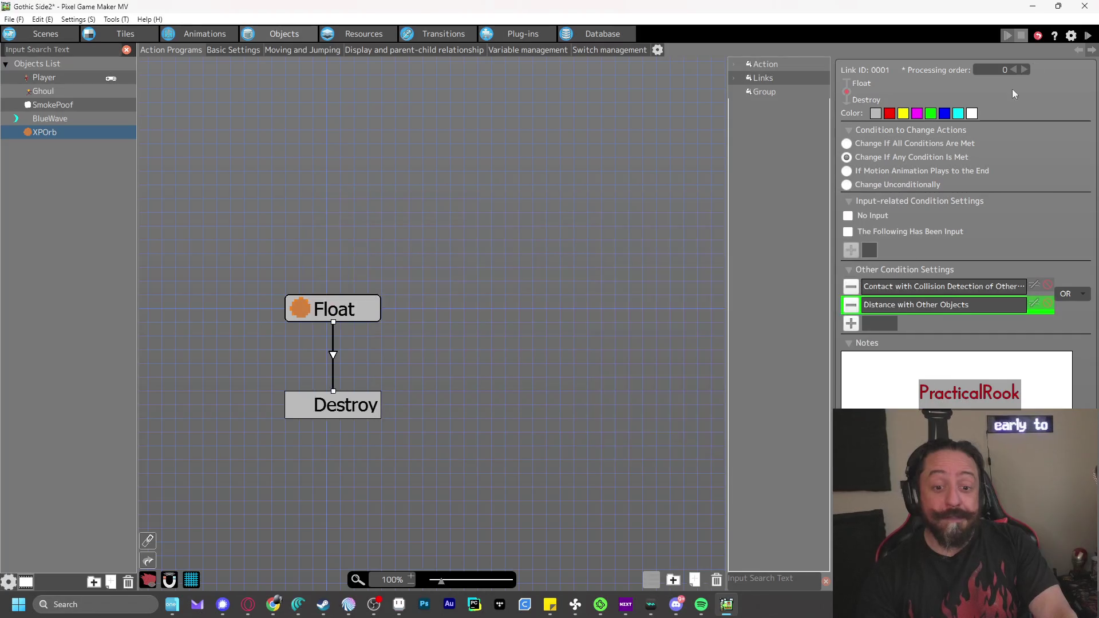
pyautogui.click(1088, 35)
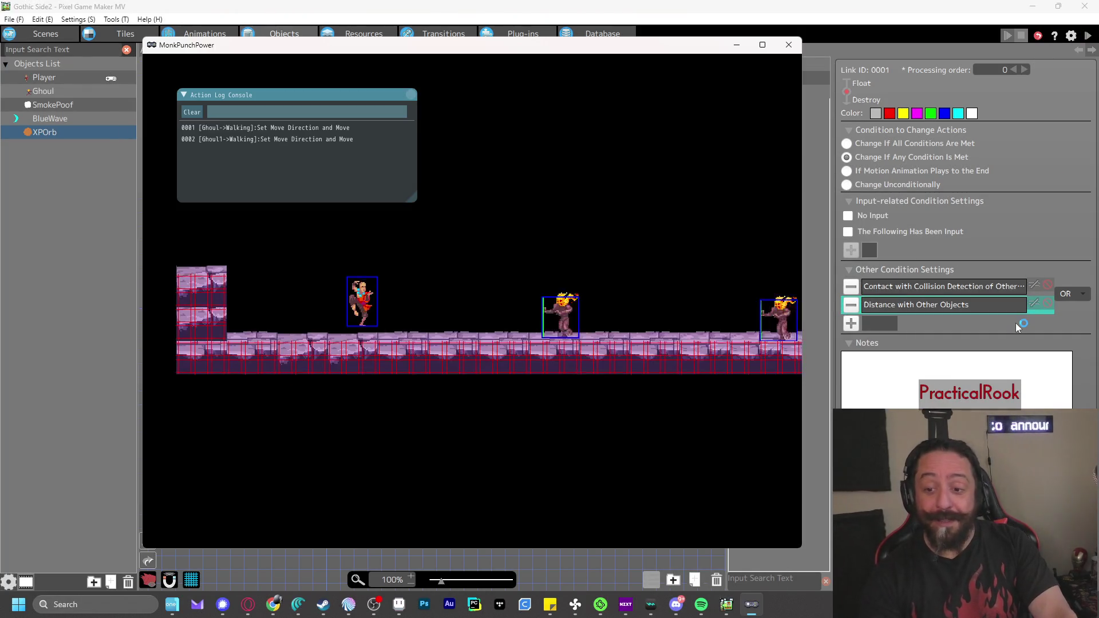
pyautogui.press('z')
pyautogui.press('Right')
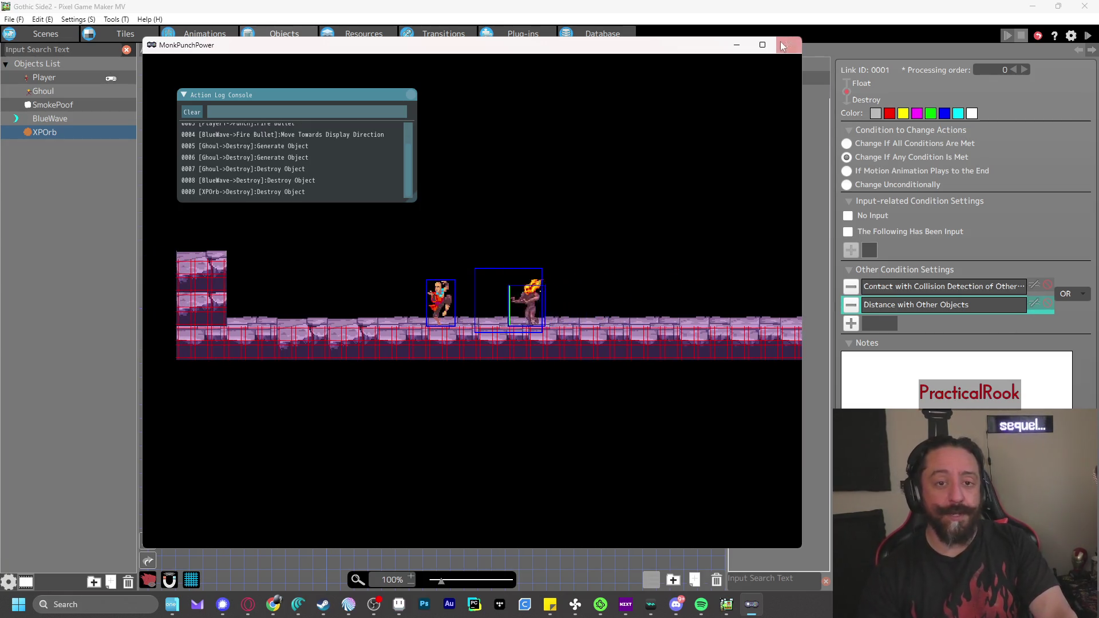
pyautogui.press('Escape')
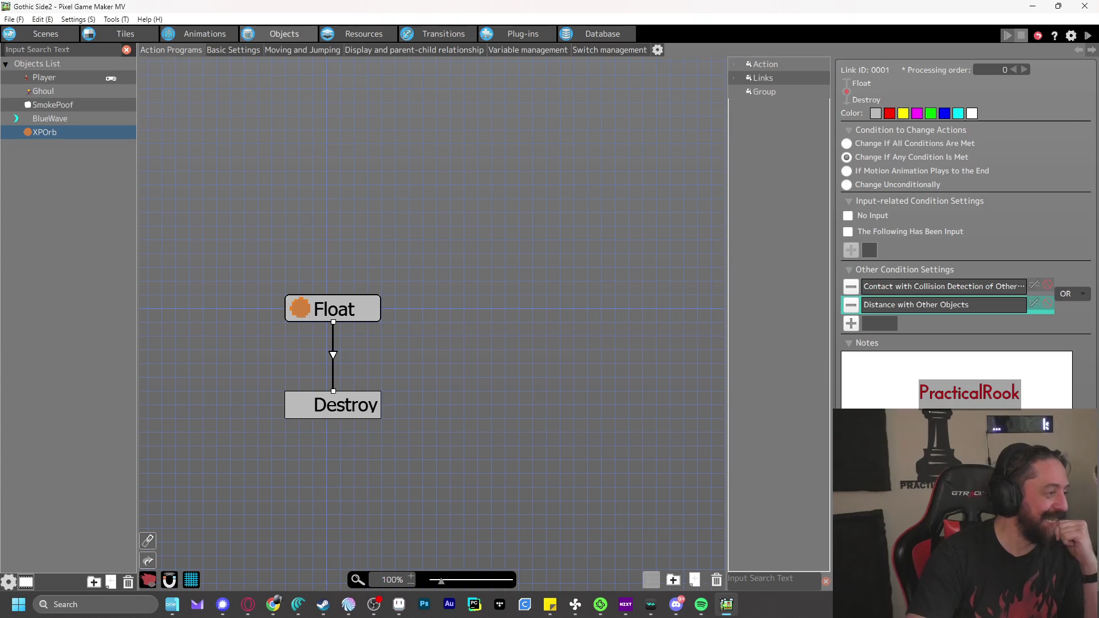
pyautogui.click(68, 216)
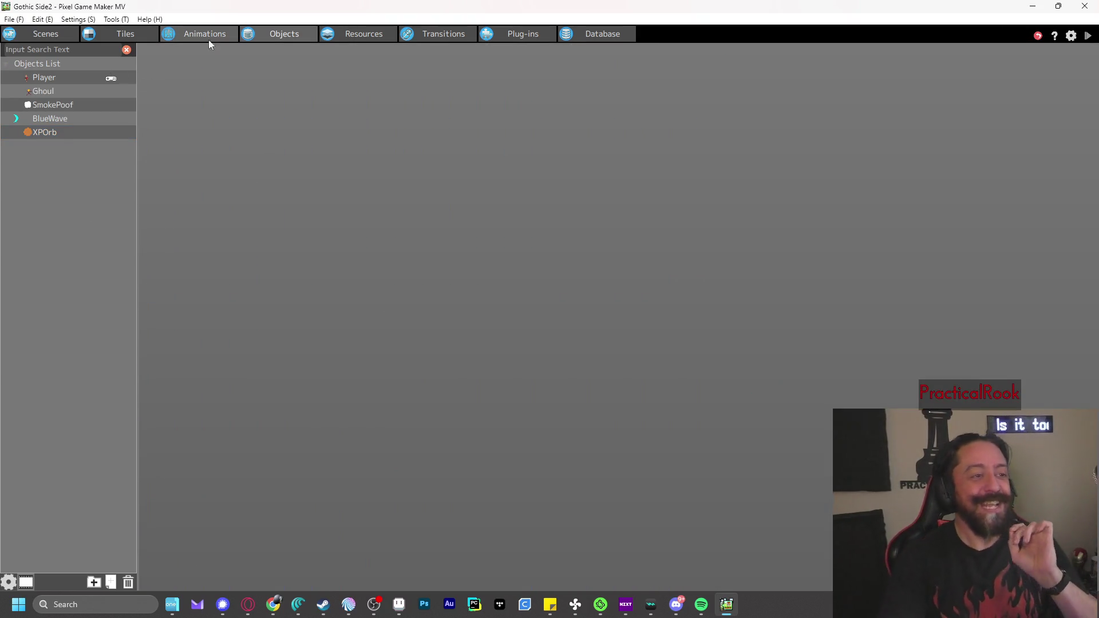
# Switch to the Player's action program and bring up the project Settings
pyautogui.press('Down')
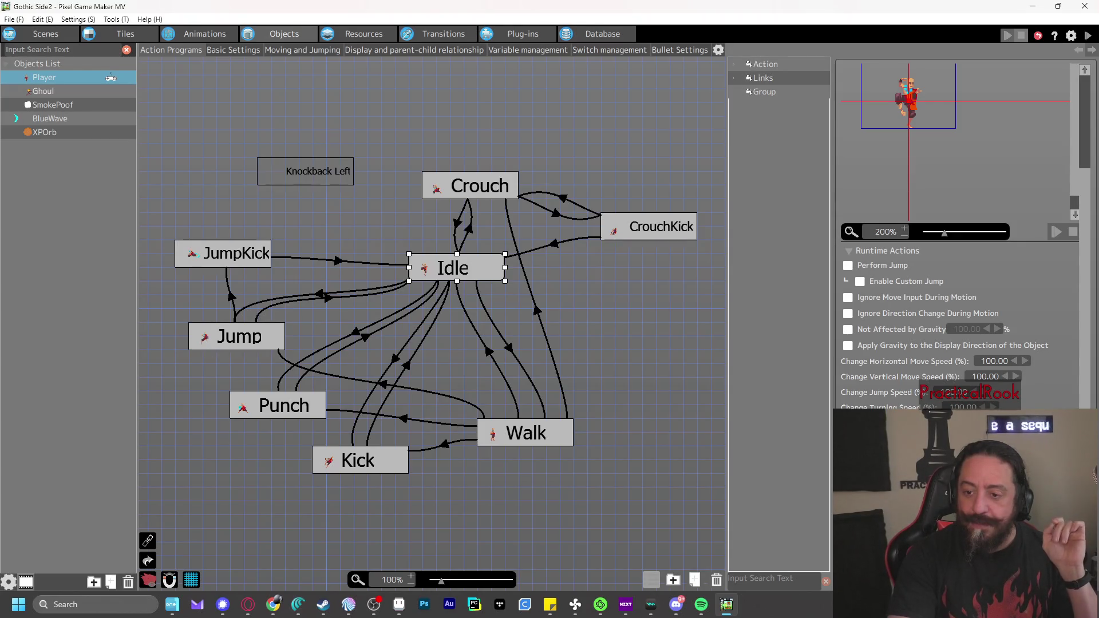
pyautogui.hotkey('alt', 'Tab')
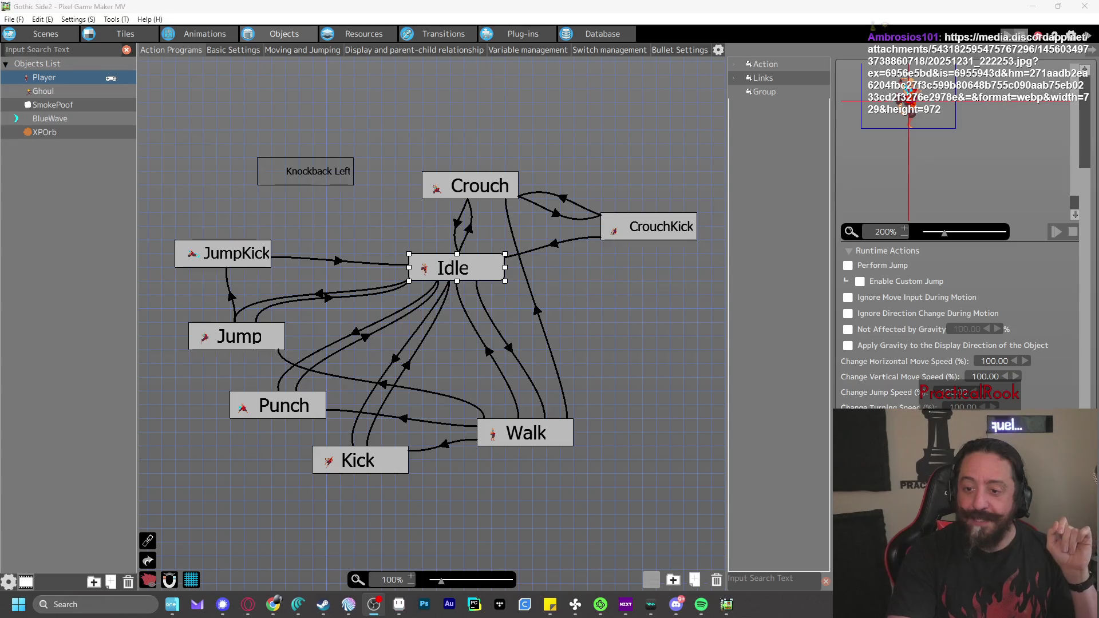
pyautogui.hotkey('alt', 'Tab')
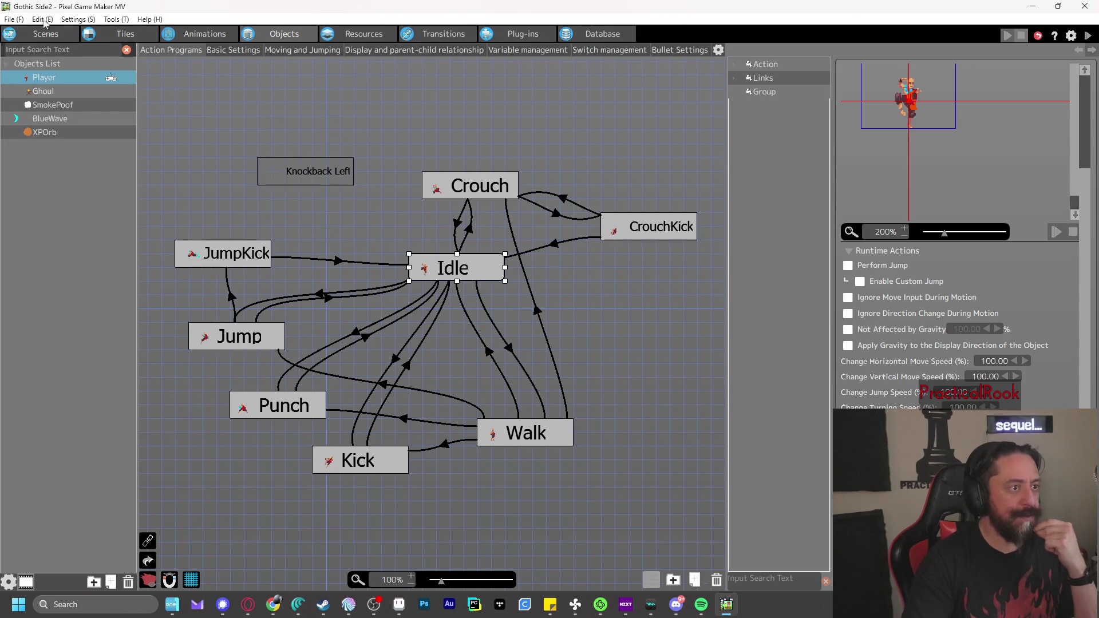
pyautogui.click(76, 20)
# Add a third object group named 'Projectile' in Group Management
pyautogui.click(85, 37)
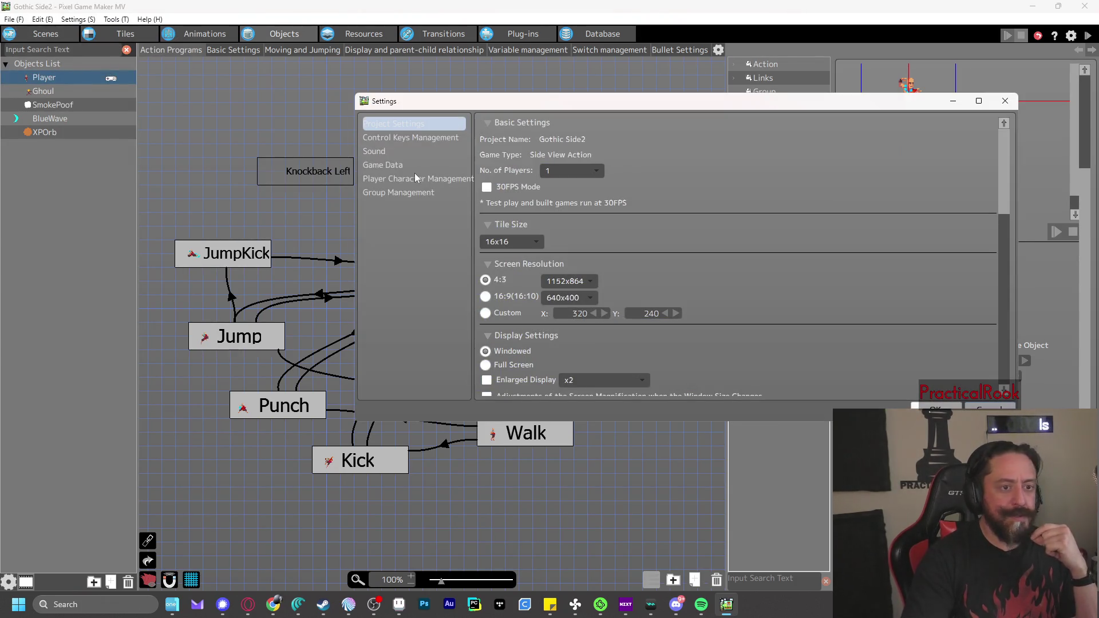
pyautogui.click(407, 193)
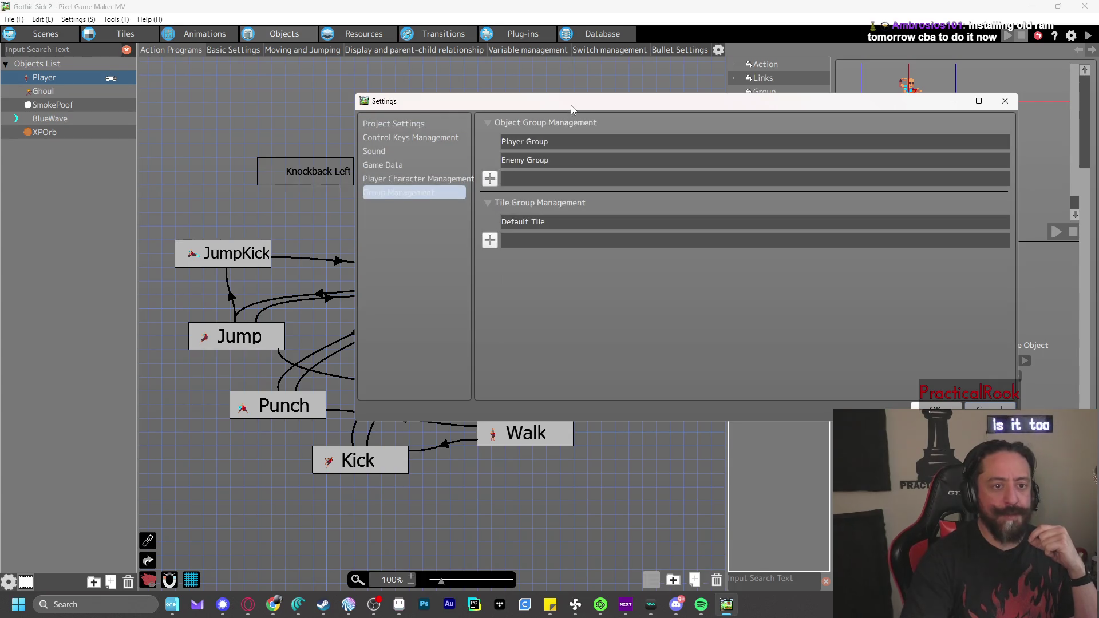
pyautogui.click(490, 179)
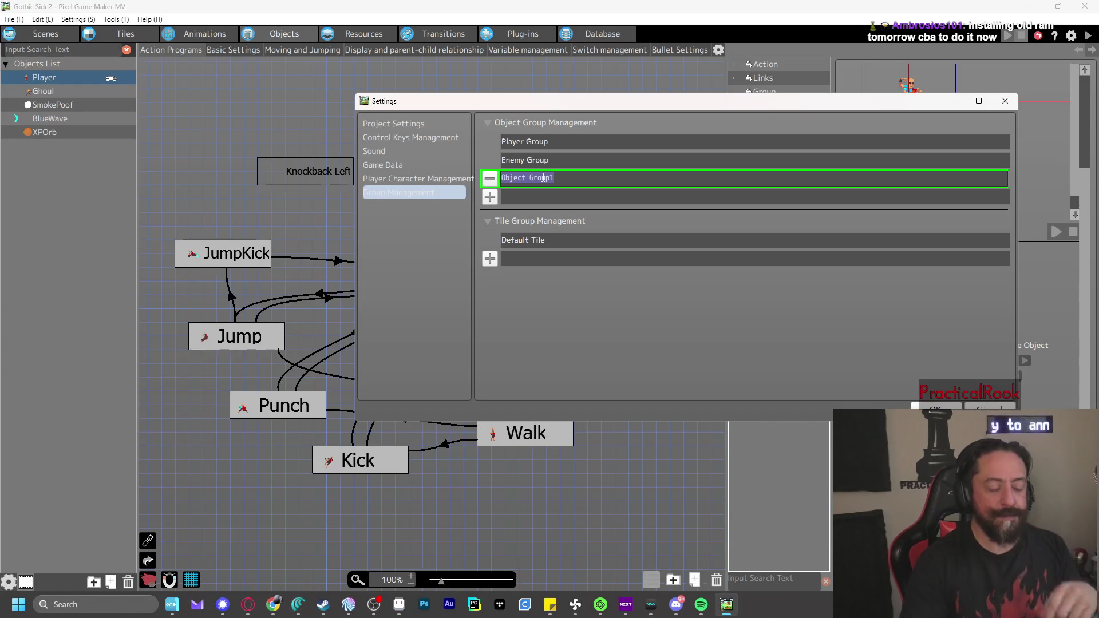
pyautogui.write('Project')
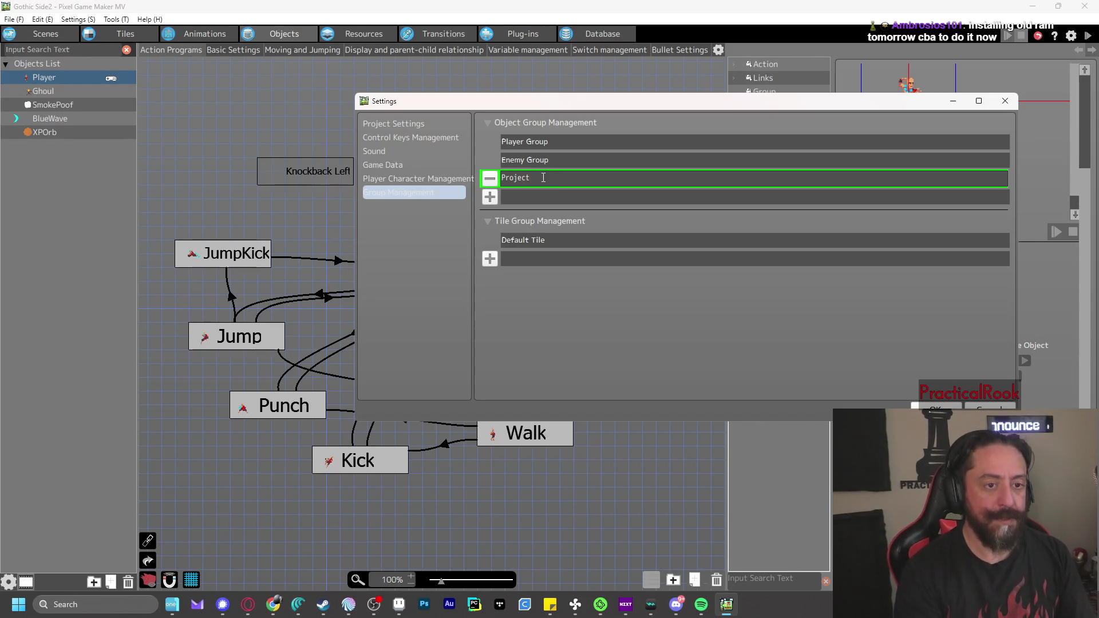
pyautogui.write('iles')
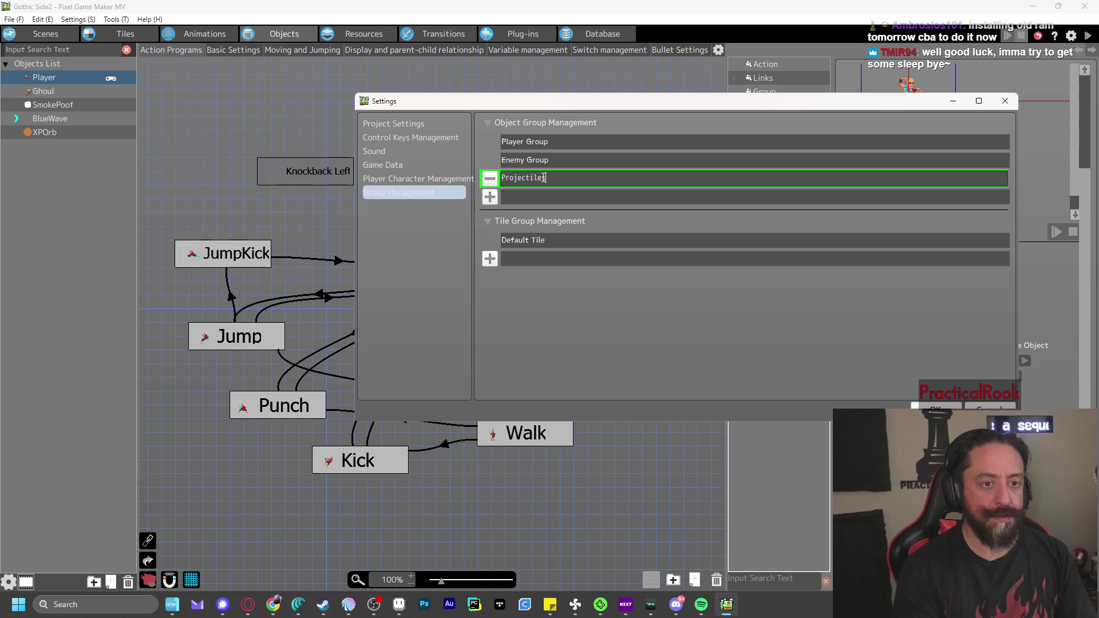
pyautogui.press('Return')
pyautogui.press('Return')
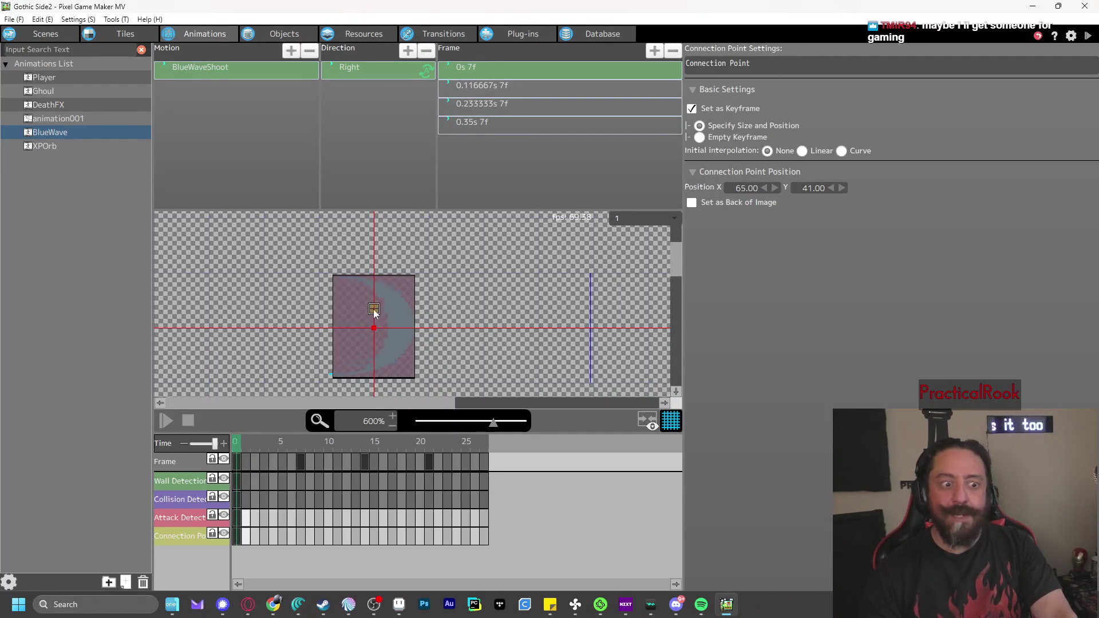
# Select all four BlueWave frames and nudge Offset X, settling back at -65
pyautogui.click(395, 331)
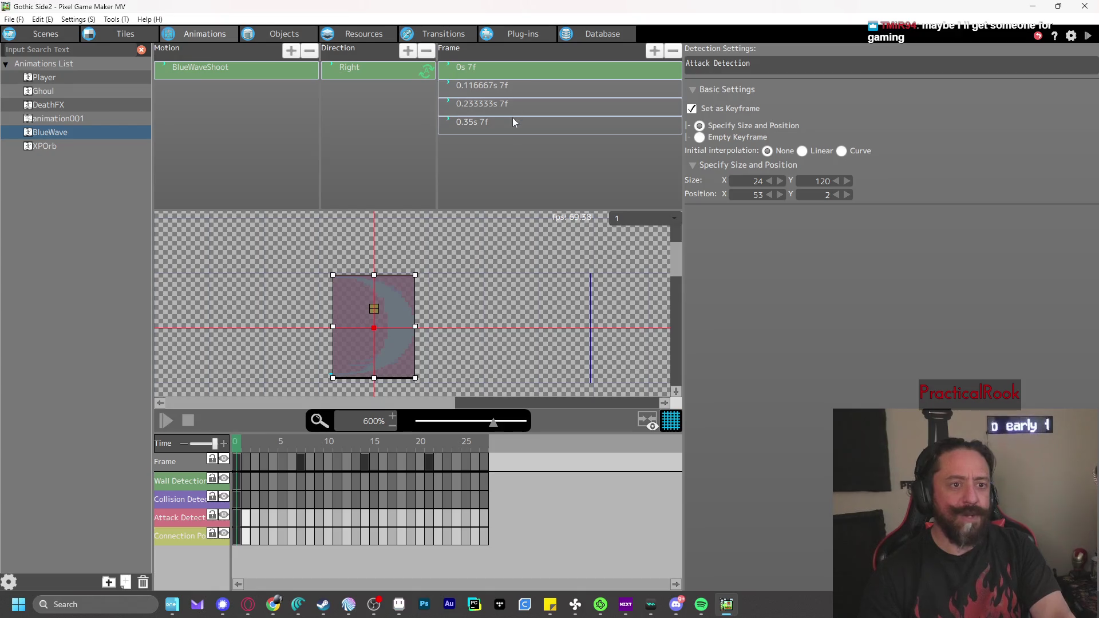
pyautogui.keyDown('shift'); pyautogui.click(513, 122); pyautogui.keyUp('shift')
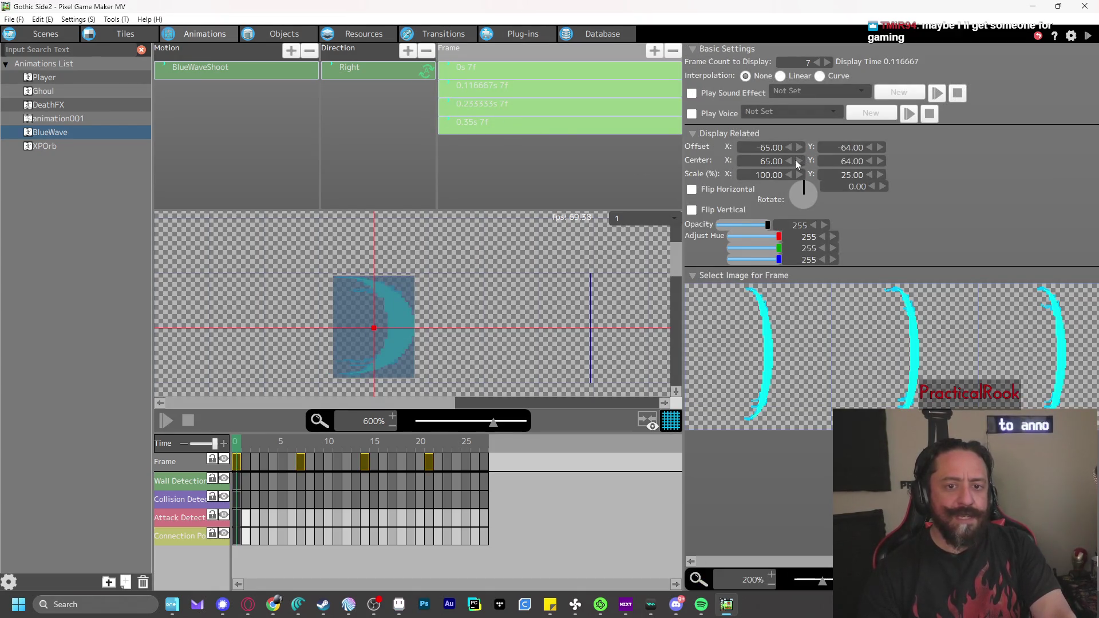
pyautogui.click(801, 147)
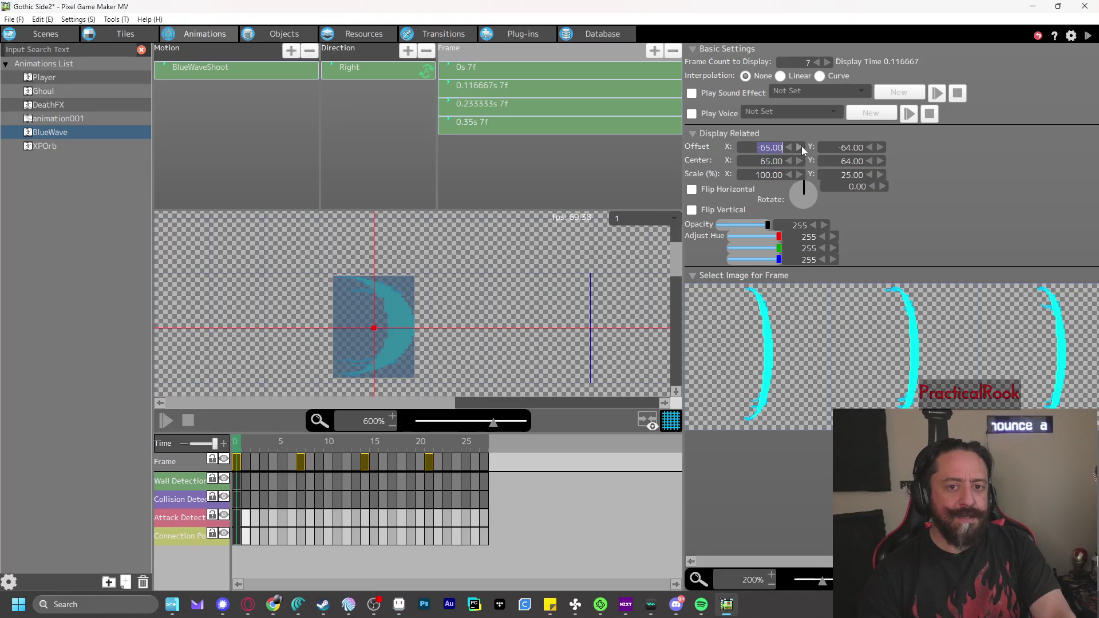
pyautogui.doubleClick(800, 148)
pyautogui.click(788, 148)
pyautogui.click(789, 147)
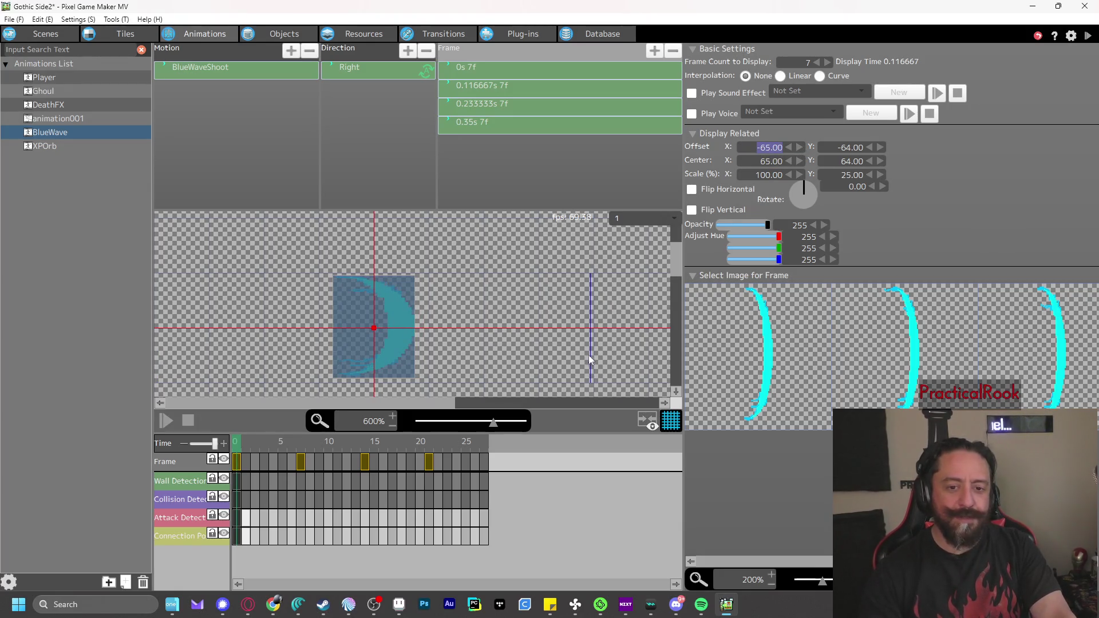
# Set the BlueWave frames' Offset Y to -59
pyautogui.click(869, 148)
pyautogui.click(870, 147)
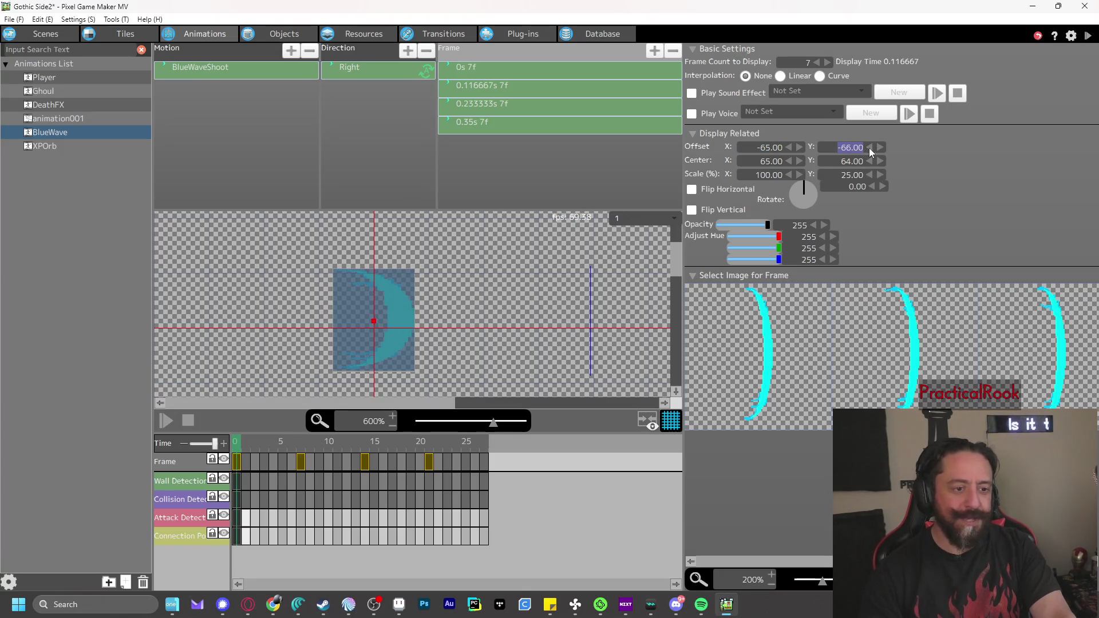
pyautogui.click(869, 147)
pyautogui.click(881, 148)
pyautogui.click(881, 148)
pyautogui.click(881, 148)
pyautogui.click(881, 148)
pyautogui.click(881, 148)
pyautogui.click(881, 148)
pyautogui.click(881, 148)
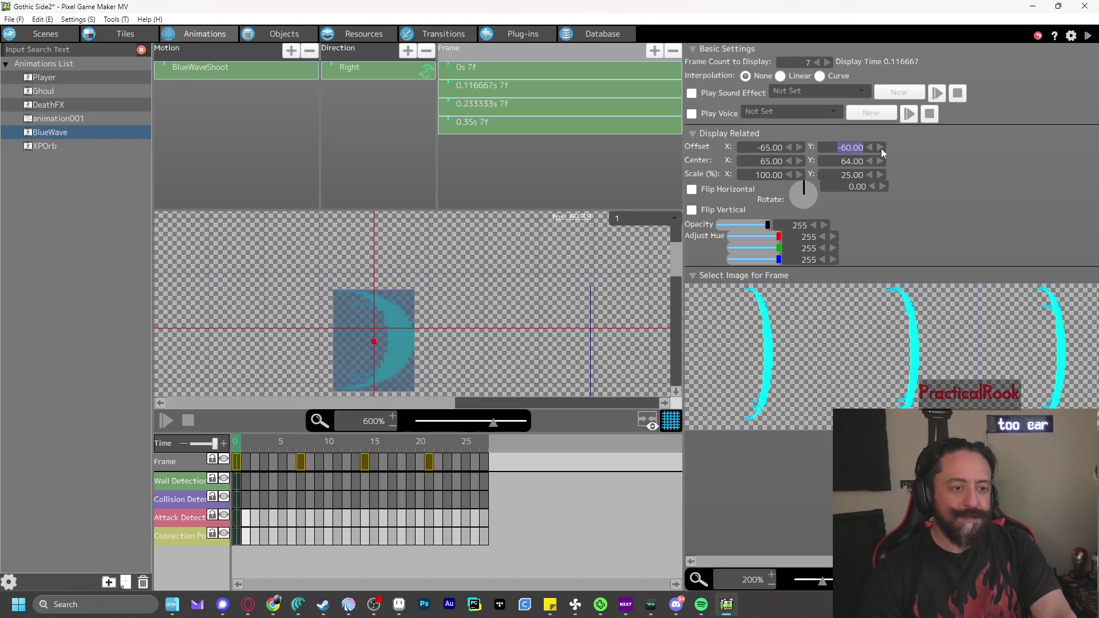
pyautogui.click(882, 148)
# Test-play firing a blue wave, then return to the game objects editor
pyautogui.click(1087, 37)
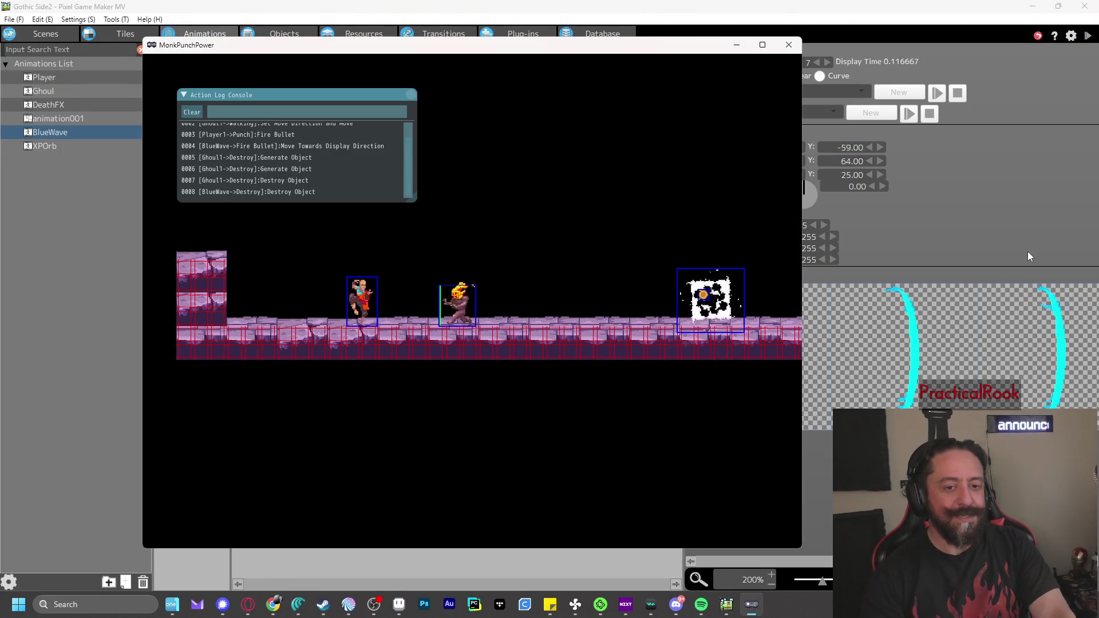
pyautogui.press('z')
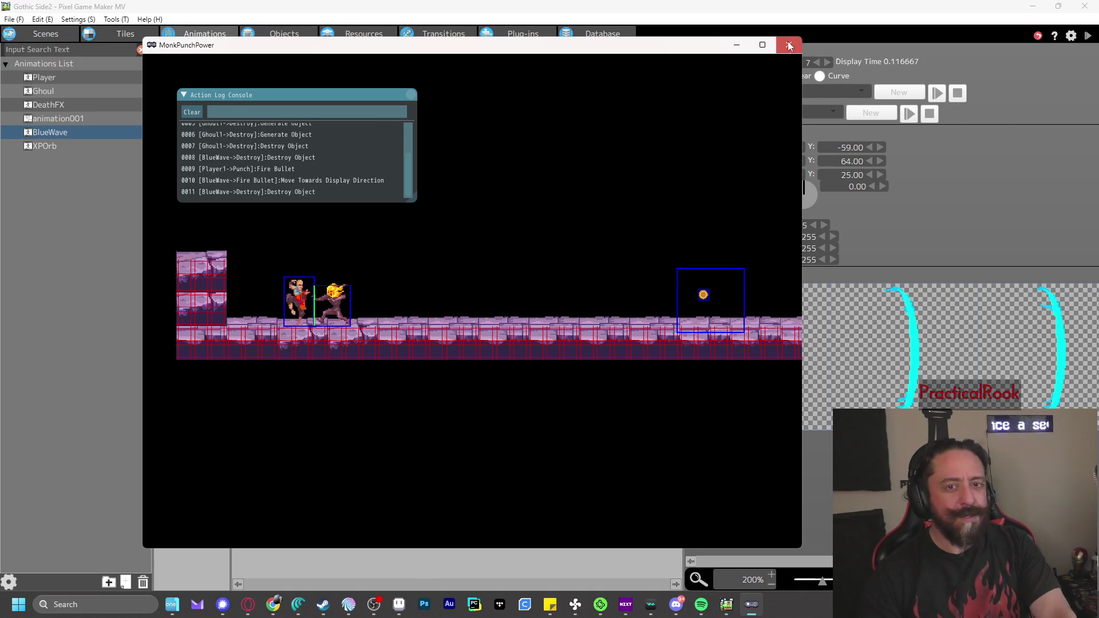
pyautogui.click(789, 45)
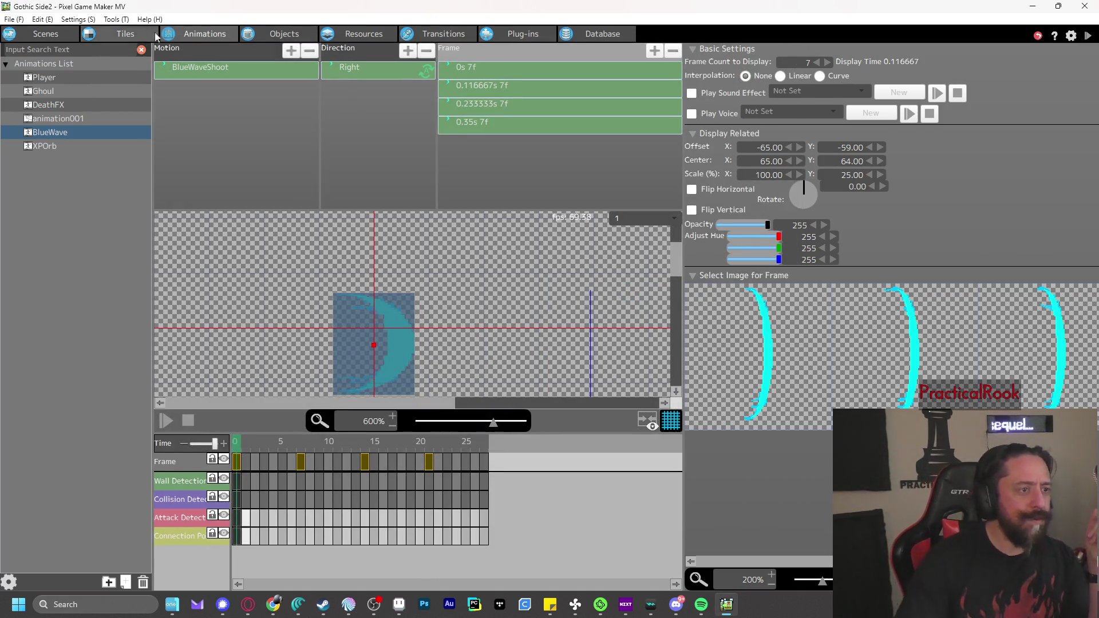
pyautogui.click(265, 34)
# Let attacks from the Projectiles group hit the Ghoul in its object settings
pyautogui.click(53, 91)
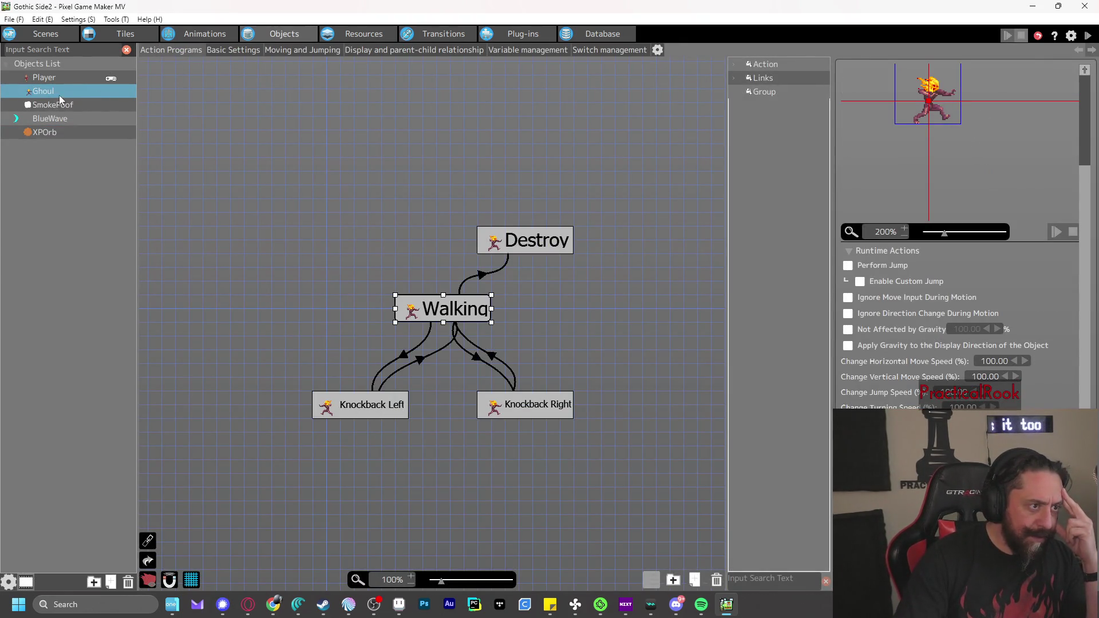
pyautogui.rightClick(59, 92)
pyautogui.click(120, 233)
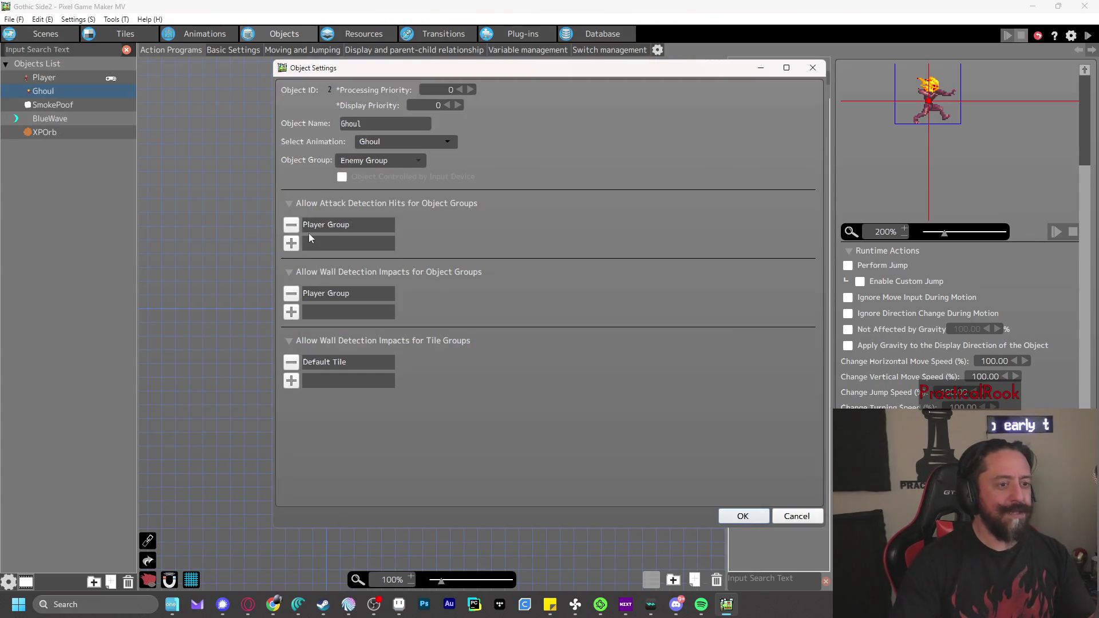
pyautogui.click(291, 243)
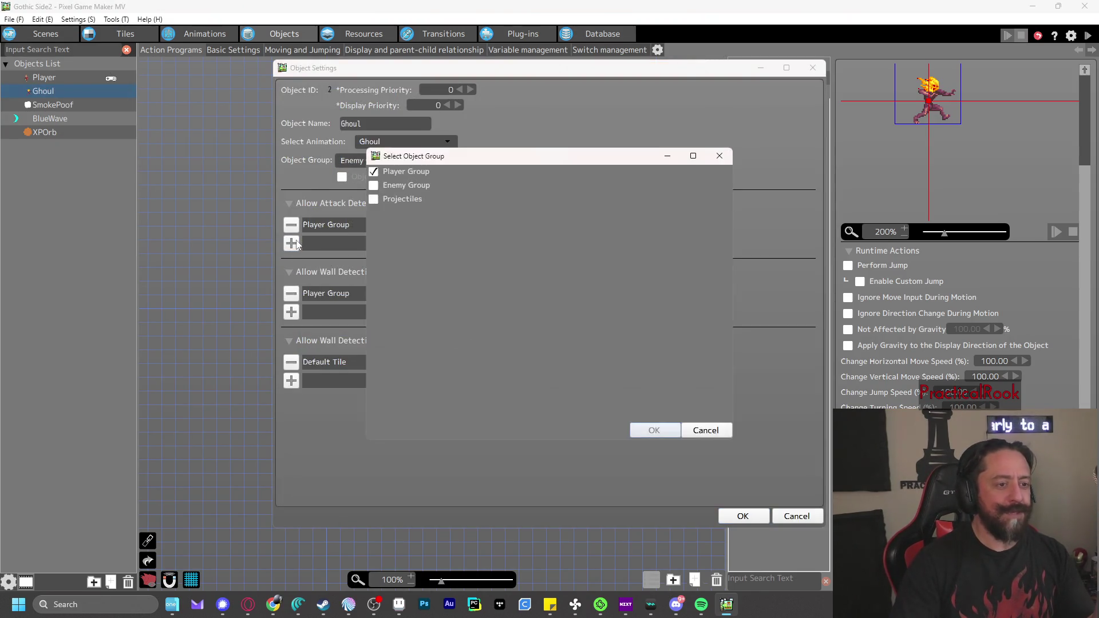
pyautogui.click(657, 432)
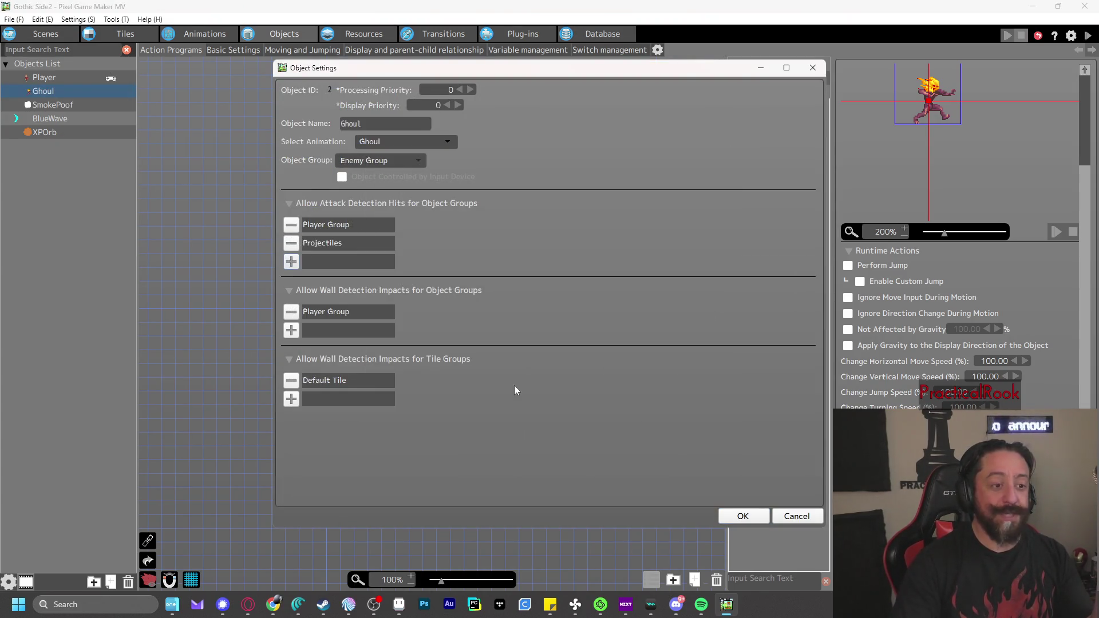
# Add Projectiles to Ghoul's wall detection impact groups, close settings, and test-play
pyautogui.click(291, 331)
pyautogui.click(653, 431)
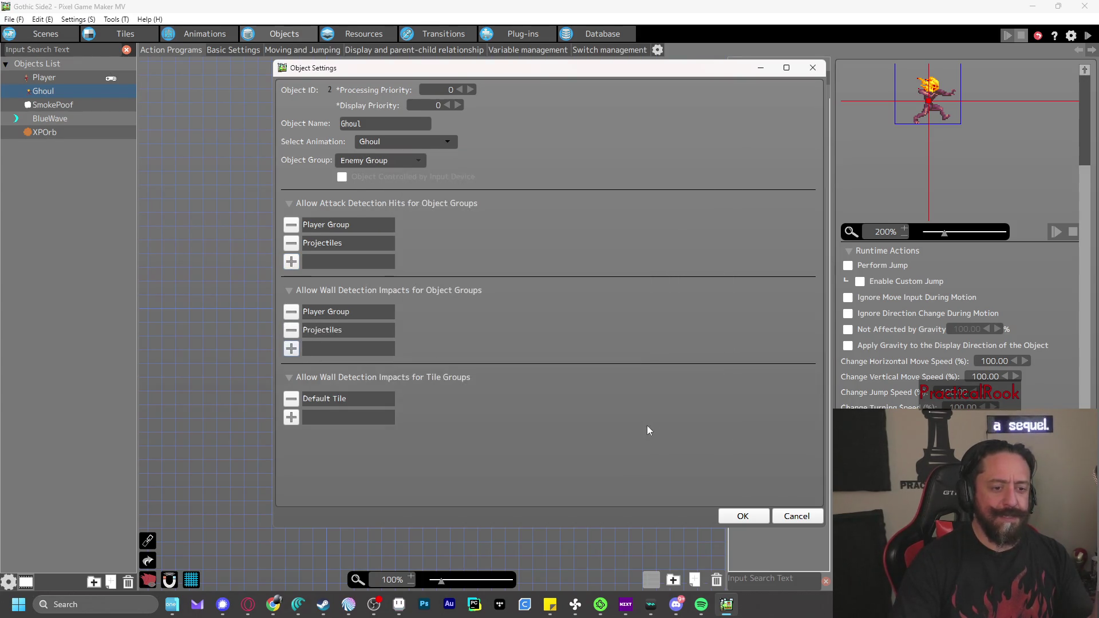
pyautogui.click(742, 516)
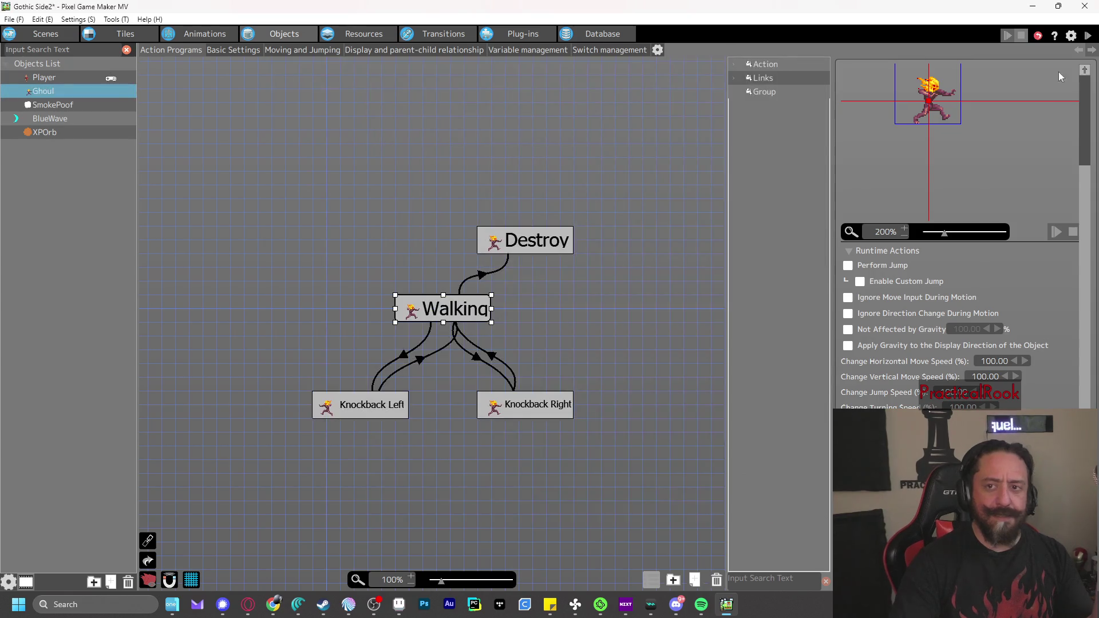
pyautogui.click(1087, 35)
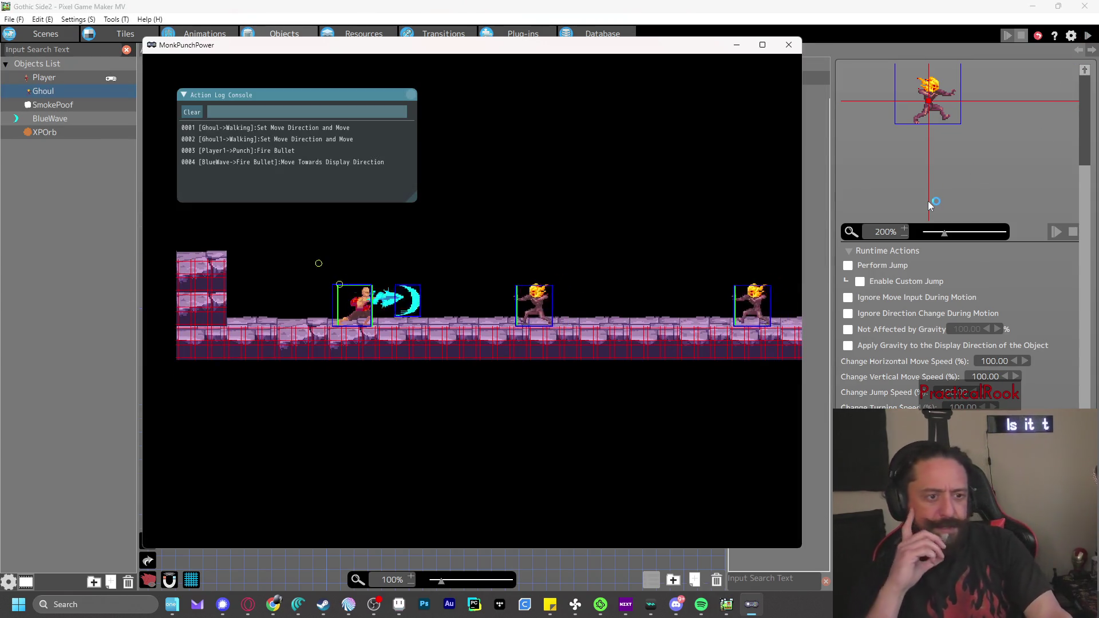
pyautogui.press('z')
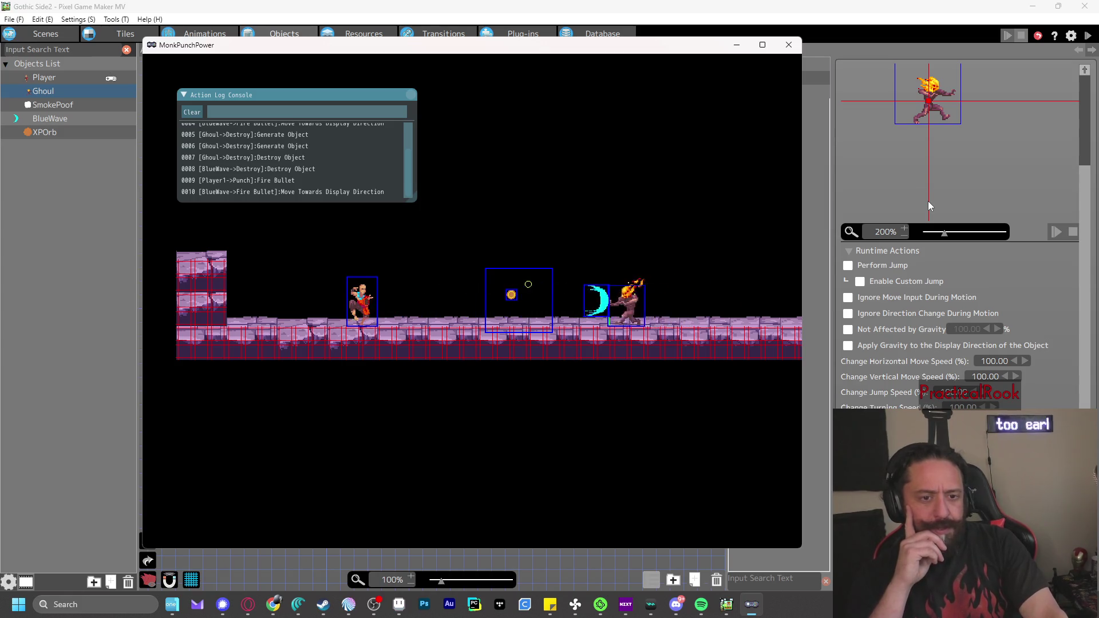
pyautogui.press('Right')
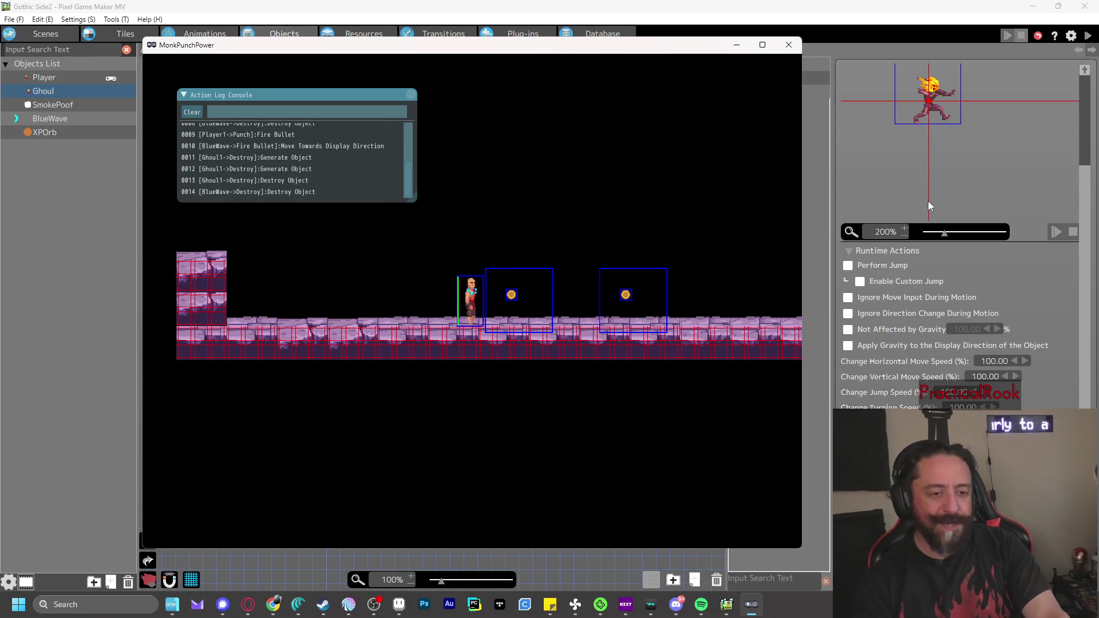
pyautogui.press('Right')
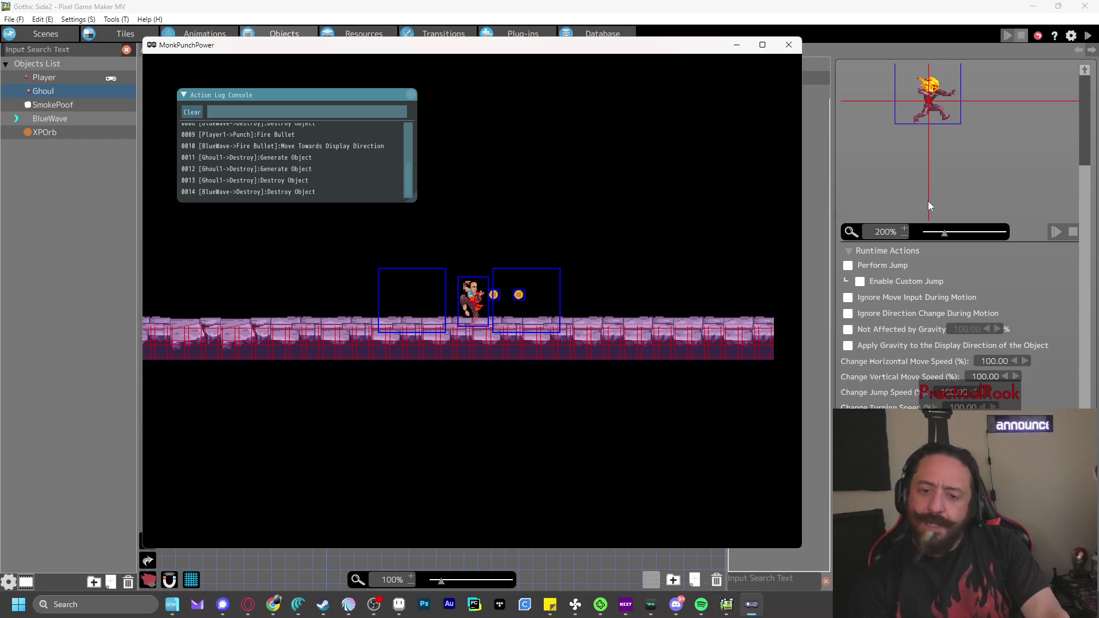
pyautogui.press('Right')
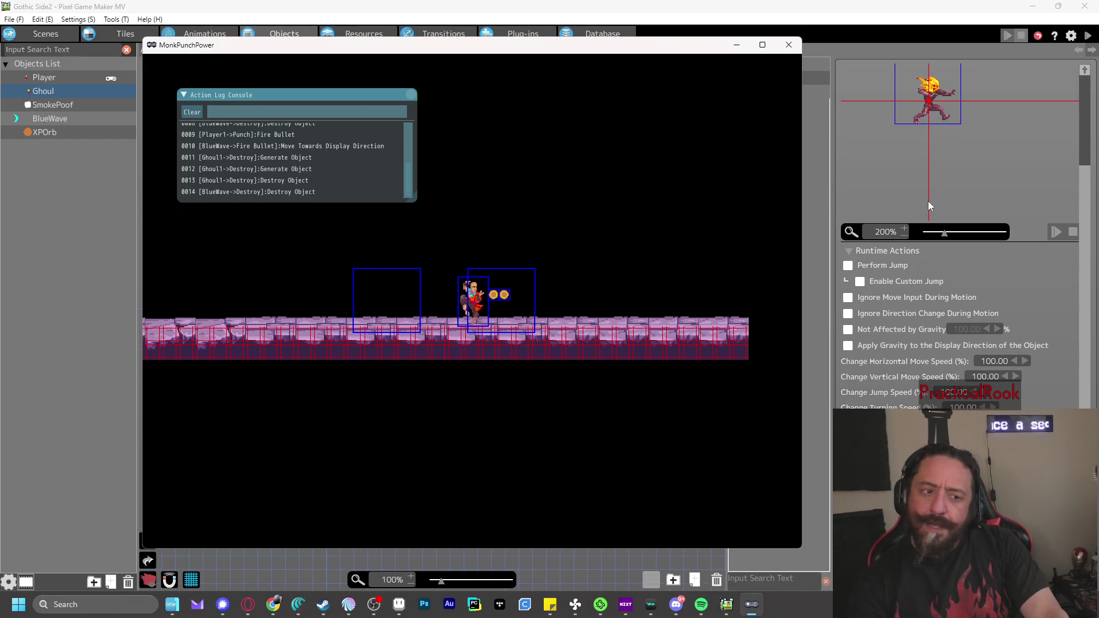
pyautogui.press('Right')
pyautogui.press('z')
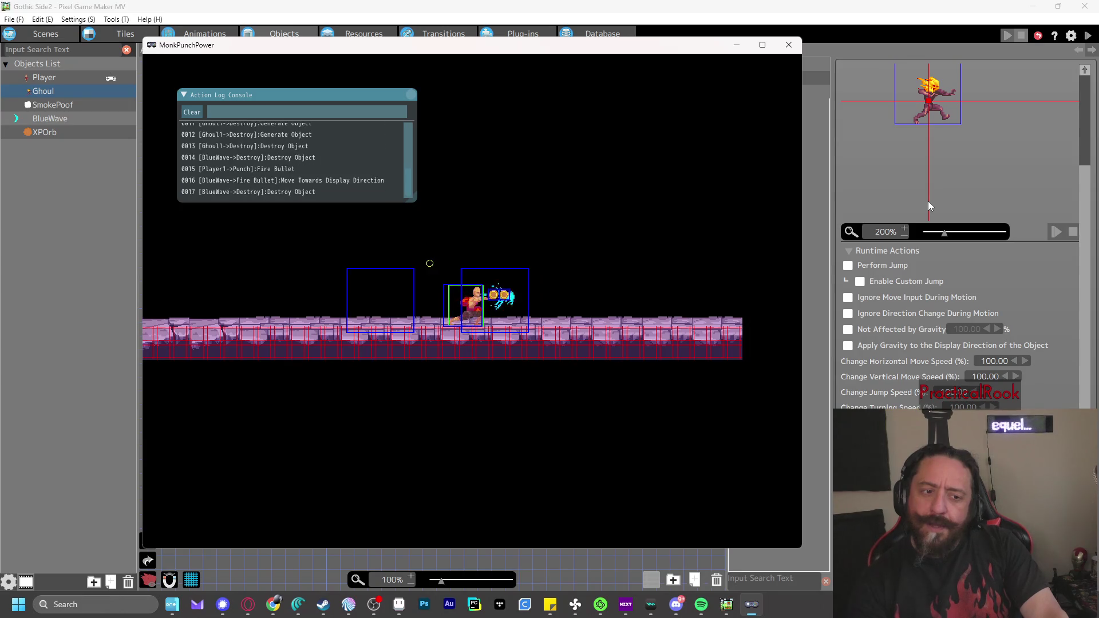
pyautogui.press('z')
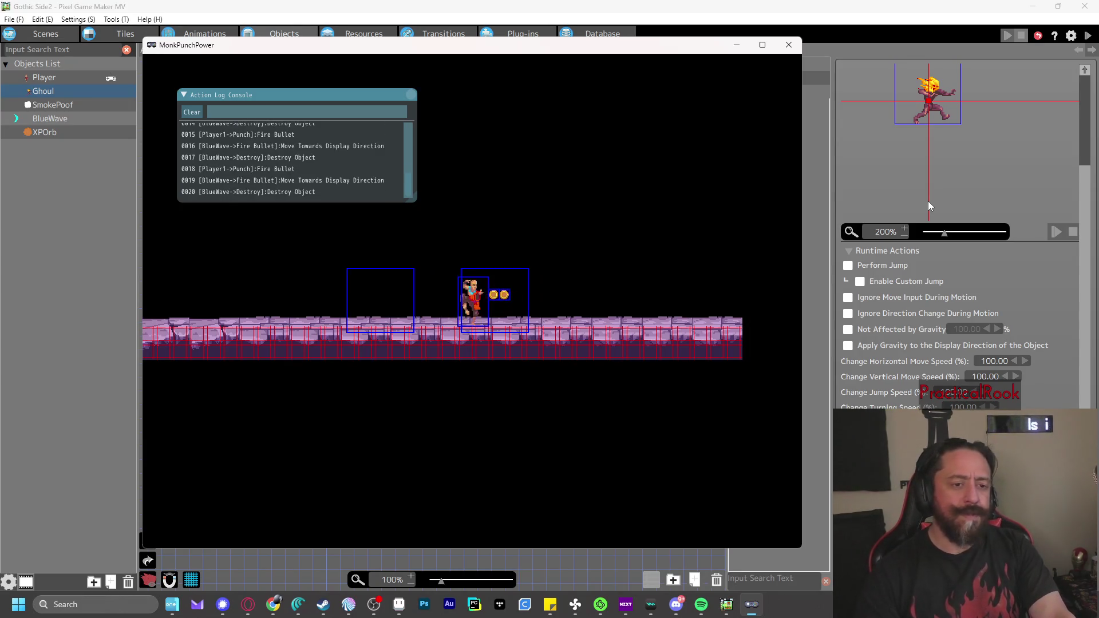
pyautogui.press('Left')
pyautogui.press('z')
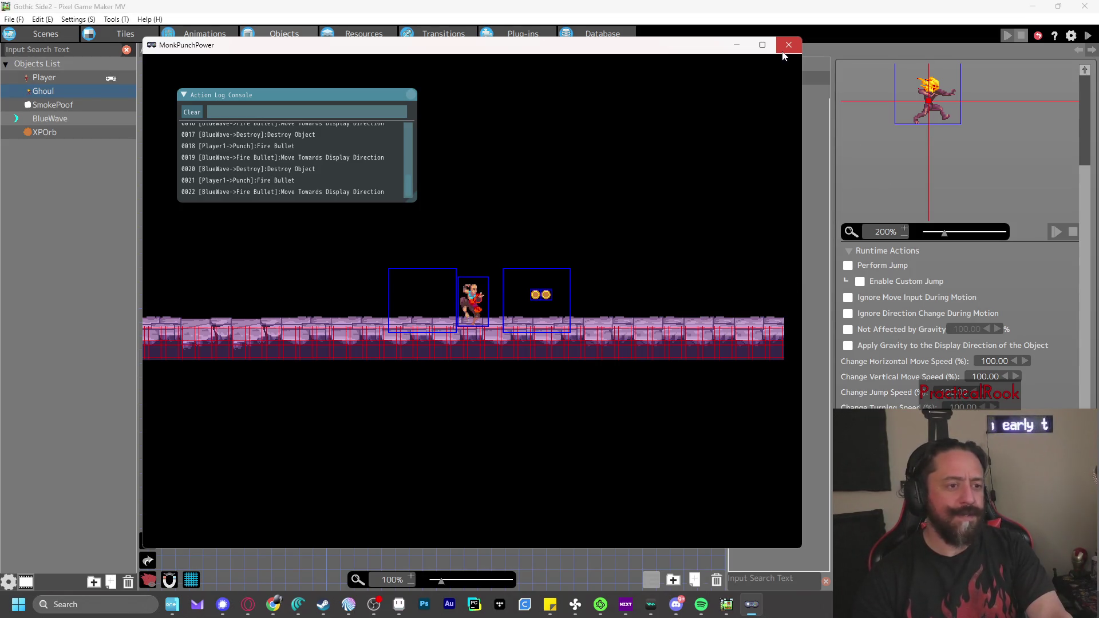
pyautogui.press('Right')
pyautogui.press('z')
pyautogui.press('Left')
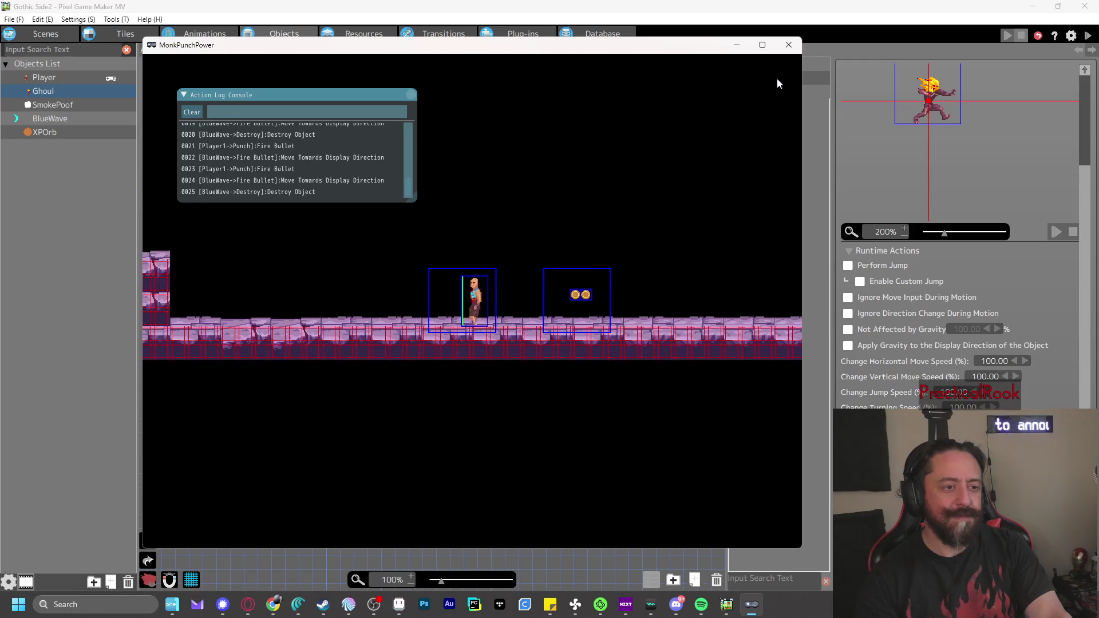
pyautogui.press('z')
pyautogui.click(784, 44)
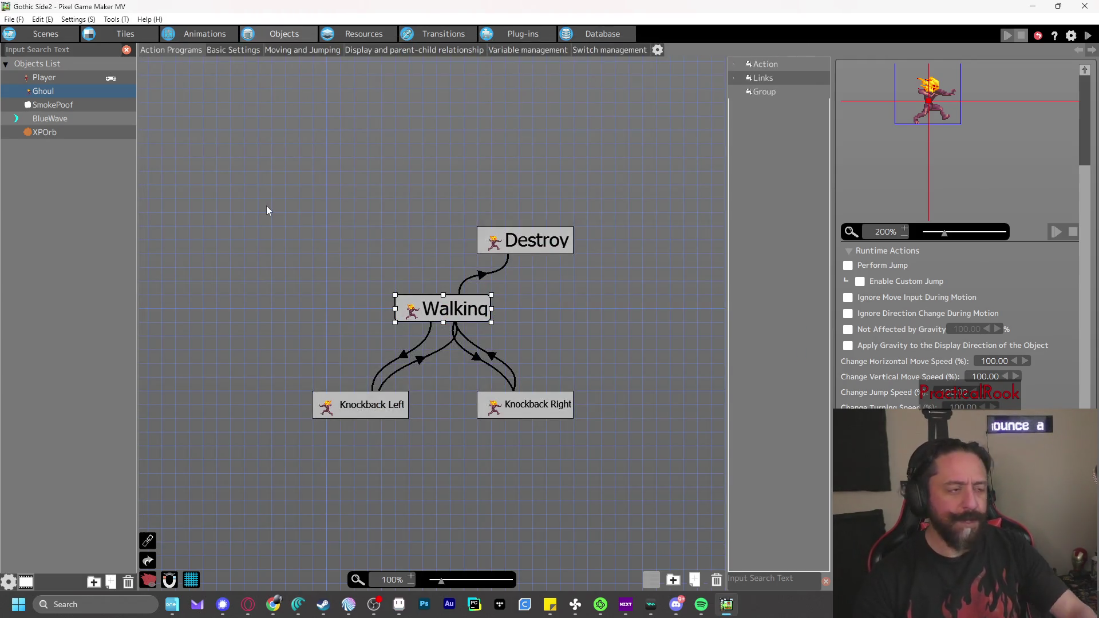
# Raise the trigger distance on XPOrb's Float→Destroy Distance with Other Objects condition to 8 dots
pyautogui.click(63, 133)
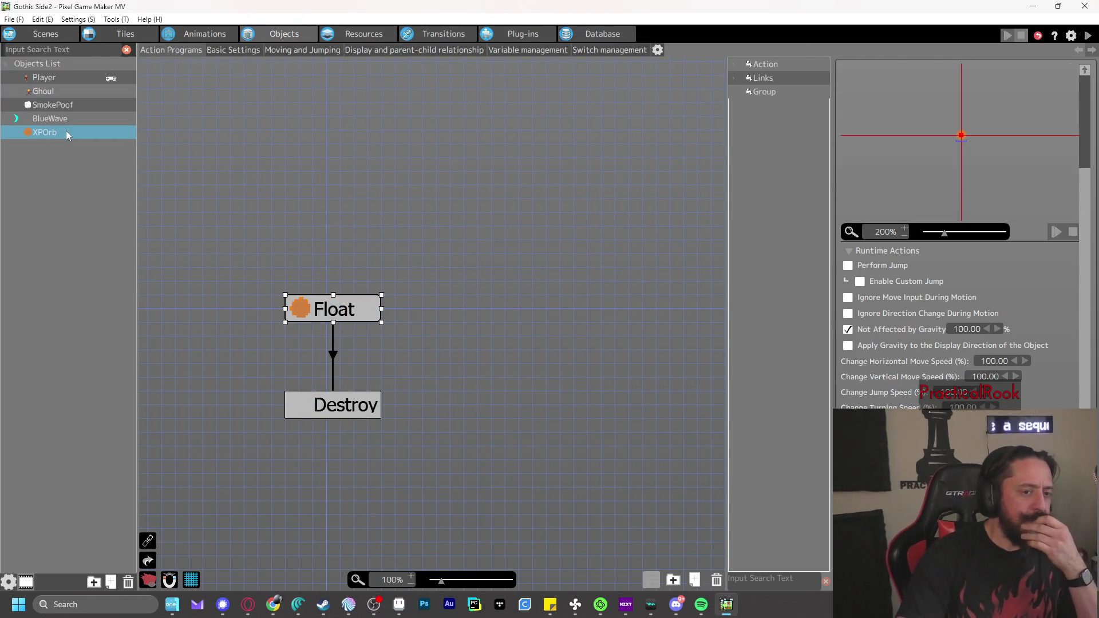
pyautogui.click(333, 356)
pyautogui.doubleClick(944, 304)
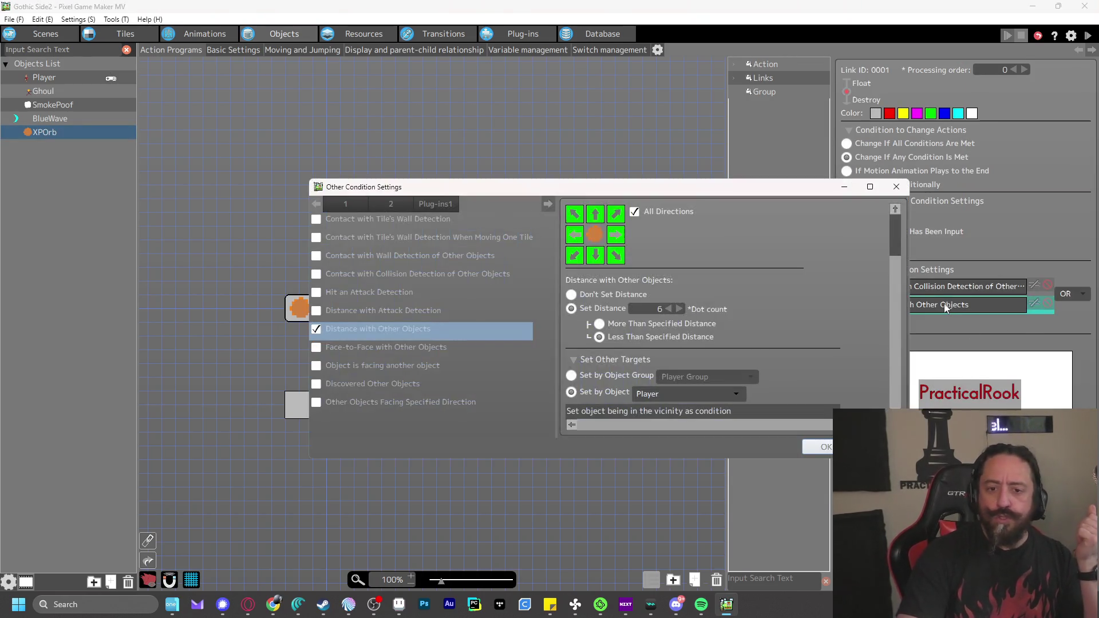
pyautogui.click(679, 307)
pyautogui.click(678, 308)
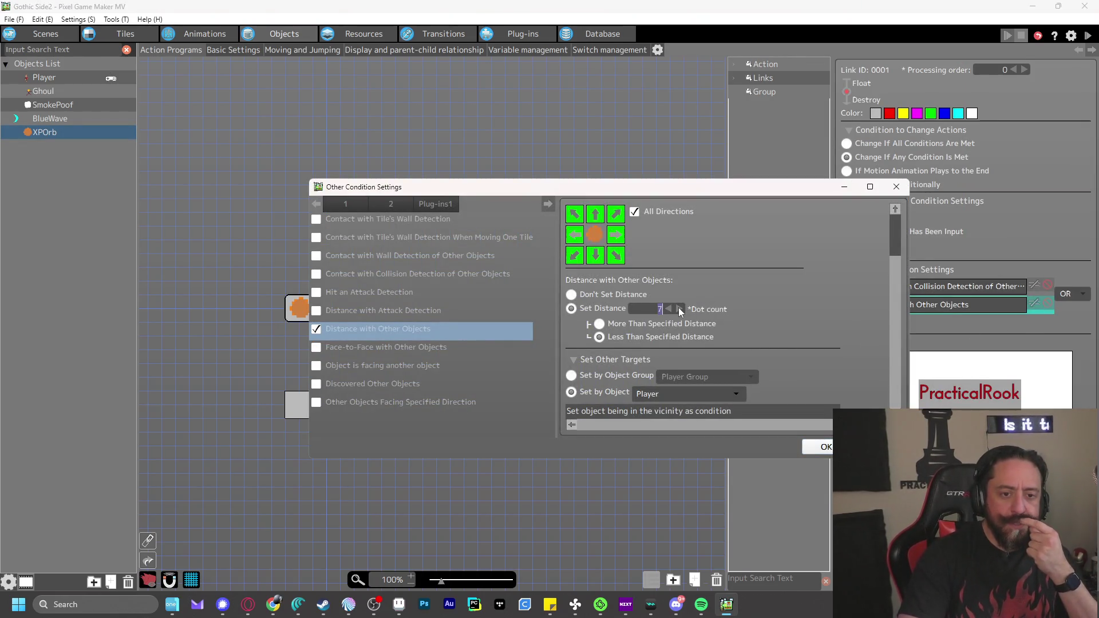
pyautogui.click(826, 447)
# Test-play by walking and firing blue waves to destroy the Ghoul, then close the game
pyautogui.click(1087, 36)
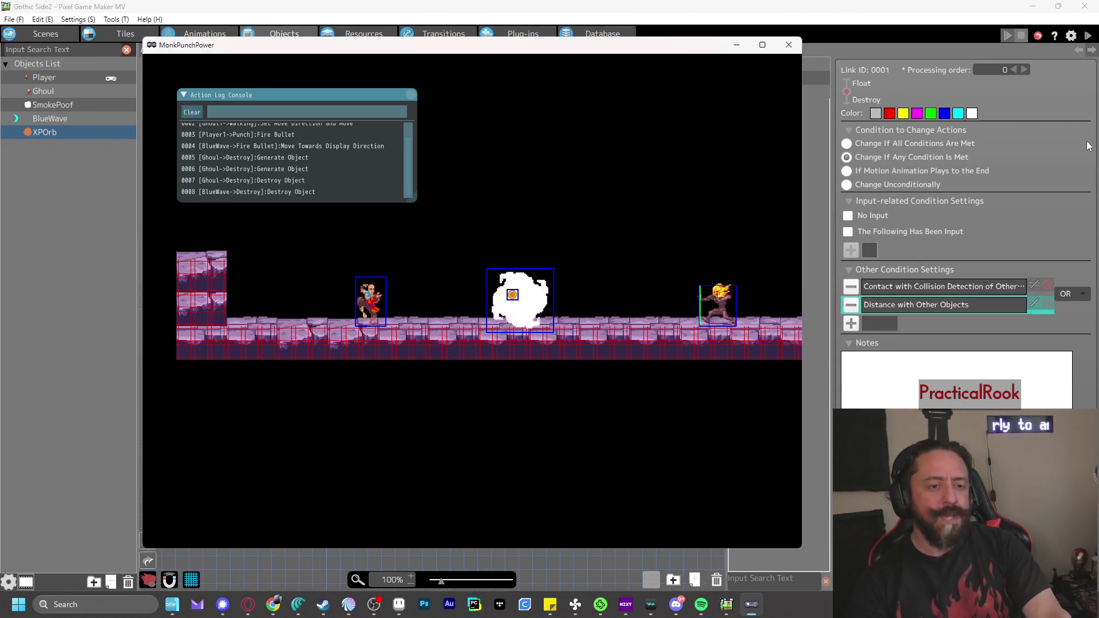
pyautogui.press('Right')
pyautogui.press('Left')
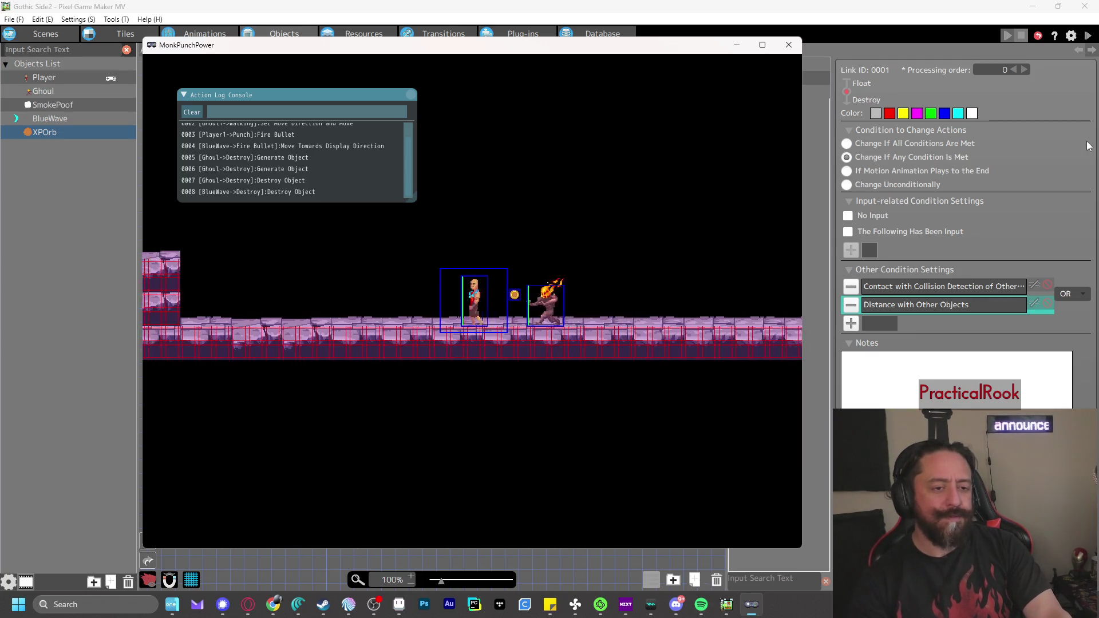
pyautogui.press('z')
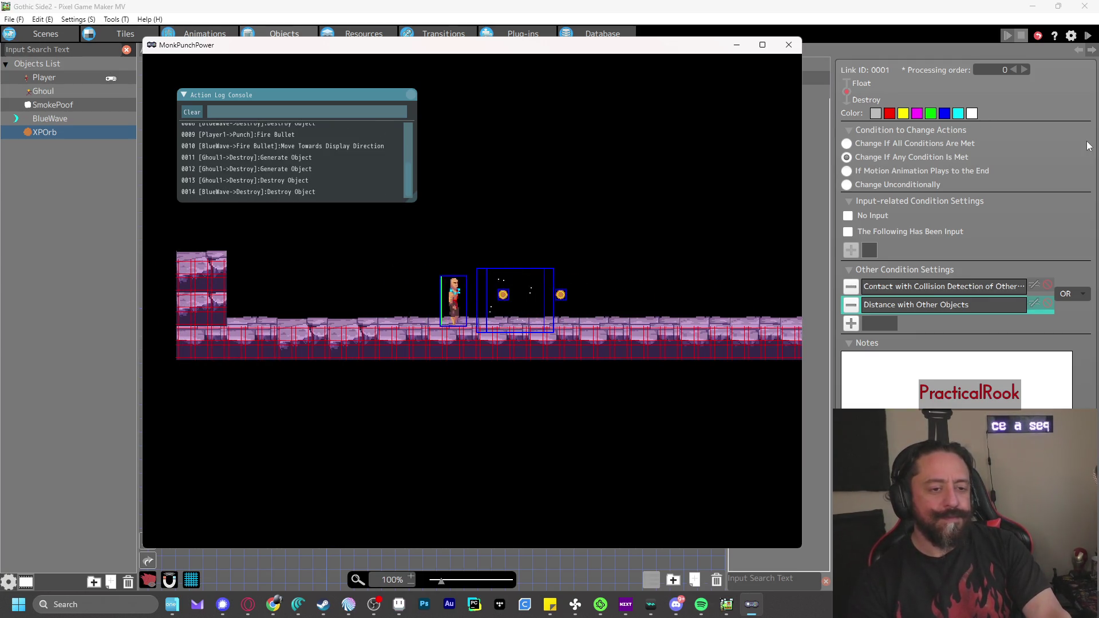
pyautogui.press('Right')
pyautogui.press('z')
pyautogui.press('Left')
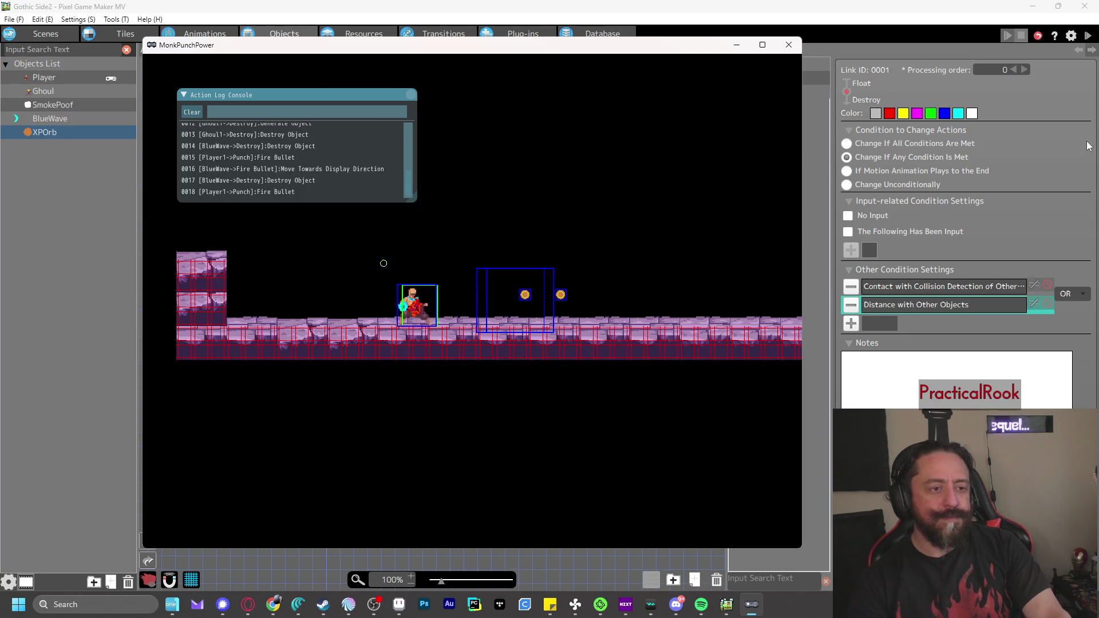
pyautogui.press('z')
pyautogui.click(789, 45)
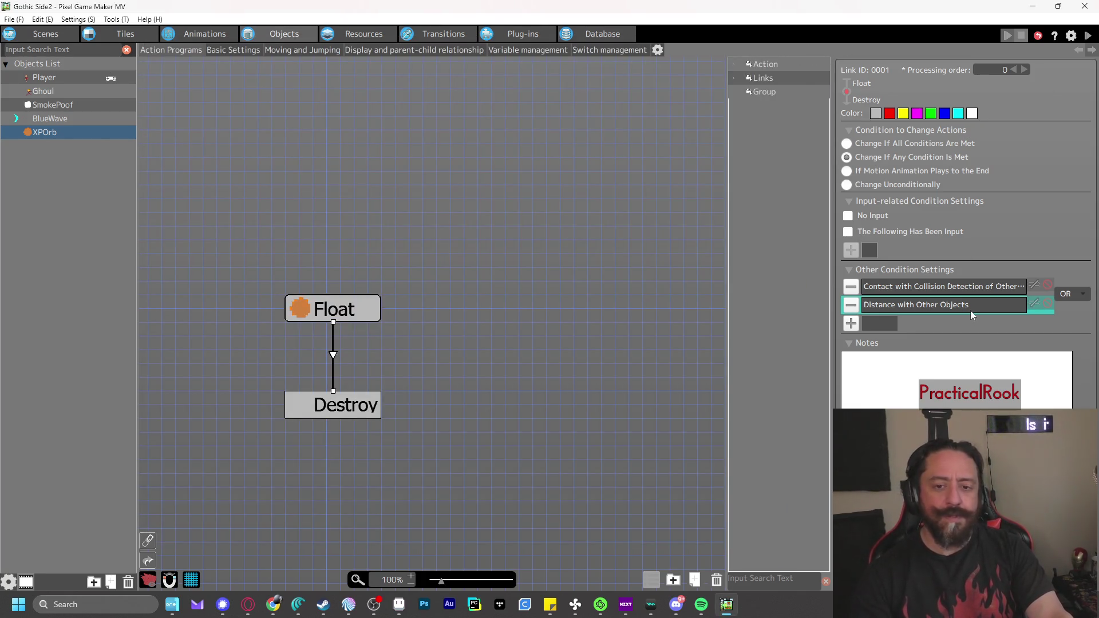
# Retarget the distance condition to Player Group by object group and start another test play
pyautogui.doubleClick(971, 311)
pyautogui.click(627, 376)
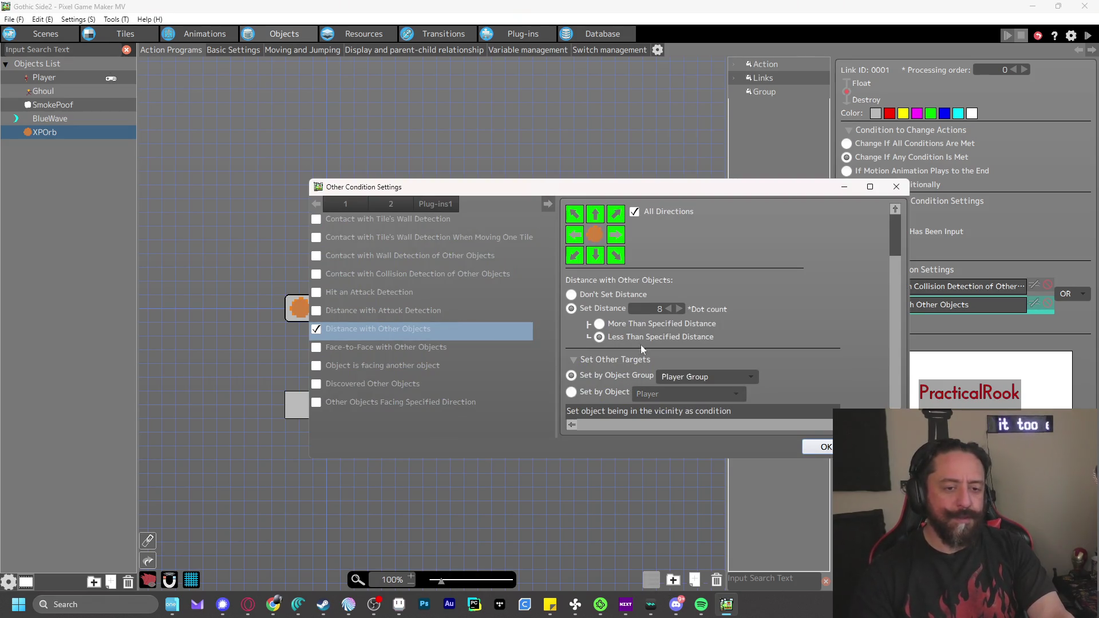
pyautogui.click(679, 308)
pyautogui.click(679, 309)
pyautogui.click(823, 447)
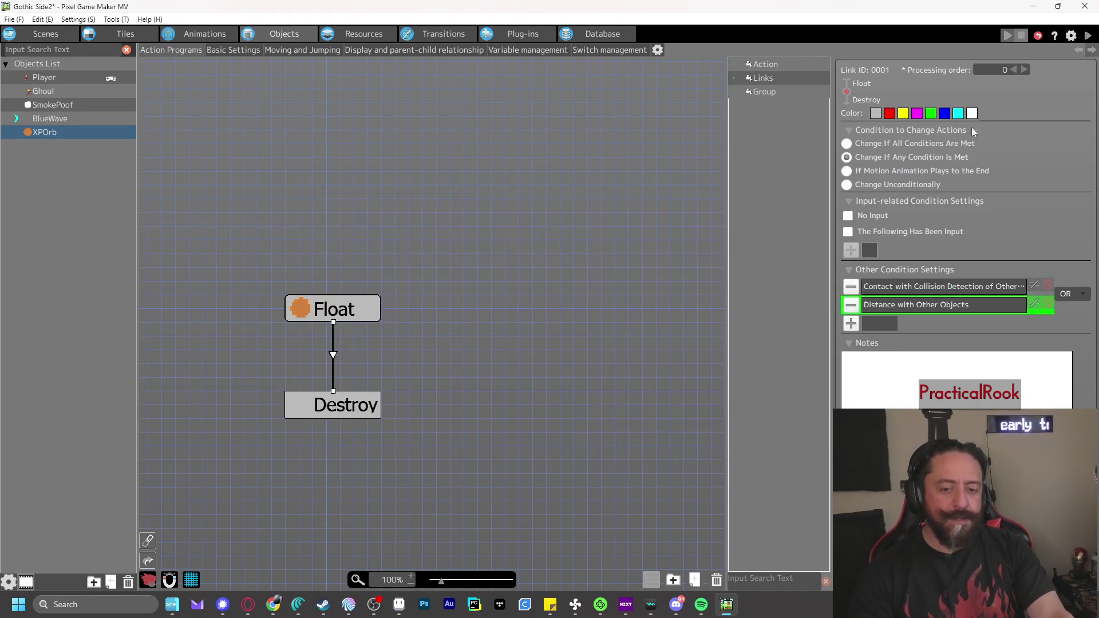
pyautogui.click(1088, 36)
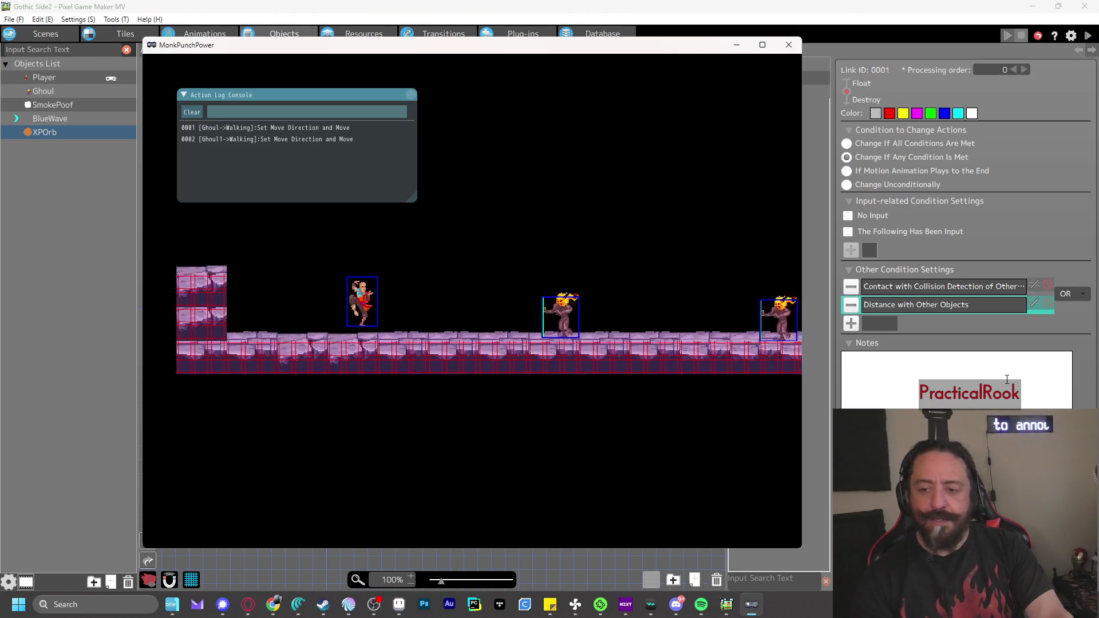
# Walk the player and fire a blue wave at the Ghoul, then close the test play
pyautogui.press('Right')
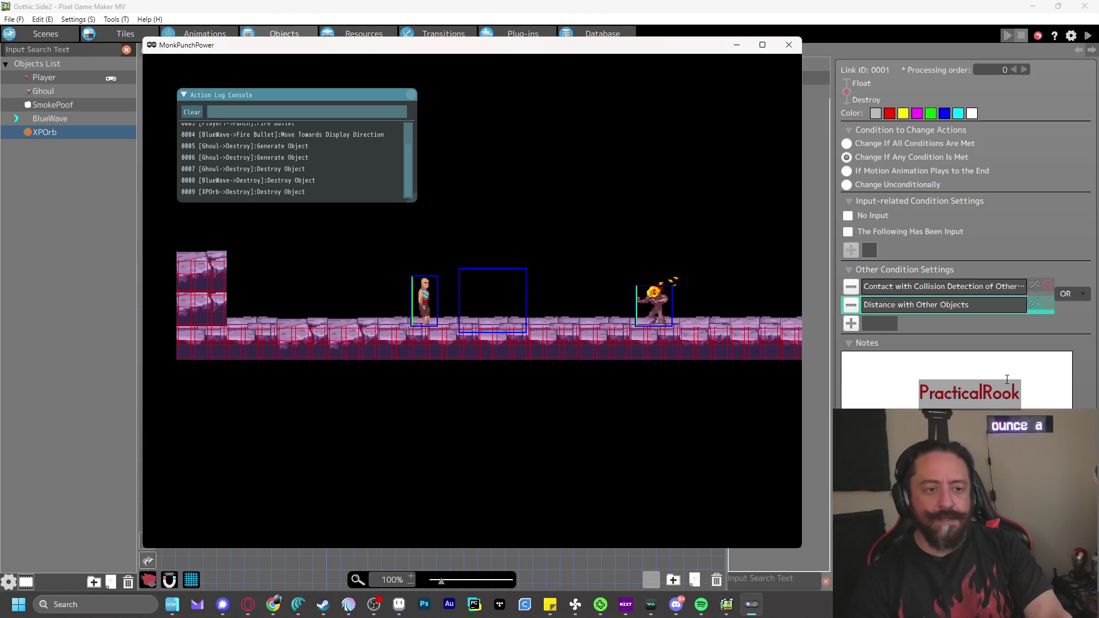
pyautogui.press('Left')
pyautogui.press('z')
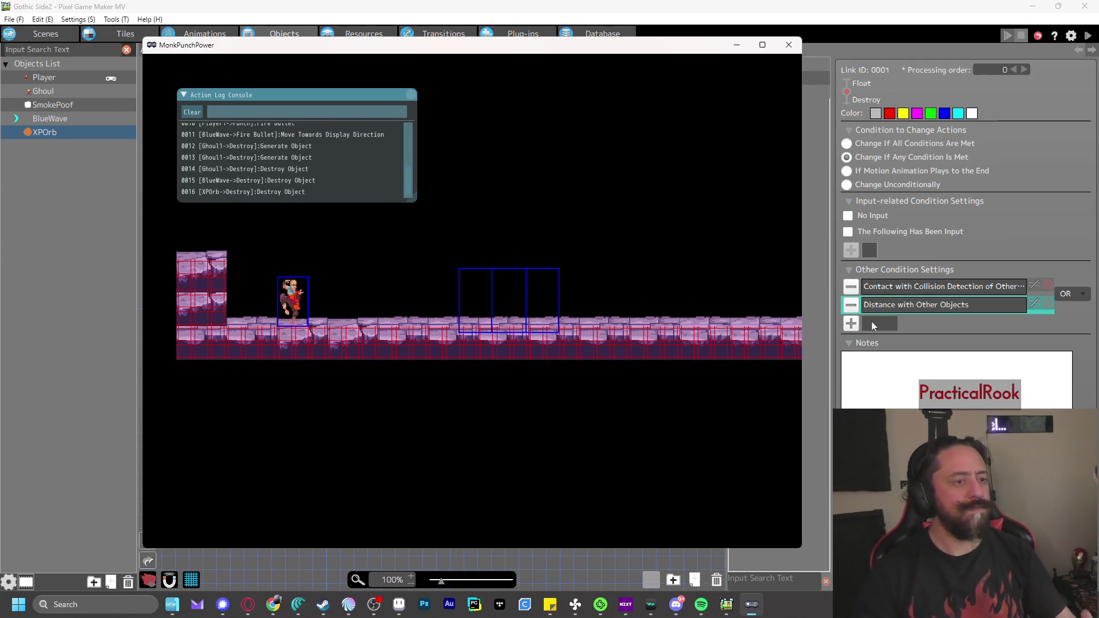
pyautogui.click(785, 48)
# Keep the 8-dot Player Group distance condition and test-play collecting the dropped XPOrbs
pyautogui.doubleClick(914, 303)
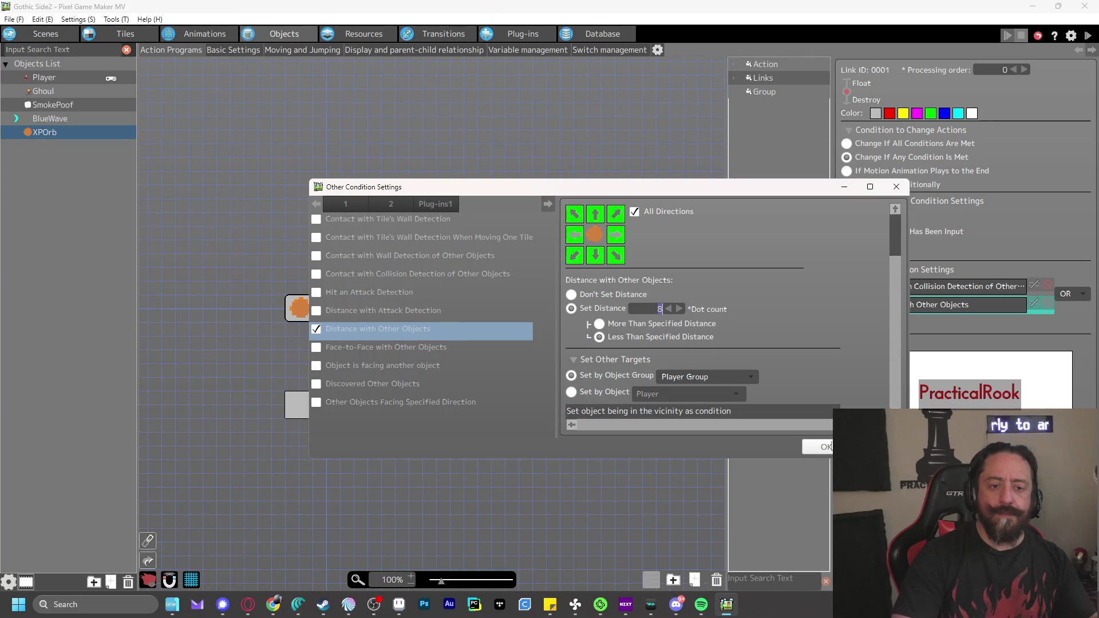
pyautogui.click(826, 446)
pyautogui.click(1090, 37)
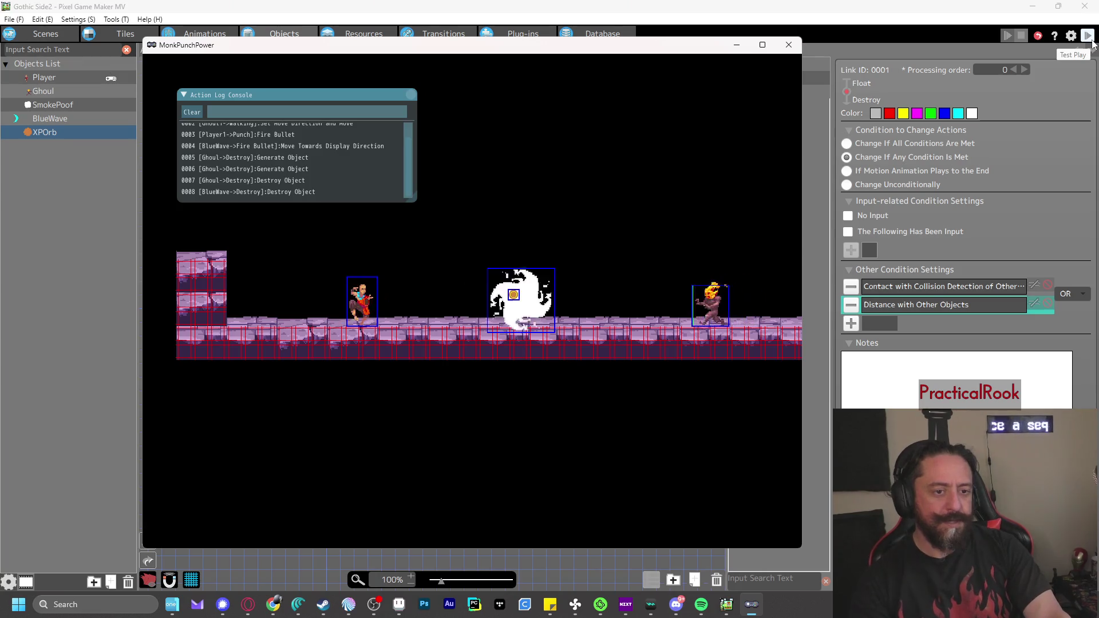
pyautogui.press('z')
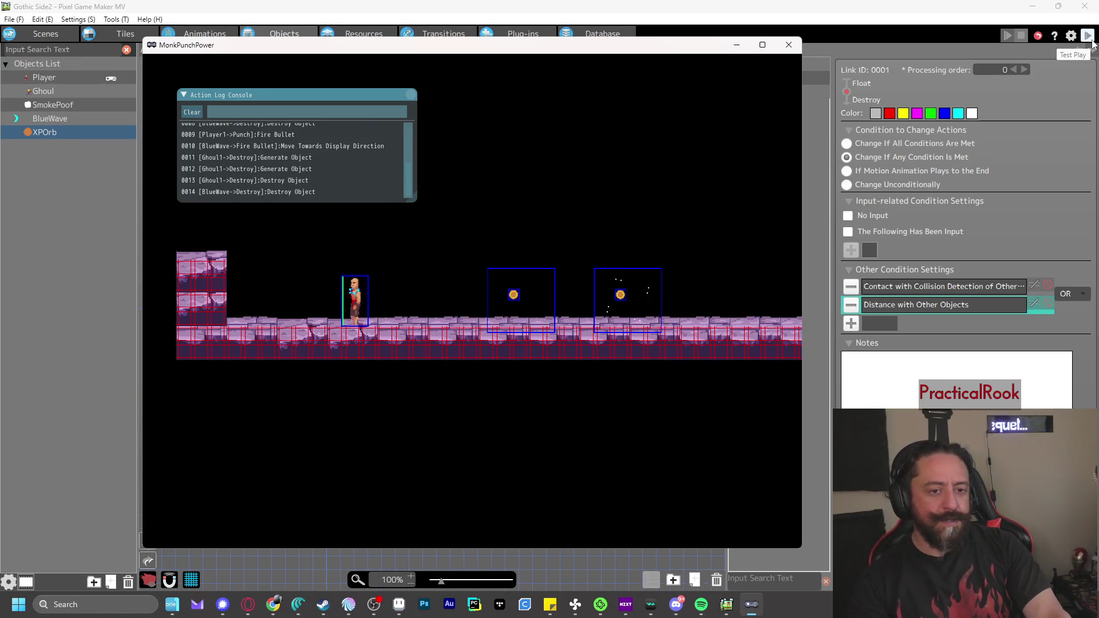
pyautogui.press('Left')
pyautogui.press('Right')
pyautogui.press('Right')
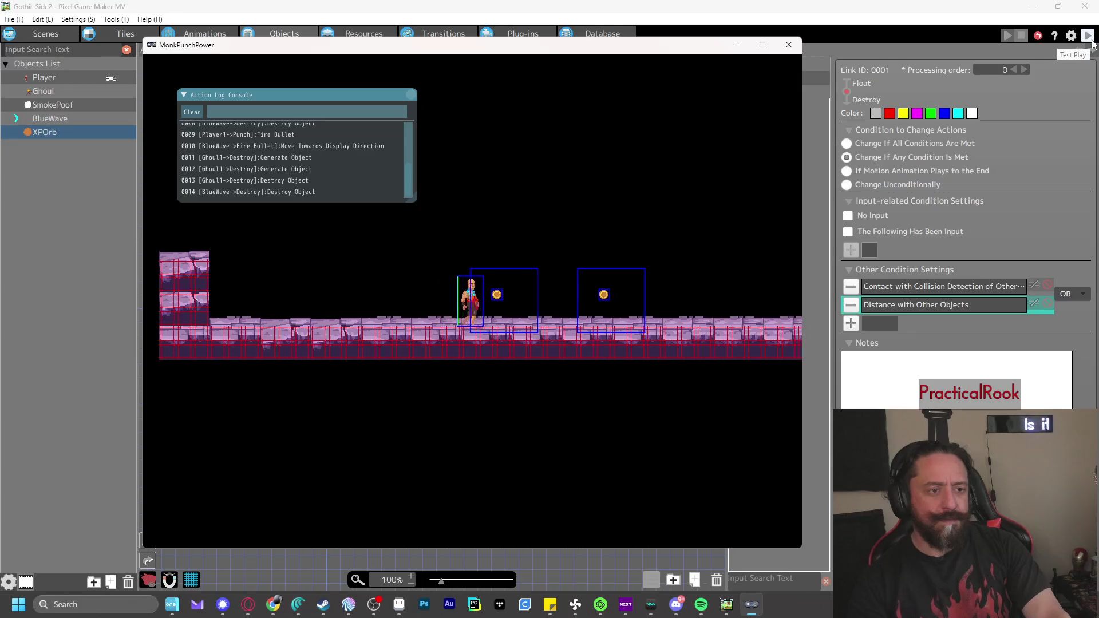
pyautogui.press('Left')
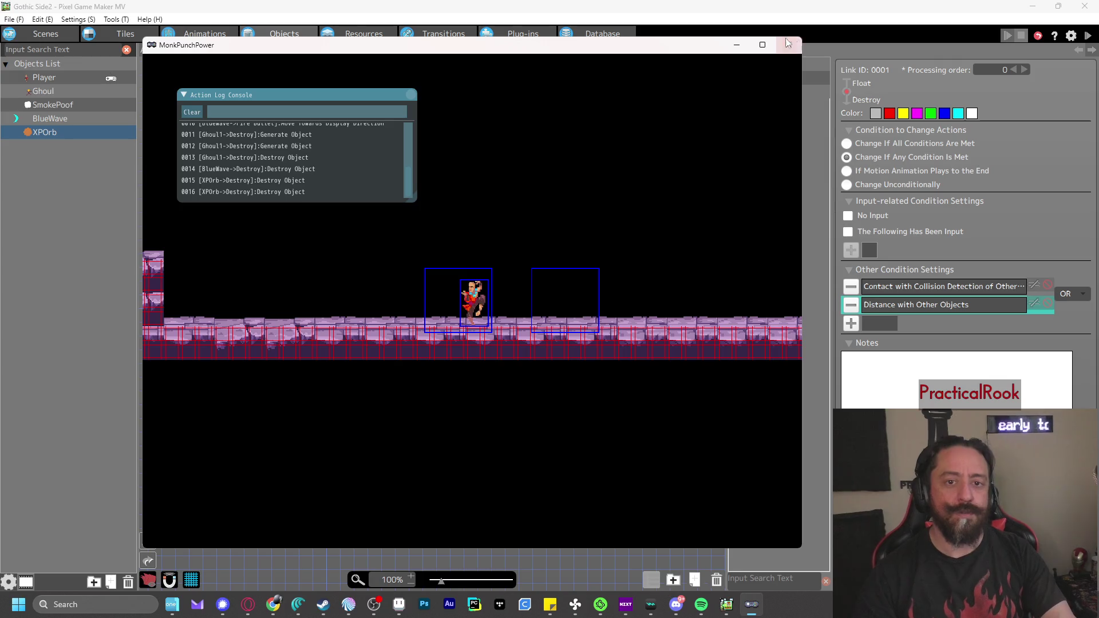
pyautogui.click(789, 45)
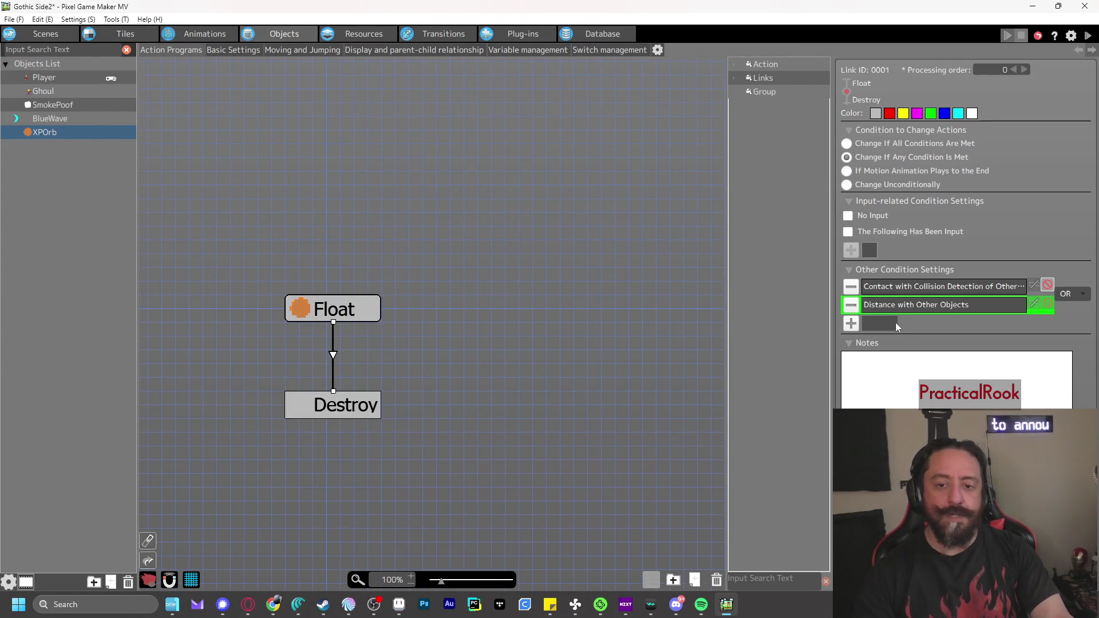
# Retest shooting a ghoul and collecting its XP orb, then switch to the Animations editor
pyautogui.click(922, 307)
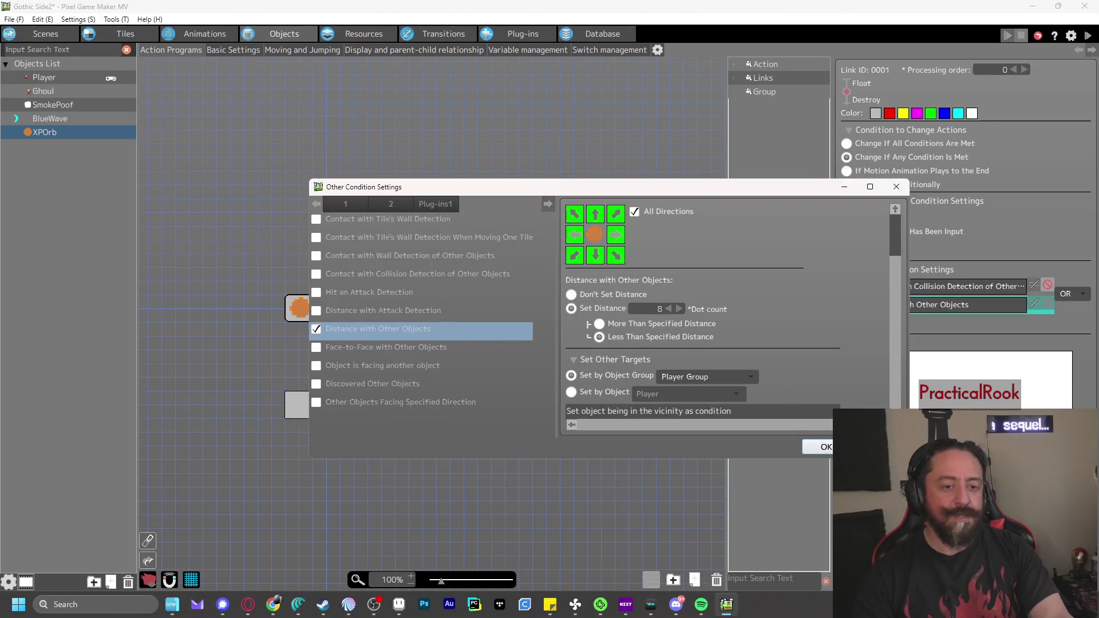
pyautogui.click(828, 448)
pyautogui.click(1087, 35)
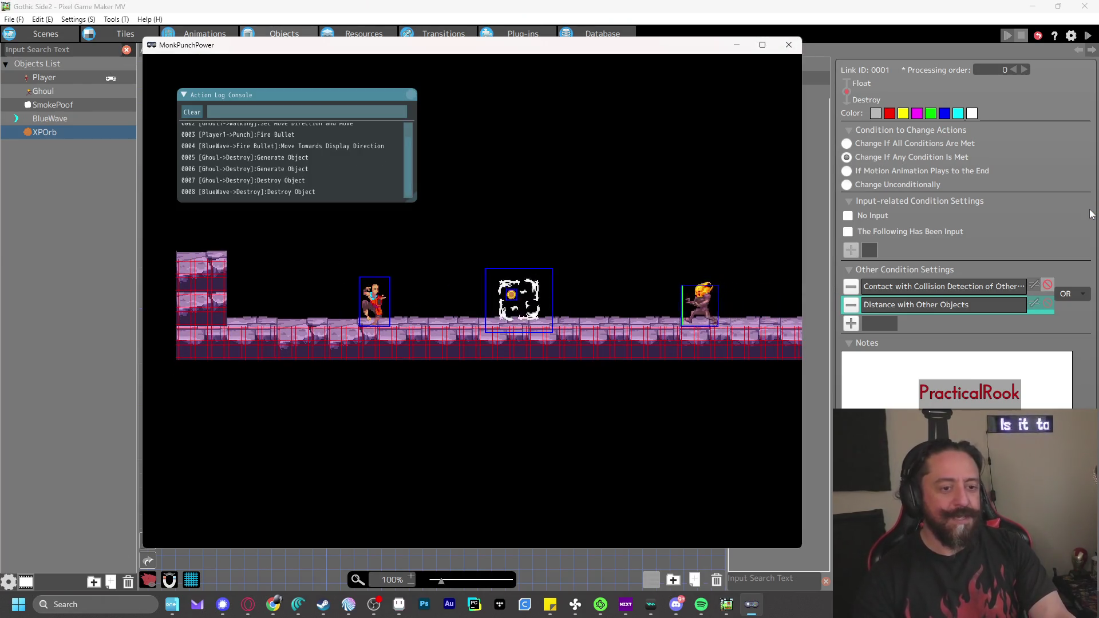
pyautogui.press('Right')
pyautogui.press('z')
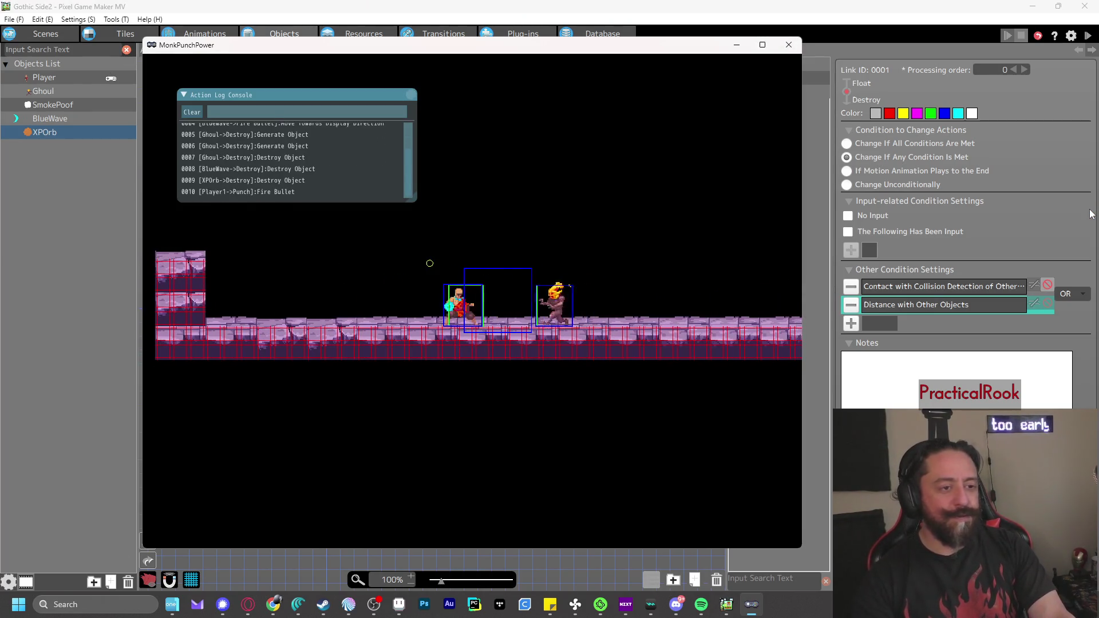
pyautogui.press('Right')
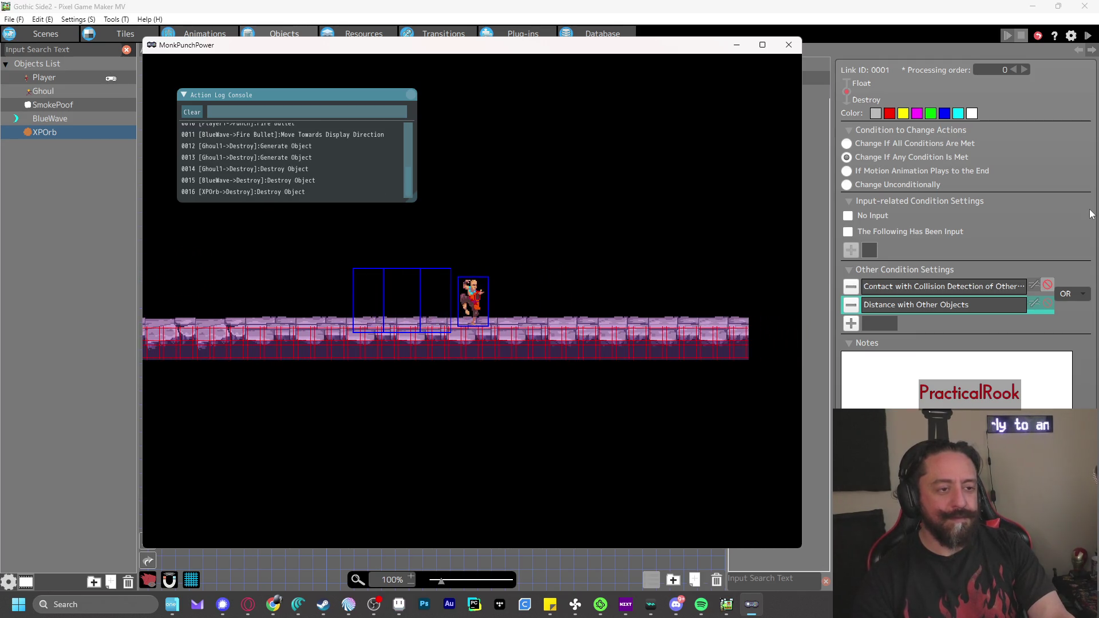
pyautogui.click(789, 45)
pyautogui.click(204, 34)
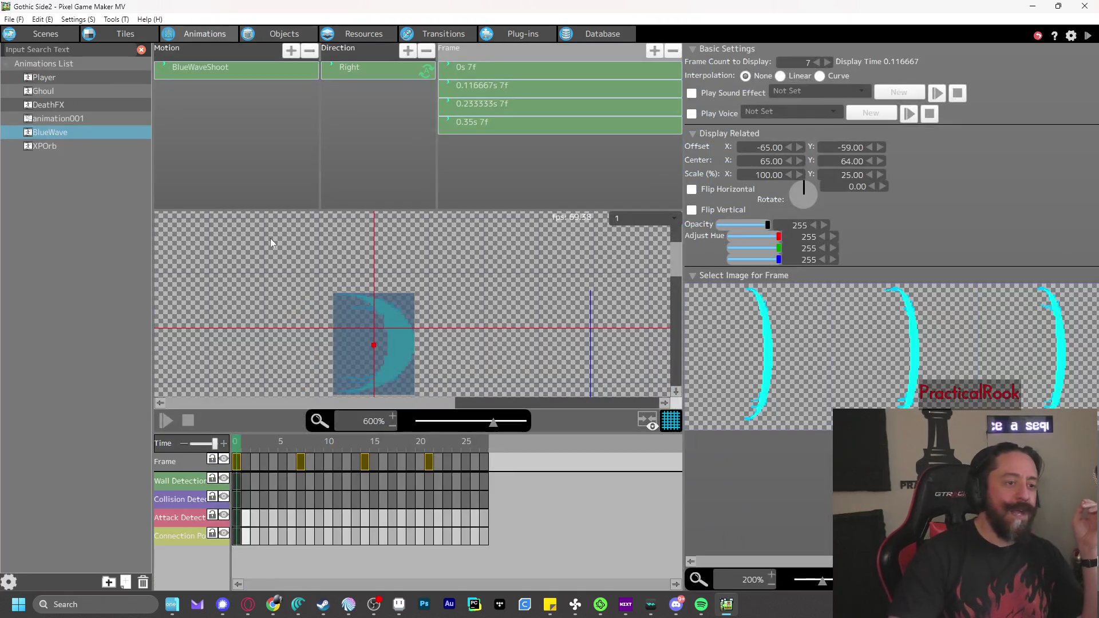
# Select Player in the Animations List and open its Walk motion frames
pyautogui.click(54, 76)
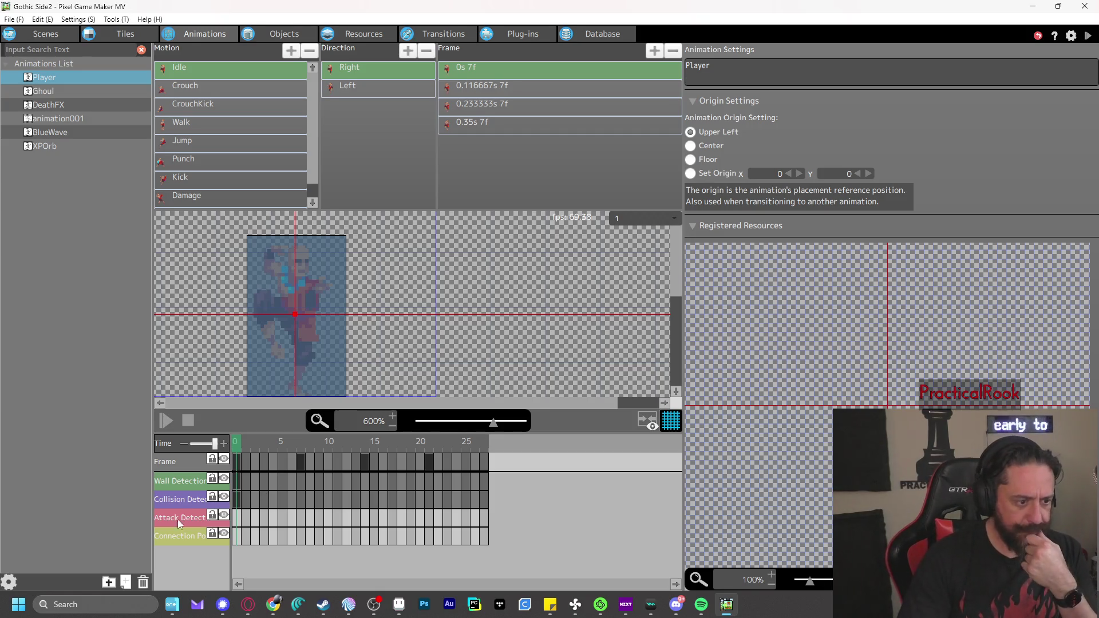
pyautogui.click(194, 127)
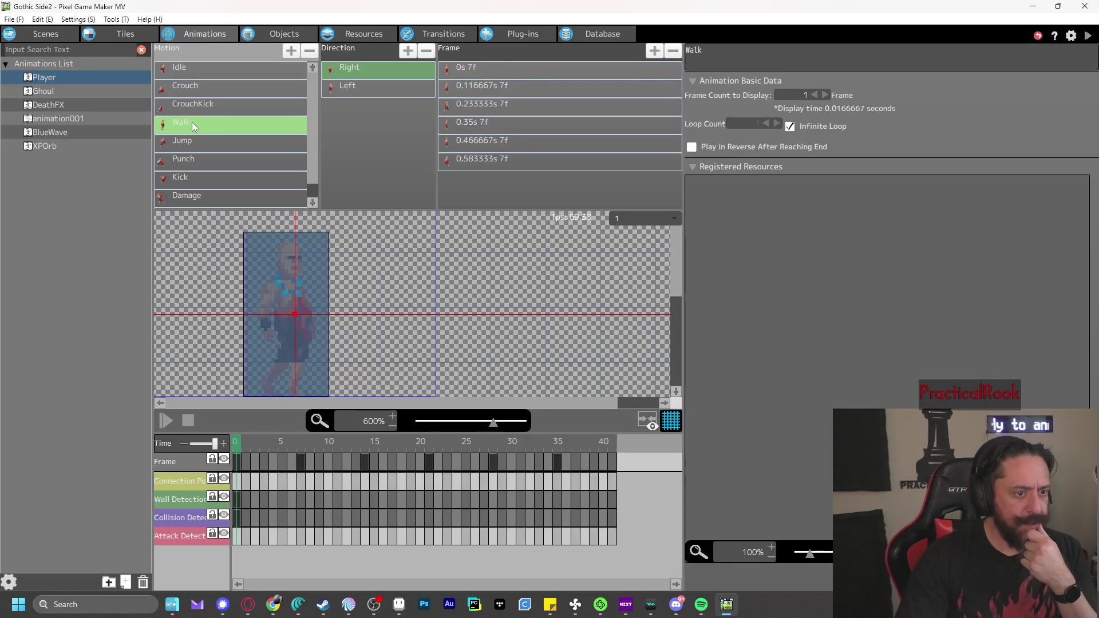
# Select all Walk motion frames, trying a 94% horizontal scale before restoring 100%
pyautogui.click(485, 70)
pyautogui.keyDown('shift'); pyautogui.click(487, 163); pyautogui.keyUp('shift')
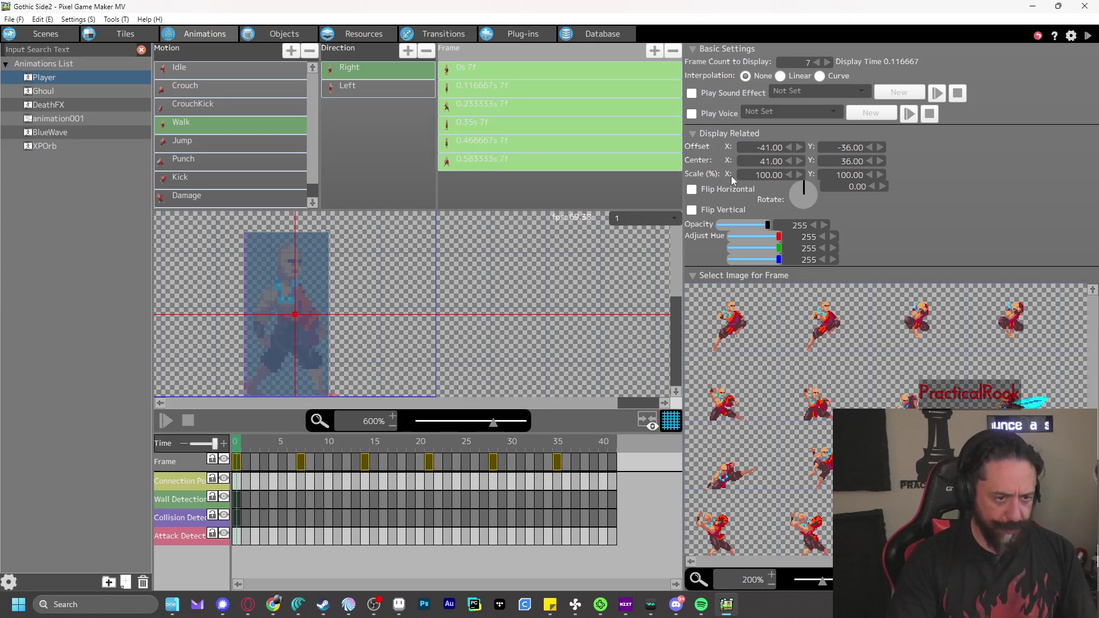
pyautogui.click(790, 176)
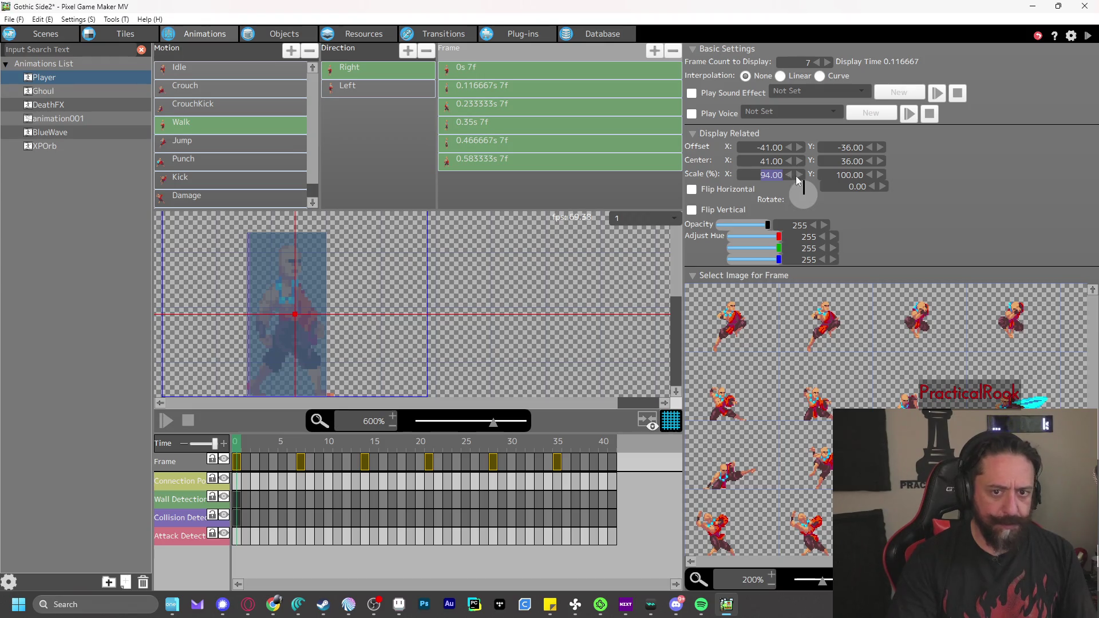
pyautogui.click(800, 176)
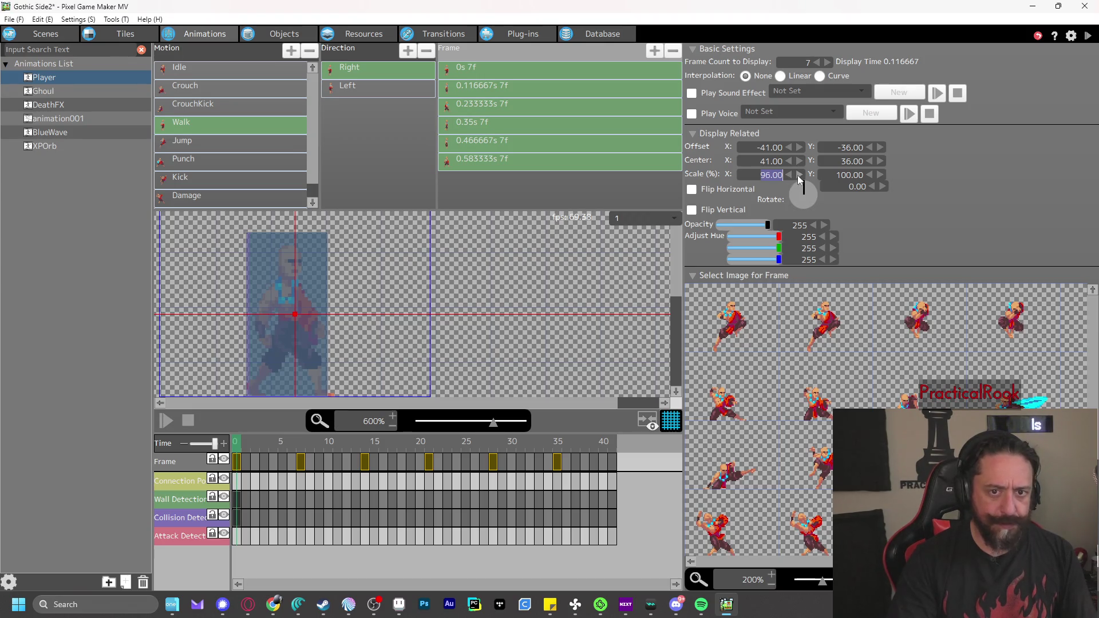
# Narrow the first frame's collision box to 13 wide and centre it on the character
pyautogui.click(185, 519)
pyautogui.click(235, 518)
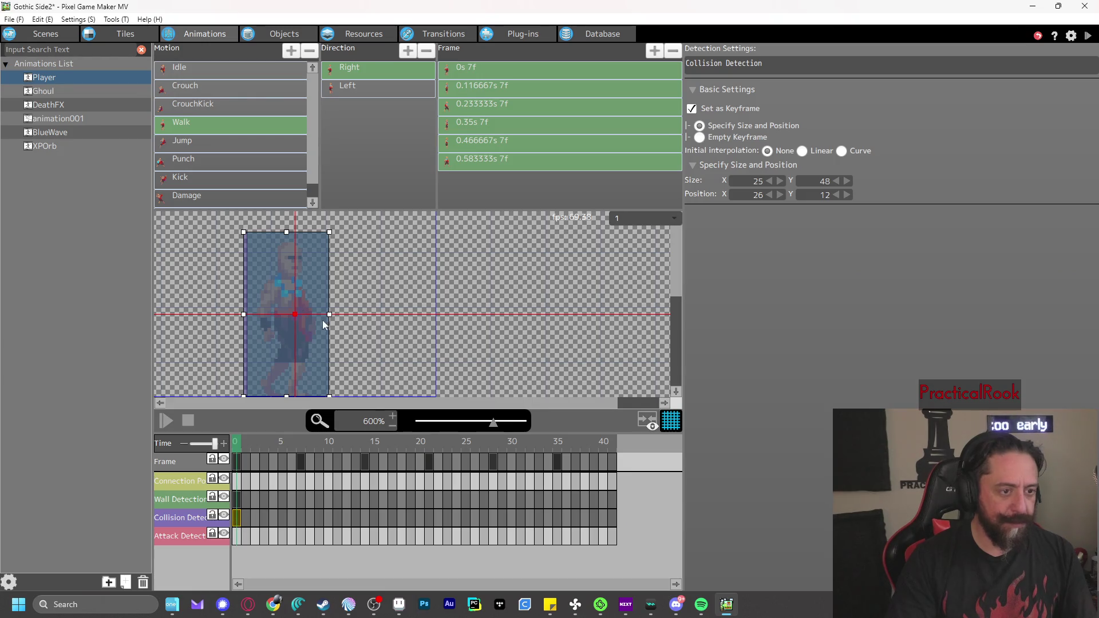
pyautogui.click(769, 181)
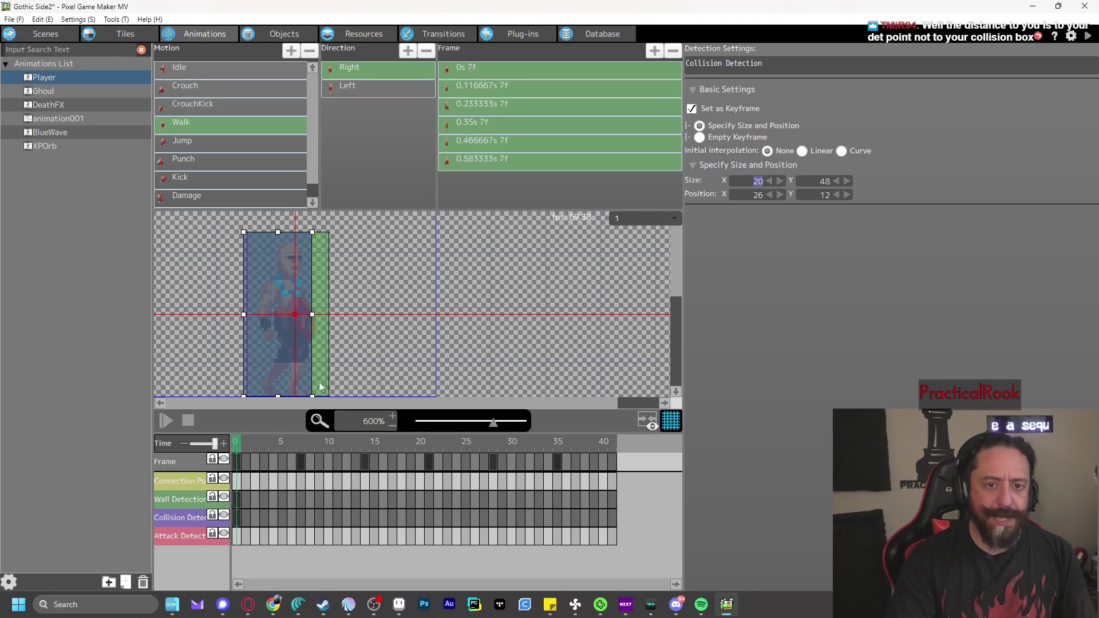
pyautogui.press('space')
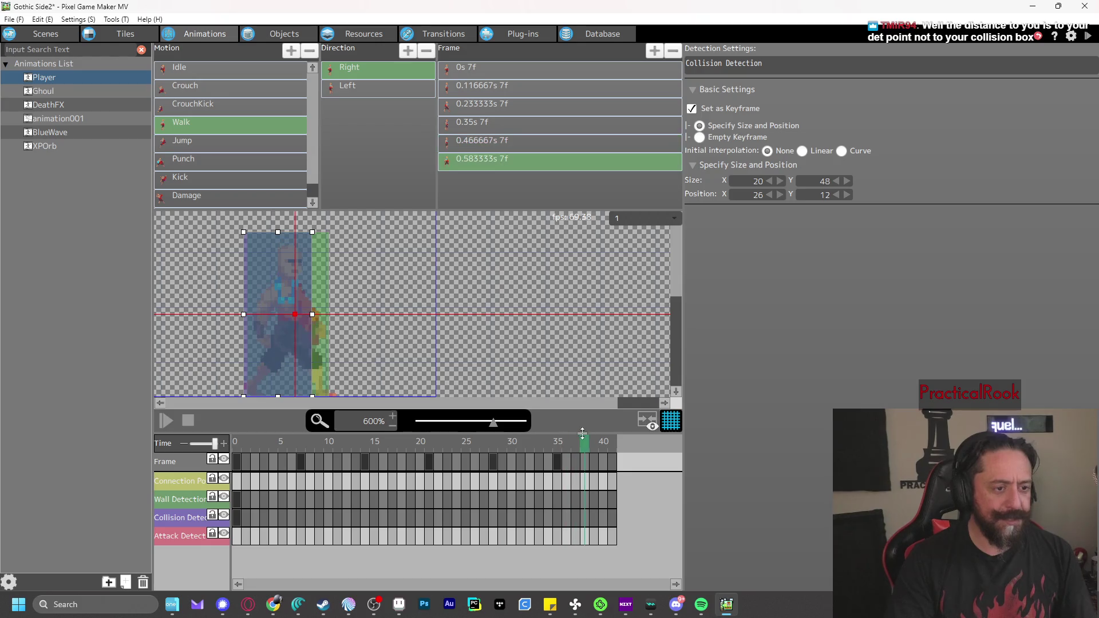
pyautogui.press('space')
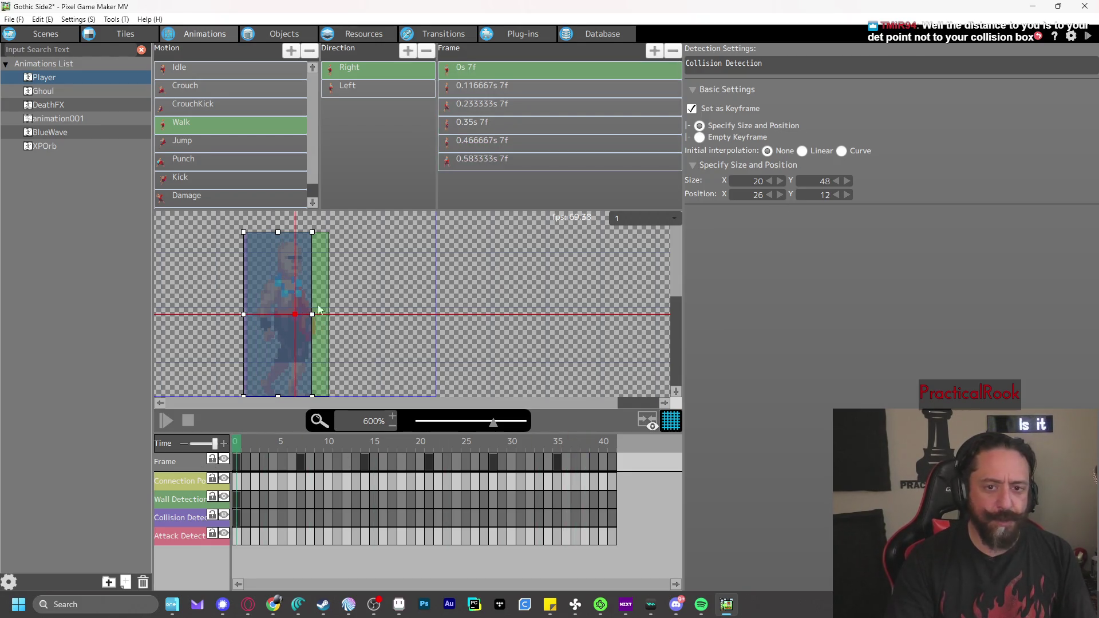
pyautogui.moveTo(260, 312); pyautogui.dragTo(272, 318)
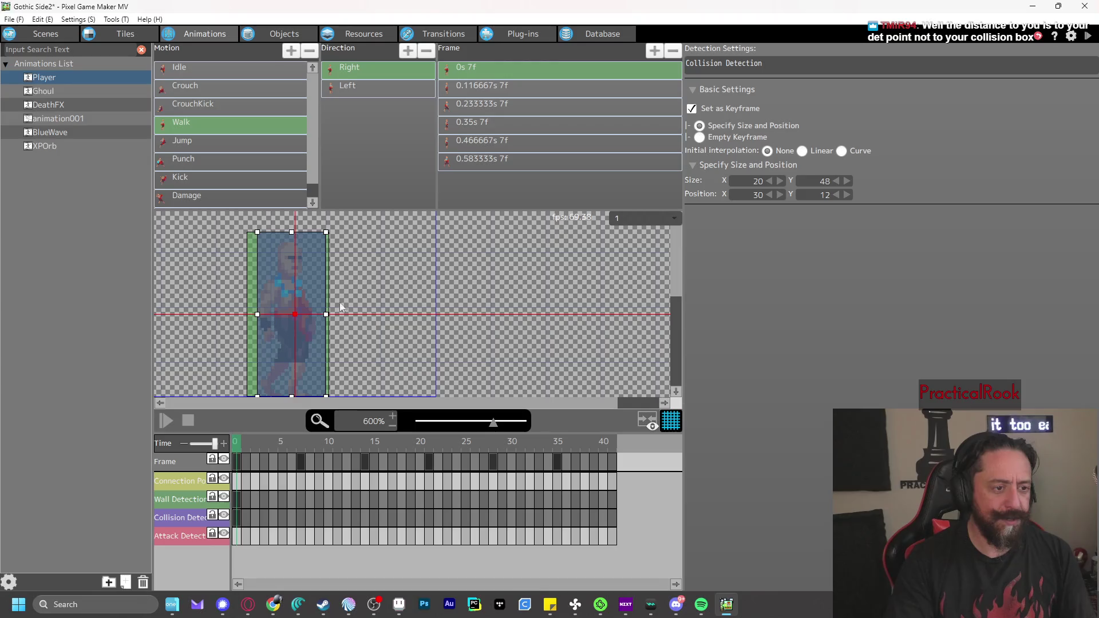
pyautogui.click(770, 181)
pyautogui.click(770, 181)
pyautogui.click(770, 181)
pyautogui.click(770, 181)
pyautogui.click(770, 181)
pyautogui.click(770, 181)
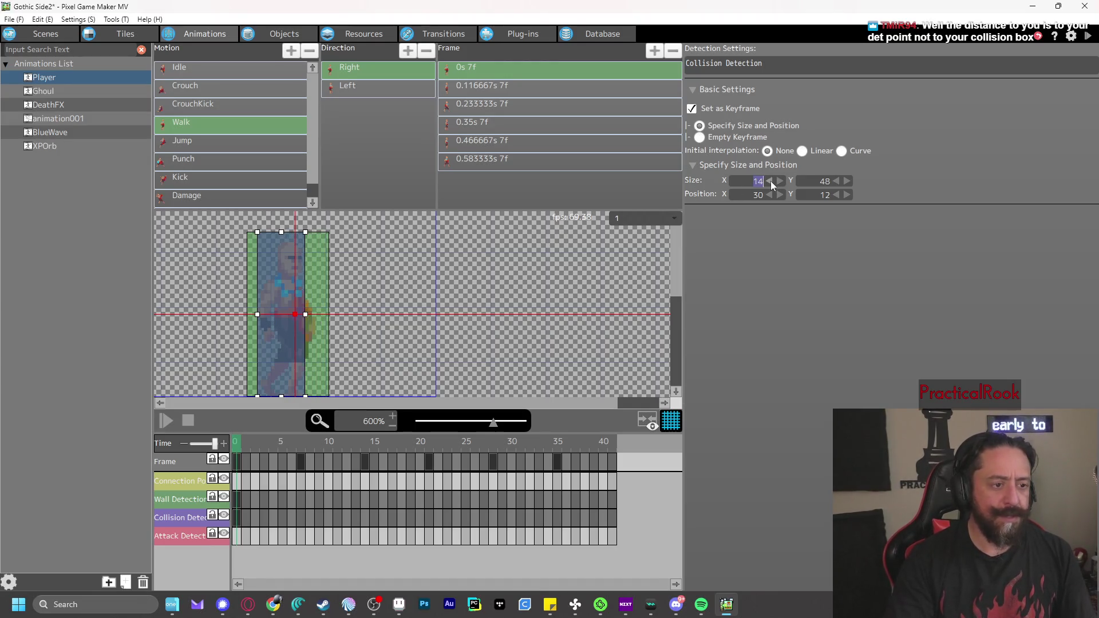
pyautogui.click(770, 181)
pyautogui.moveTo(289, 341); pyautogui.dragTo(297, 341)
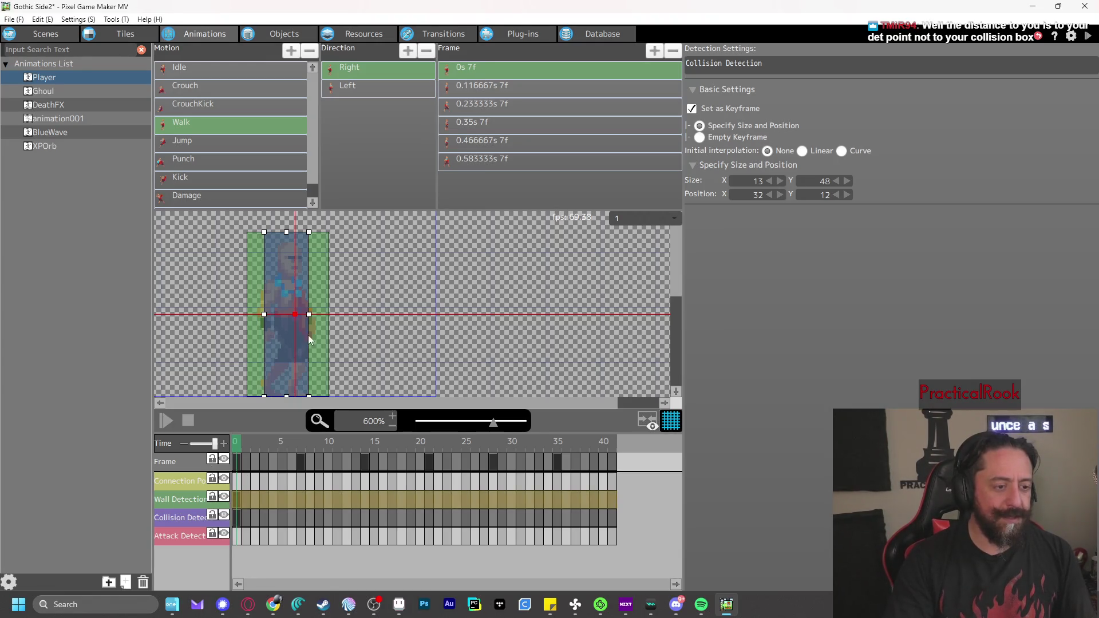
# Narrow the first frame's wall detection box to 13 wide at position 32
pyautogui.click(241, 499)
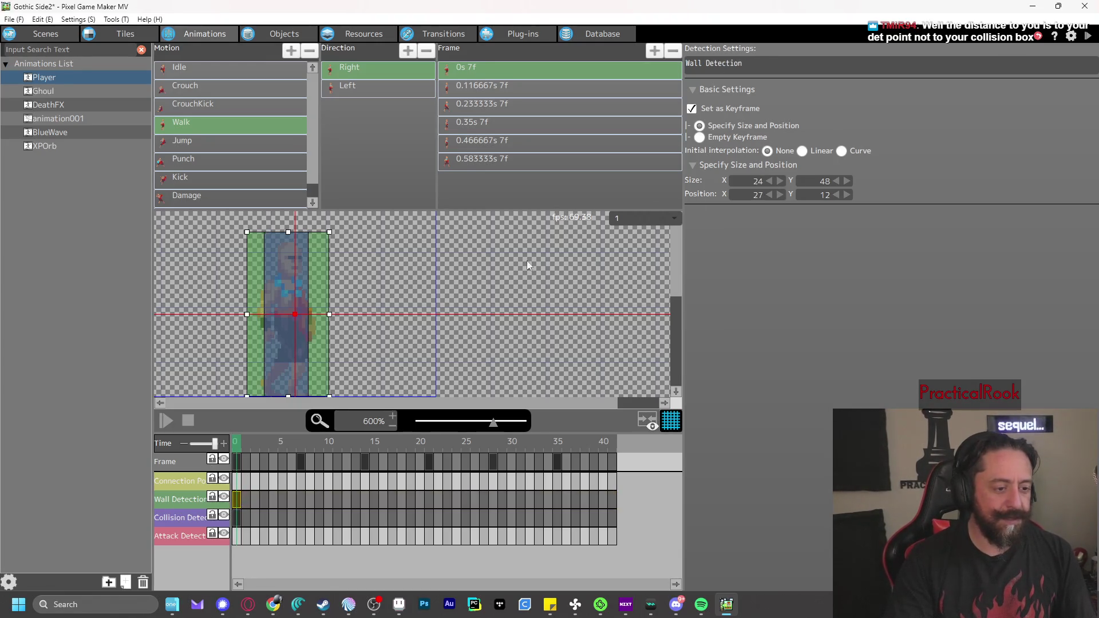
pyautogui.click(770, 181)
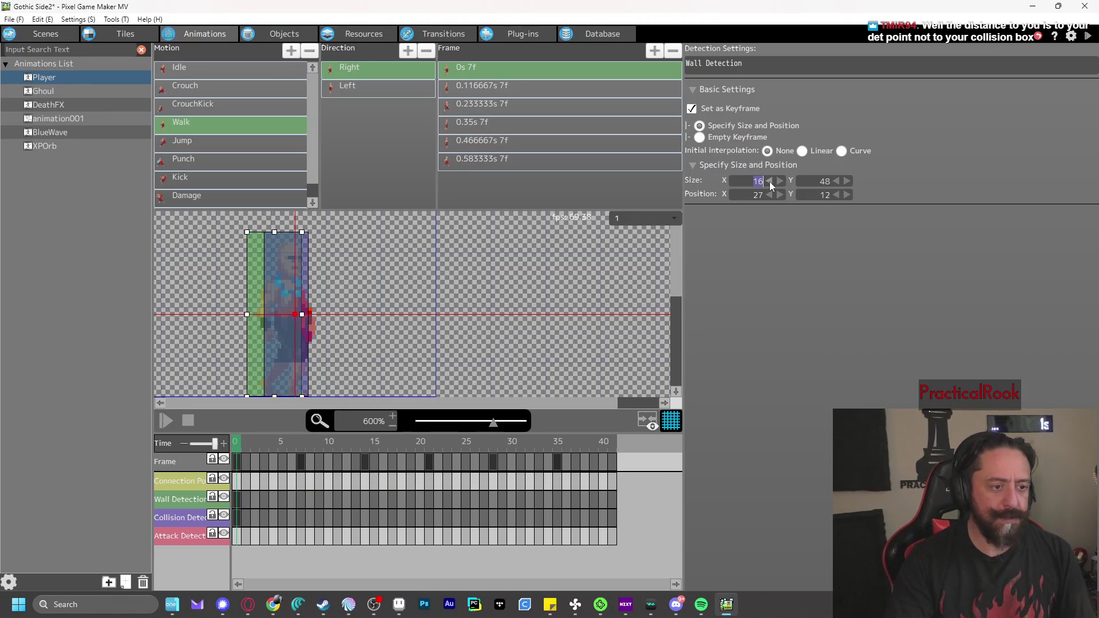
pyautogui.moveTo(267, 315); pyautogui.dragTo(279, 314)
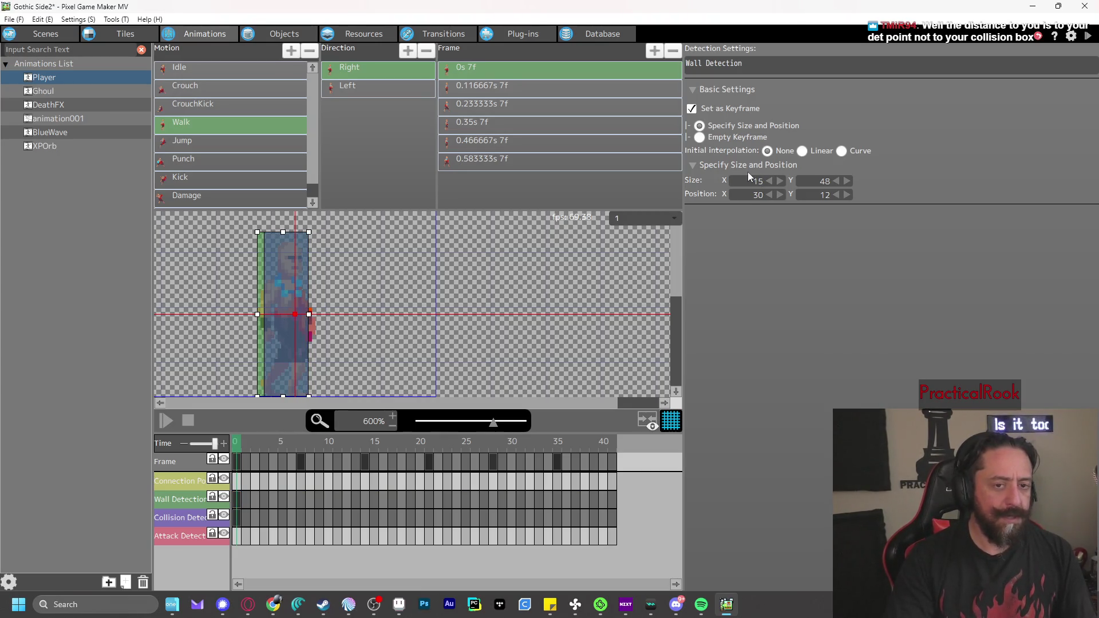
pyautogui.click(770, 181)
pyautogui.moveTo(273, 336); pyautogui.dragTo(277, 335)
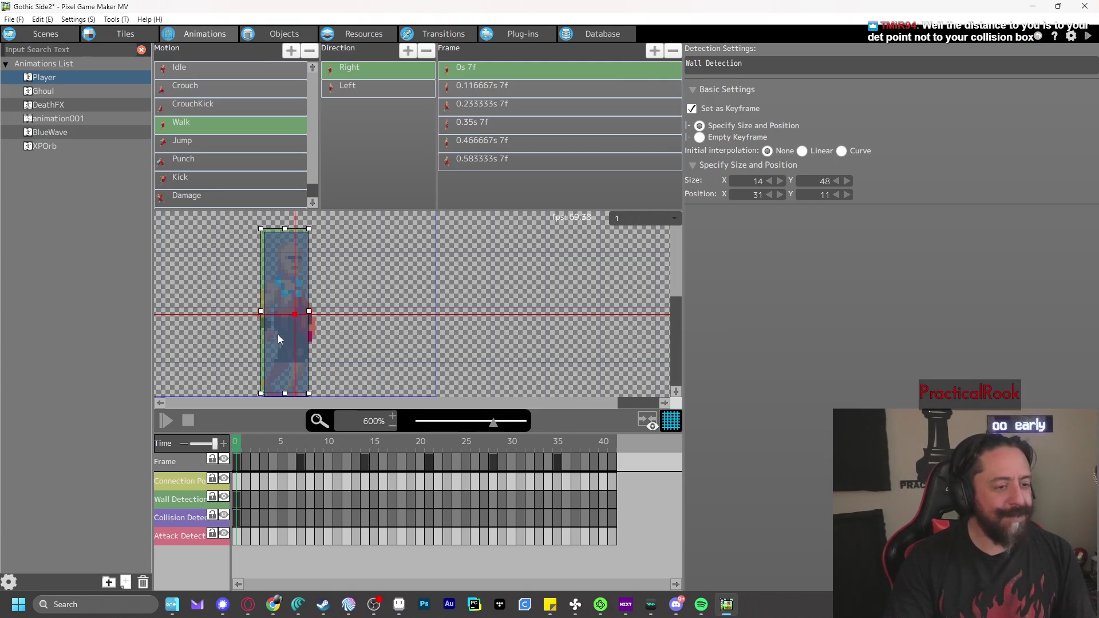
pyautogui.click(770, 182)
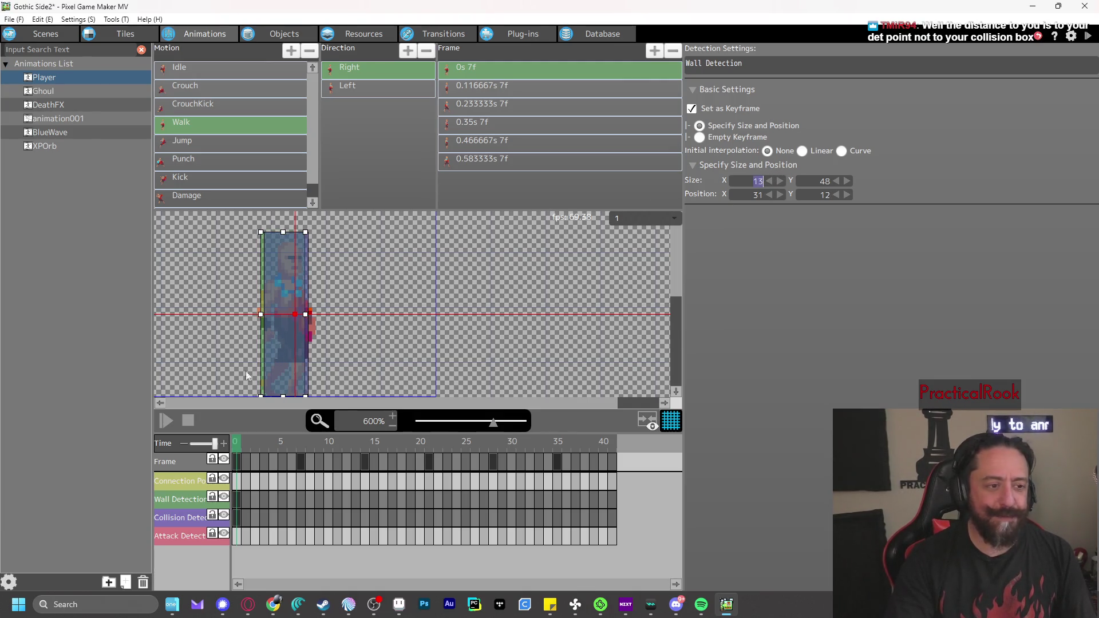
pyautogui.moveTo(276, 335); pyautogui.dragTo(280, 335)
pyautogui.click(492, 370)
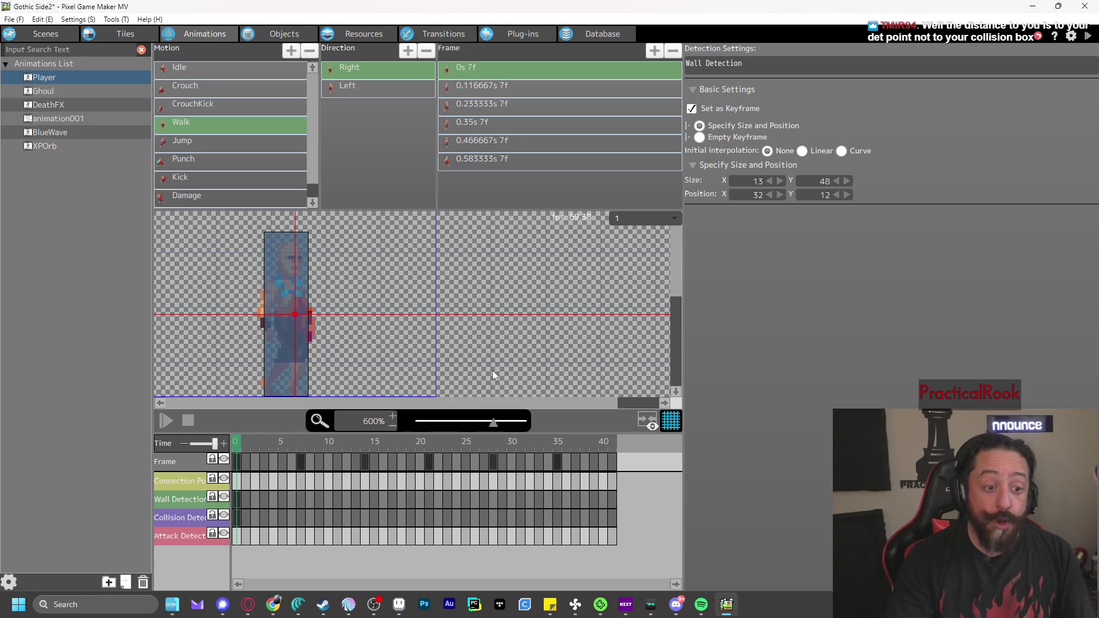
# Test-play the narrowed boxes by destroying the ghoul and collecting the XP orb, then return to Objects
pyautogui.click(1086, 37)
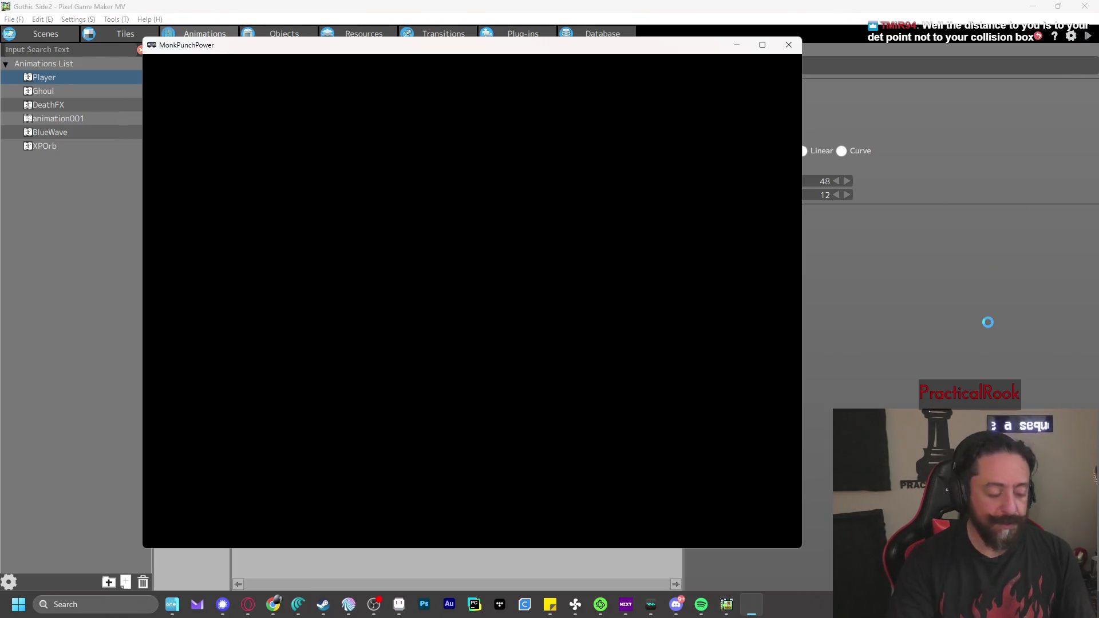
pyautogui.press('Right')
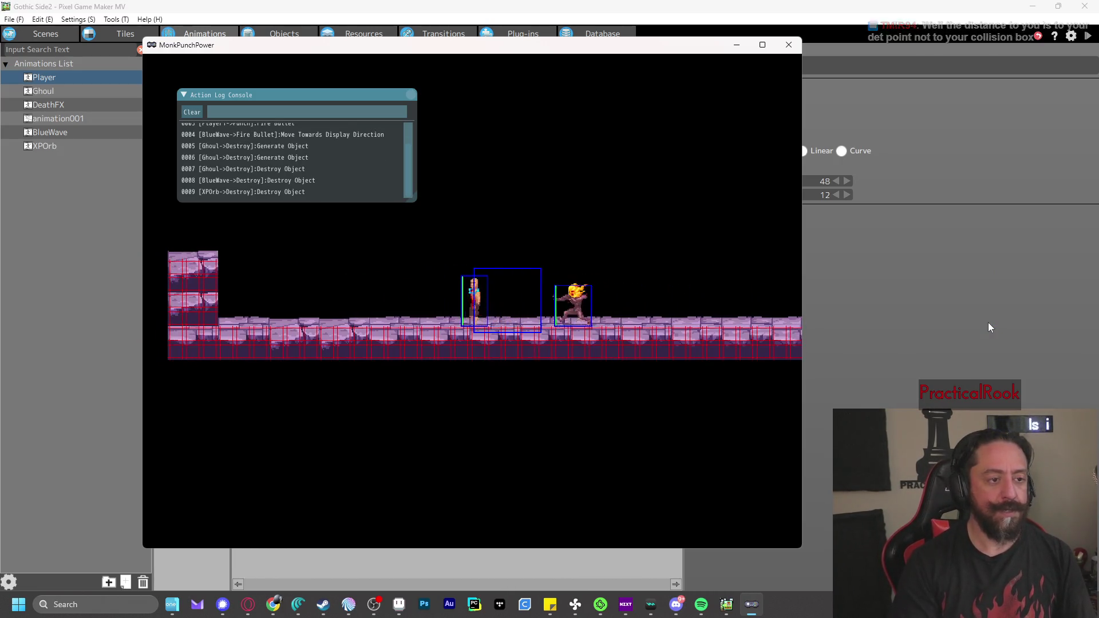
pyautogui.press('Left')
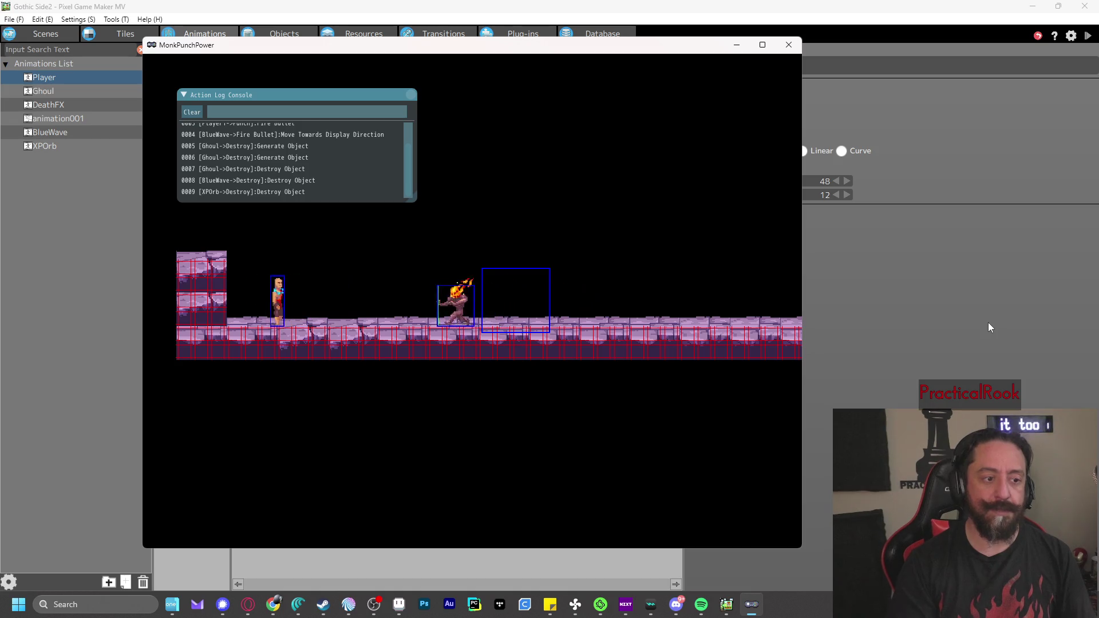
pyautogui.press('Right')
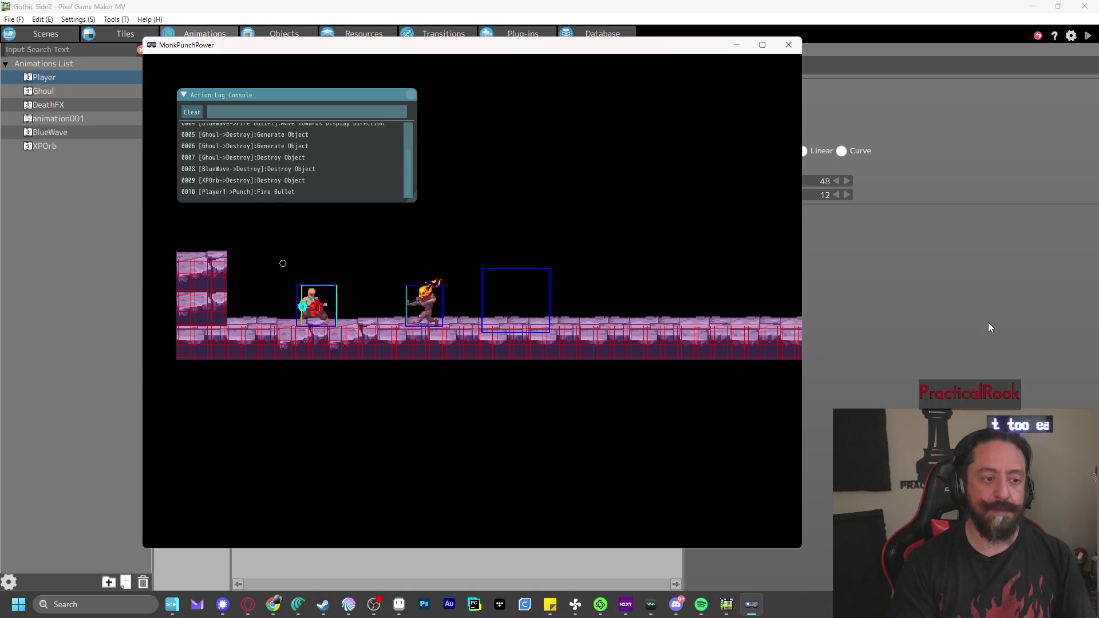
pyautogui.press('z')
pyautogui.press('Right')
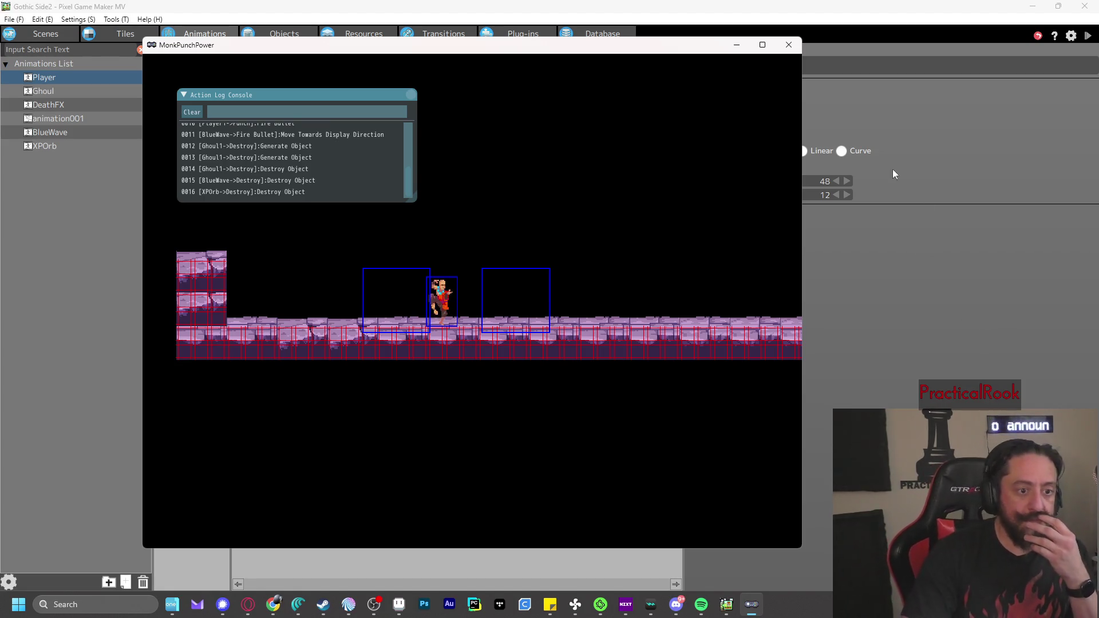
pyautogui.click(789, 44)
pyautogui.click(263, 32)
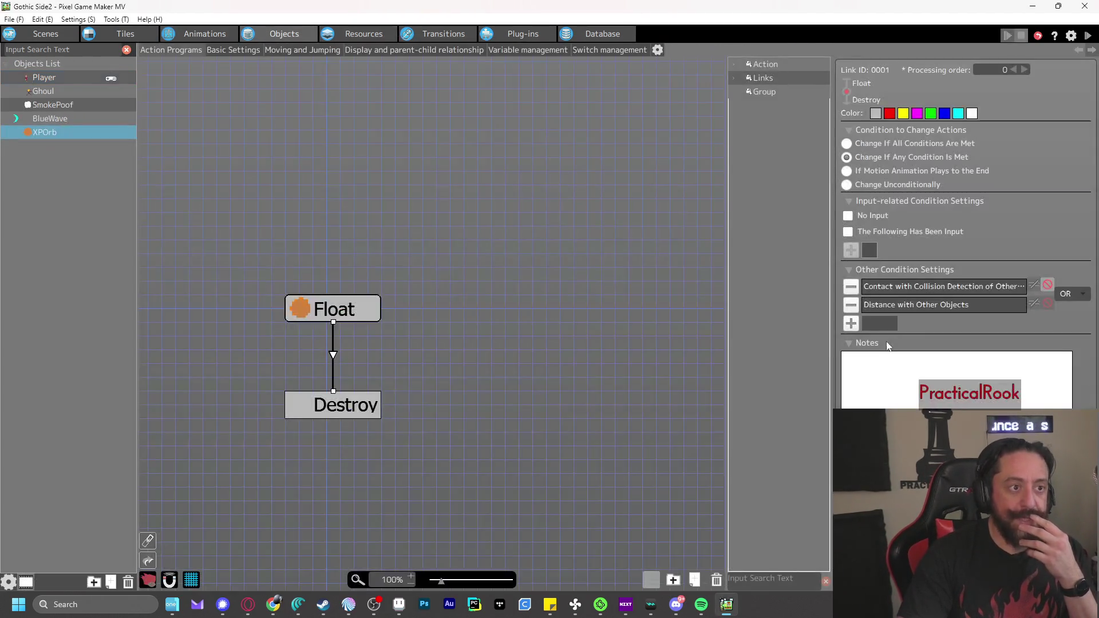
# Drop the collision contact condition from XPOrb's link, check Player's wall box, then select BlueWave
pyautogui.click(851, 287)
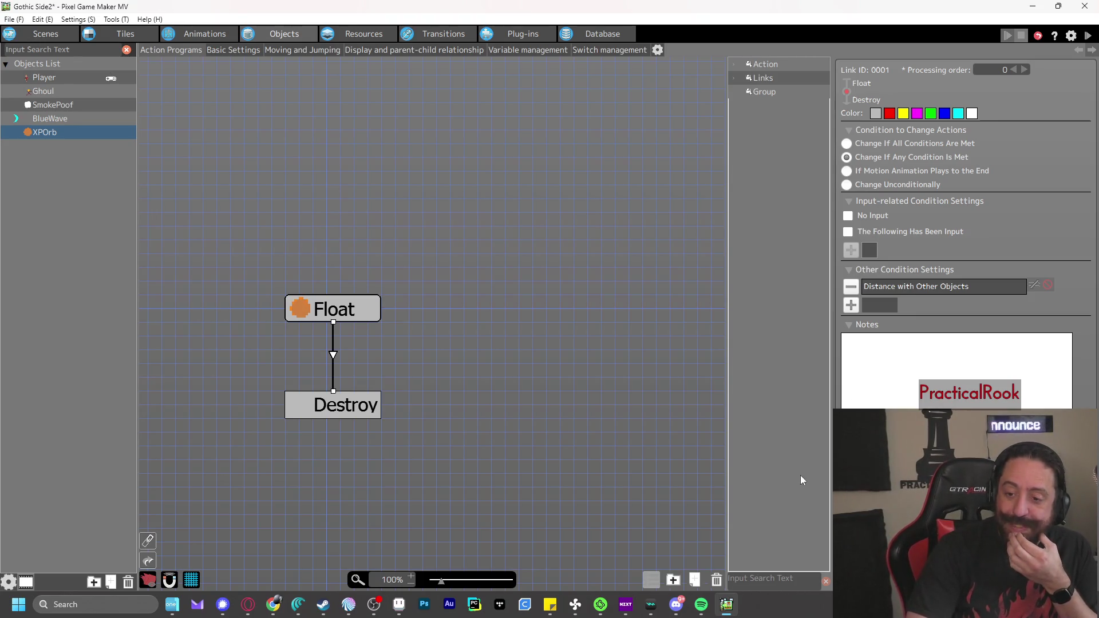
pyautogui.click(189, 31)
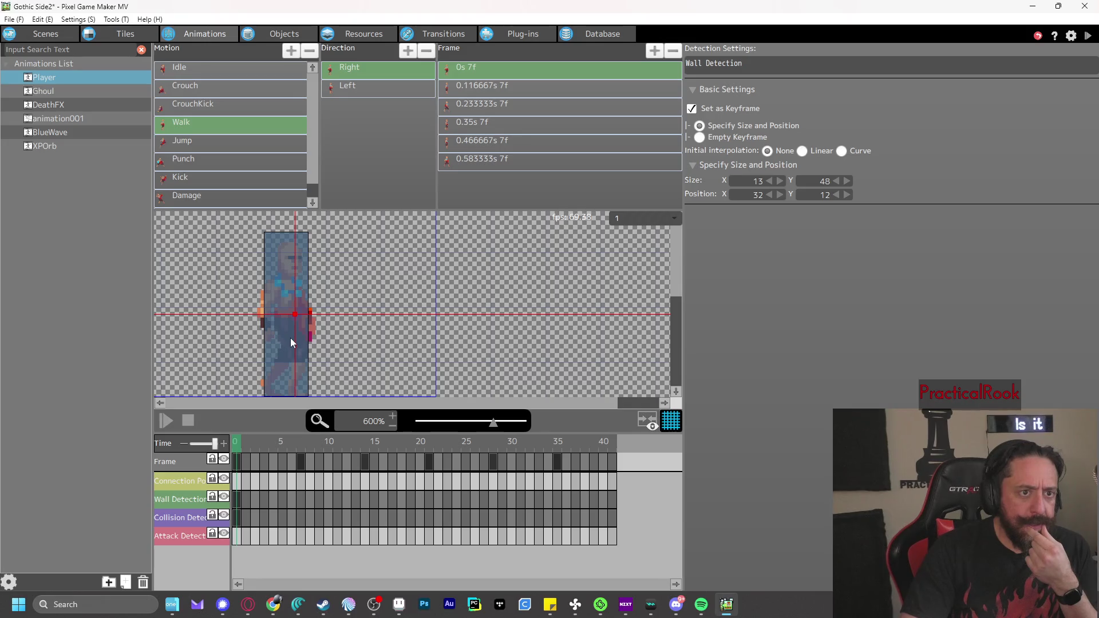
pyautogui.click(289, 34)
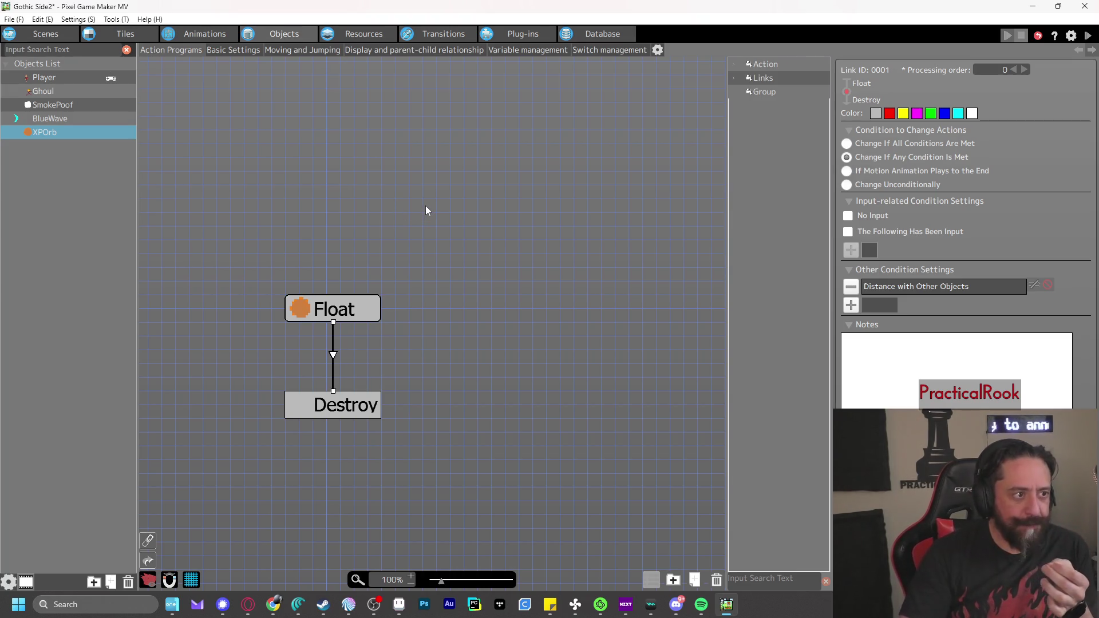
pyautogui.click(51, 118)
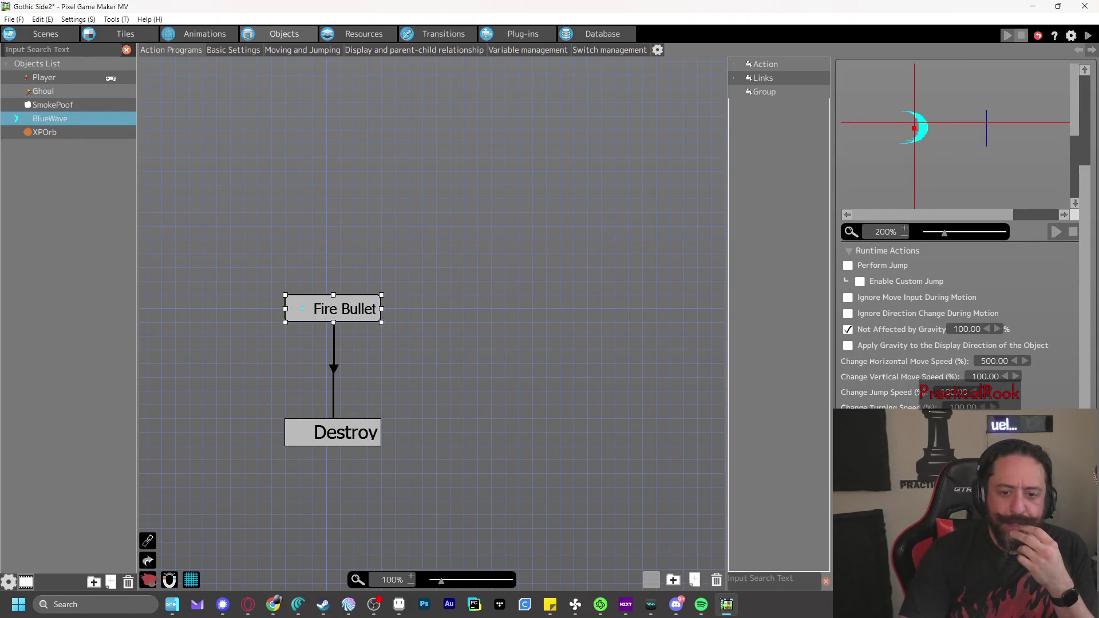
# Inspect the Fire Bullet→Destroy link's existing collision-contact condition without changing it
pyautogui.click(333, 369)
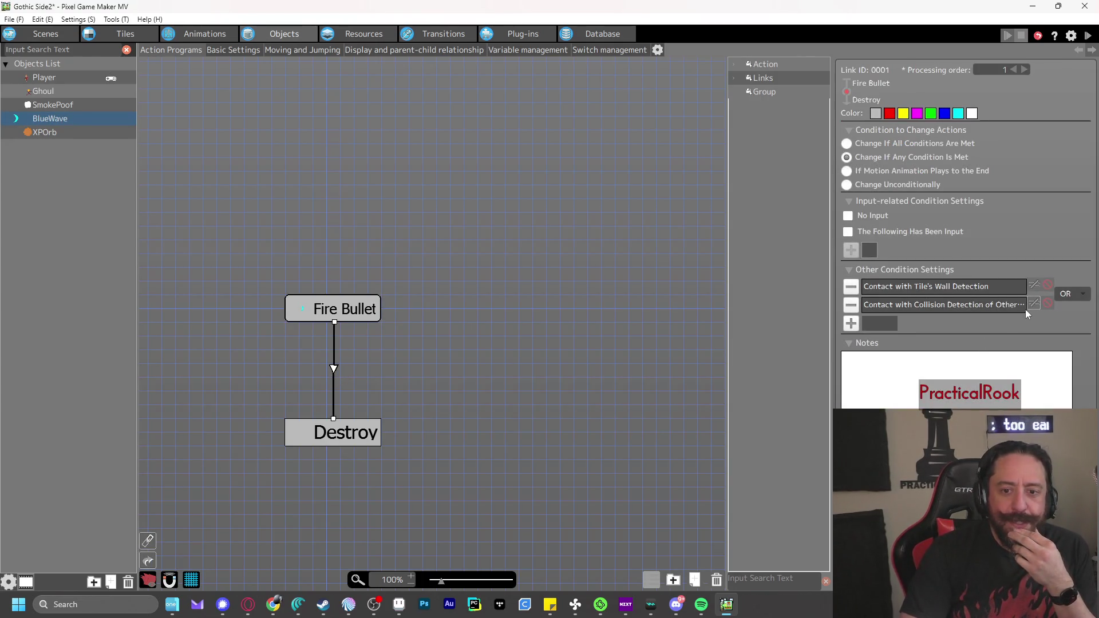
pyautogui.doubleClick(934, 305)
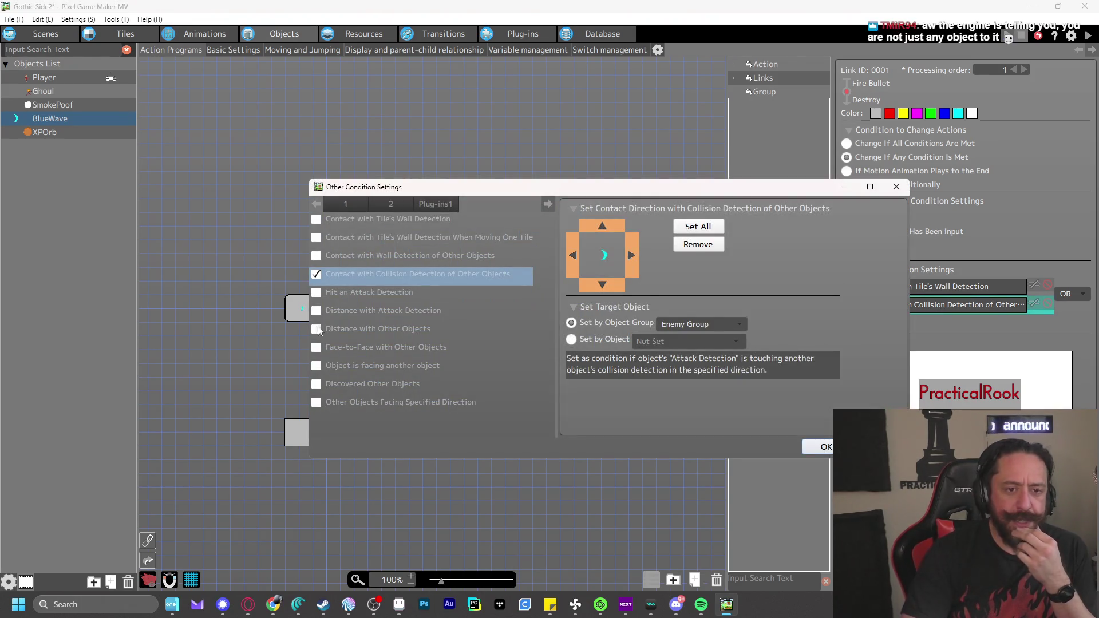
pyautogui.click(825, 447)
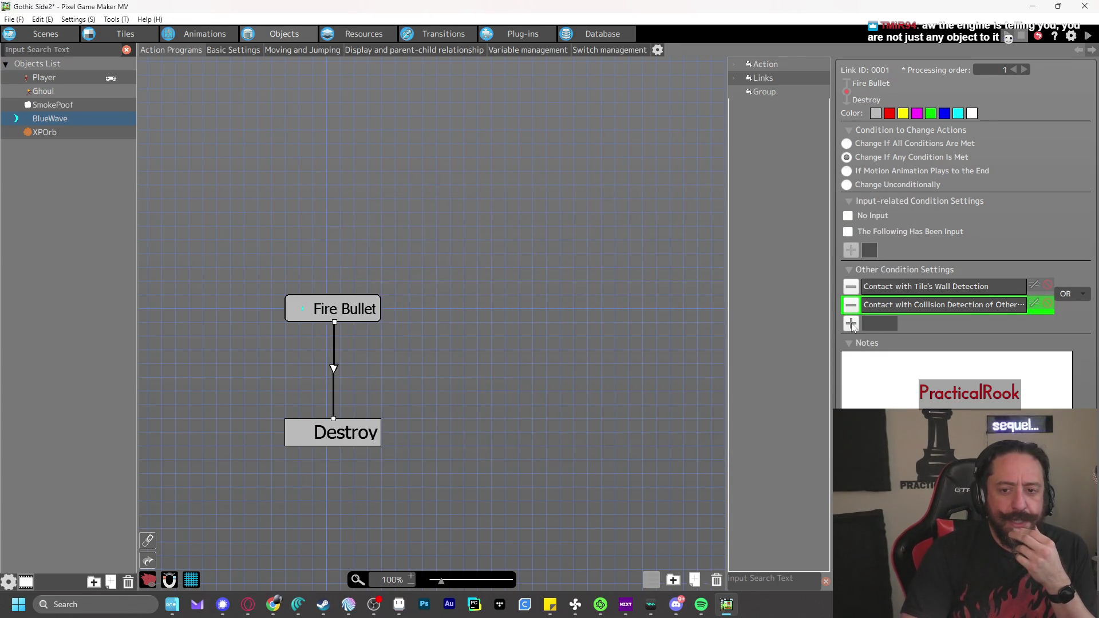
# Add a Distance with Other Objects condition: all directions, less than 8 dots, Enemy Group
pyautogui.click(852, 324)
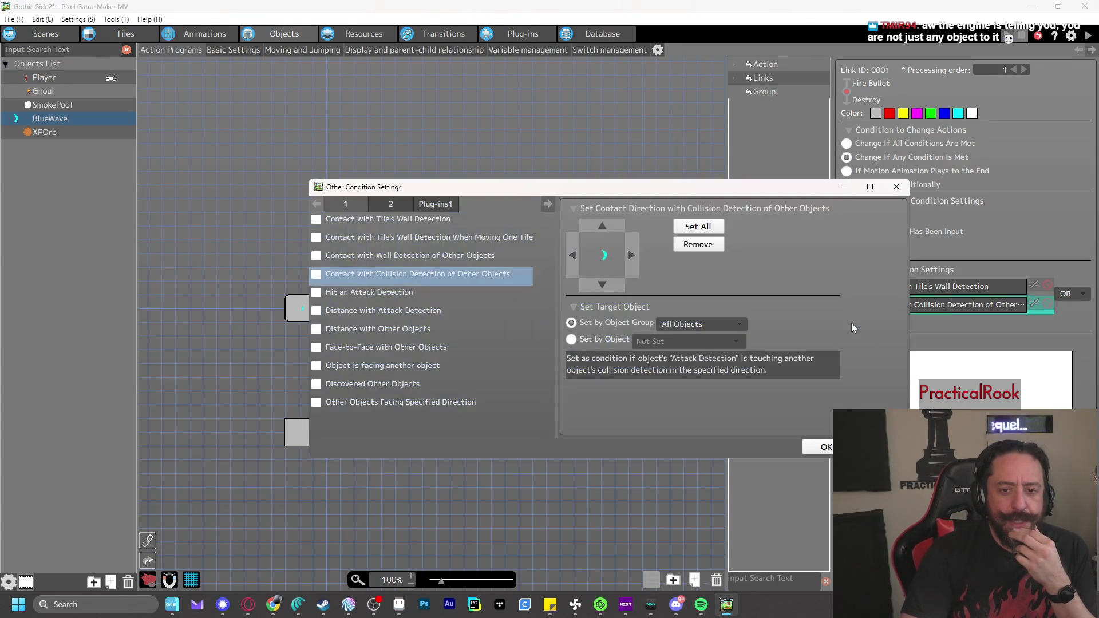
pyautogui.click(316, 330)
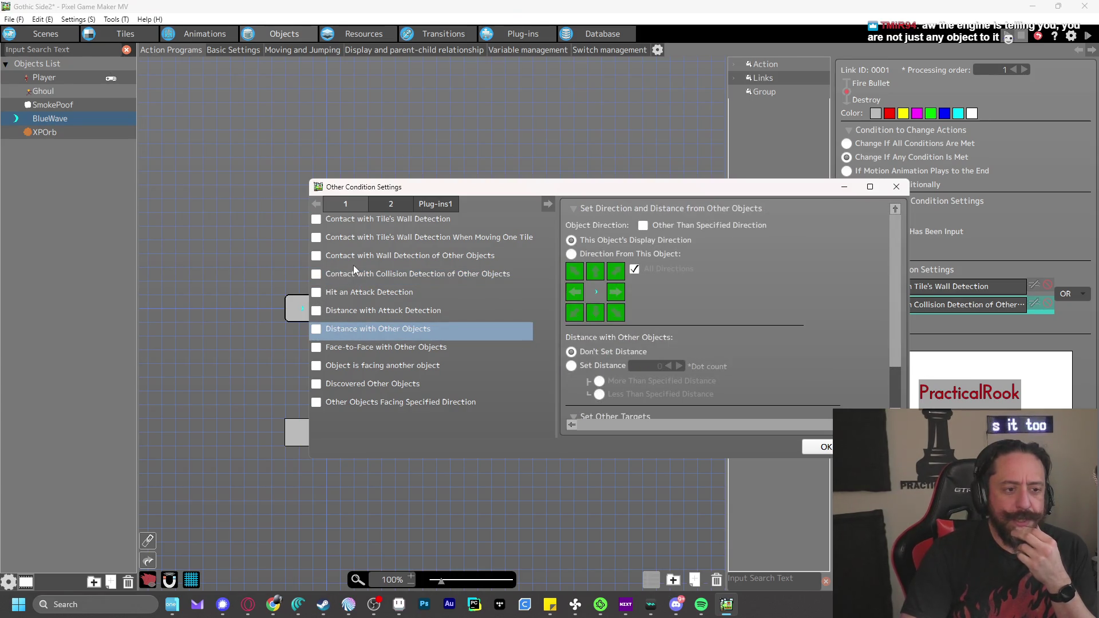
pyautogui.click(572, 255)
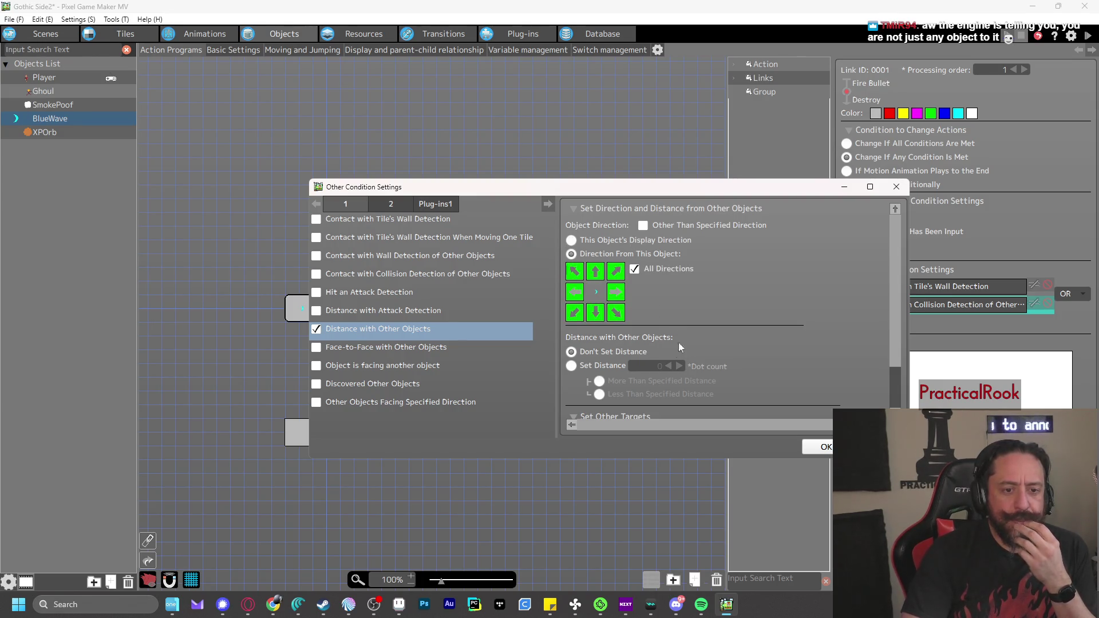
pyautogui.click(570, 367)
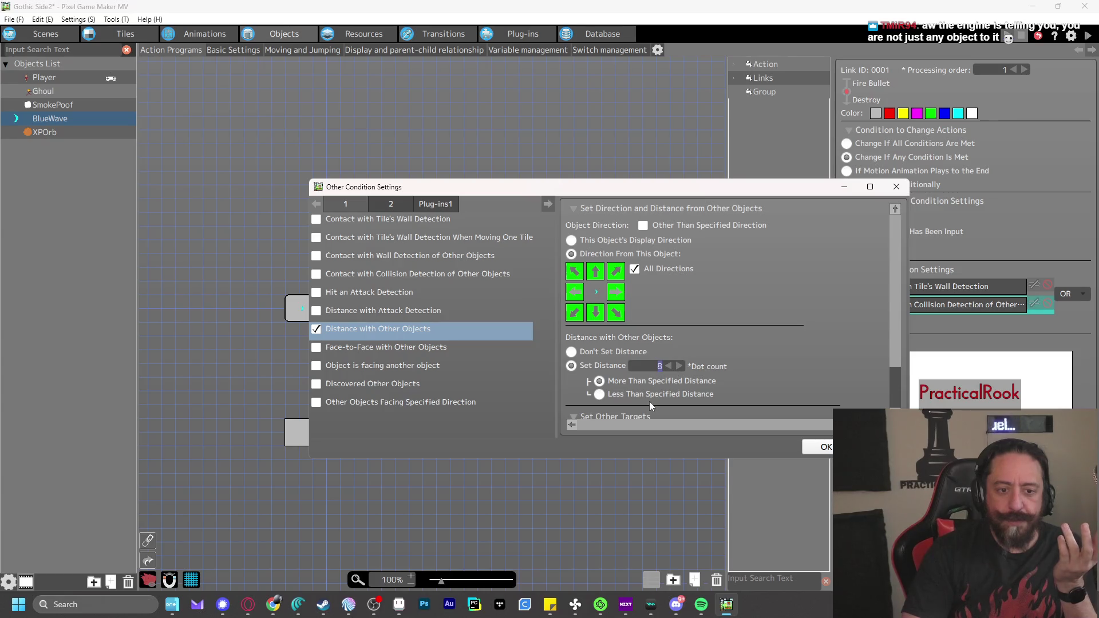
pyautogui.click(650, 395)
pyautogui.scroll(-3, 727, 359)
pyautogui.click(685, 377)
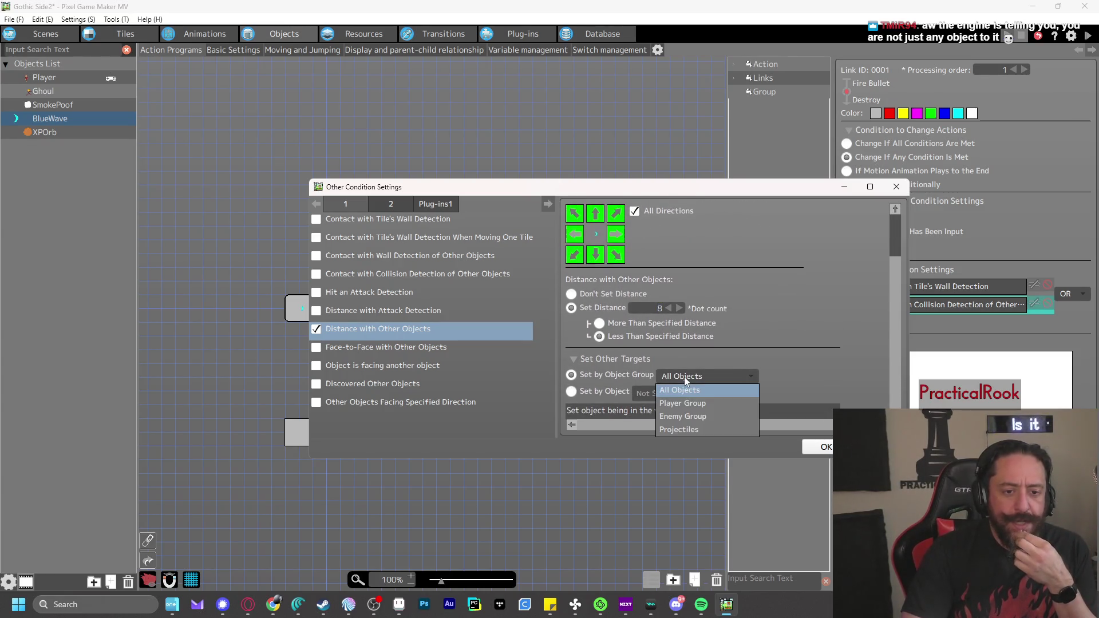
pyautogui.click(736, 411)
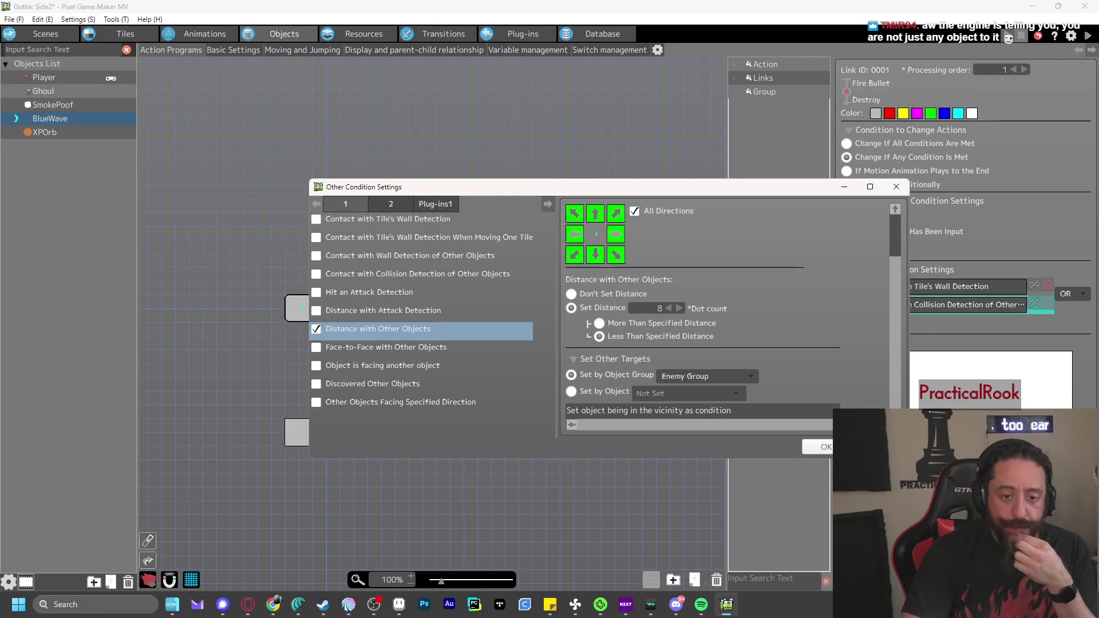
pyautogui.click(824, 447)
pyautogui.rightClick(41, 131)
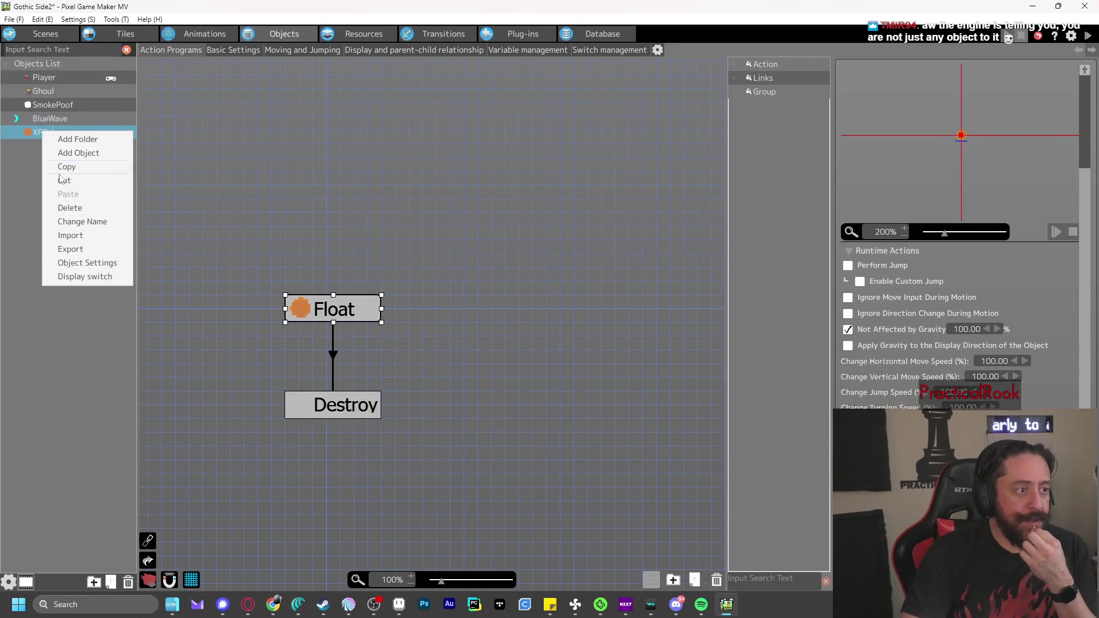
pyautogui.click(111, 265)
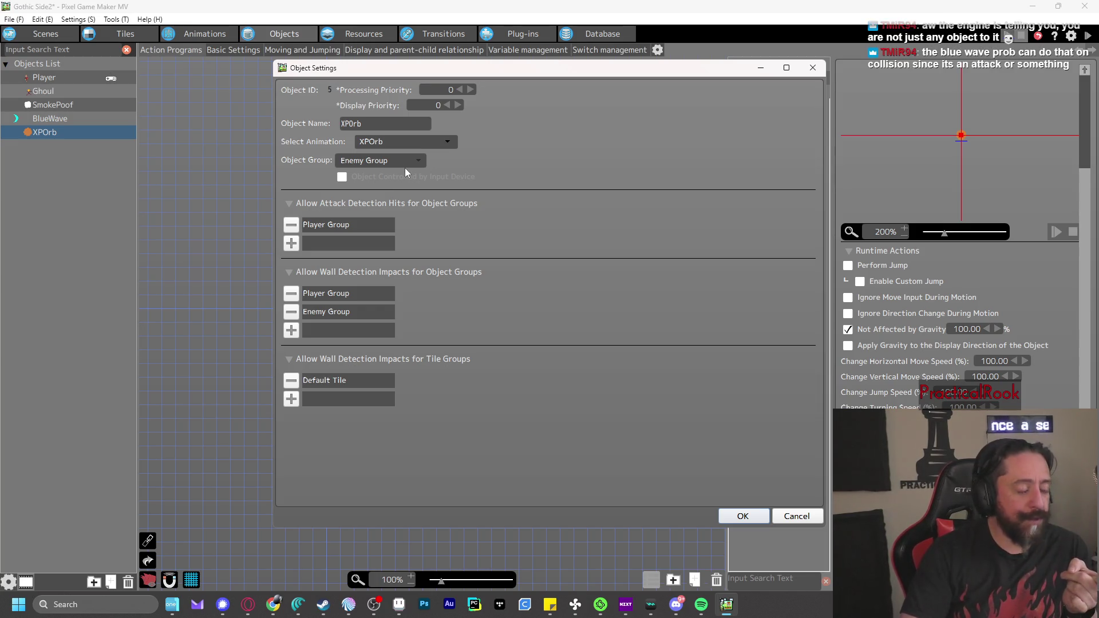
pyautogui.click(756, 516)
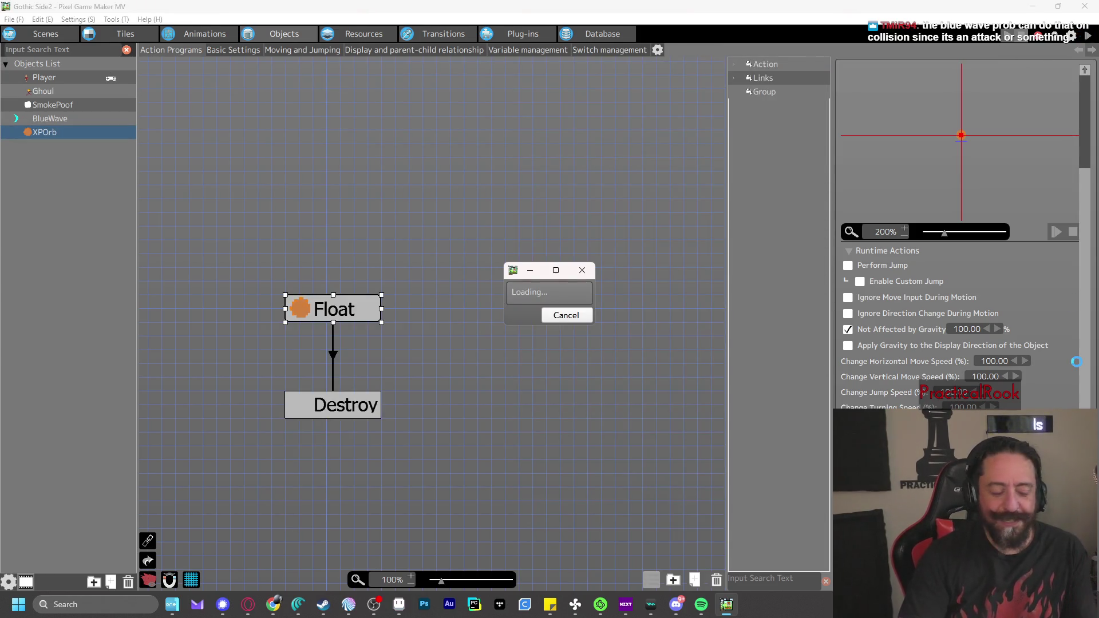
pyautogui.press('z')
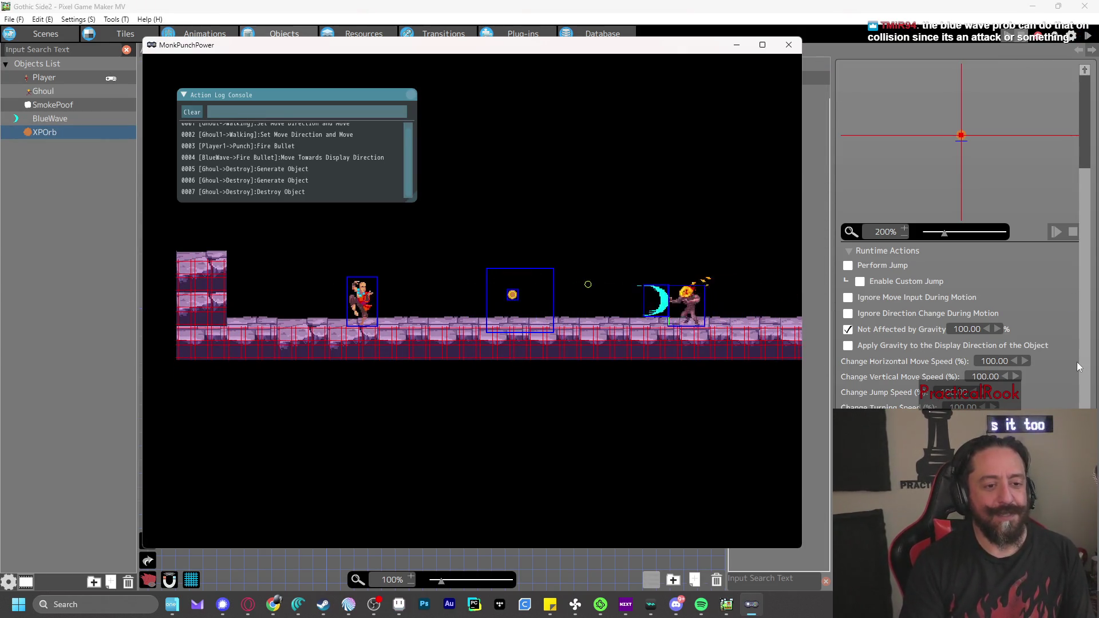
pyautogui.press('z')
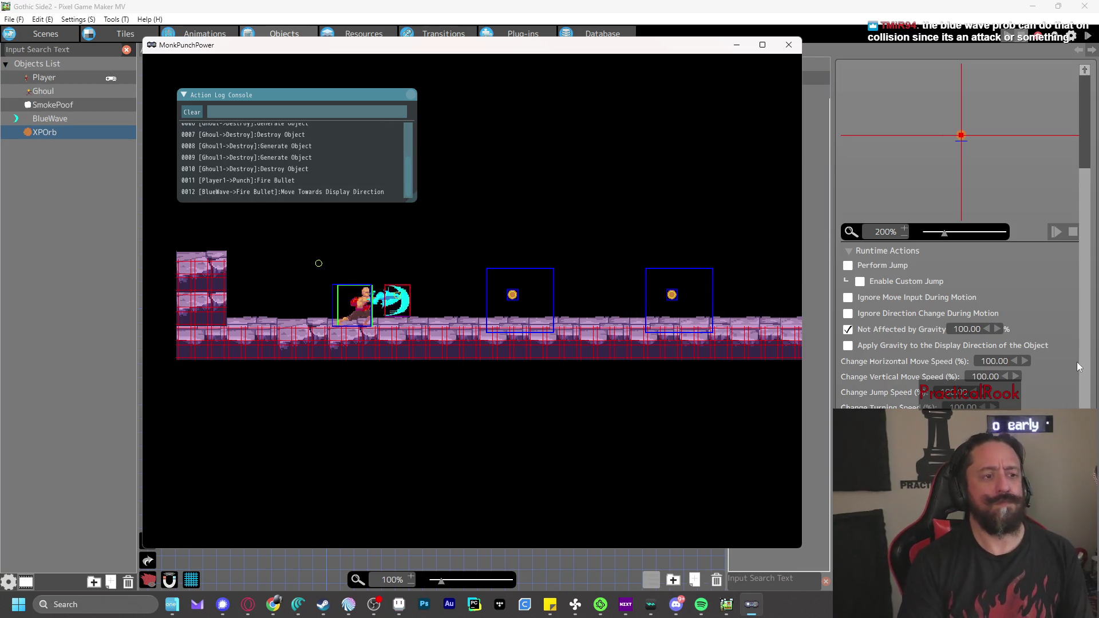
pyautogui.press('z')
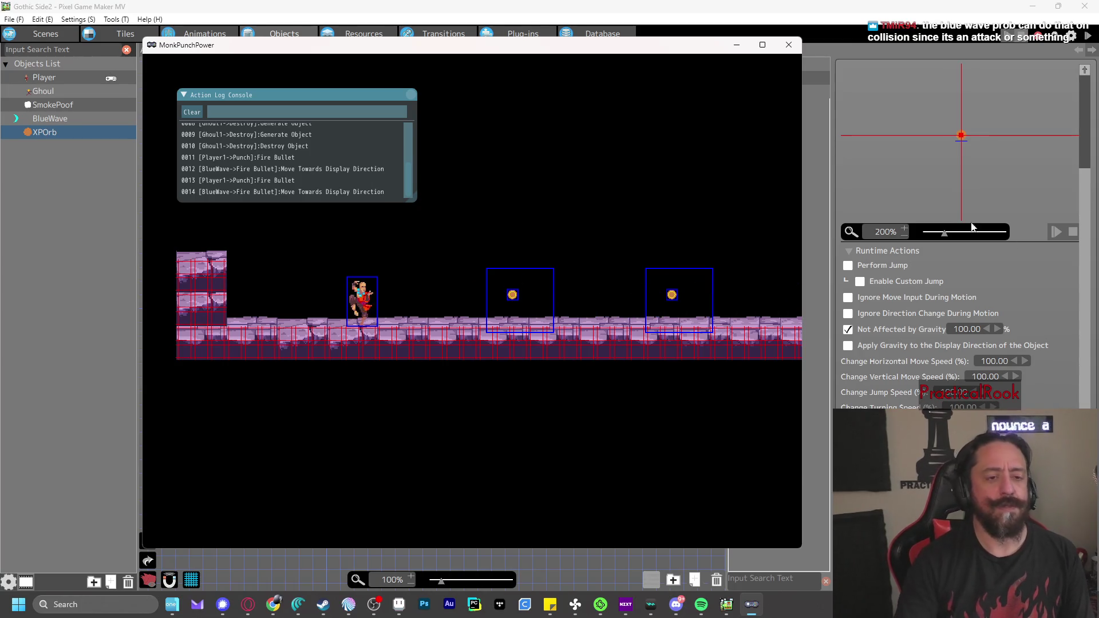
pyautogui.click(789, 45)
pyautogui.click(1094, 33)
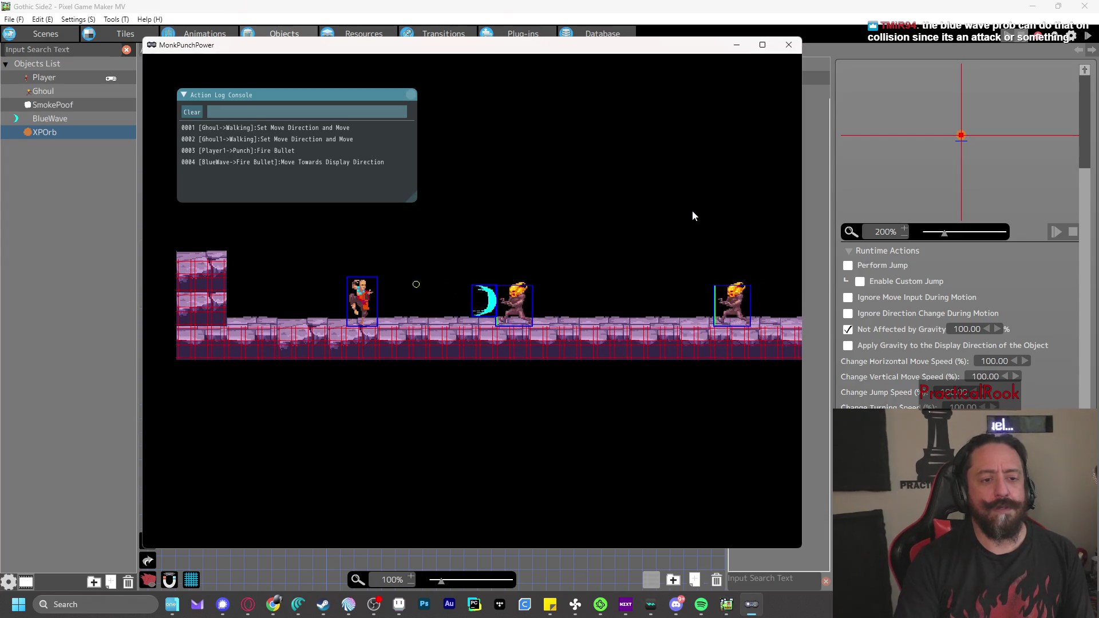
pyautogui.press('z')
pyautogui.click(789, 45)
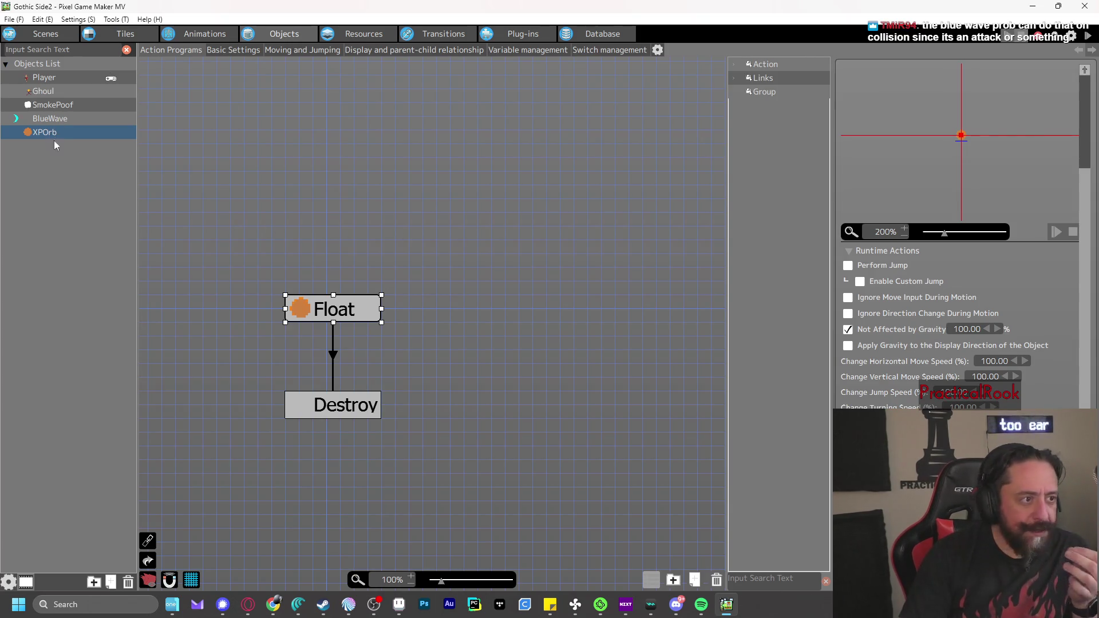
# Switch BlueWave's Fire Bullet→Destroy distance condition from AND to OR, then test-fire blue waves
pyautogui.click(50, 118)
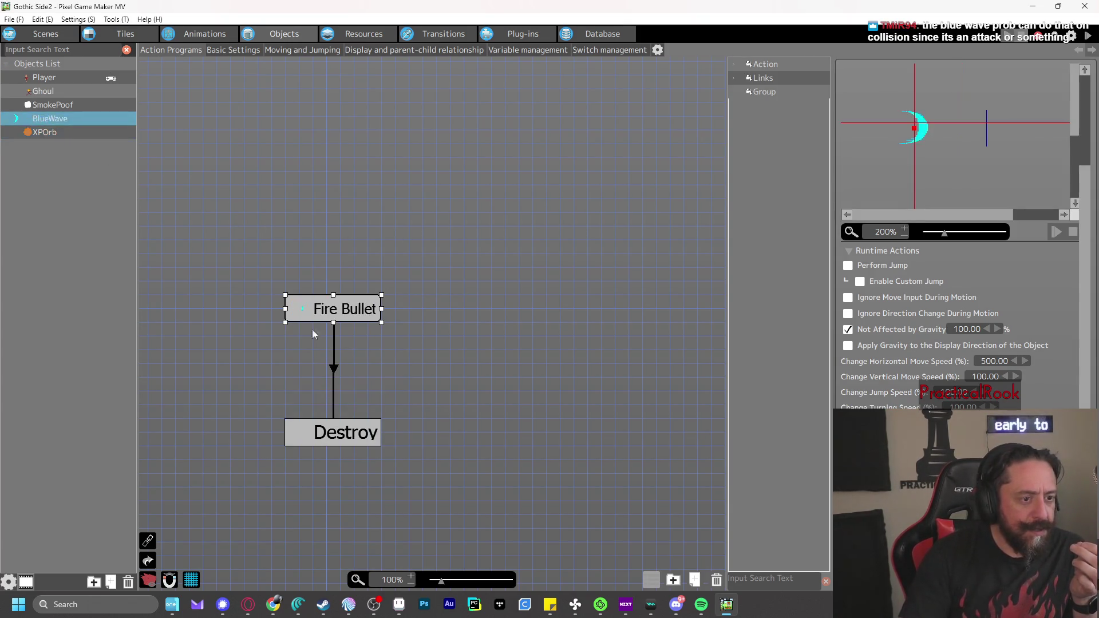
pyautogui.click(335, 368)
pyautogui.click(1068, 312)
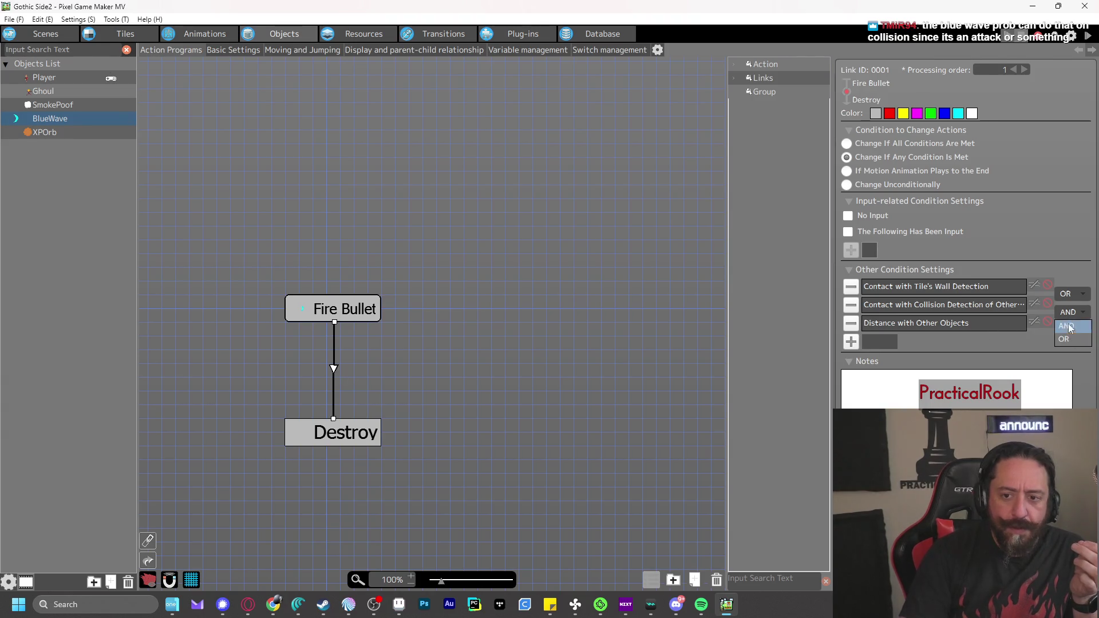
pyautogui.click(1069, 326)
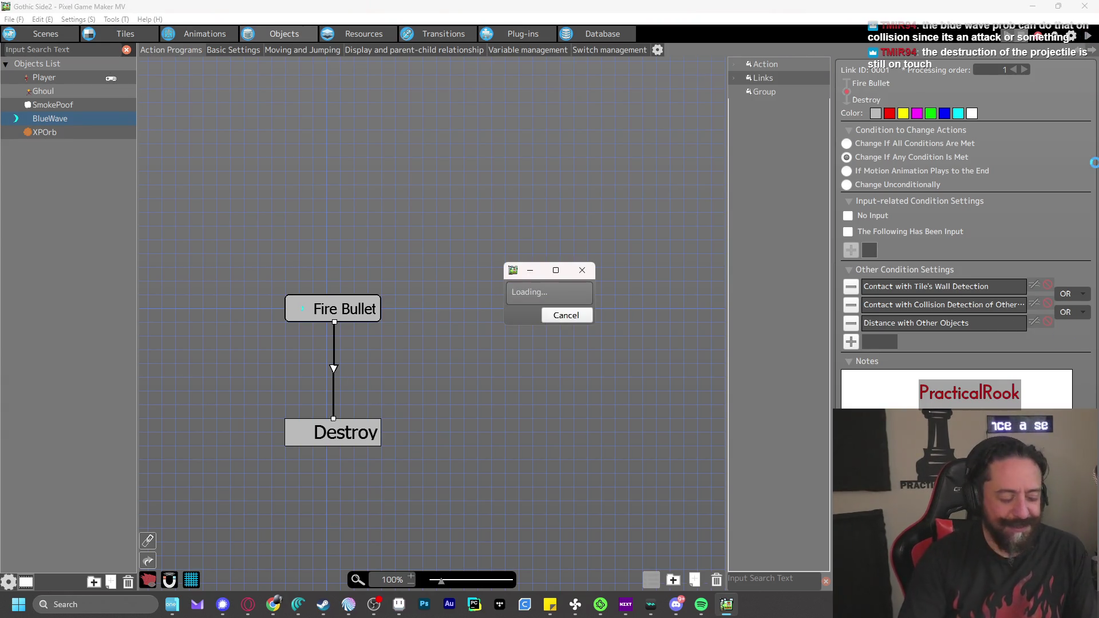
pyautogui.press('z')
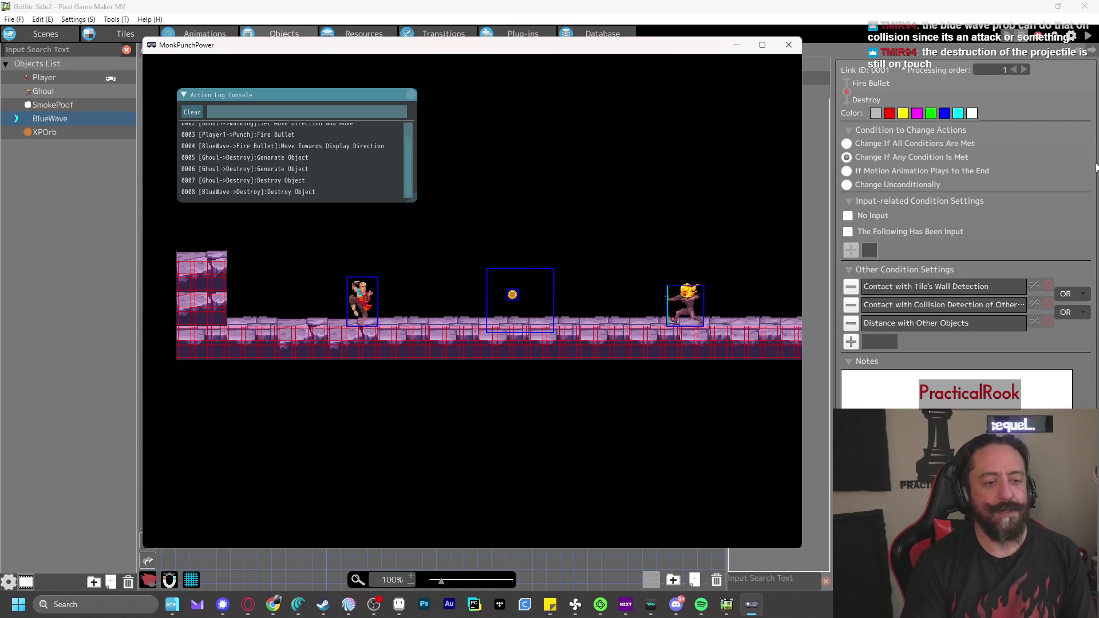
pyautogui.press('z')
pyautogui.press('z')
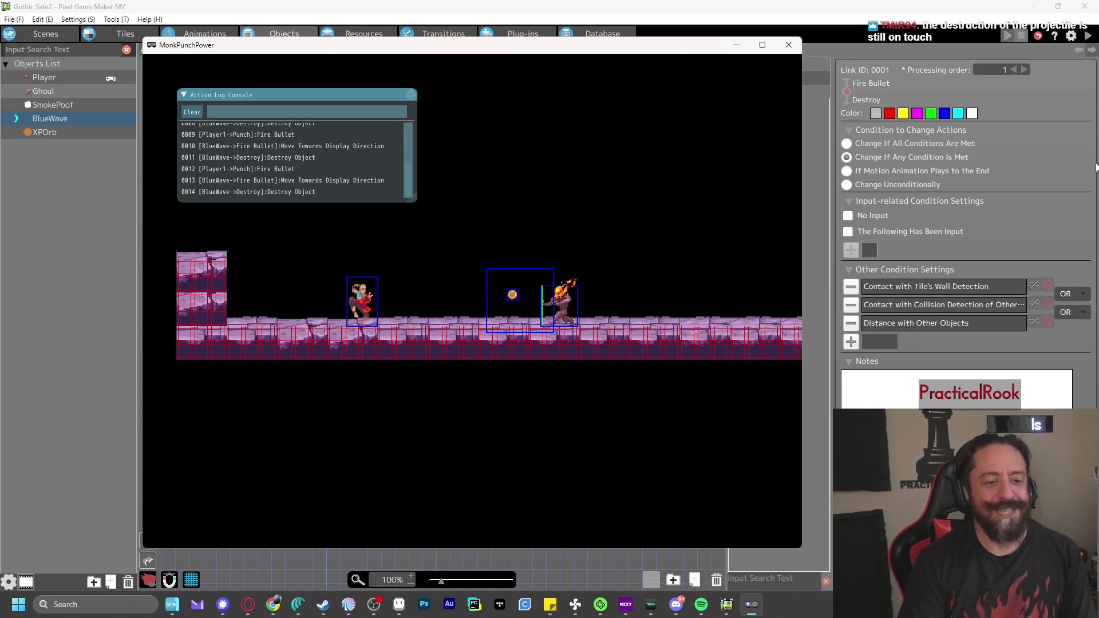
pyautogui.click(789, 46)
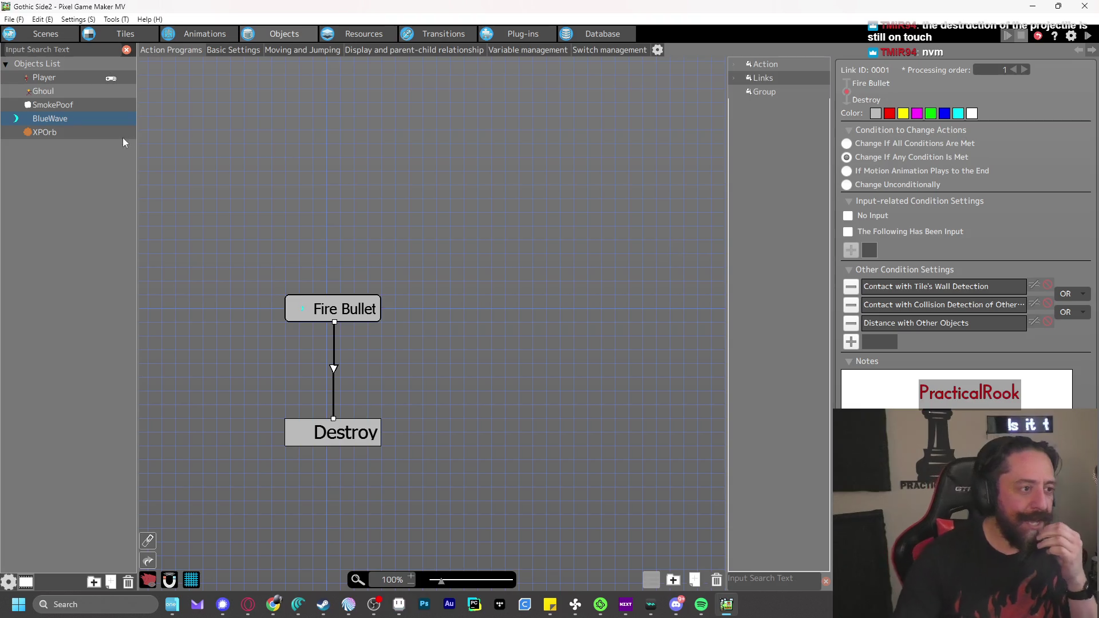
# In Project Settings' Group Management, add Object Group1 and select its name for renaming
pyautogui.click(77, 19)
pyautogui.click(93, 35)
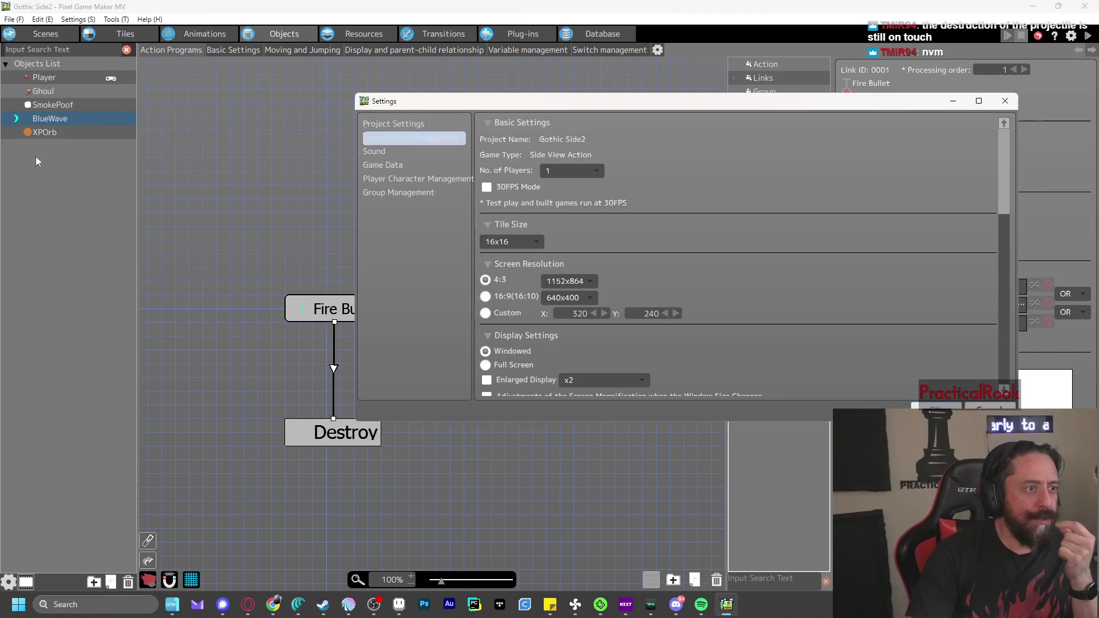
pyautogui.click(398, 194)
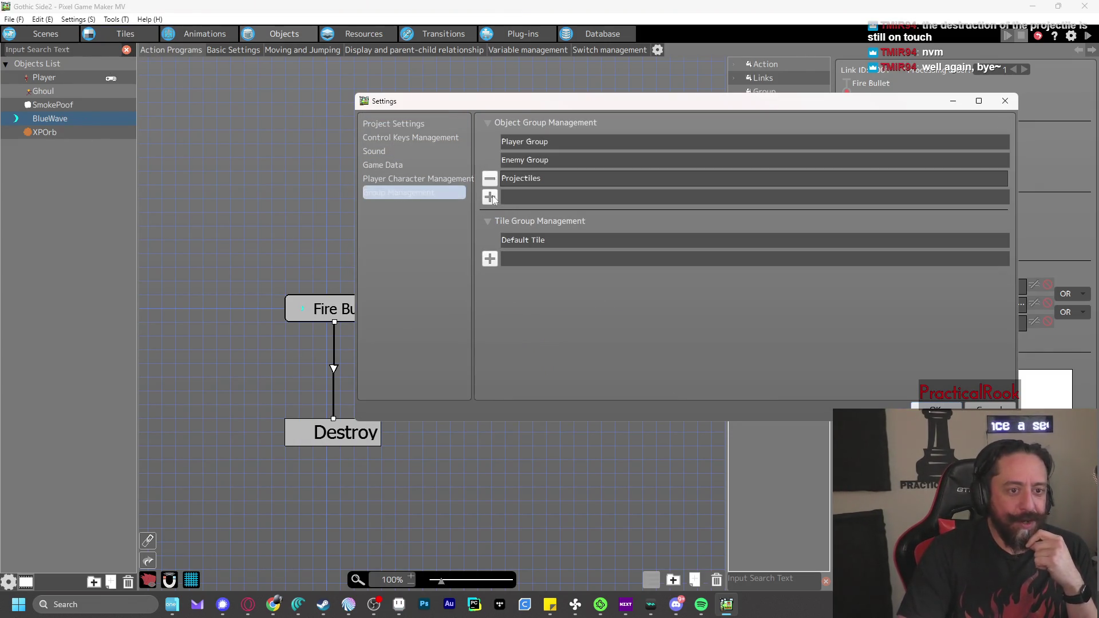
pyautogui.click(534, 198)
pyautogui.doubleClick(540, 198)
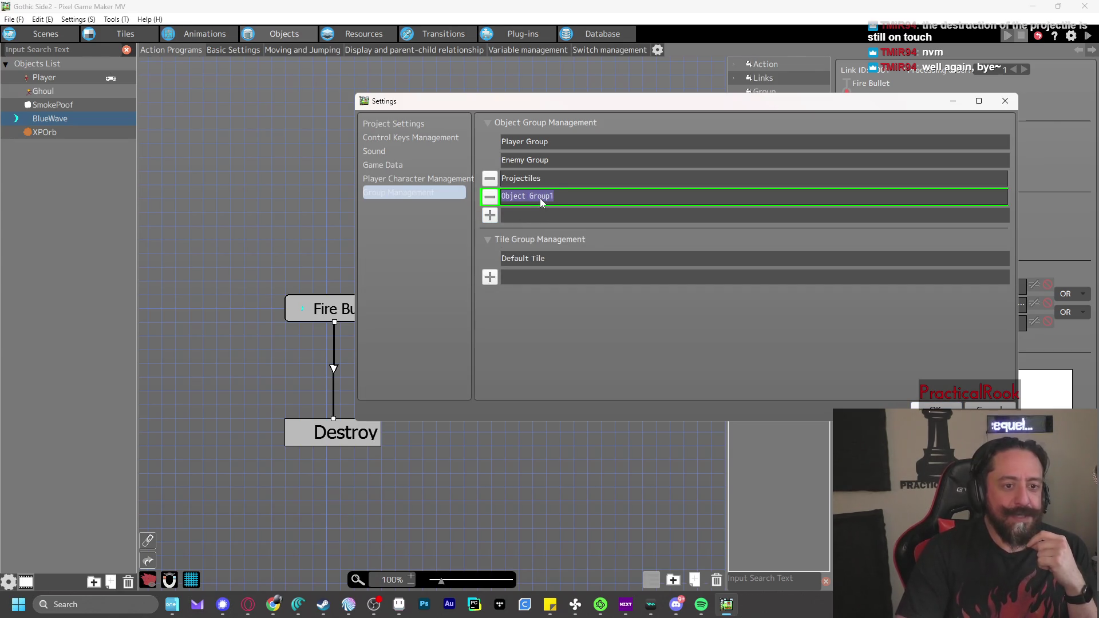
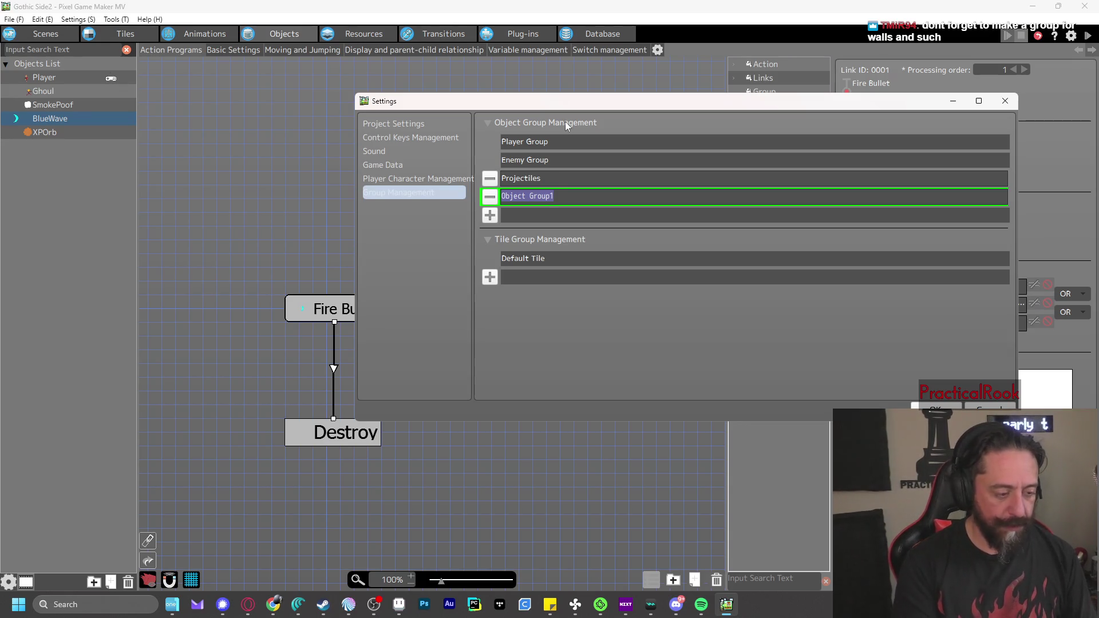
# Rename Object Group1 to Pickups and assign the XPOrb object to the Pickups group
pyautogui.write('Pickups')
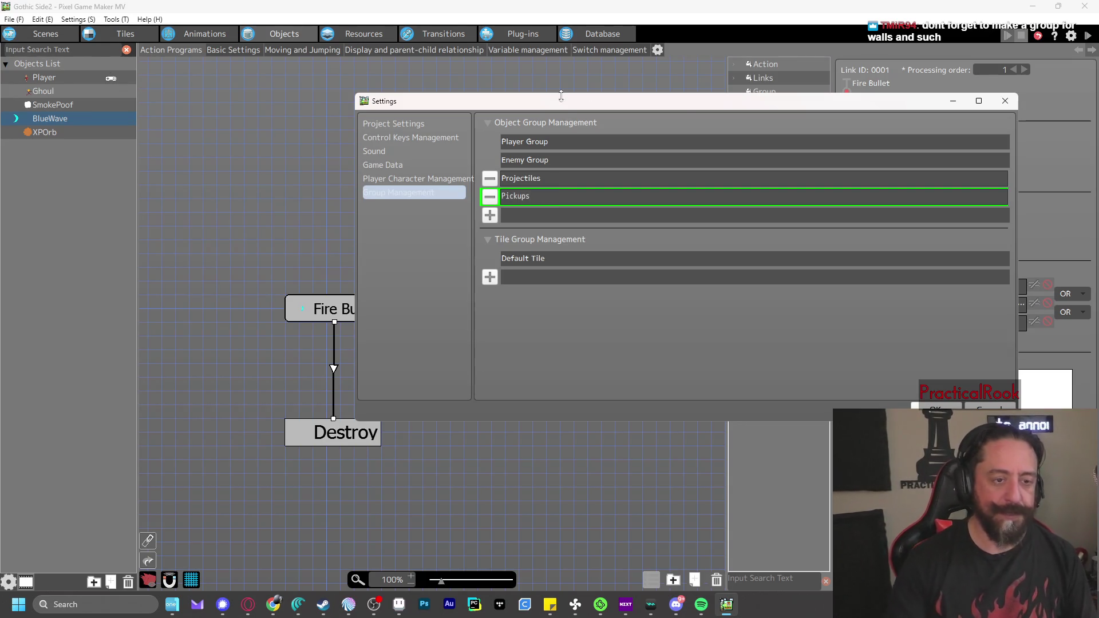
pyautogui.click(927, 404)
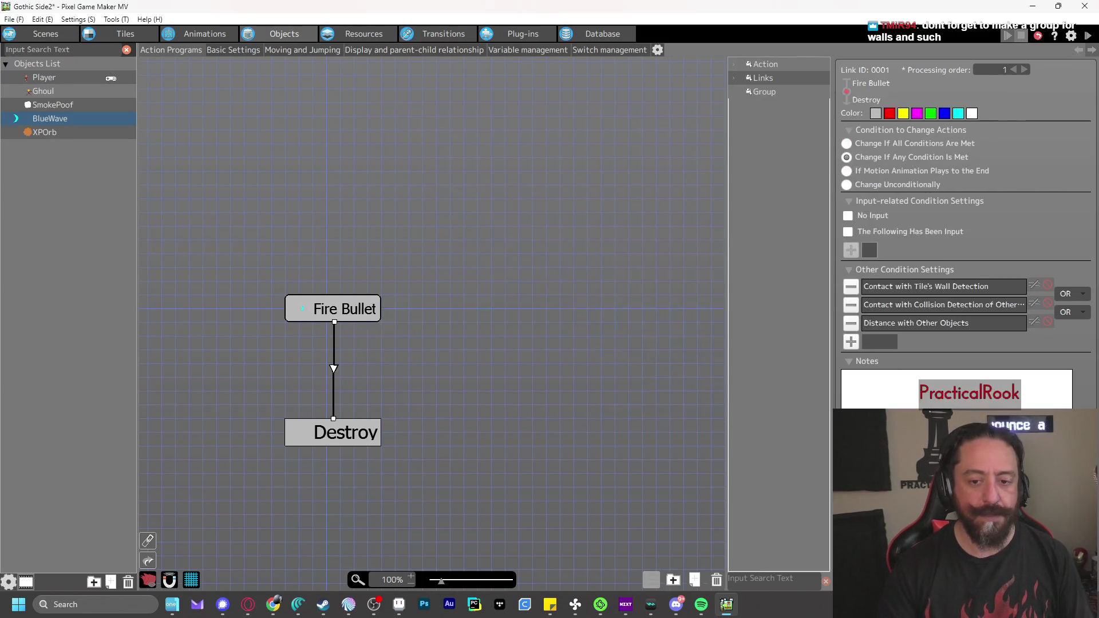
pyautogui.click(51, 132)
pyautogui.rightClick(50, 132)
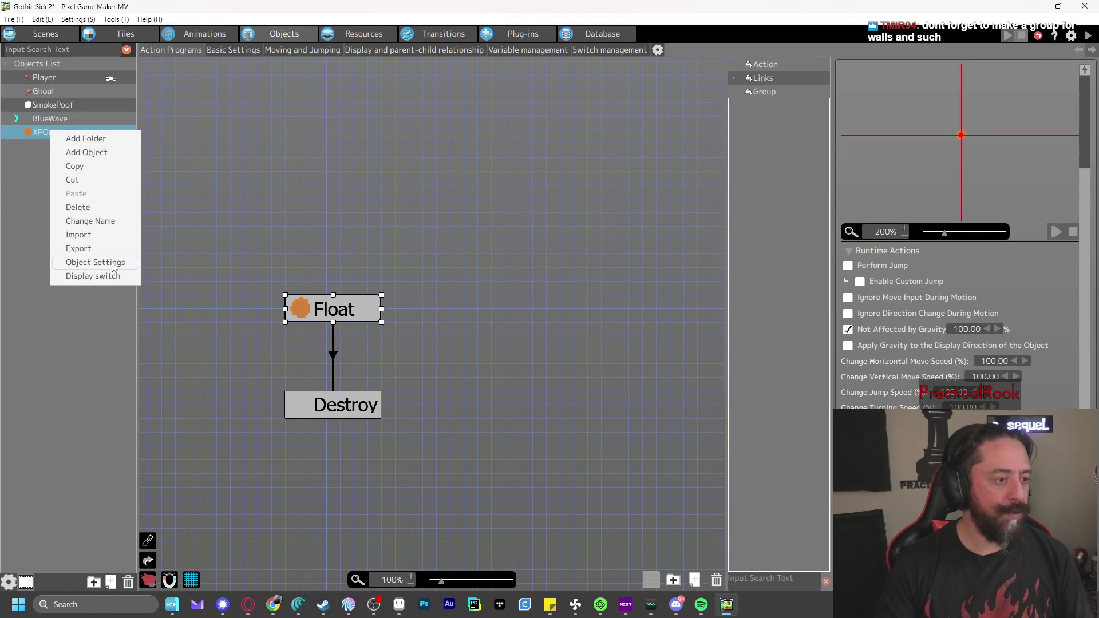
pyautogui.click(118, 260)
pyautogui.click(390, 161)
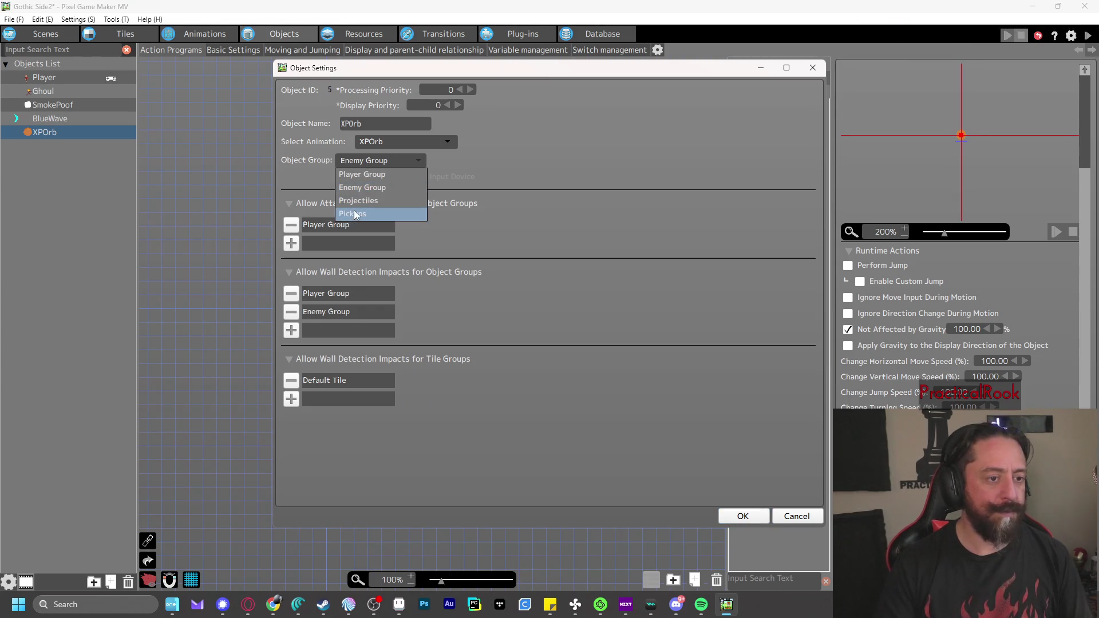
pyautogui.click(356, 214)
pyautogui.click(560, 340)
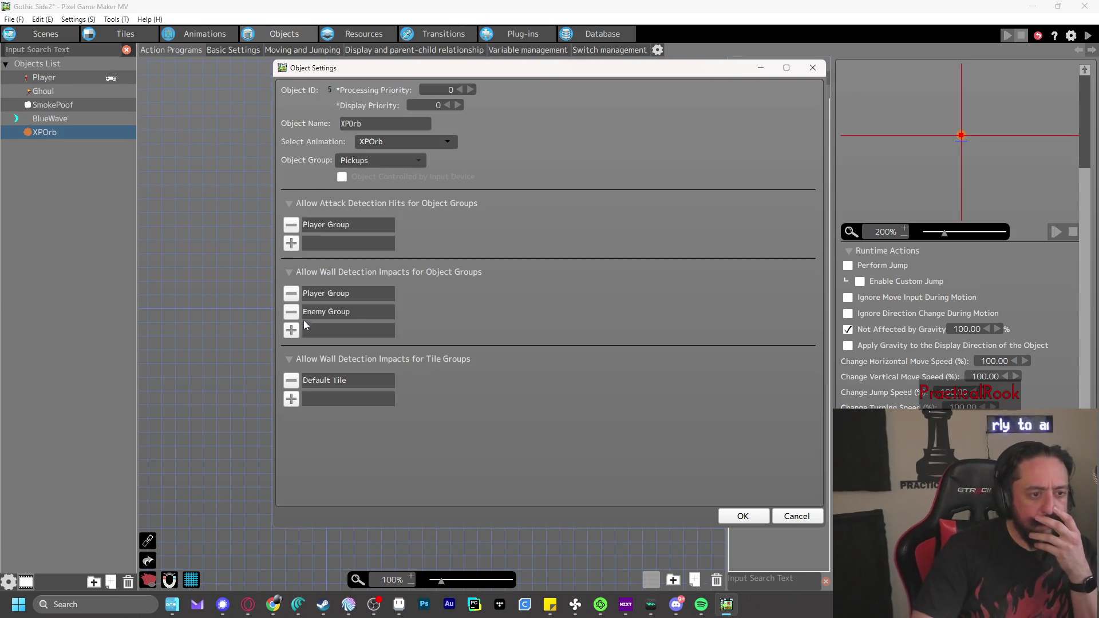
# Remove Player Group and Enemy Group from XPOrb's wall-detection impacts and Player Group from its attack hits
pyautogui.click(293, 295)
pyautogui.click(293, 295)
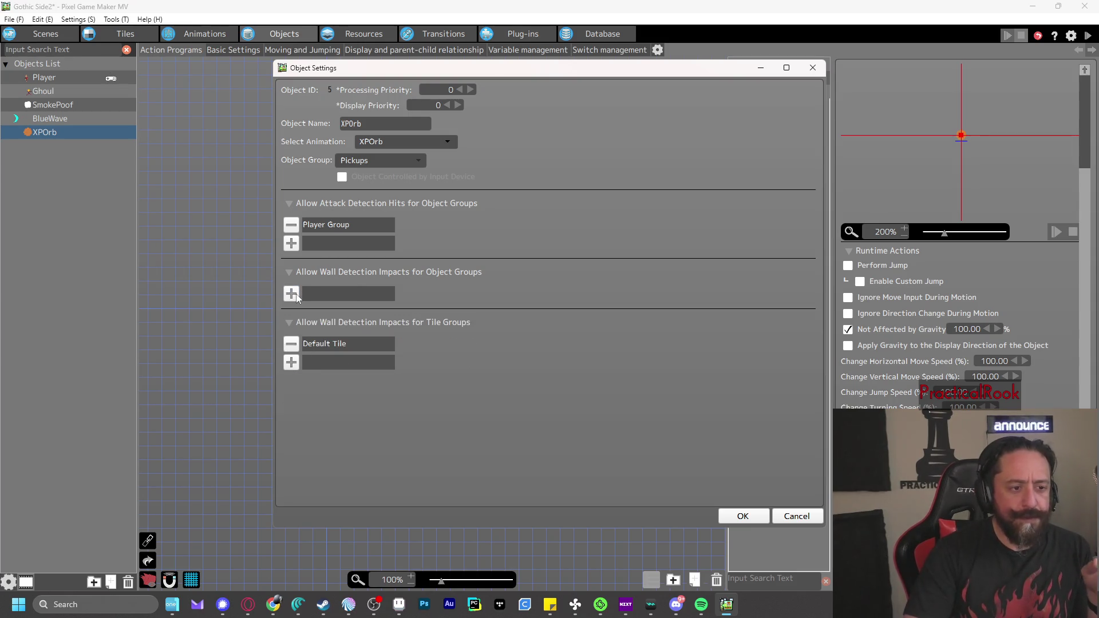
pyautogui.click(292, 225)
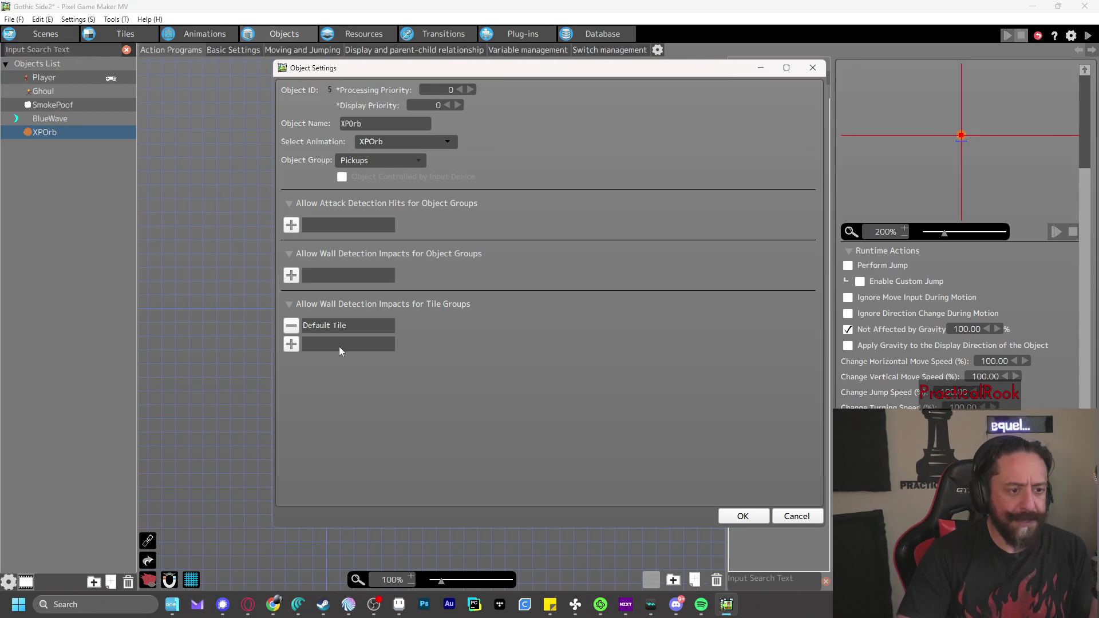
pyautogui.click(753, 517)
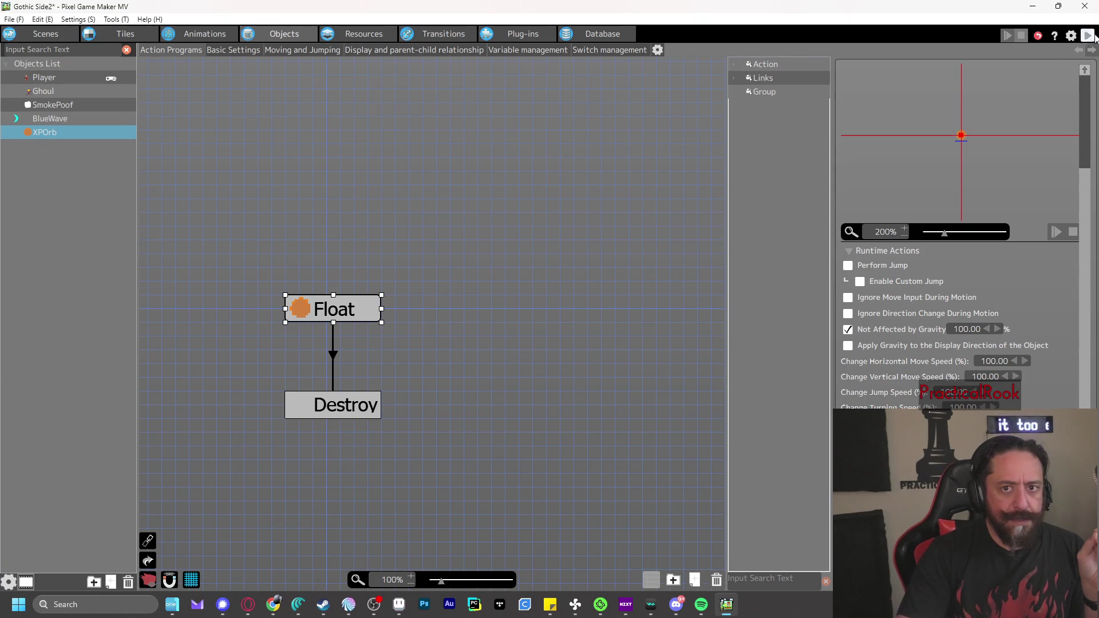
# Save and test-play, punching waves at the Ghouls to check an XPOrb drops, then close the test
pyautogui.click(1088, 35)
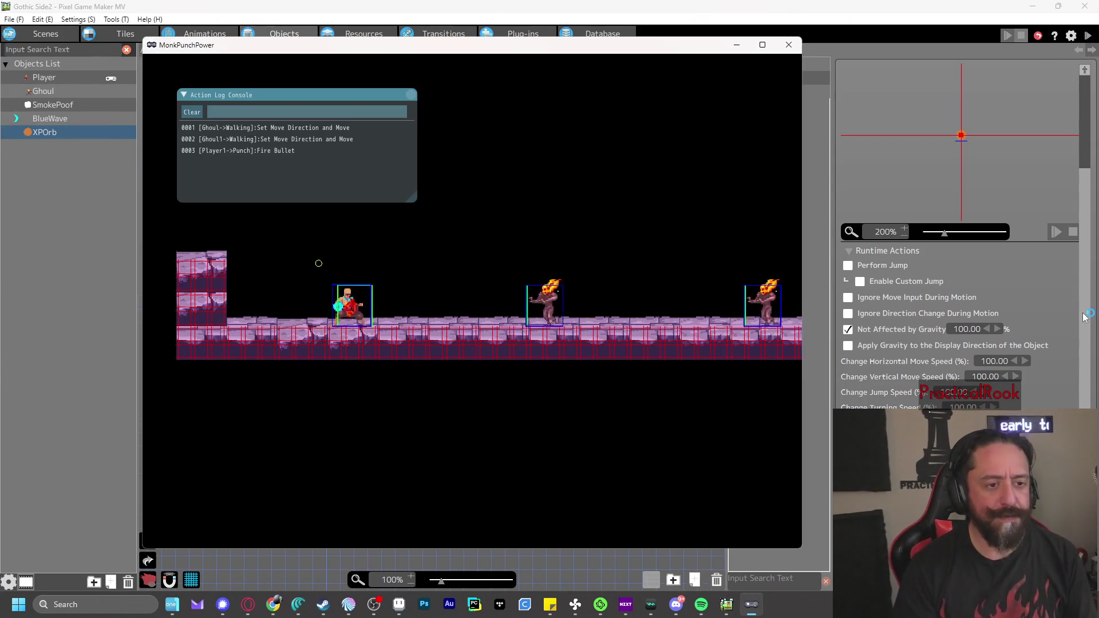
pyautogui.press('z')
pyautogui.press('Right')
pyautogui.press('Right')
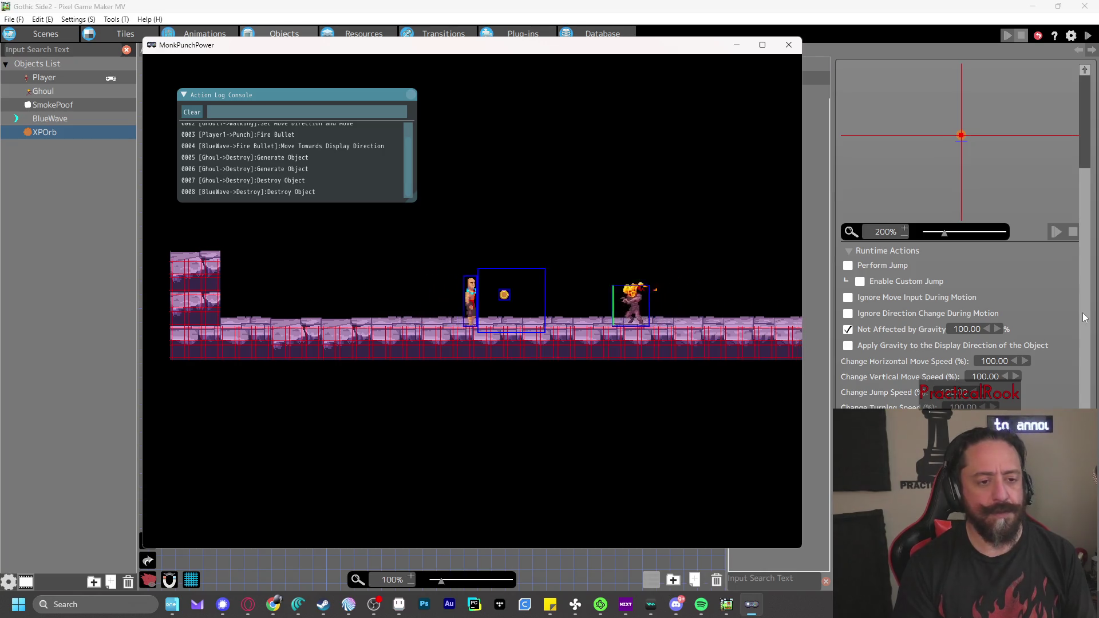
pyautogui.press('z')
pyautogui.press('Left')
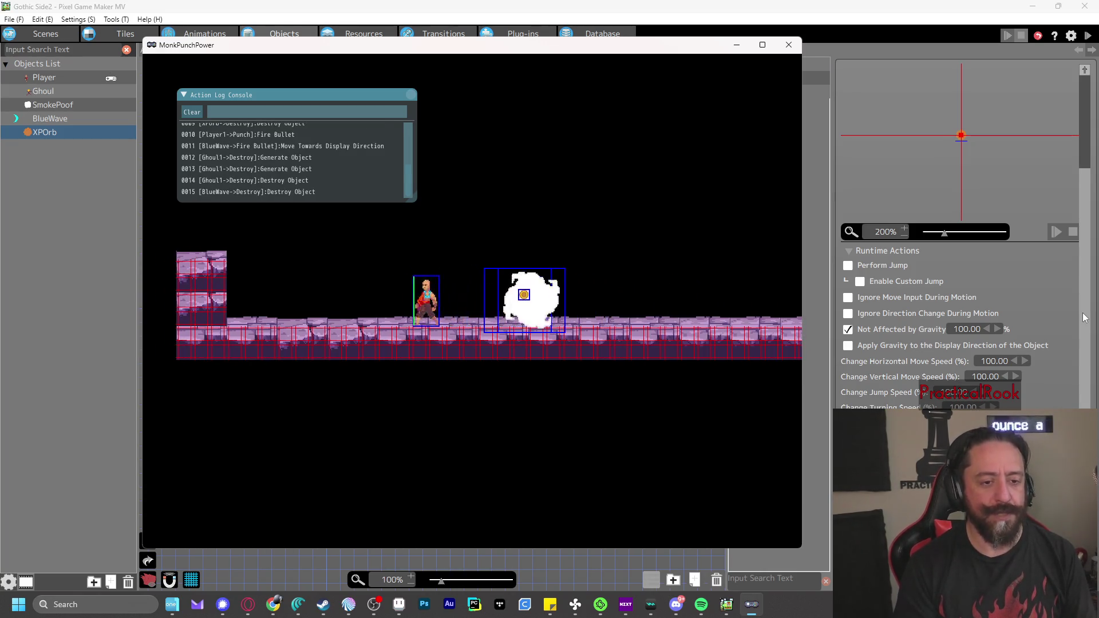
pyautogui.press('z')
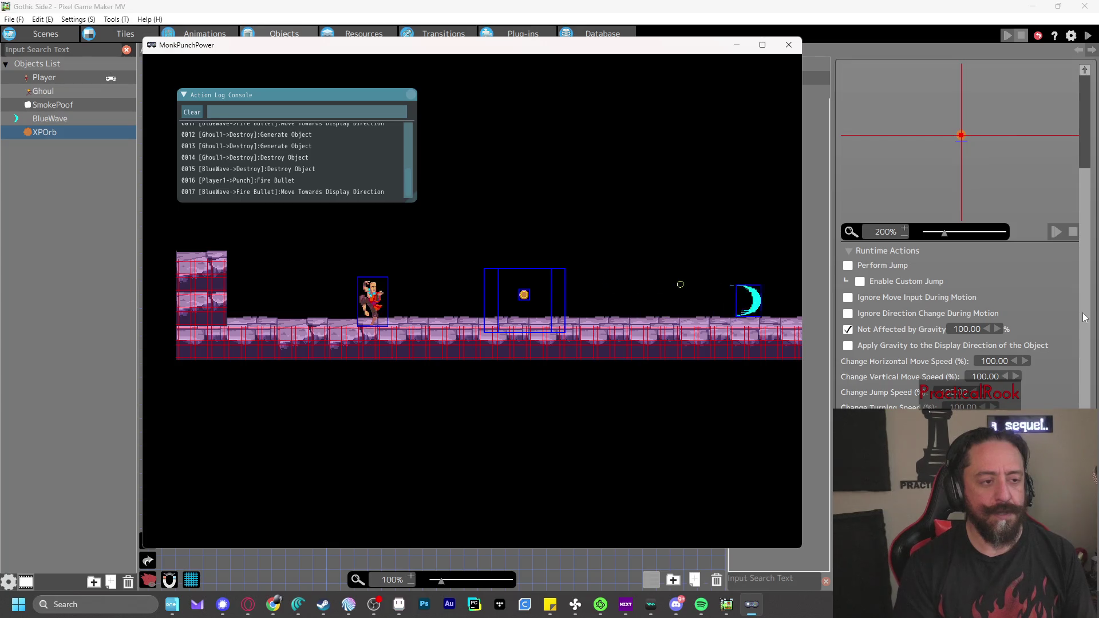
pyautogui.press('z')
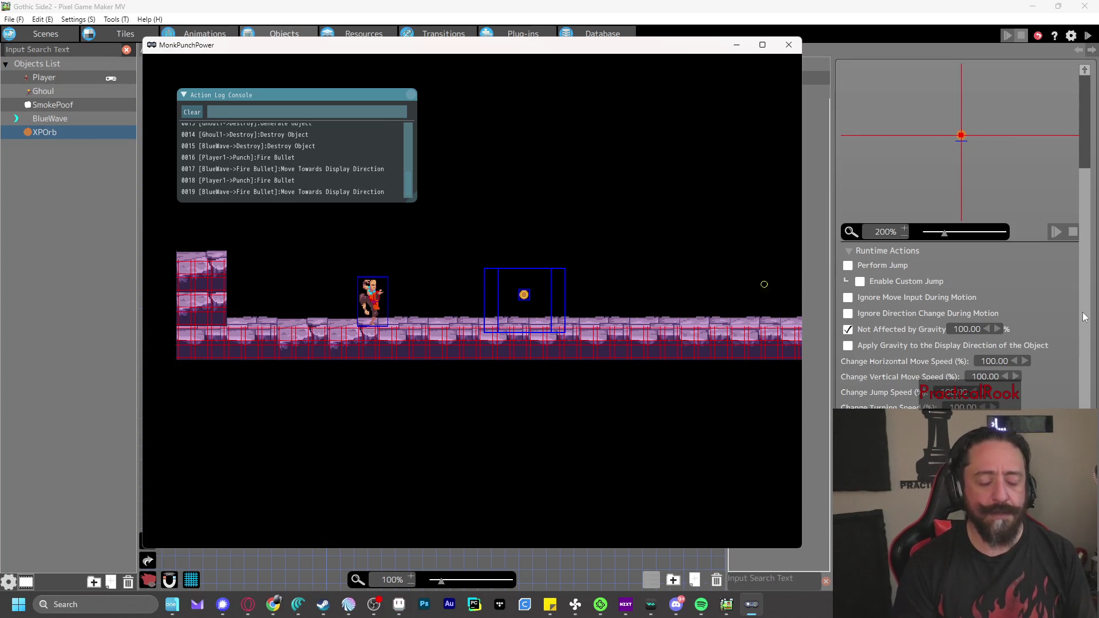
pyautogui.click(789, 45)
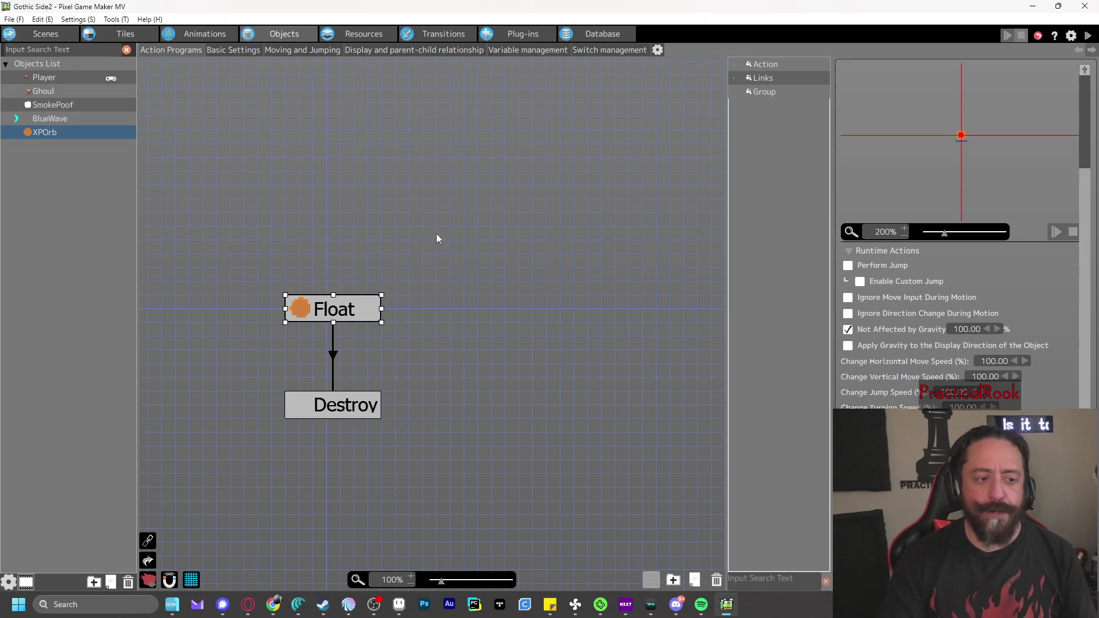
# Remove Projectiles and Player Group from the Ghoul's wall-detection impacts, apply, and start a test play
pyautogui.click(57, 89)
pyautogui.rightClick(57, 89)
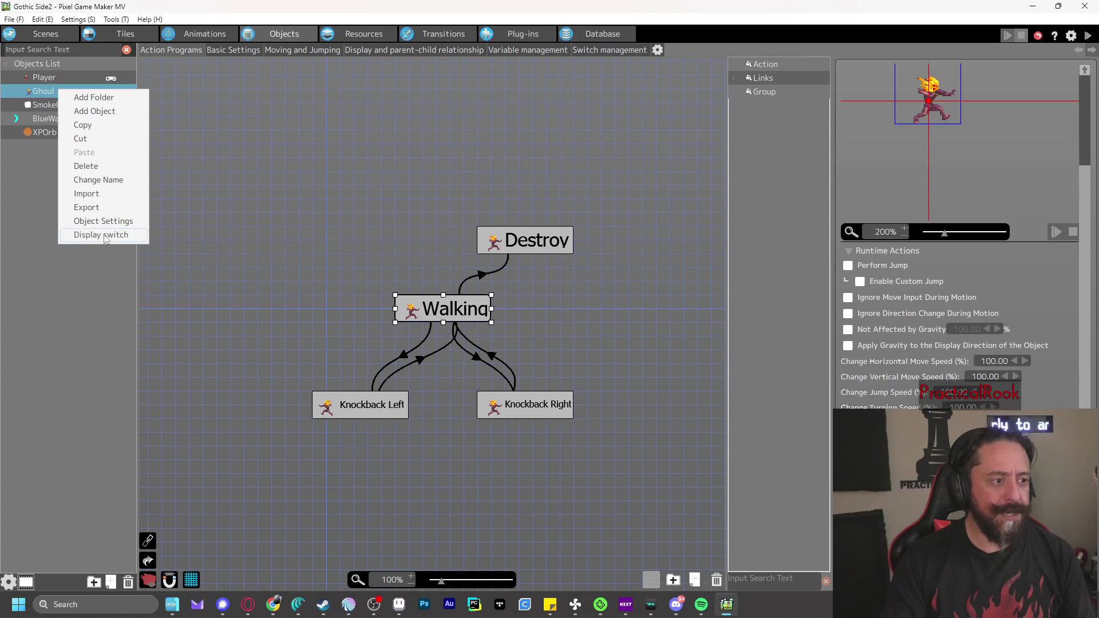
pyautogui.click(106, 224)
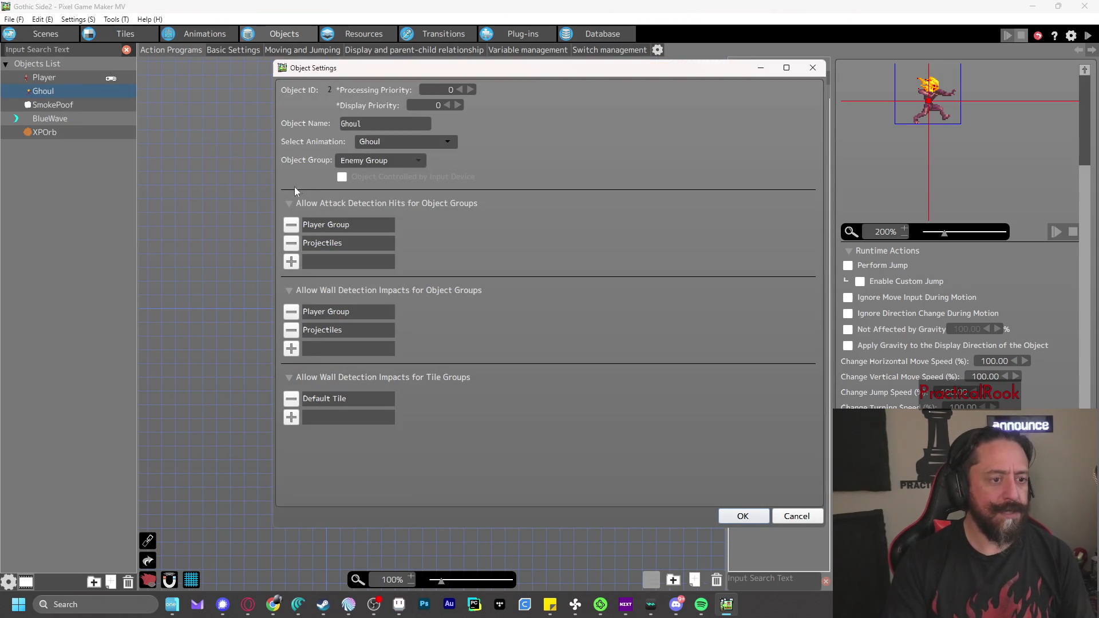
pyautogui.click(291, 332)
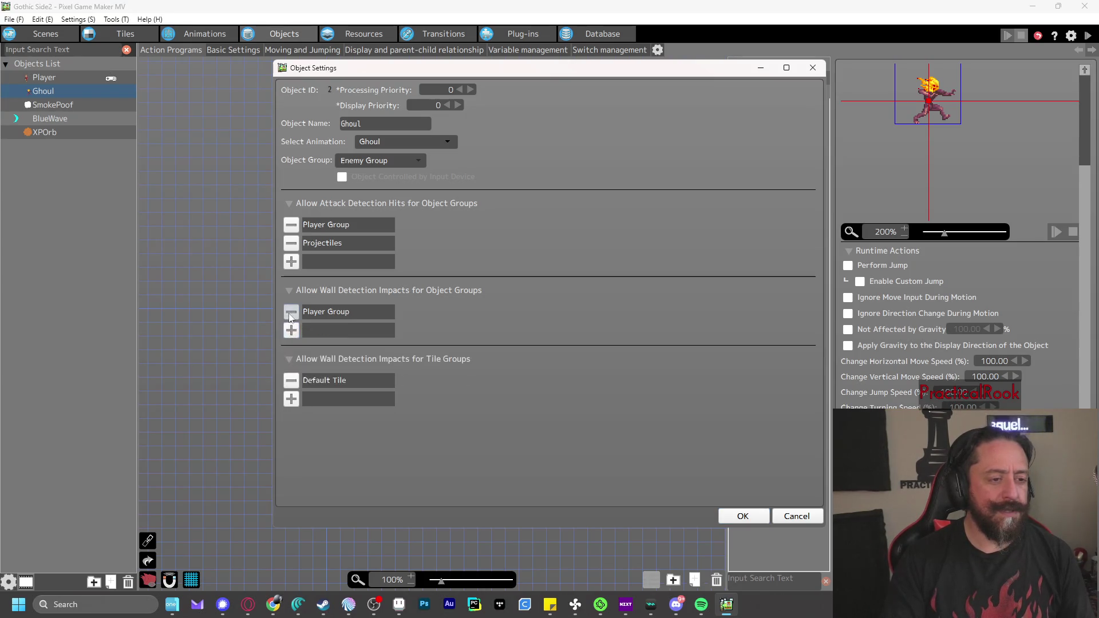
pyautogui.click(291, 312)
pyautogui.click(743, 516)
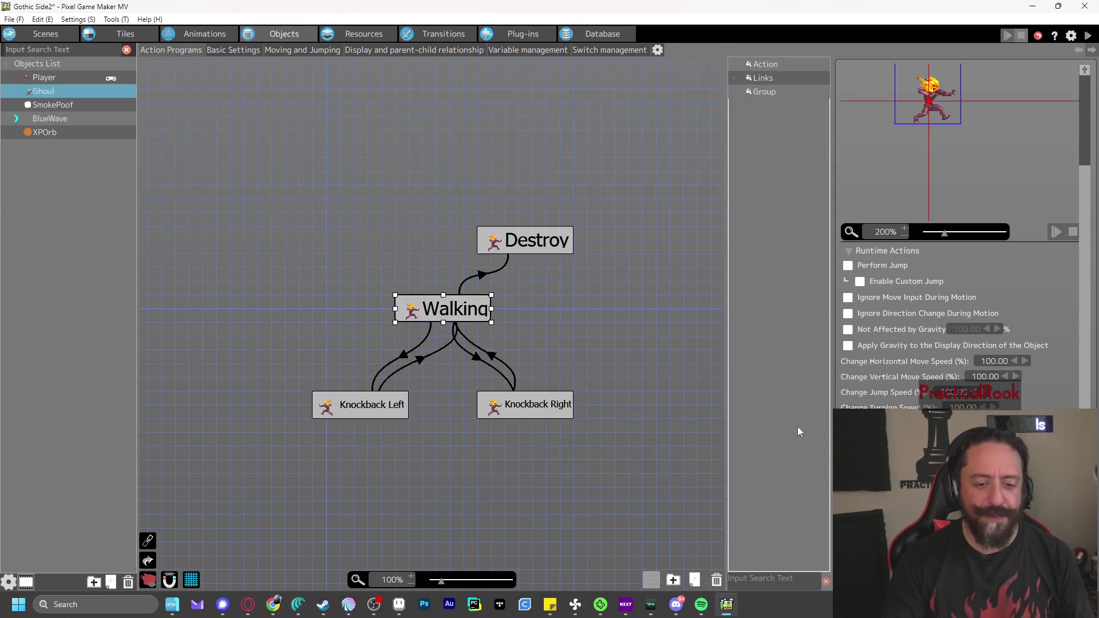
pyautogui.click(1088, 36)
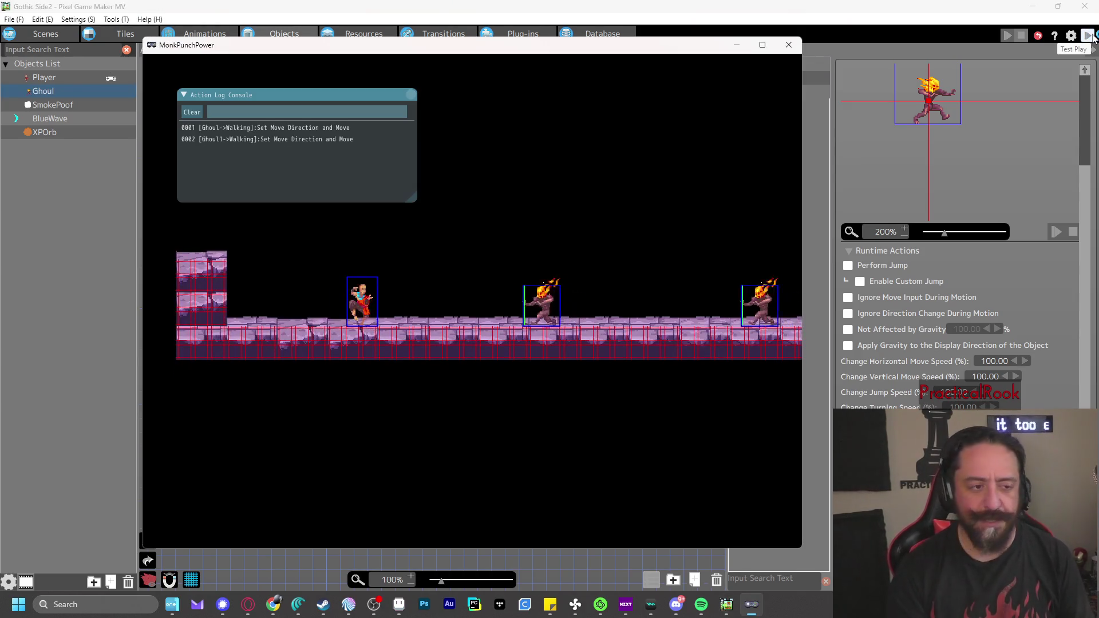
pyautogui.press('x')
pyautogui.press('x')
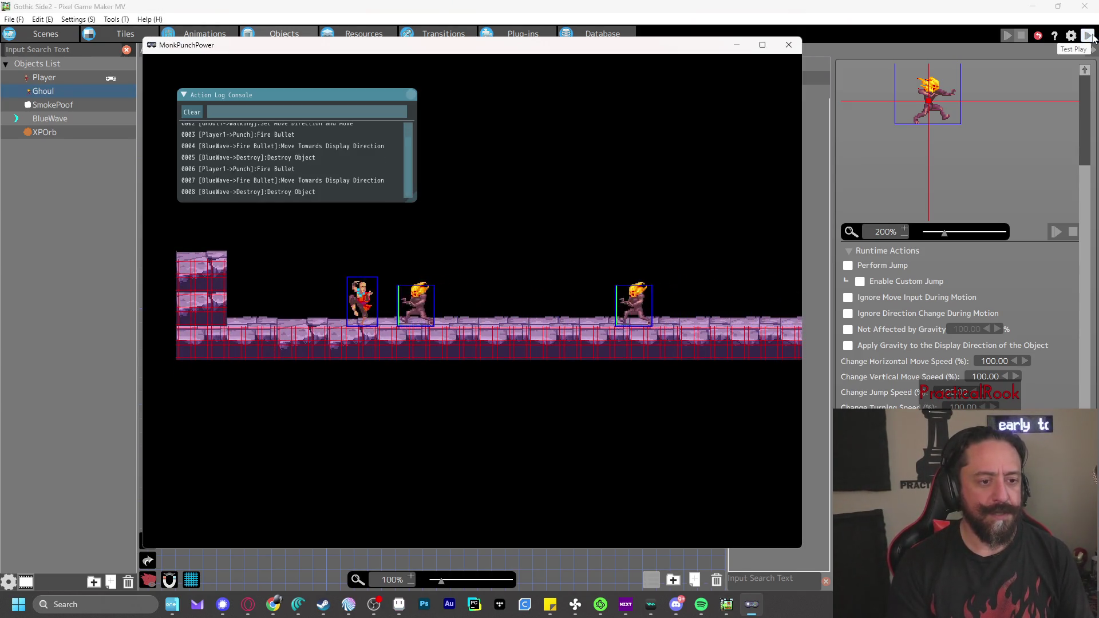
pyautogui.press('Right')
pyautogui.press('x')
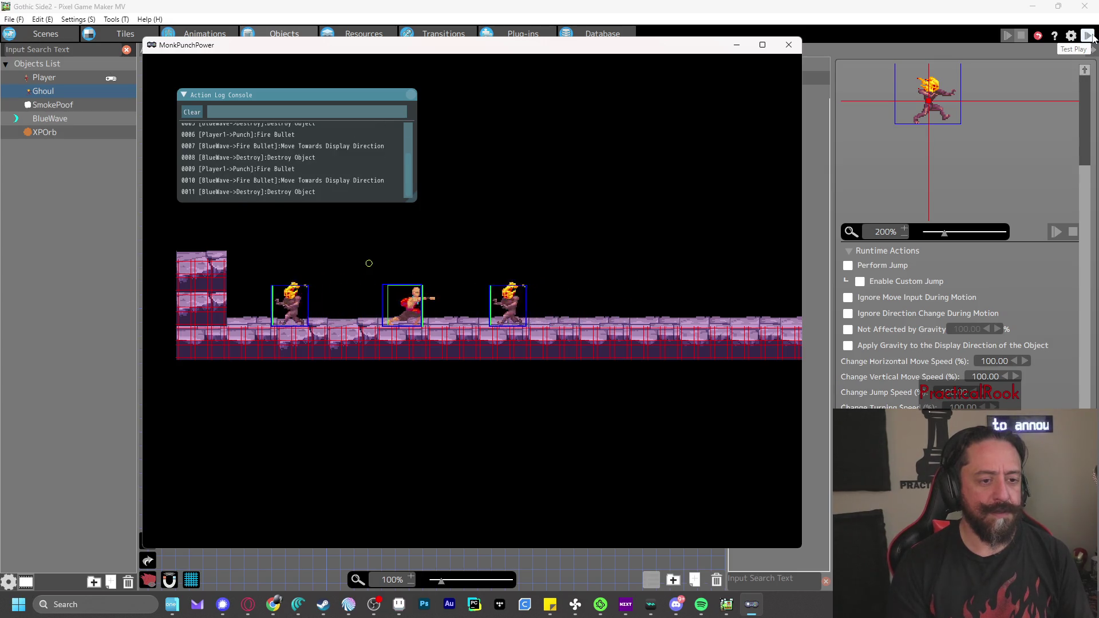
pyautogui.press('x')
pyautogui.press('Right')
pyautogui.press('Left')
pyautogui.press('x')
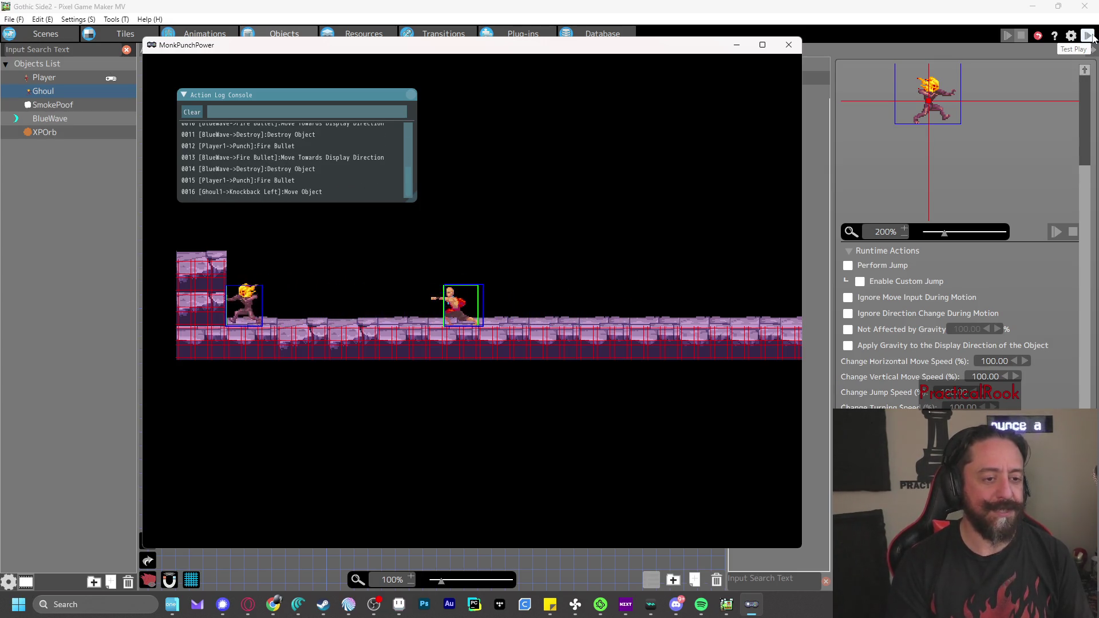
pyautogui.press('Left')
pyautogui.press('x')
pyautogui.press('x')
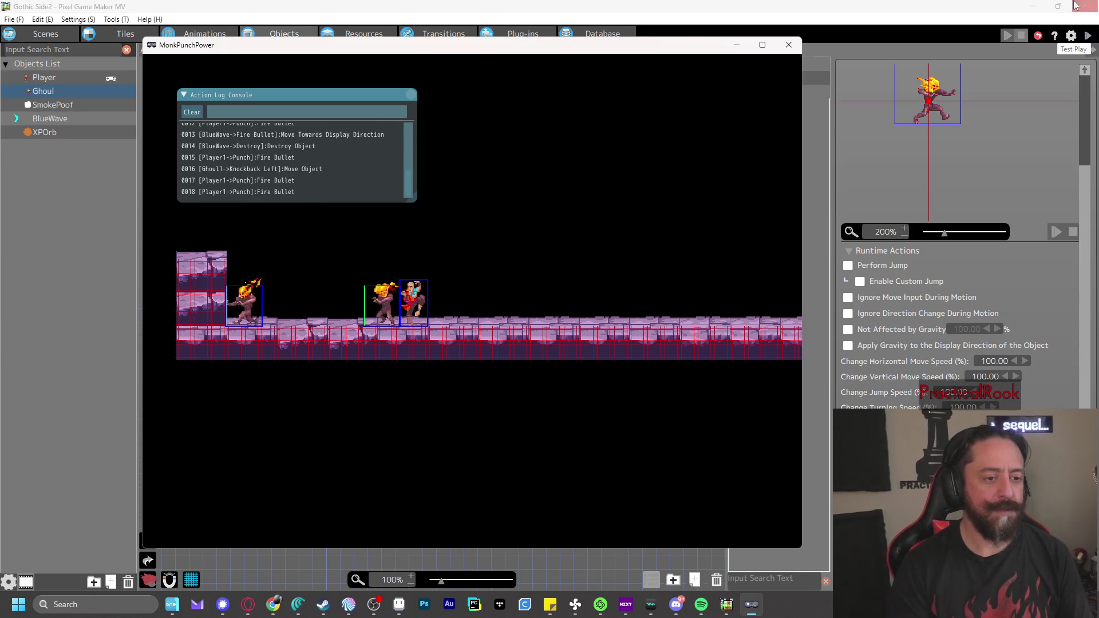
pyautogui.press('Escape')
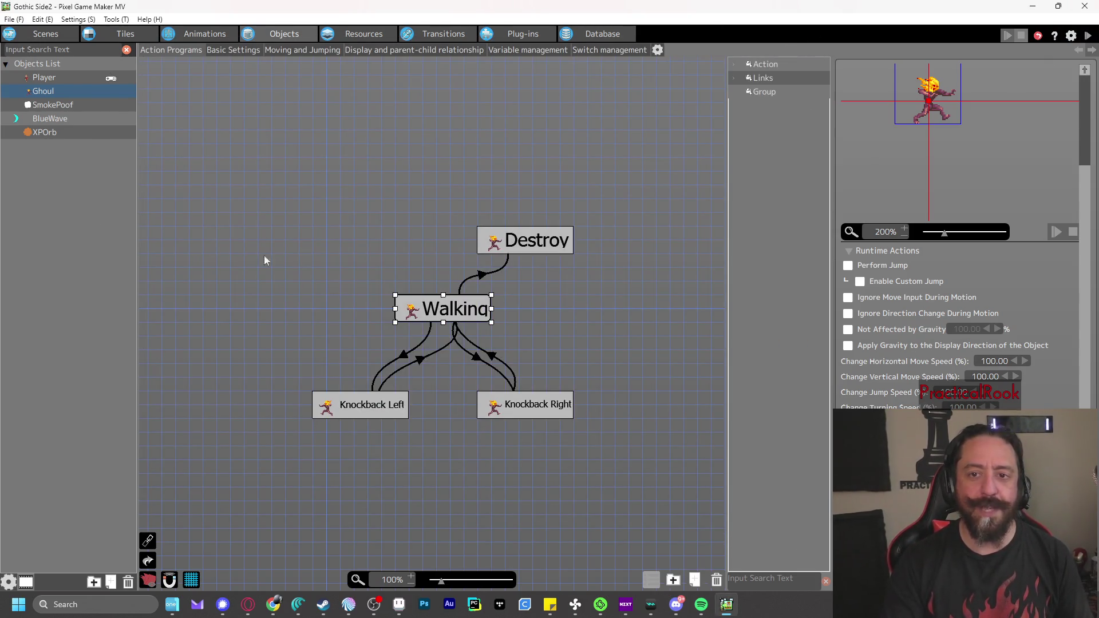
# Re-add Player Group and Projectiles to the Ghoul's wall-detection impacts, then view BlueWave's action program
pyautogui.rightClick(56, 98)
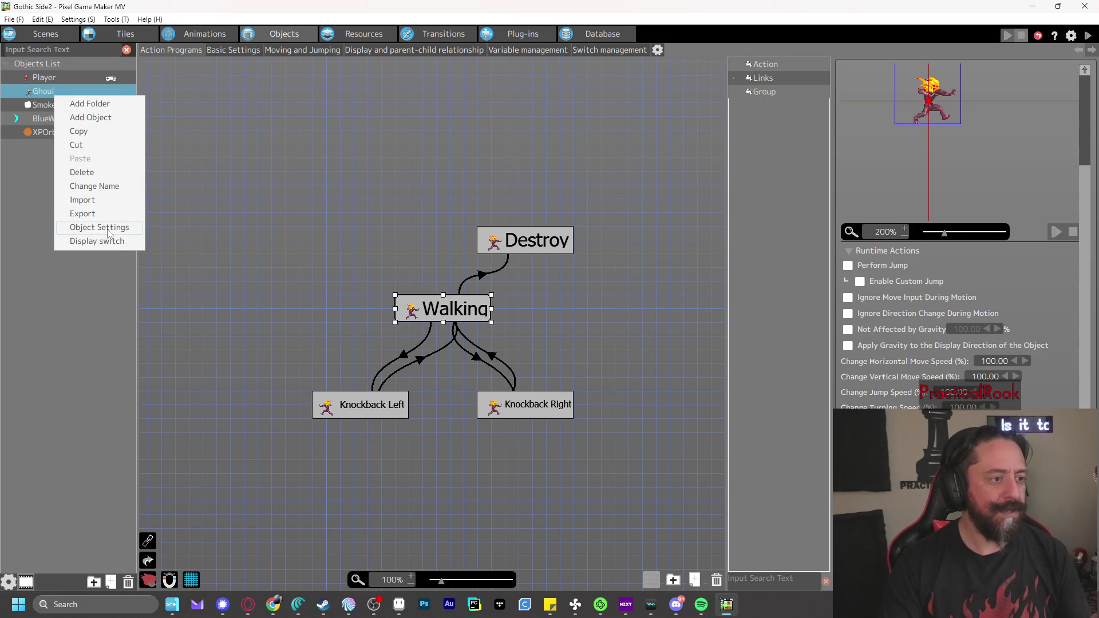
pyautogui.click(112, 228)
pyautogui.click(292, 313)
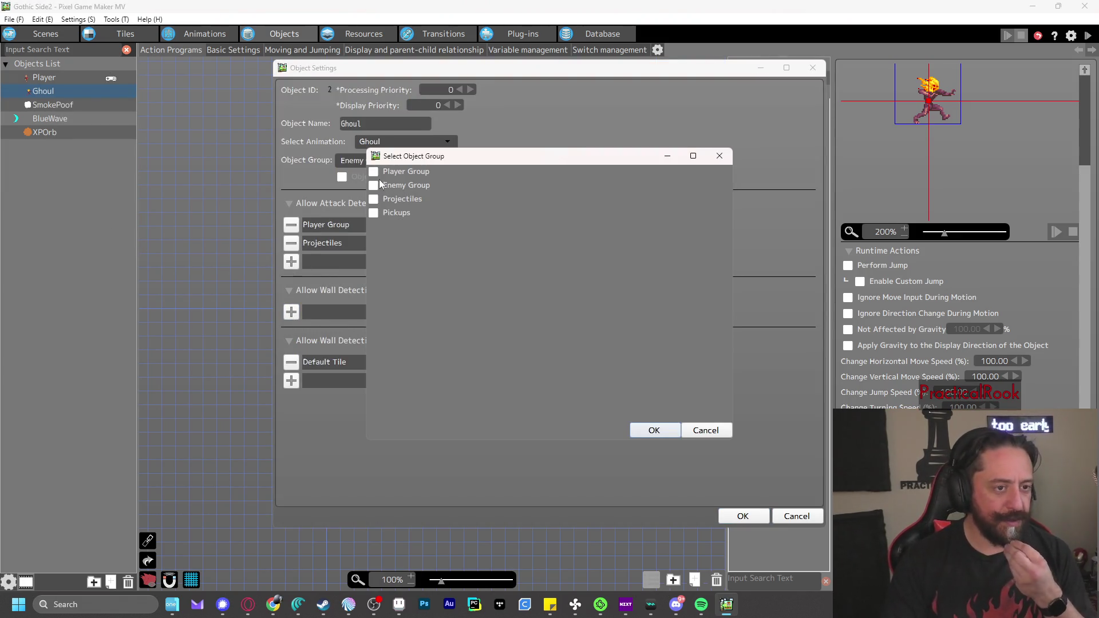
pyautogui.click(655, 430)
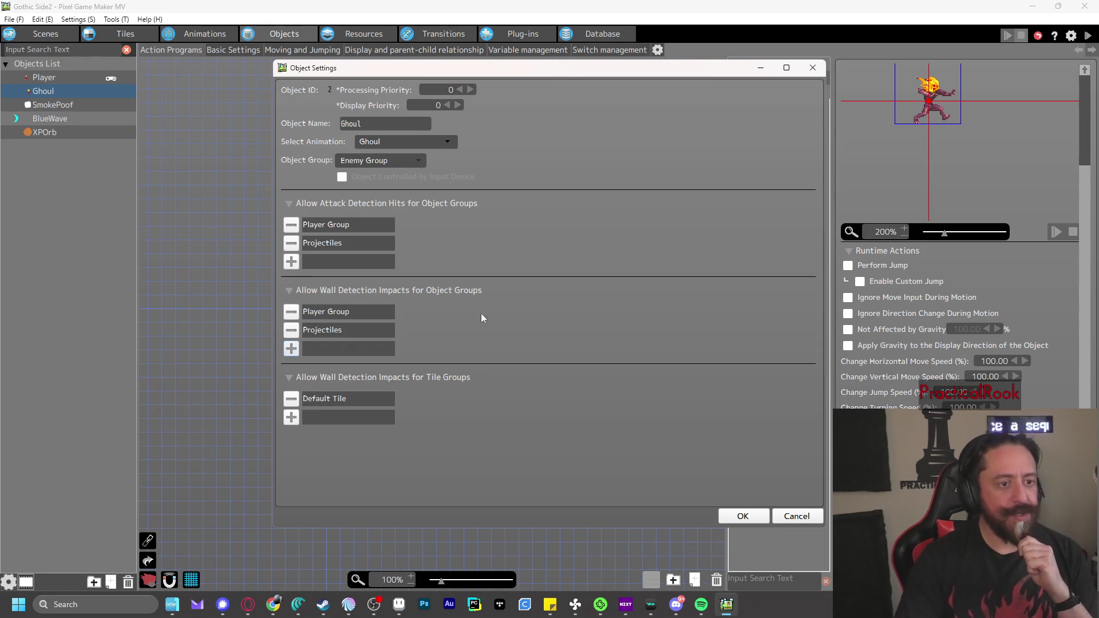
pyautogui.click(743, 516)
pyautogui.click(482, 276)
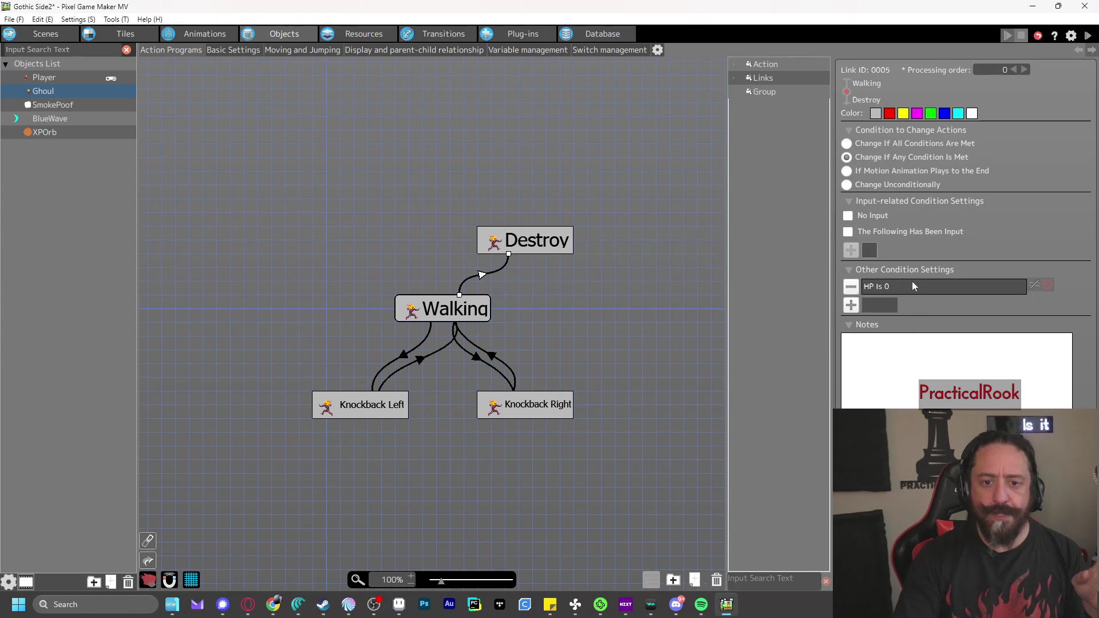
pyautogui.click(61, 120)
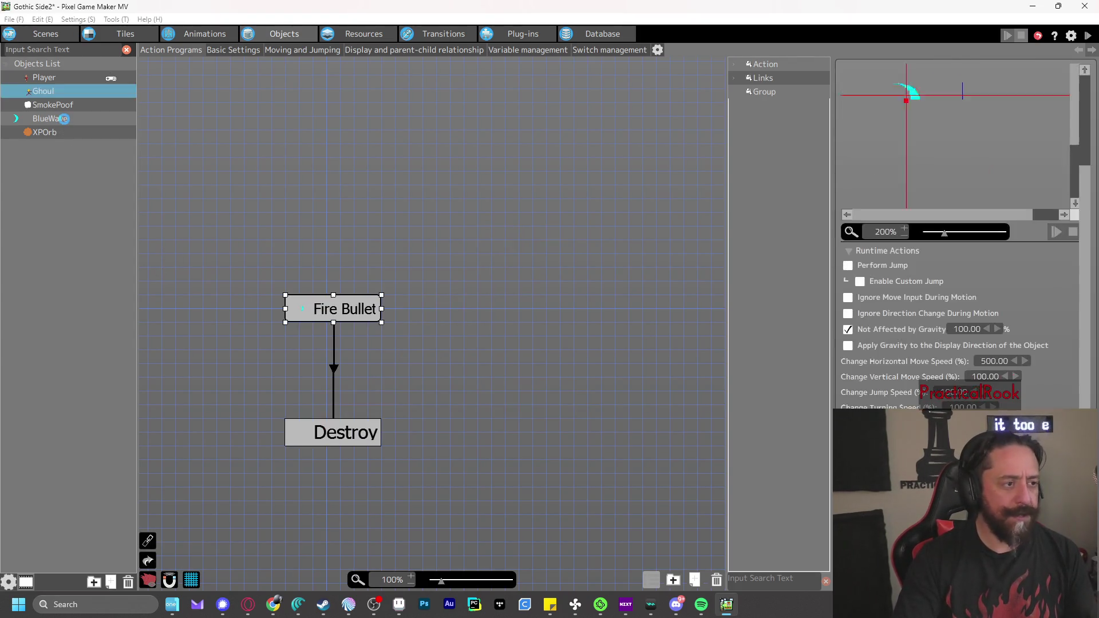
# Open the BlueWave animation and inspect frame 0's collision, attack and connection point settings
pyautogui.click(205, 33)
pyautogui.click(66, 131)
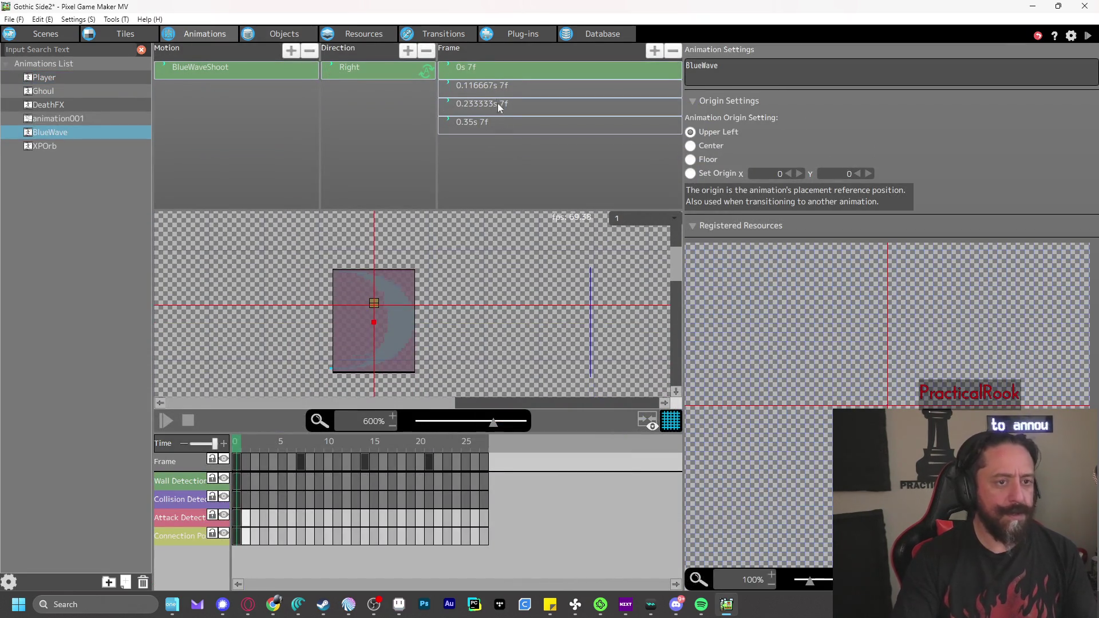
pyautogui.click(489, 73)
pyautogui.keyDown('shift'); pyautogui.click(488, 123); pyautogui.keyUp('shift')
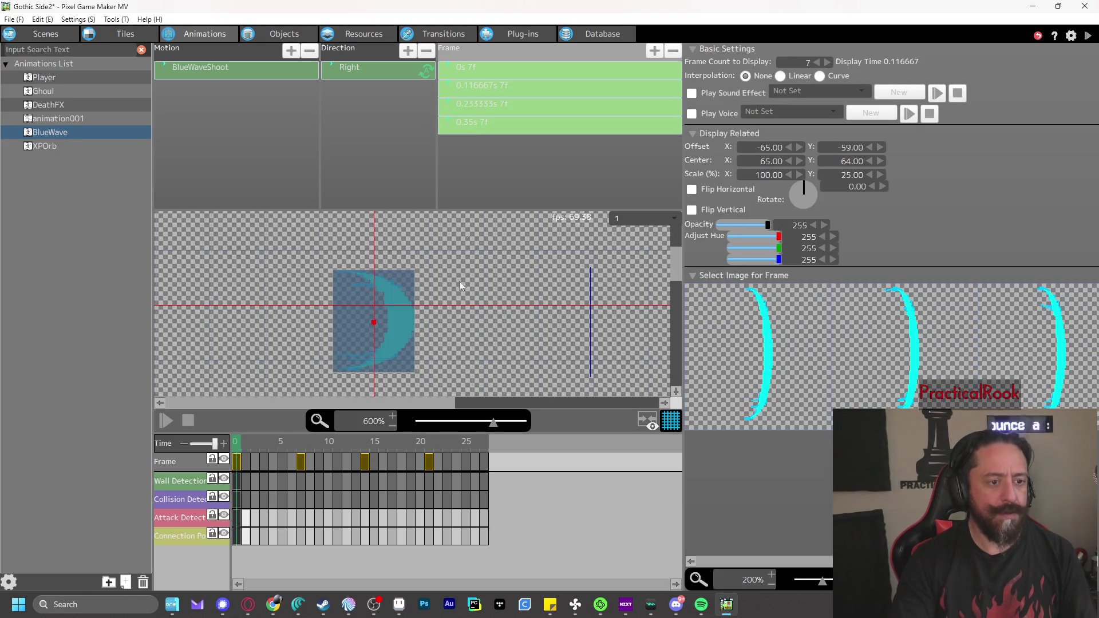
pyautogui.click(237, 499)
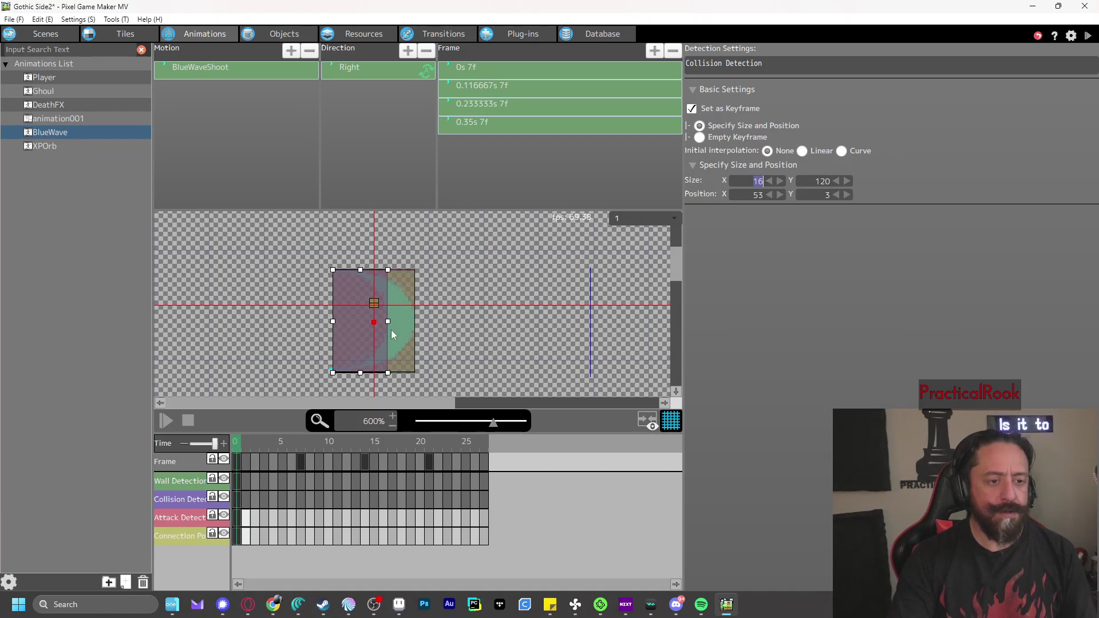
pyautogui.click(361, 341)
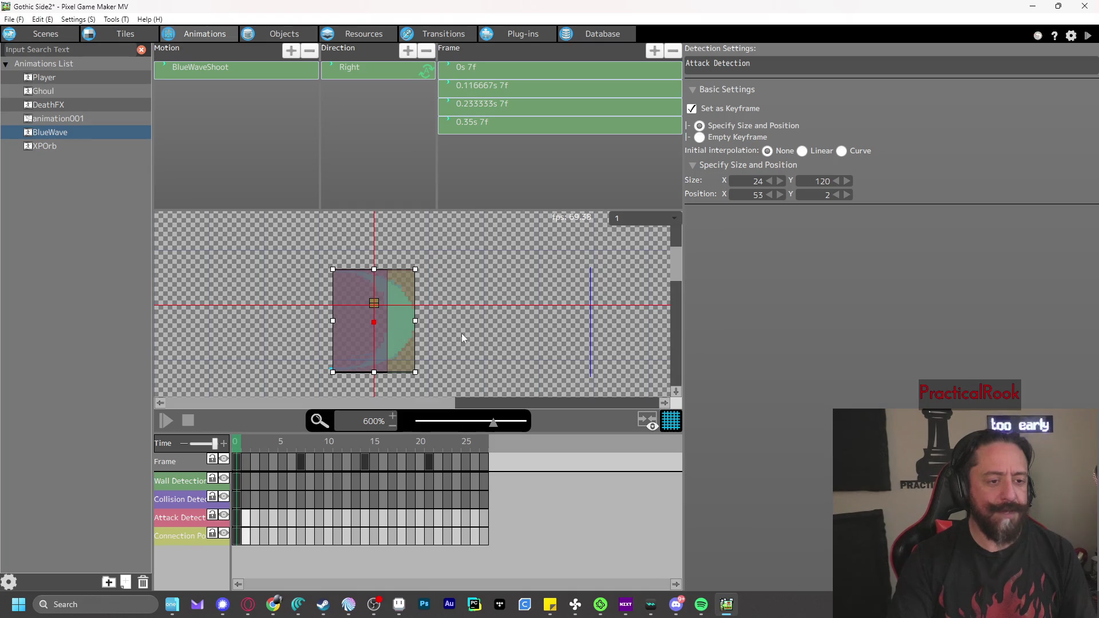
pyautogui.click(237, 499)
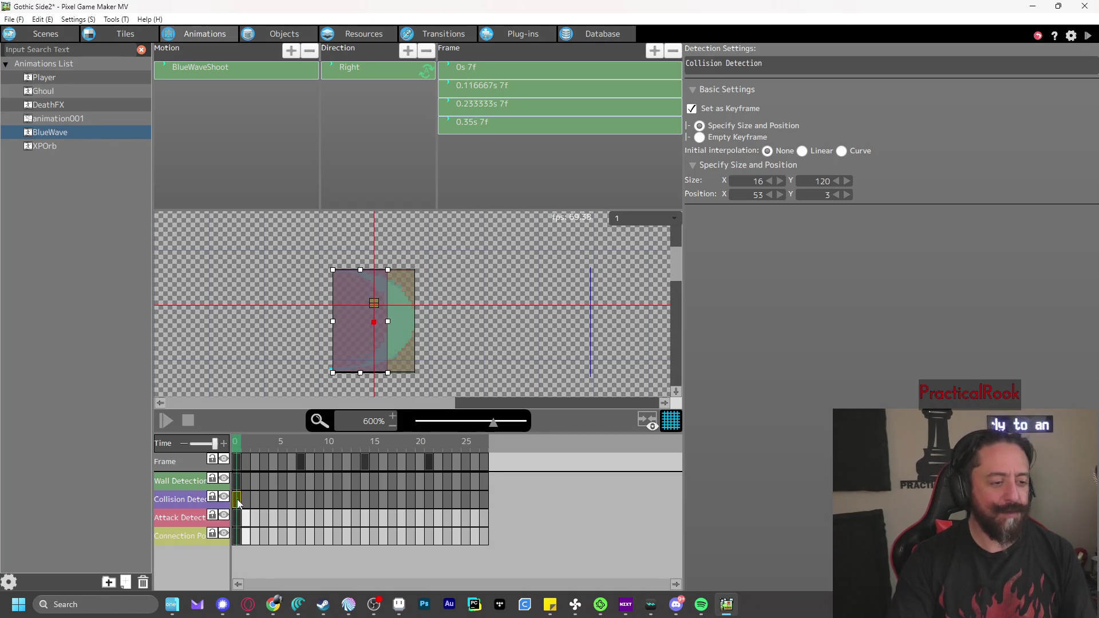
pyautogui.click(401, 337)
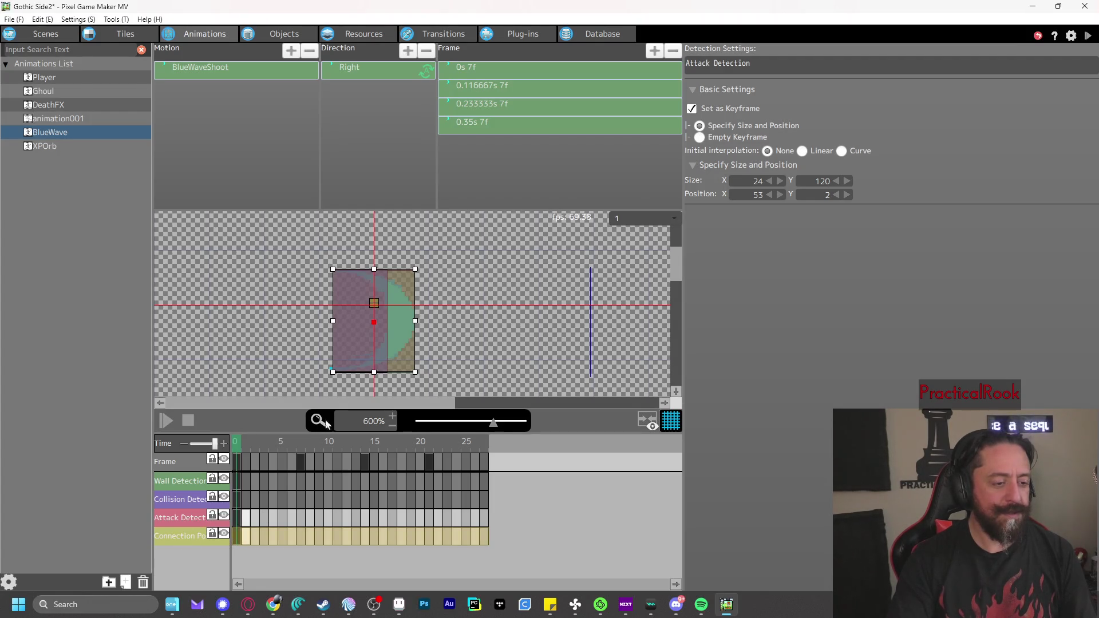
pyautogui.click(236, 537)
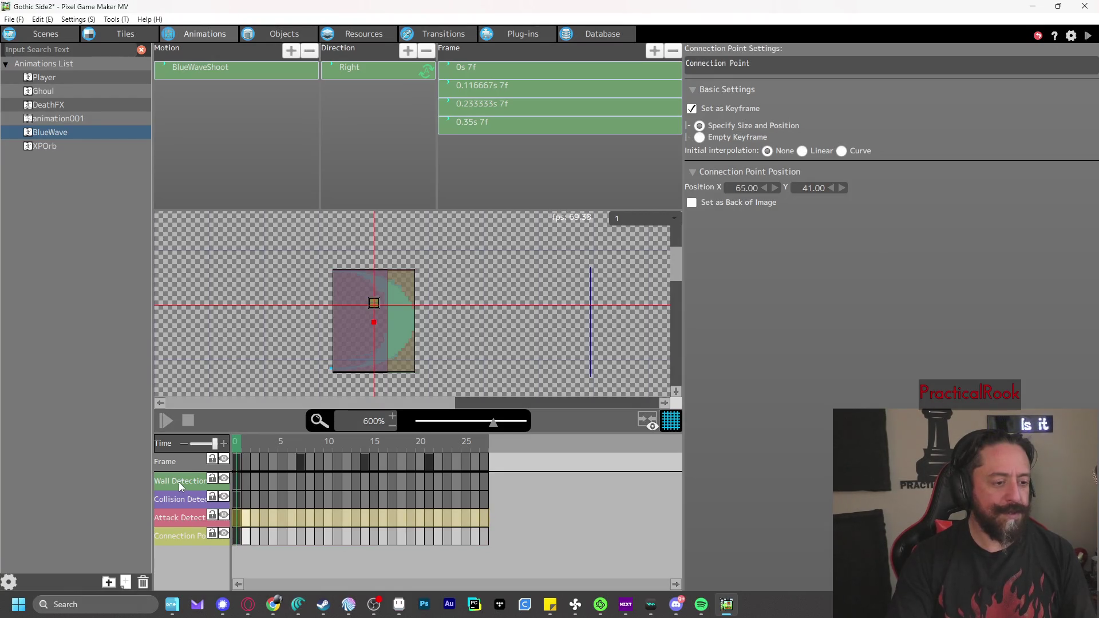
# Make the frame-0 wall detection box 6 wide at Position X 71
pyautogui.click(236, 481)
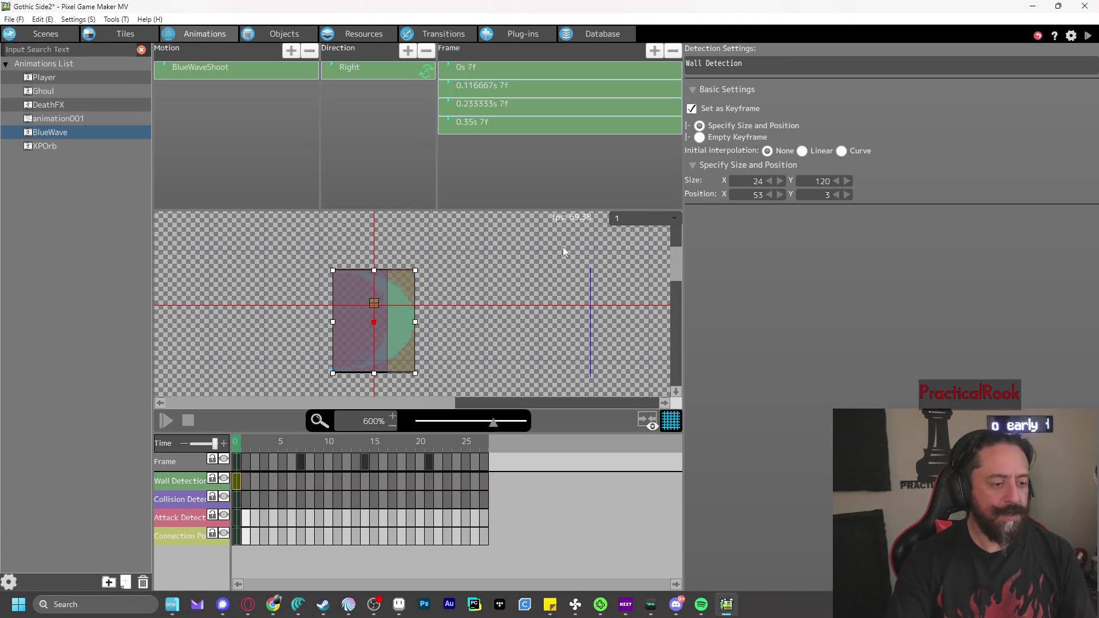
pyautogui.click(770, 181)
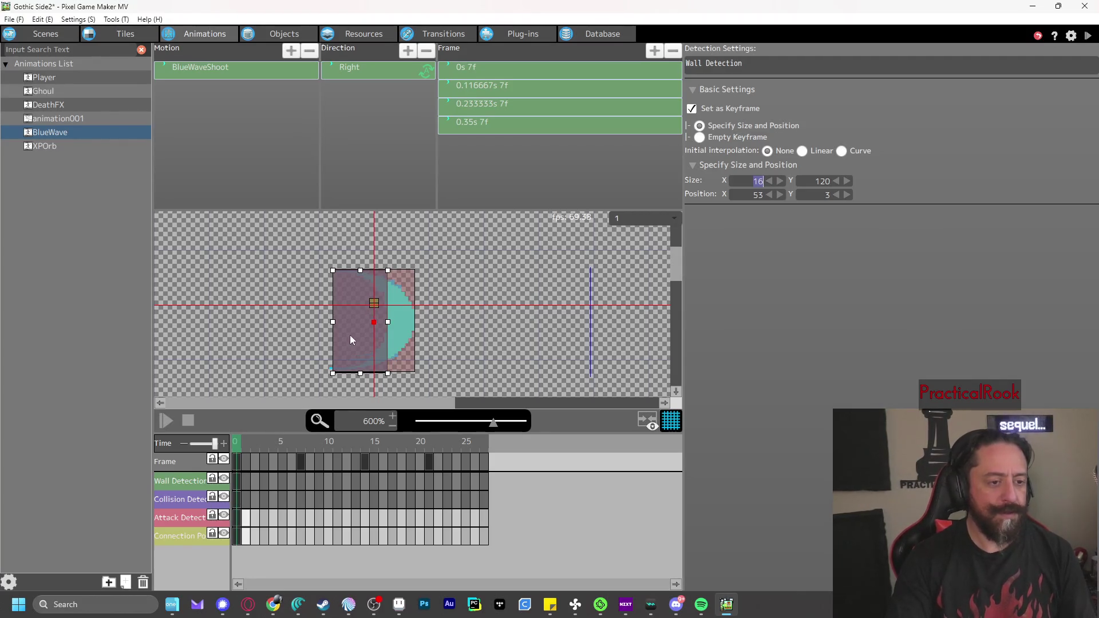
pyautogui.click(779, 195)
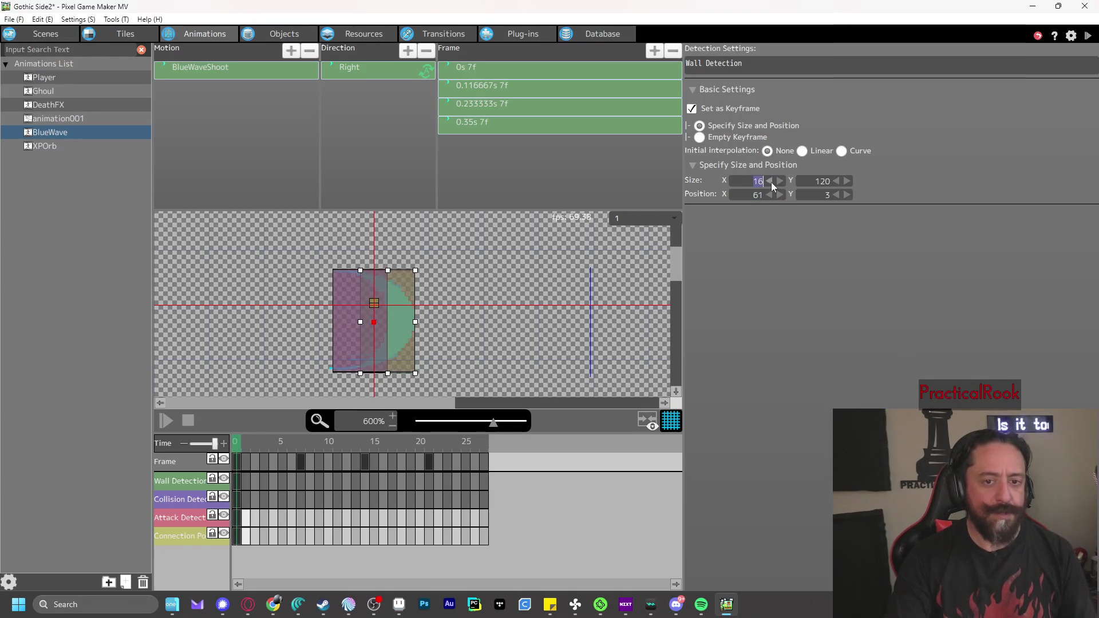
pyautogui.click(770, 181)
pyautogui.click(780, 195)
pyautogui.click(780, 195)
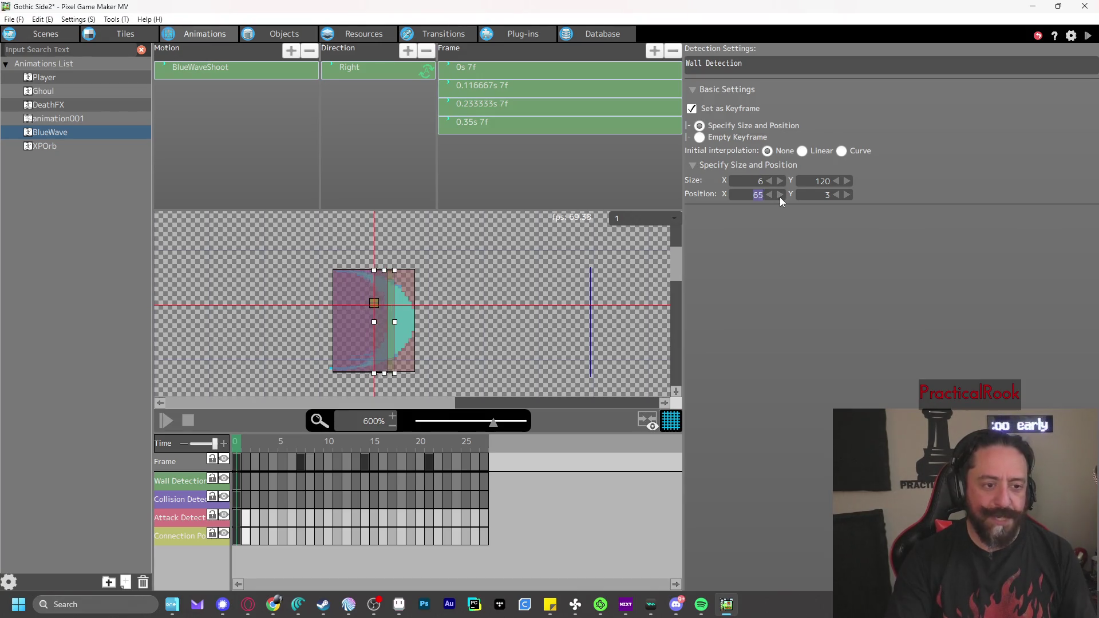
pyautogui.click(781, 194)
pyautogui.click(782, 194)
pyautogui.click(782, 194)
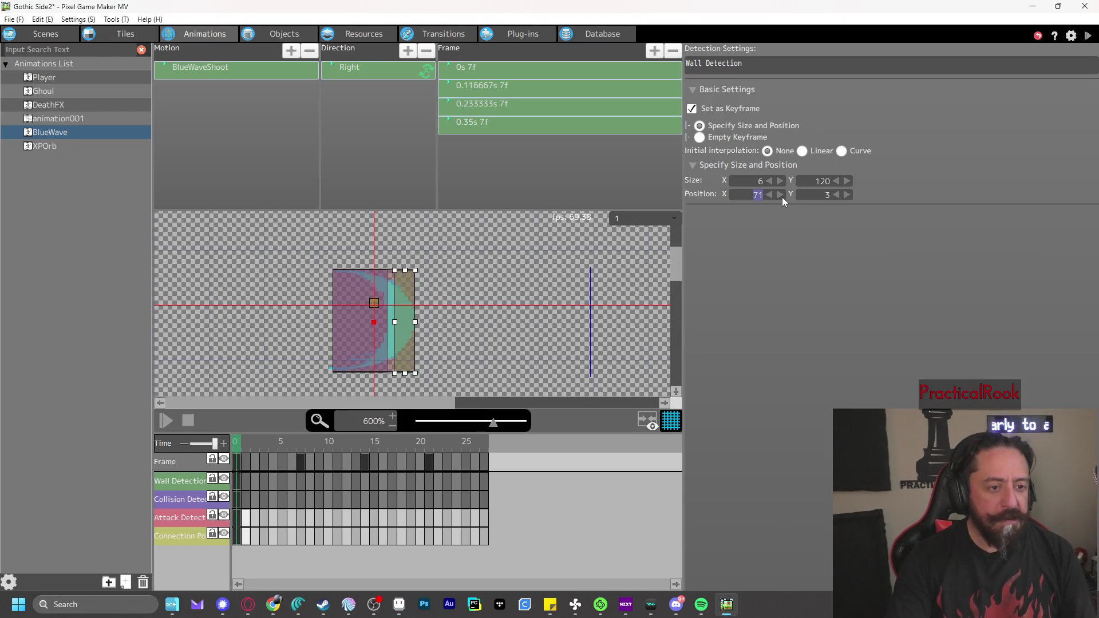
# Make the frame-0 collision detection box 6 wide at Position X 71
pyautogui.click(237, 501)
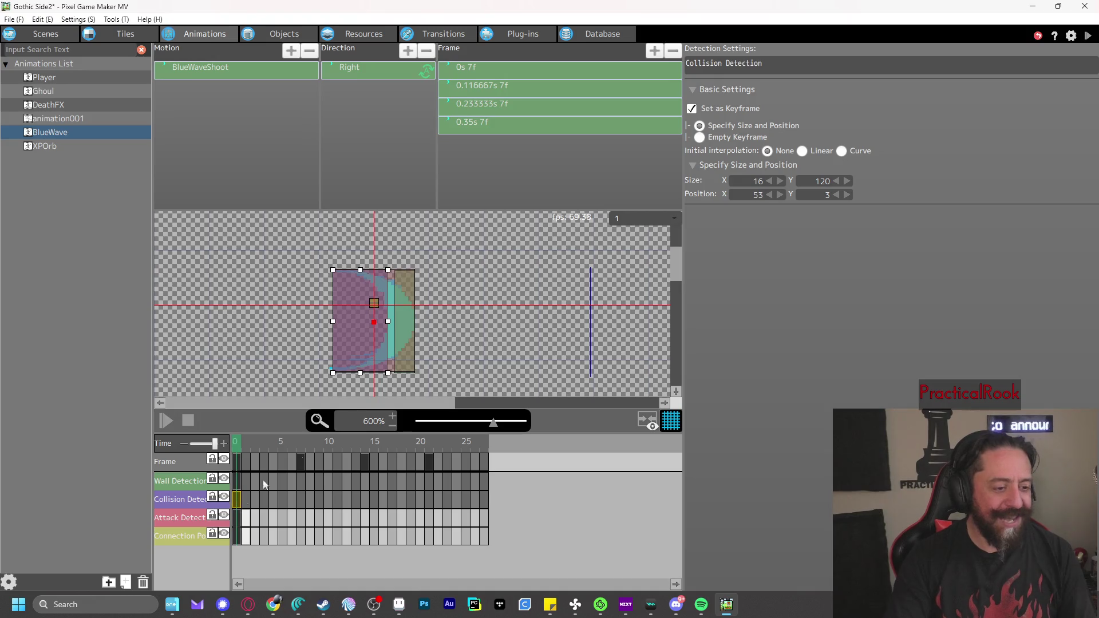
pyautogui.click(780, 195)
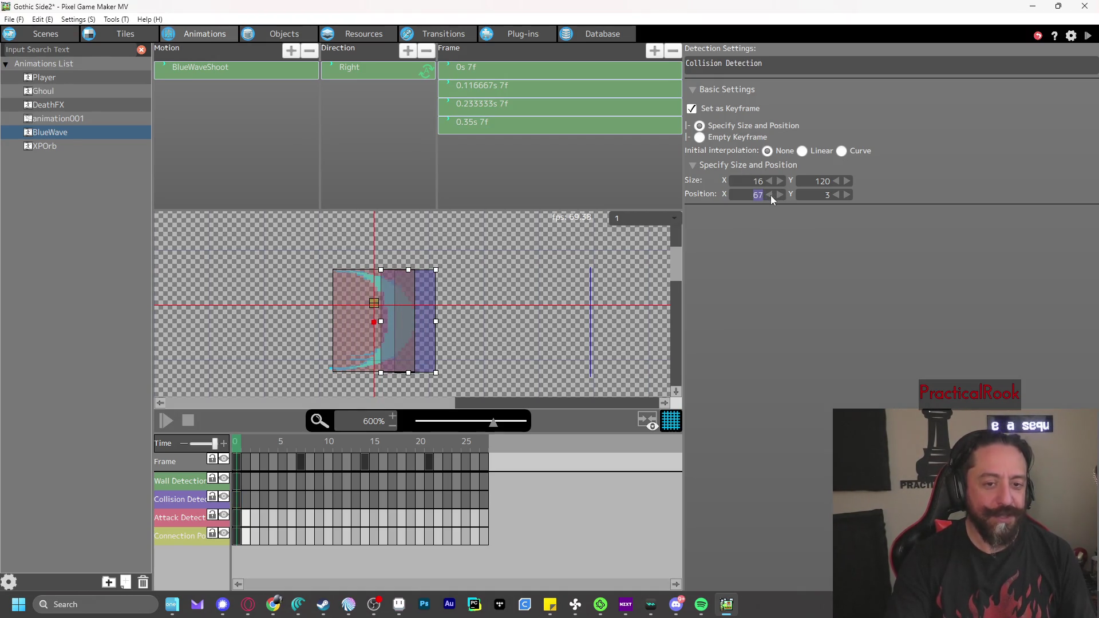
pyautogui.click(769, 194)
pyautogui.click(769, 181)
pyautogui.click(769, 181)
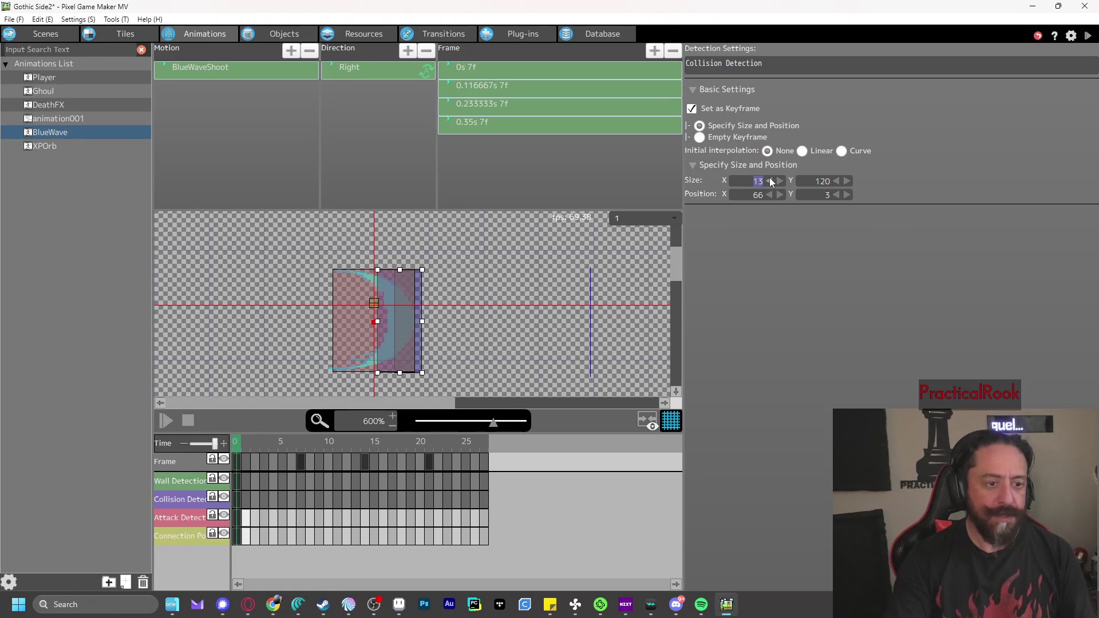
pyautogui.click(770, 181)
pyautogui.click(770, 181)
pyautogui.click(770, 181)
pyautogui.click(781, 194)
pyautogui.click(781, 194)
pyautogui.click(781, 194)
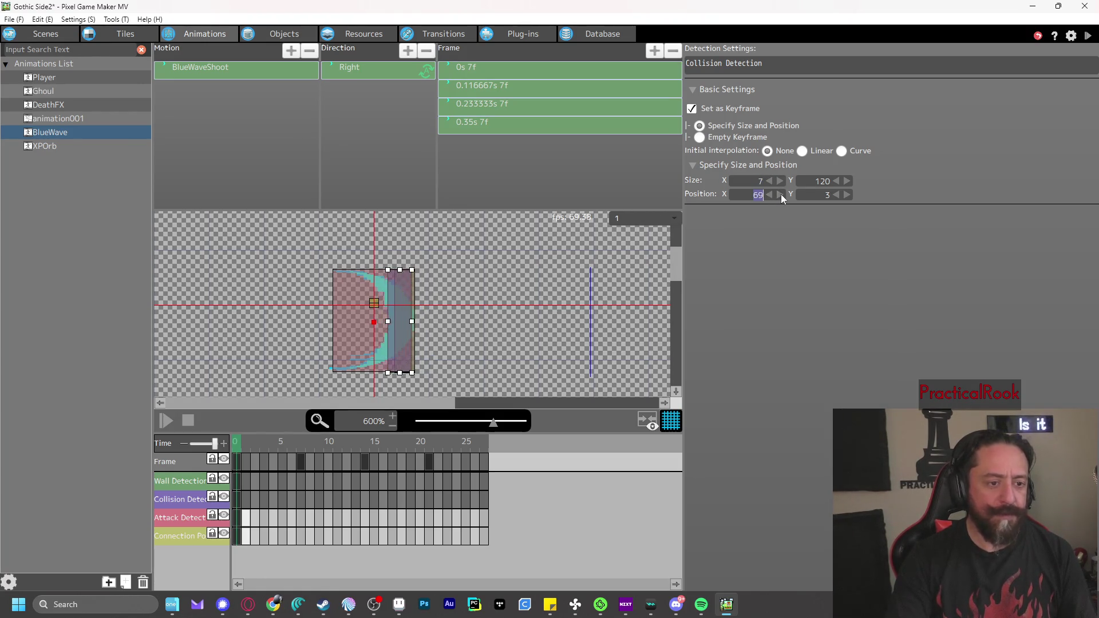
pyautogui.click(780, 194)
pyautogui.click(781, 194)
pyautogui.click(768, 195)
pyautogui.click(780, 181)
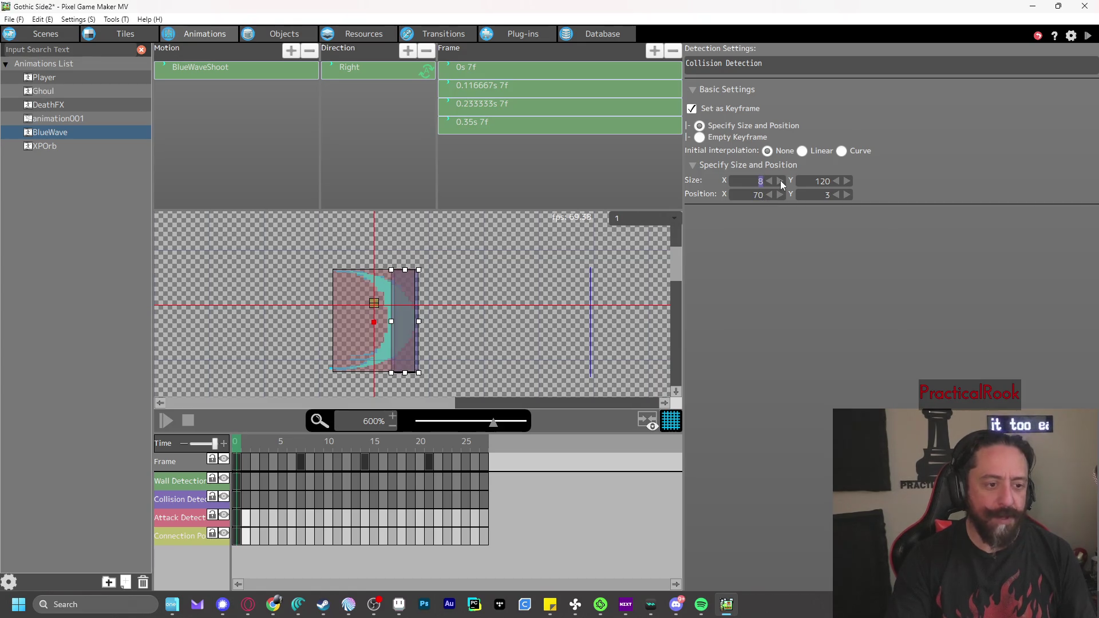
pyautogui.click(770, 180)
pyautogui.click(769, 181)
pyautogui.click(781, 194)
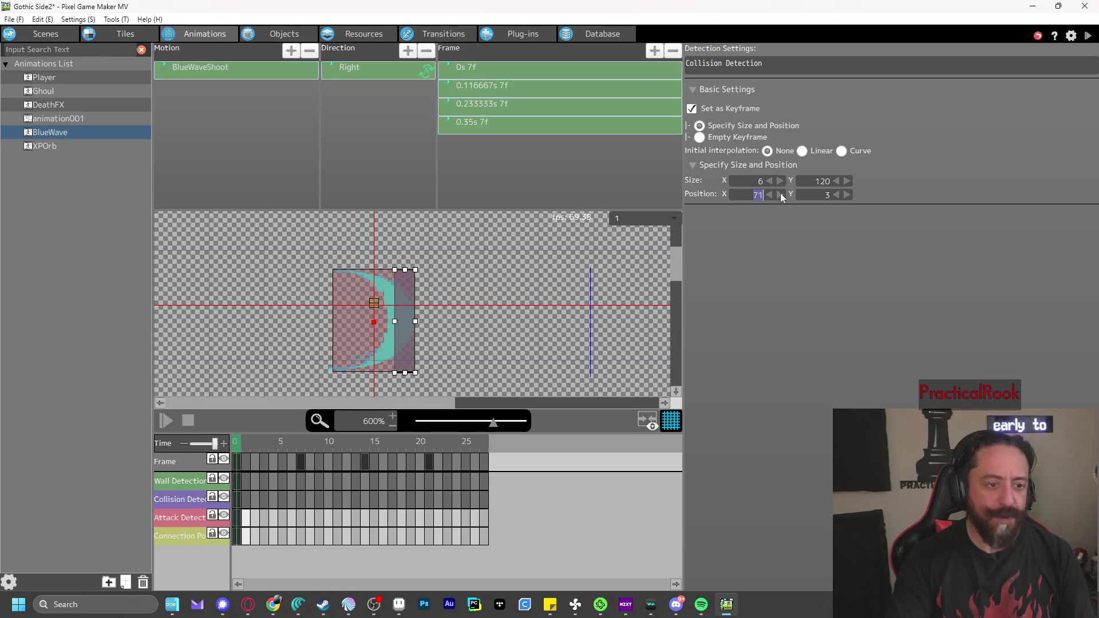
# Narrow the attack detection box from 24 to 6, shift it to X 71, and start a test play
pyautogui.click(237, 519)
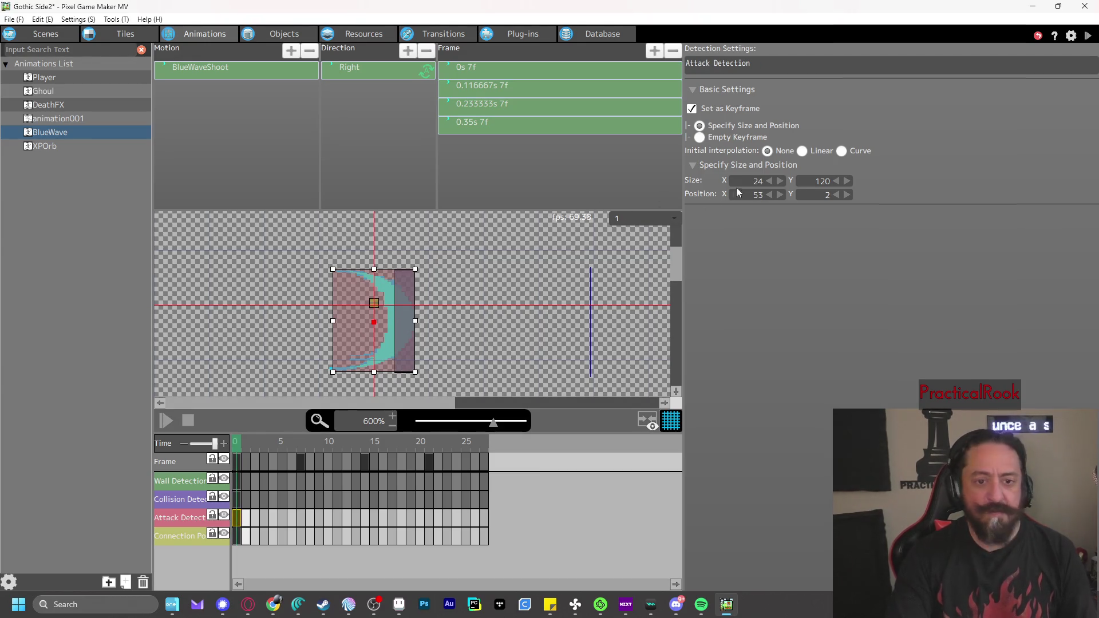
pyautogui.click(770, 181)
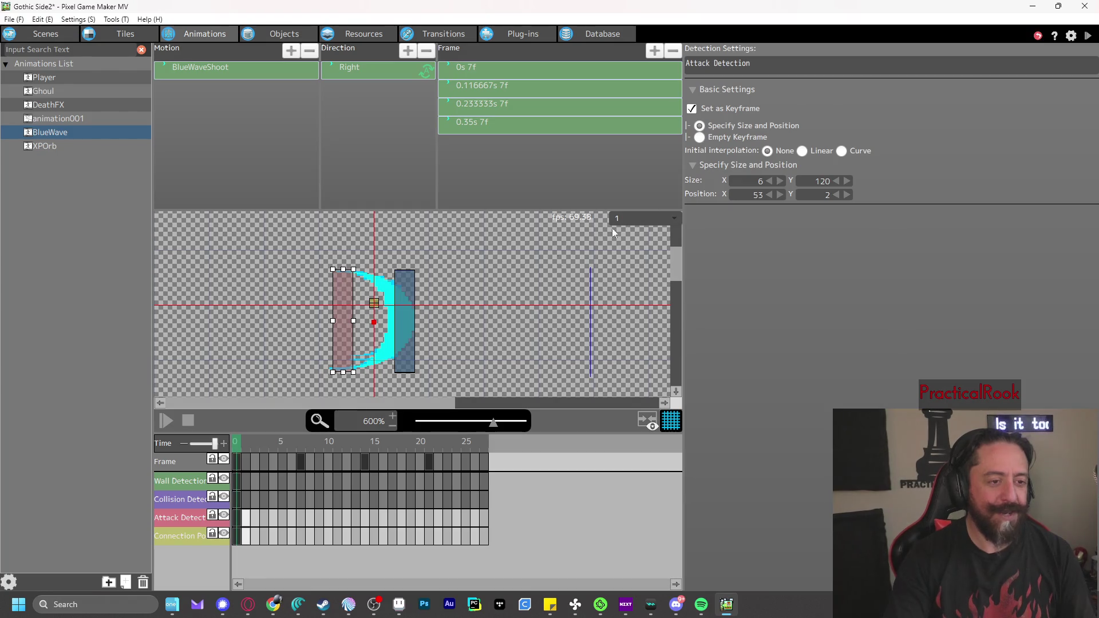
pyautogui.click(780, 194)
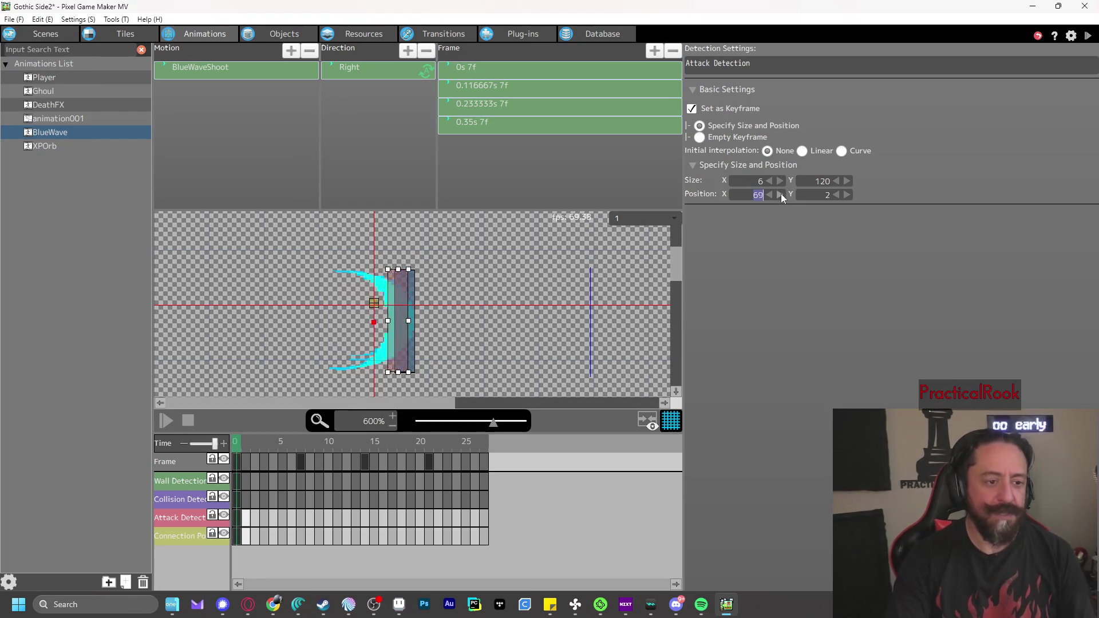
pyautogui.click(439, 349)
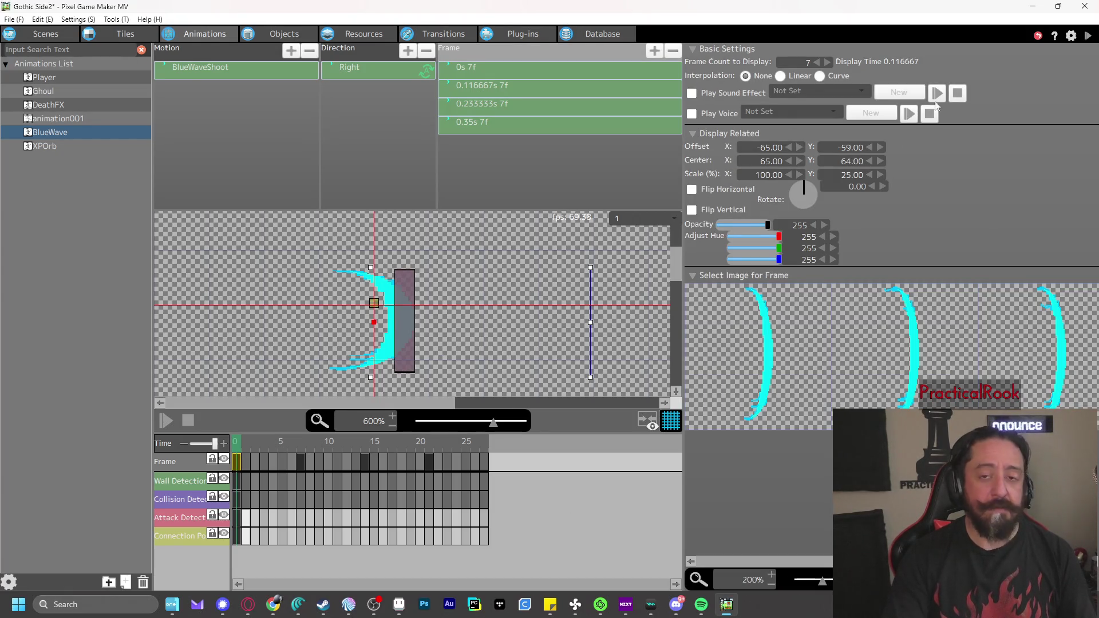
pyautogui.click(1088, 35)
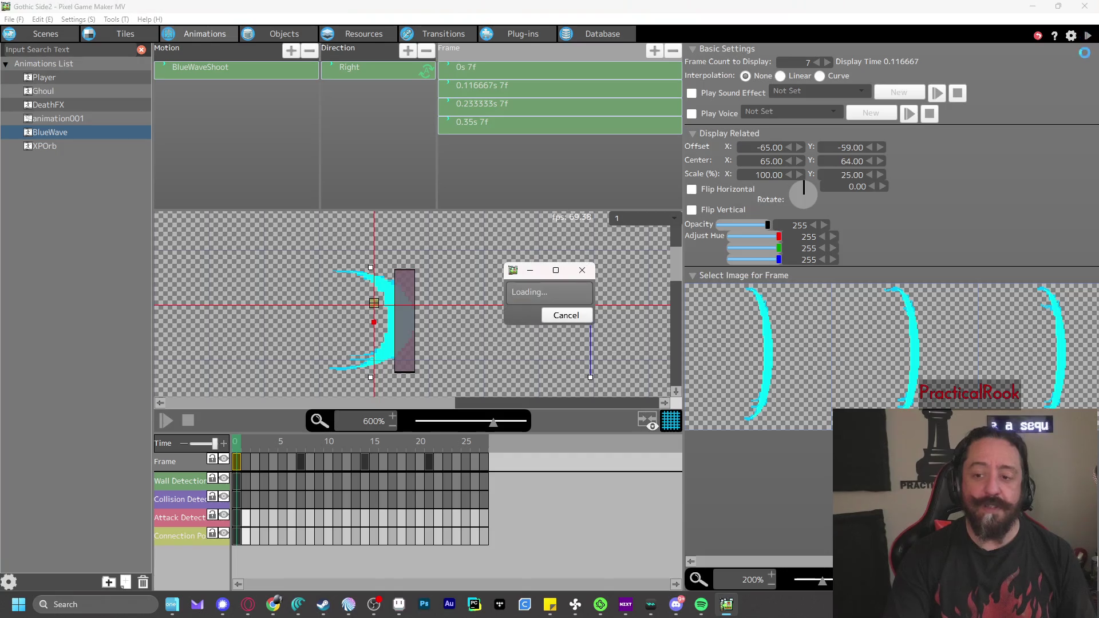
pyautogui.press('z')
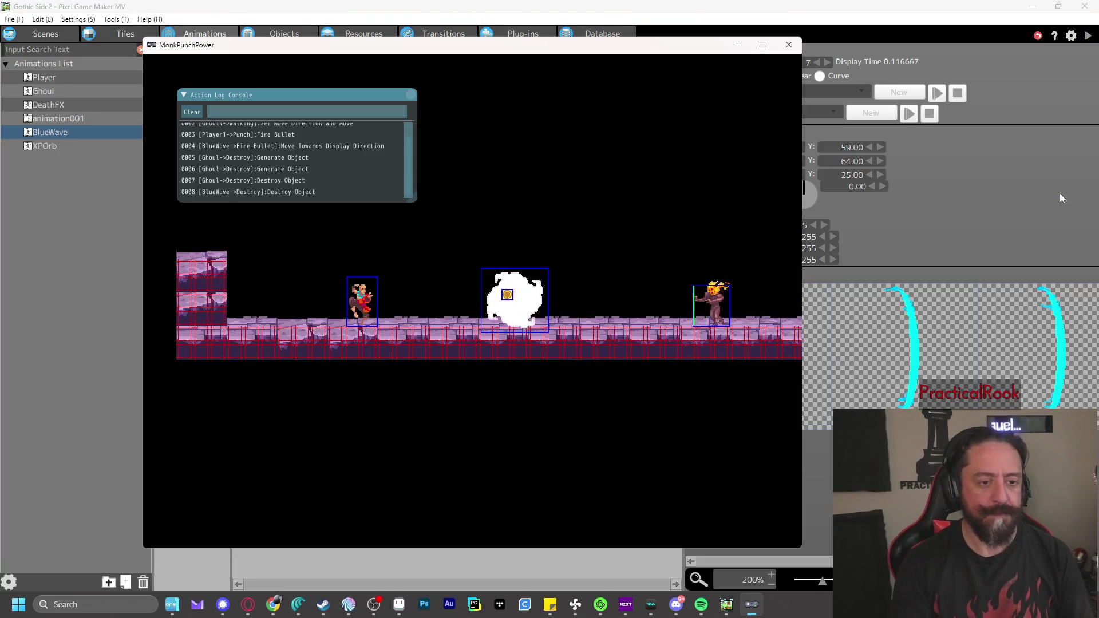
pyautogui.press('z')
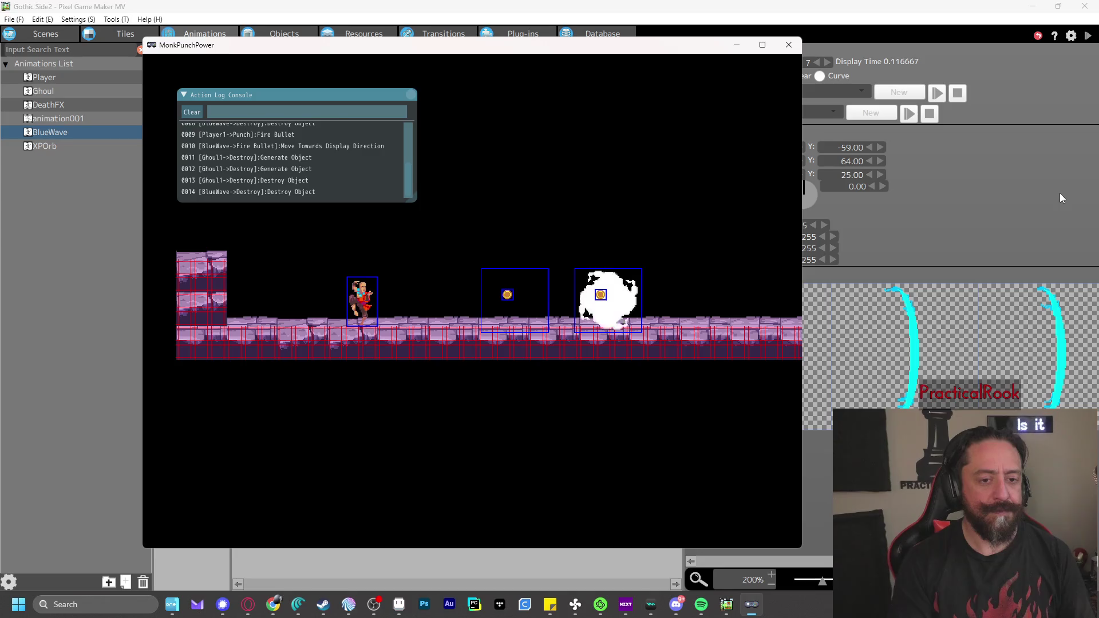
pyautogui.press('Right')
pyautogui.press('Right')
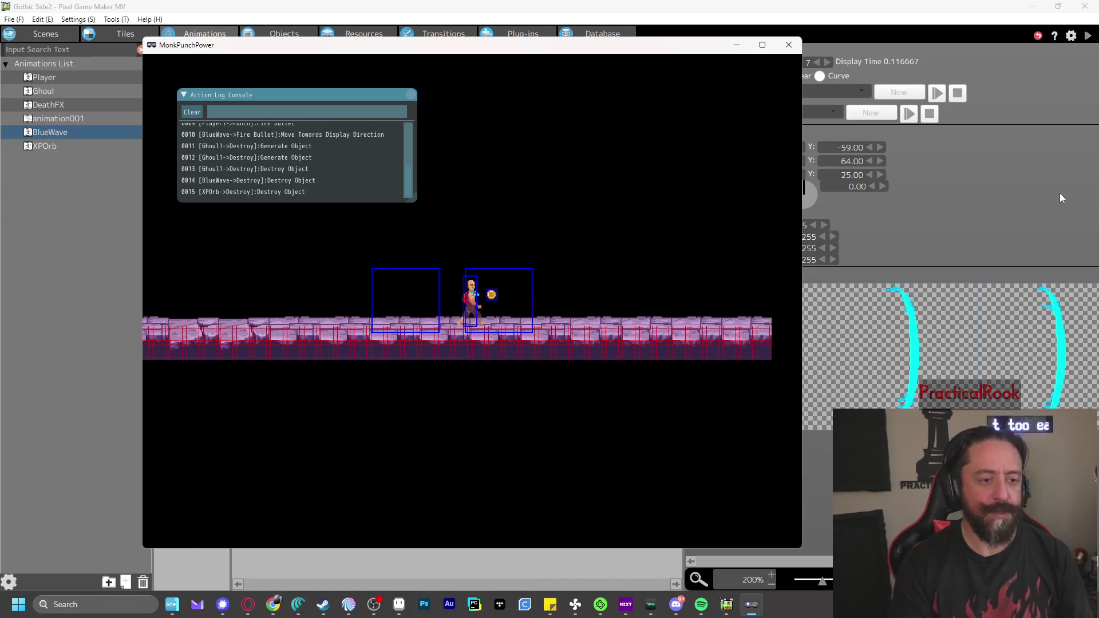
pyautogui.press('Left')
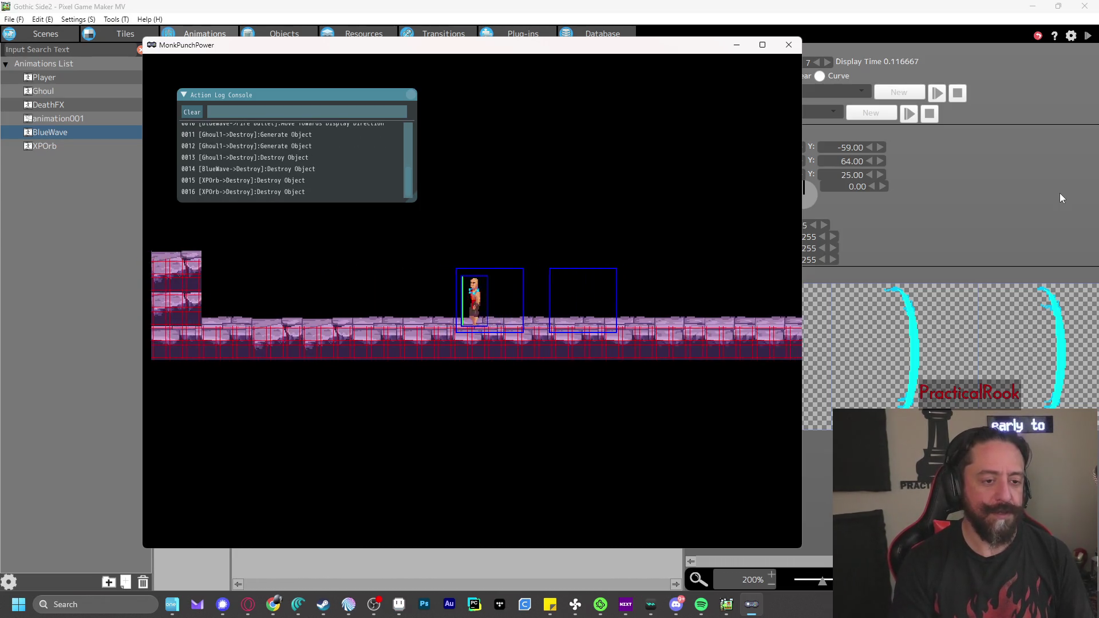
pyautogui.press('z')
pyautogui.press('z')
pyautogui.press('Right')
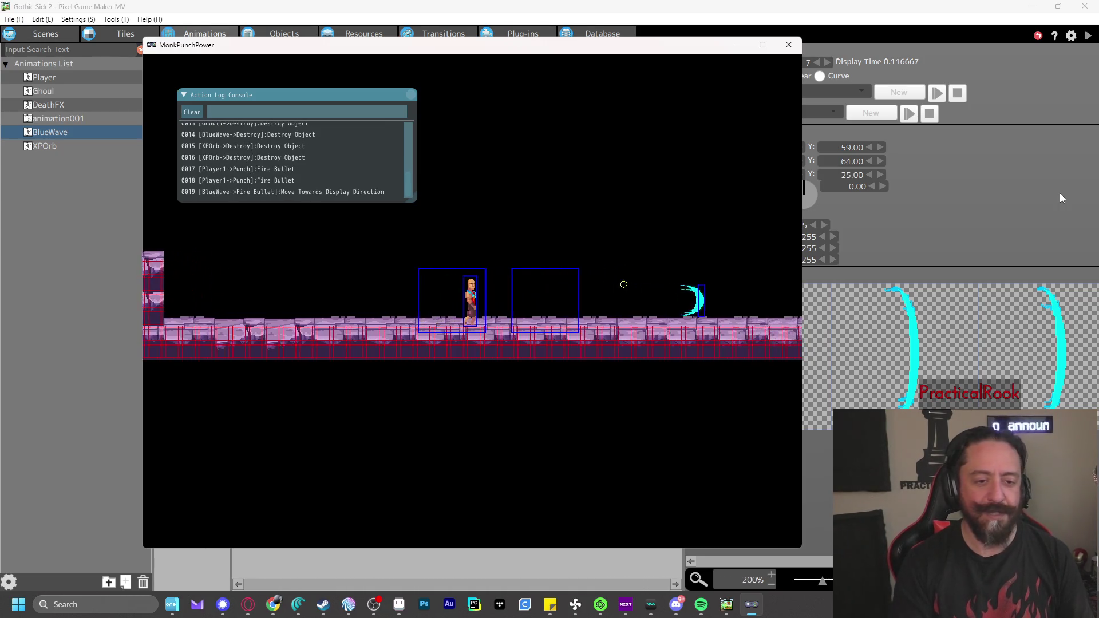
pyautogui.click(788, 44)
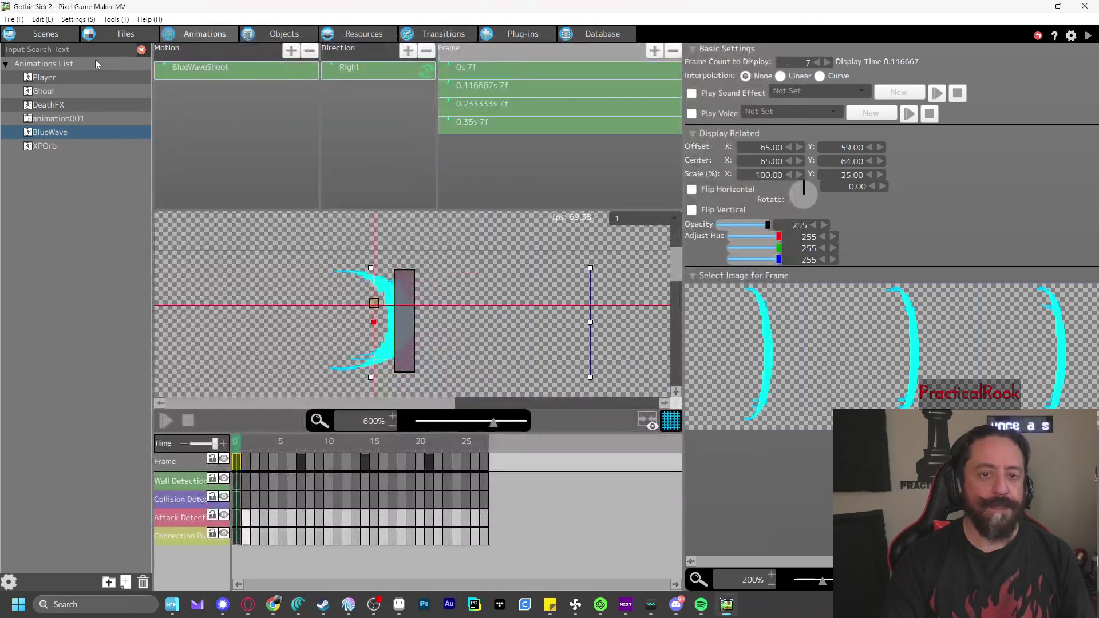
# Paint a two-tile ground wall at the floor's right end using a 3x3 ground tile block
pyautogui.click(46, 34)
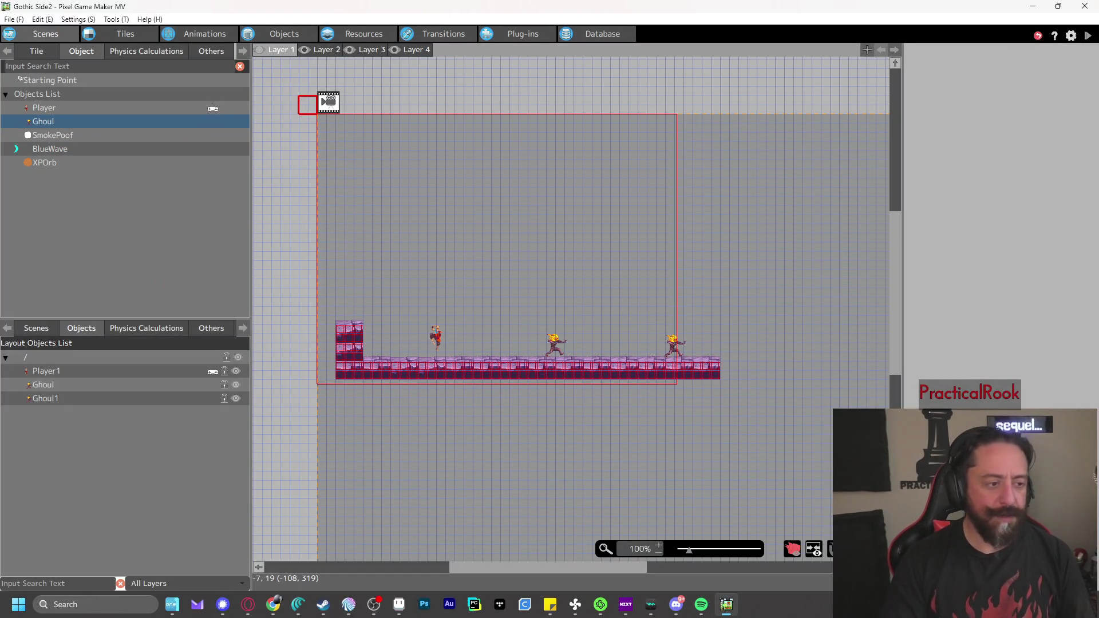
pyautogui.click(37, 52)
pyautogui.moveTo(132, 288)
pyautogui.mouseDown()
pyautogui.moveTo(71, 290)
pyautogui.moveTo(198, 286)
pyautogui.moveTo(95, 288)
pyautogui.mouseUp()
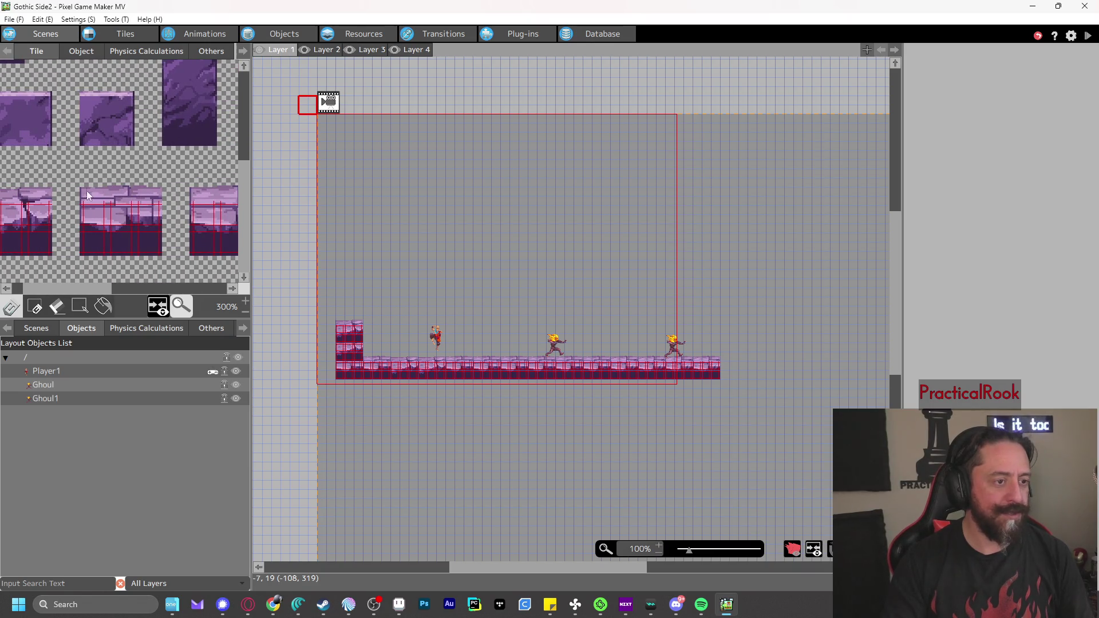
pyautogui.moveTo(135, 225); pyautogui.dragTo(155, 251)
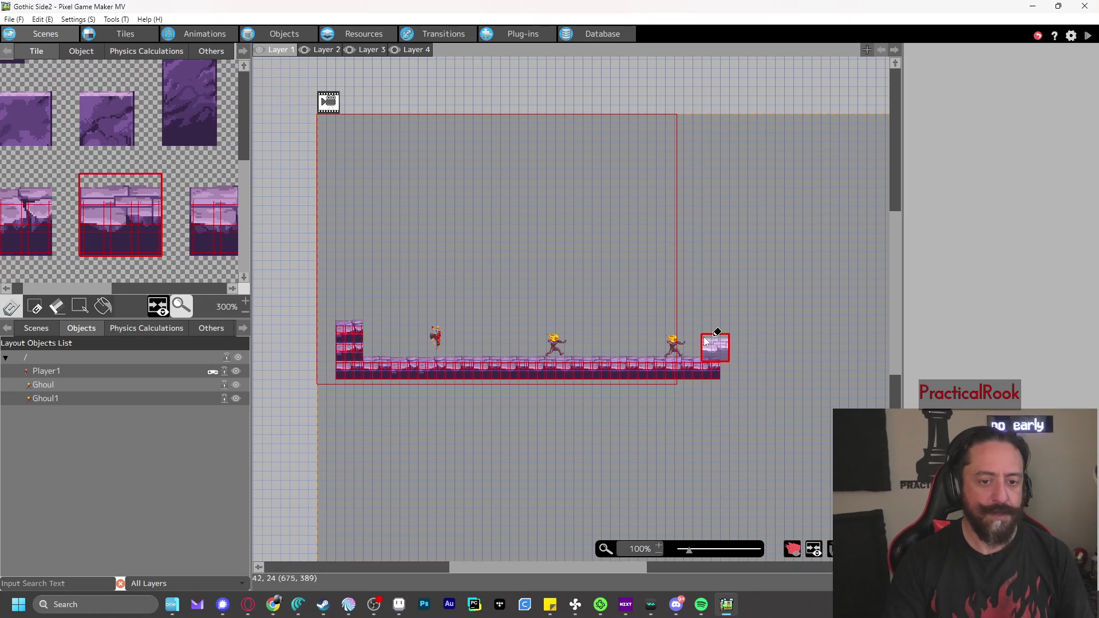
pyautogui.moveTo(710, 348); pyautogui.dragTo(715, 321)
pyautogui.rightClick(715, 315)
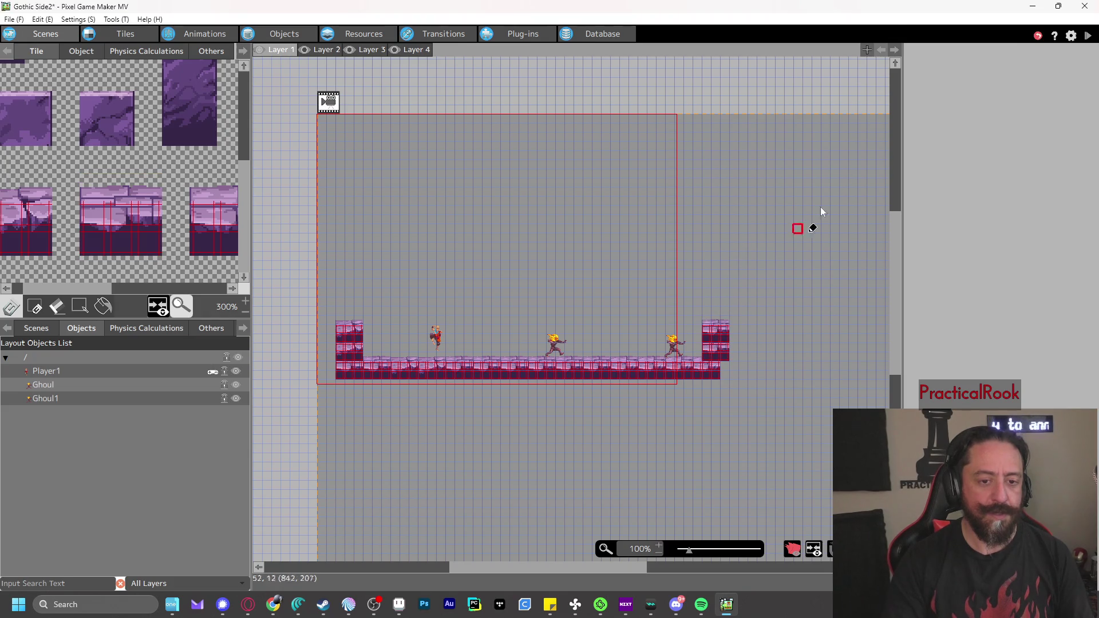
# Test-play by walking right and punching waves at the ghouls, then close the test window
pyautogui.click(1088, 36)
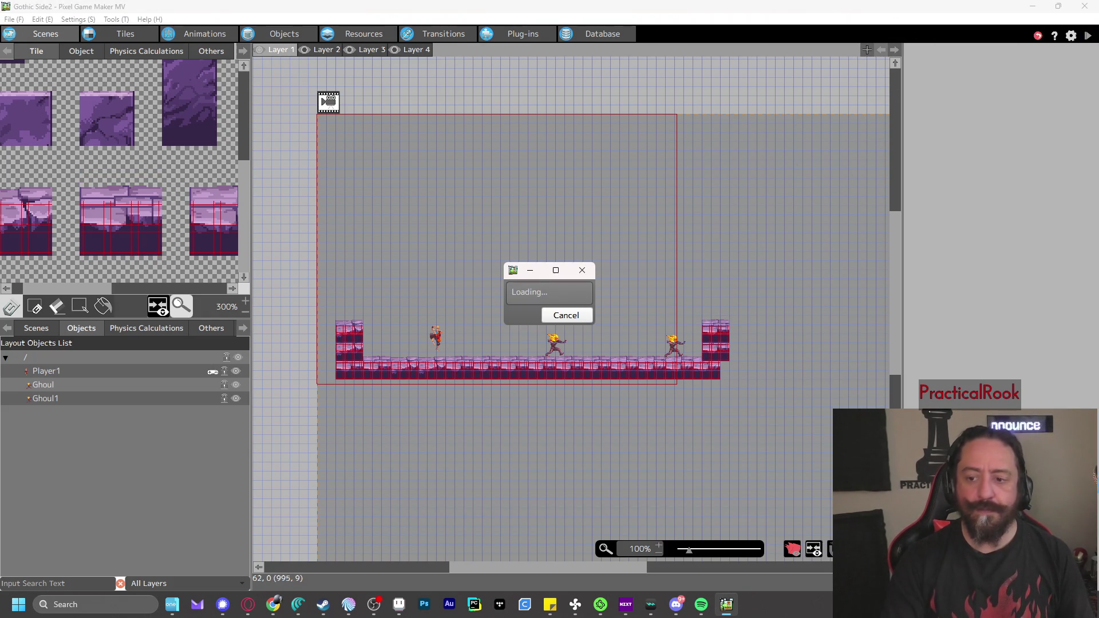
pyautogui.press('z')
pyautogui.press('Right')
pyautogui.press('z')
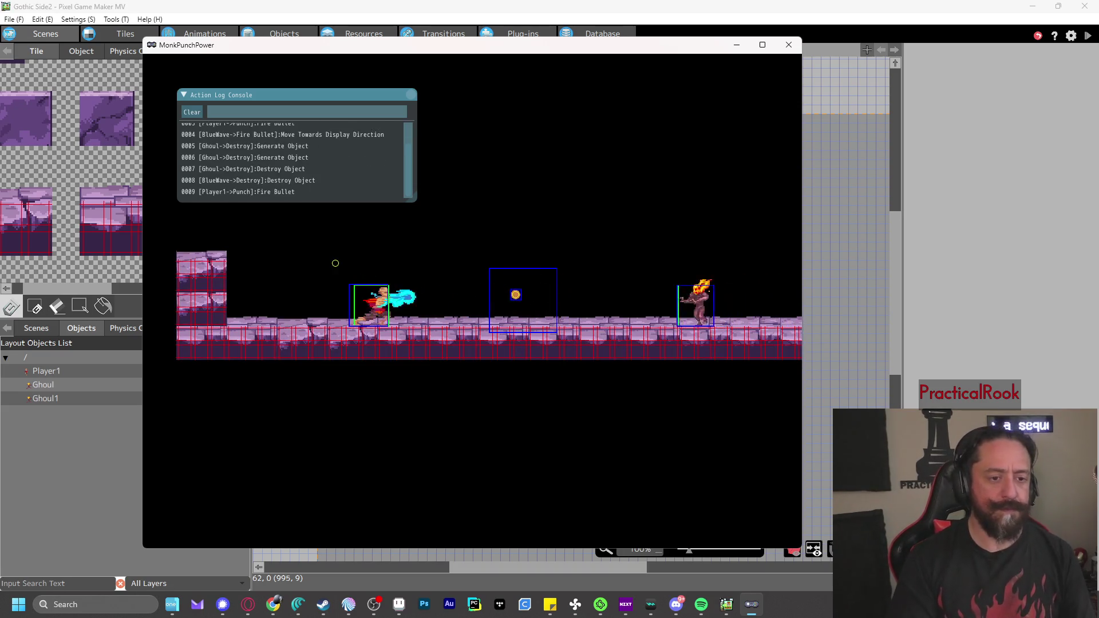
pyautogui.press('Right')
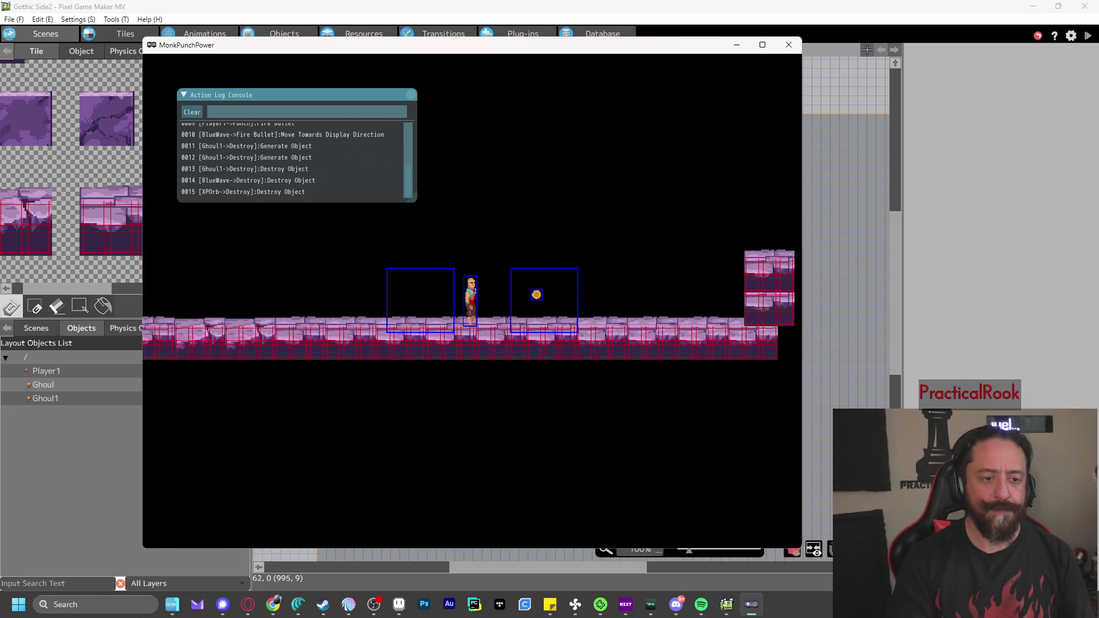
pyautogui.press('z')
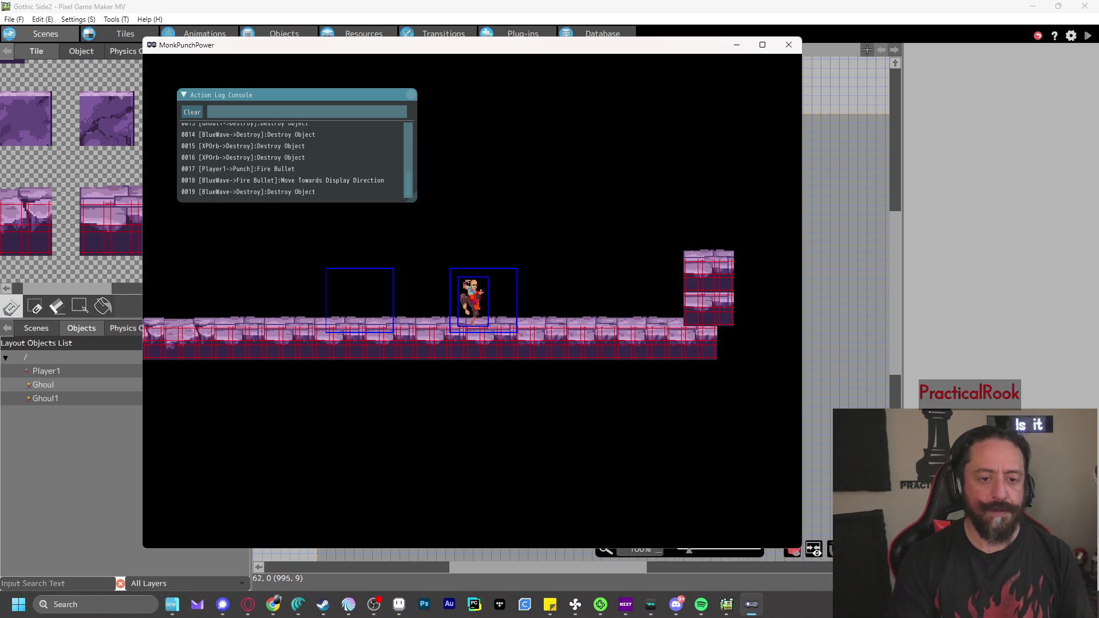
pyautogui.press('z')
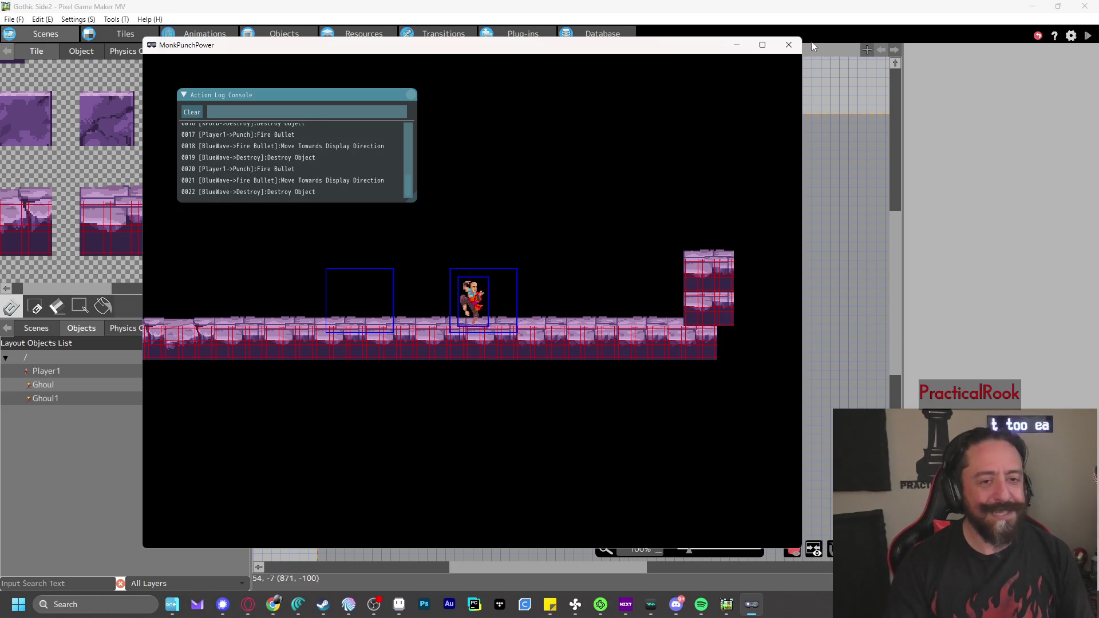
pyautogui.click(789, 45)
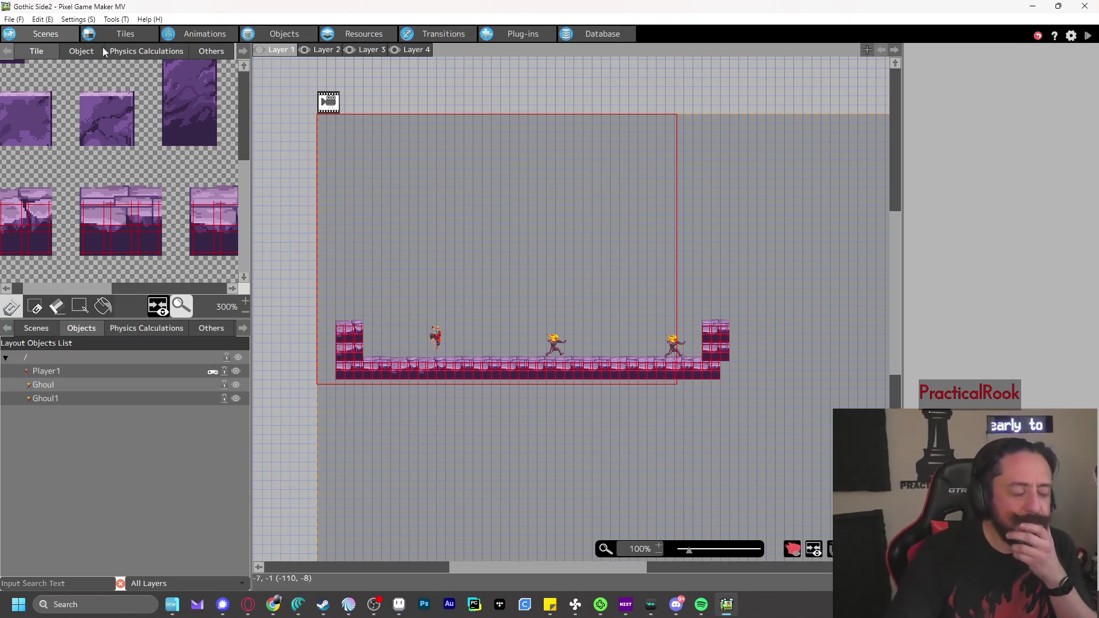
# Lower Position X of BlueWave's frame-0 wall, collision and attack detection boxes to 69
pyautogui.click(201, 32)
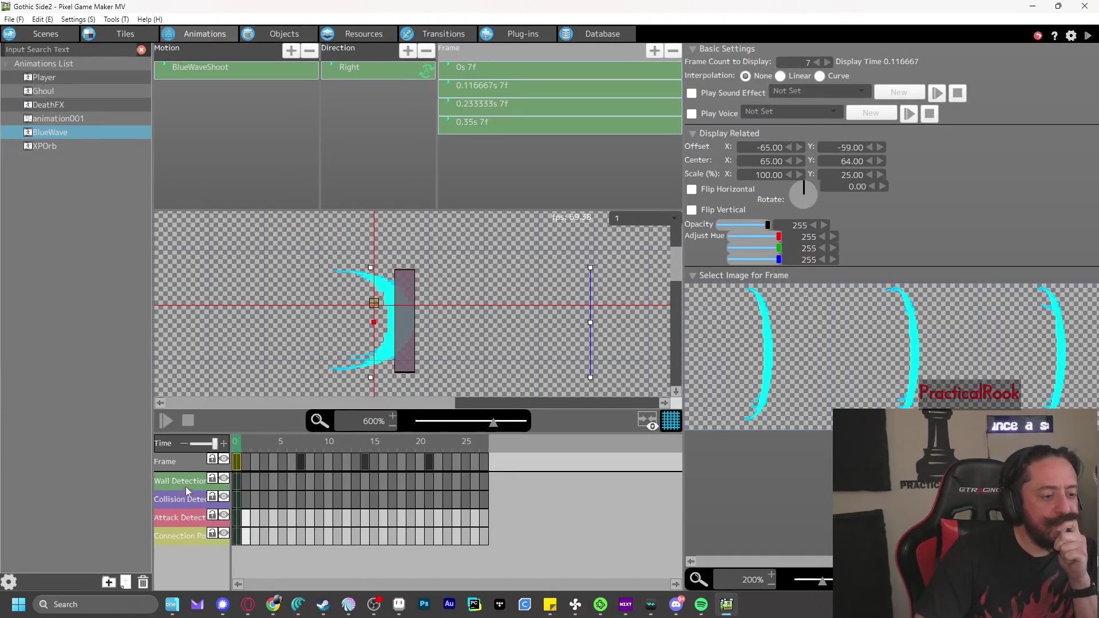
pyautogui.click(237, 481)
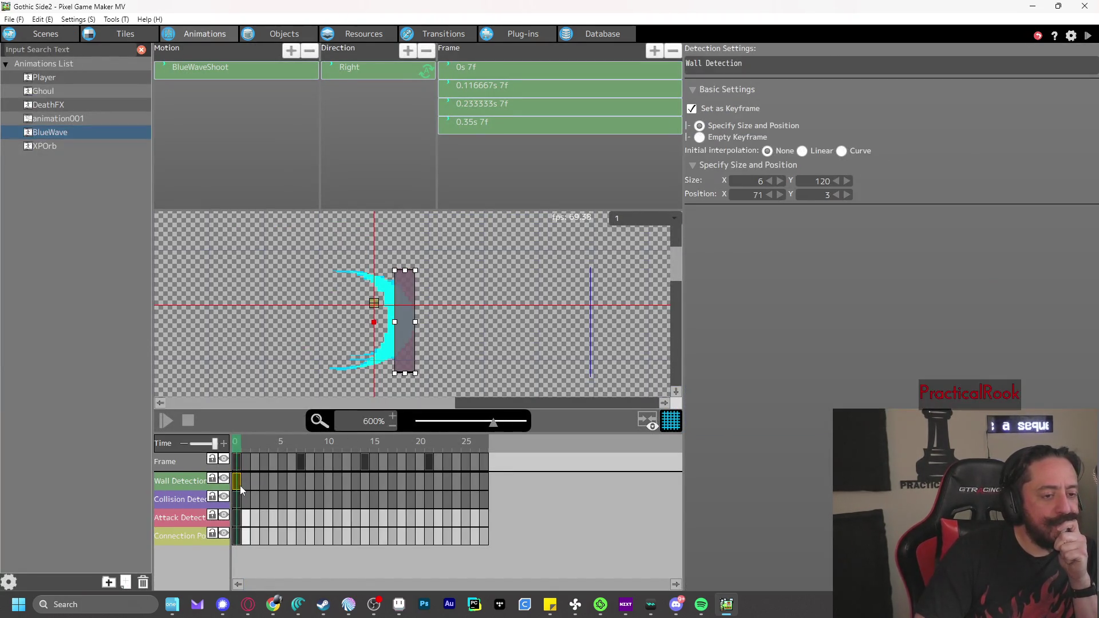
pyautogui.click(768, 194)
pyautogui.click(770, 194)
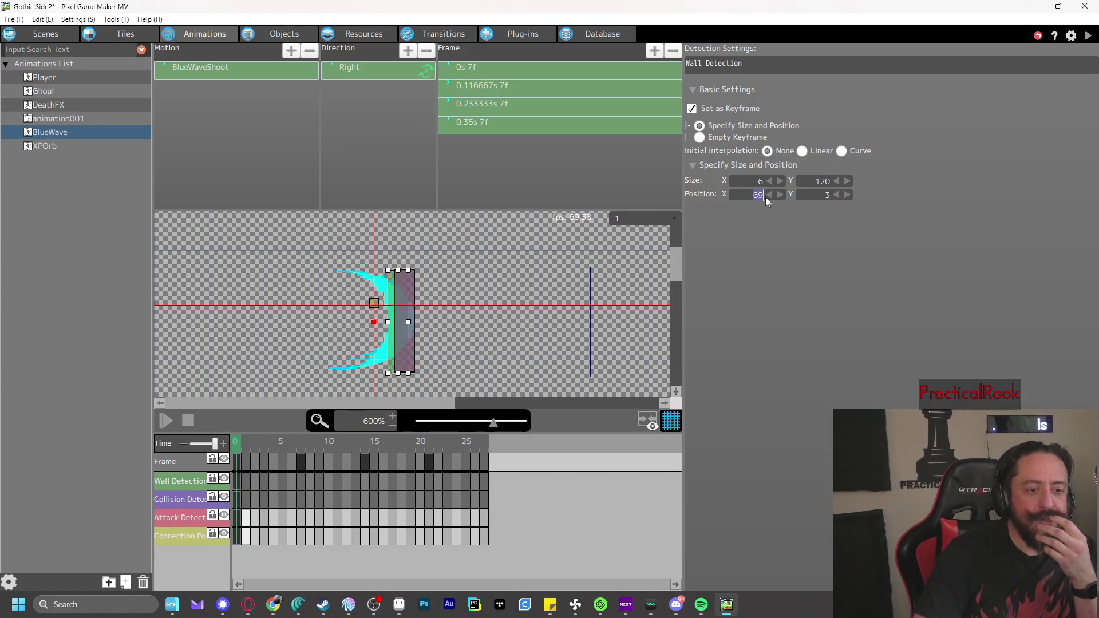
pyautogui.click(238, 500)
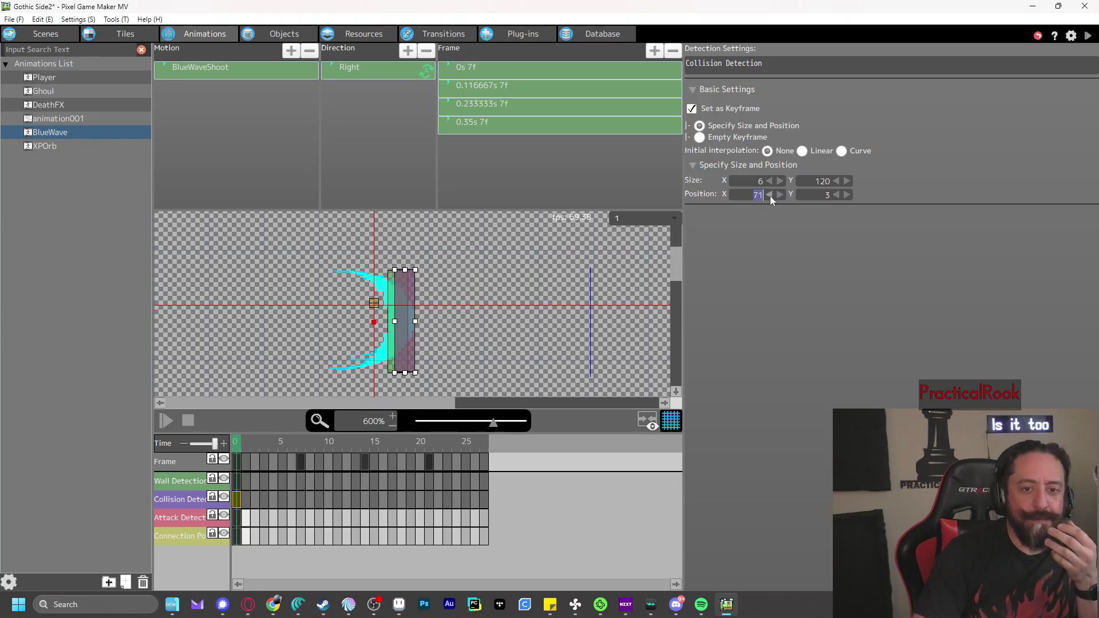
pyautogui.click(770, 195)
pyautogui.click(770, 195)
pyautogui.click(237, 518)
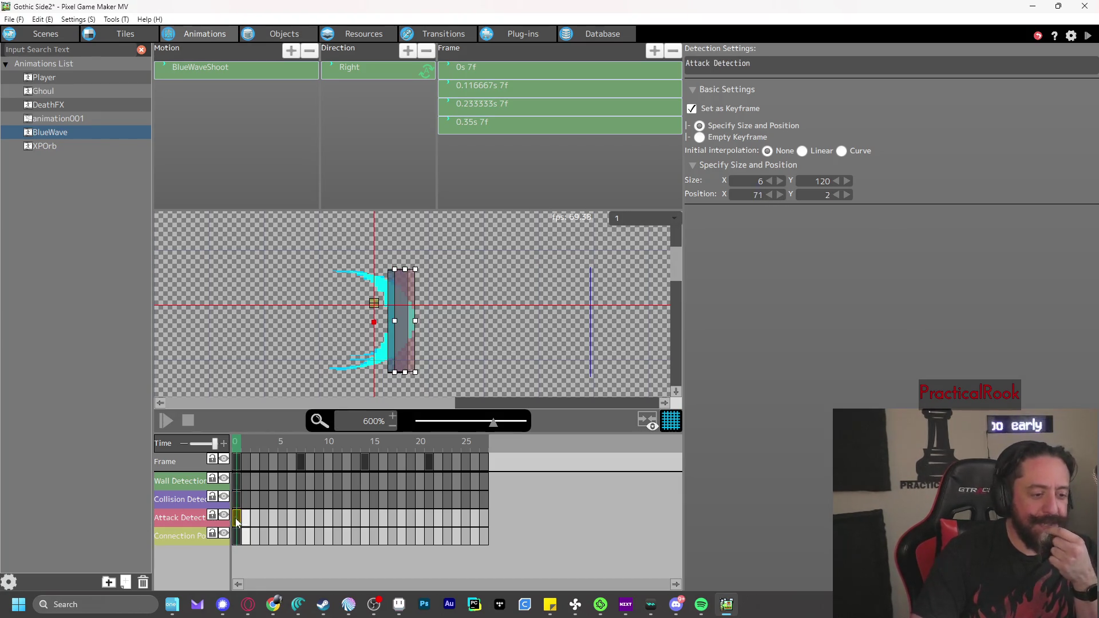
pyautogui.click(769, 195)
pyautogui.click(769, 196)
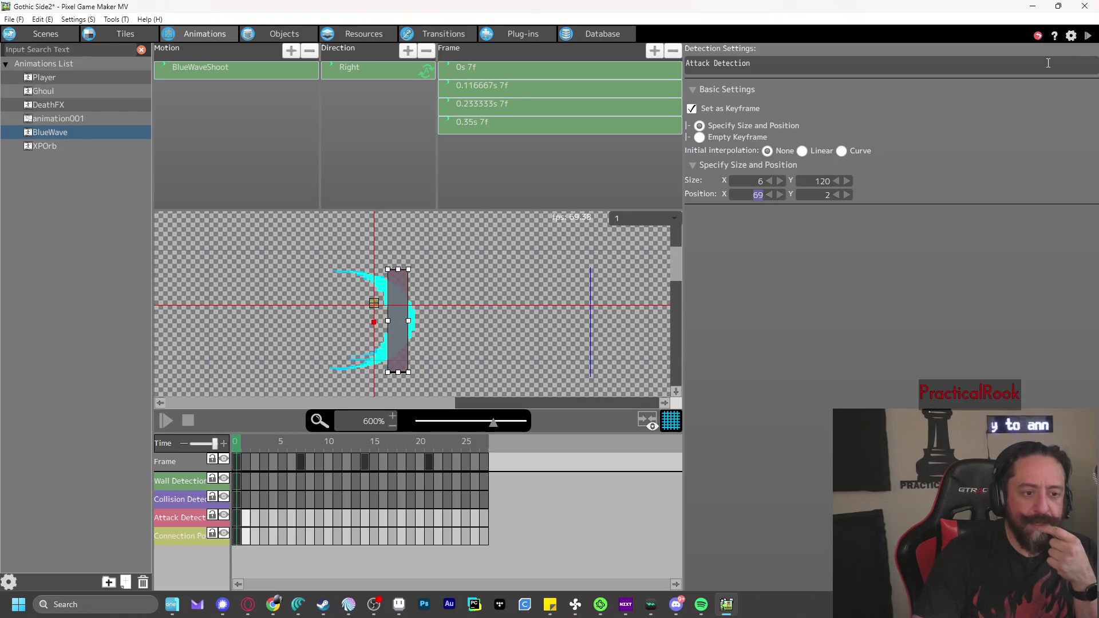
# Run a quick test play firing a wave at a ghoul, then close it
pyautogui.click(1088, 35)
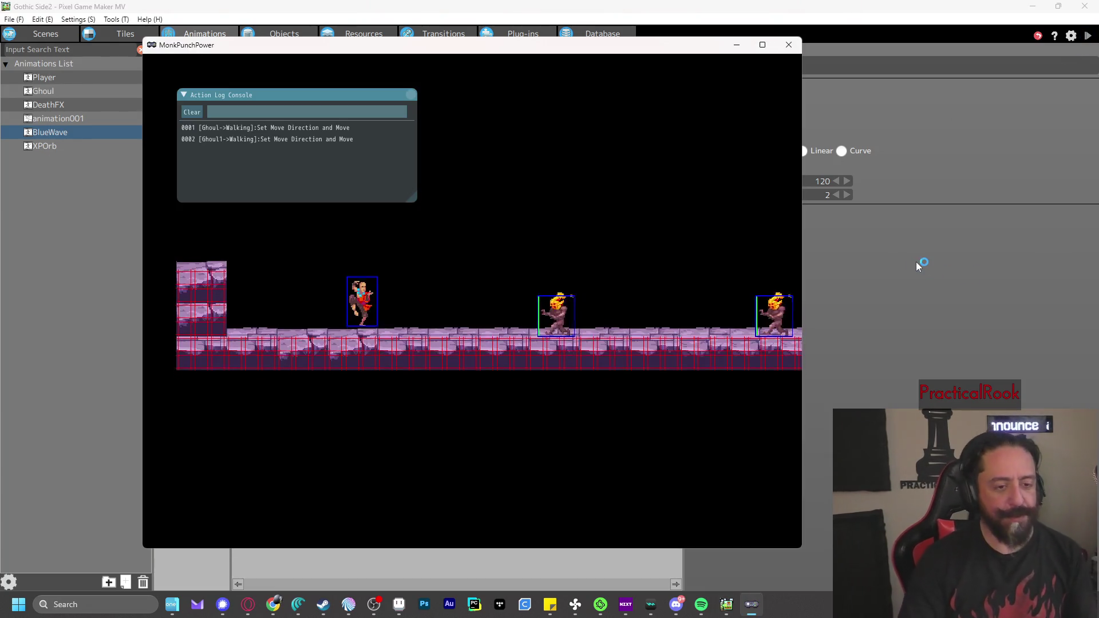
pyautogui.press('z')
pyautogui.press('z')
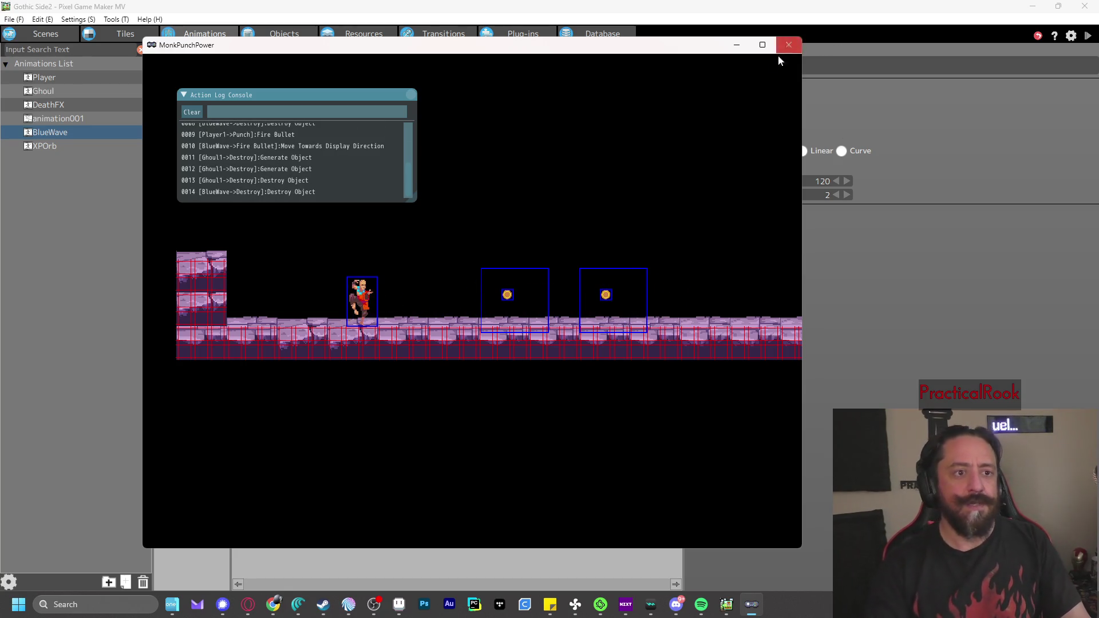
pyautogui.click(789, 45)
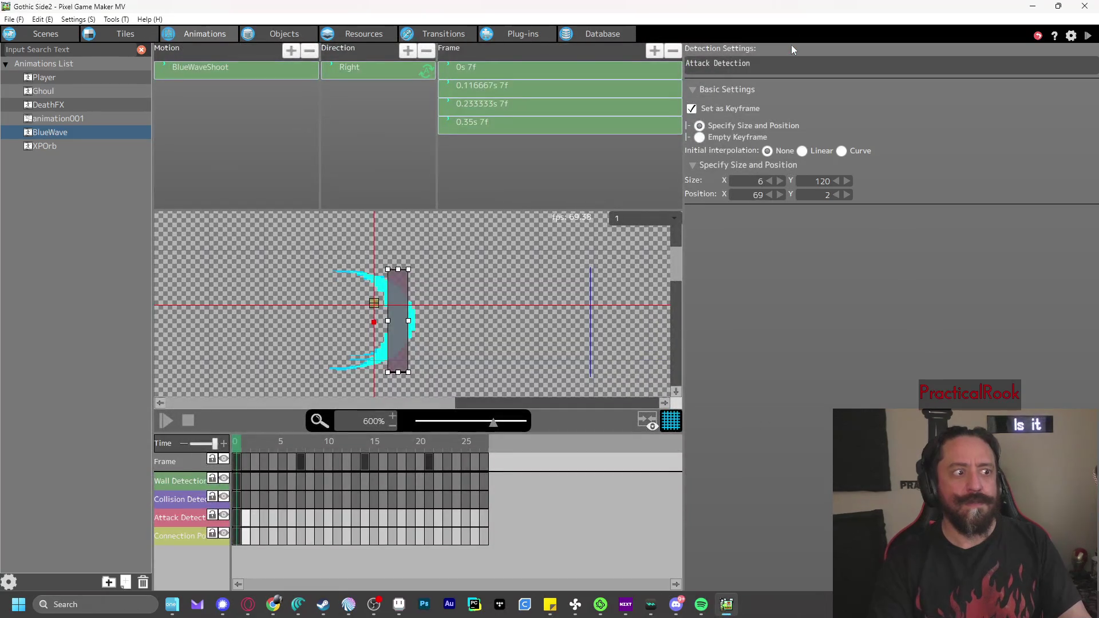
# Select BlueWave's Fire Bullet to Destroy link, then inspect the Ghoul's Walk collision and wall detection boxes
pyautogui.click(283, 34)
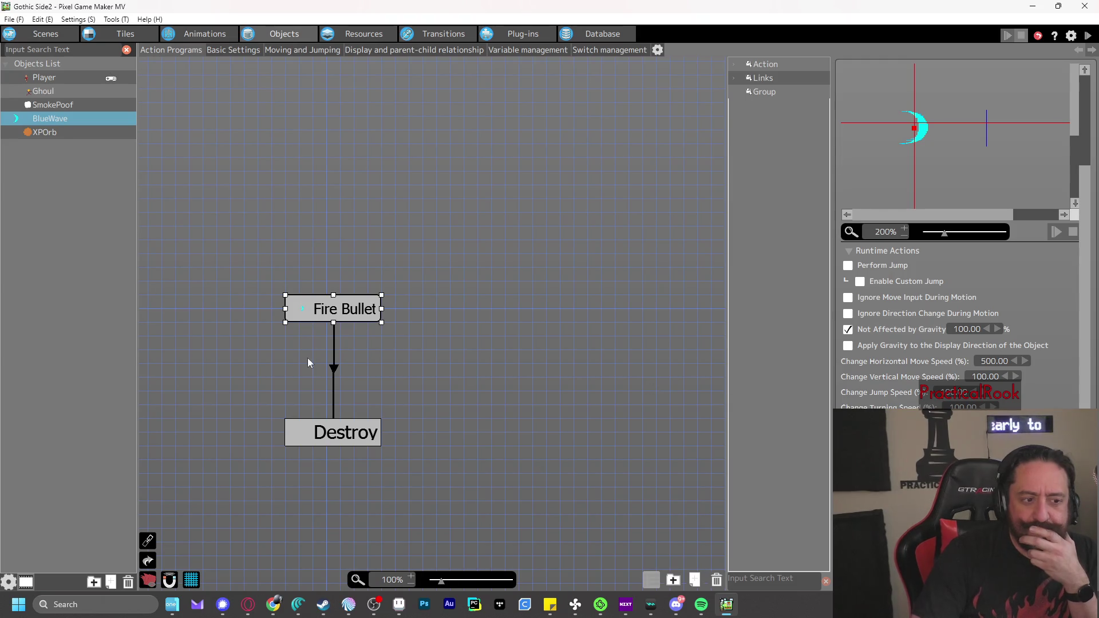
pyautogui.click(335, 369)
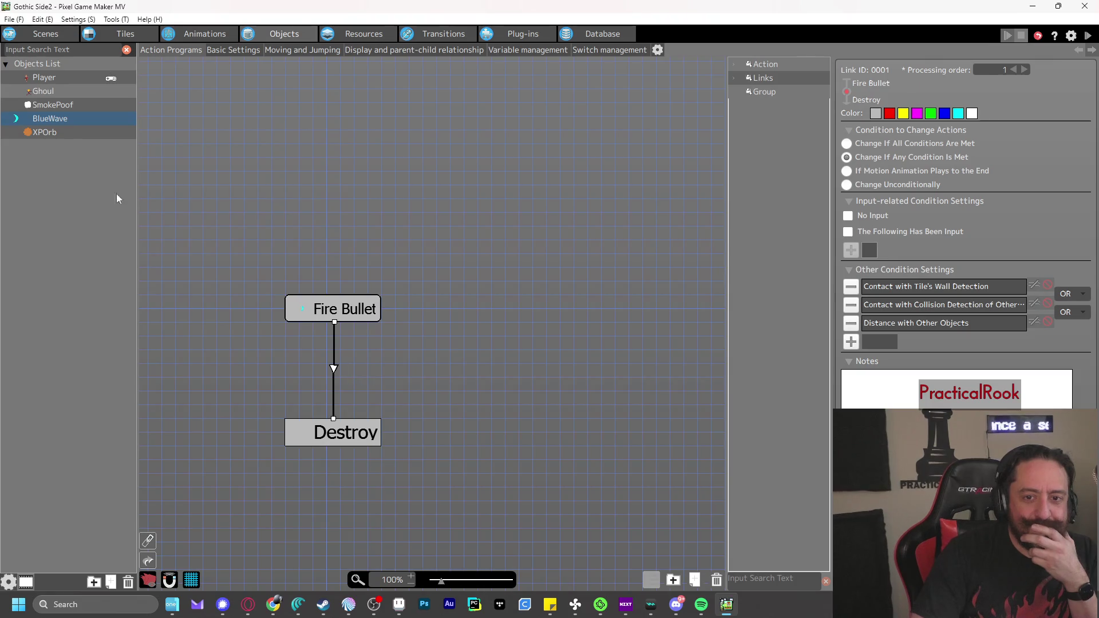
pyautogui.click(43, 91)
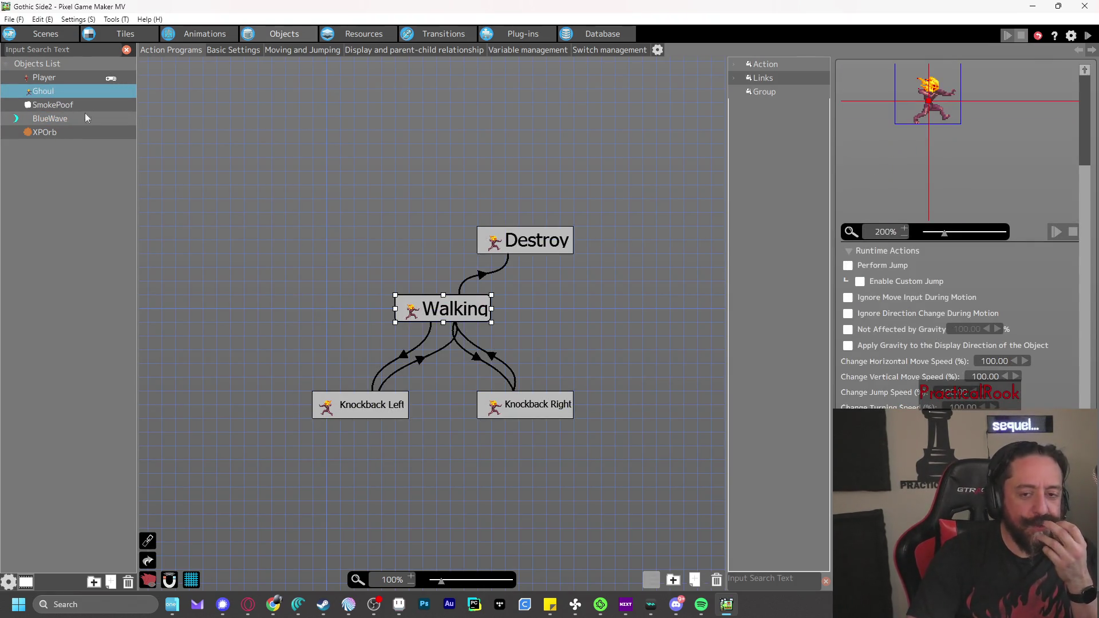
pyautogui.click(197, 33)
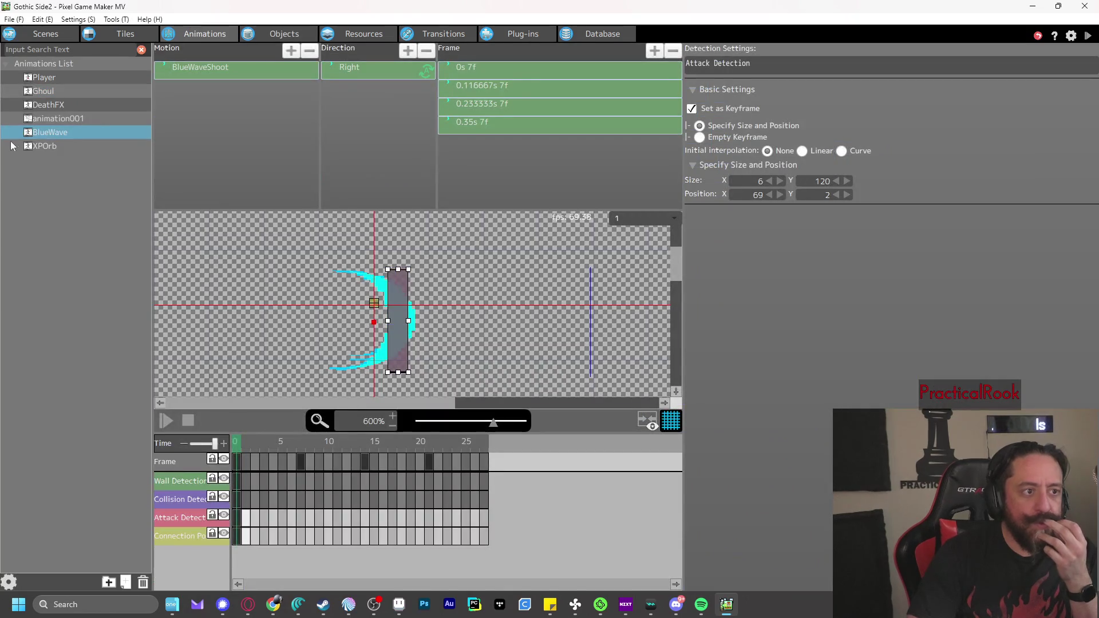
pyautogui.click(44, 91)
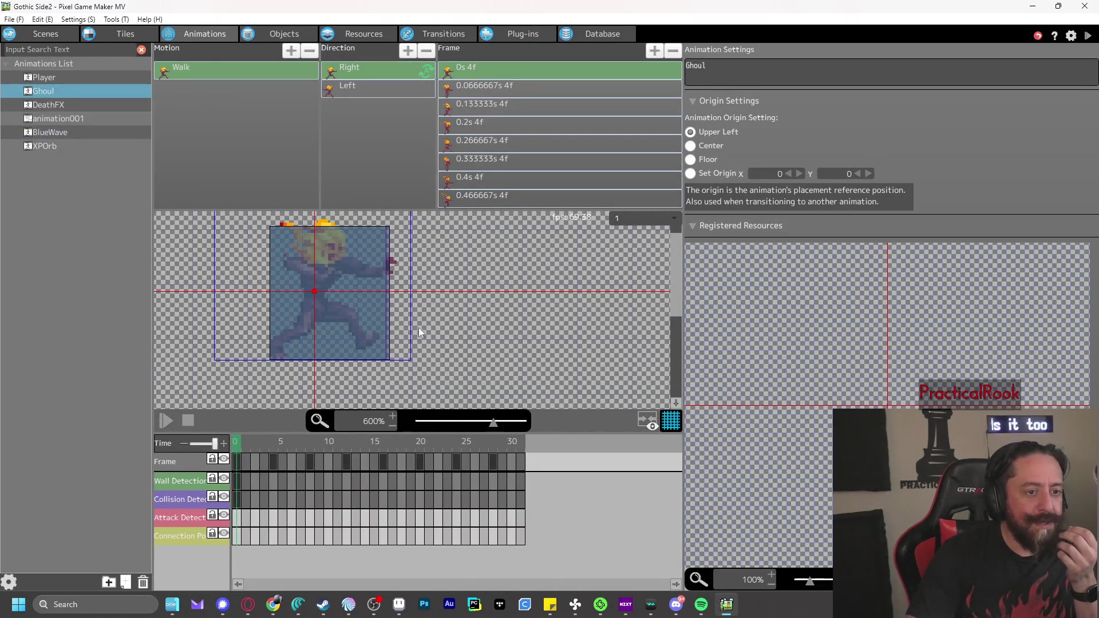
pyautogui.click(237, 499)
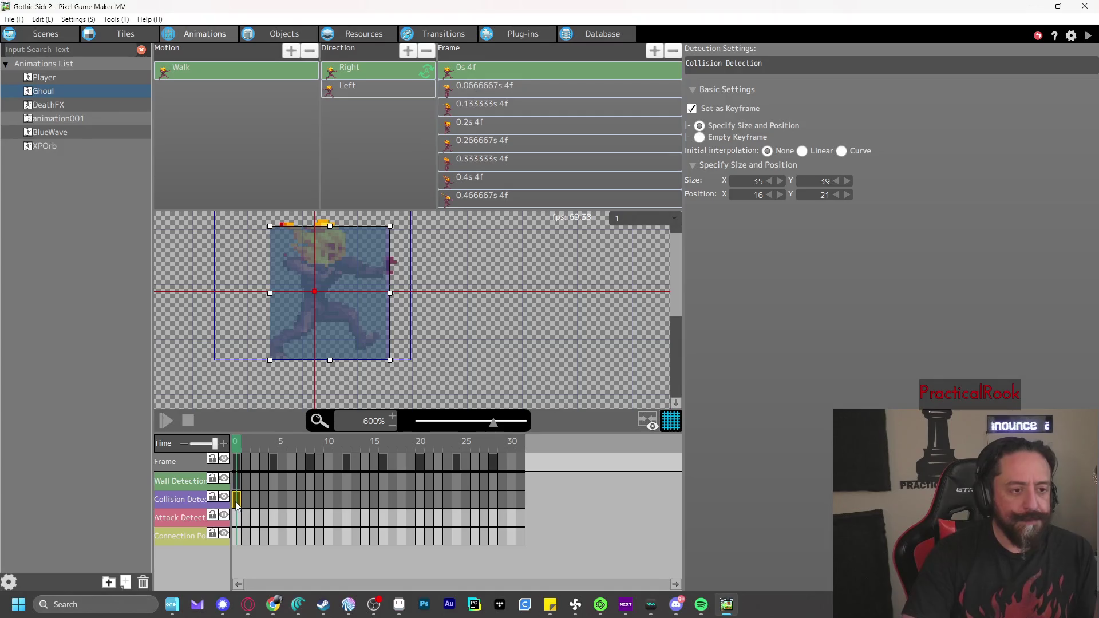
pyautogui.click(237, 483)
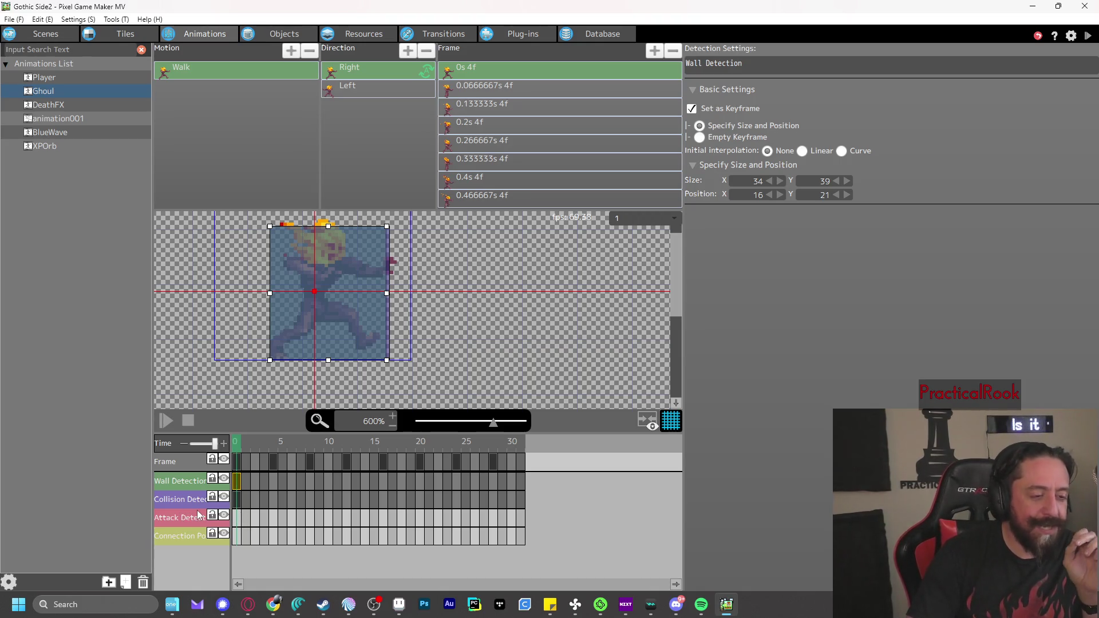
# Review the collision-contact condition on BlueWave's Fire Bullet to Destroy link
pyautogui.click(290, 36)
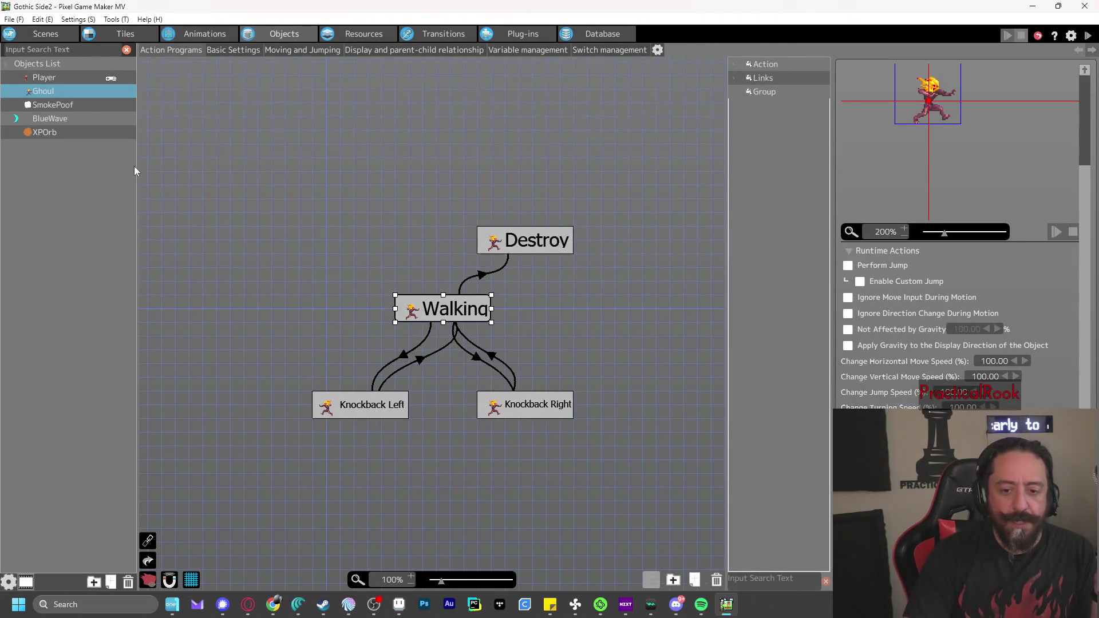
pyautogui.click(57, 119)
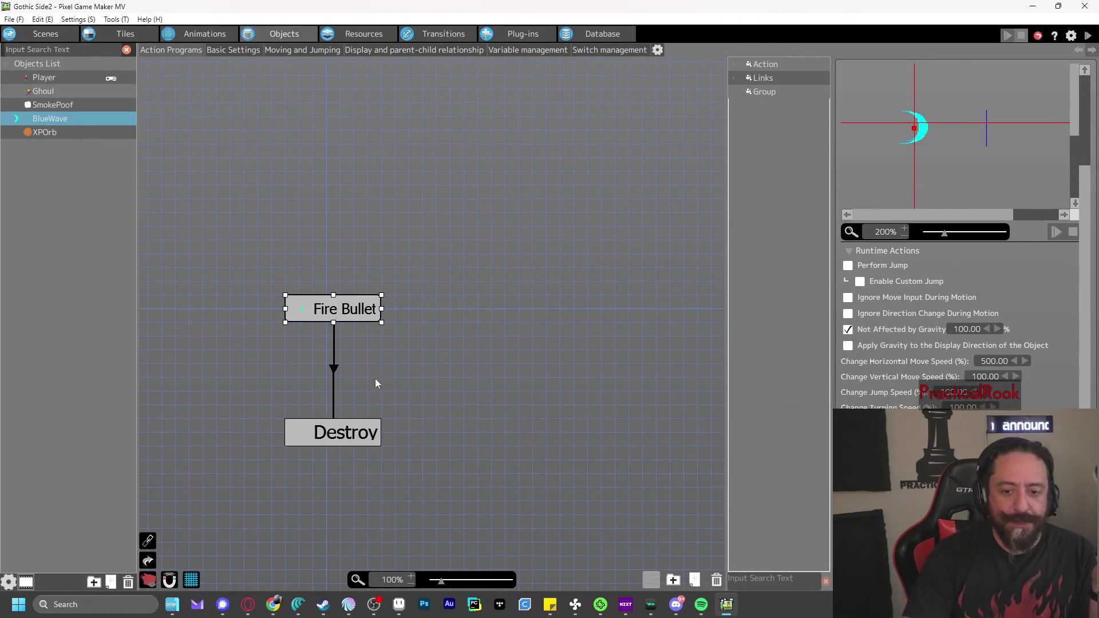
pyautogui.click(334, 371)
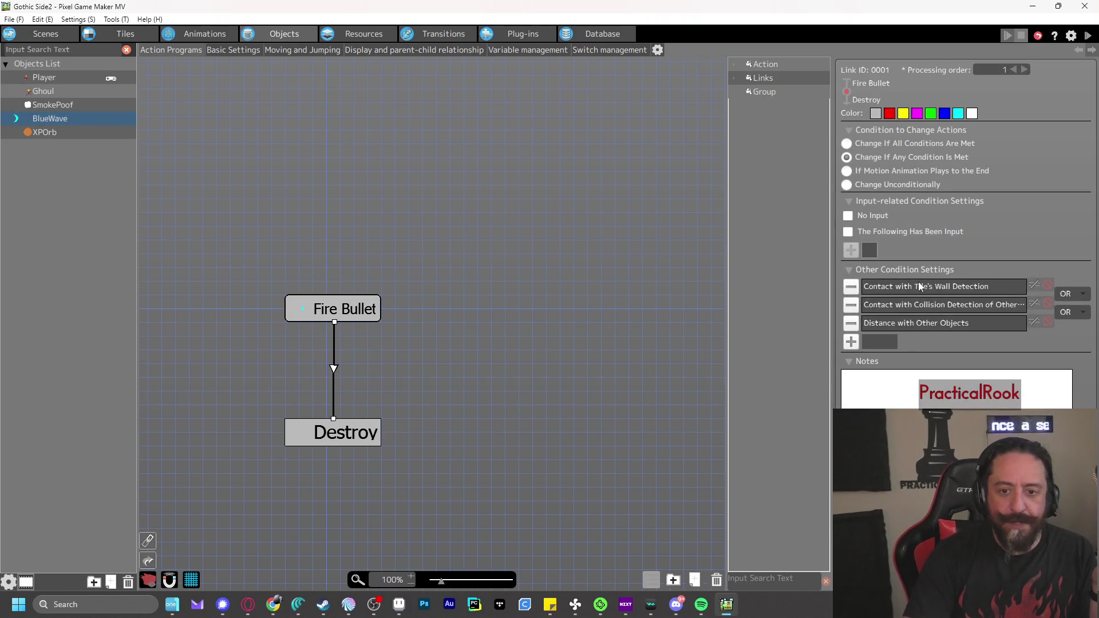
pyautogui.doubleClick(935, 303)
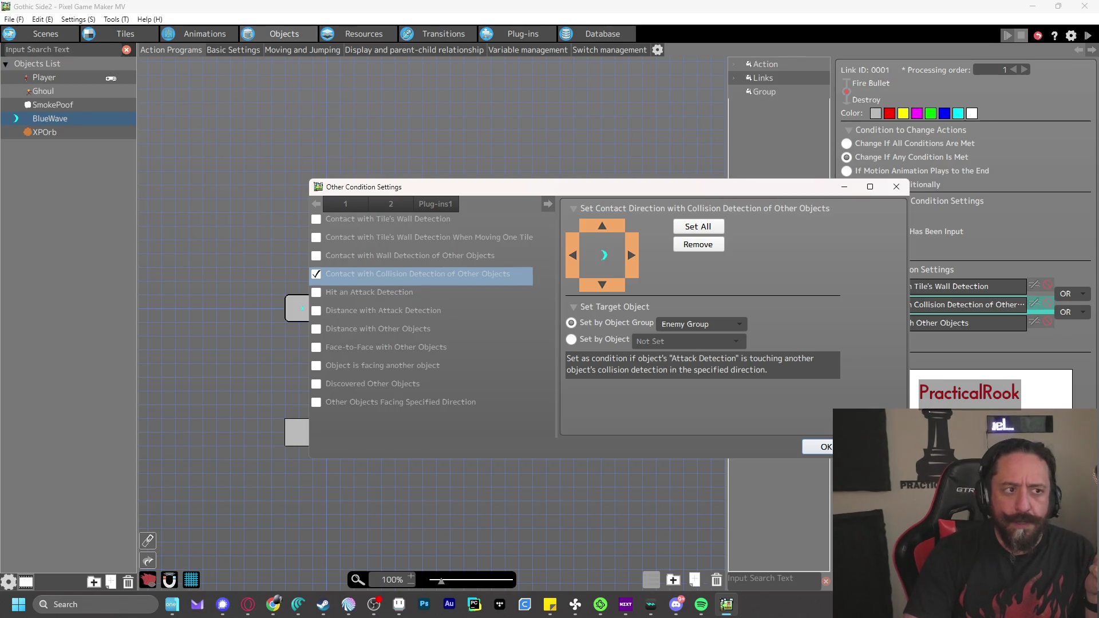
pyautogui.click(824, 447)
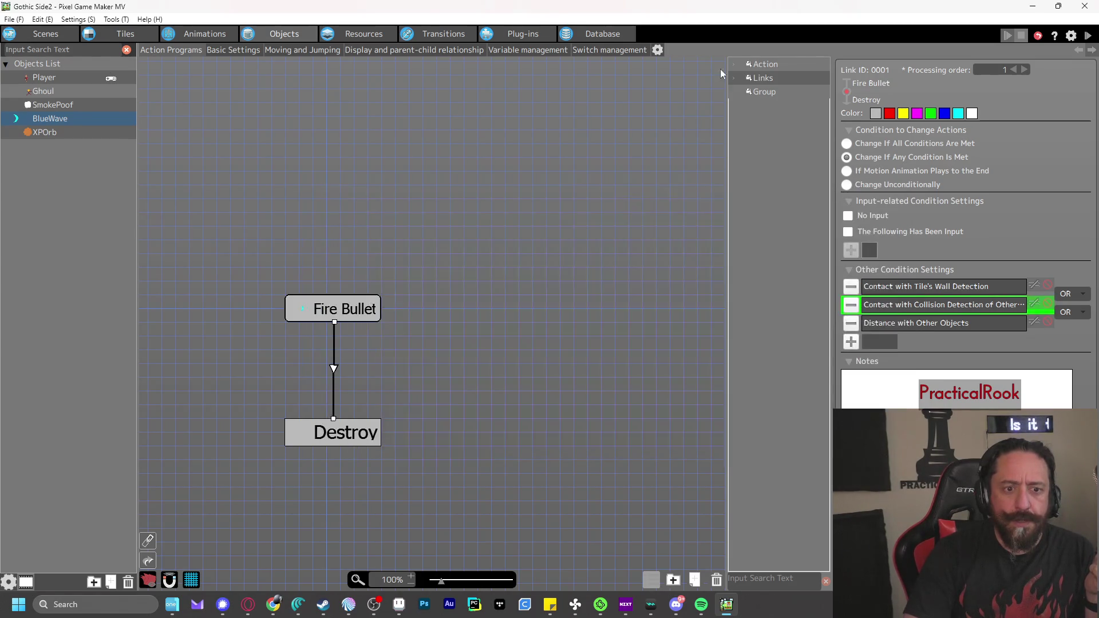
# Test-play, walking right and firing a punch wave into the ghouls, then close the test
pyautogui.click(1088, 36)
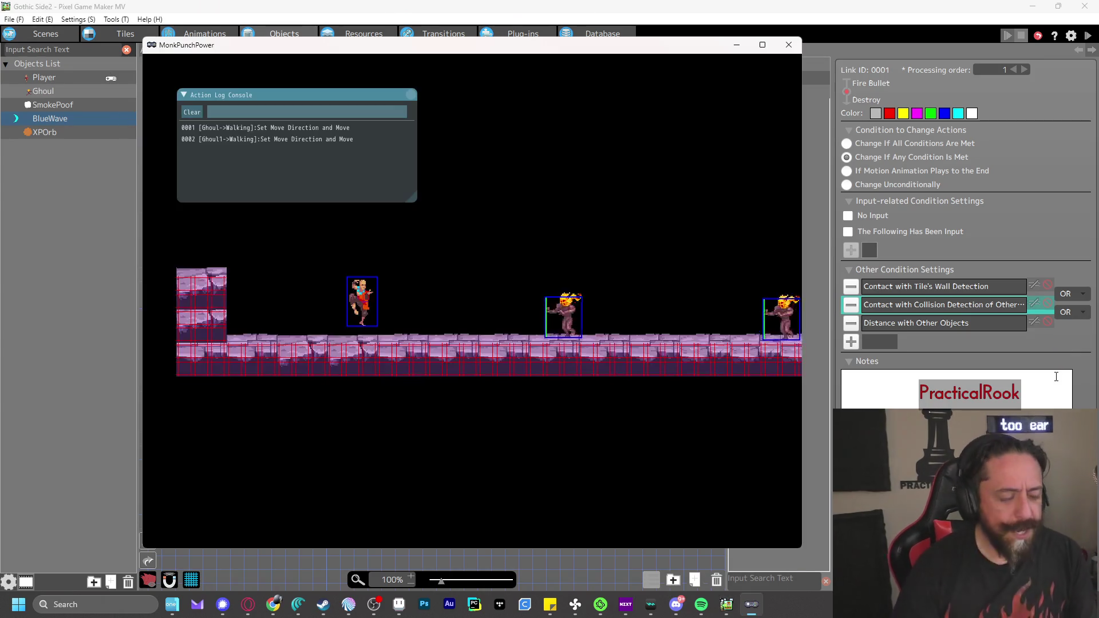
pyautogui.press('Right')
pyautogui.press('z')
pyautogui.press('z')
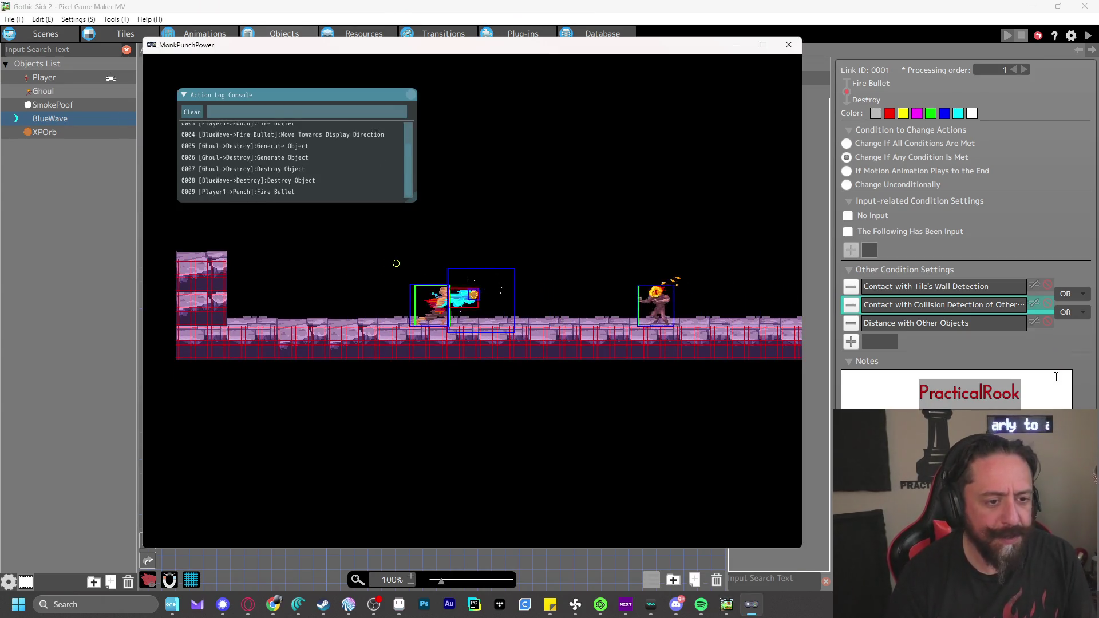
pyautogui.press('Right')
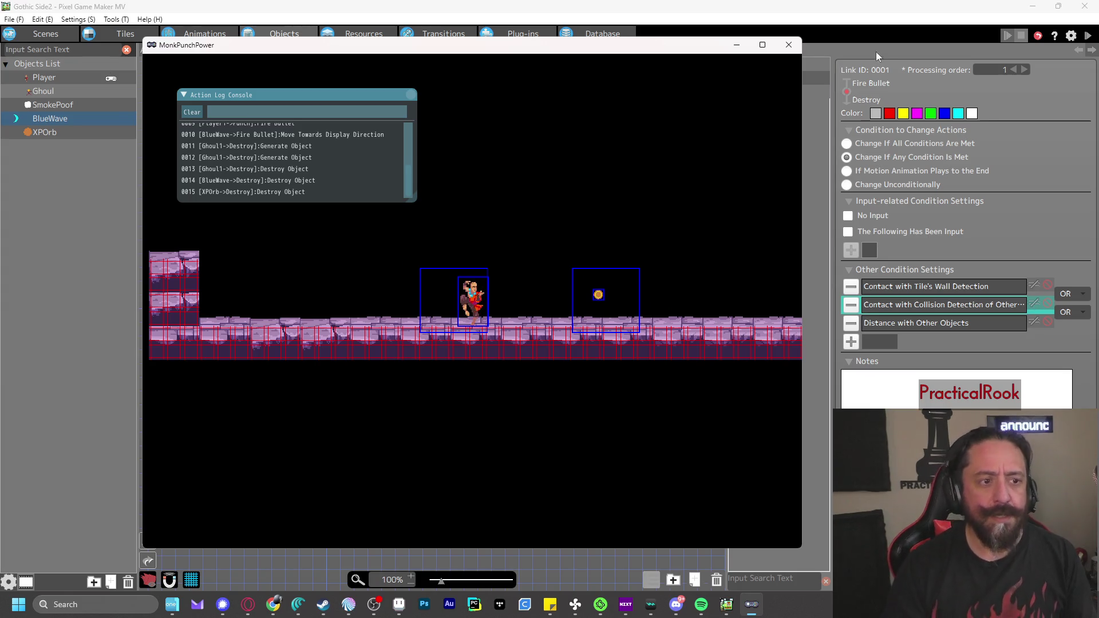
pyautogui.click(789, 45)
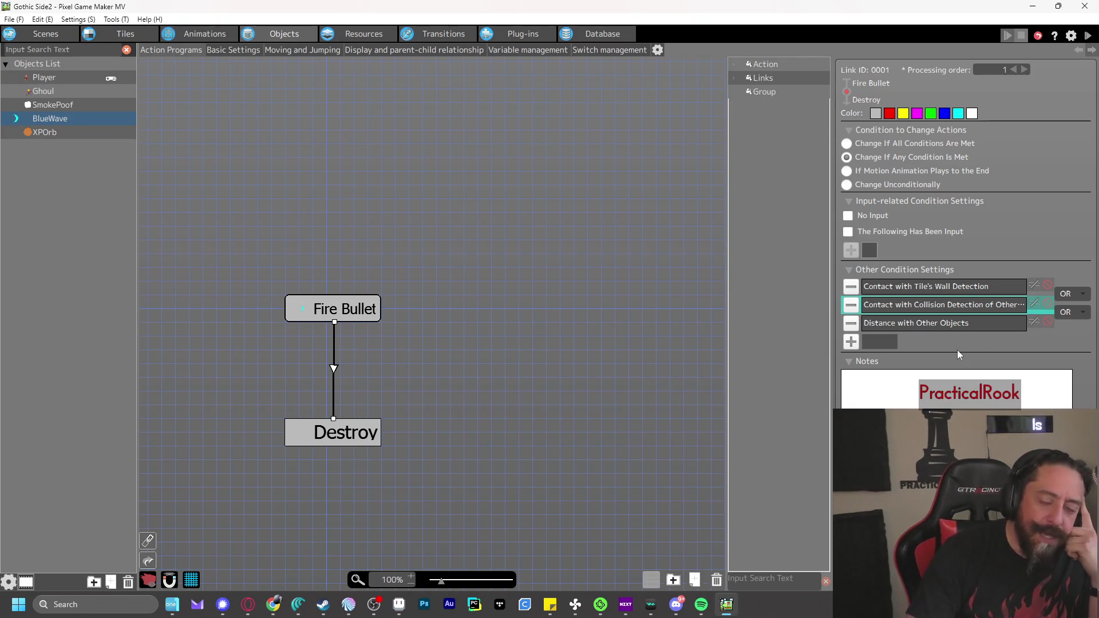
# Recheck the collision-contact condition, then return to the BlueWave animation
pyautogui.click(946, 306)
pyautogui.doubleClick(946, 306)
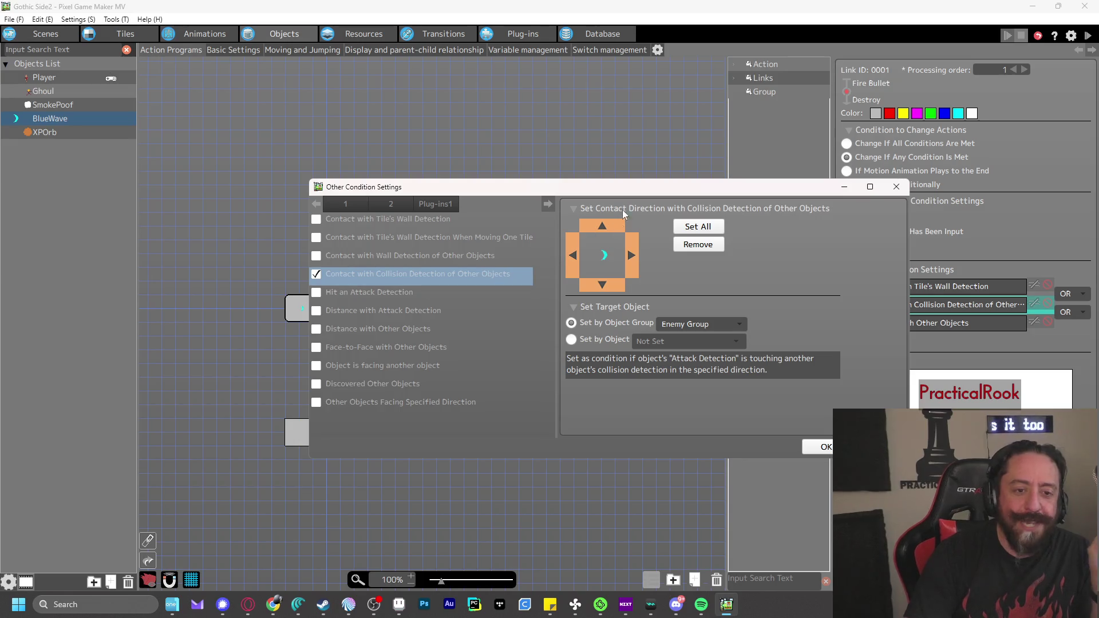
pyautogui.press('Escape')
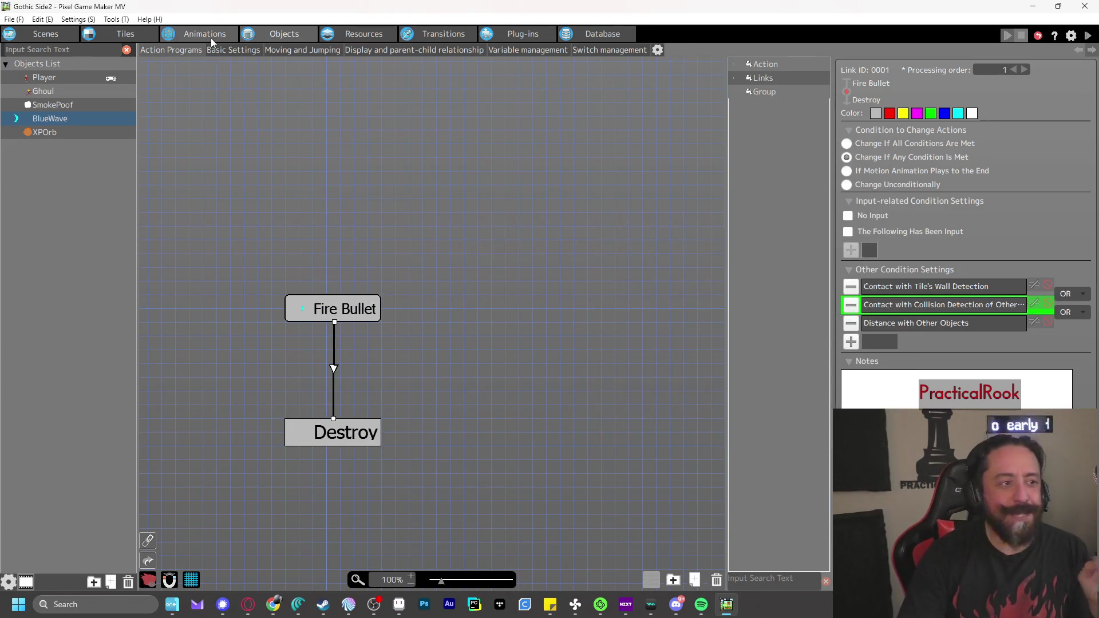
pyautogui.click(211, 38)
pyautogui.click(65, 133)
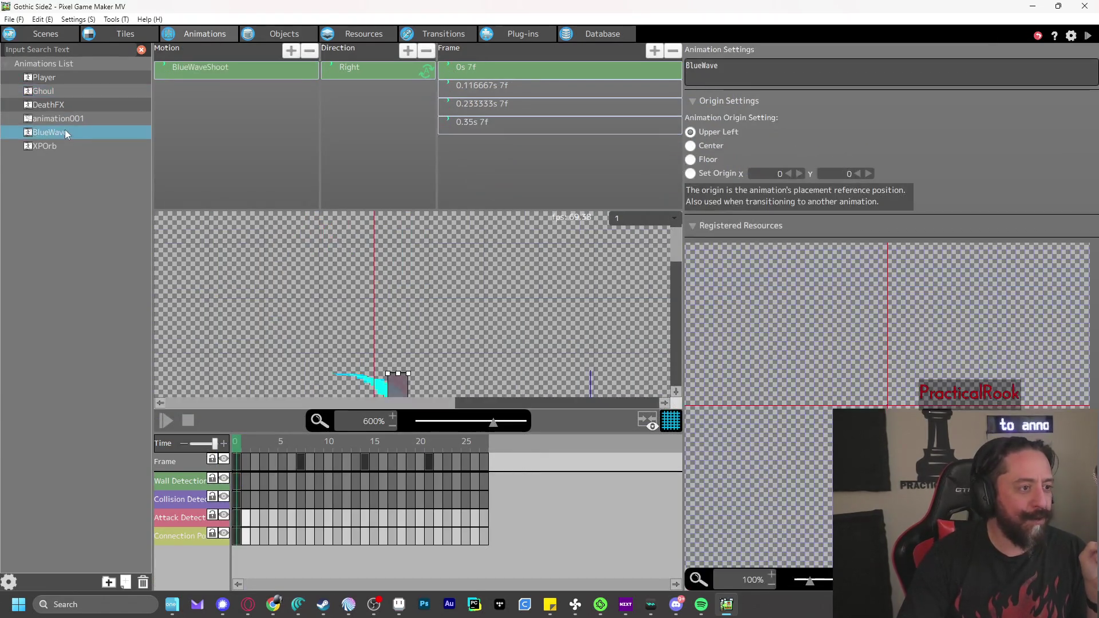
# Delete BlueWave's frame-1 attack detection keyframe and preview the animation across its frames
pyautogui.click(241, 523)
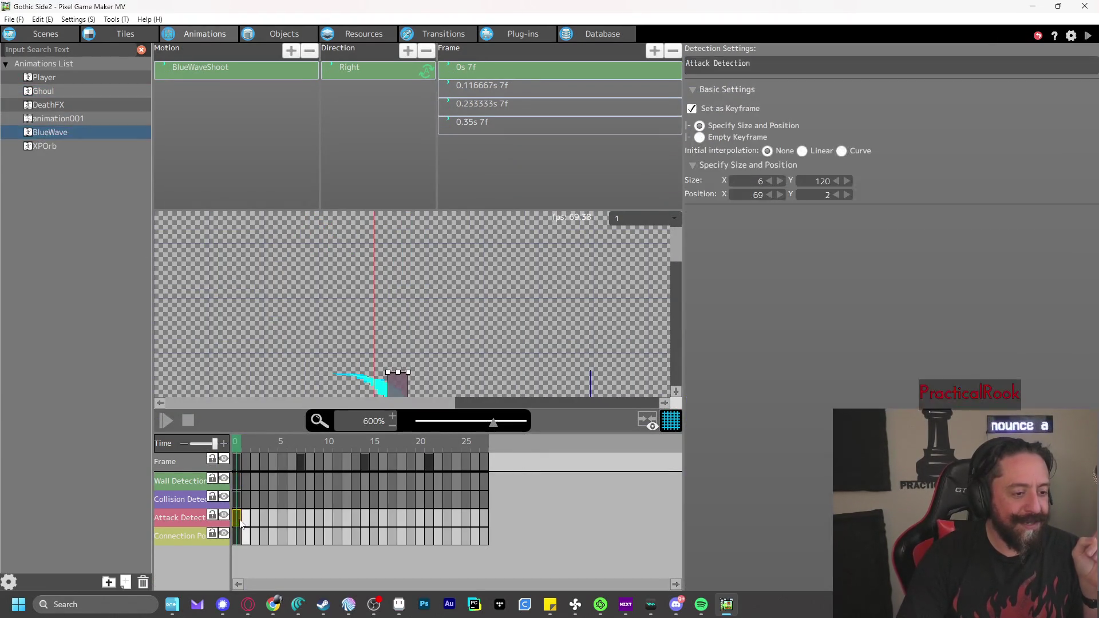
pyautogui.rightClick(248, 522)
pyautogui.click(291, 594)
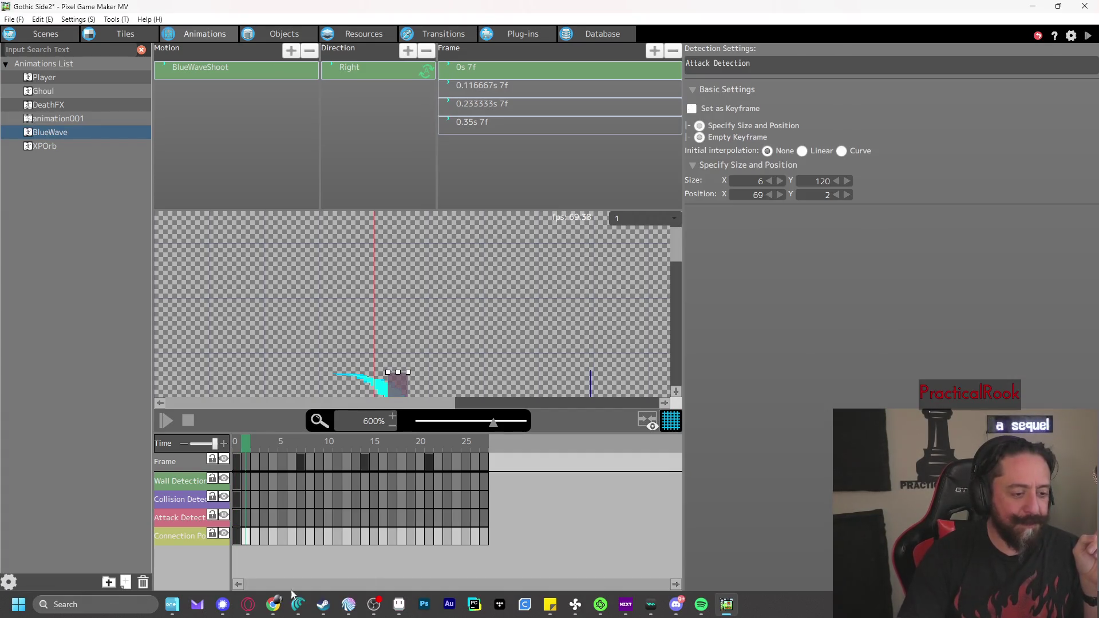
pyautogui.scroll(-3, 513, 324)
pyautogui.scroll(-1, 523, 325)
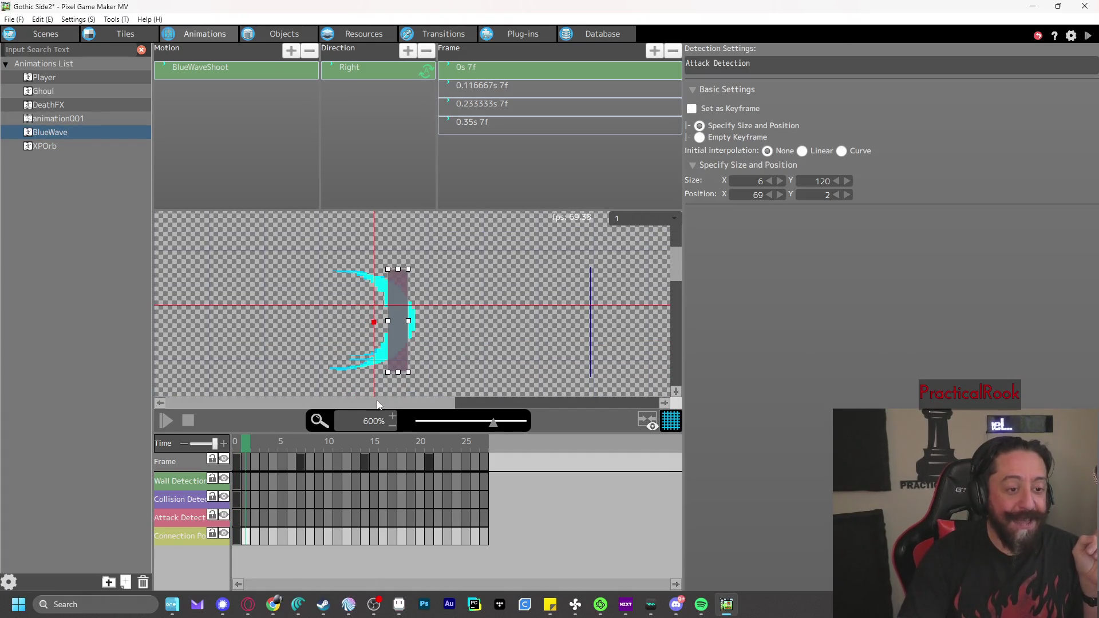
pyautogui.click(353, 443)
pyautogui.moveTo(352, 443)
pyautogui.mouseDown()
pyautogui.moveTo(480, 445)
pyautogui.moveTo(237, 455)
pyautogui.mouseUp()
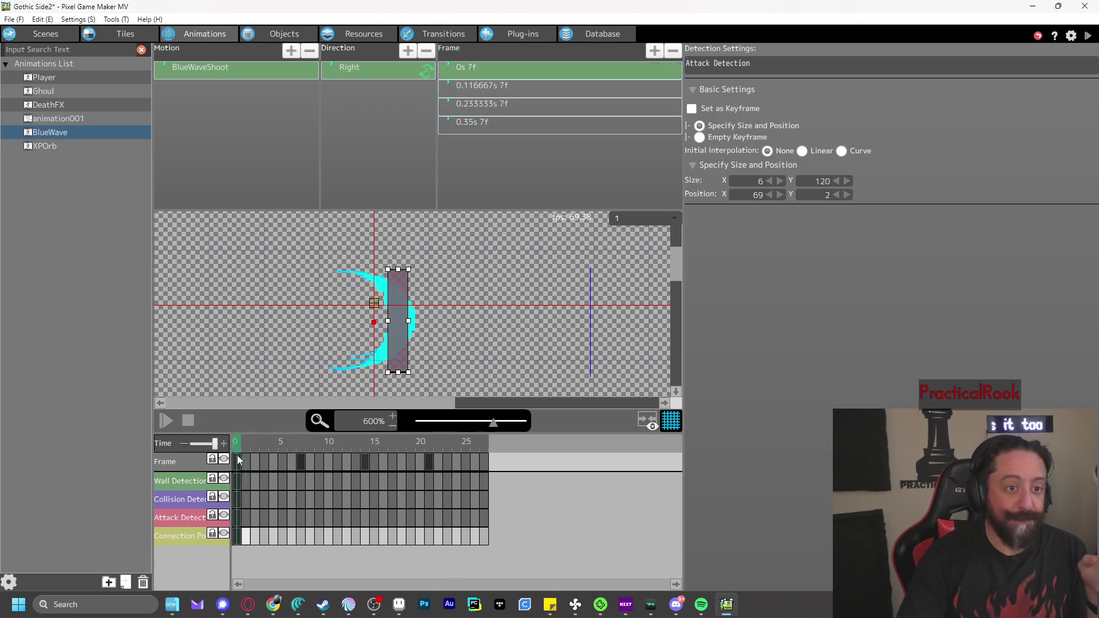
# Test-play firing two blue waves at ghouls, then return to BlueWave's action program
pyautogui.click(1085, 35)
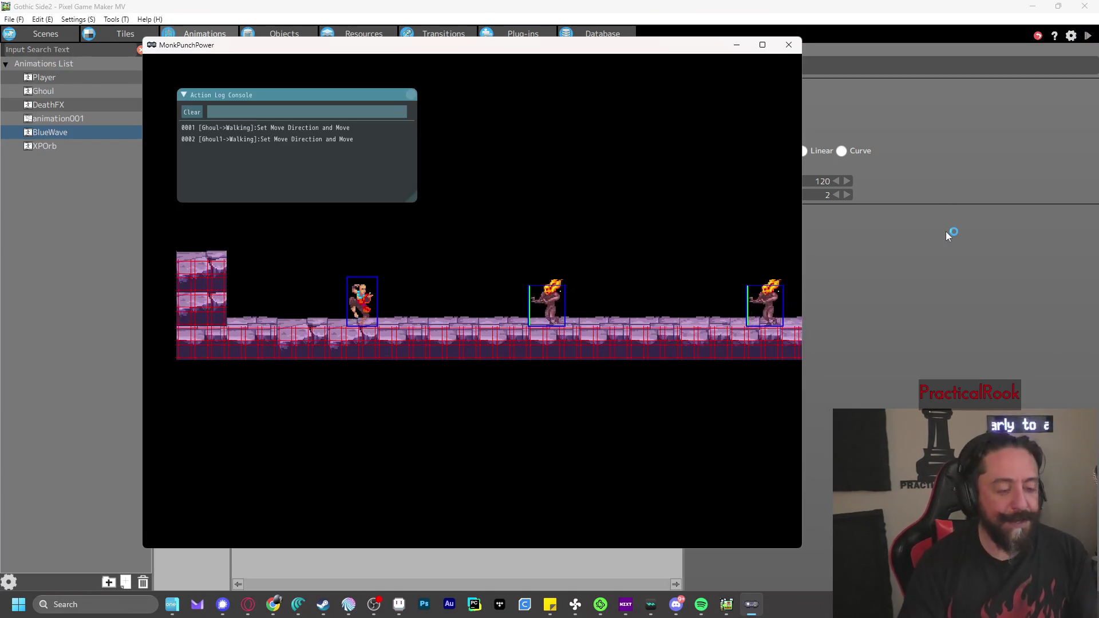
pyautogui.press('z')
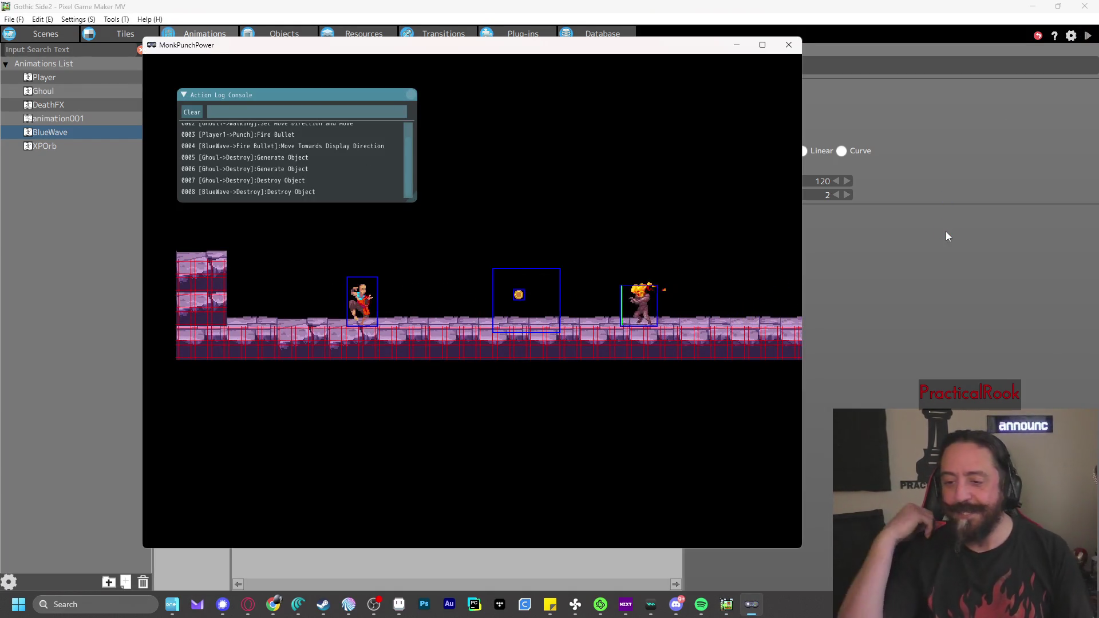
pyautogui.press('z')
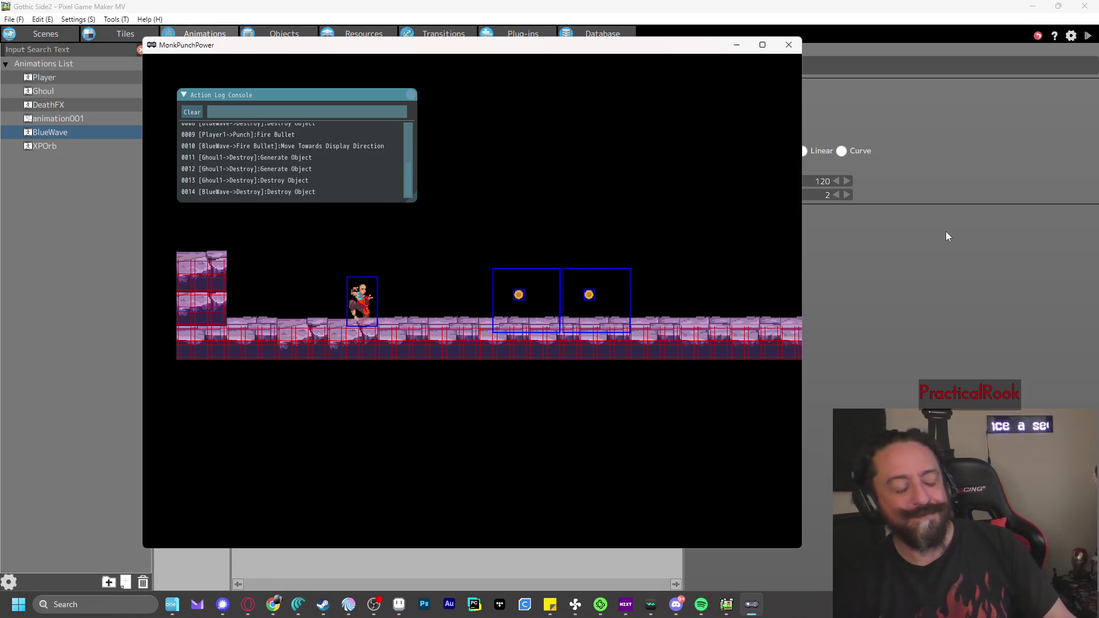
pyautogui.click(790, 48)
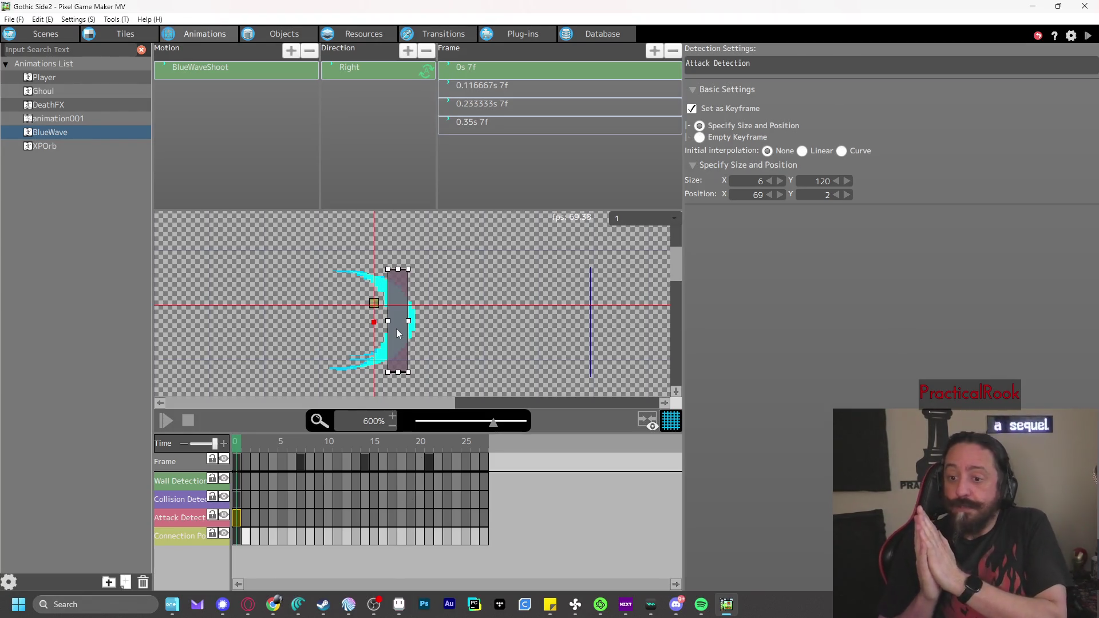
pyautogui.click(253, 39)
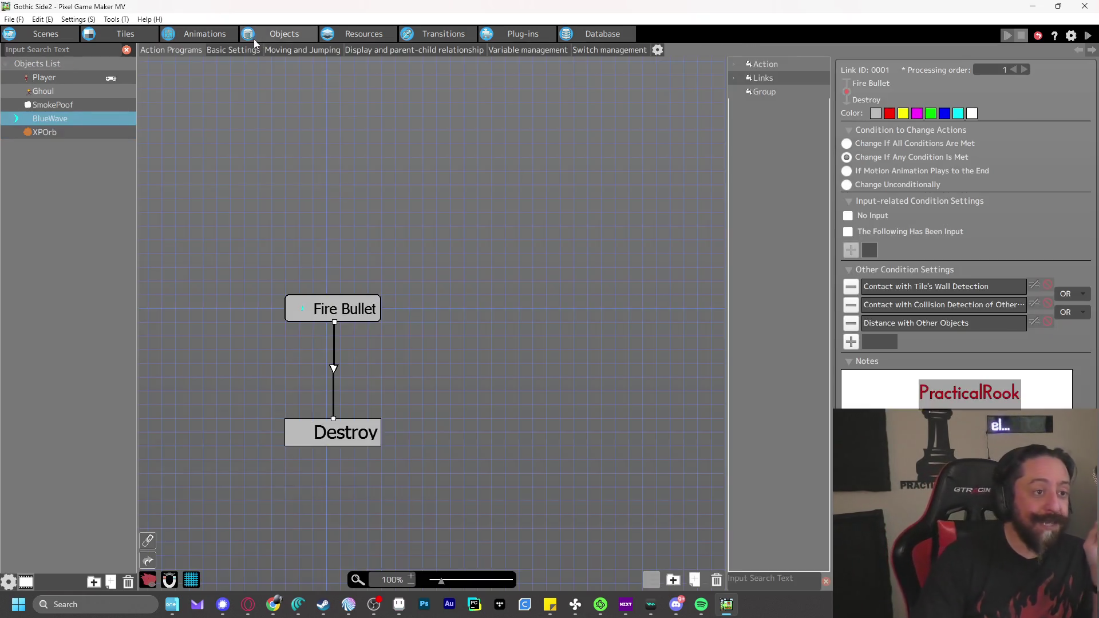
# Inspect the settings of BlueWave's collision contact condition
pyautogui.doubleClick(922, 301)
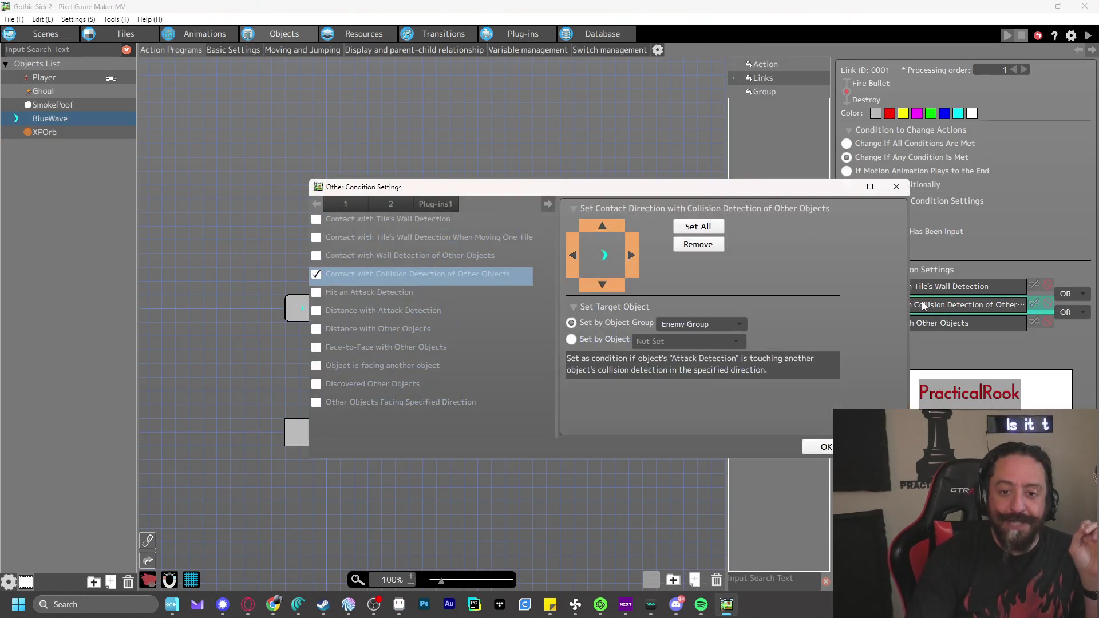
pyautogui.click(892, 187)
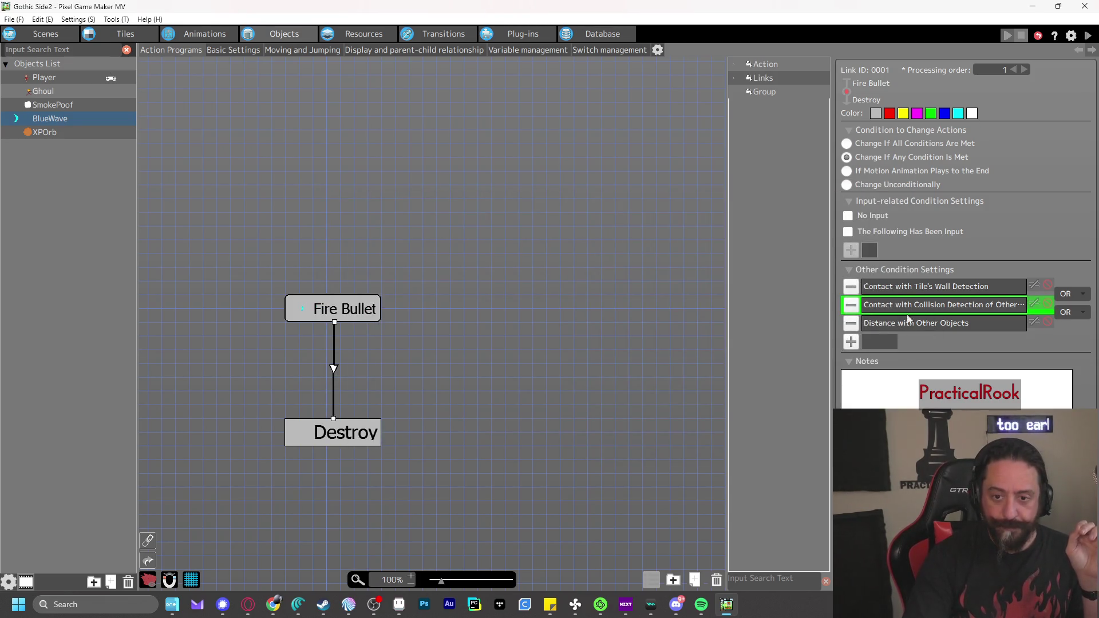
pyautogui.doubleClick(919, 302)
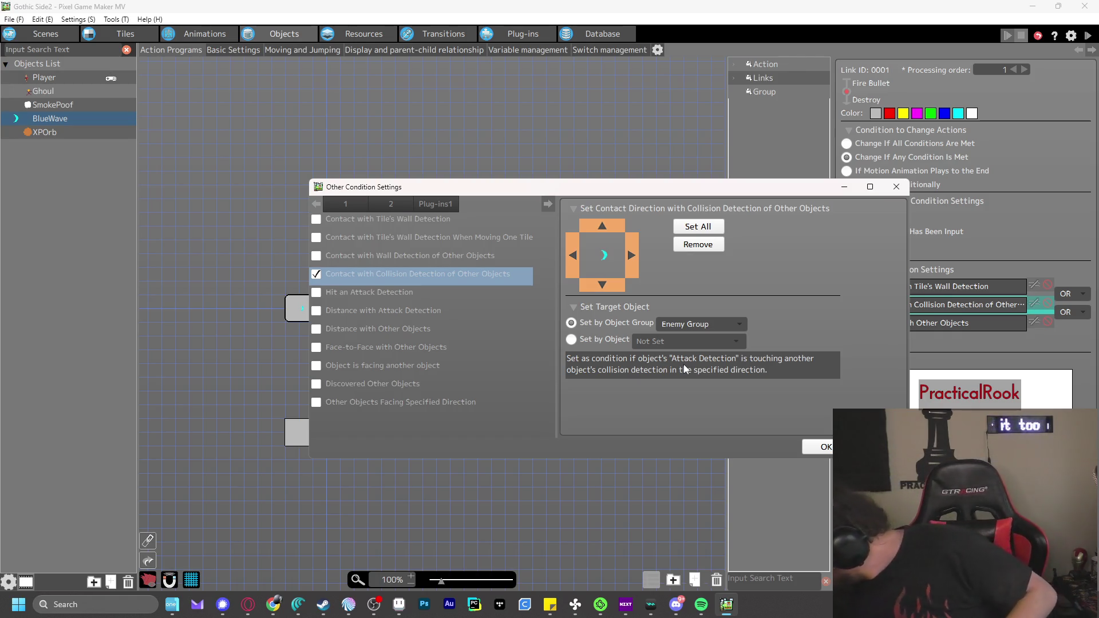
pyautogui.press('Return')
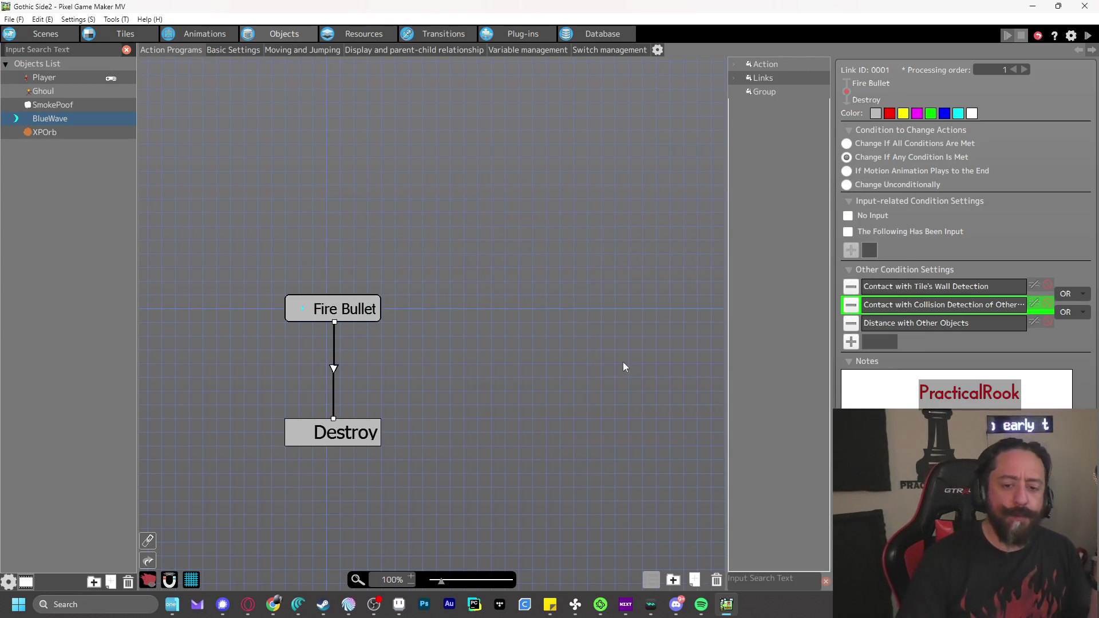
# Review XPOrb's Float-to-Destroy link conditions, then bring up BlueWave's Basic Settings
pyautogui.click(57, 133)
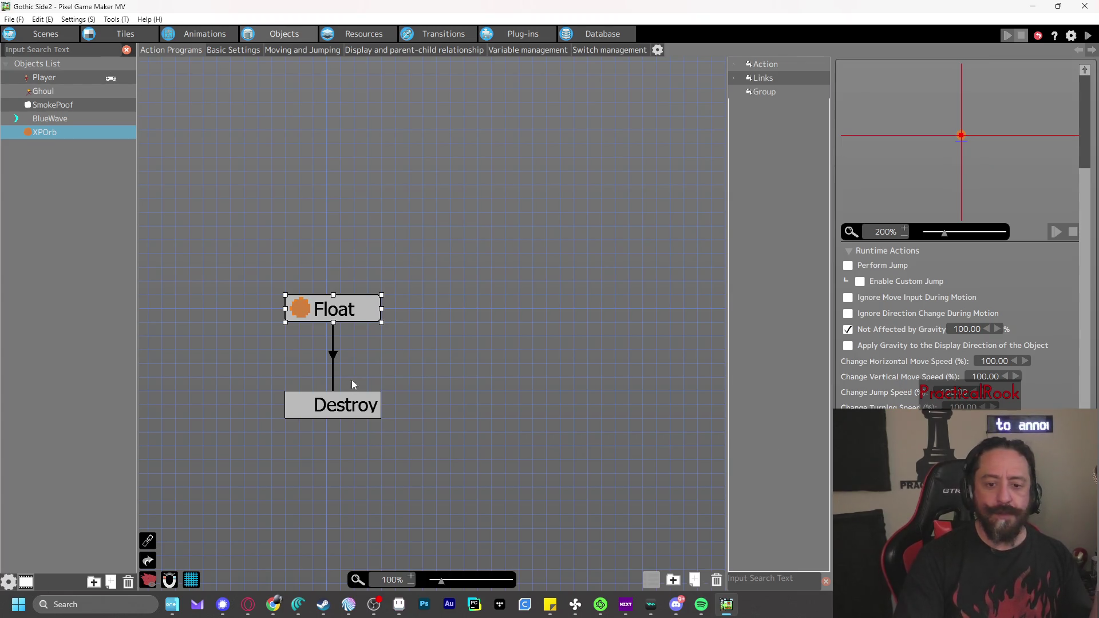
pyautogui.click(334, 352)
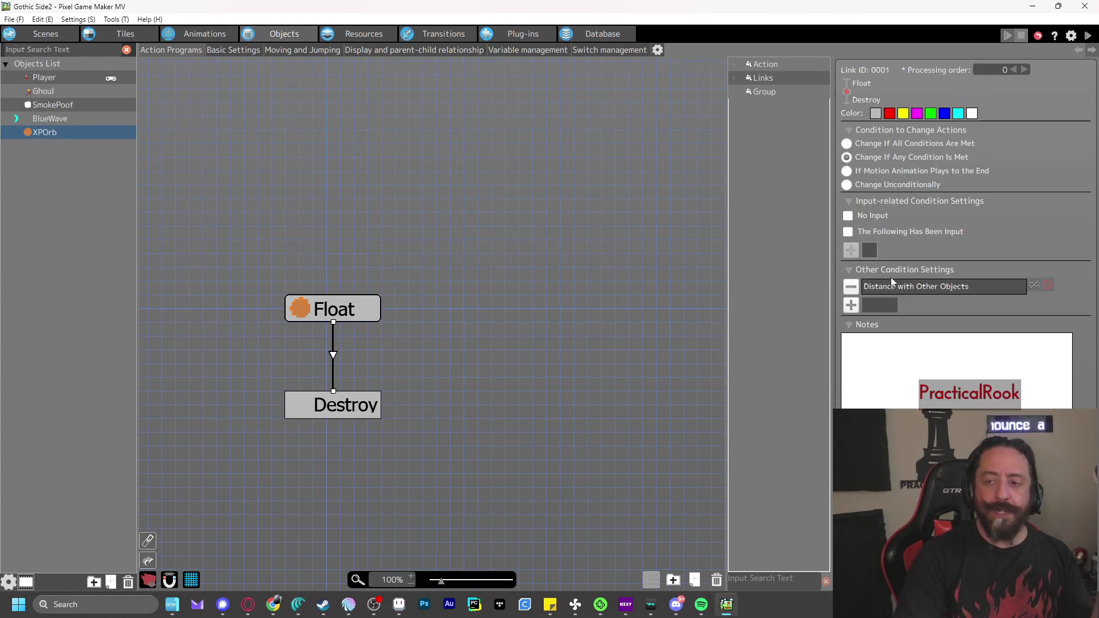
pyautogui.click(847, 306)
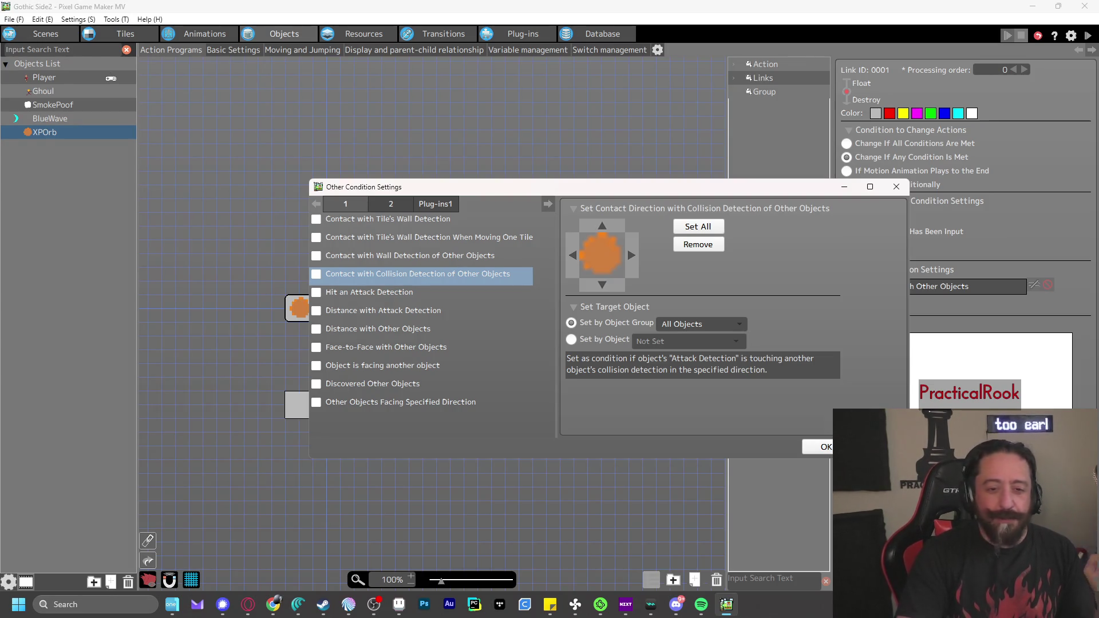
pyautogui.click(826, 446)
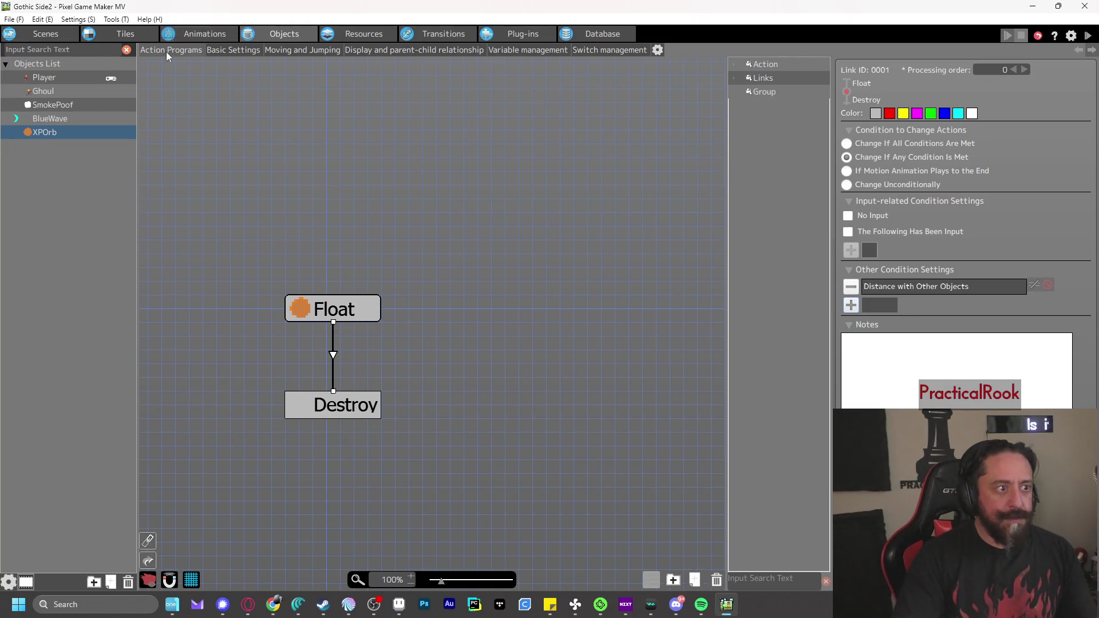
pyautogui.click(76, 119)
pyautogui.click(242, 51)
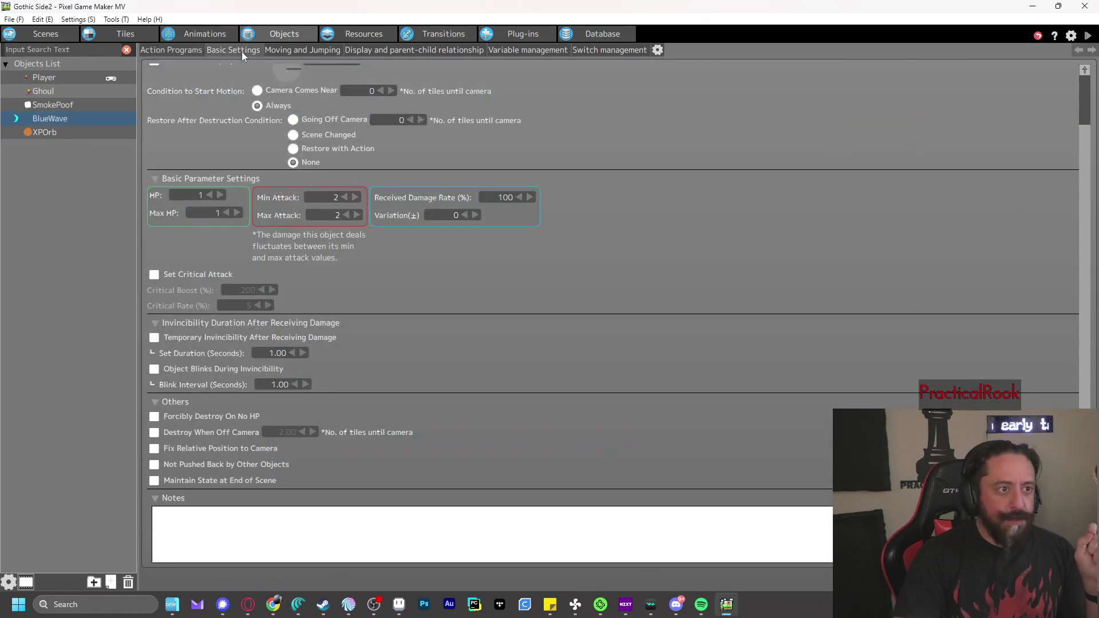
# Set BlueWave's min/max attack to 1 and Ghoul's HP and Max HP to 4
pyautogui.click(345, 199)
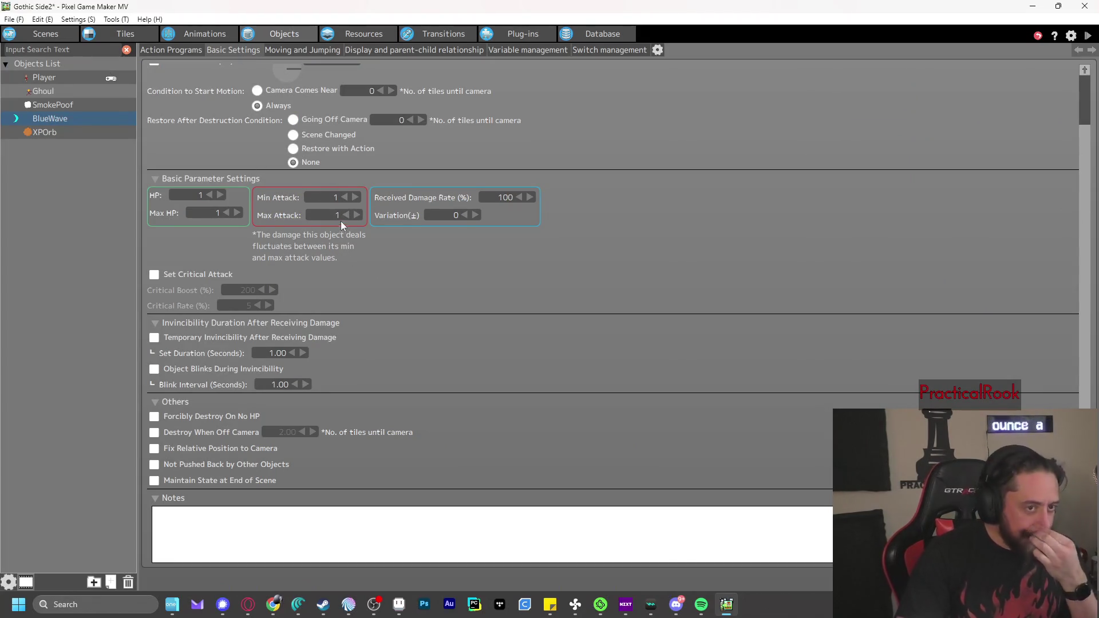
pyautogui.click(51, 91)
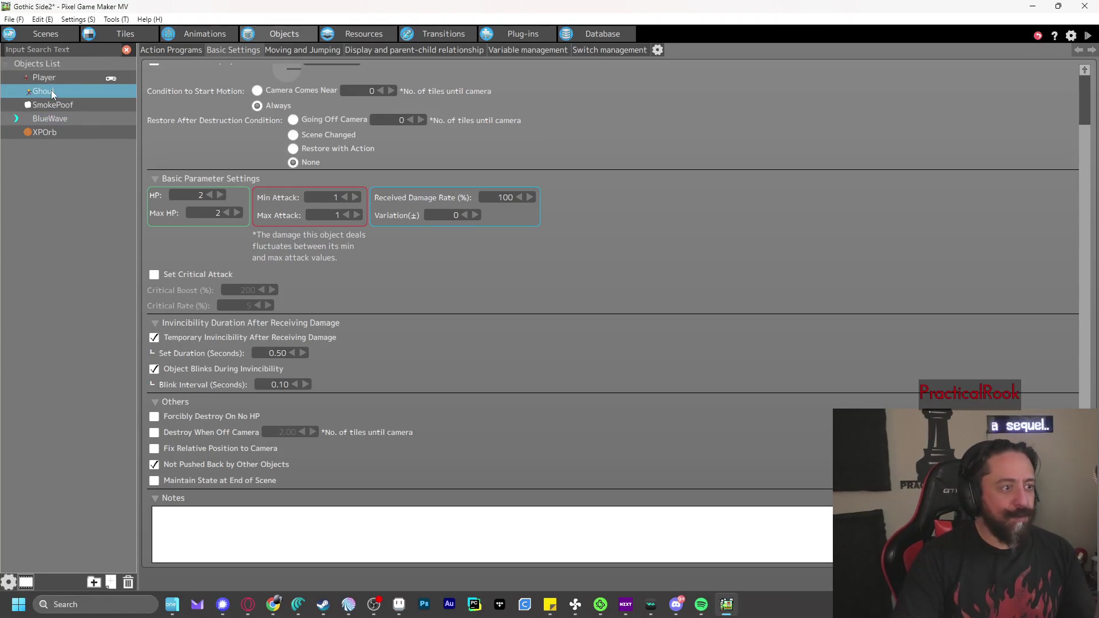
pyautogui.click(220, 196)
pyautogui.click(224, 193)
pyautogui.click(238, 213)
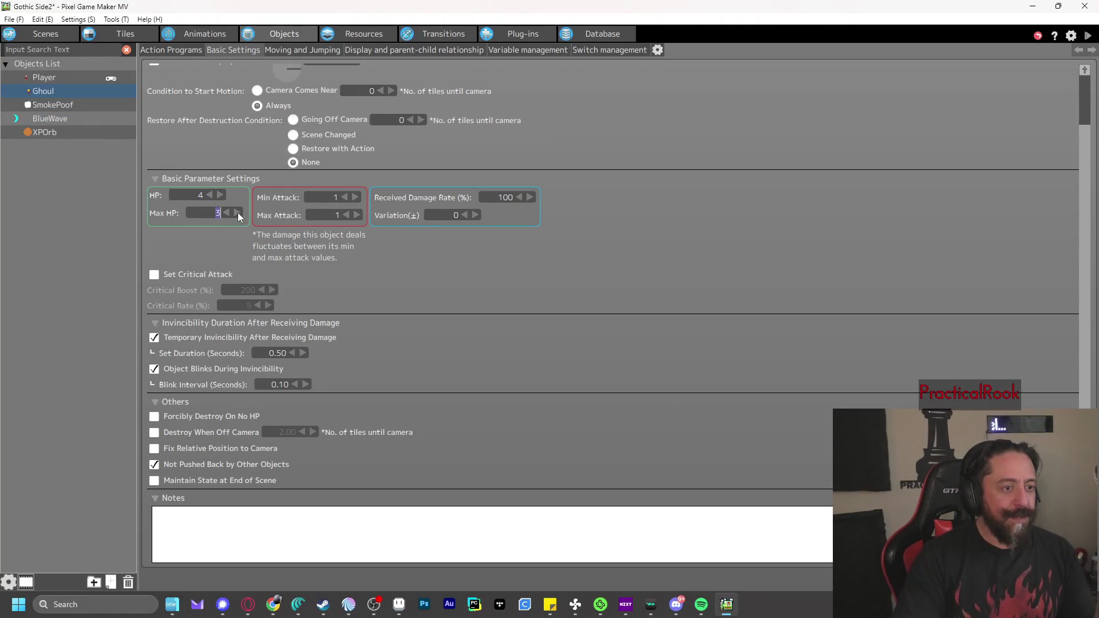
pyautogui.click(227, 214)
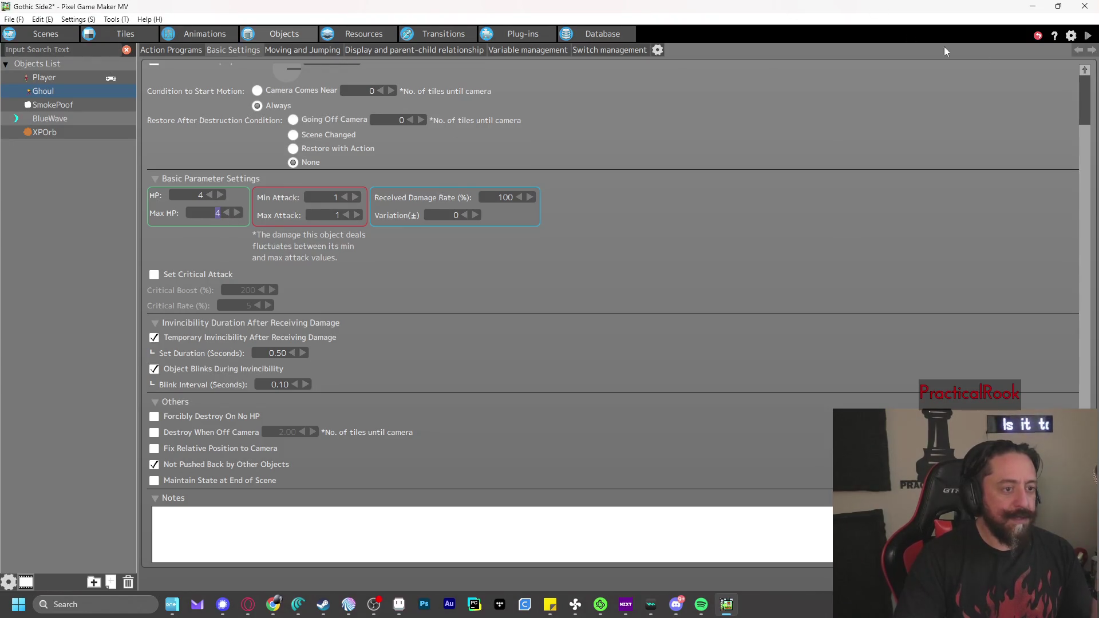
# Test-play, firing blue waves at the ghouls to check they survive several hits
pyautogui.click(1088, 36)
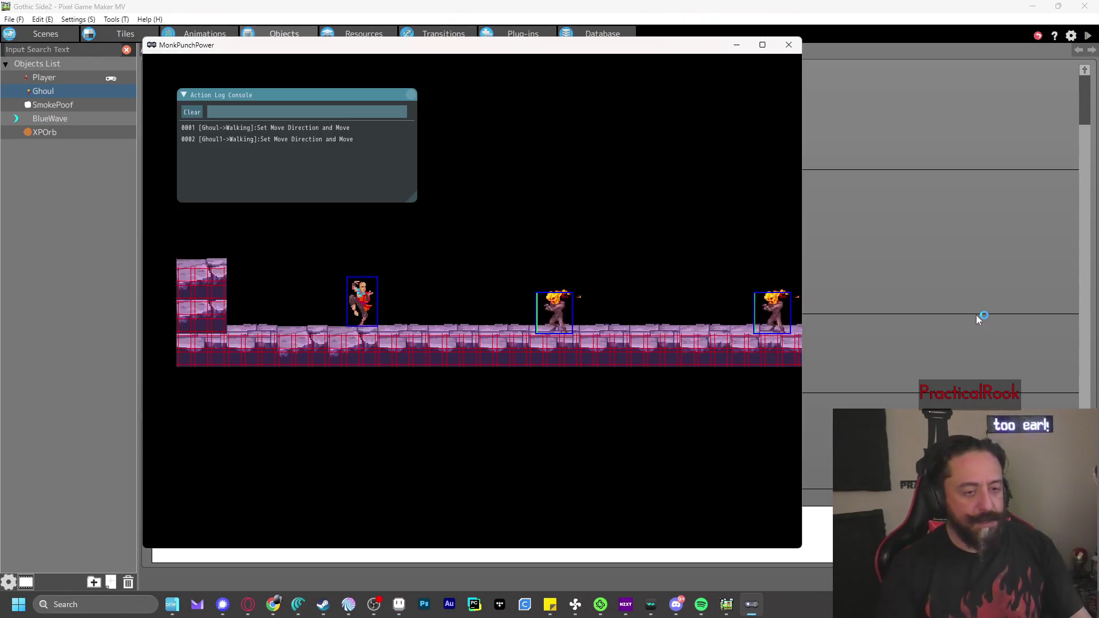
pyautogui.press('z')
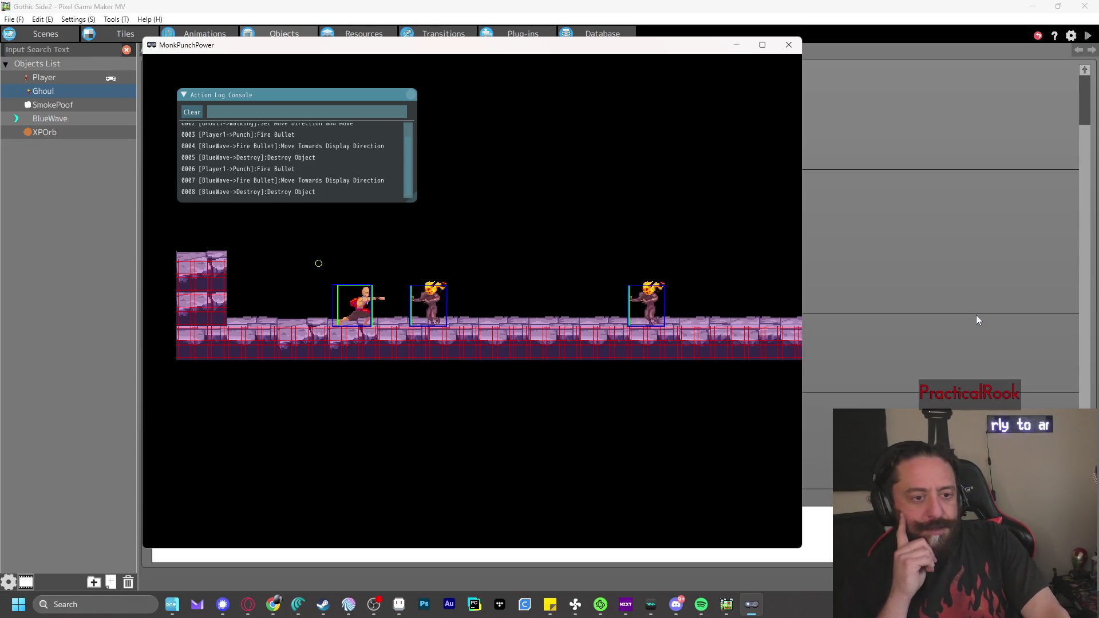
pyautogui.press('Left')
pyautogui.press('z')
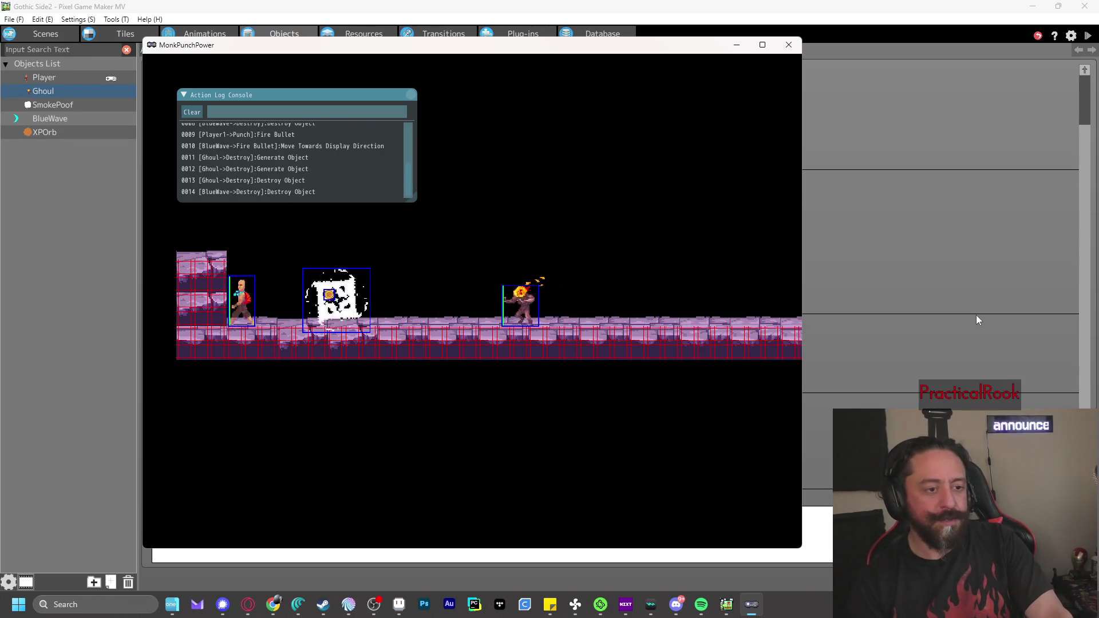
pyautogui.press('z')
pyautogui.press('z')
pyautogui.press('z')
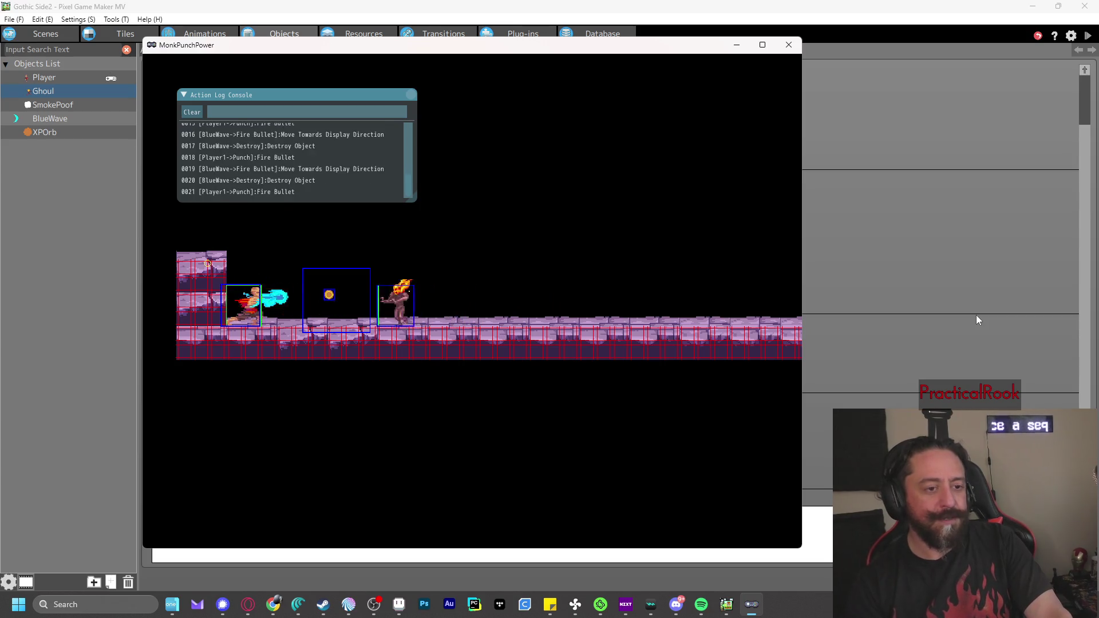
pyautogui.press('z')
pyautogui.press('Right')
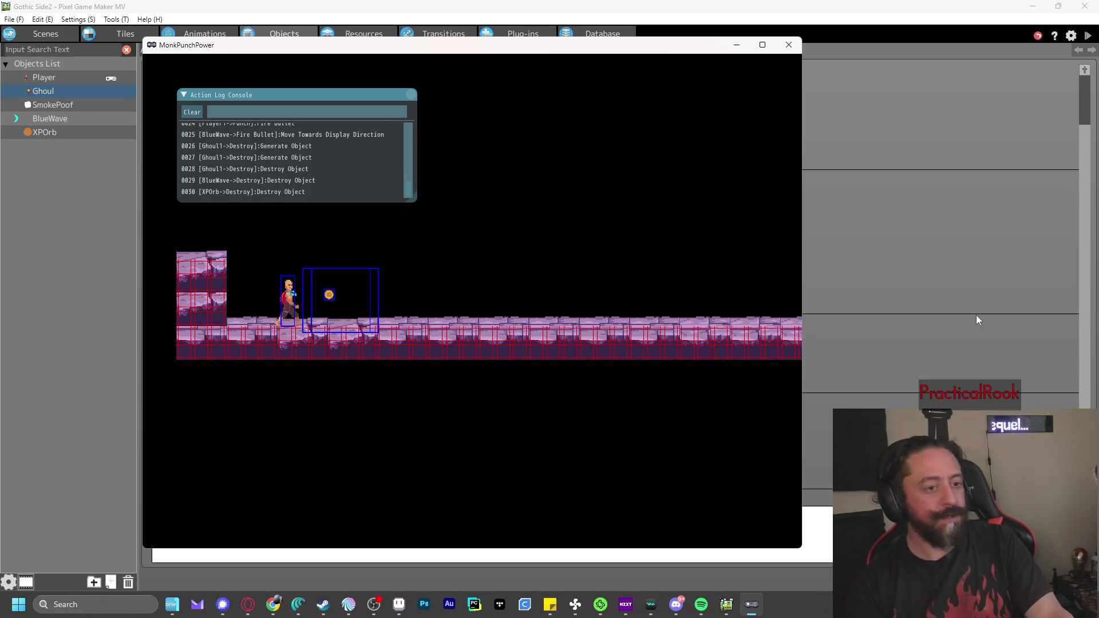
pyautogui.click(787, 43)
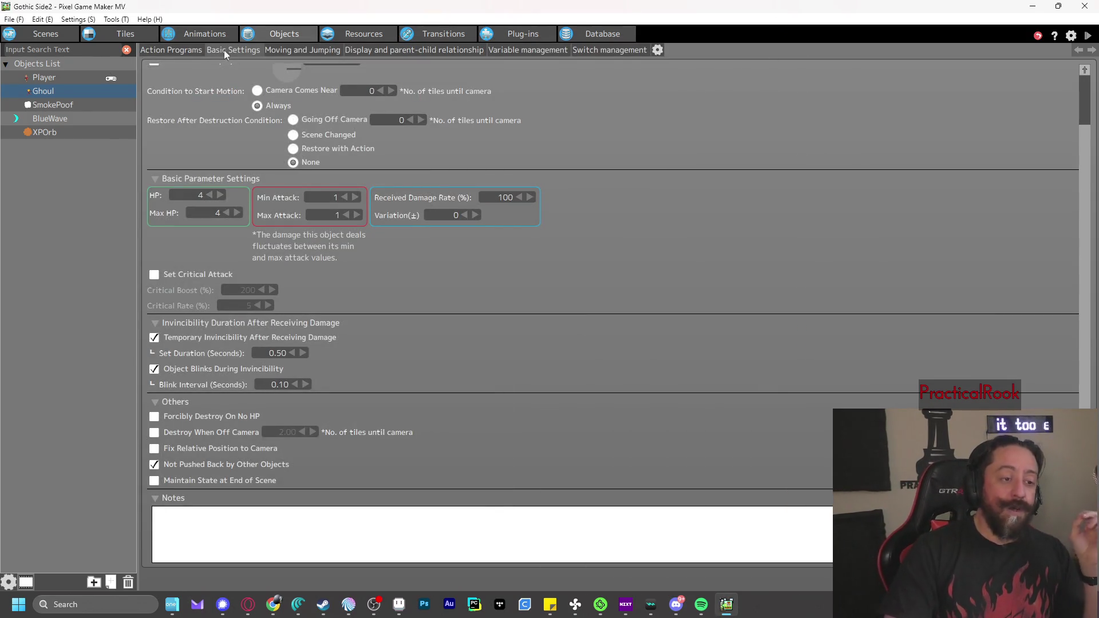
# Preview BlueWave's animation to its last frame, then select its Fire Bullet-to-Destroy link
pyautogui.click(185, 51)
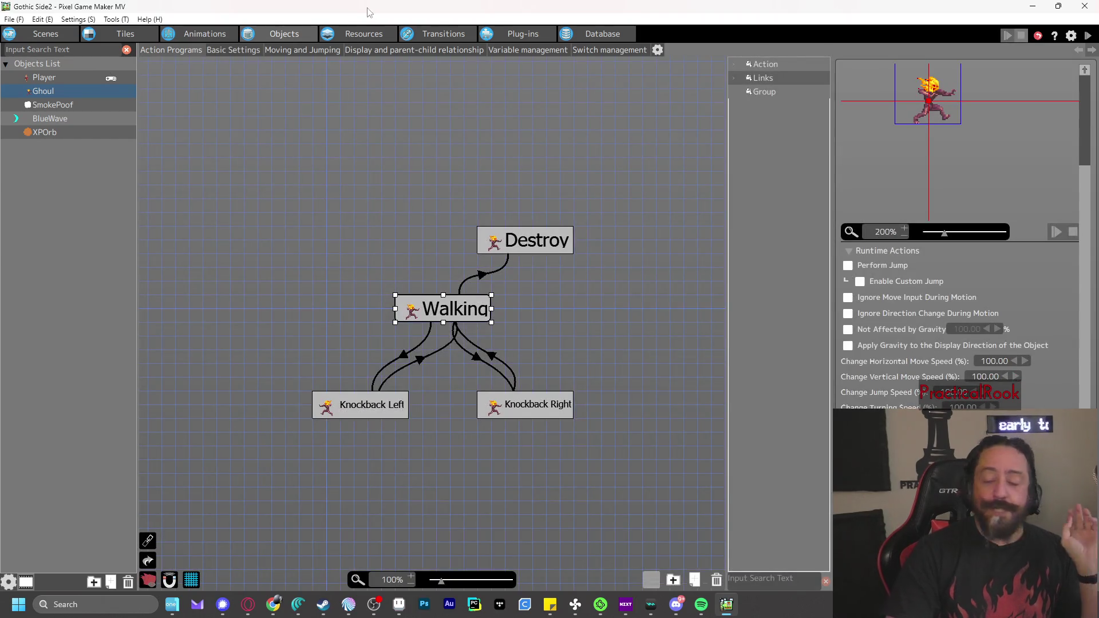
pyautogui.click(205, 33)
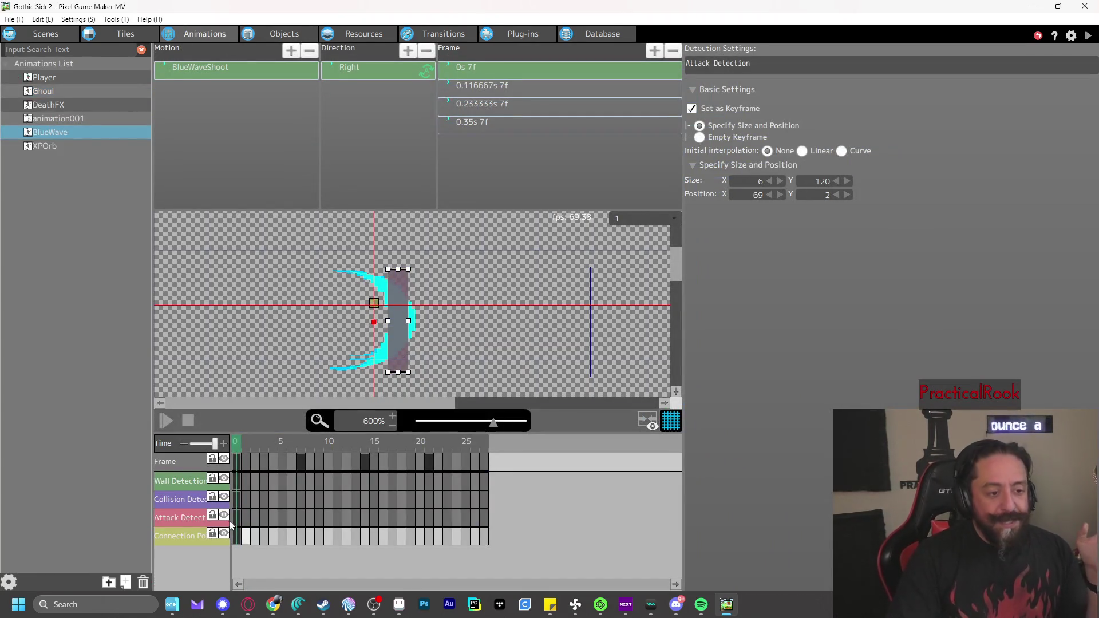
pyautogui.moveTo(235, 458)
pyautogui.mouseDown()
pyautogui.moveTo(252, 446)
pyautogui.moveTo(476, 457)
pyautogui.mouseUp()
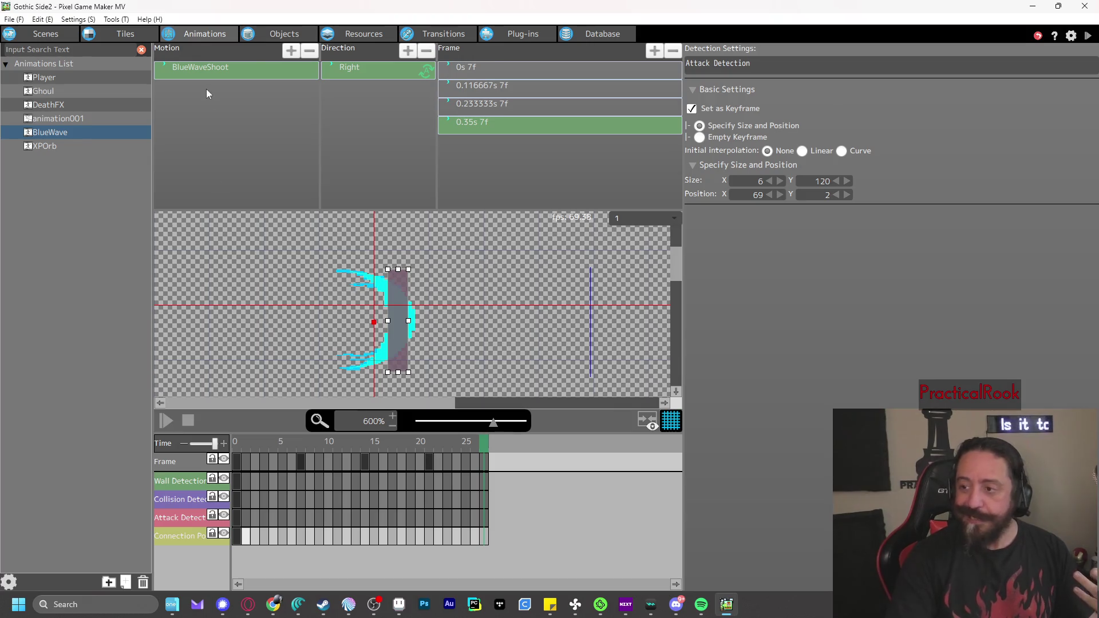
pyautogui.click(262, 35)
pyautogui.click(65, 122)
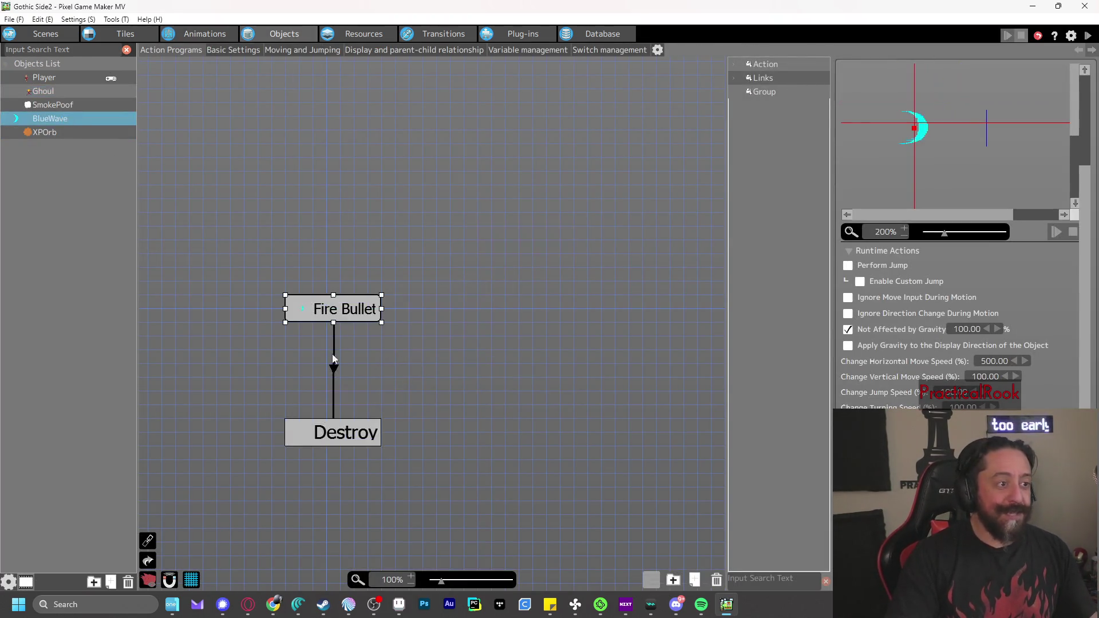
pyautogui.click(334, 361)
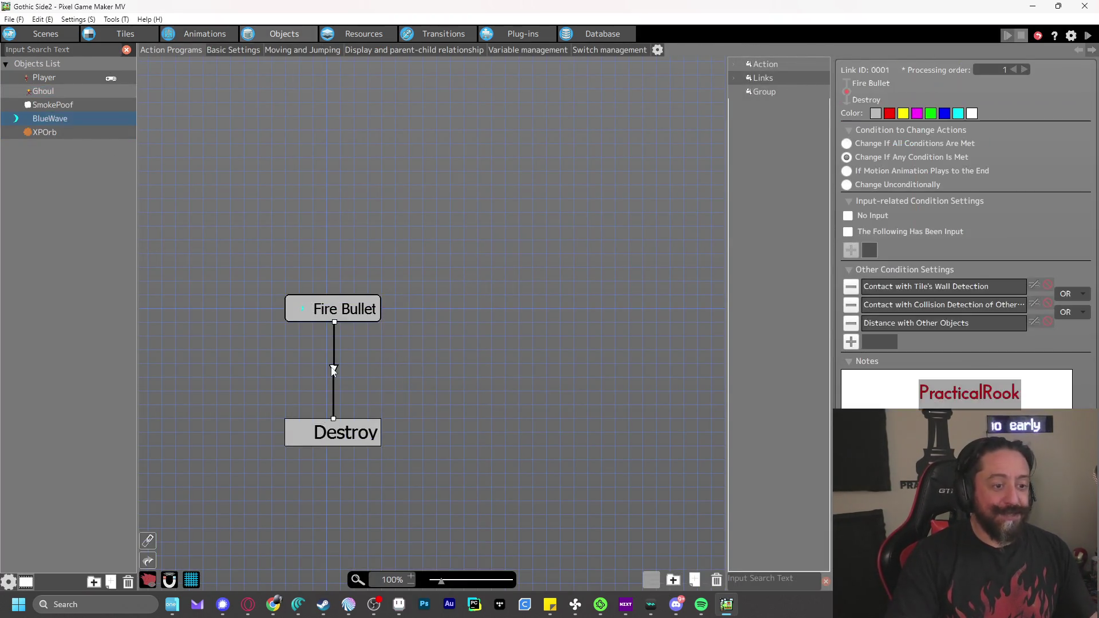
# Invert the Distance with Other Objects condition and test-play shooting ghouls
pyautogui.doubleClick(908, 302)
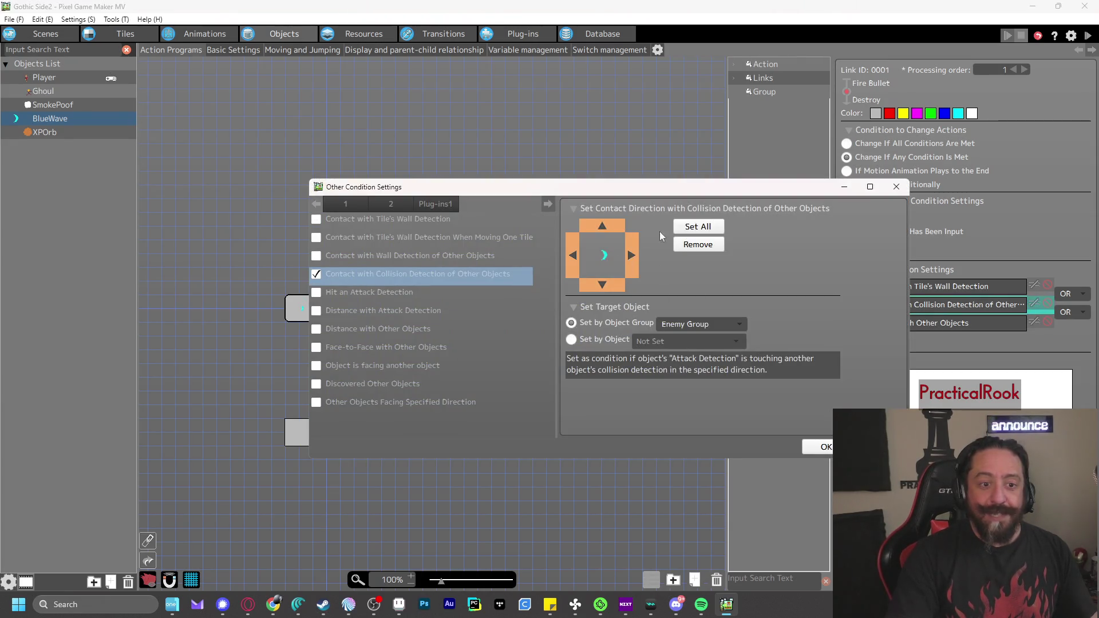
pyautogui.click(826, 447)
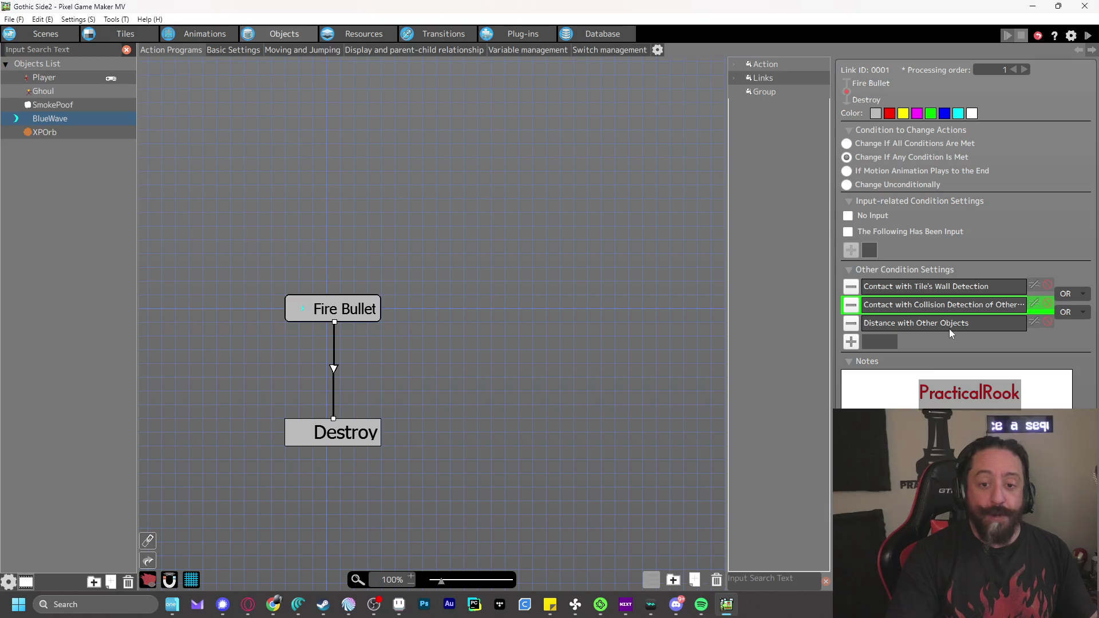
pyautogui.click(1048, 322)
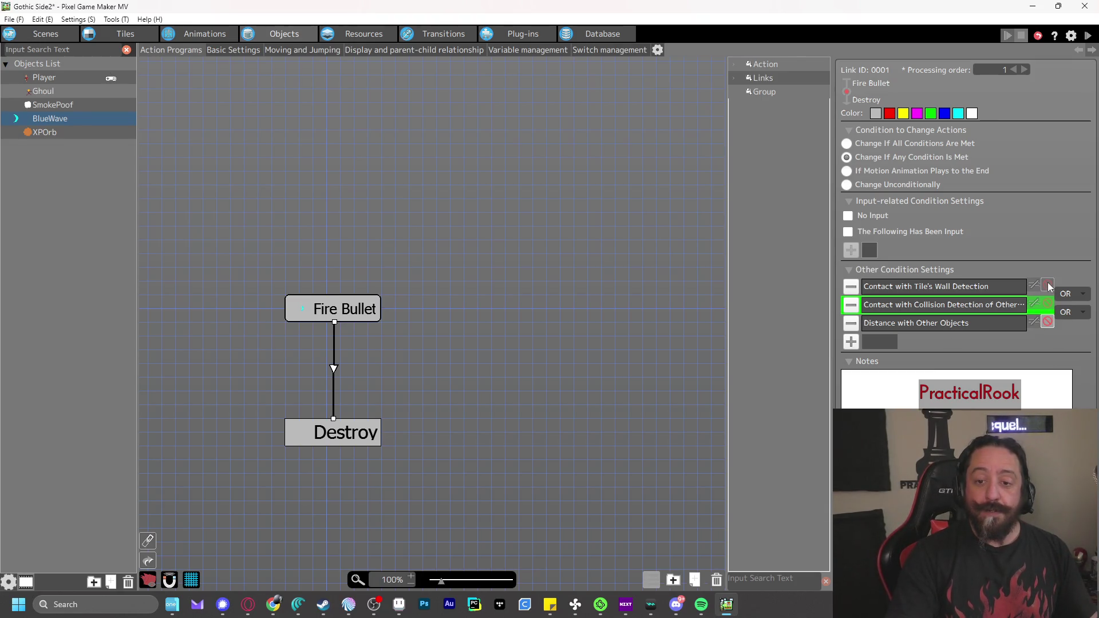
pyautogui.click(1088, 36)
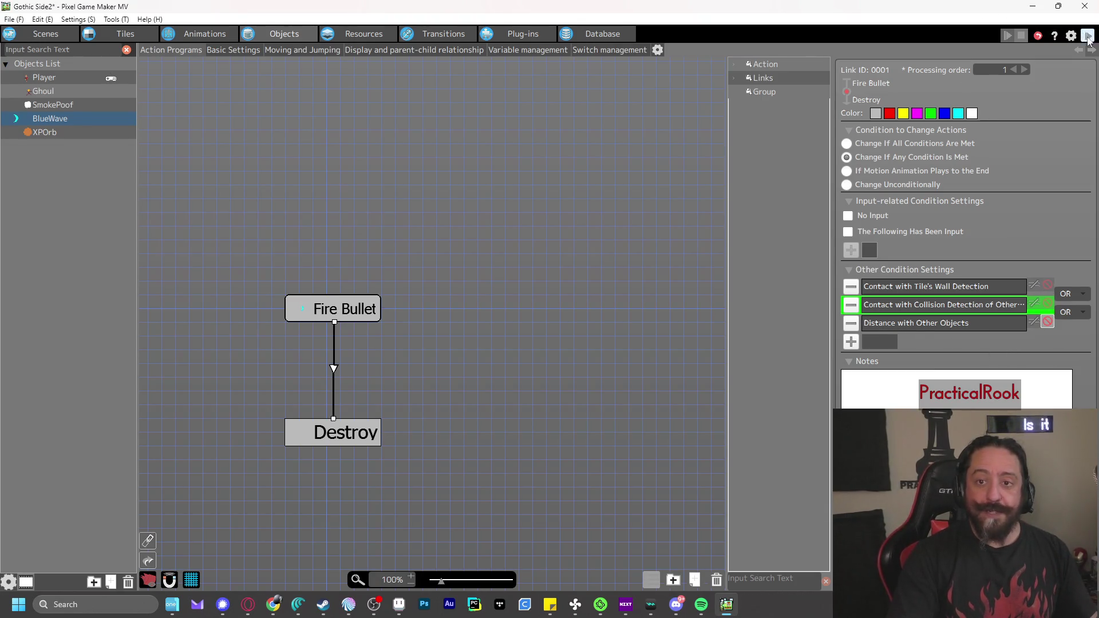
pyautogui.press('z')
pyautogui.press('z')
pyautogui.press('z')
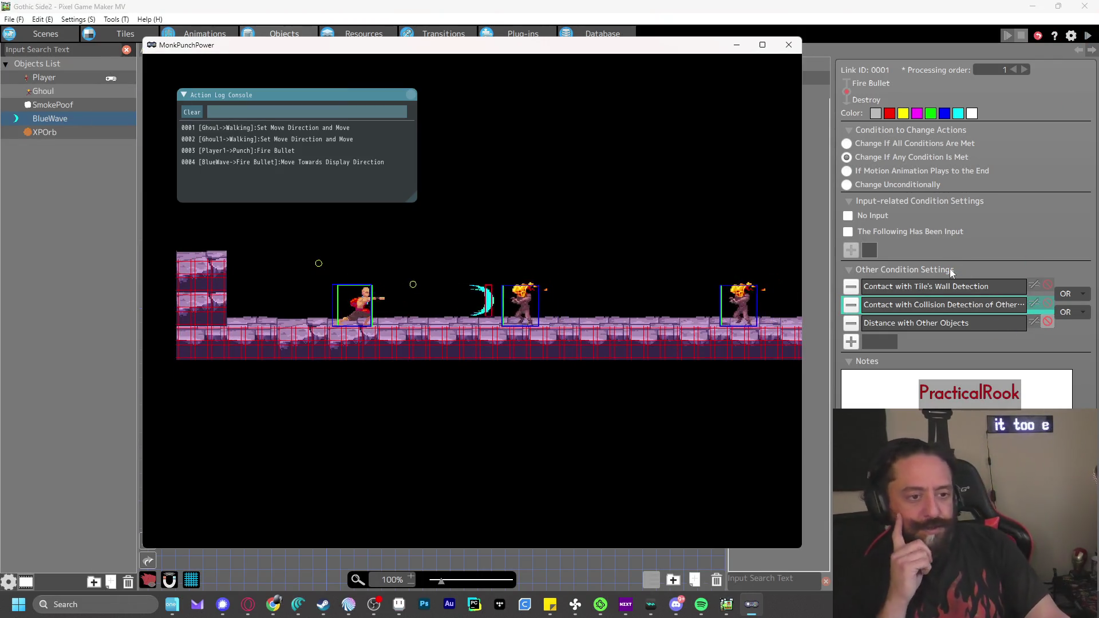
pyautogui.press('z')
pyautogui.press('z')
pyautogui.press('z')
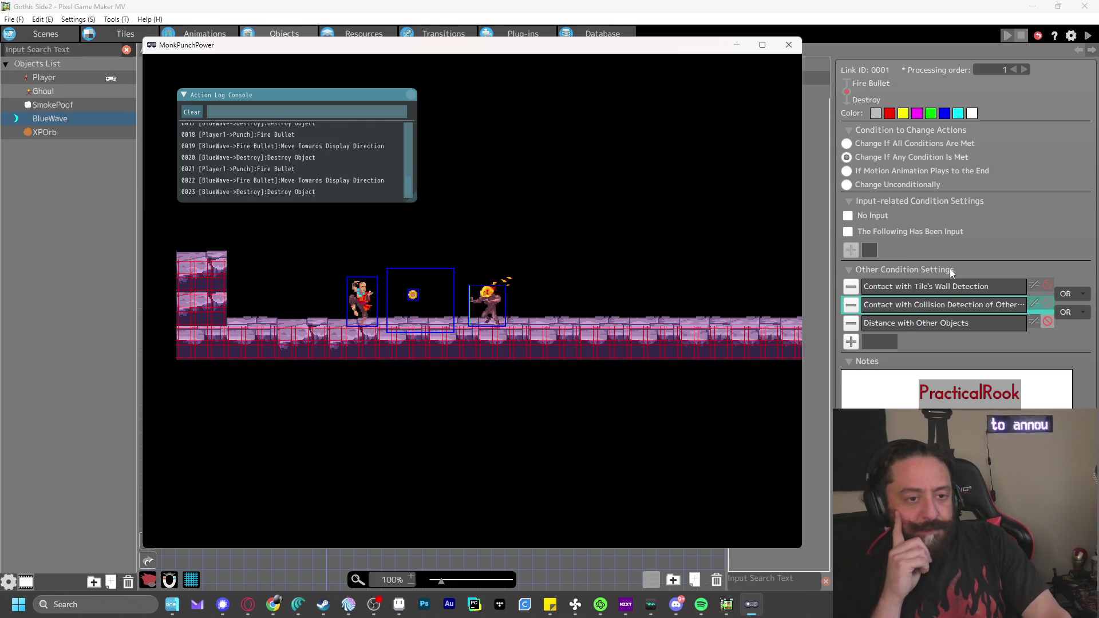
pyautogui.press('z')
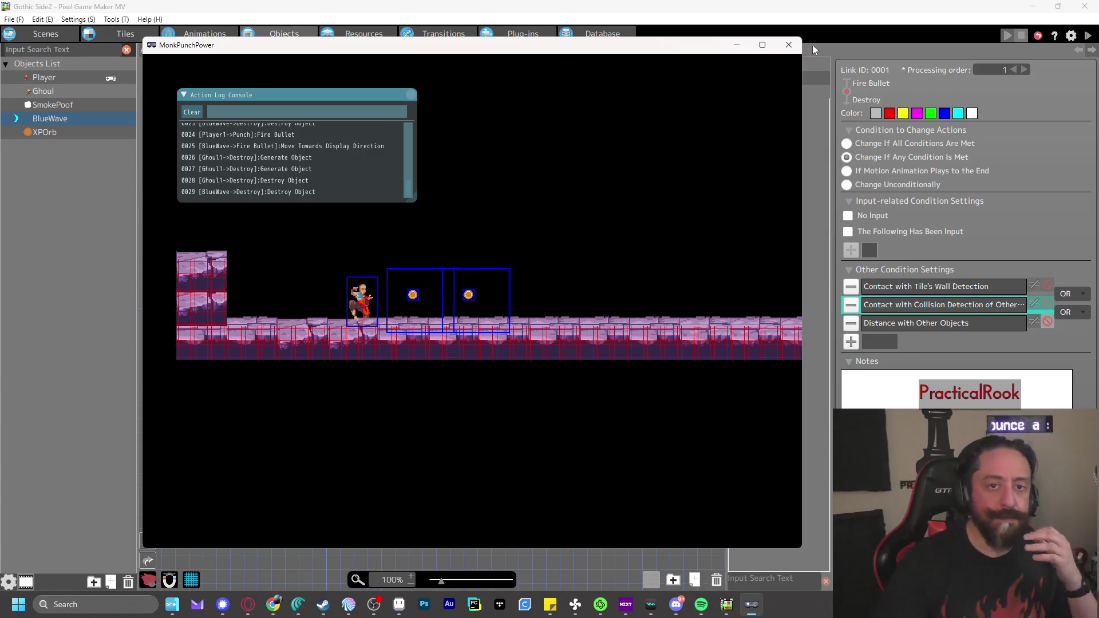
pyautogui.click(789, 45)
# Remove the Distance with Other Objects condition, recheck the collision condition, then show Player
pyautogui.click(852, 322)
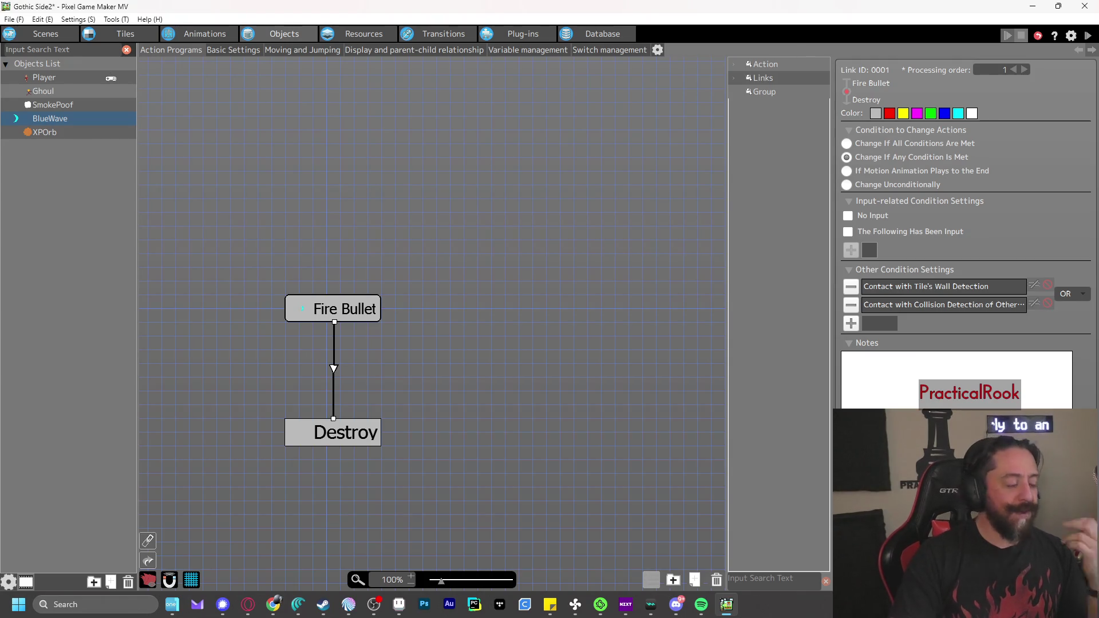
pyautogui.click(288, 6)
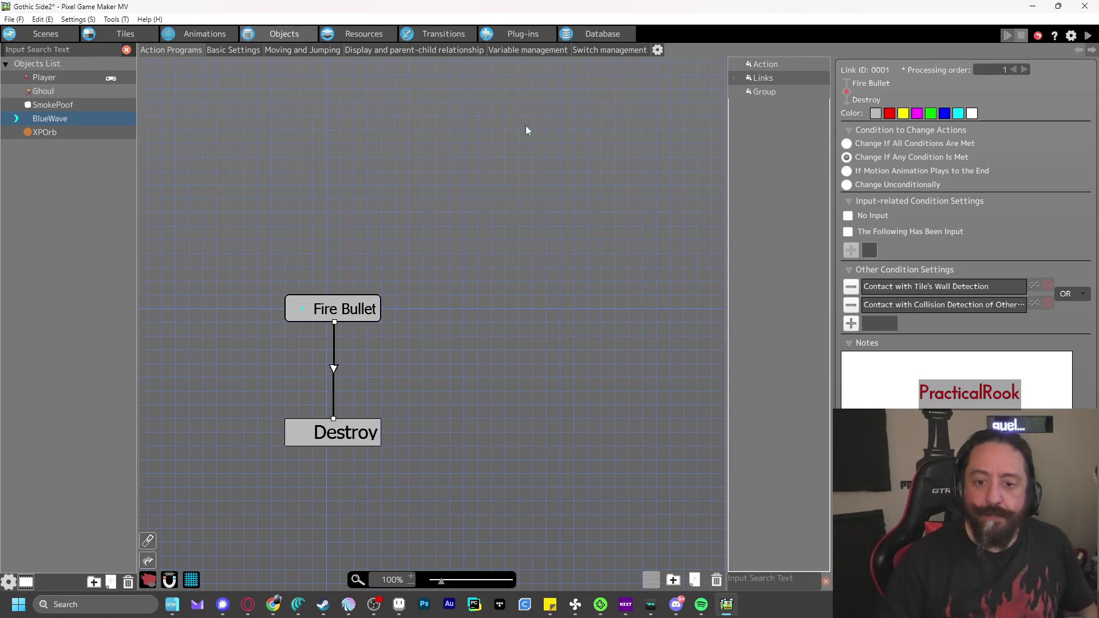
pyautogui.doubleClick(932, 305)
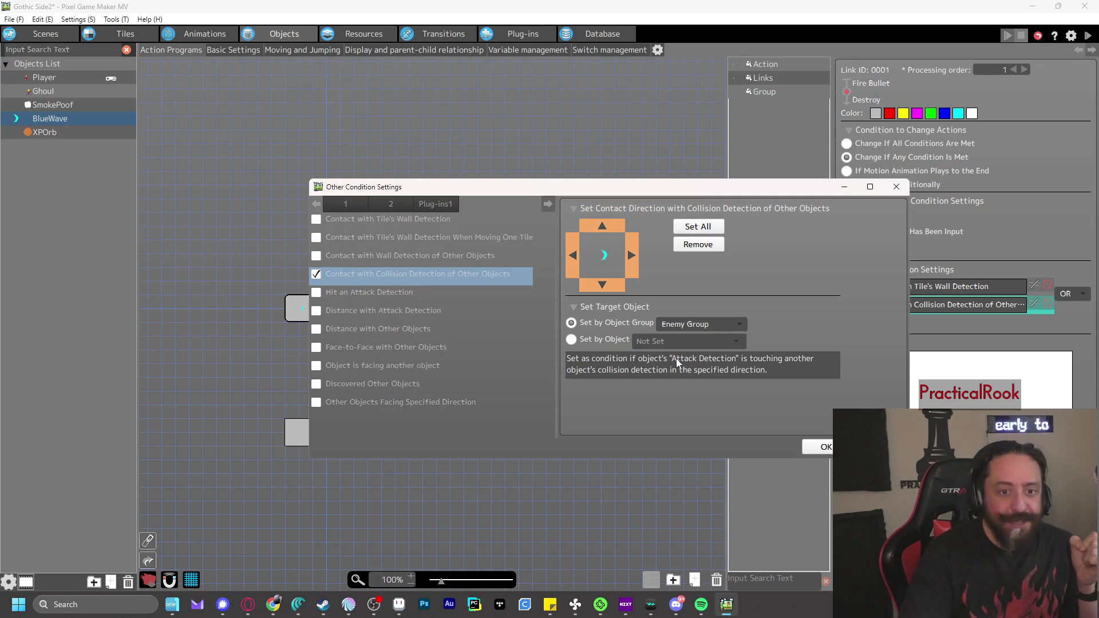
pyautogui.press('Return')
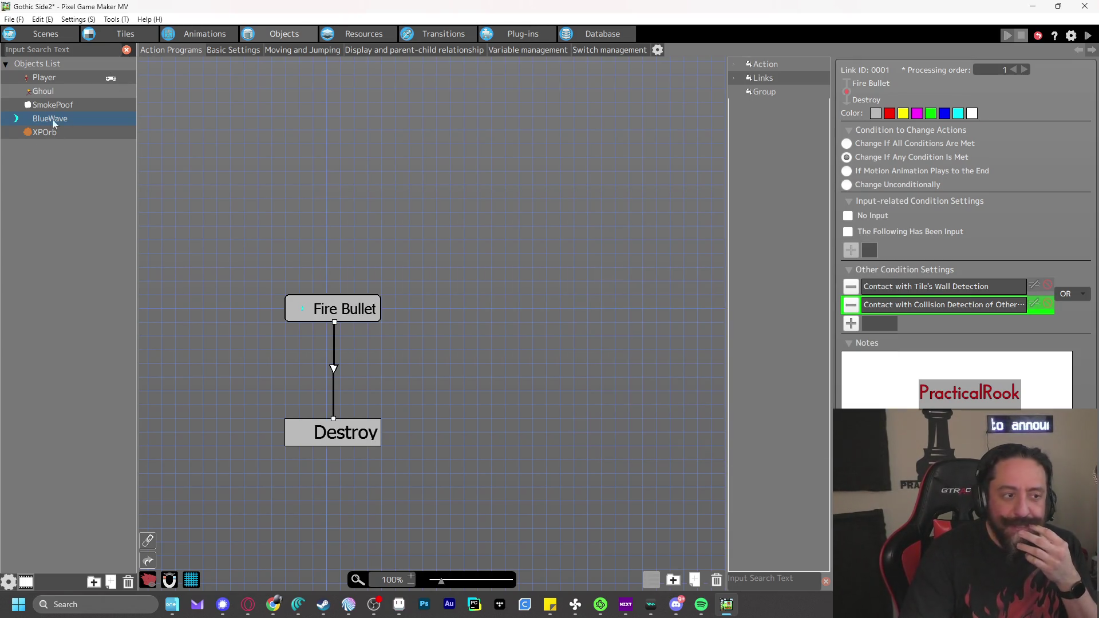
pyautogui.click(48, 79)
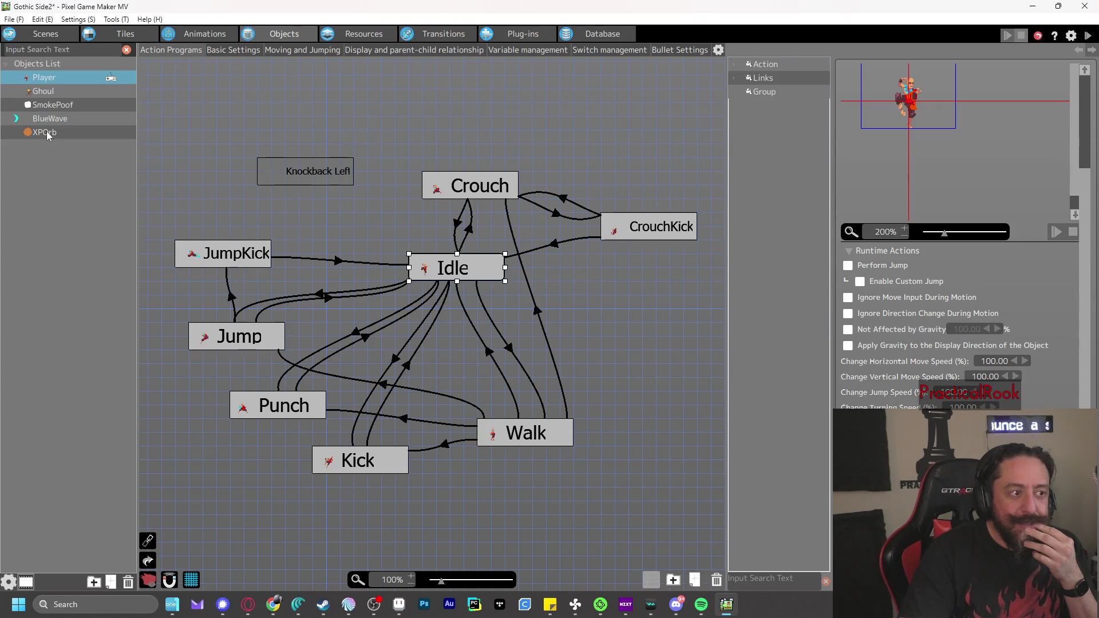
# Inspect the Distance with Other Objects condition on XPOrb's Float-to-Destroy link
pyautogui.click(46, 132)
pyautogui.click(336, 355)
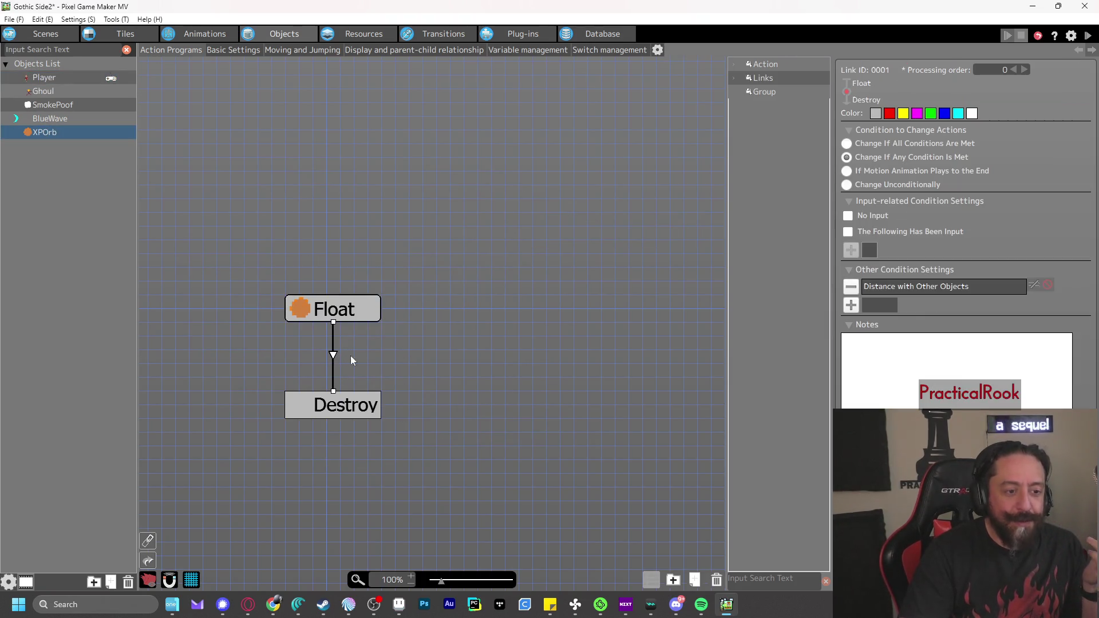
pyautogui.doubleClick(929, 291)
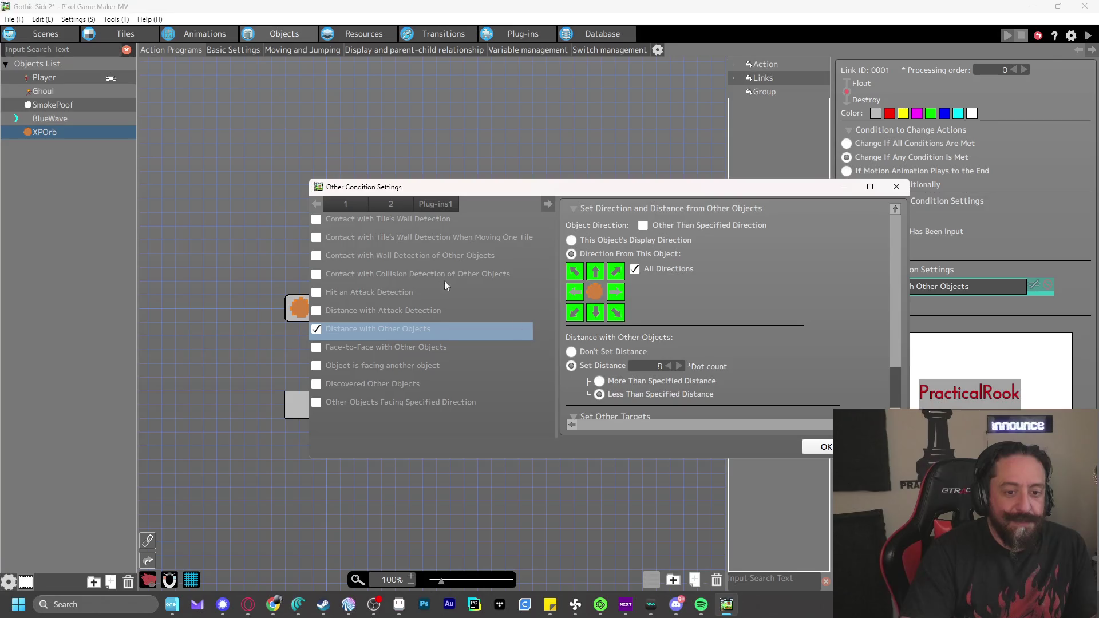
pyautogui.click(822, 447)
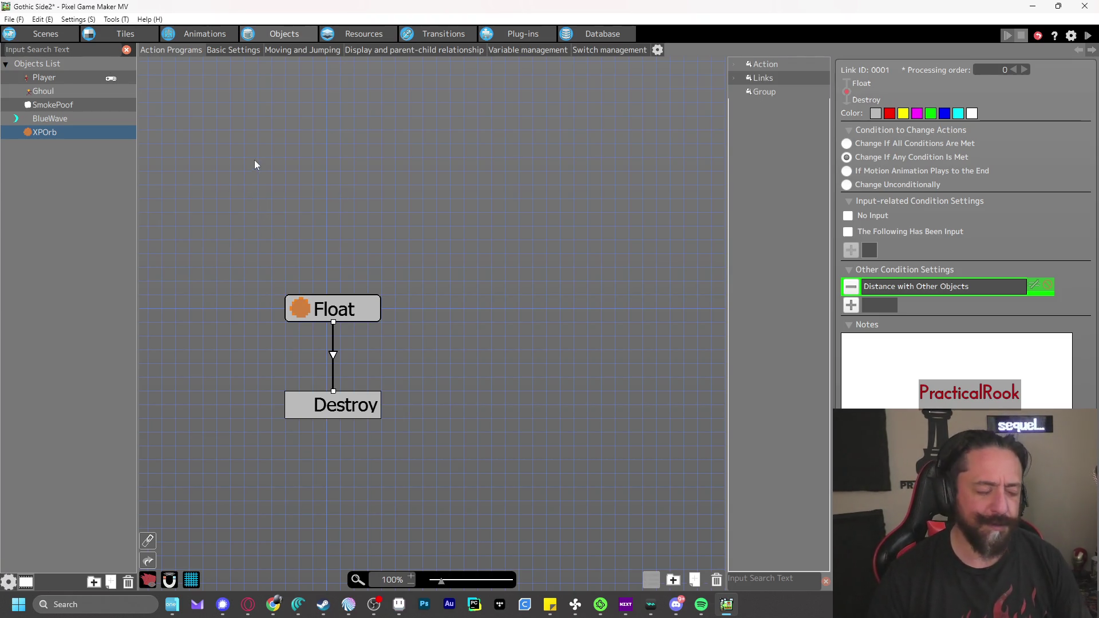
pyautogui.moveTo(299, 219)
pyautogui.mouseDown()
pyautogui.moveTo(346, 182)
pyautogui.moveTo(353, 197)
pyautogui.mouseUp()
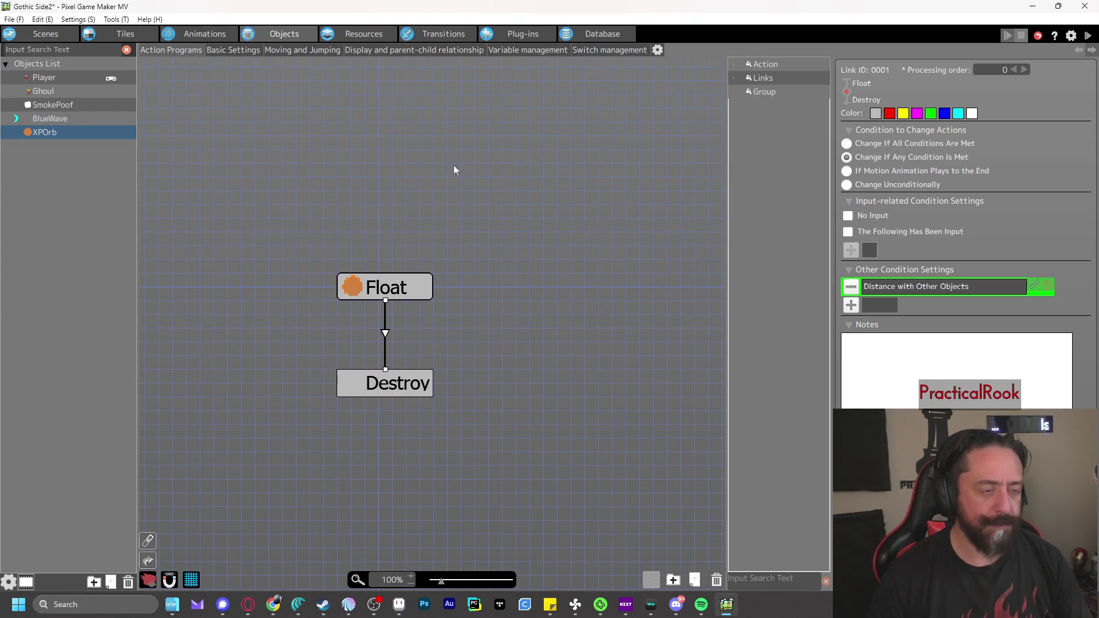
pyautogui.moveTo(469, 158); pyautogui.dragTo(462, 157)
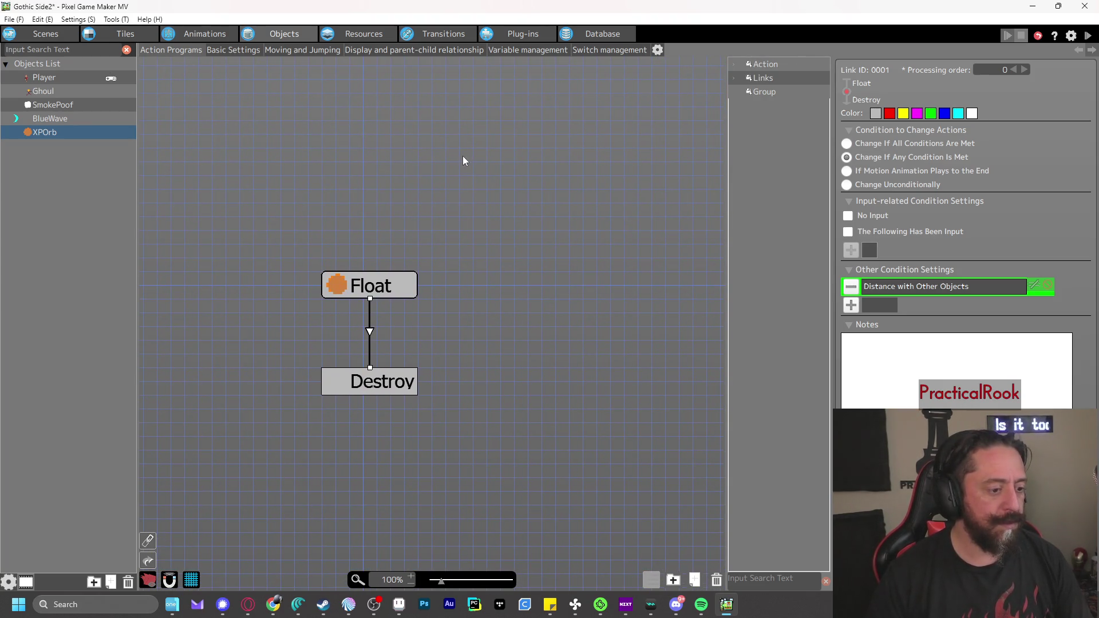
# Browse XPOrb's variables and basic settings, then show Ghoul's action program
pyautogui.click(517, 49)
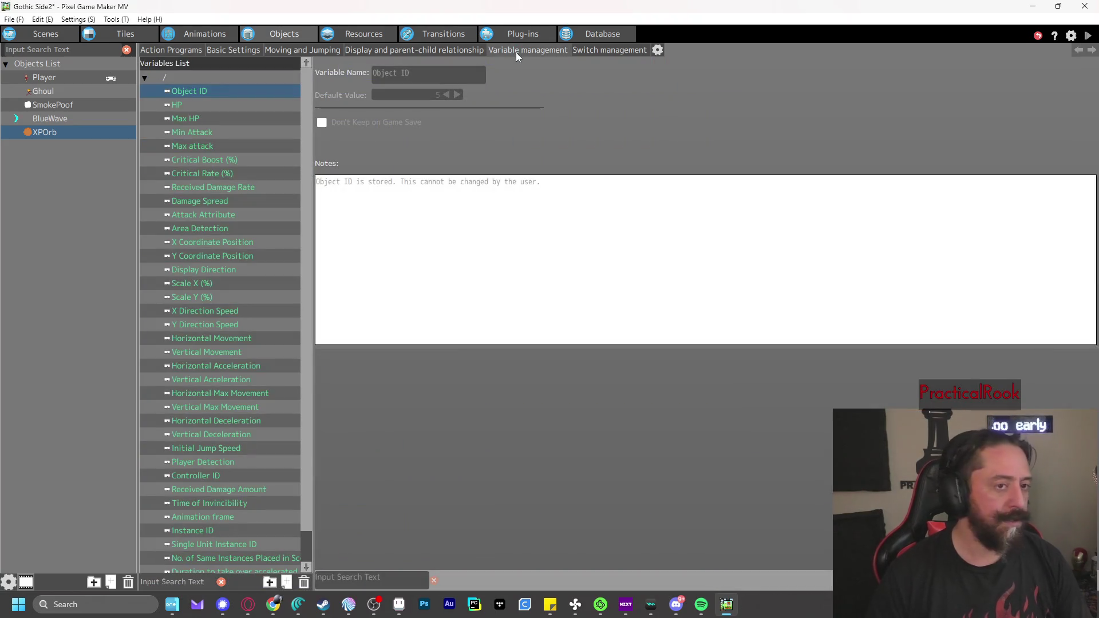
pyautogui.click(208, 51)
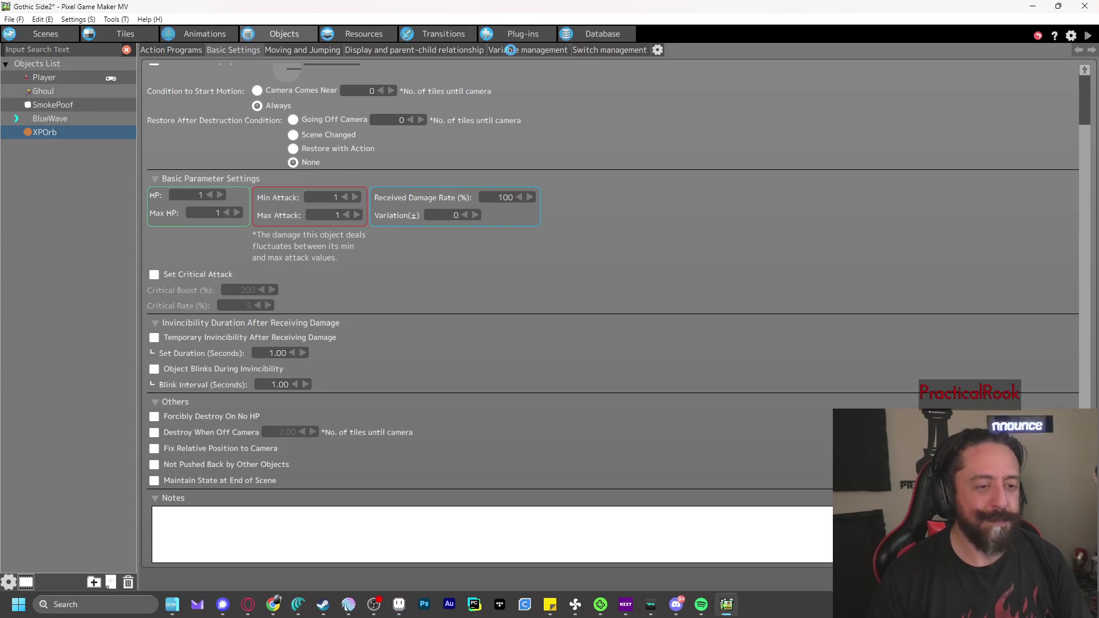
pyautogui.click(511, 49)
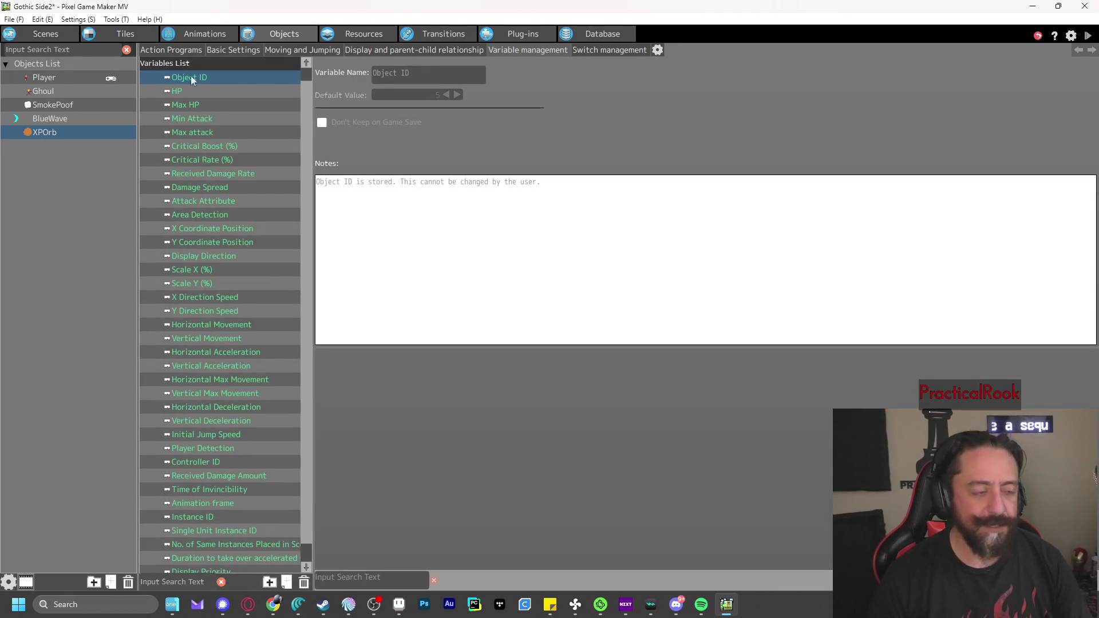
pyautogui.click(205, 35)
pyautogui.click(273, 35)
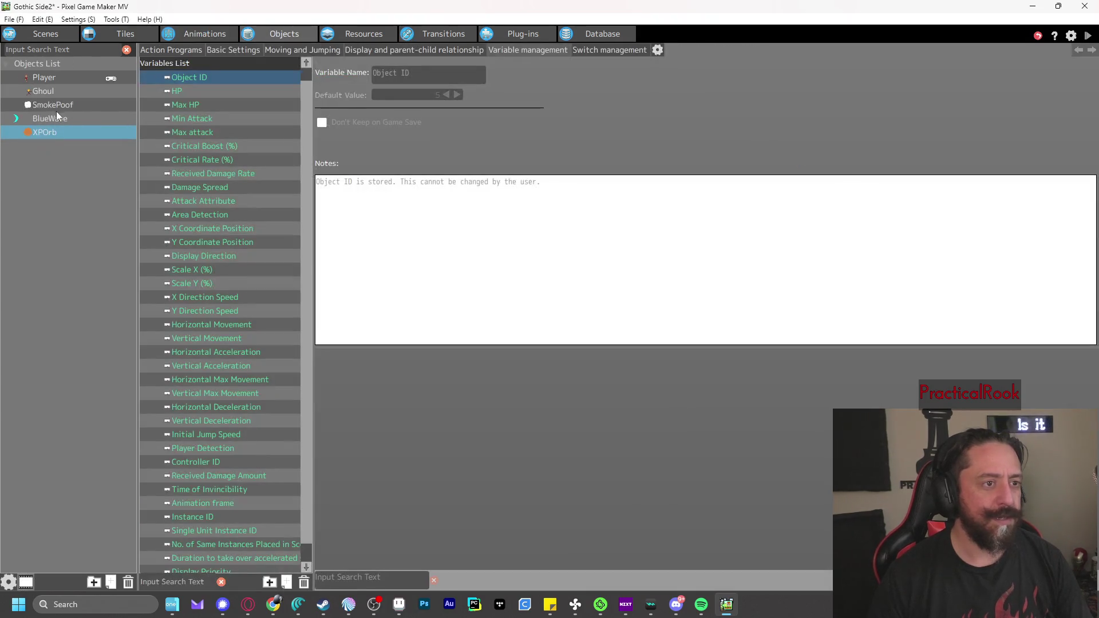
pyautogui.click(40, 91)
pyautogui.click(159, 52)
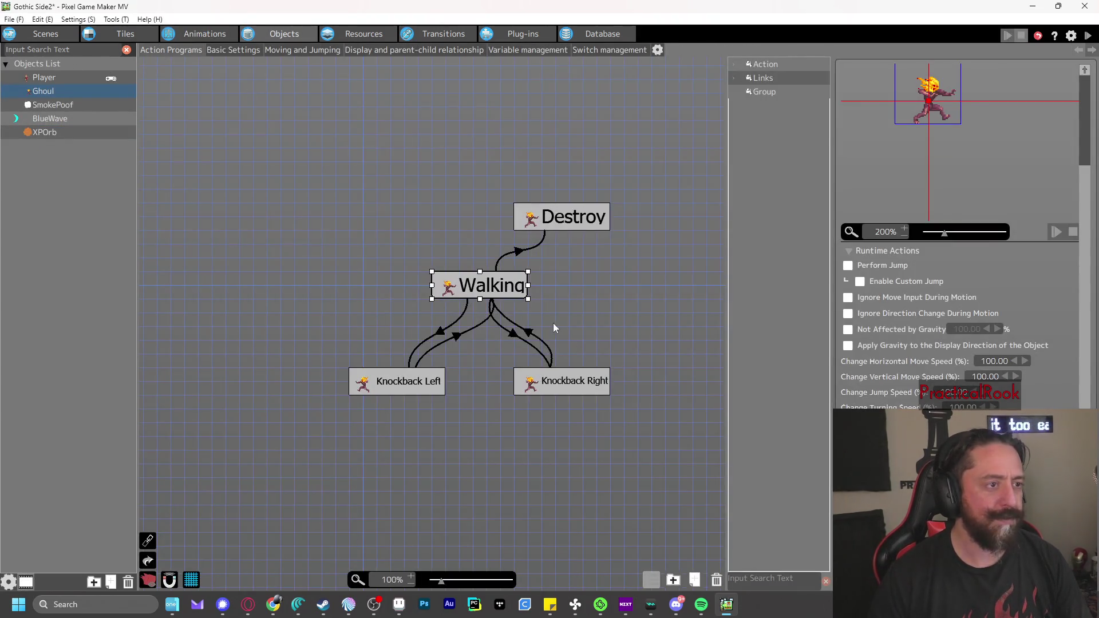
# Inspect Ghoul's Walking-to-Knockback Right link and the Knockback Right state
pyautogui.click(513, 334)
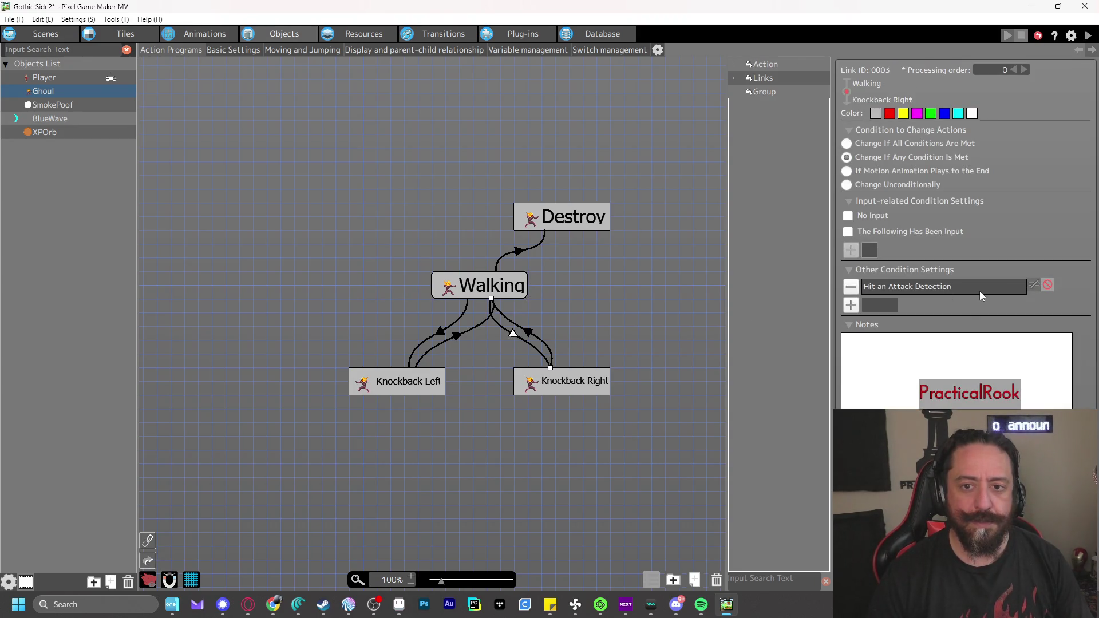
pyautogui.click(575, 384)
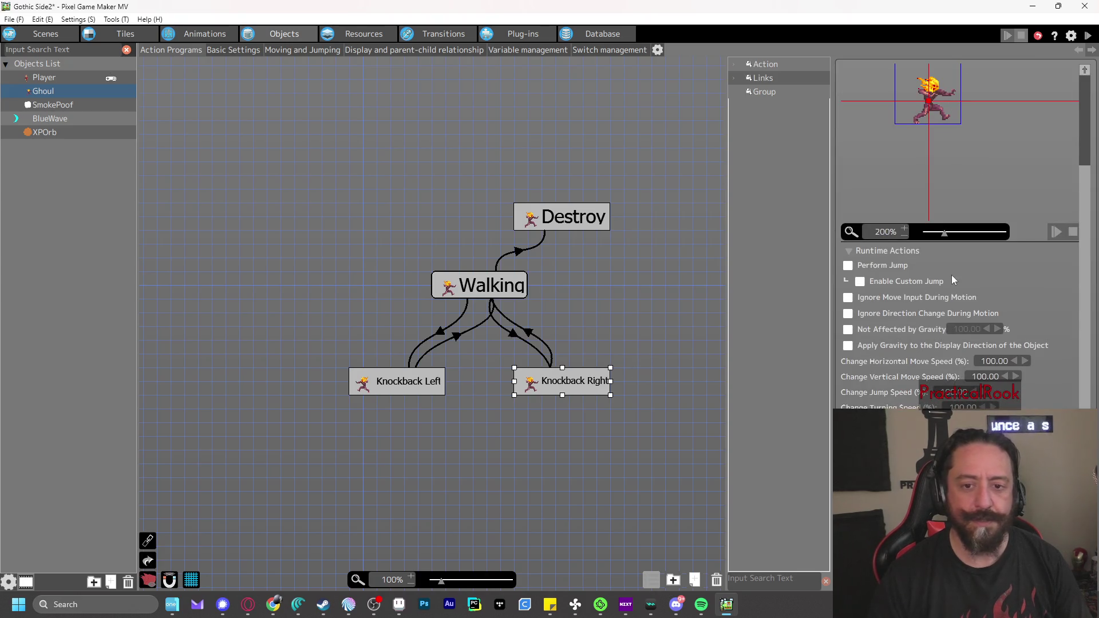
pyautogui.scroll(3, 956, 293)
# Test-play by destroying ghouls and collecting XP orbs, then open Ghoul's variables list
pyautogui.click(1087, 36)
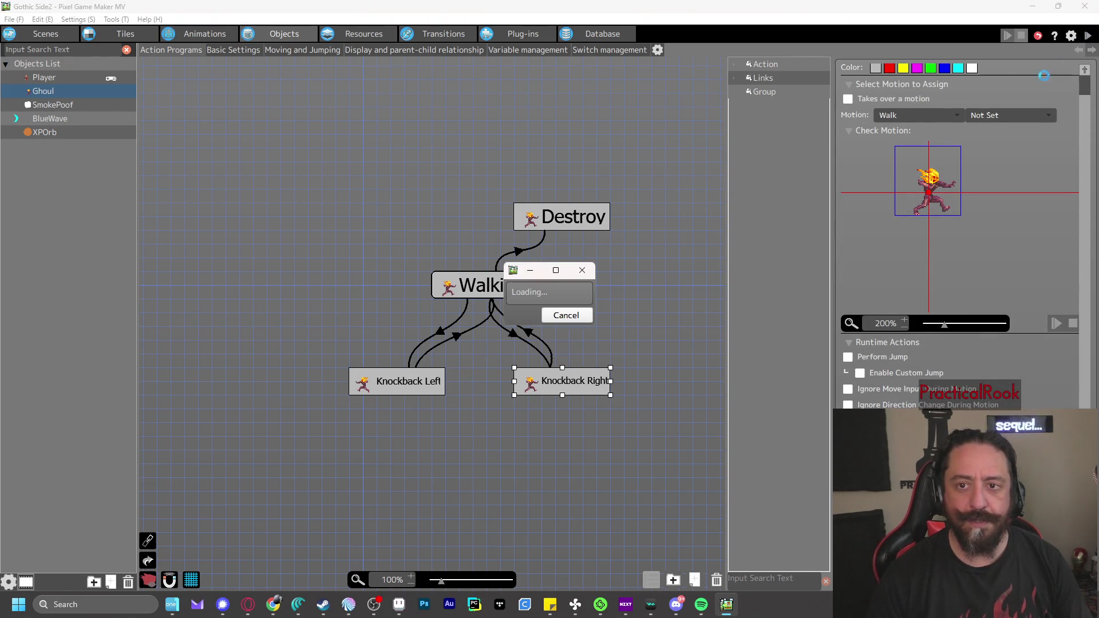
pyautogui.press('z')
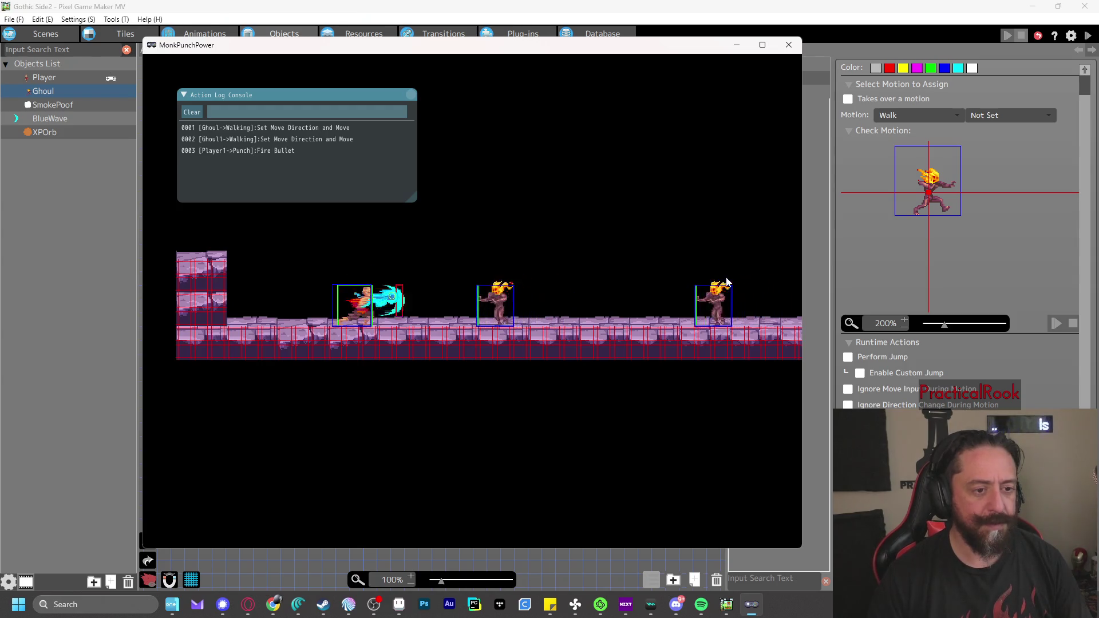
pyautogui.press('z')
pyautogui.press('z')
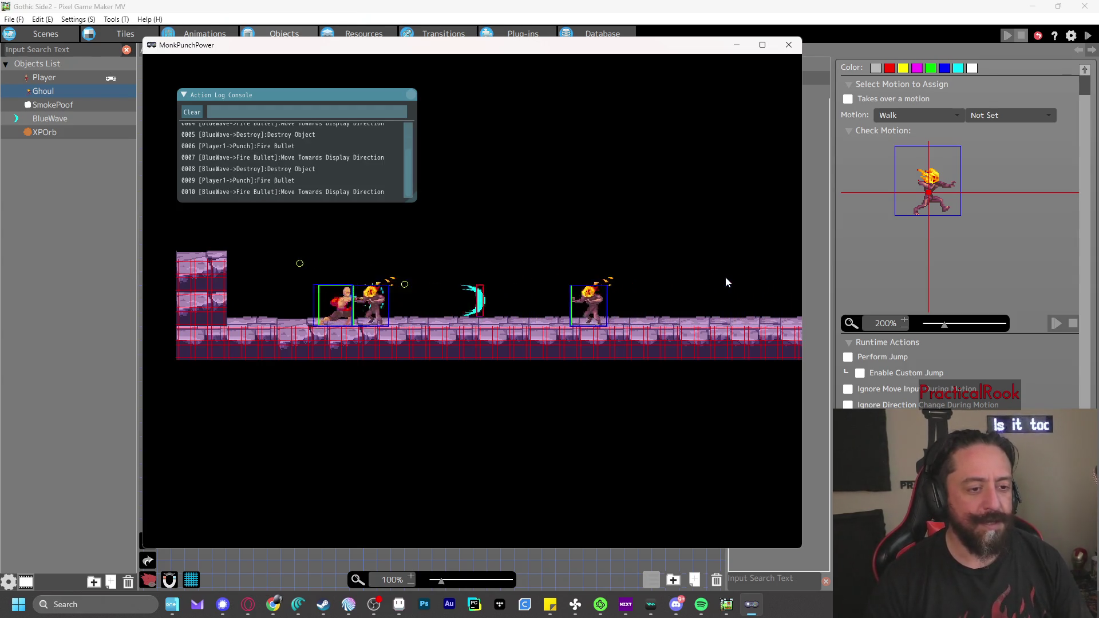
pyautogui.press('z')
pyautogui.press('z')
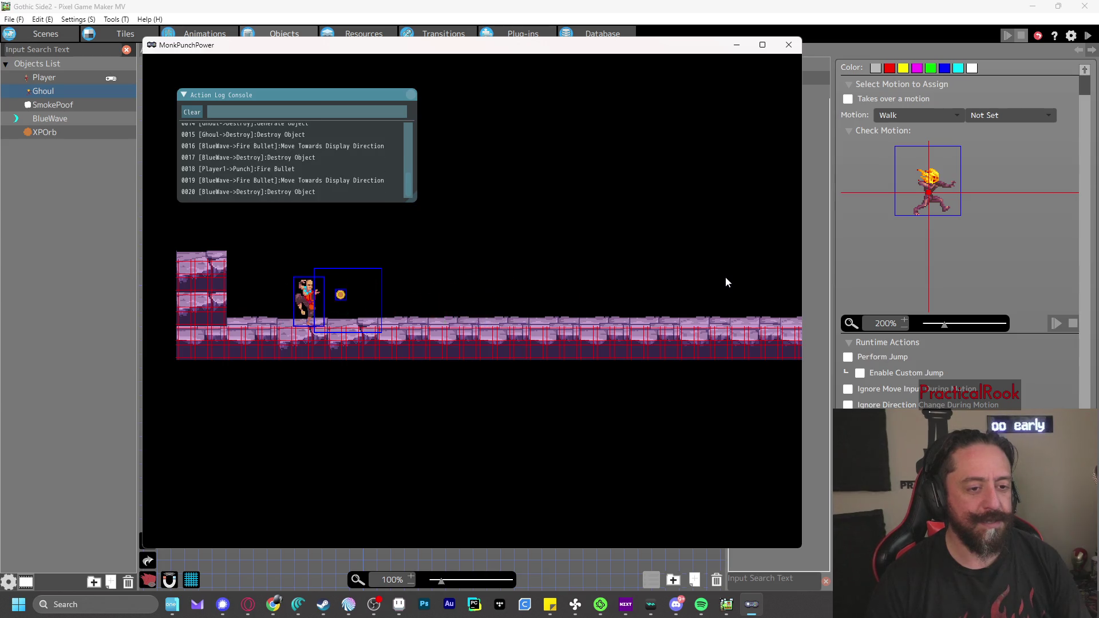
pyautogui.press('z')
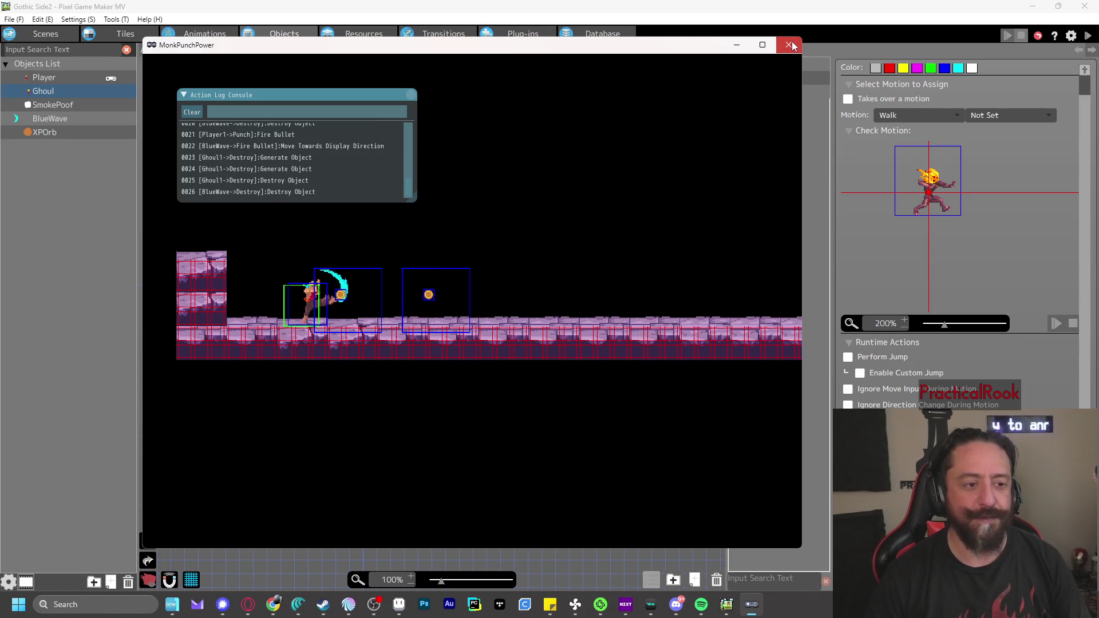
pyautogui.press('Right')
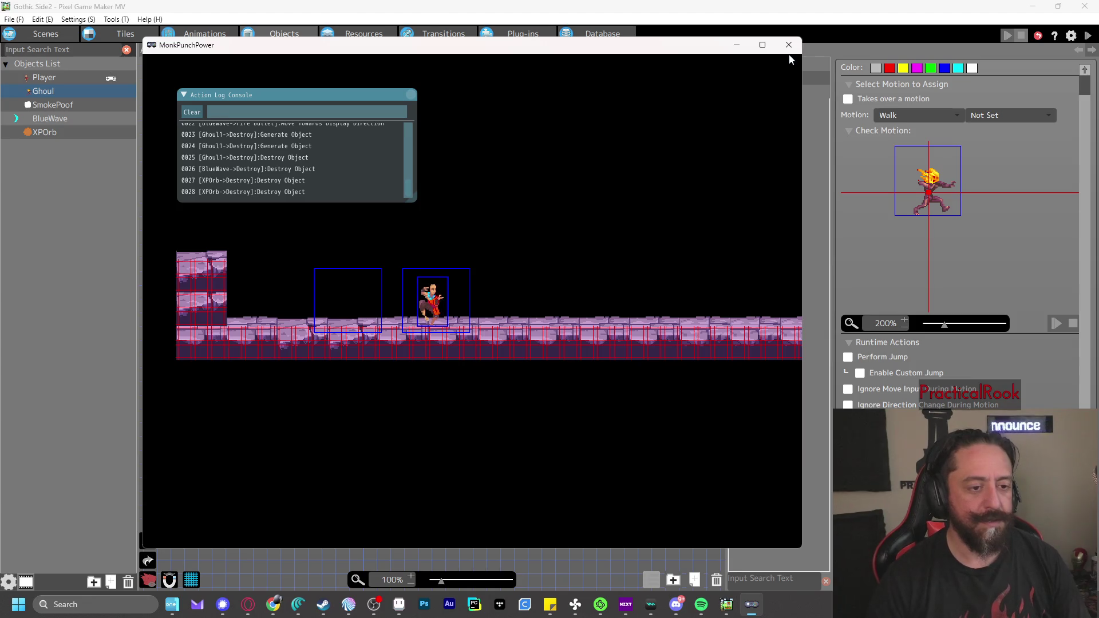
pyautogui.click(789, 45)
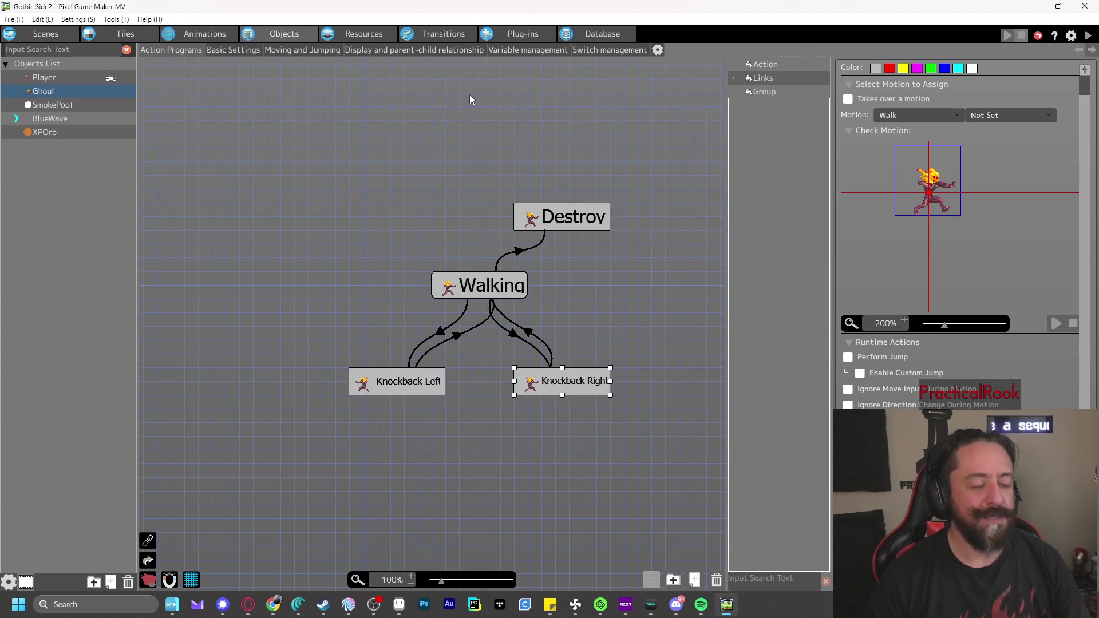
pyautogui.click(517, 47)
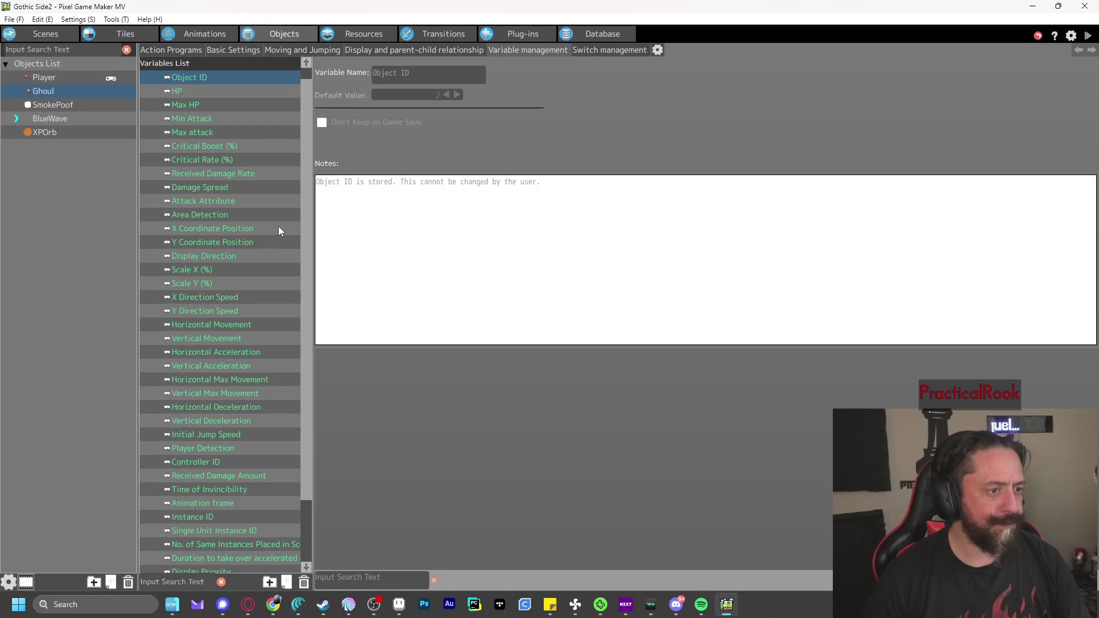
# Rename Ghoul's Variables001 to 'Exp', then return to its action program's Destroy state
pyautogui.scroll(-2, 215, 132)
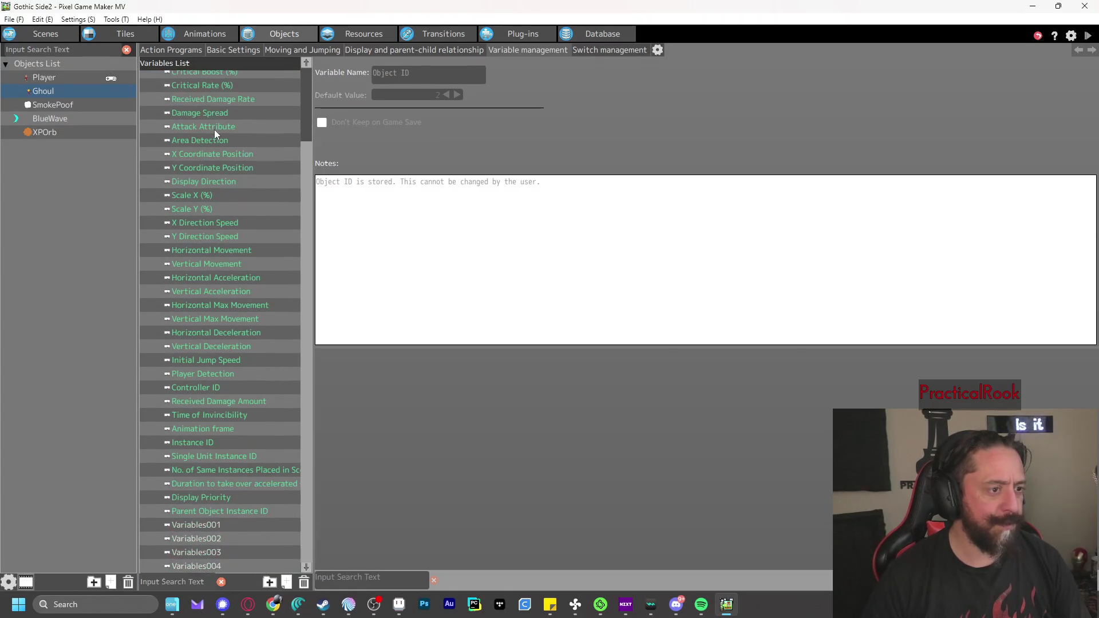
pyautogui.click(218, 527)
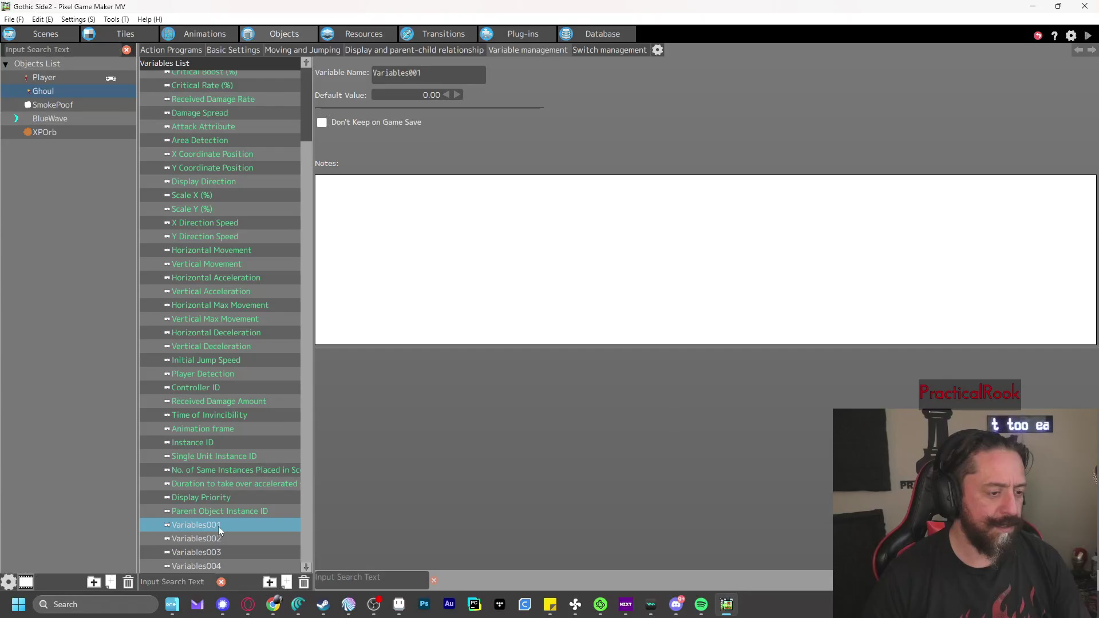
pyautogui.doubleClick(447, 76)
pyautogui.write('Exp')
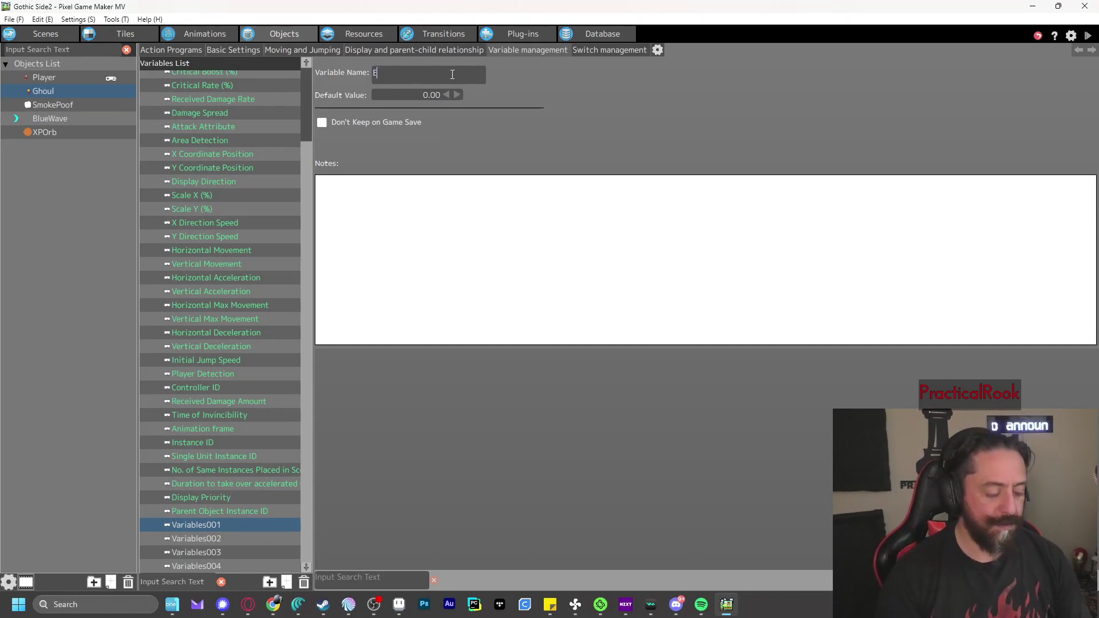
pyautogui.click(438, 227)
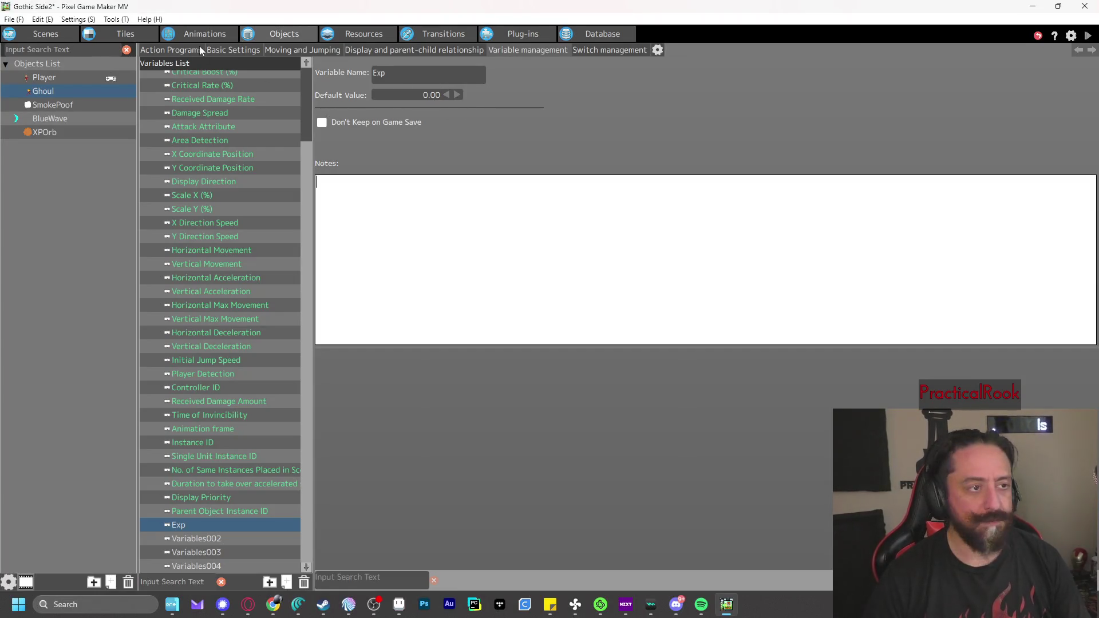
pyautogui.click(263, 36)
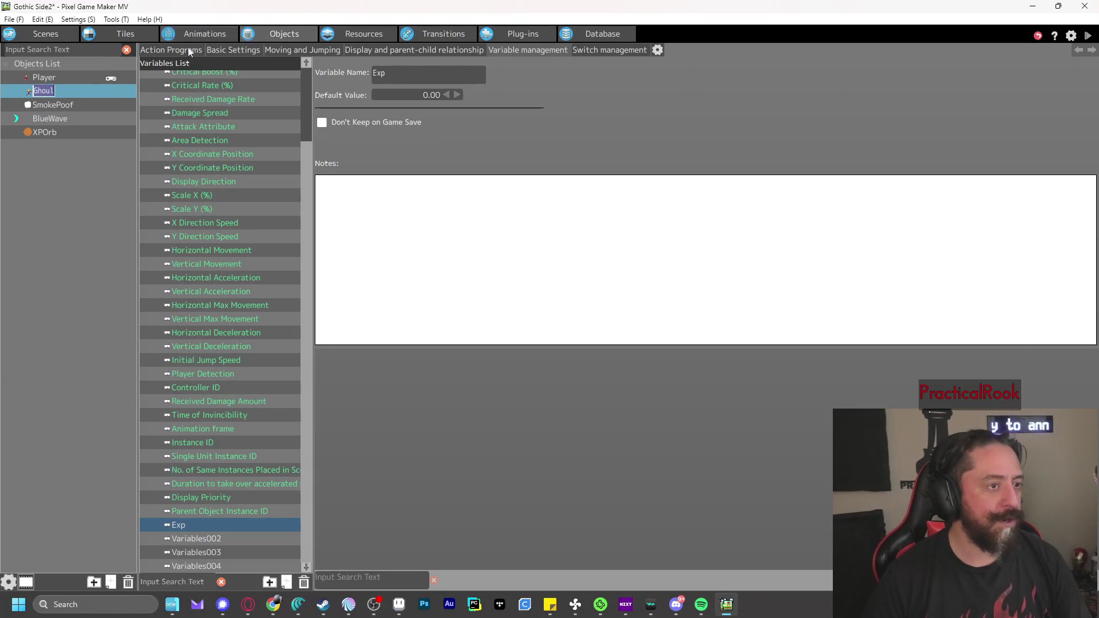
pyautogui.click(170, 50)
pyautogui.click(572, 220)
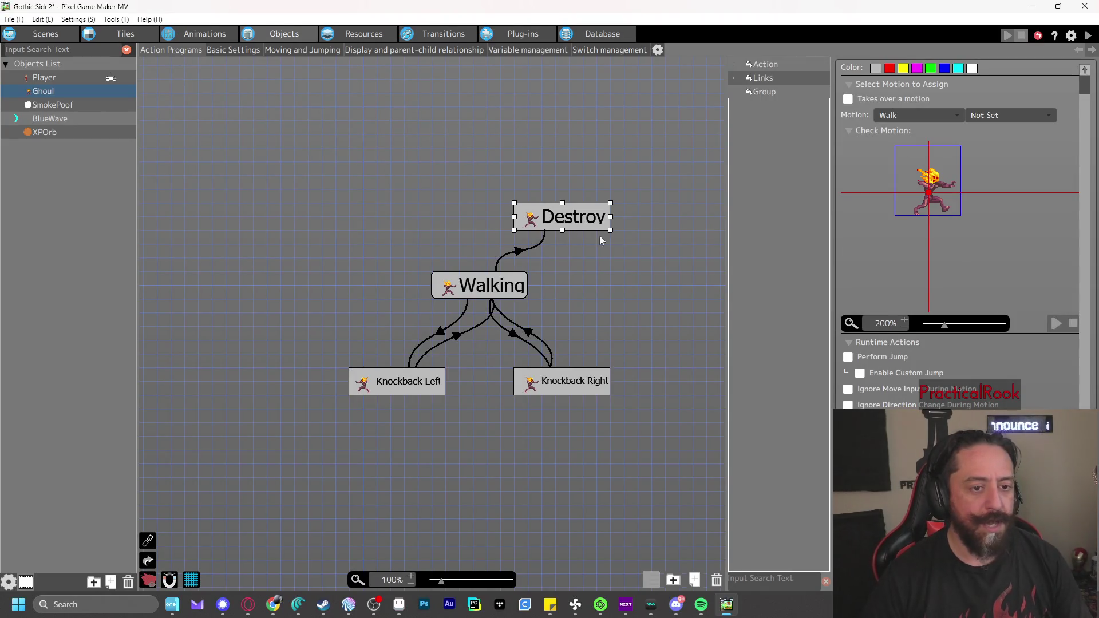
pyautogui.scroll(-3, 1021, 344)
pyautogui.scroll(-1, 1001, 330)
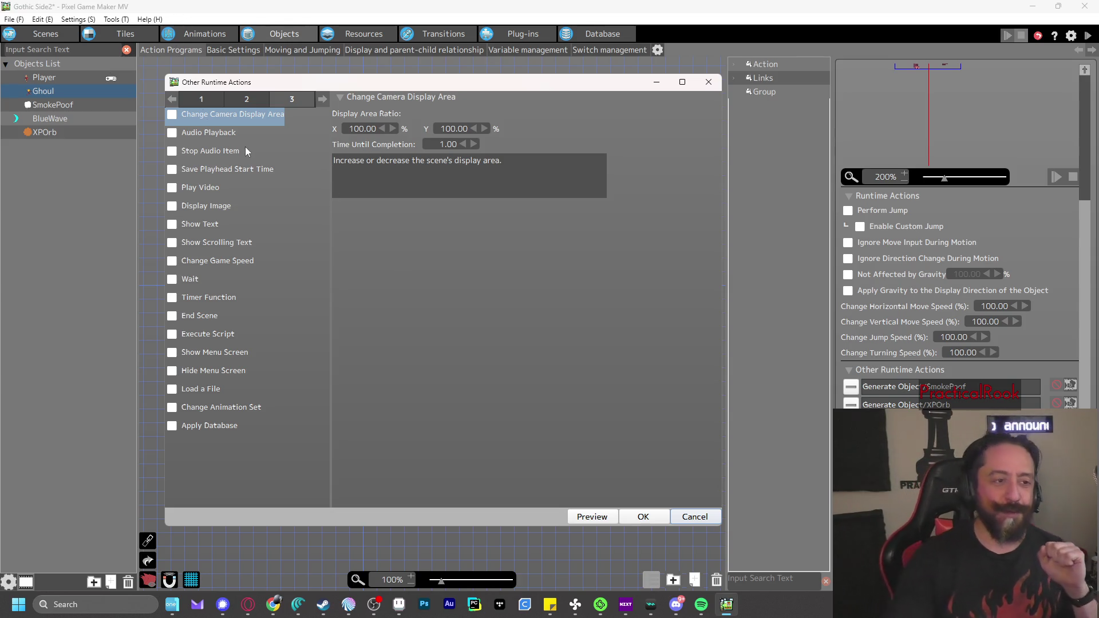
pyautogui.click(213, 104)
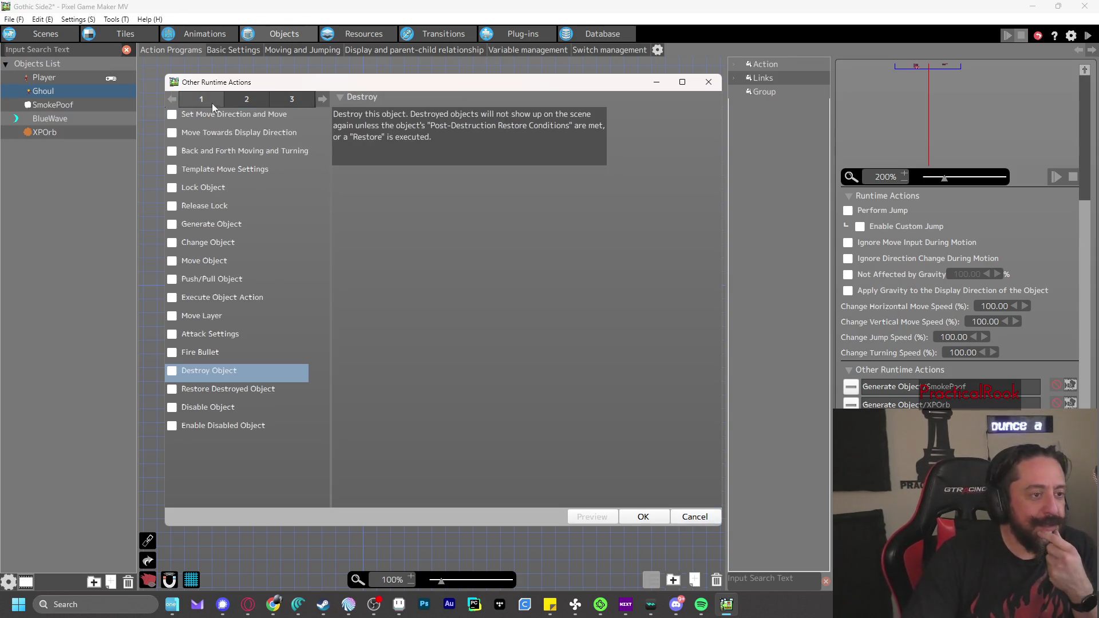
pyautogui.click(246, 101)
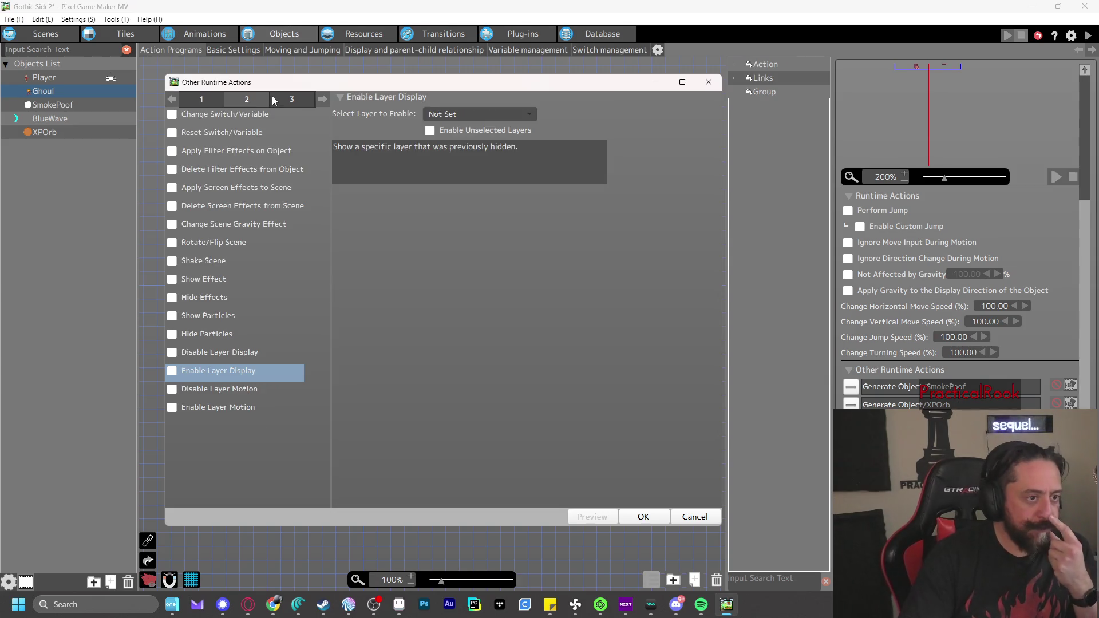
pyautogui.click(172, 115)
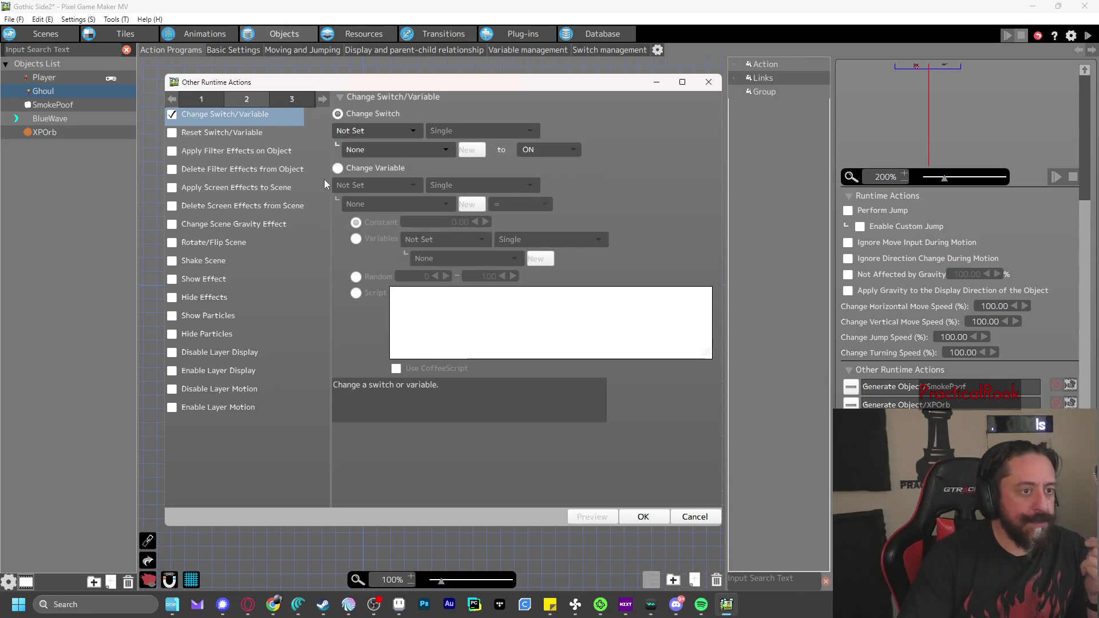
pyautogui.click(338, 169)
pyautogui.click(369, 184)
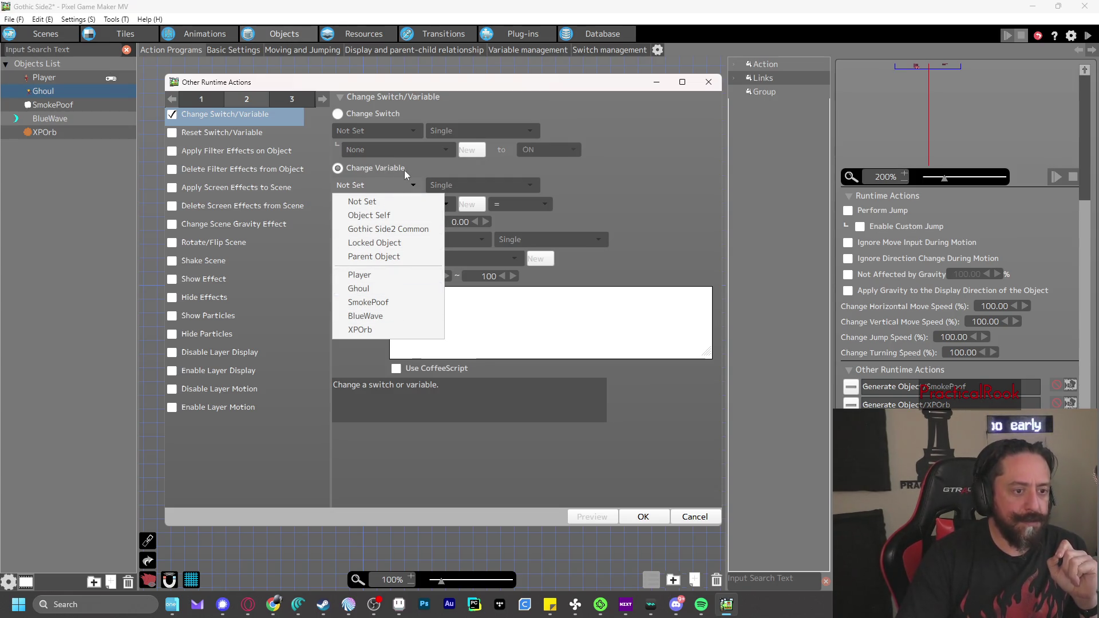
pyautogui.click(634, 177)
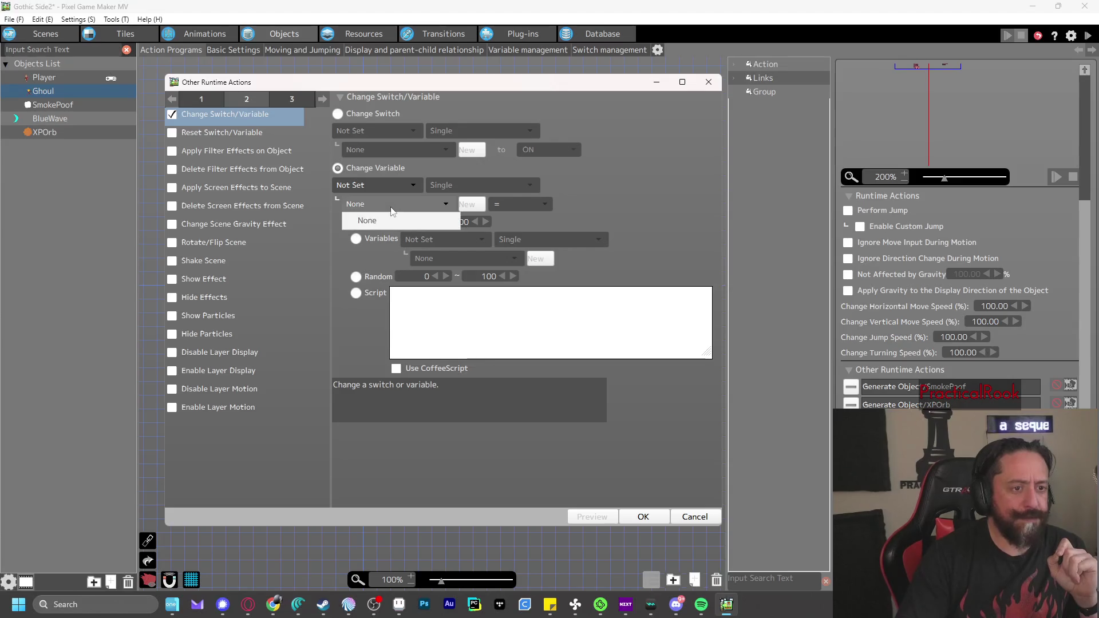
pyautogui.click(386, 191)
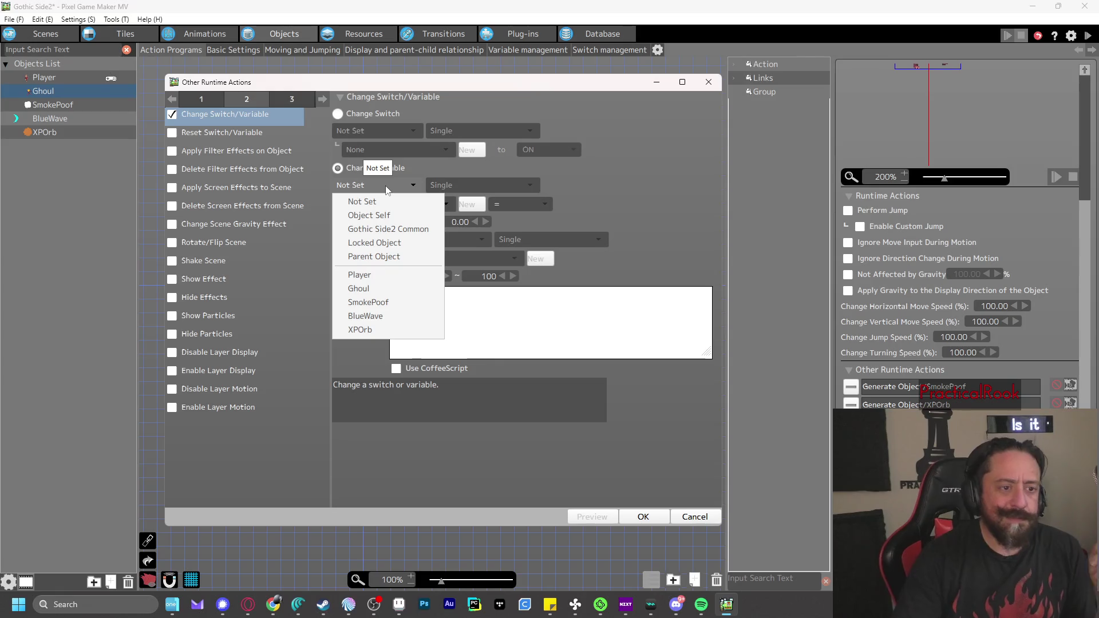
pyautogui.click(609, 183)
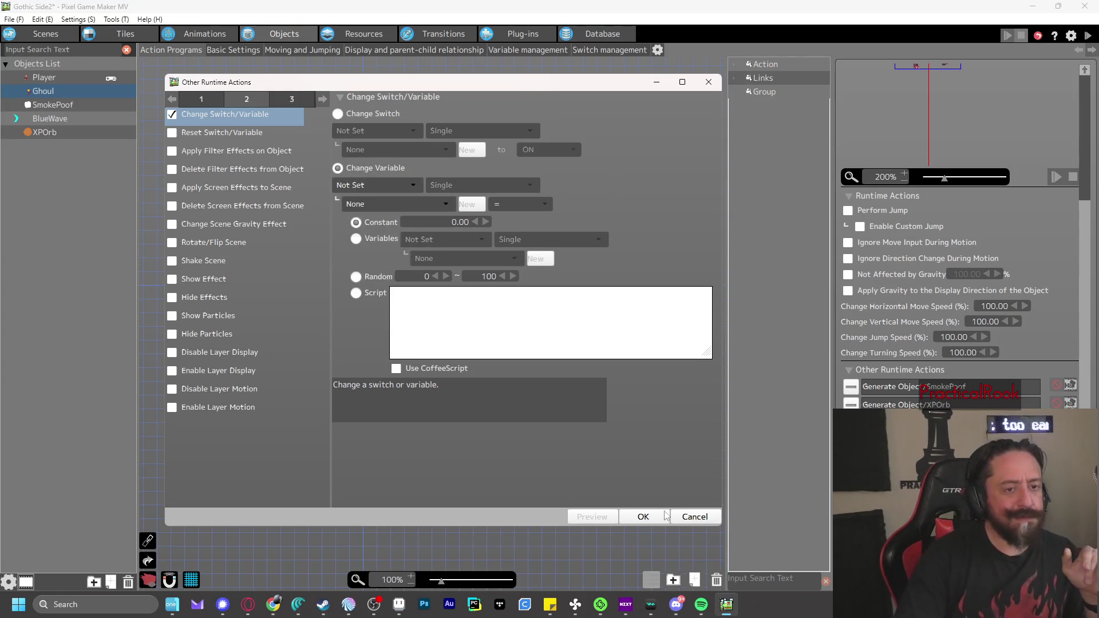
pyautogui.click(695, 516)
# Create object 'Exp' with all detection groups removed, Player Group, and no animation
pyautogui.rightClick(65, 173)
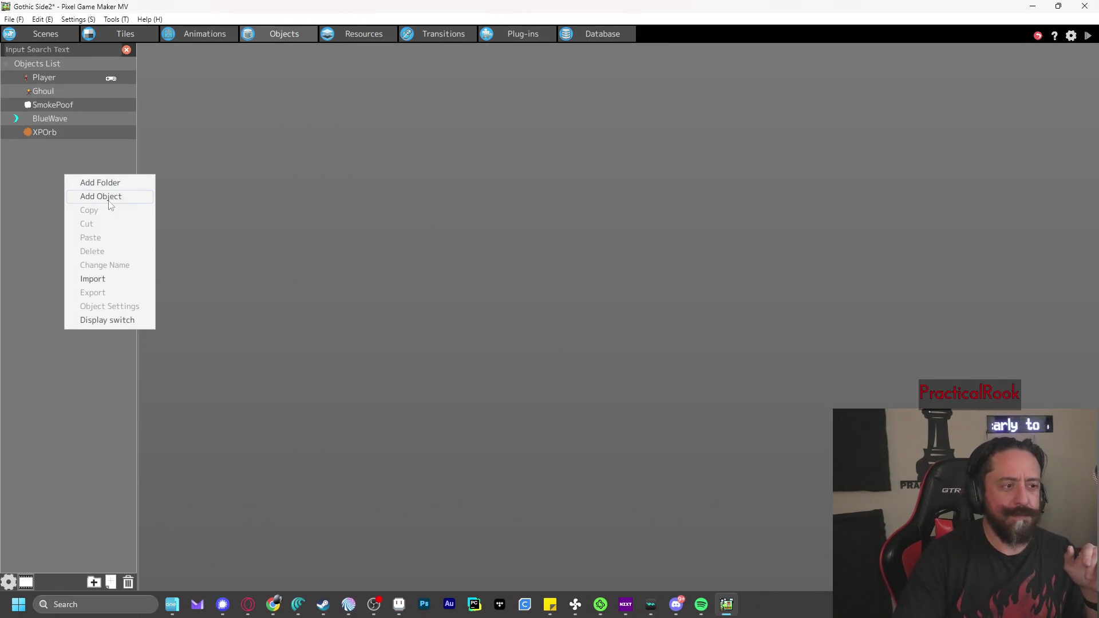
pyautogui.click(143, 194)
pyautogui.doubleClick(382, 90)
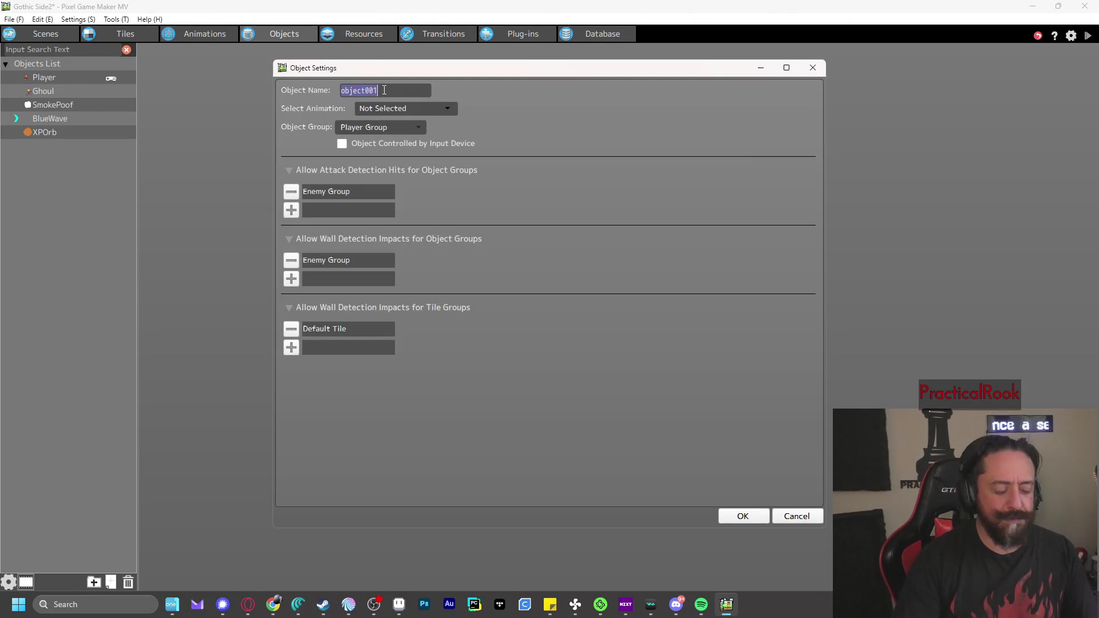
pyautogui.write('Exp')
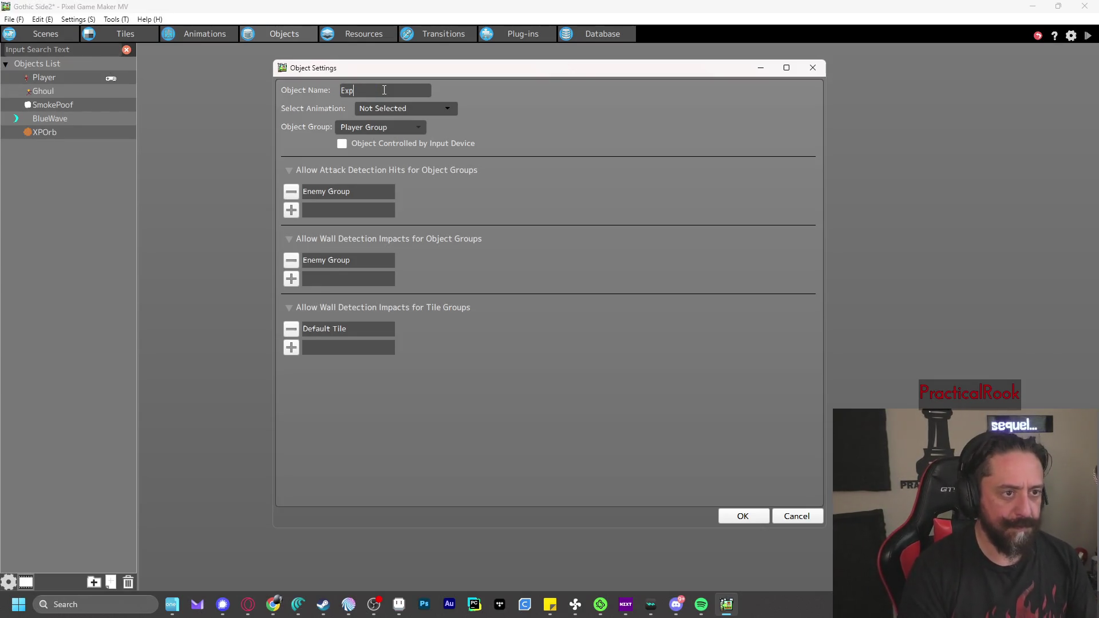
pyautogui.click(291, 192)
pyautogui.click(293, 243)
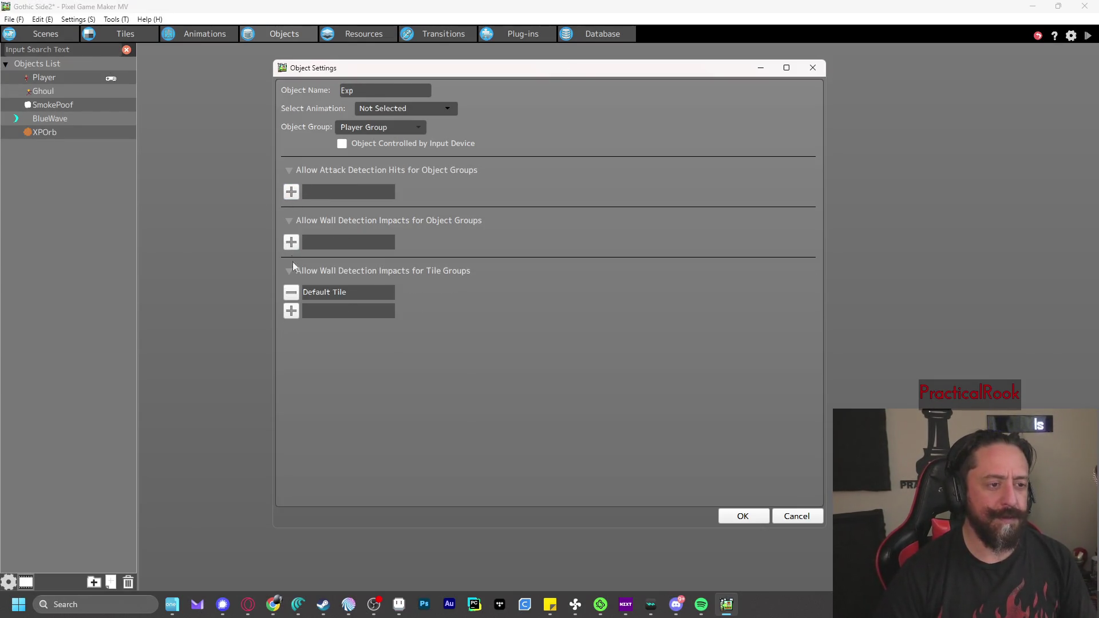
pyautogui.click(293, 293)
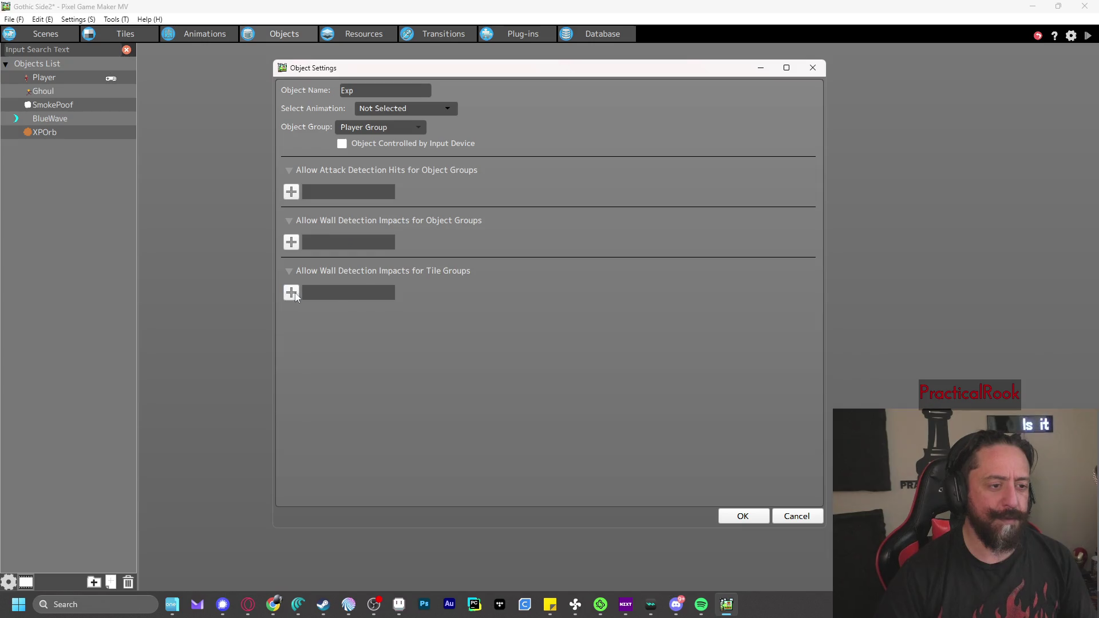
pyautogui.click(364, 133)
pyautogui.click(385, 130)
pyautogui.click(403, 110)
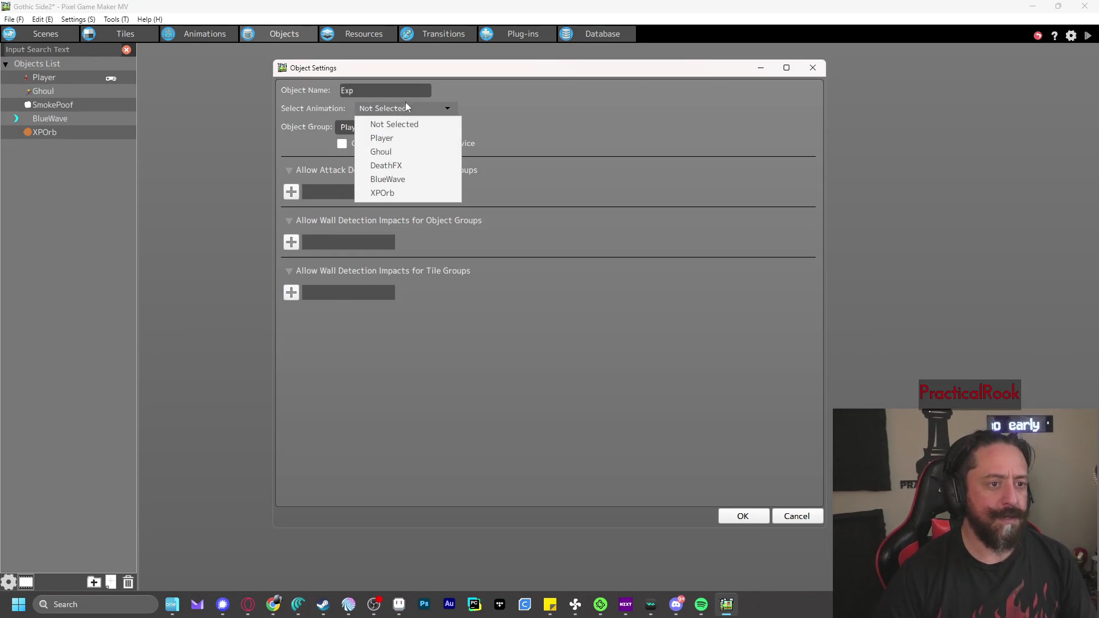
pyautogui.click(488, 92)
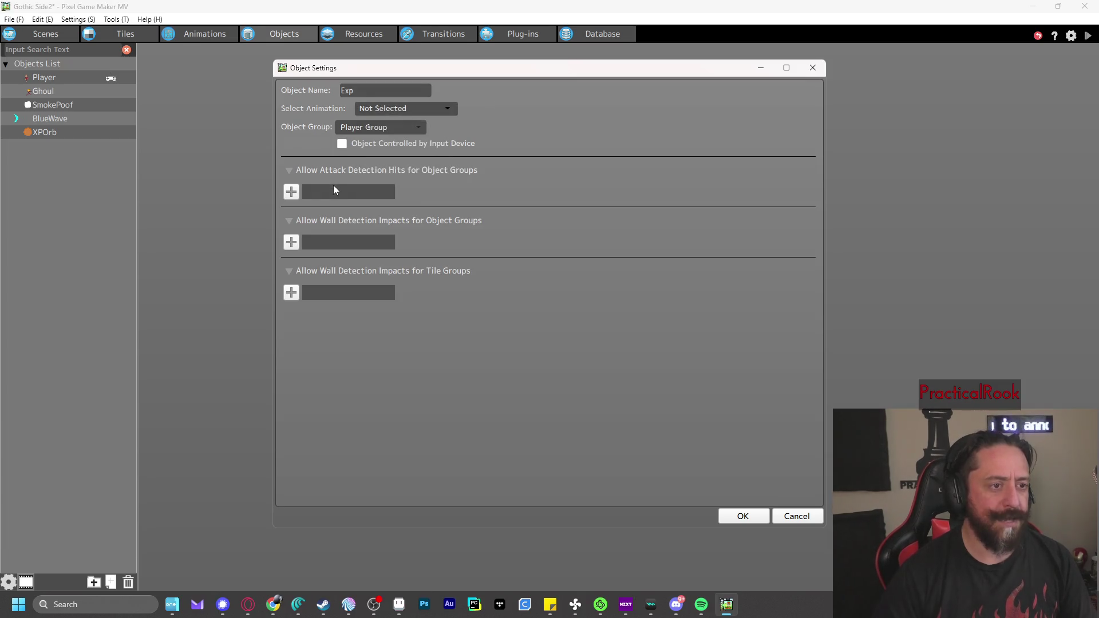
pyautogui.click(745, 517)
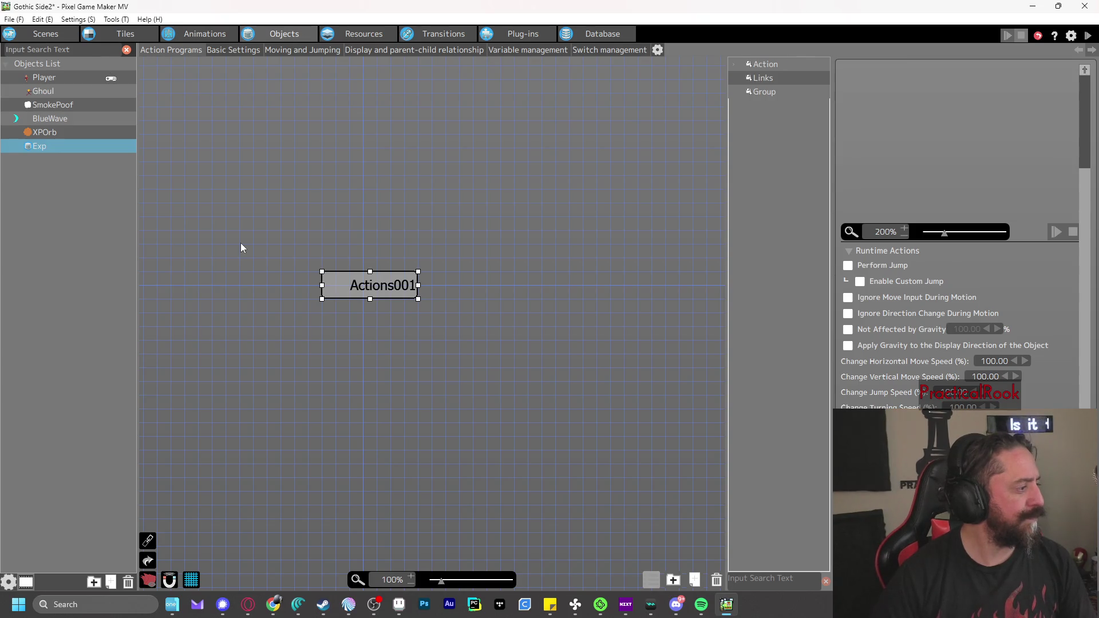
# Browse the variable lists of the Exp, Player and Ghoul objects
pyautogui.click(517, 50)
pyautogui.scroll(-5, 235, 386)
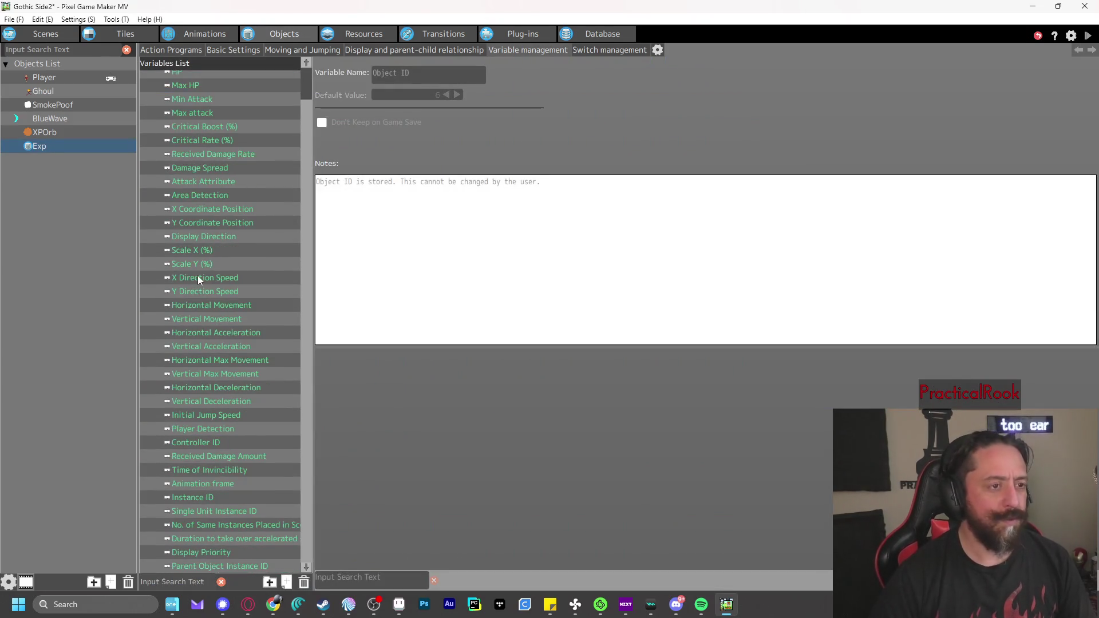
pyautogui.scroll(2, 196, 439)
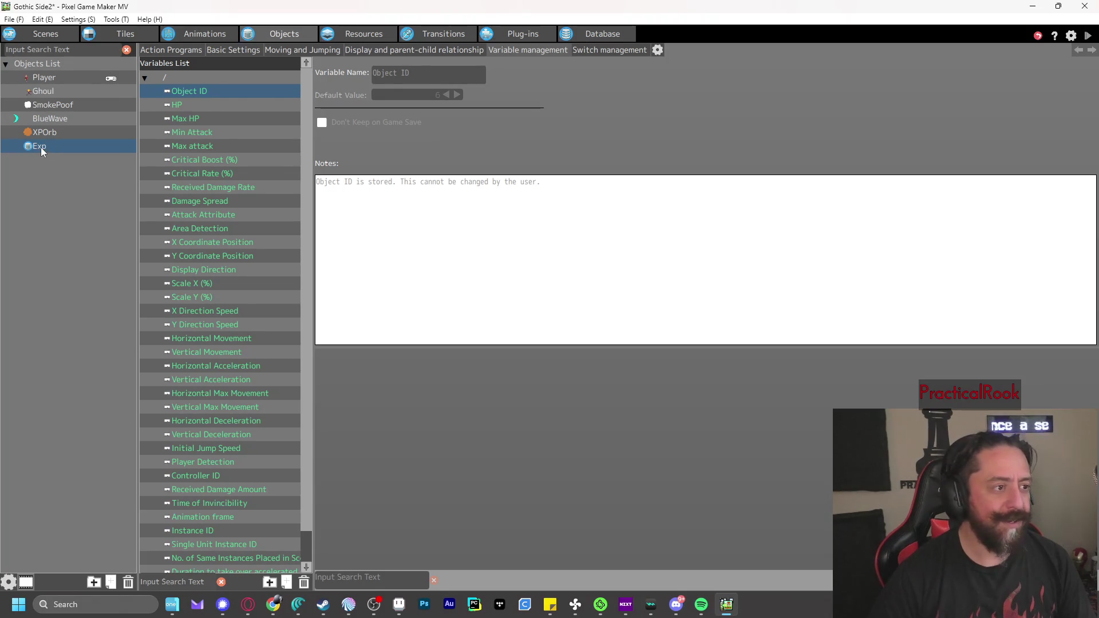
pyautogui.click(46, 79)
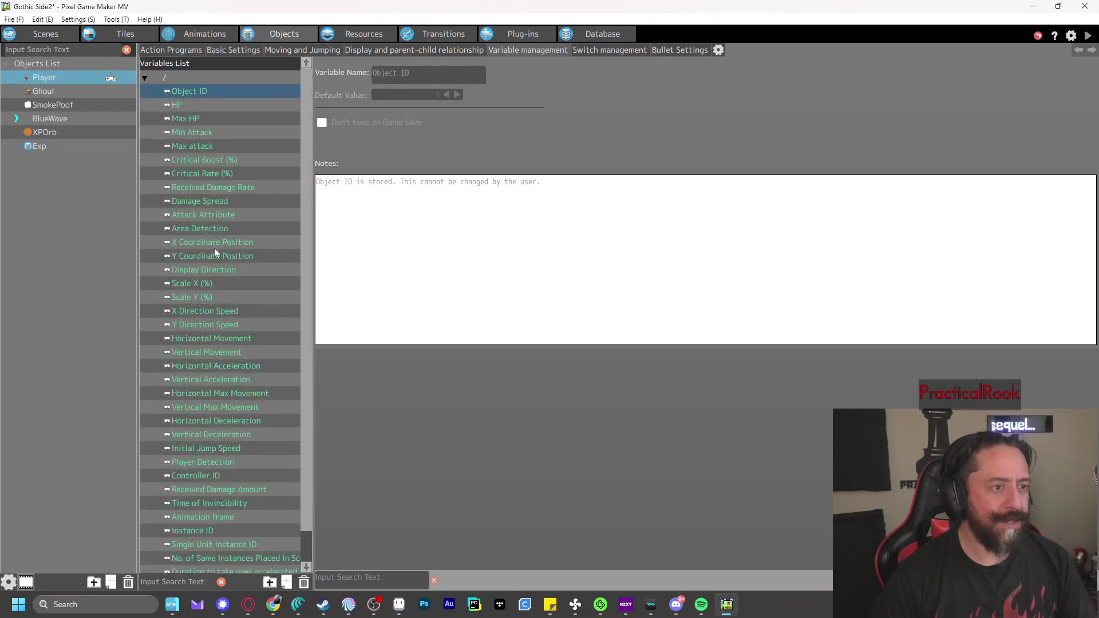
pyautogui.scroll(-1, 206, 240)
pyautogui.click(44, 90)
pyautogui.scroll(-2, 216, 309)
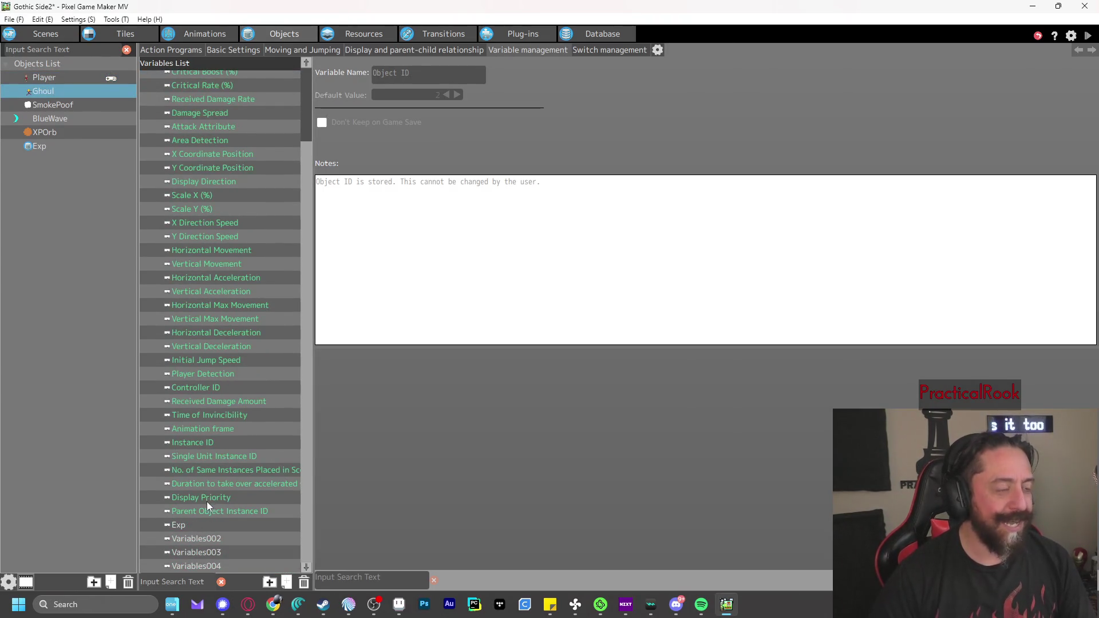
# Delete the Exp variable from Ghoul's variables list
pyautogui.click(197, 526)
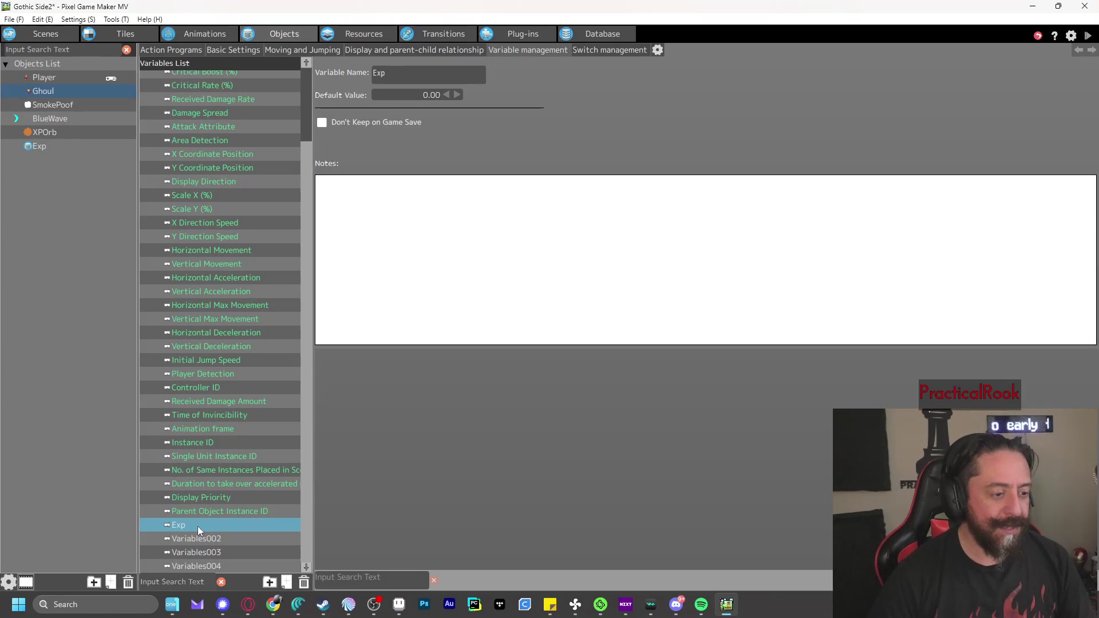
pyautogui.rightClick(198, 527)
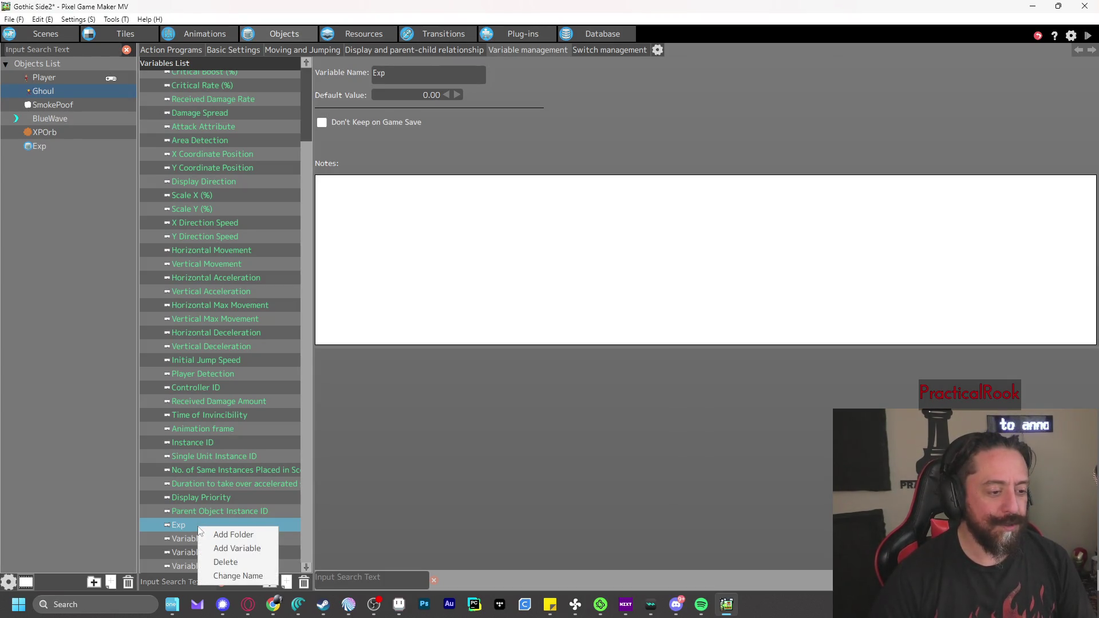
pyautogui.click(246, 567)
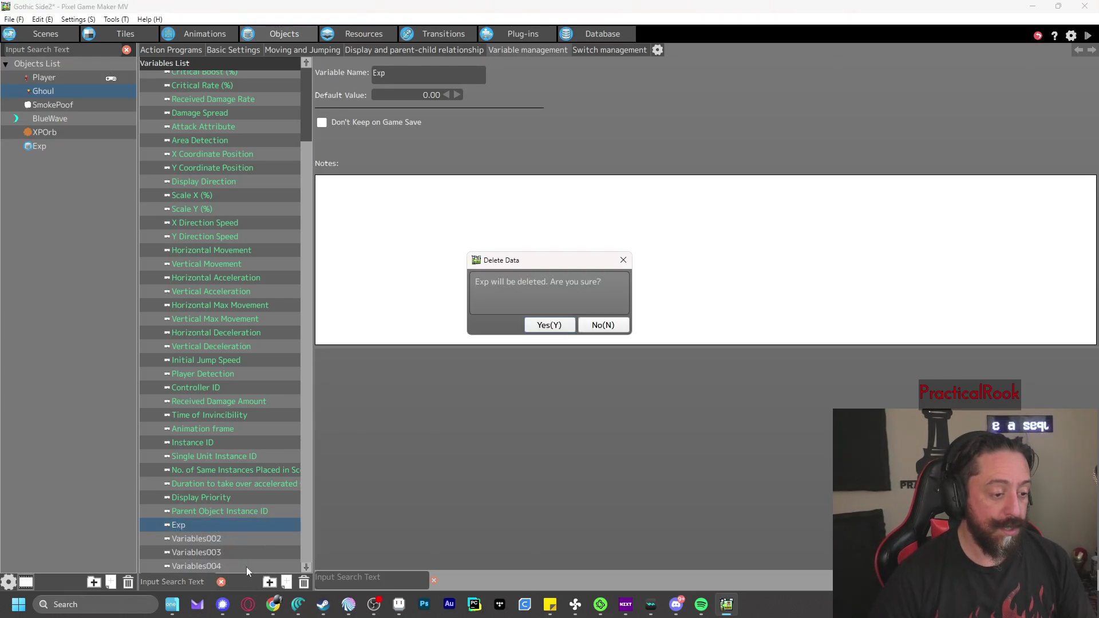
pyautogui.click(558, 335)
pyautogui.scroll(-3, 216, 326)
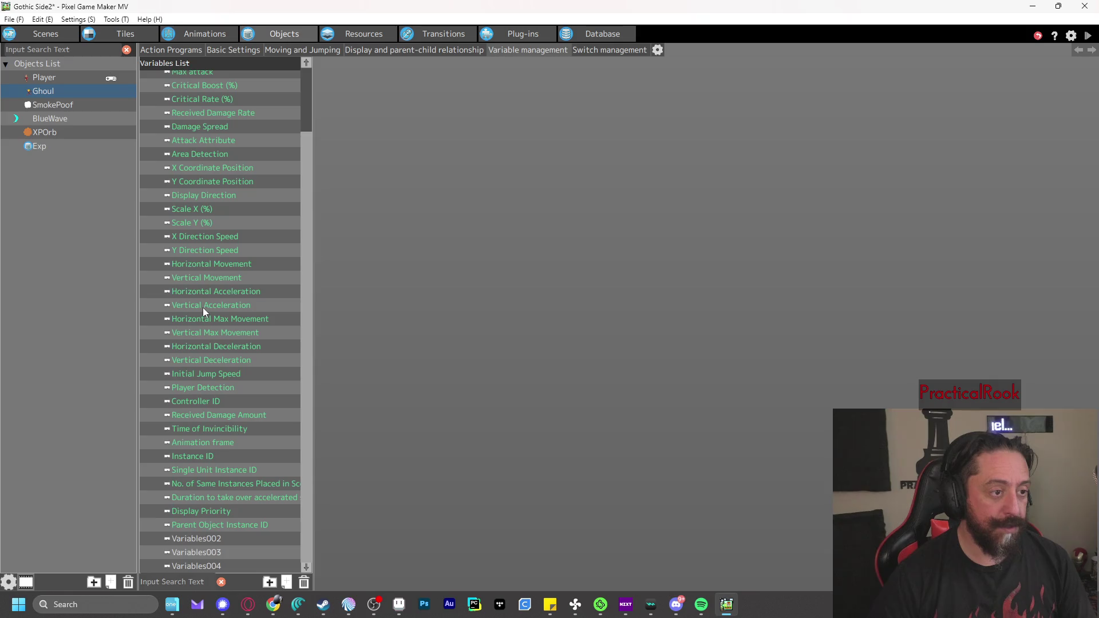
# Check Player's variables, then delete the Exp object from the Objects List
pyautogui.click(91, 75)
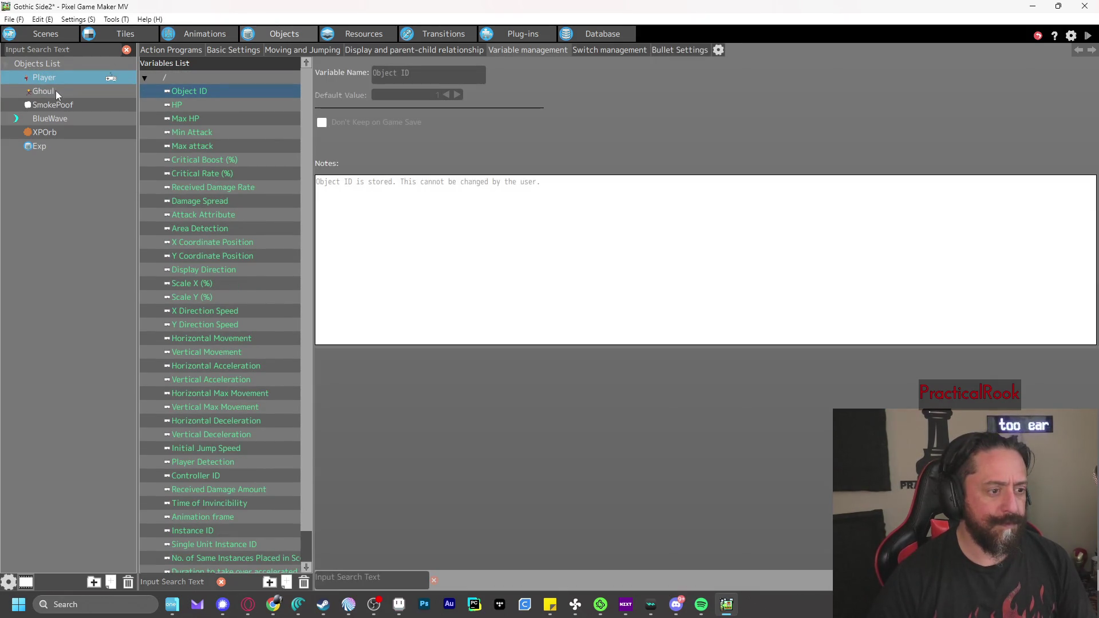
pyautogui.scroll(-3, 200, 253)
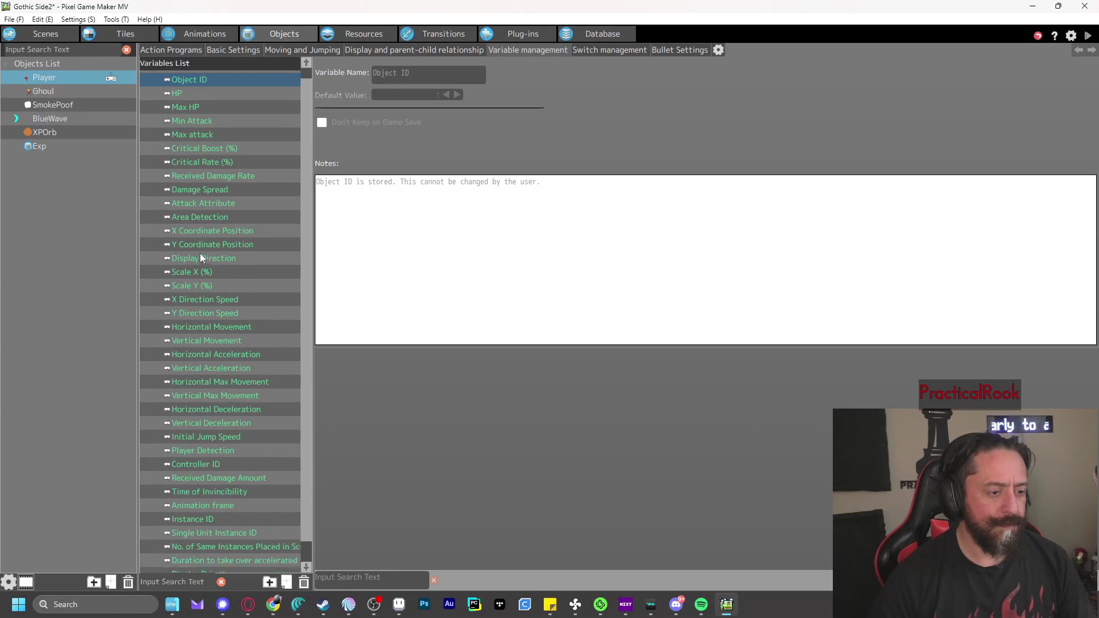
pyautogui.scroll(3, 180, 220)
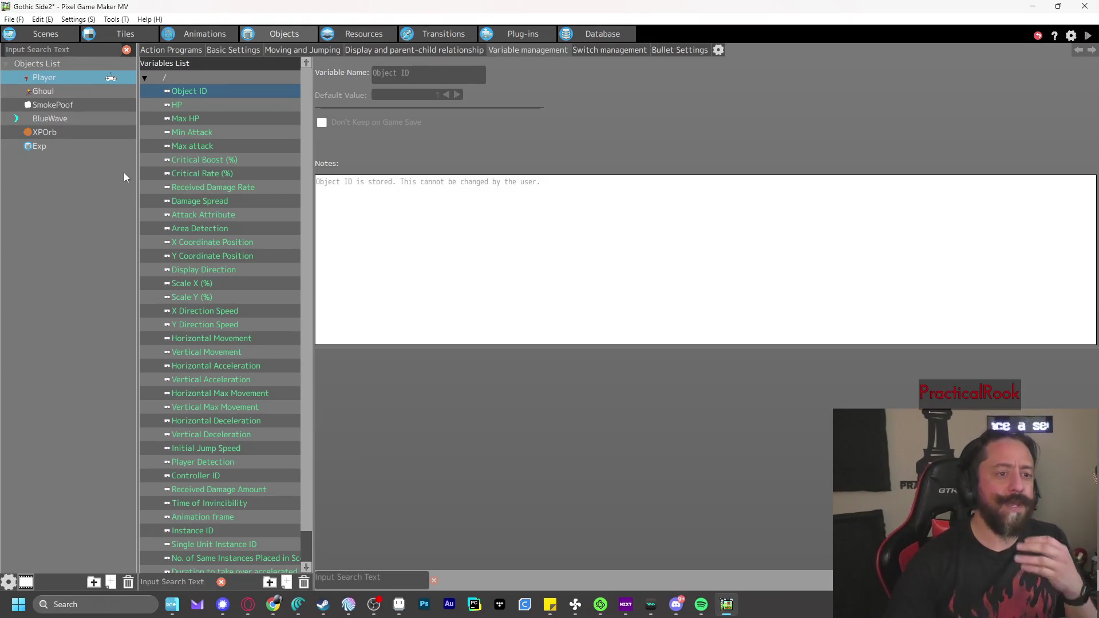
pyautogui.click(44, 146)
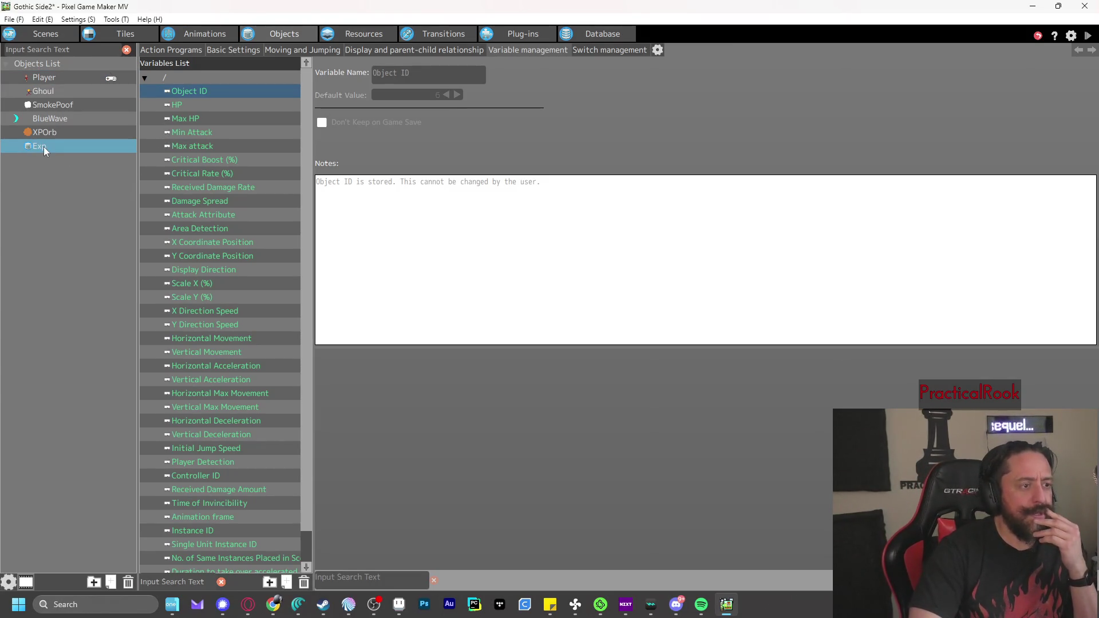
pyautogui.rightClick(43, 147)
pyautogui.click(88, 224)
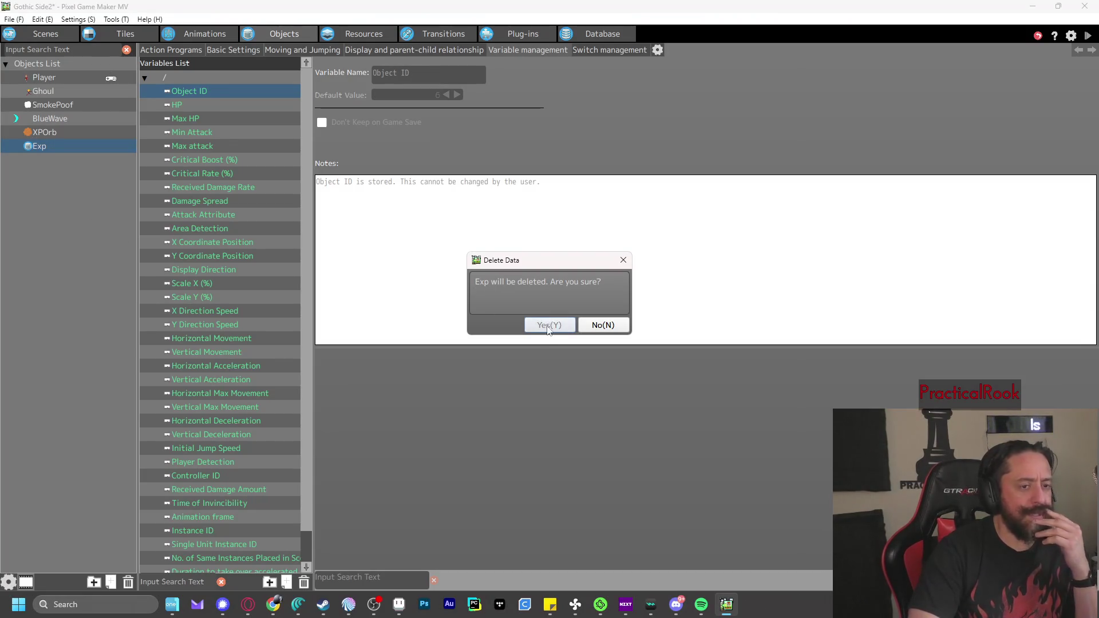
pyautogui.press('Return')
pyautogui.click(58, 78)
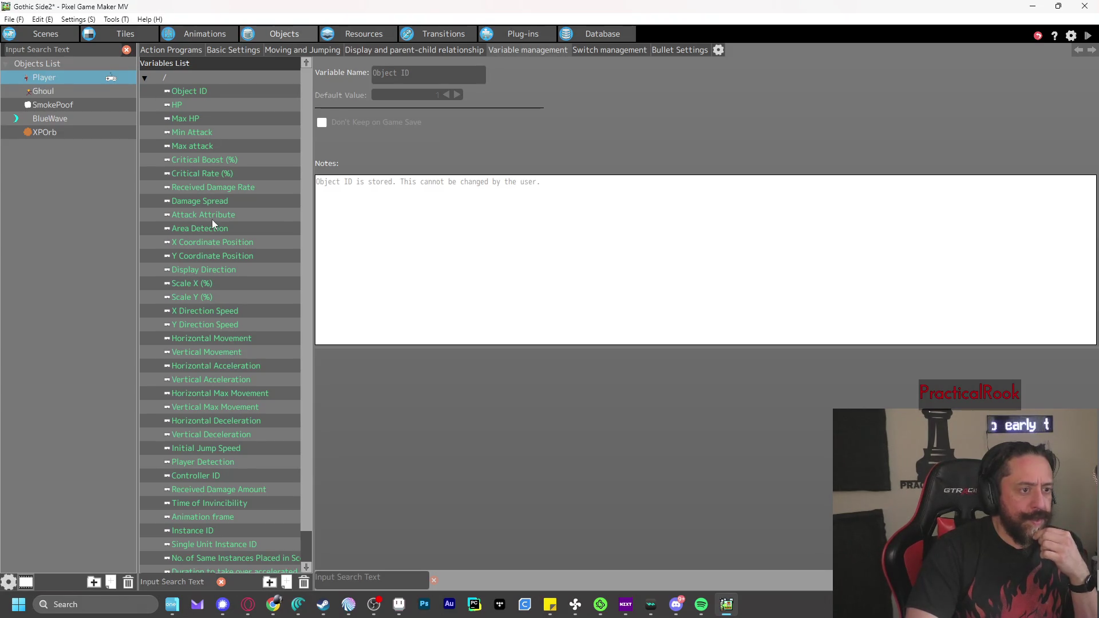
# Add a Player variable named 'PlayerExp' and move it directly below Y Direction Speed
pyautogui.scroll(-2, 236, 289)
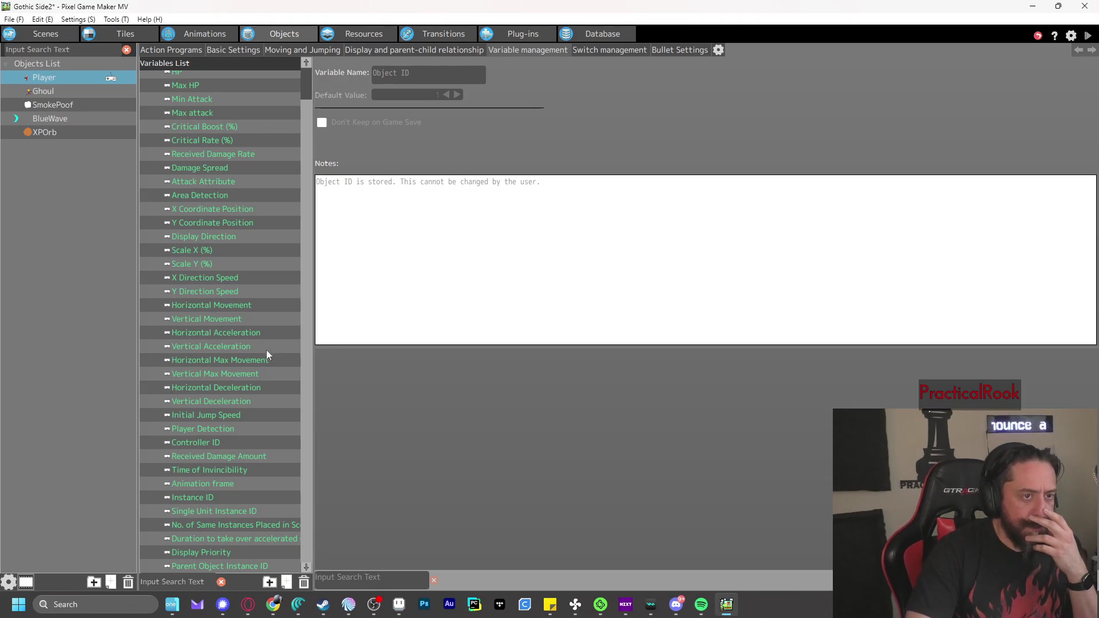
pyautogui.rightClick(250, 346)
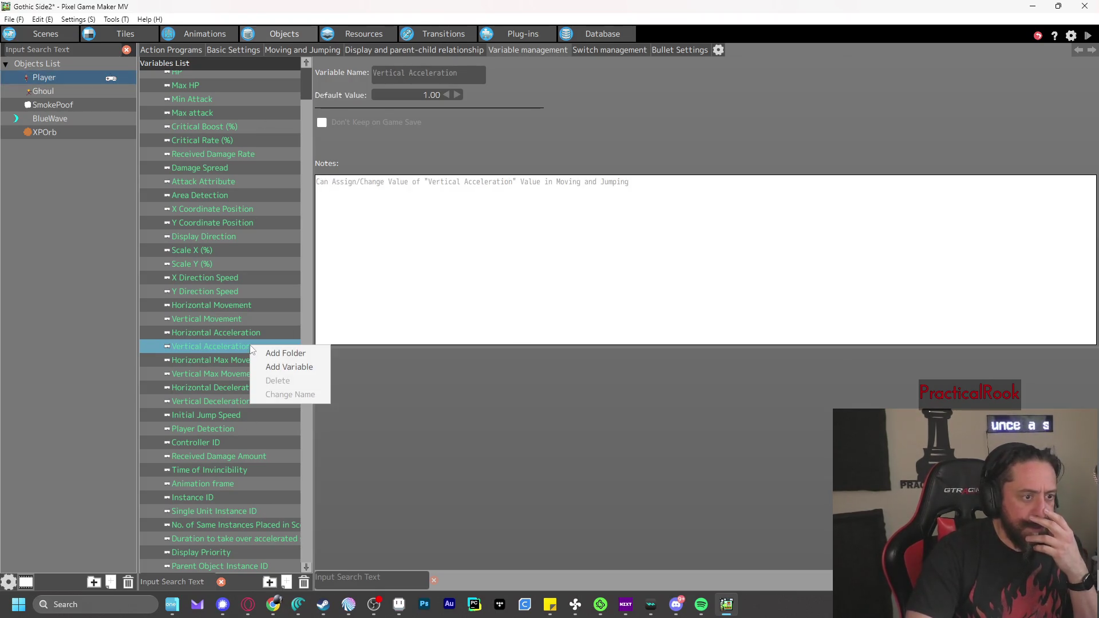
pyautogui.click(296, 367)
pyautogui.doubleClick(420, 73)
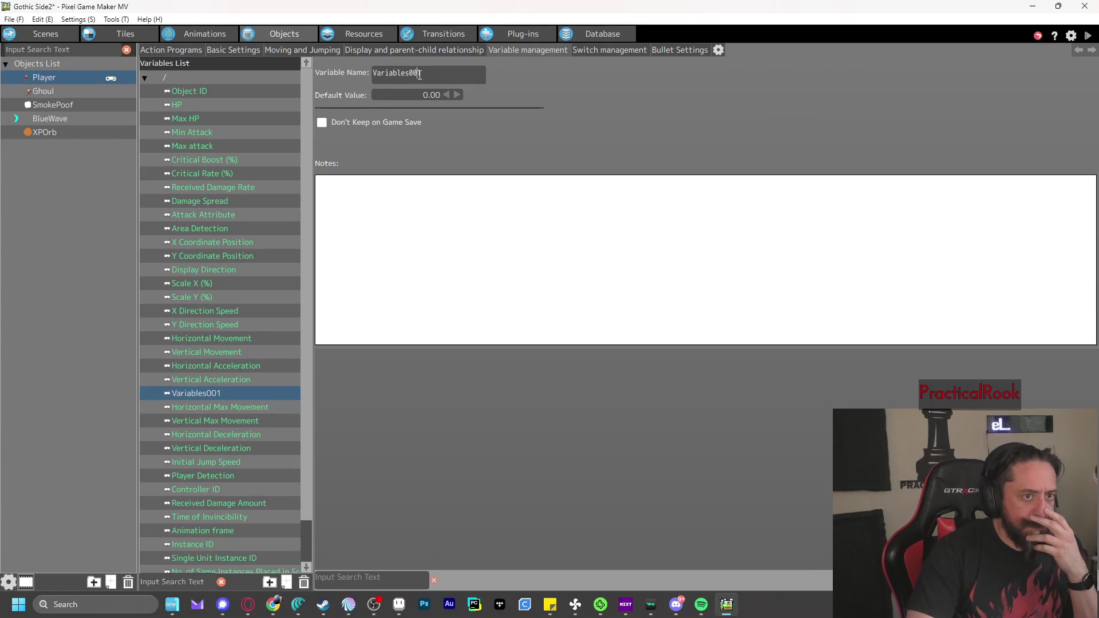
pyautogui.write('Play')
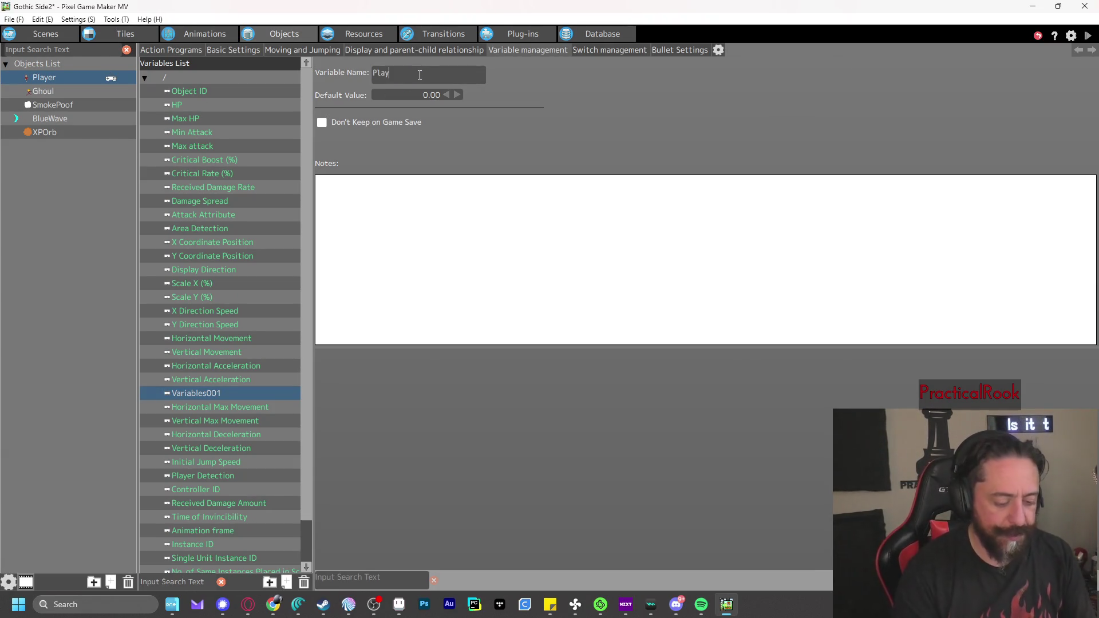
pyautogui.write('erExp')
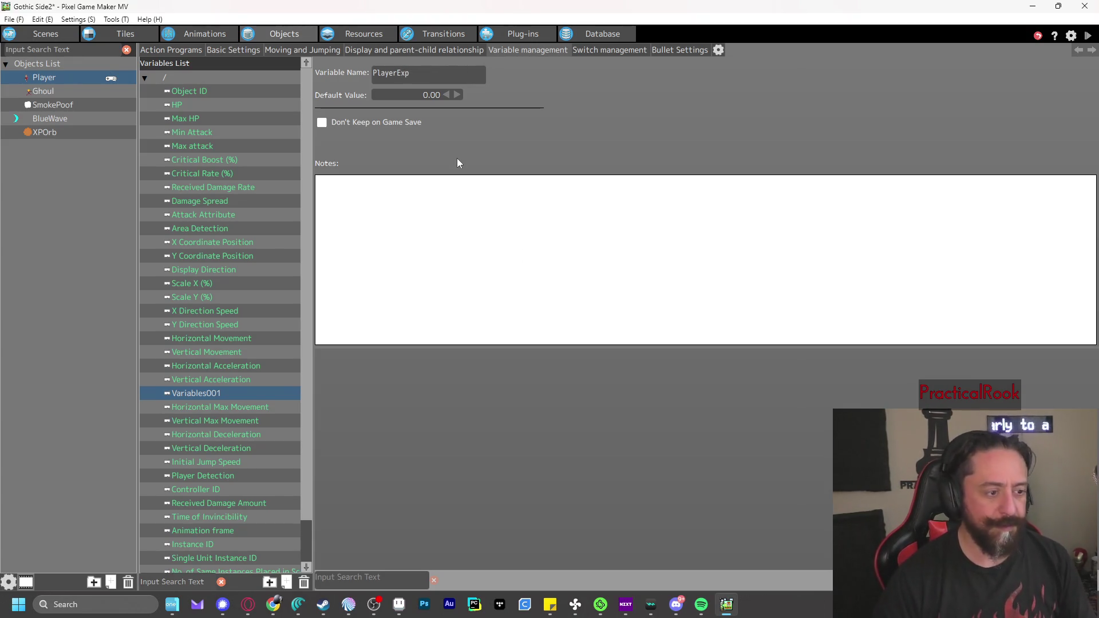
pyautogui.press('Return')
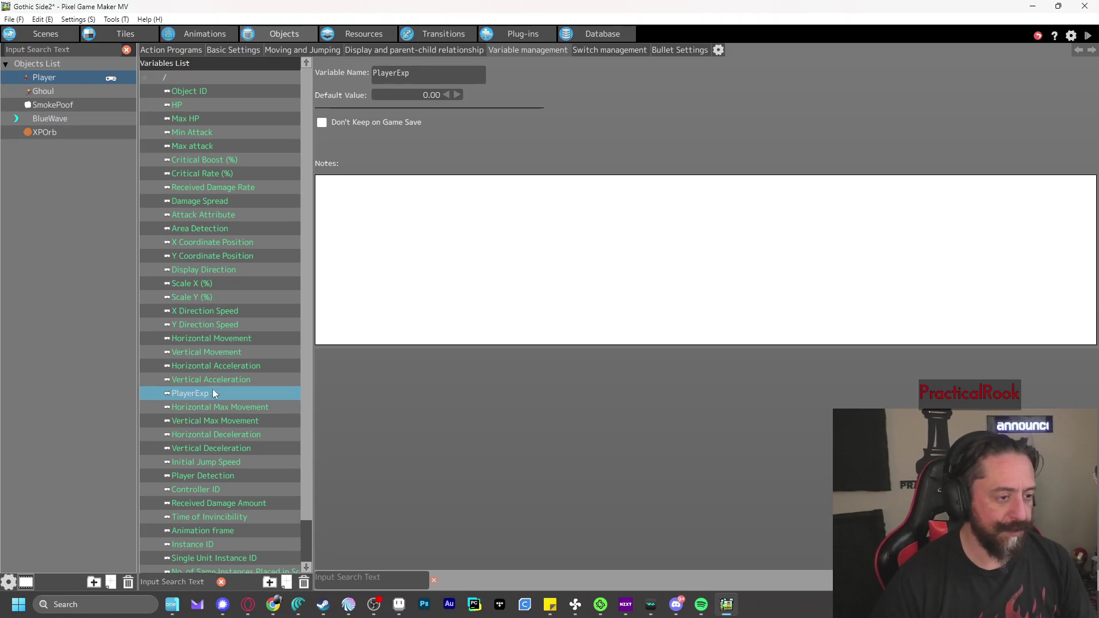
pyautogui.moveTo(212, 391); pyautogui.dragTo(225, 329)
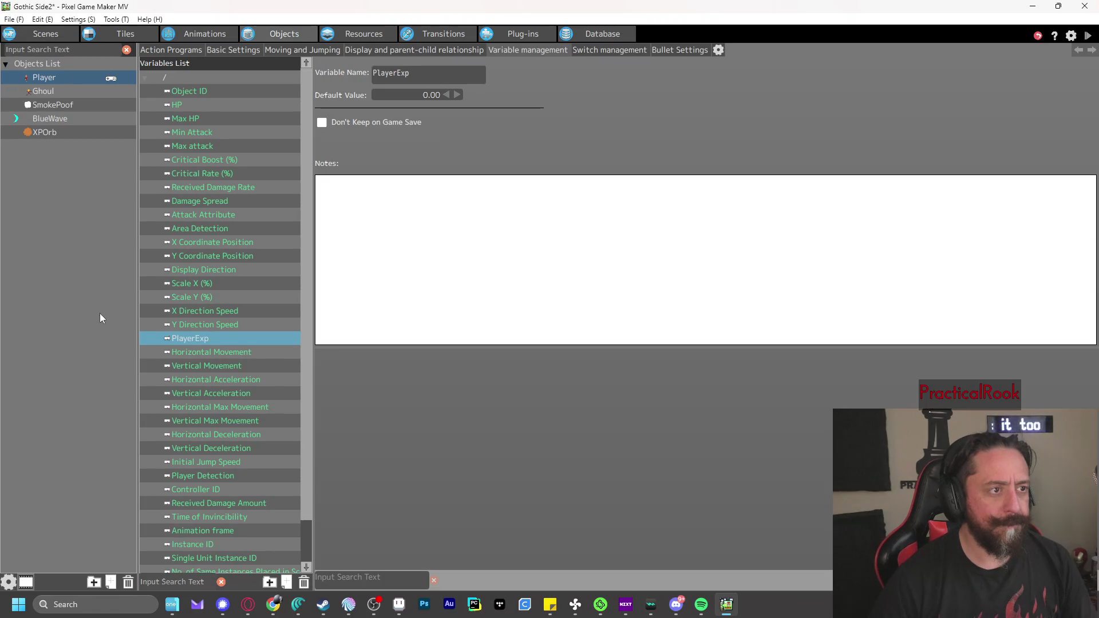
pyautogui.click(178, 55)
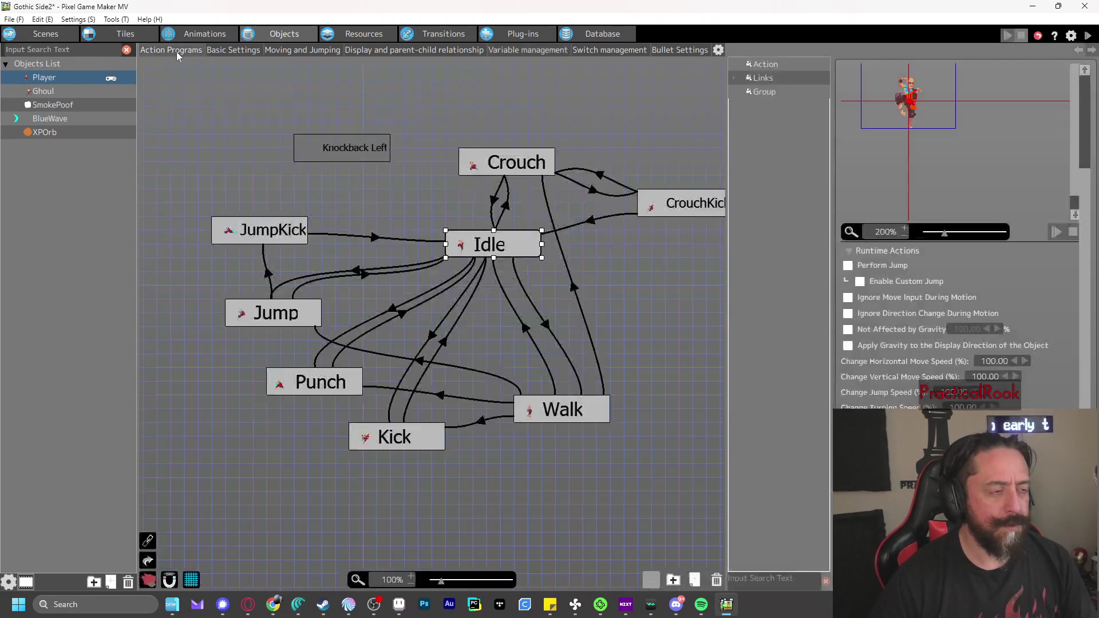
# Select the Walk state and open its runtime actions
pyautogui.click(623, 338)
pyautogui.hscroll(3, 602, 314)
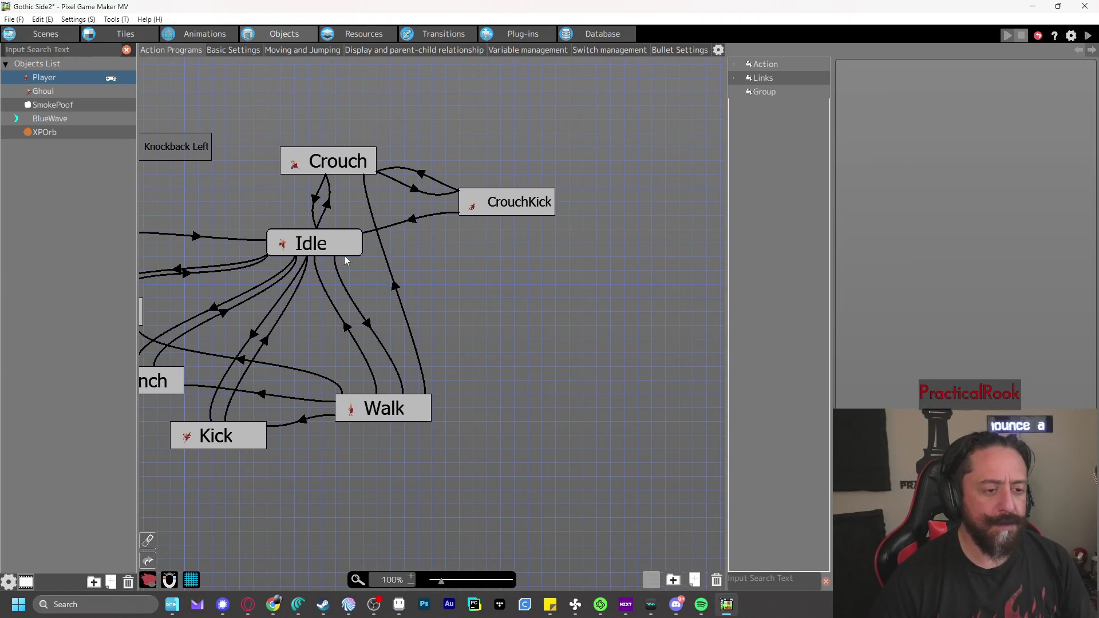
pyautogui.hscroll(-2, 345, 255)
pyautogui.scroll(-1, 500, 290)
pyautogui.click(501, 376)
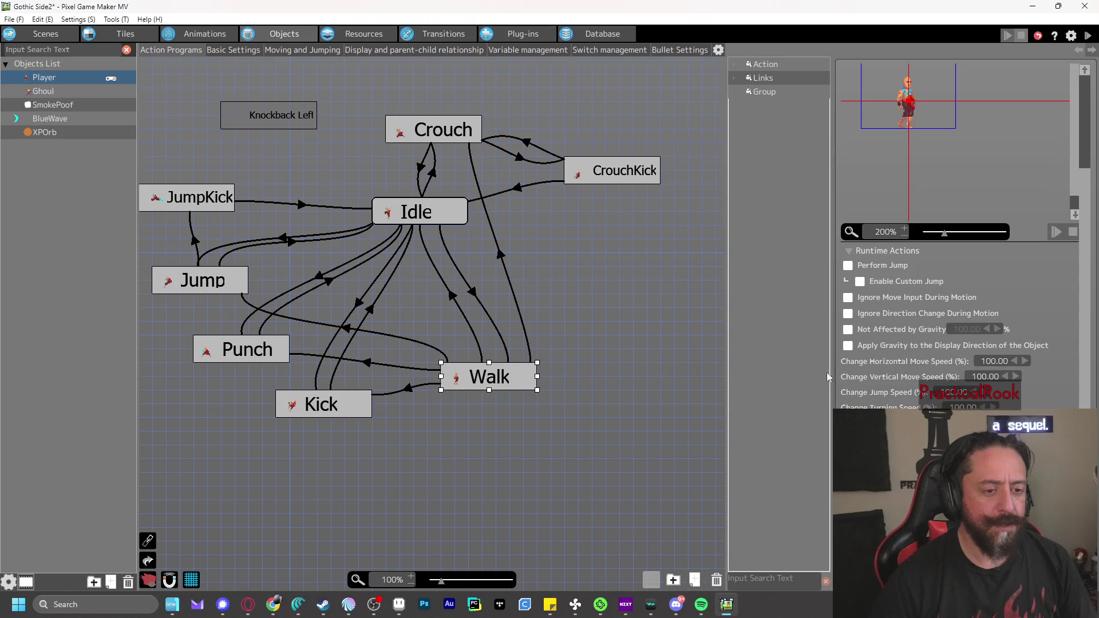
pyautogui.doubleClick(501, 377)
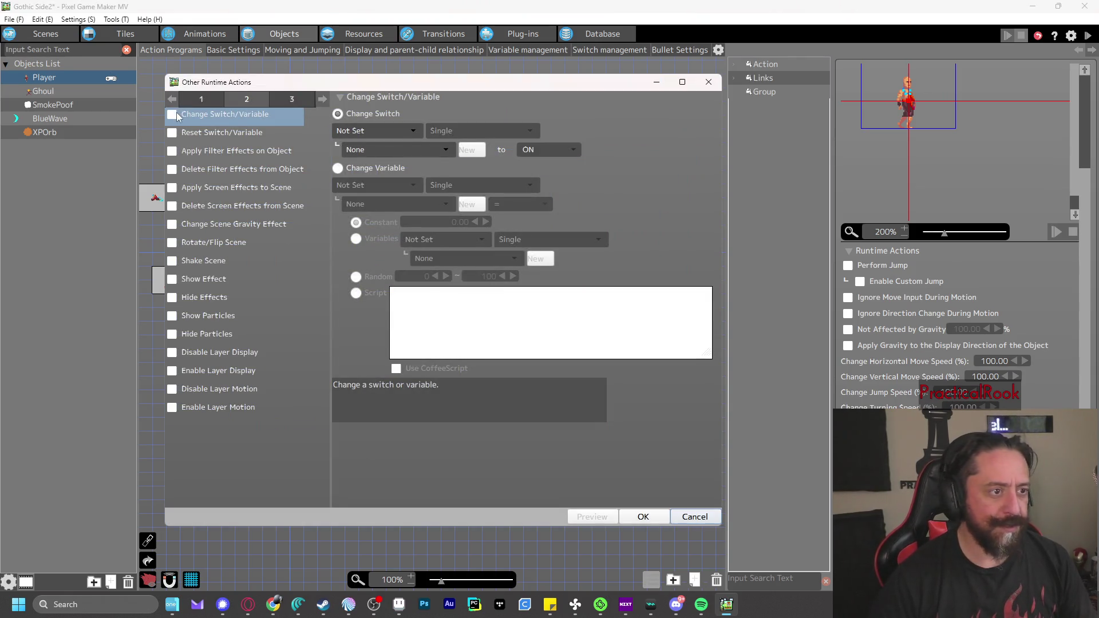
# Look through the Change Variable target and source object lists, then cancel without saving
pyautogui.click(360, 169)
pyautogui.click(372, 184)
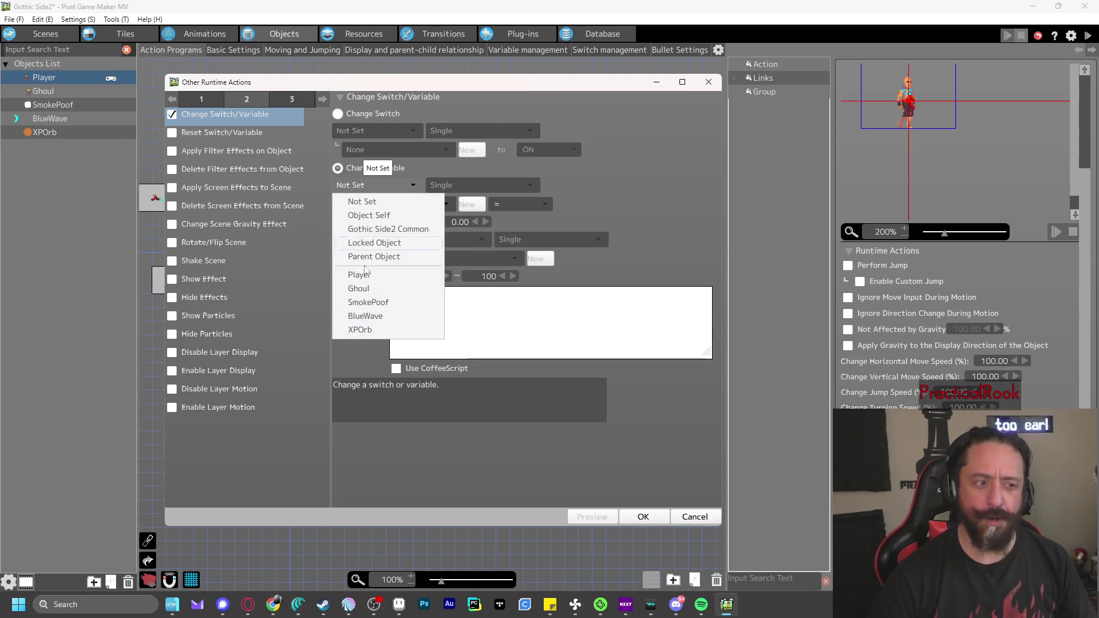
pyautogui.click(576, 194)
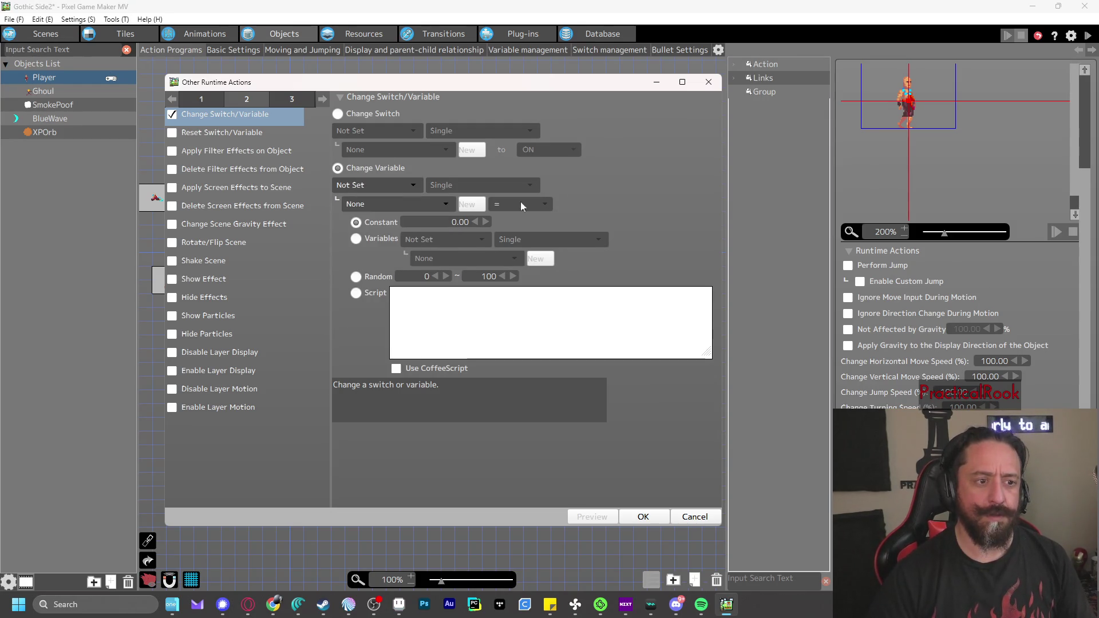
pyautogui.click(356, 238)
pyautogui.click(447, 240)
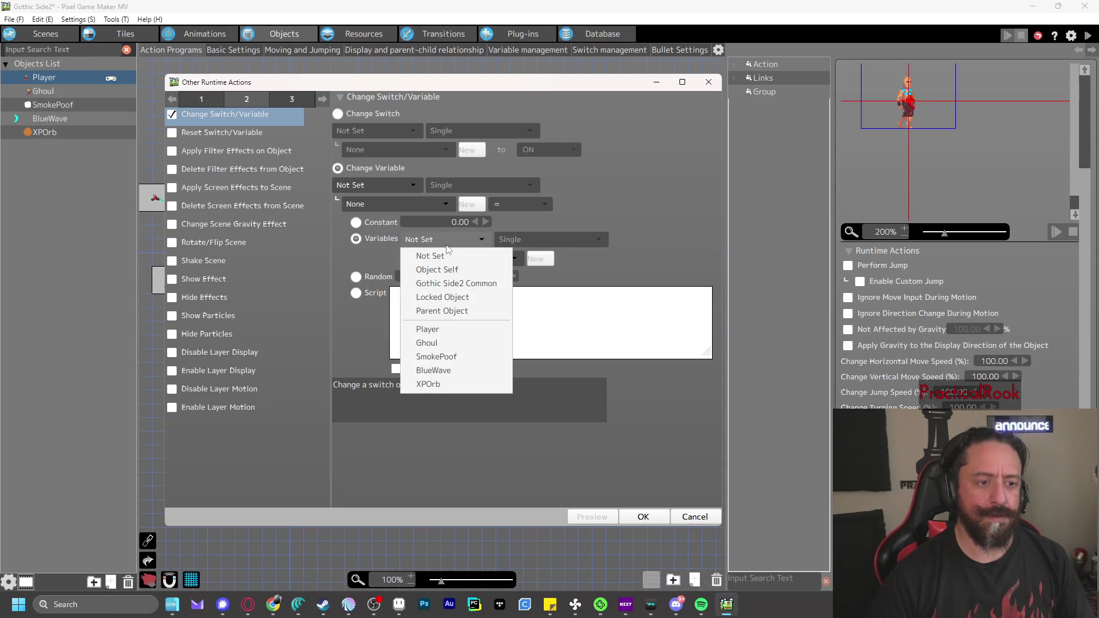
pyautogui.click(623, 209)
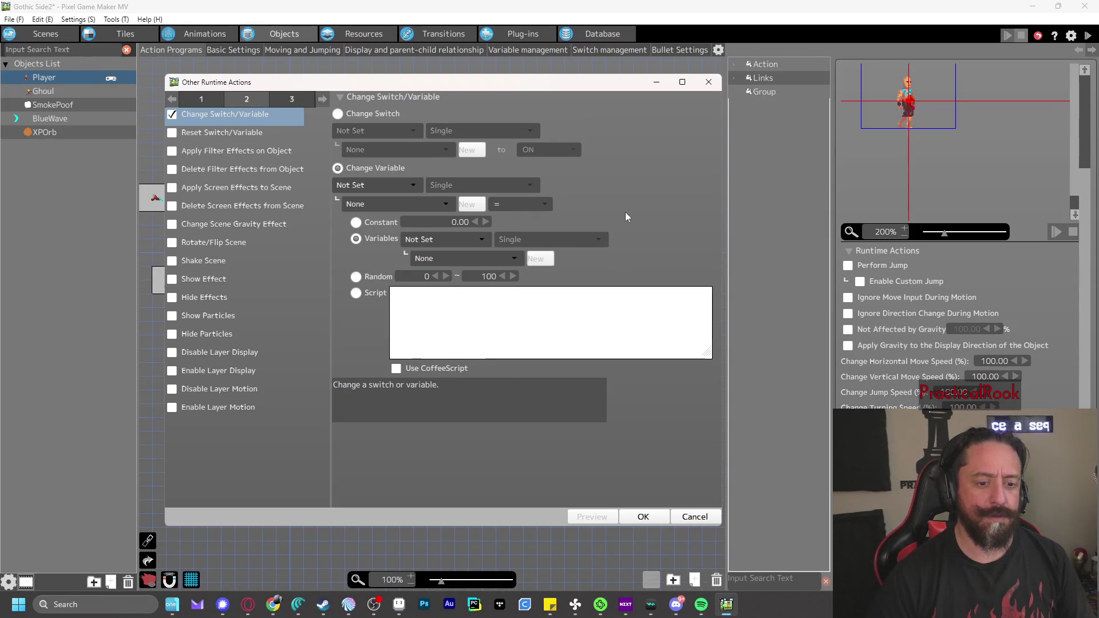
pyautogui.click(687, 519)
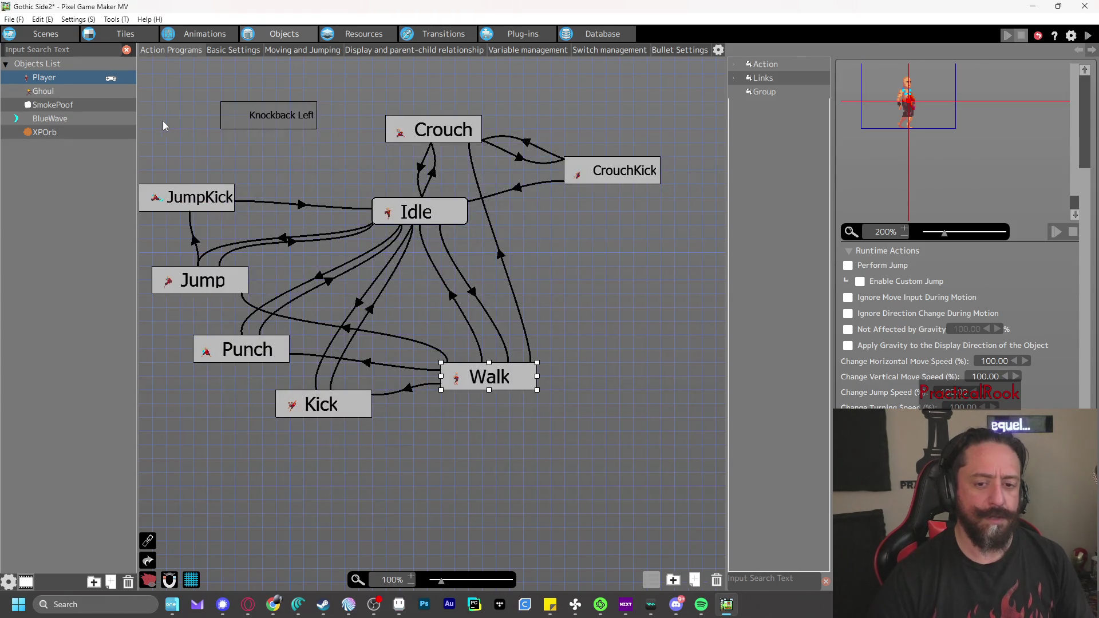
# Return to the Player's variables and choose Delete on PlayerExp
pyautogui.click(544, 51)
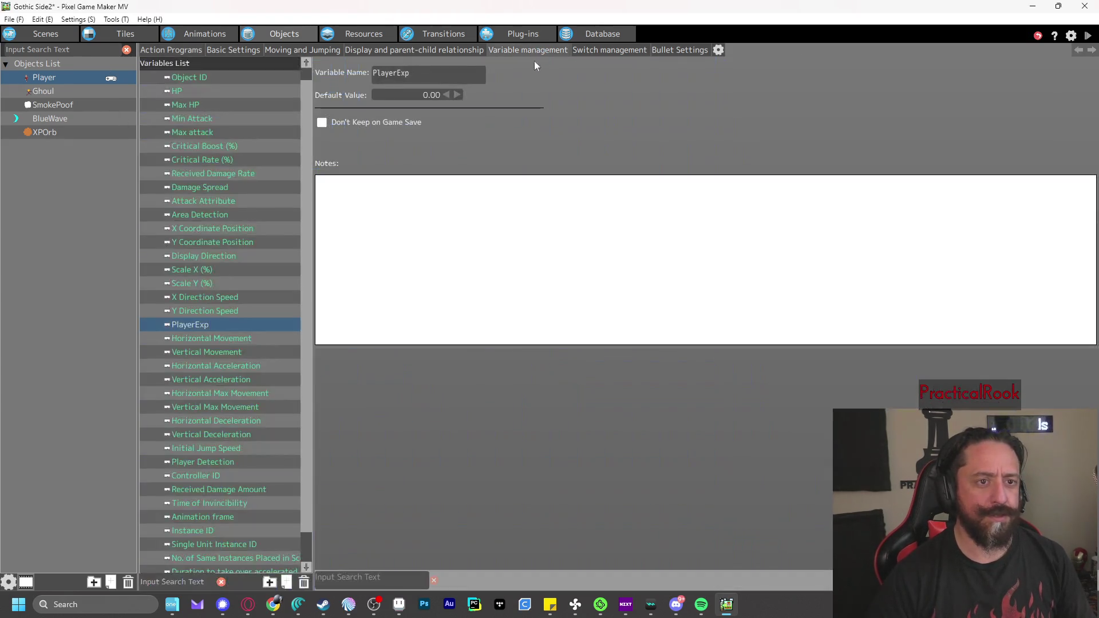
pyautogui.click(202, 336)
pyautogui.rightClick(203, 324)
pyautogui.click(231, 359)
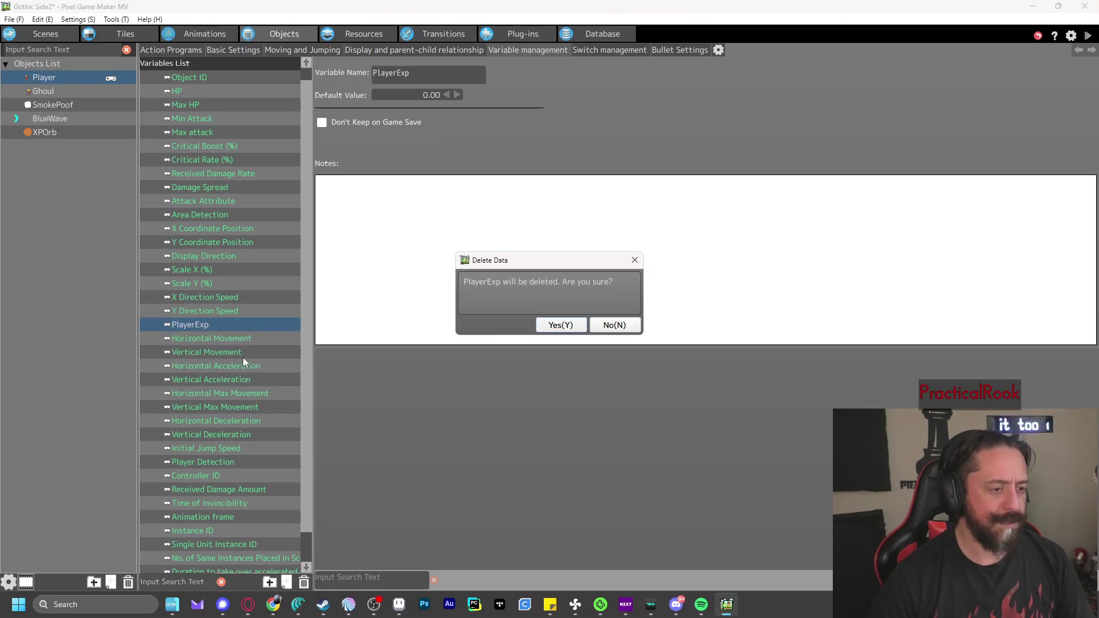
# Confirm deleting PlayerExp from the Player's variables, then bring up Project Settings
pyautogui.click(559, 325)
pyautogui.click(75, 19)
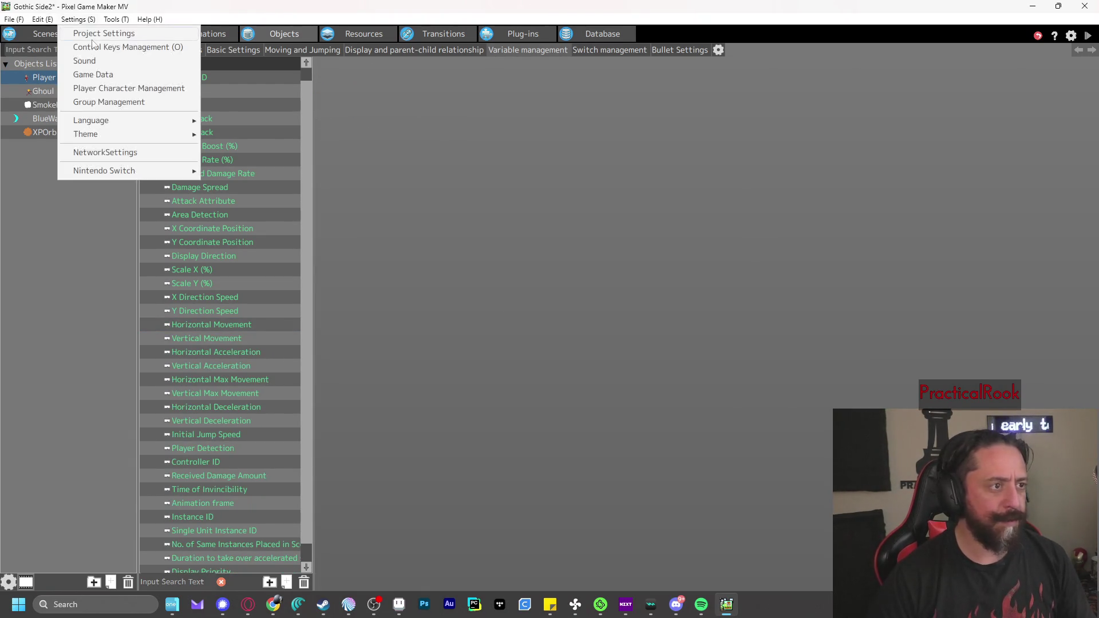
pyautogui.click(94, 36)
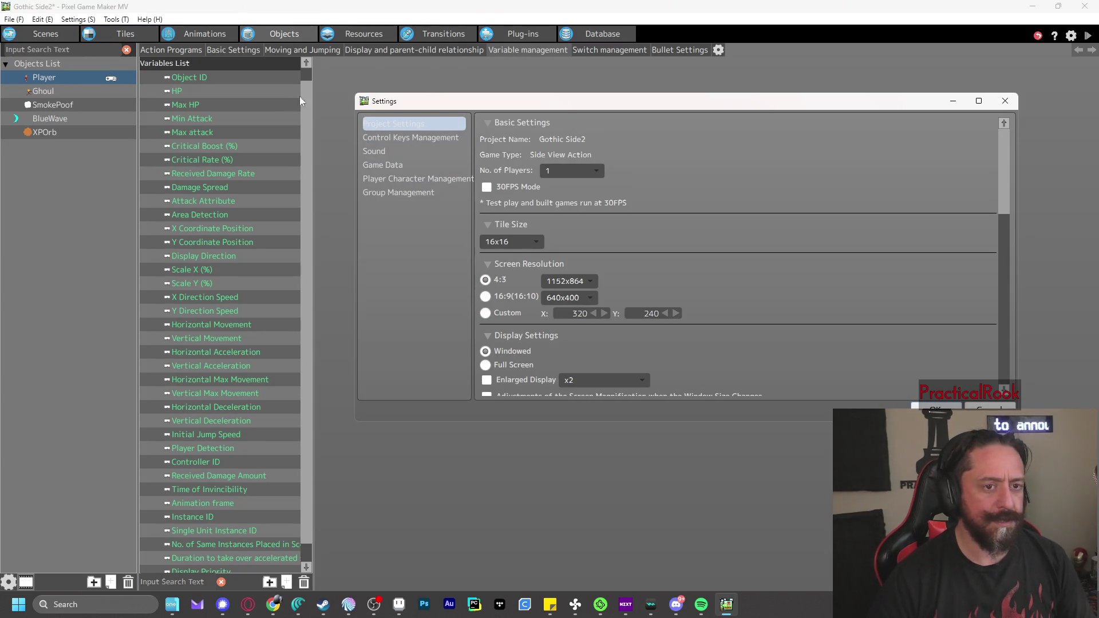
# Browse the control keys, sound, game data, player character and group settings pages, then close
pyautogui.scroll(-5, 843, 209)
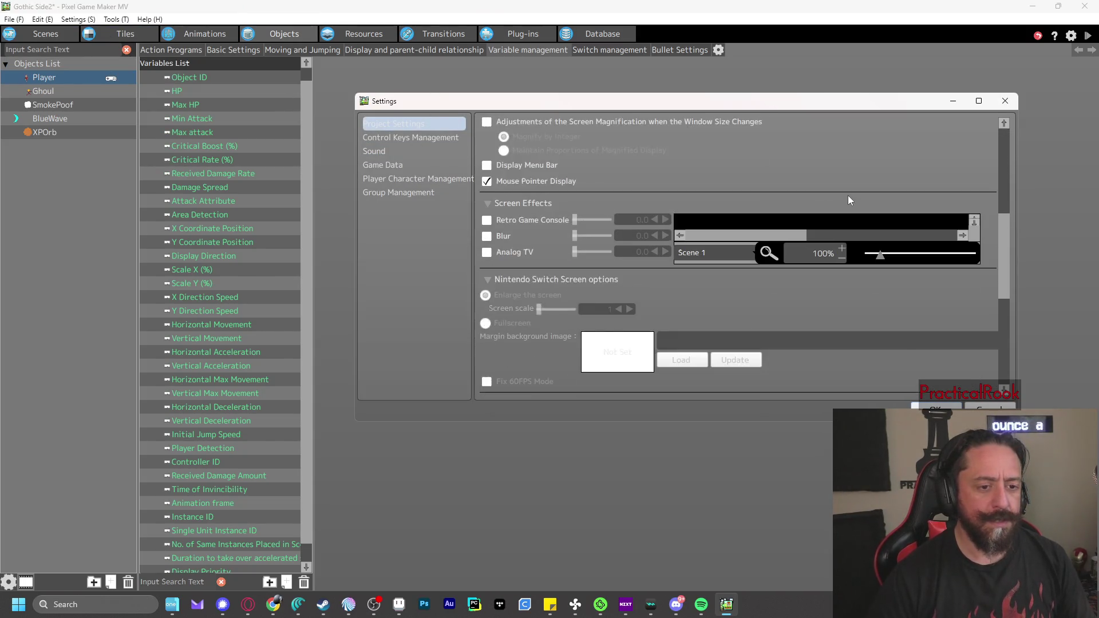
pyautogui.click(383, 138)
pyautogui.click(390, 151)
pyautogui.click(394, 165)
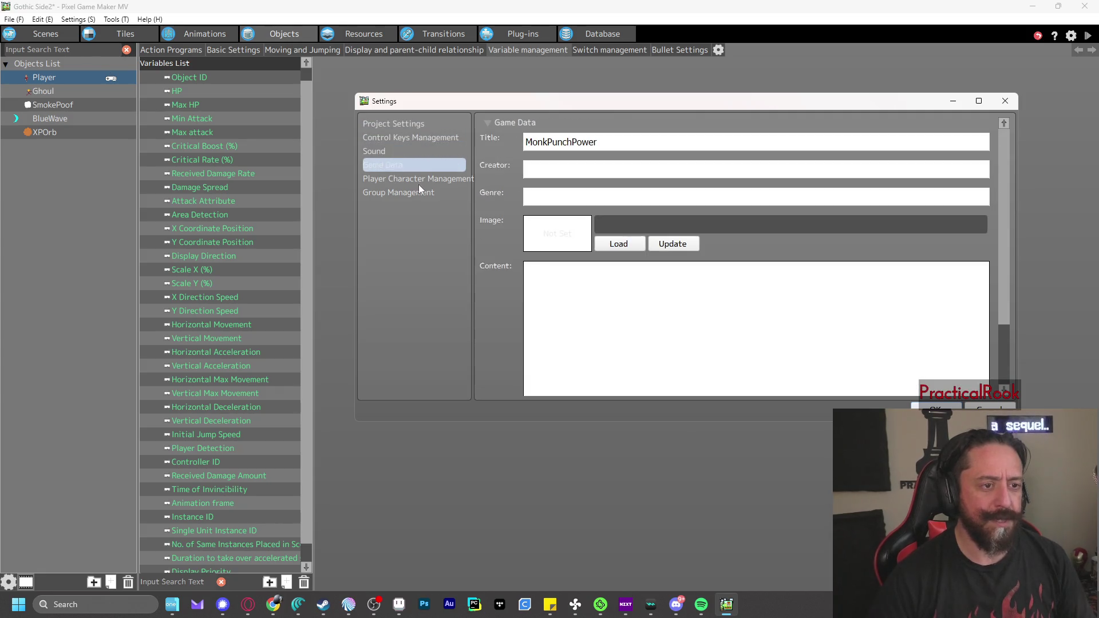
pyautogui.click(421, 180)
pyautogui.click(427, 195)
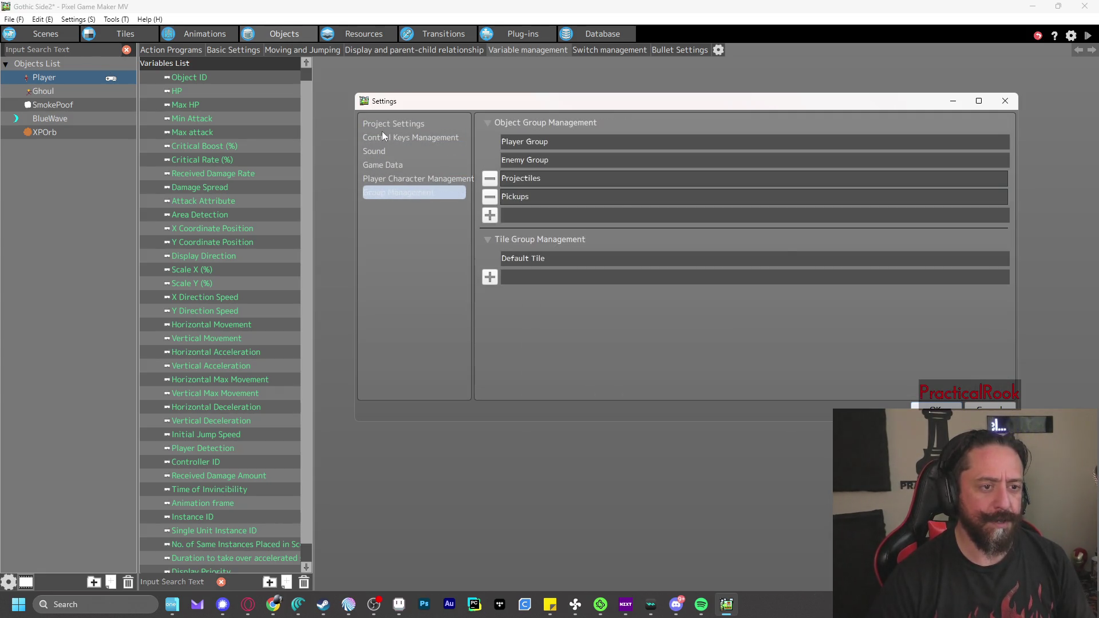
pyautogui.click(381, 126)
pyautogui.click(992, 407)
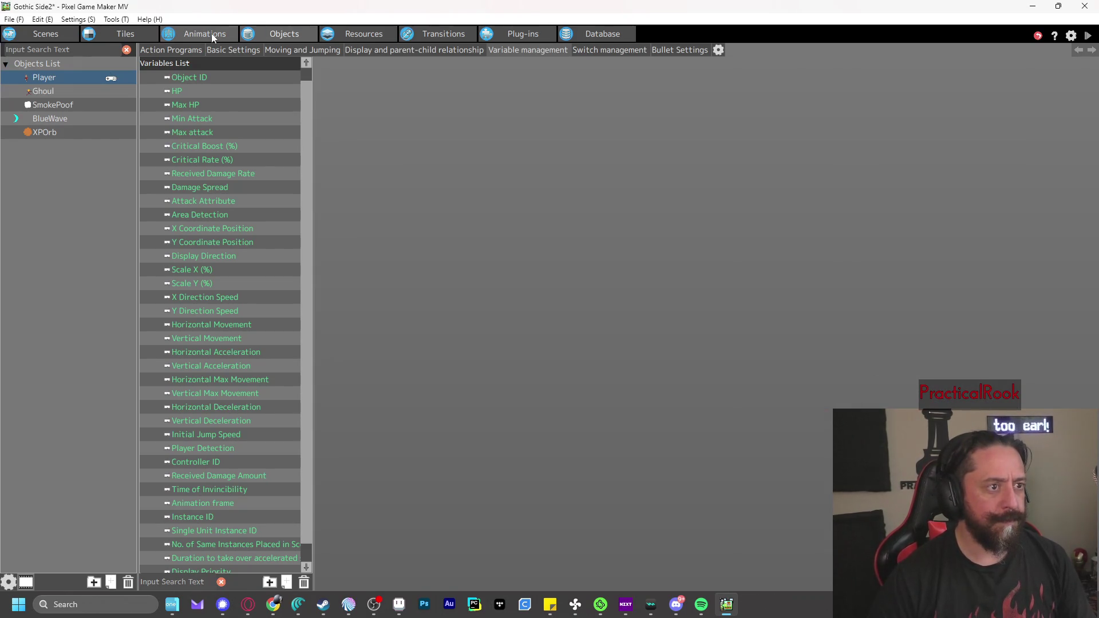
# Go to the project's common Variables in Resources and delete an accidentally added Folder1
pyautogui.click(365, 39)
pyautogui.rightClick(48, 258)
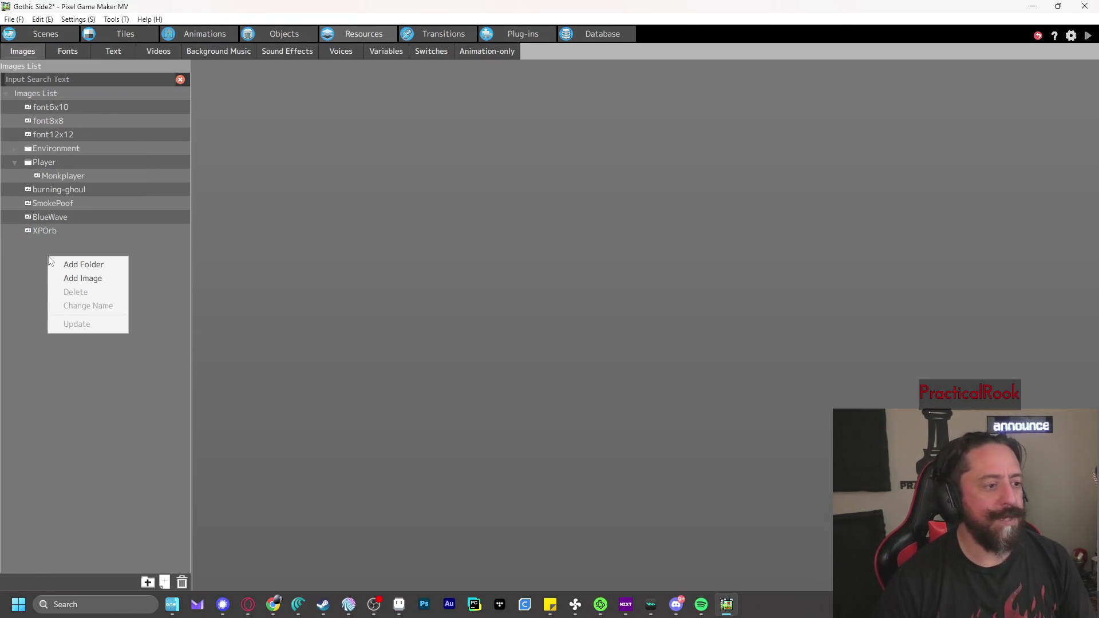
pyautogui.click(246, 138)
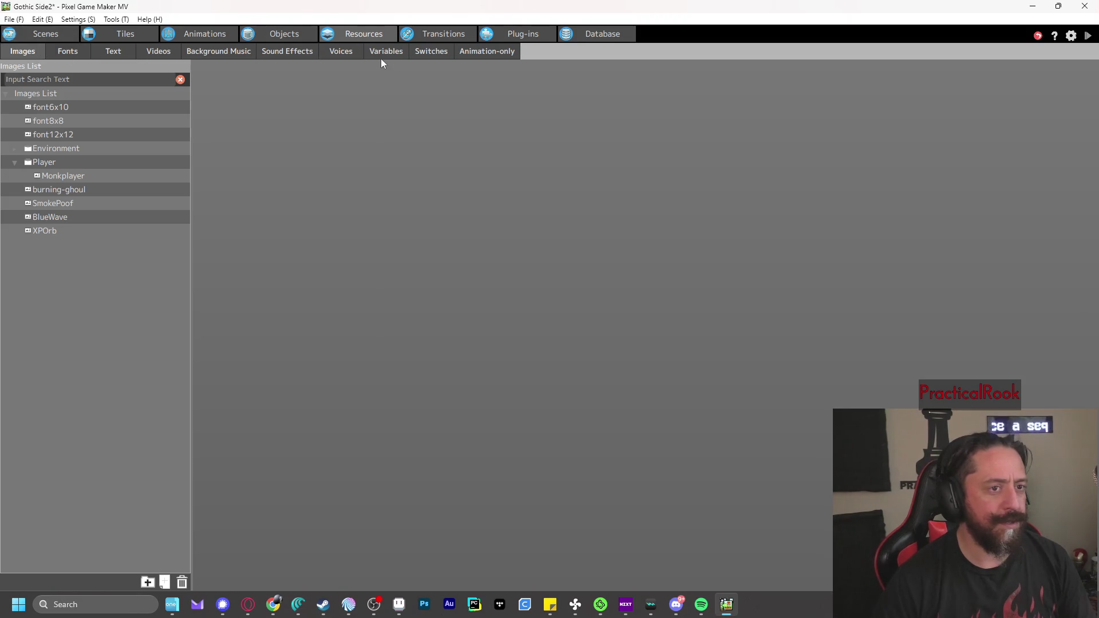
pyautogui.click(385, 53)
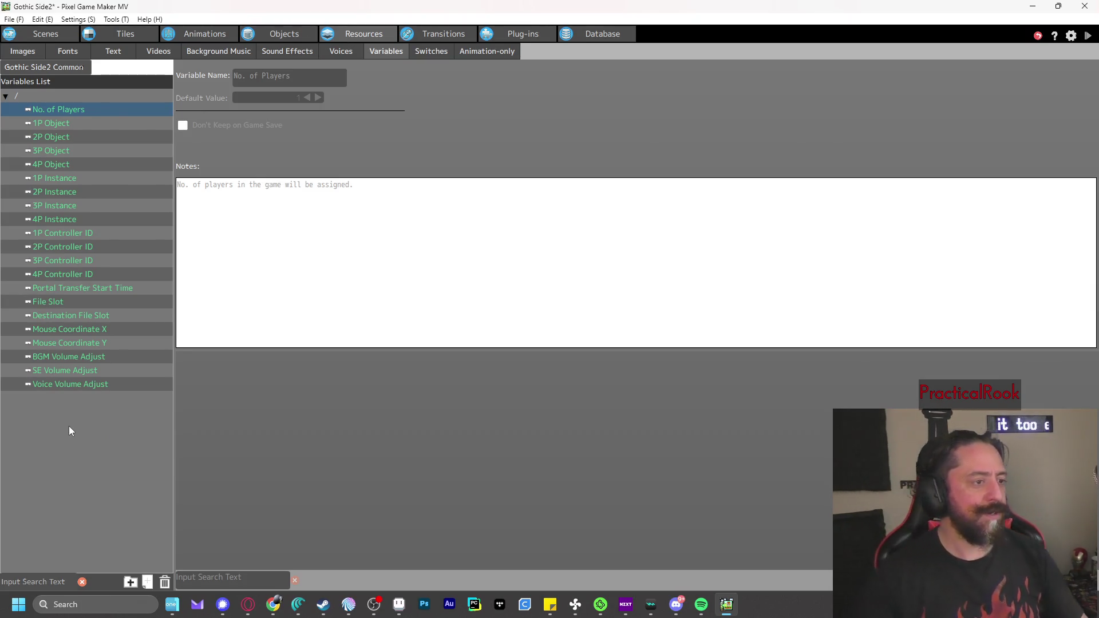
pyautogui.click(130, 583)
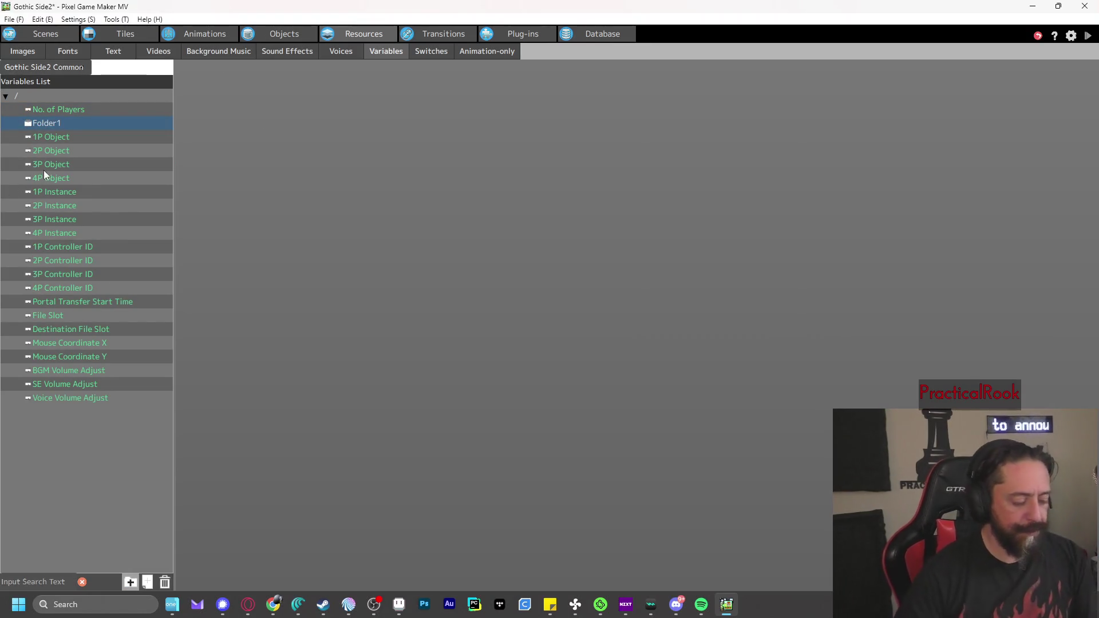
pyautogui.click(51, 134)
pyautogui.click(60, 124)
pyautogui.press('Delete')
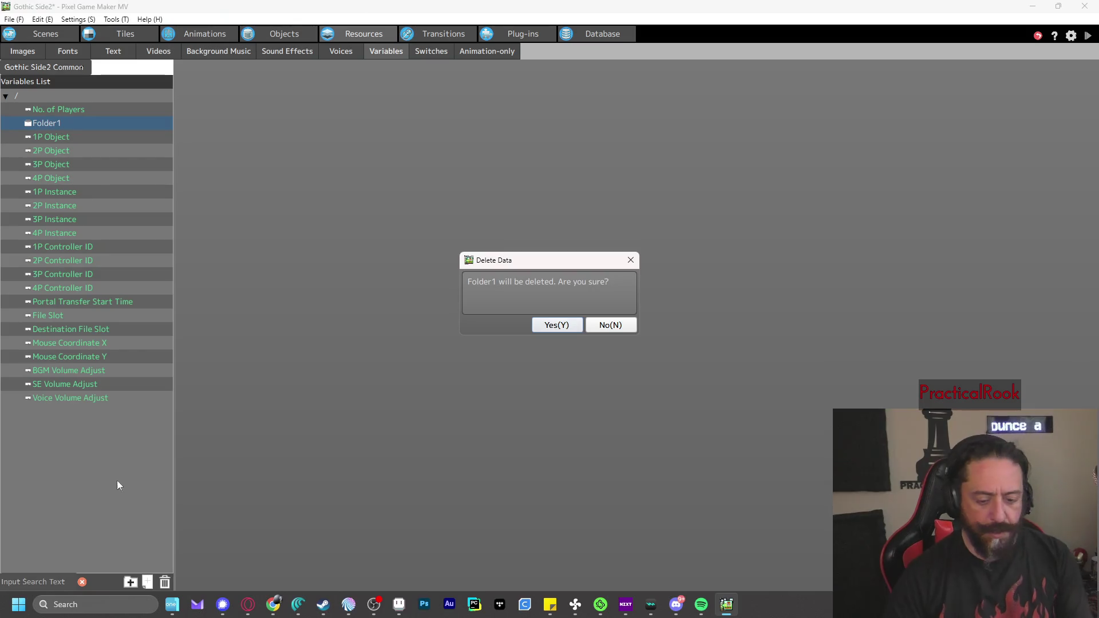
pyautogui.click(557, 324)
# Add a new common variable named PlayerExp and return to the Objects tab
pyautogui.click(147, 582)
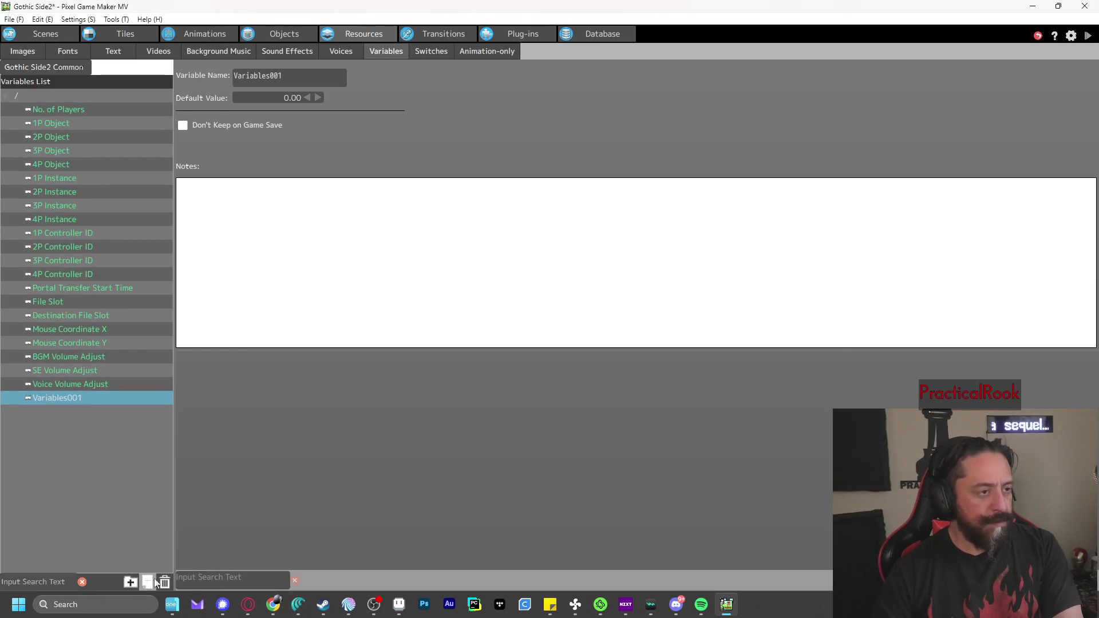
pyautogui.doubleClick(295, 81)
pyautogui.write('Pl')
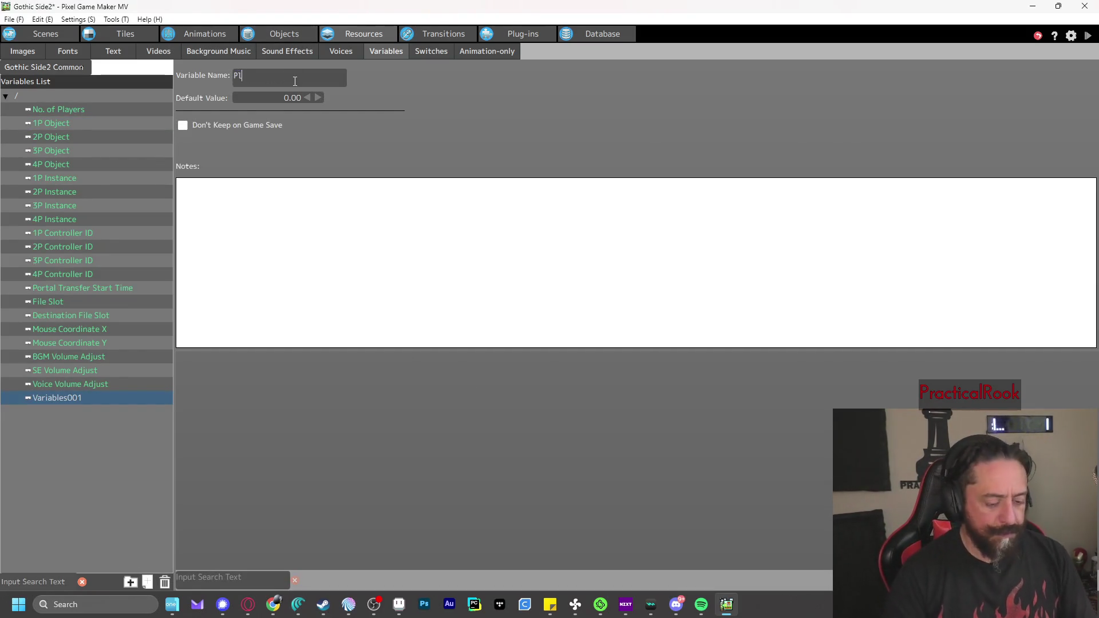
pyautogui.write('ayerExp')
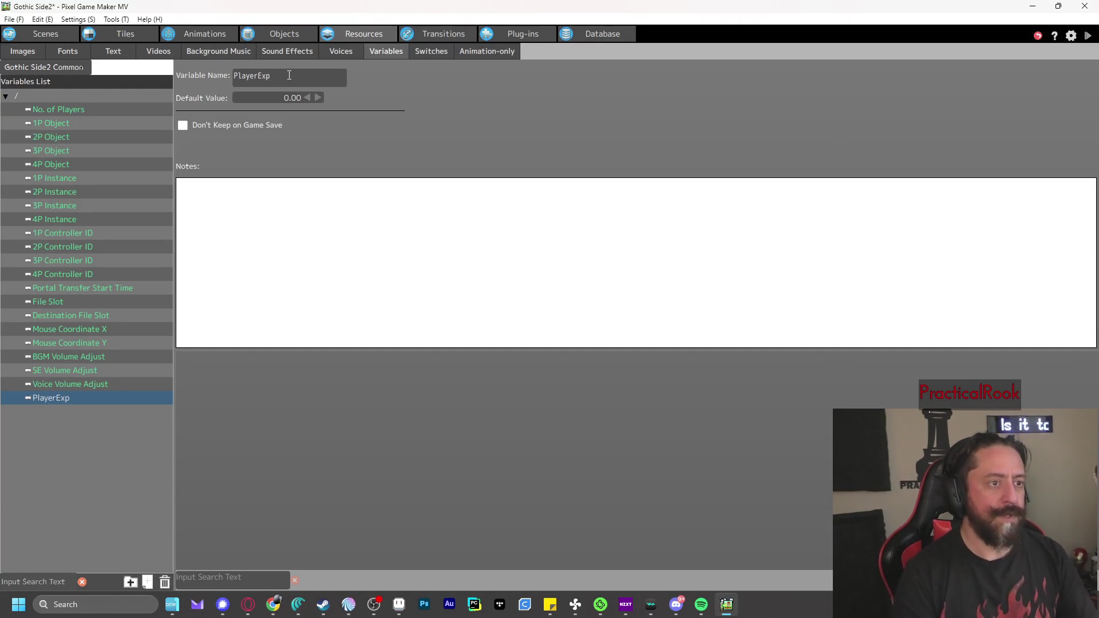
pyautogui.click(132, 444)
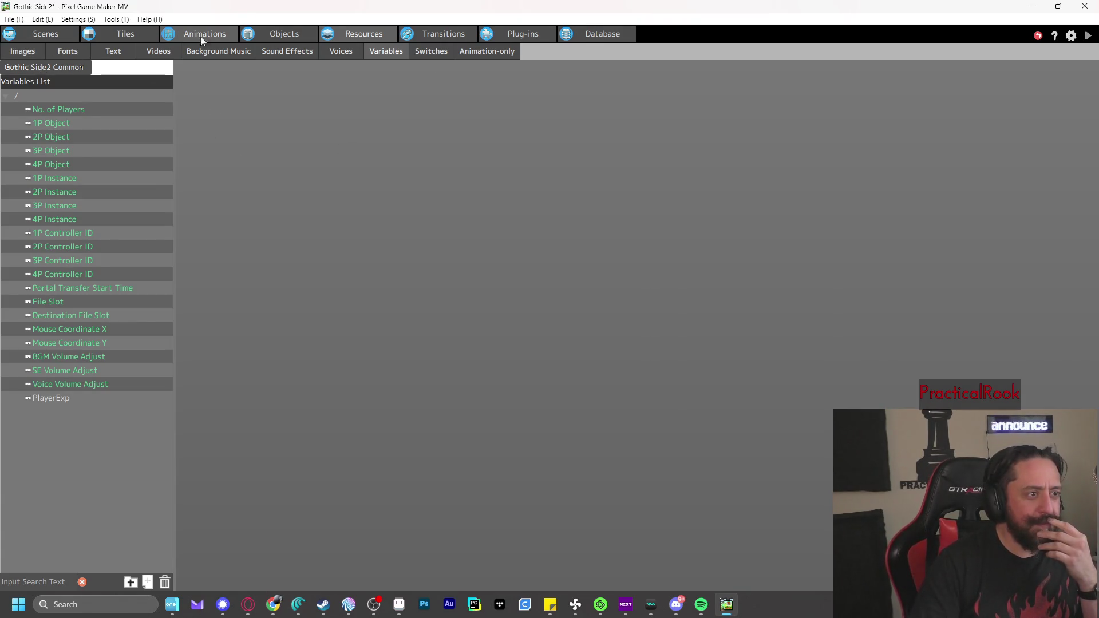
pyautogui.click(284, 33)
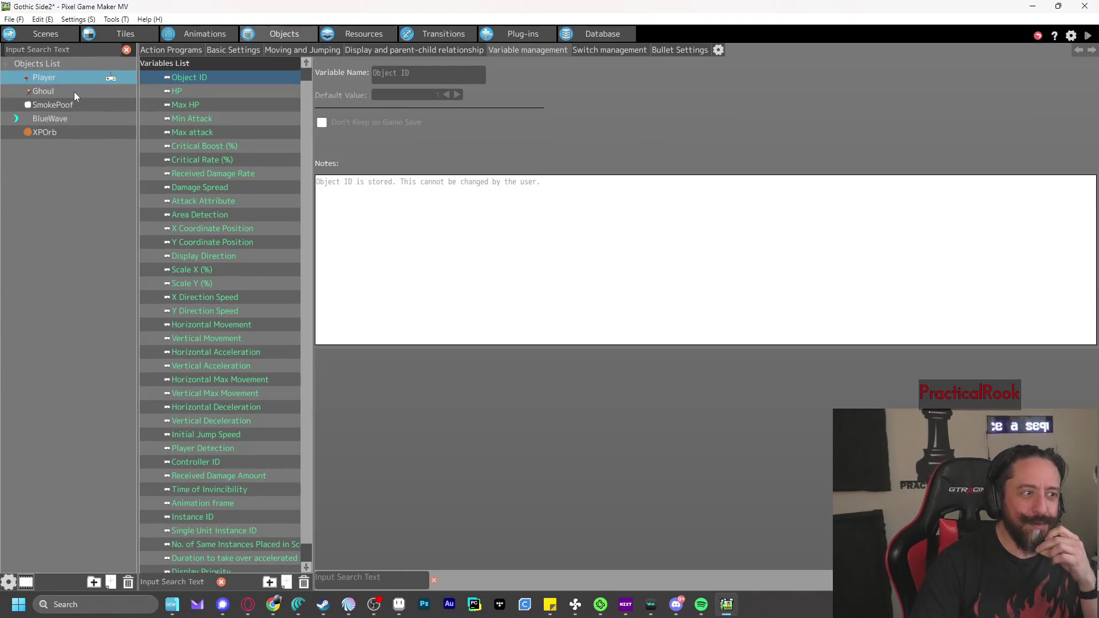
# Open the Ghoul's action program and select its Destroy state
pyautogui.click(50, 118)
pyautogui.click(183, 51)
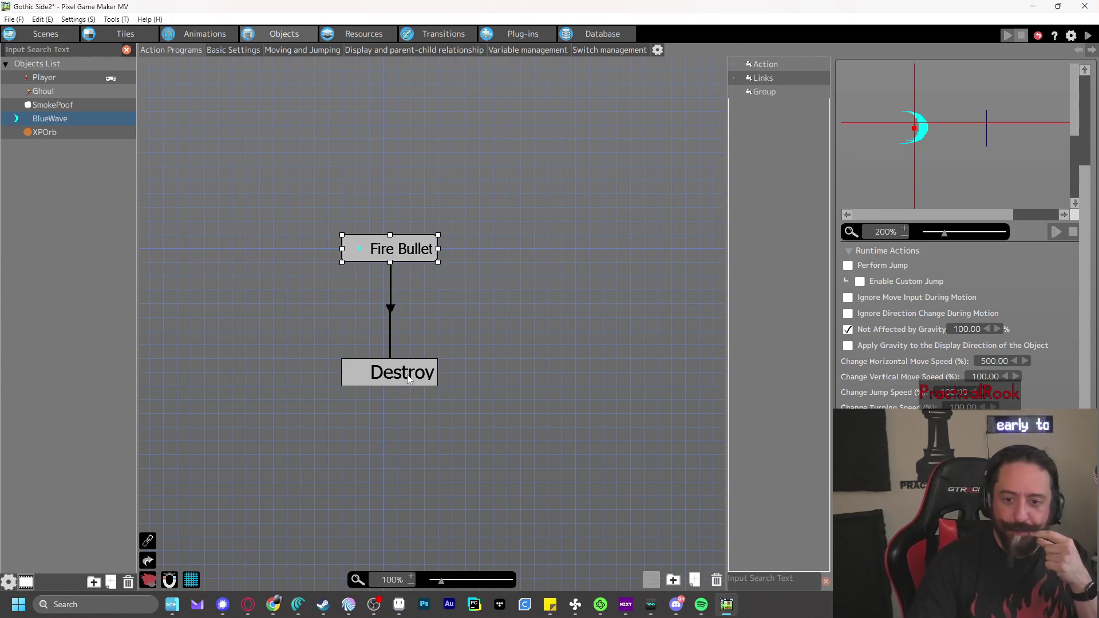
pyautogui.click(56, 91)
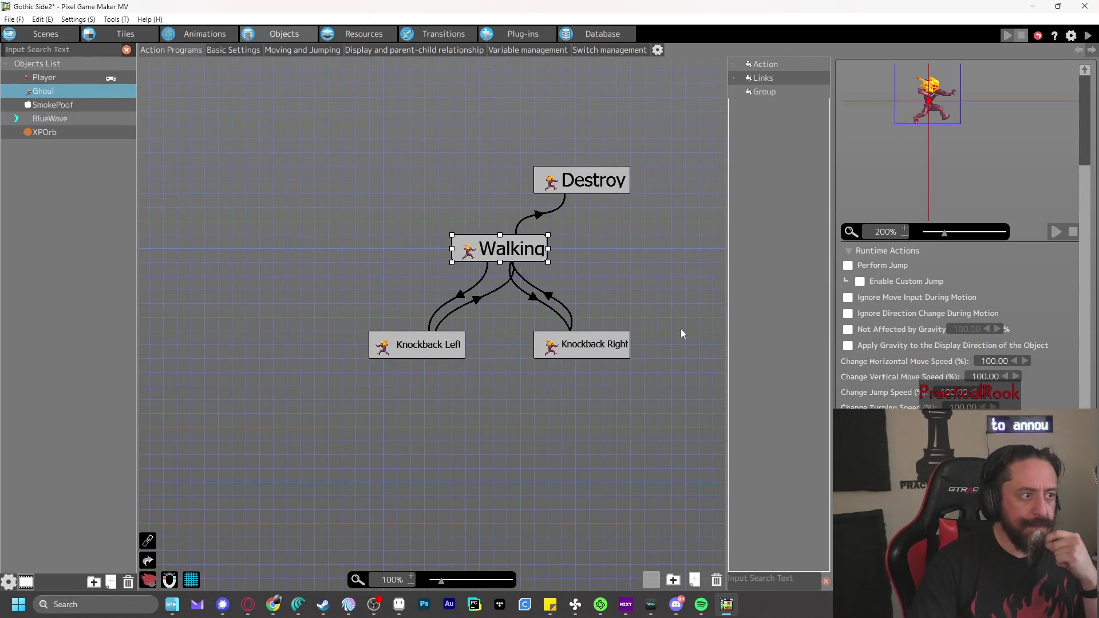
pyautogui.click(601, 191)
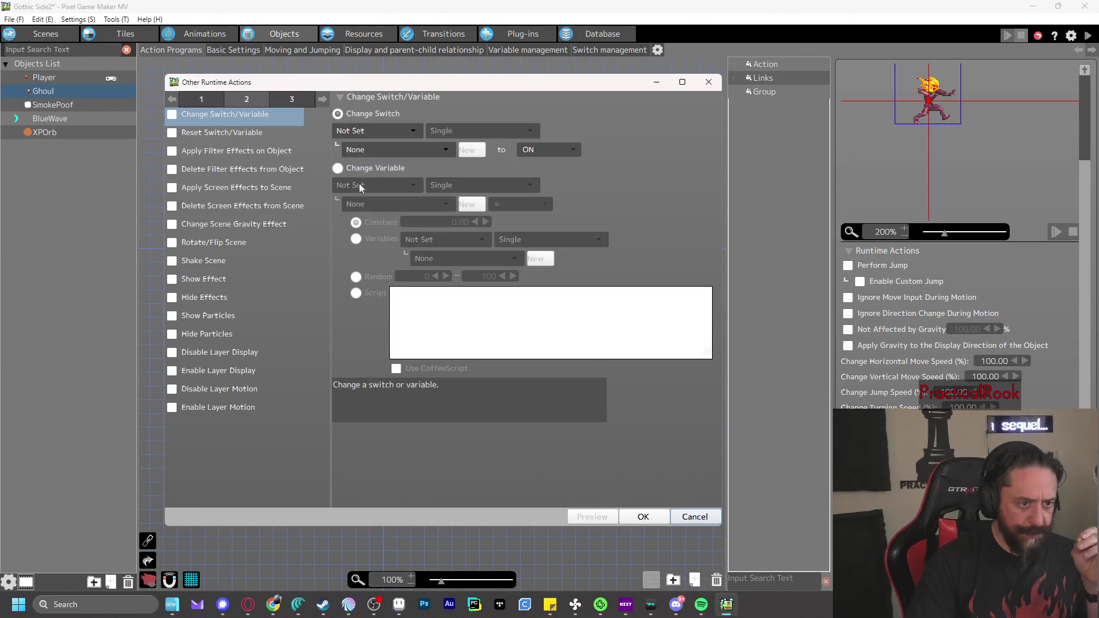
# Target the Gothic Side2 Common variable PlayerExp with a += operation
pyautogui.click(359, 184)
pyautogui.click(368, 186)
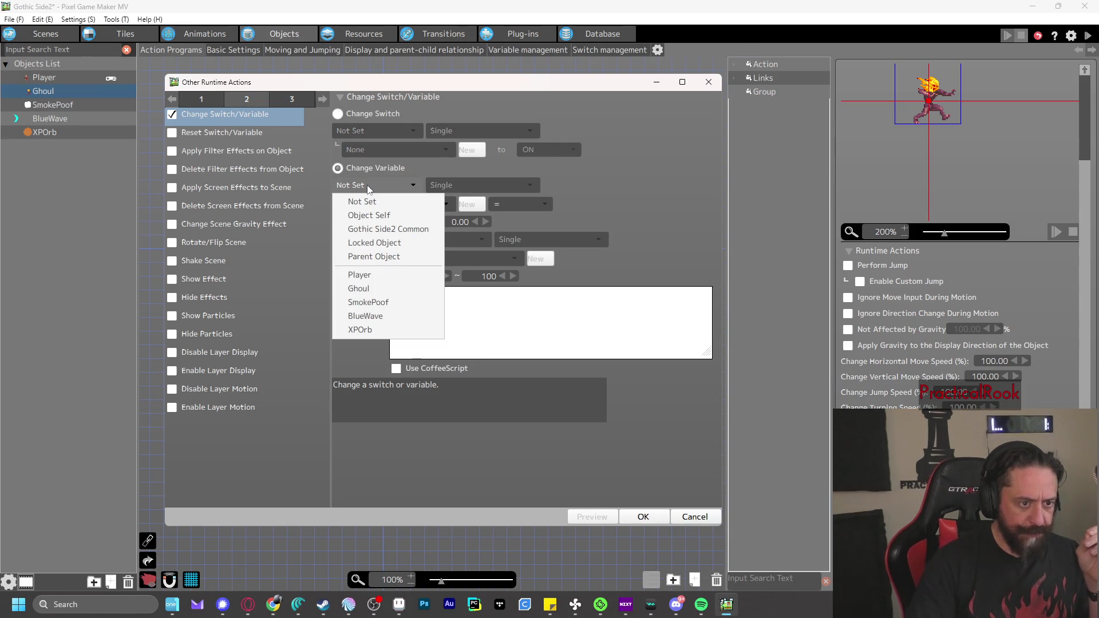
pyautogui.click(394, 228)
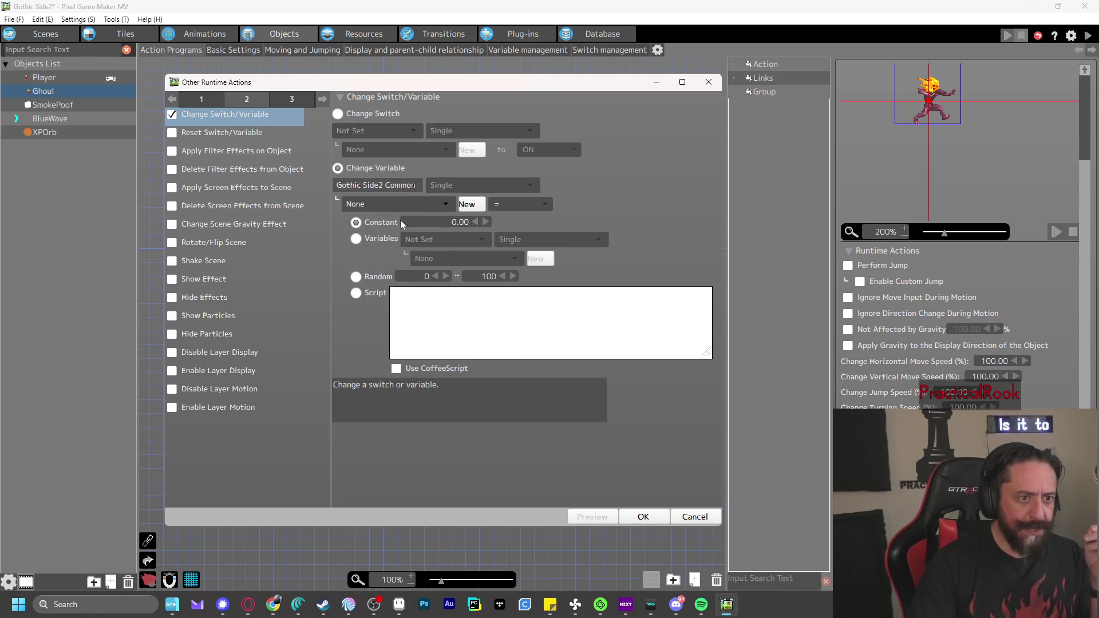
pyautogui.click(408, 204)
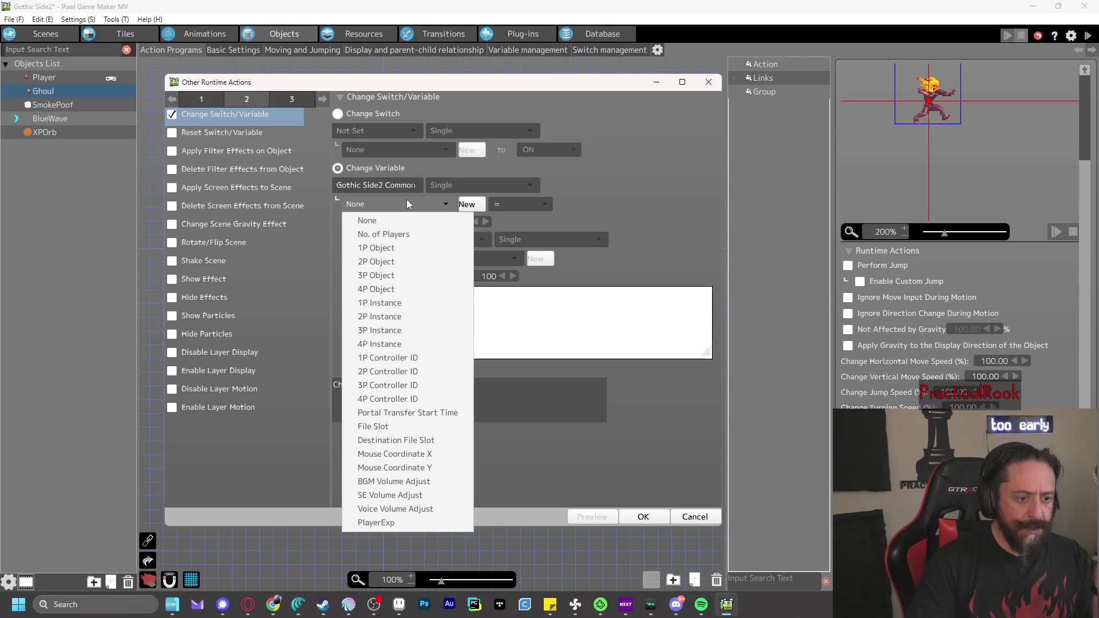
pyautogui.click(377, 523)
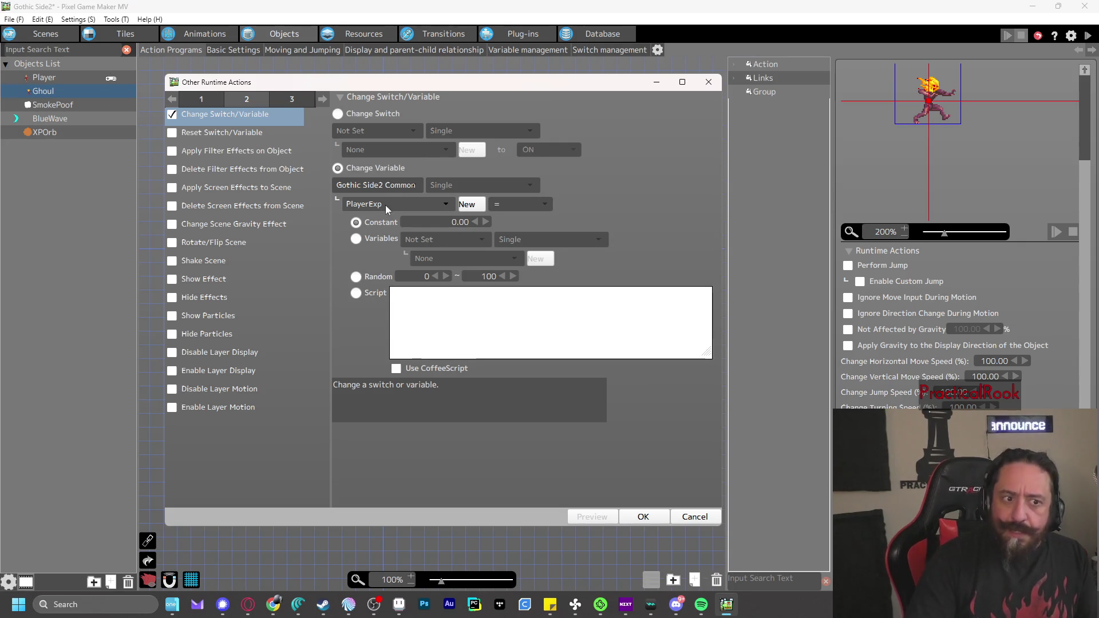
pyautogui.click(467, 205)
pyautogui.click(444, 207)
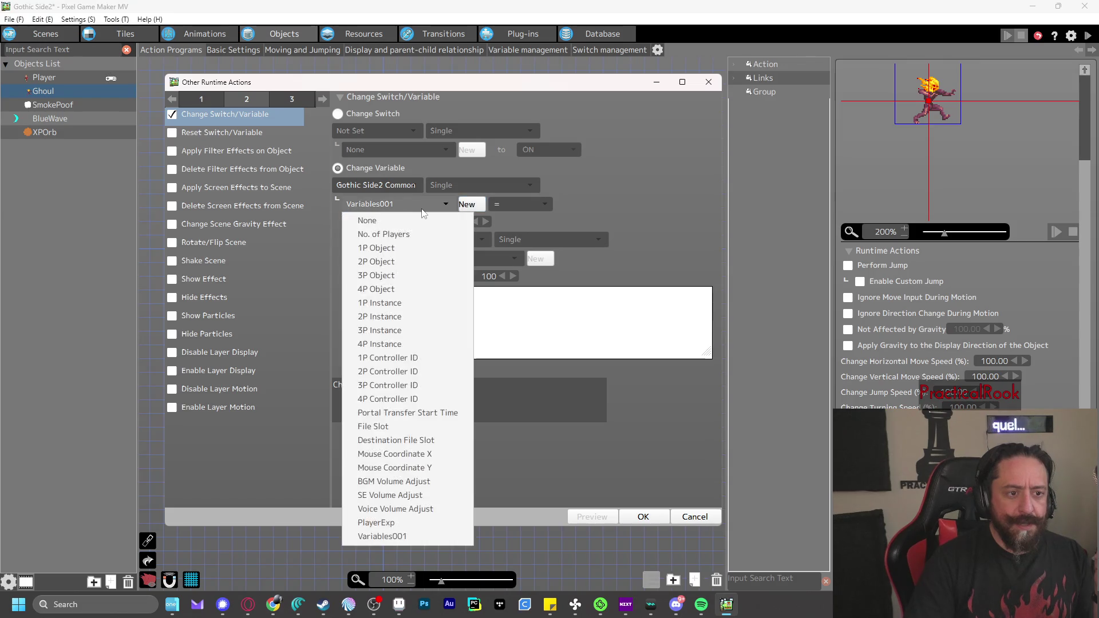
pyautogui.click(394, 525)
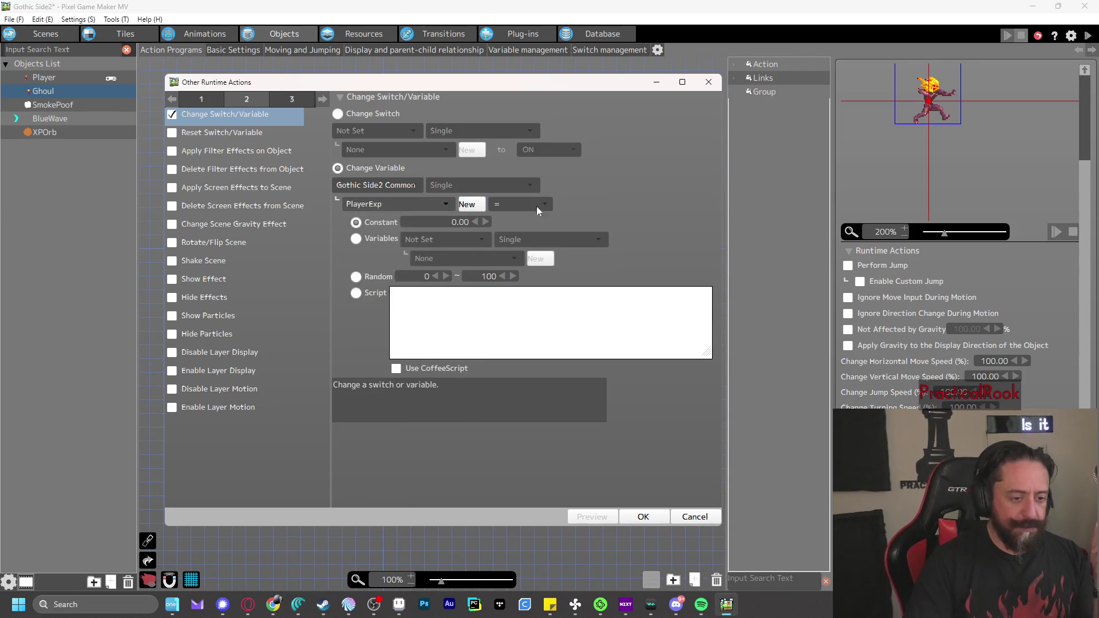
pyautogui.click(538, 200)
pyautogui.click(530, 232)
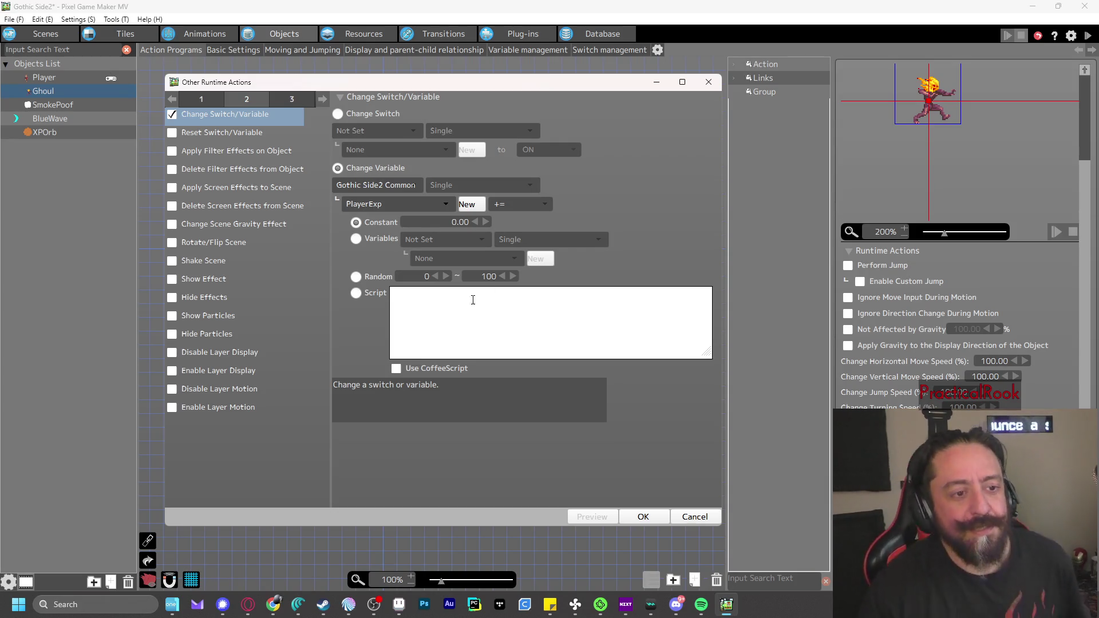
# Set the added amount to a constant 1 and confirm the PlayerExp += 1 action
pyautogui.click(357, 239)
pyautogui.click(458, 242)
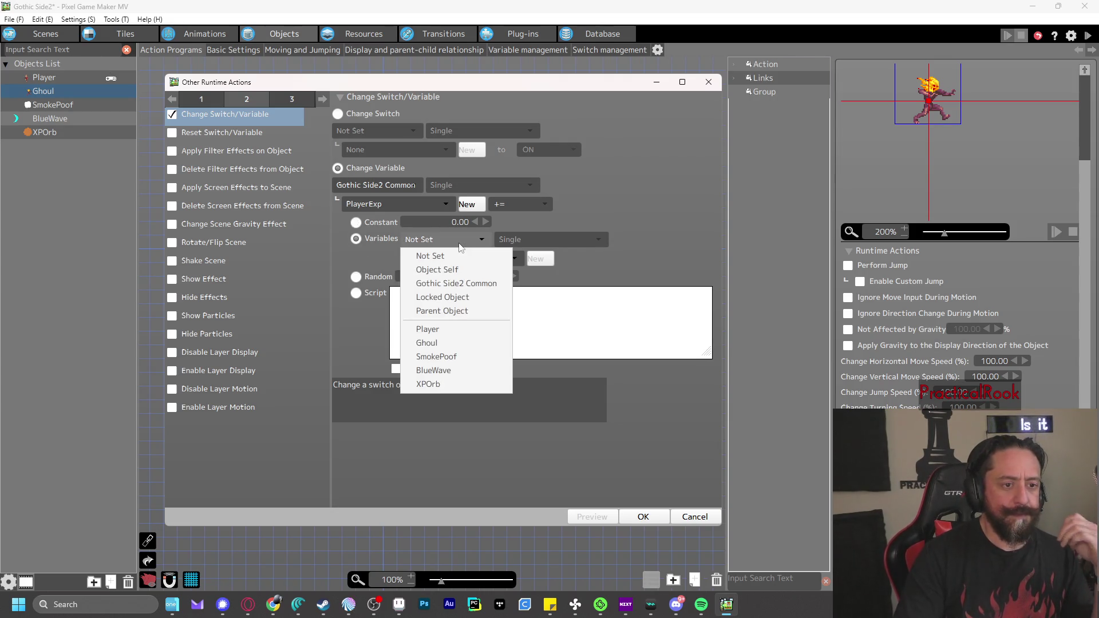
pyautogui.click(456, 284)
pyautogui.click(491, 259)
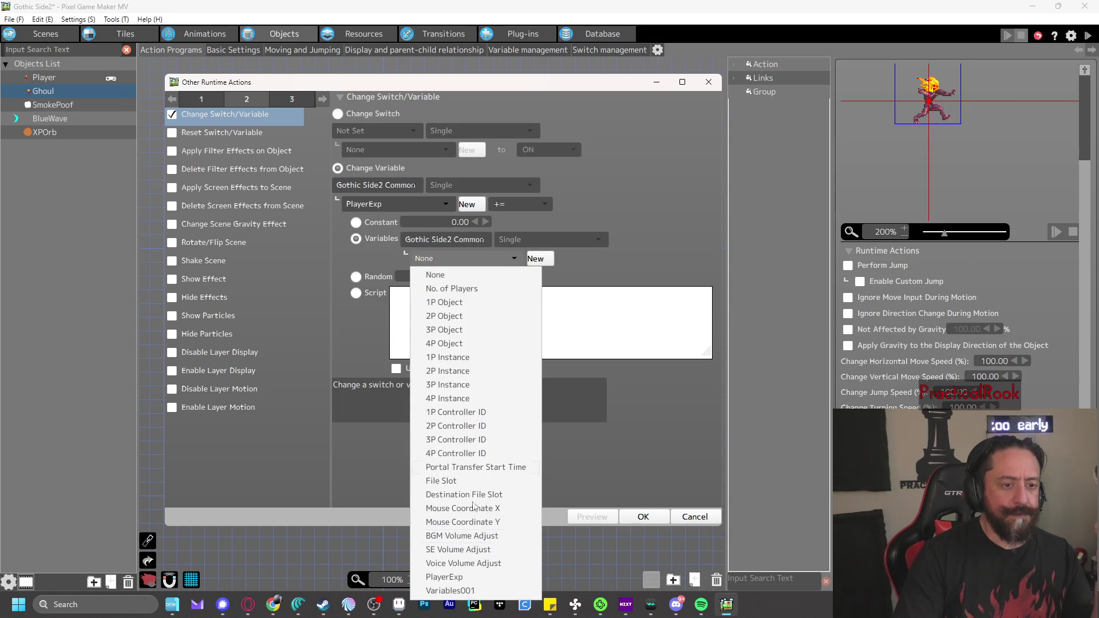
pyautogui.click(473, 577)
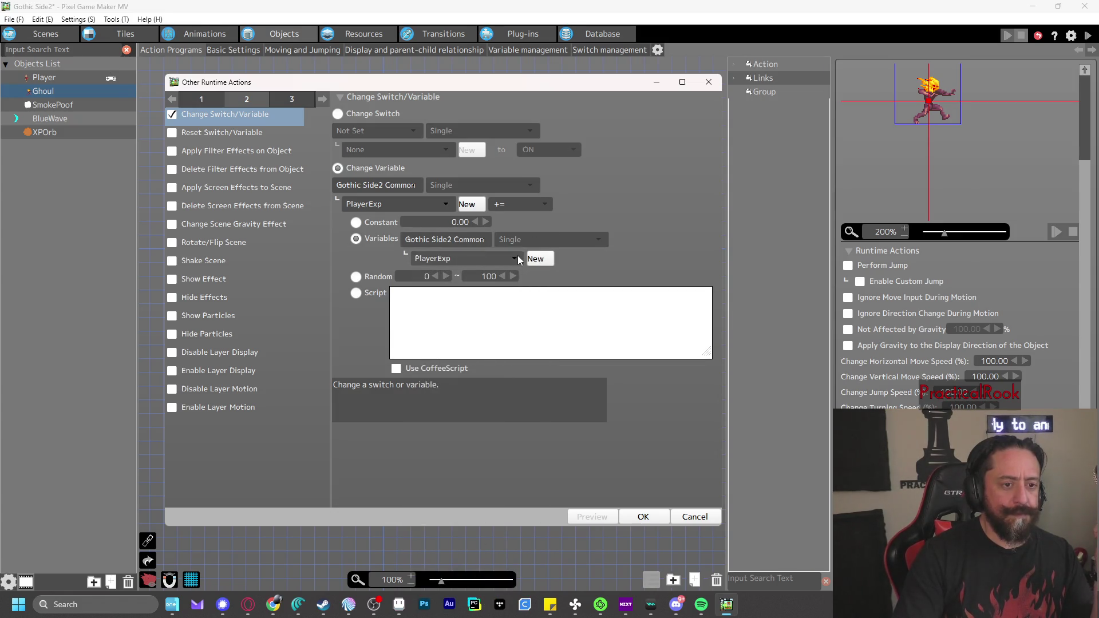
pyautogui.click(356, 222)
pyautogui.write('1')
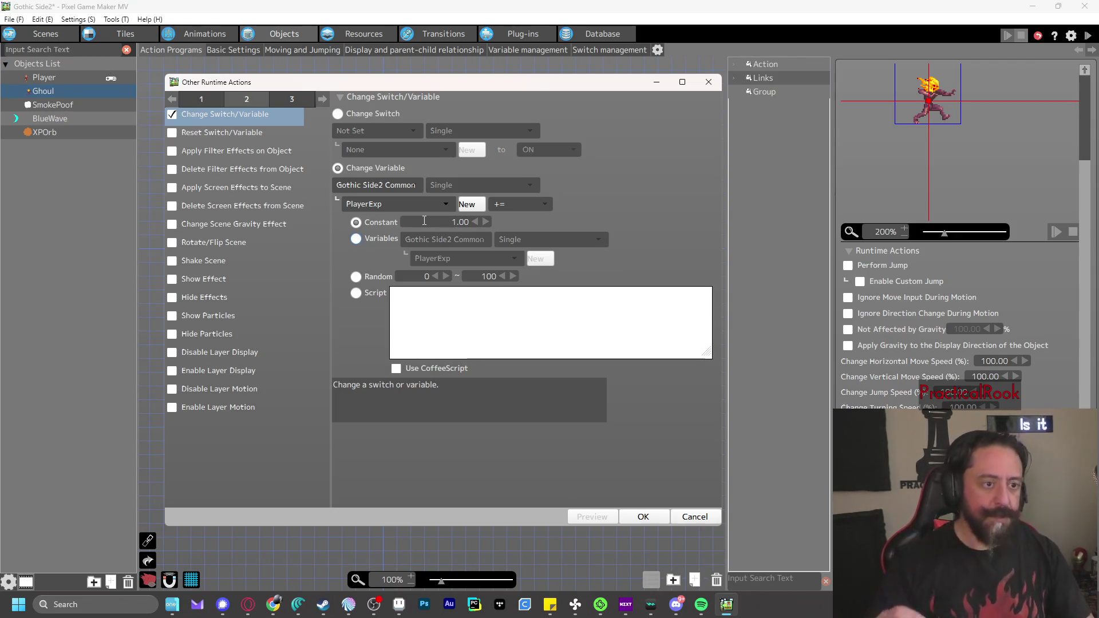
pyautogui.click(643, 517)
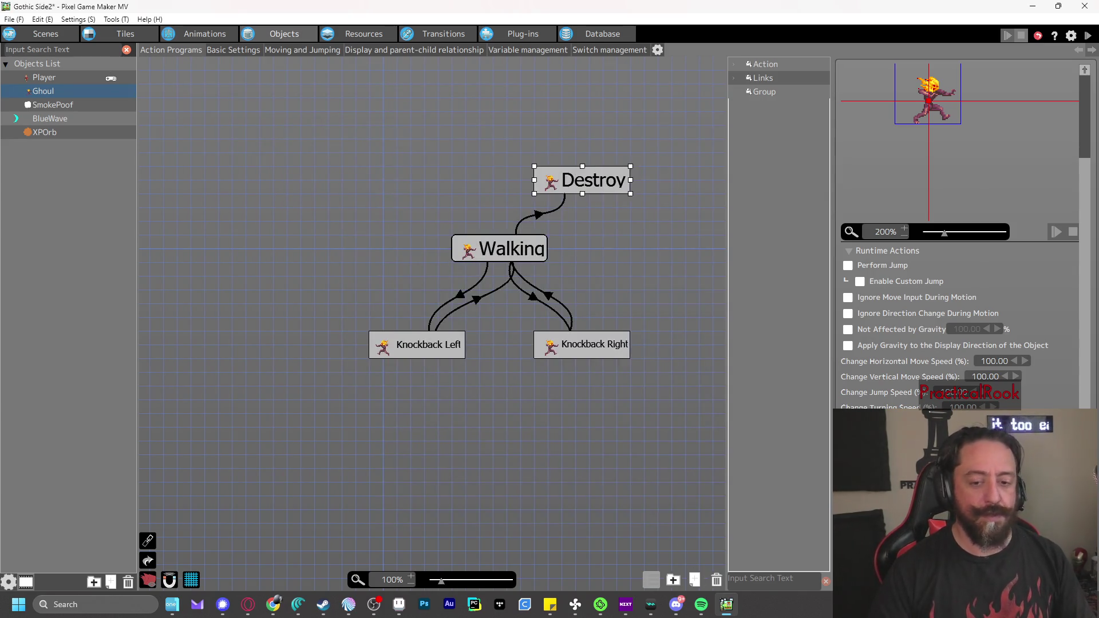
# Reopen the Ghoul's PlayerExp += 1 change-variable action to review it, then close it
pyautogui.scroll(-2, 965, 236)
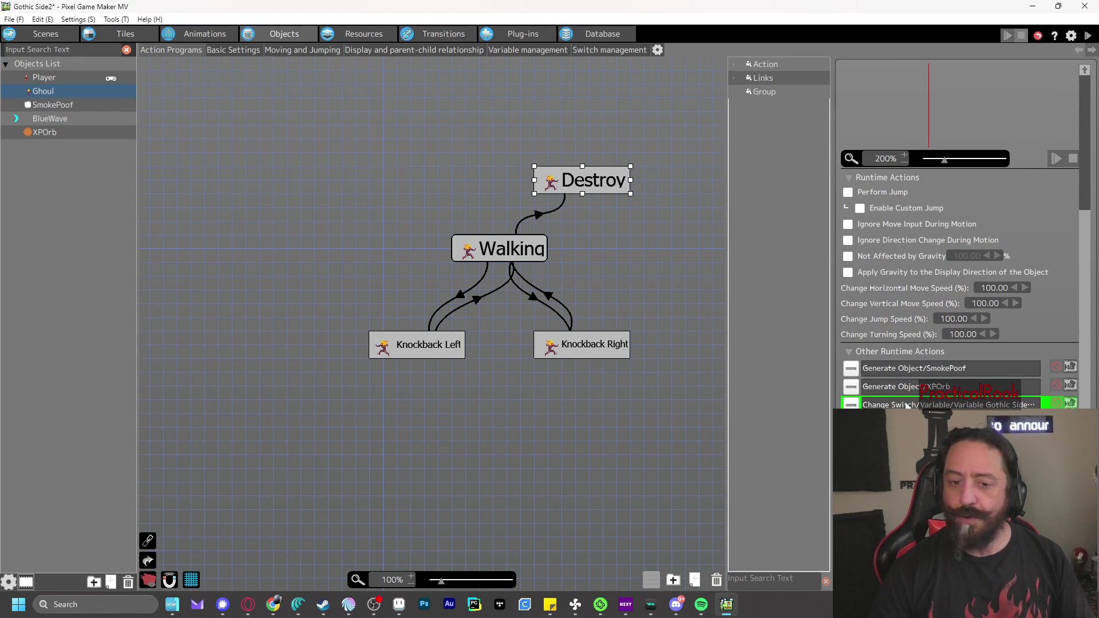
pyautogui.doubleClick(950, 404)
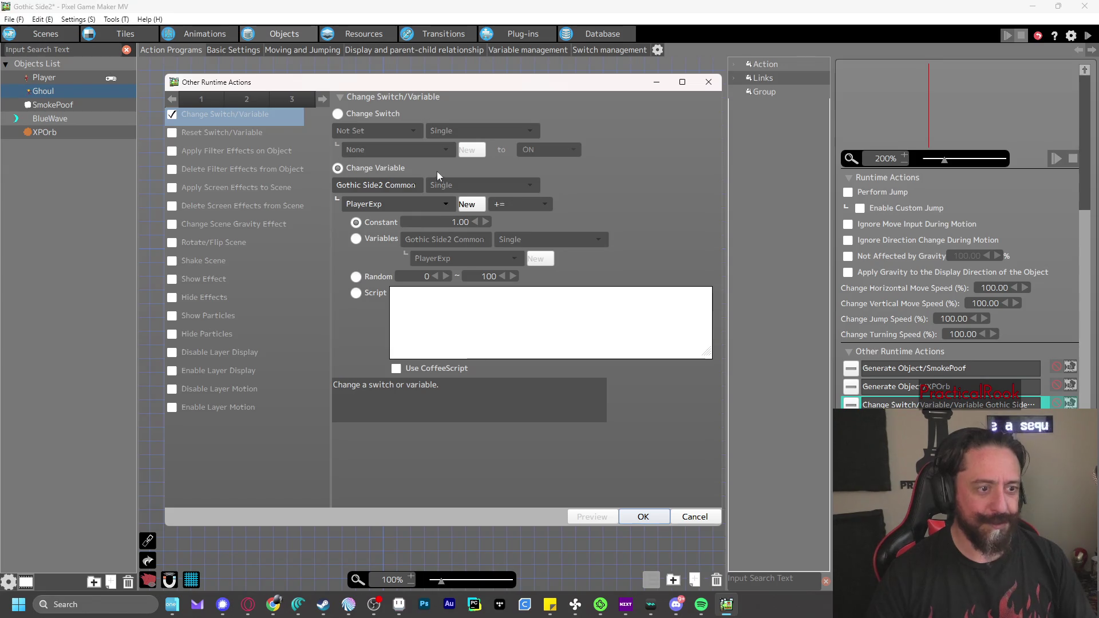
pyautogui.click(646, 518)
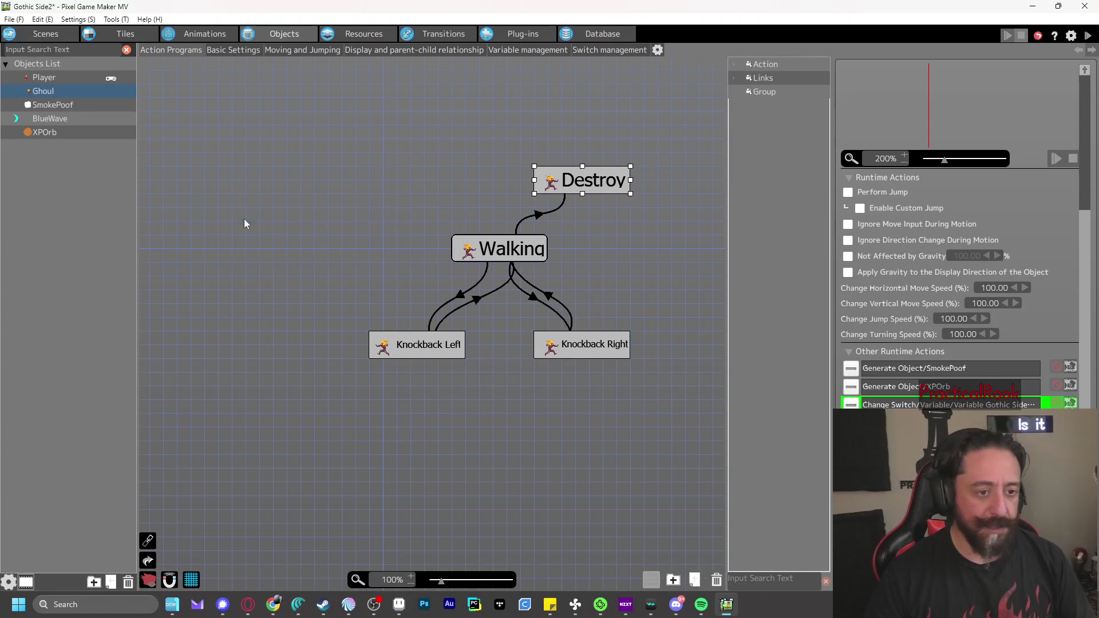
# Add a new object from the Objects List context menu
pyautogui.click(51, 168)
pyautogui.rightClick(52, 168)
pyautogui.click(95, 194)
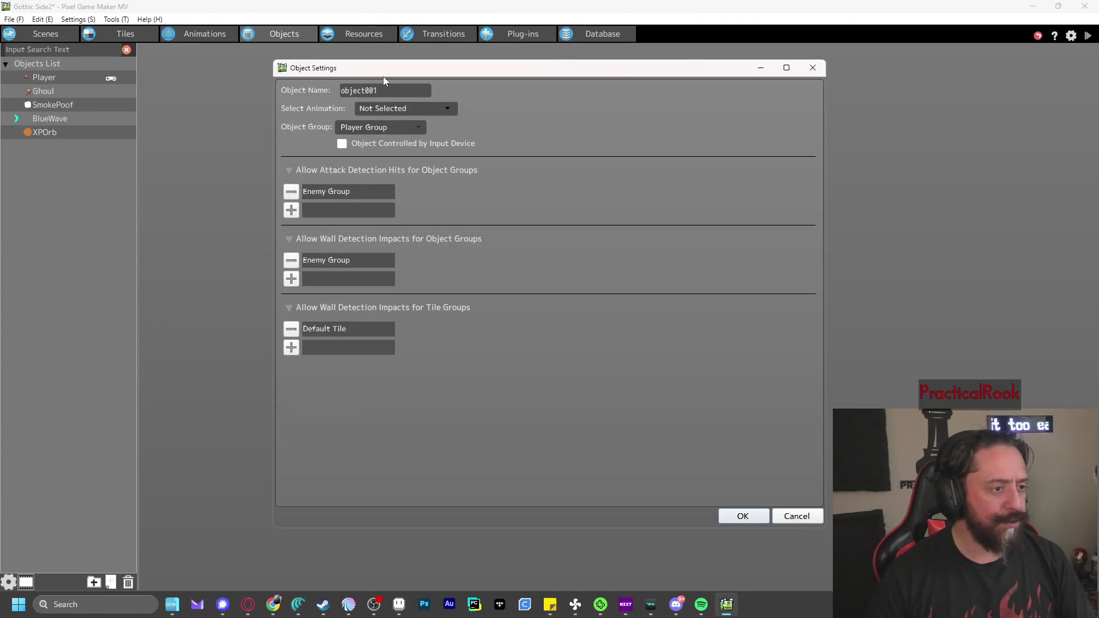
# Replace the default object name with PlayerExpDisplay
pyautogui.doubleClick(391, 92)
pyautogui.write('Pla')
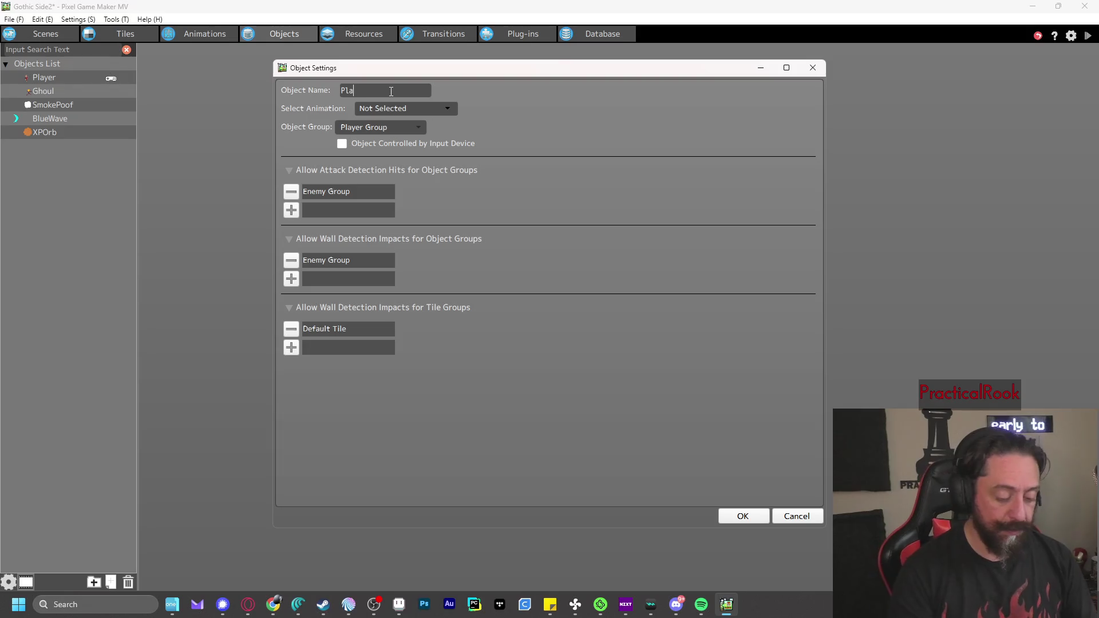
pyautogui.write('yerExpDisplay')
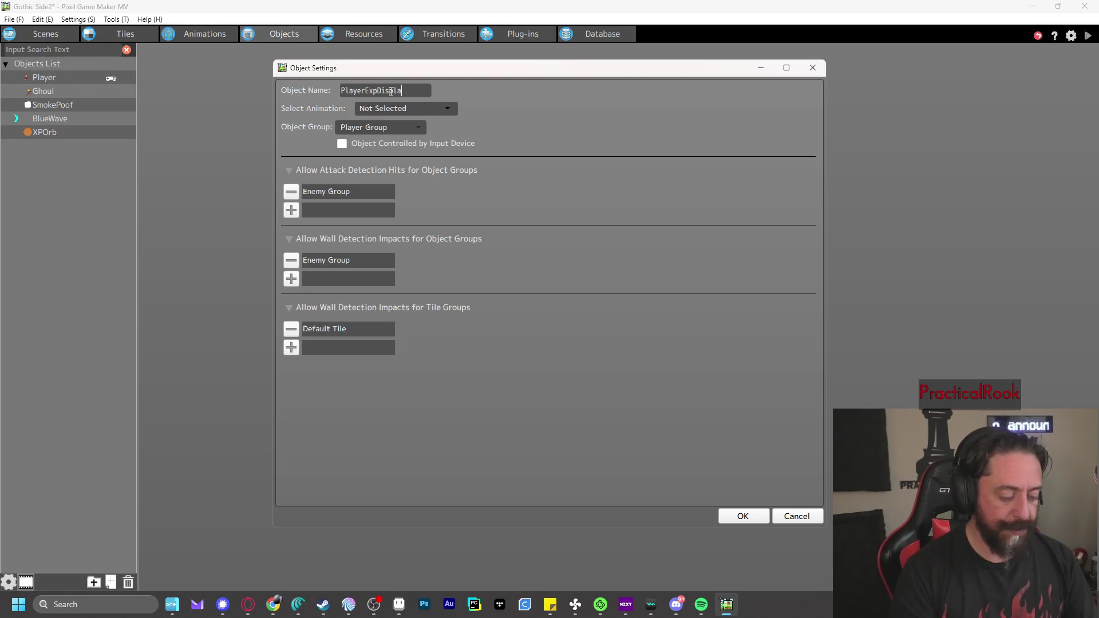